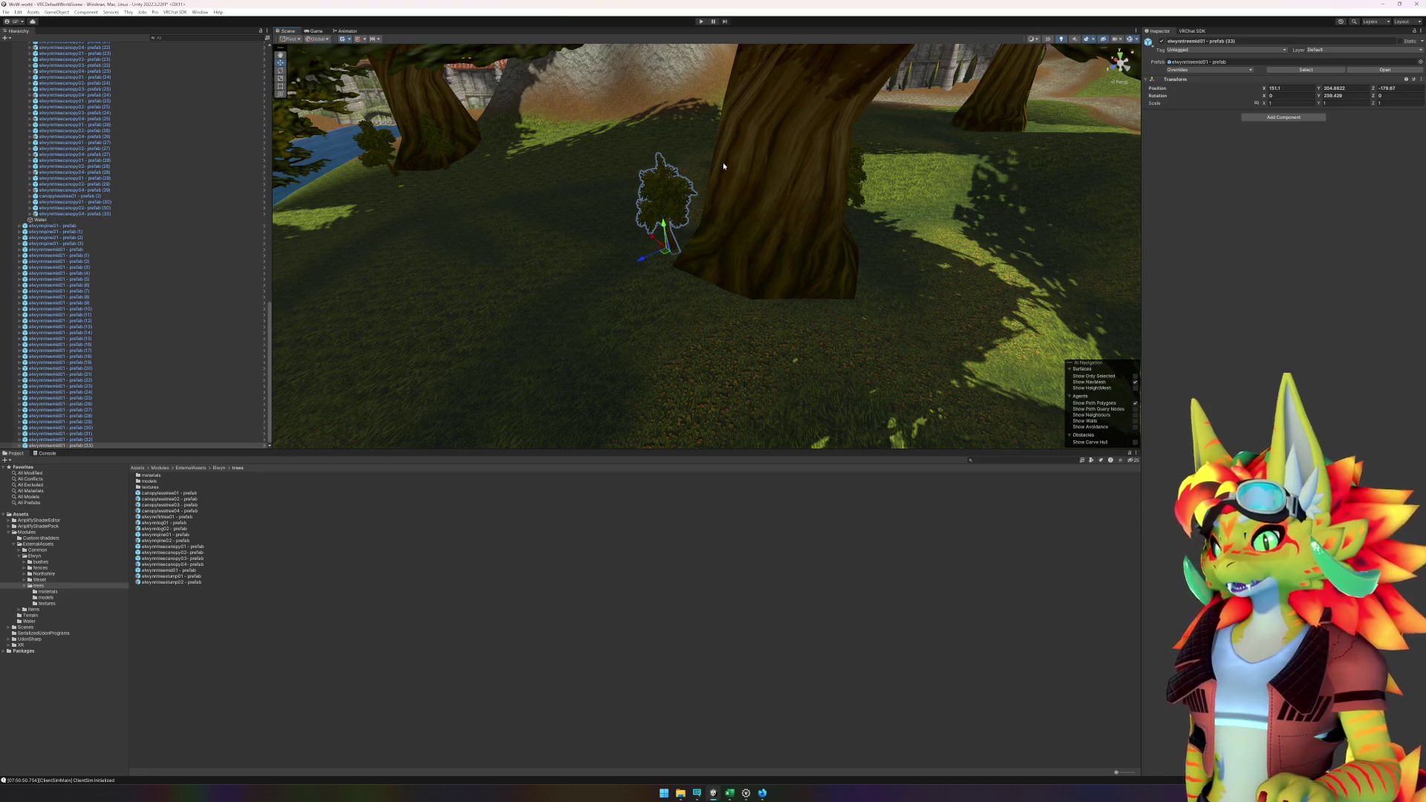
- Fly toward the trunks, place an elwynntreemid01 tree, and lower the canopy tree onto the grass
key(w)
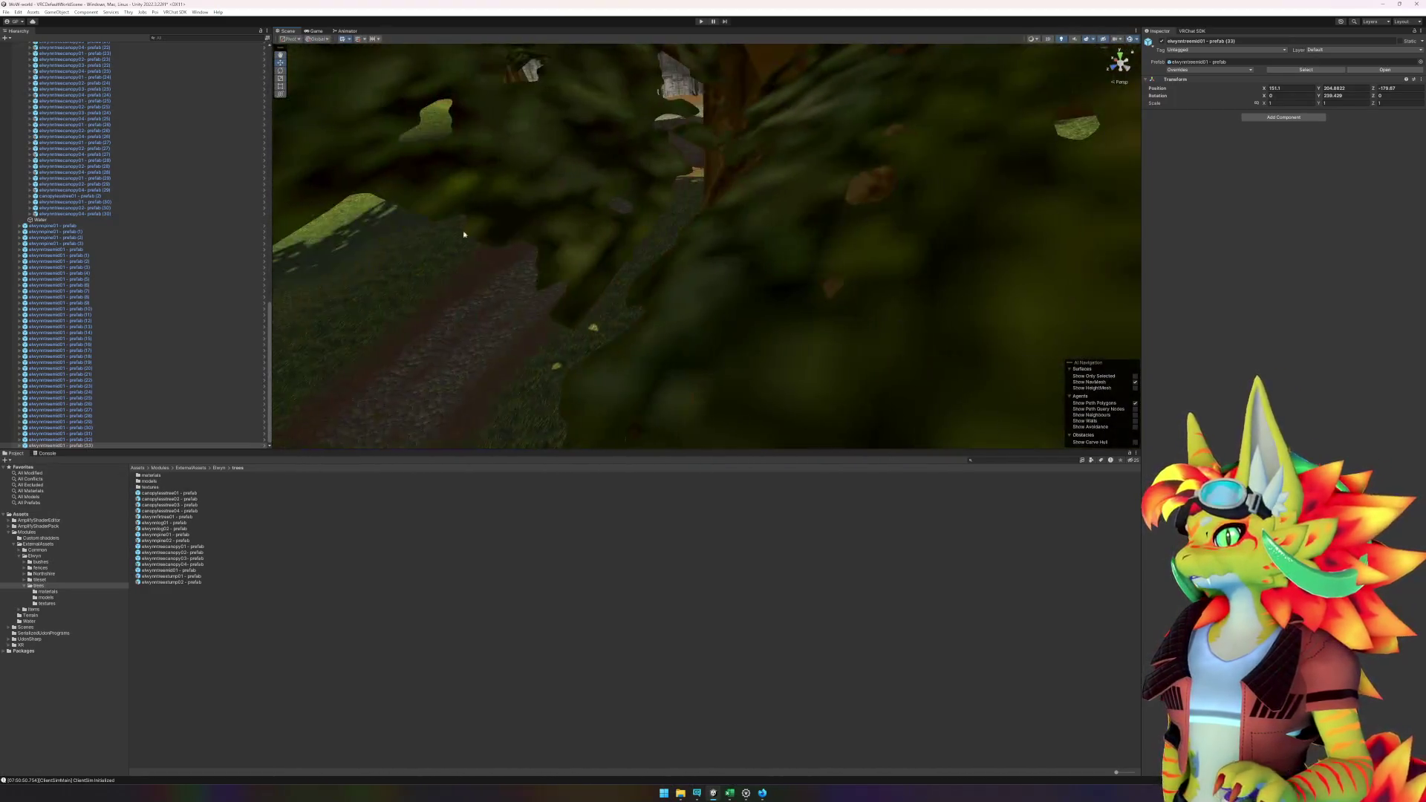
key(w)
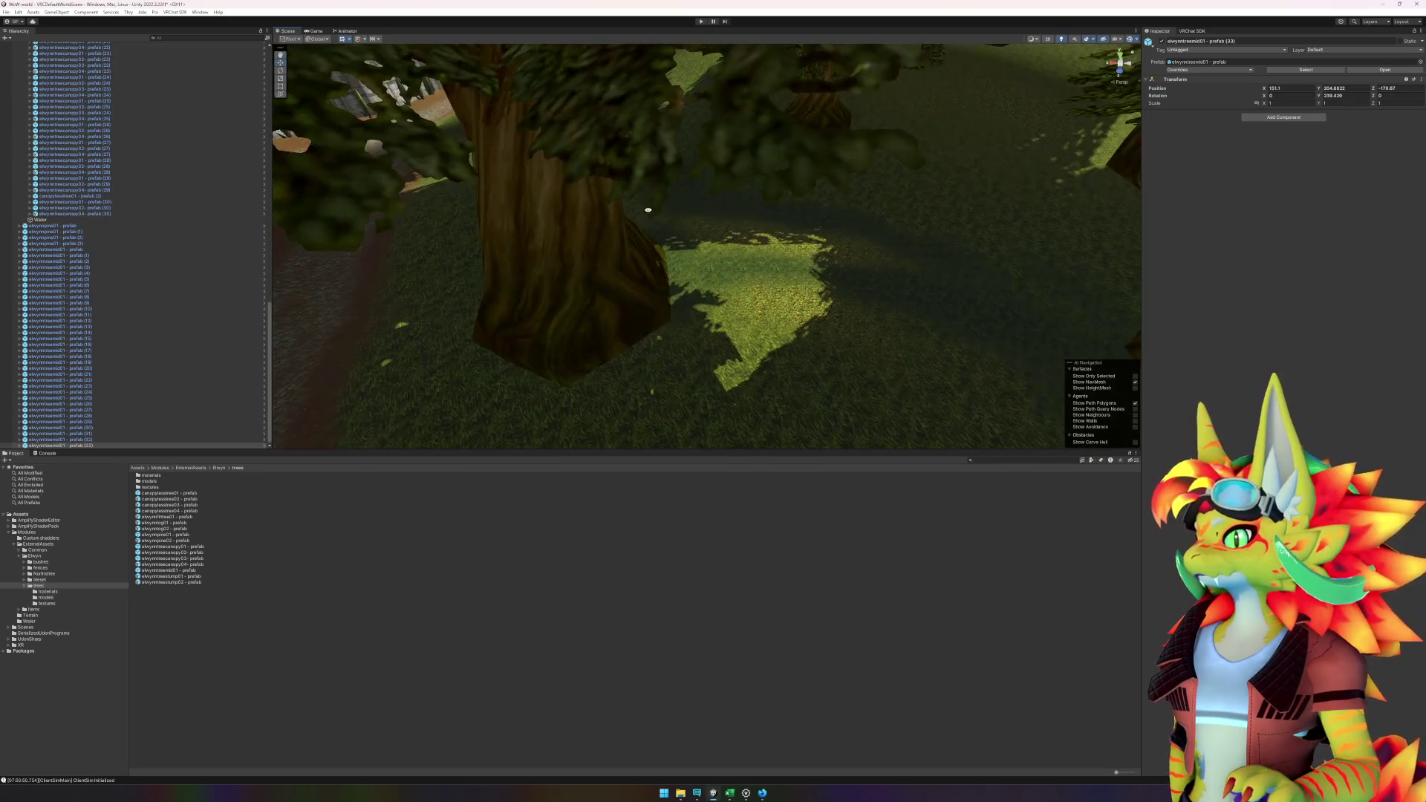
key(w)
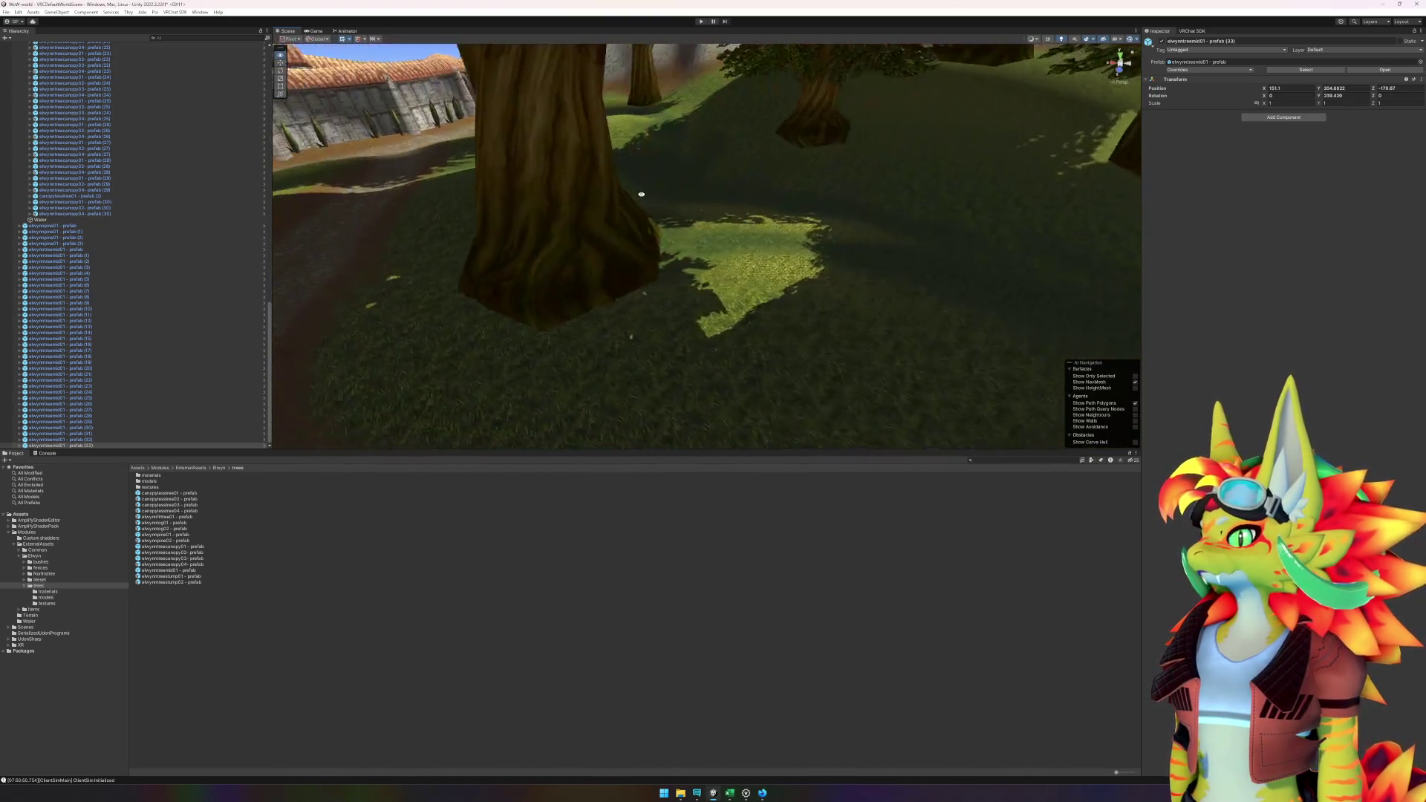
key(w)
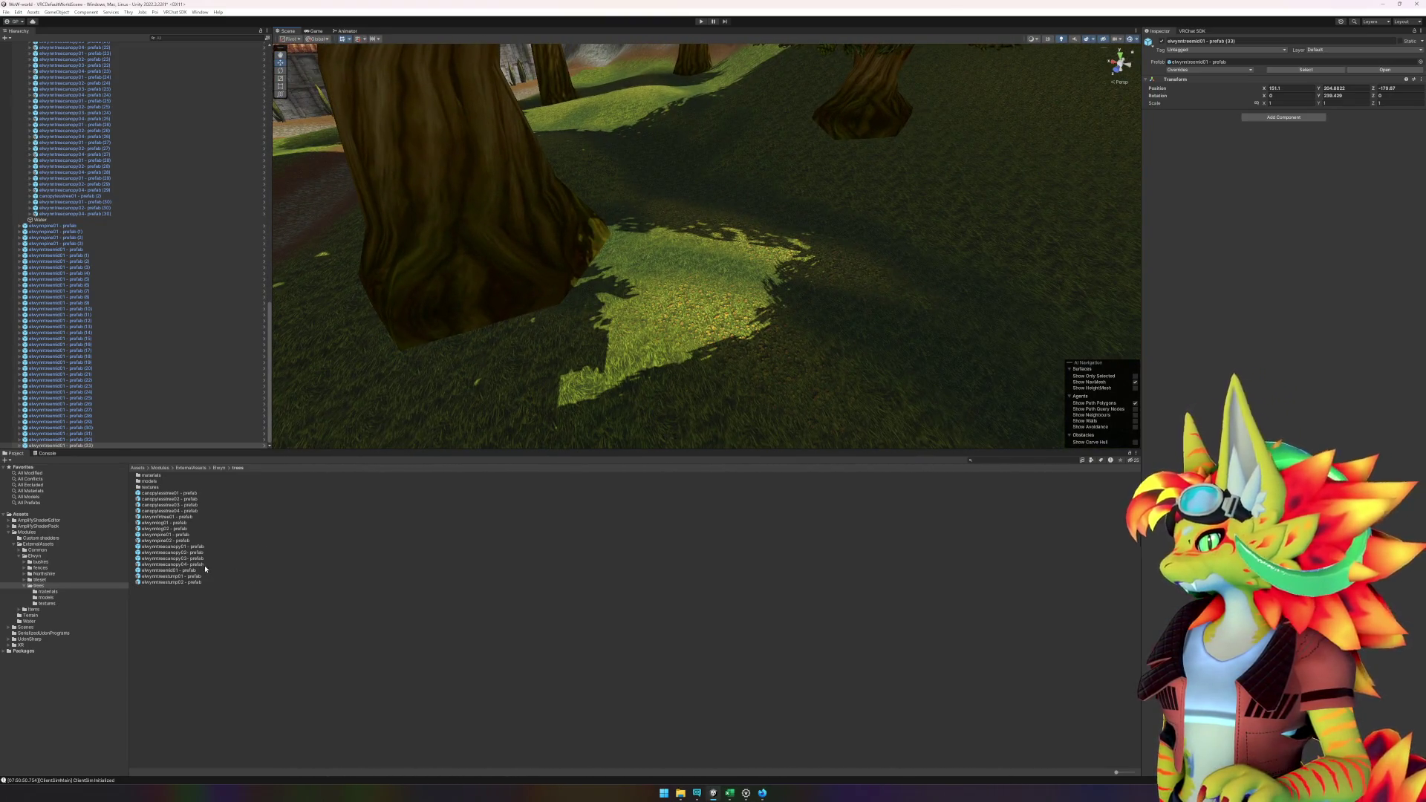
mouse_move(174, 570)
mouse_down()
mouse_move(553, 361)
mouse_move(643, 283)
mouse_move(578, 281)
mouse_move(582, 305)
mouse_move(627, 286)
mouse_up()
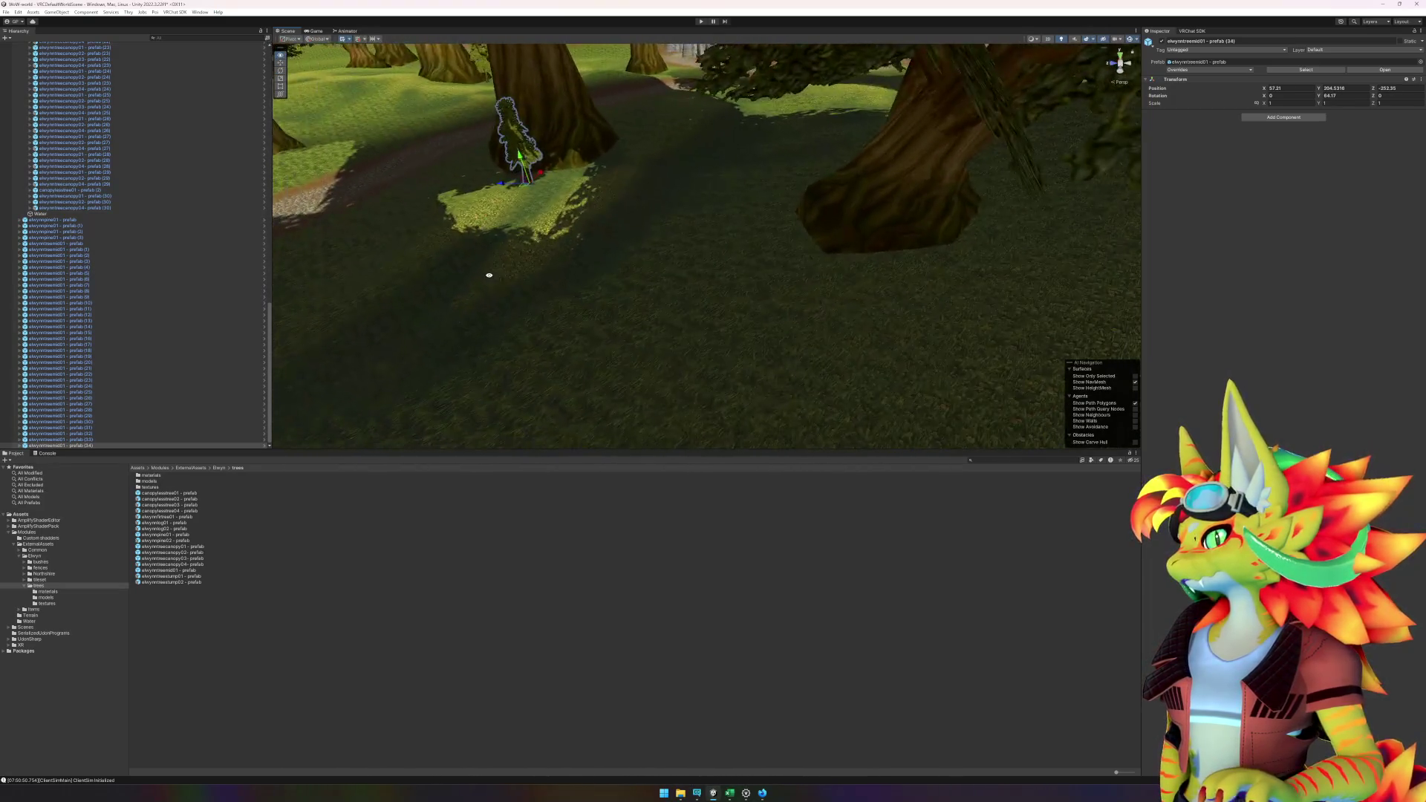
click(878, 205)
drag(913, 170, 886, 216)
- Place two more elwynntreemid01 trees on the grass, nudging one into position
click(365, 672)
mouse_move(167, 570)
mouse_down()
mouse_move(688, 286)
mouse_move(764, 215)
mouse_move(574, 224)
mouse_up()
drag(763, 219, 777, 232)
scroll(882, 239, up, 5)
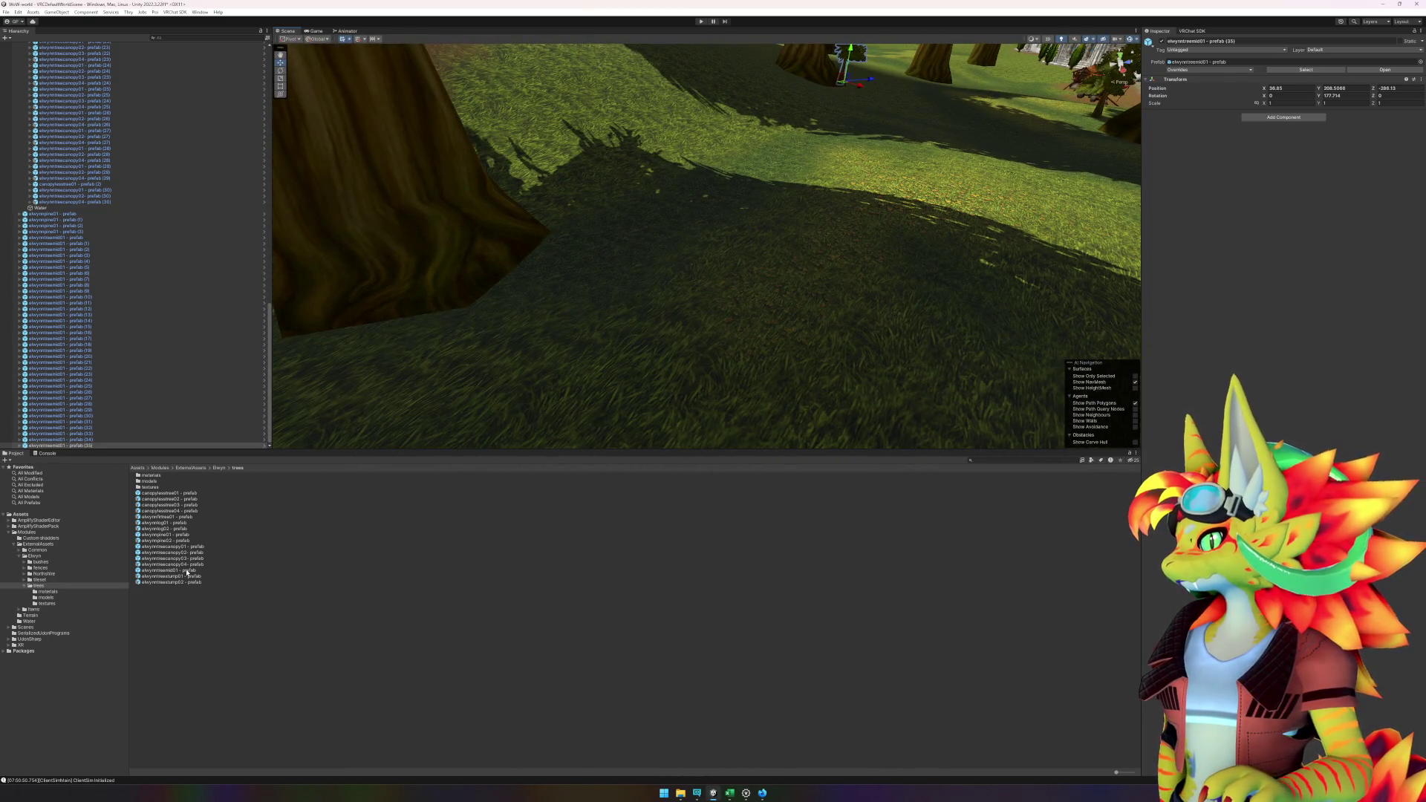
mouse_move(187, 572)
mouse_down()
mouse_move(334, 446)
mouse_move(590, 268)
mouse_up()
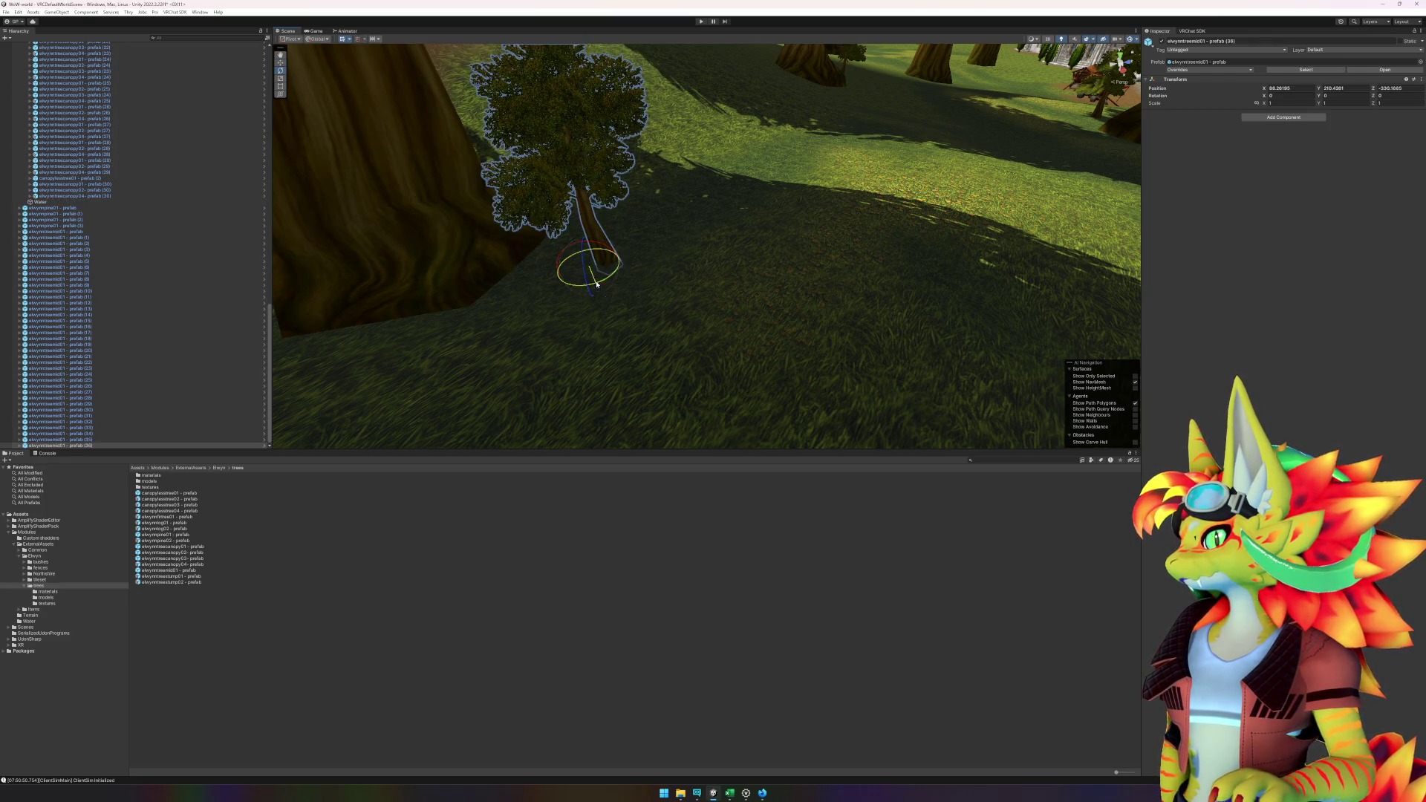
click(592, 615)
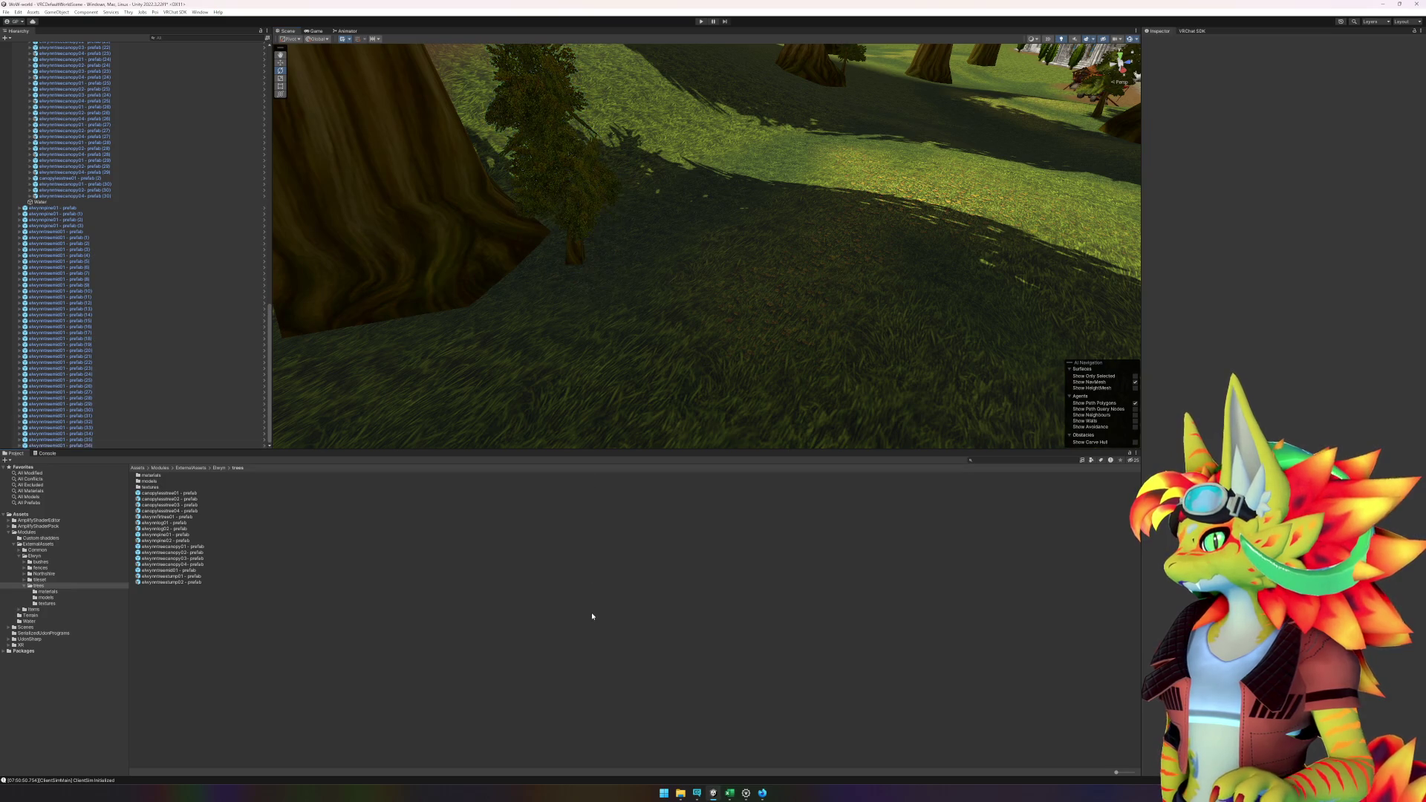
click(578, 258)
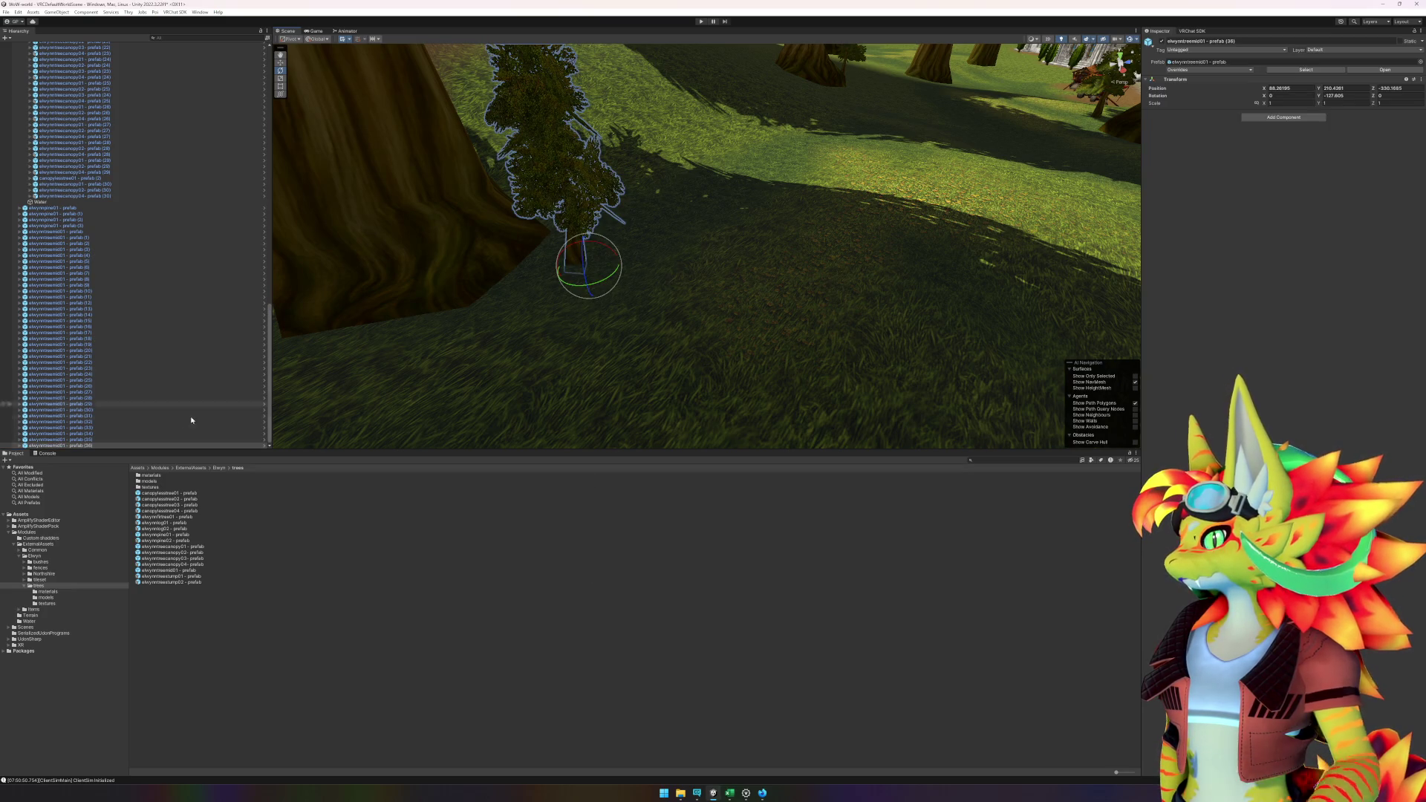
- Plant two more elwynntreemid01 trees, one beside the large trunk
right_click(88, 446)
mouse_move(116, 552)
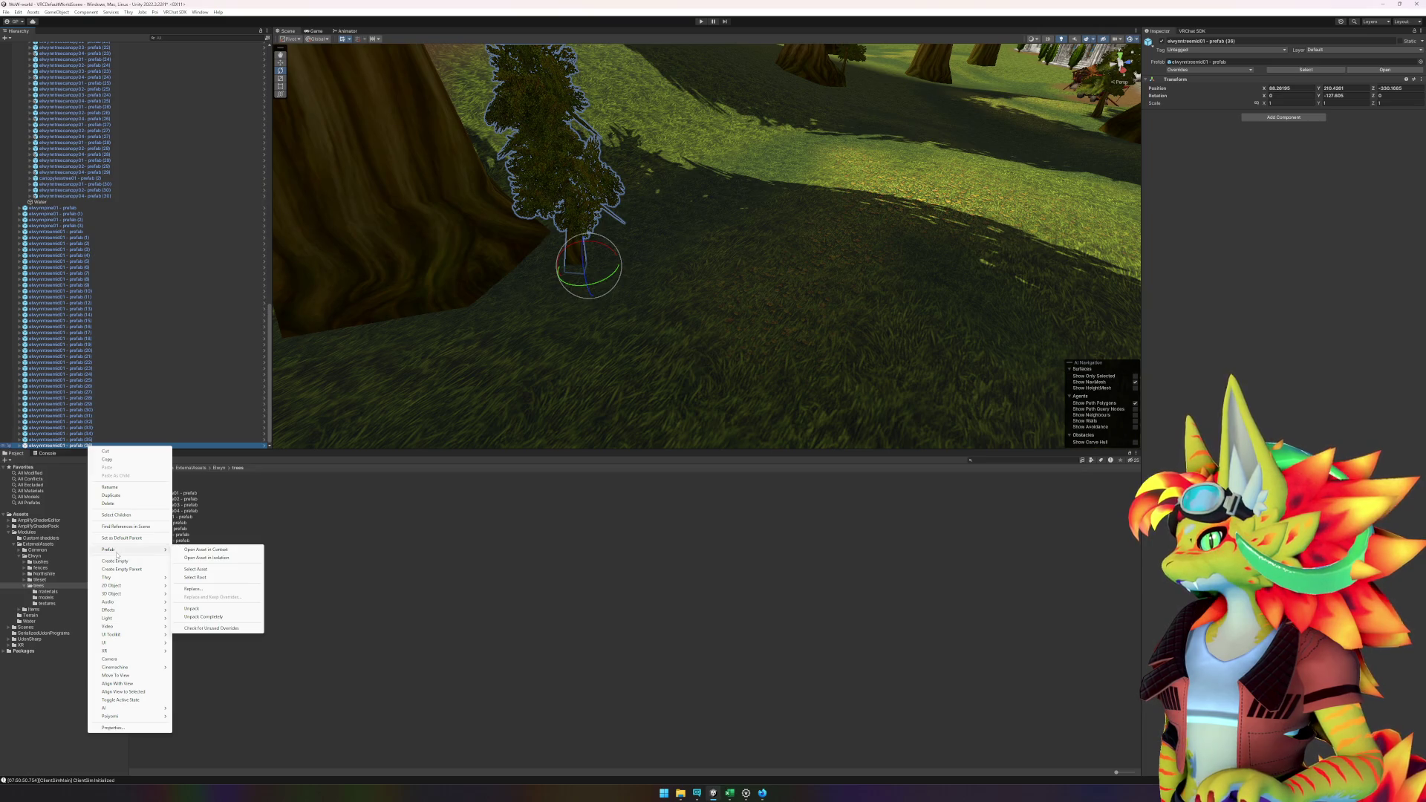
click(656, 658)
mouse_move(639, 260)
mouse_down()
mouse_move(646, 230)
mouse_move(627, 255)
mouse_move(385, 277)
mouse_move(525, 280)
mouse_move(439, 242)
mouse_move(365, 254)
mouse_move(564, 245)
mouse_move(464, 245)
mouse_move(349, 282)
mouse_up()
mouse_move(185, 571)
mouse_down()
mouse_move(772, 327)
mouse_move(757, 323)
mouse_move(822, 317)
mouse_move(775, 310)
mouse_move(811, 298)
mouse_move(790, 308)
mouse_up()
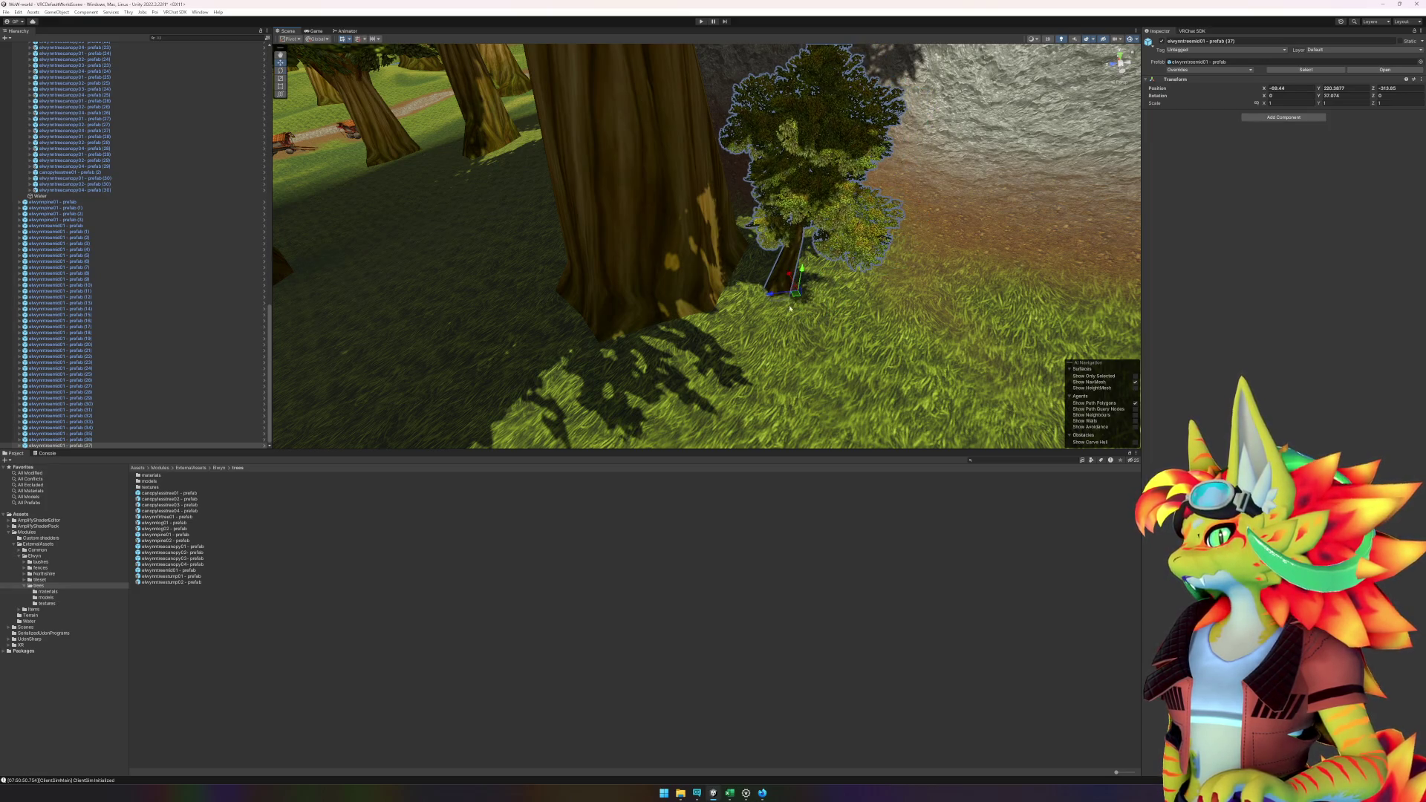
mouse_move(181, 574)
mouse_down()
mouse_move(371, 334)
mouse_move(538, 332)
mouse_move(364, 393)
mouse_up()
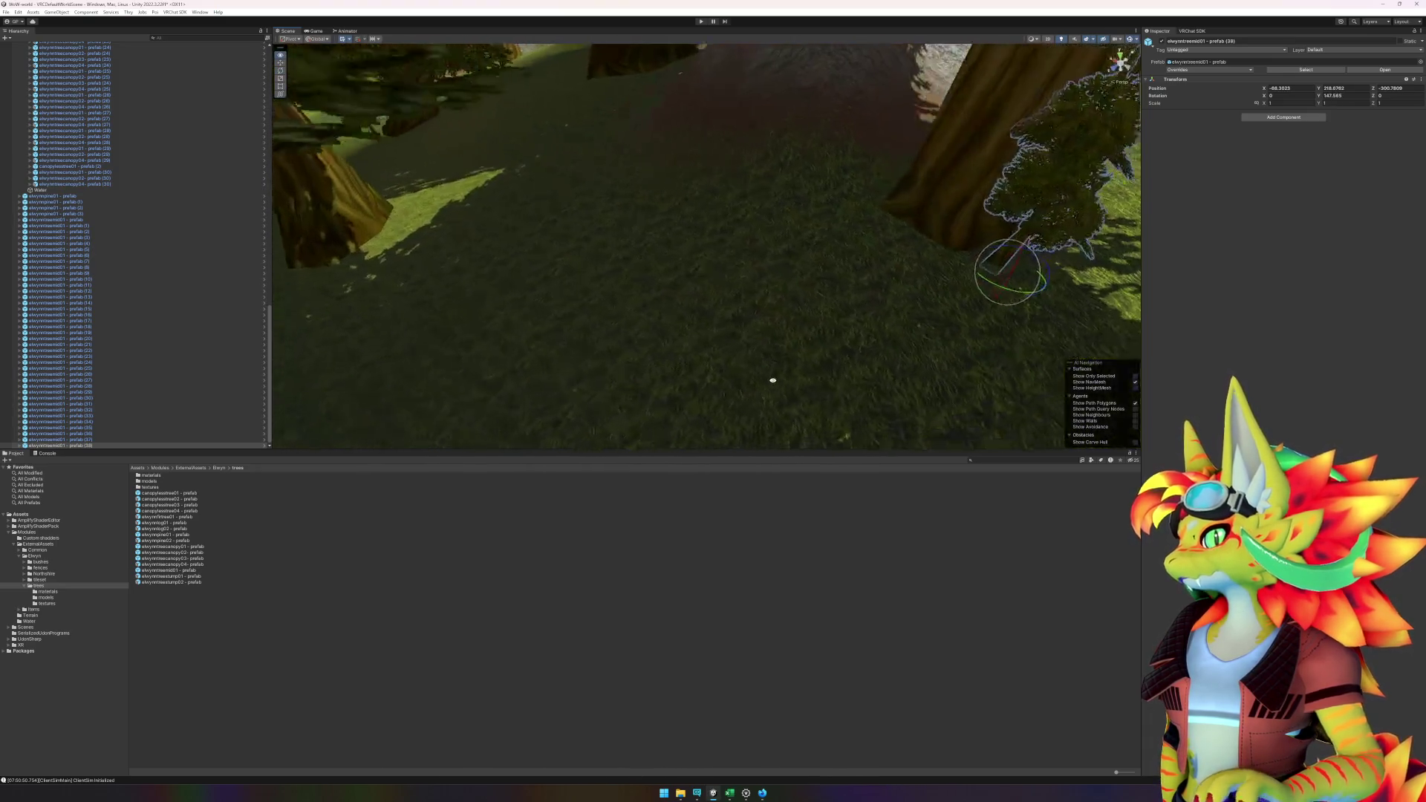
- Add a tree on the sunlit grassy slope and rotate it about its vertical axis
mouse_move(773, 380)
mouse_down()
mouse_move(936, 315)
mouse_move(646, 341)
mouse_move(799, 315)
mouse_move(821, 268)
mouse_move(665, 277)
mouse_move(668, 289)
mouse_move(735, 290)
mouse_move(814, 255)
mouse_up()
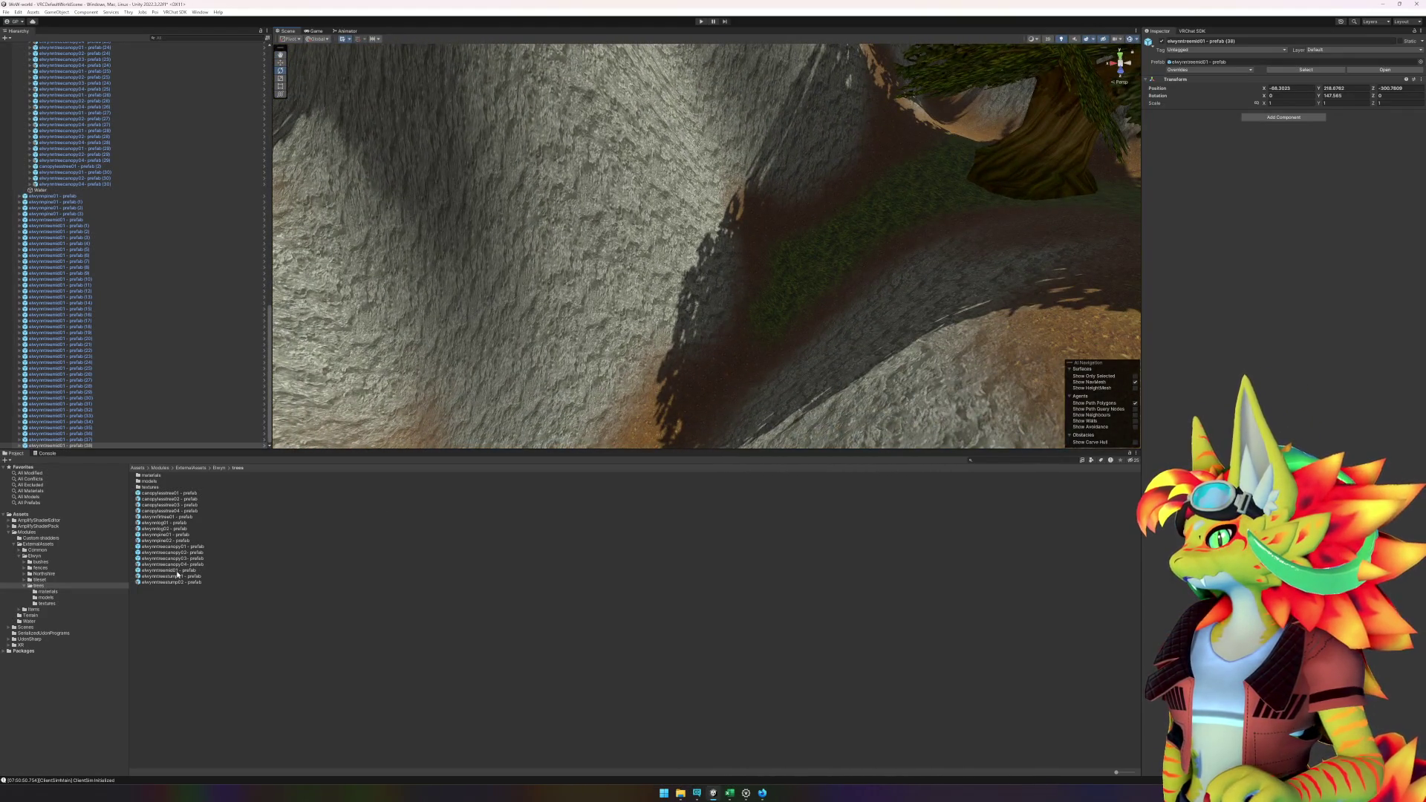
drag(178, 574, 745, 277)
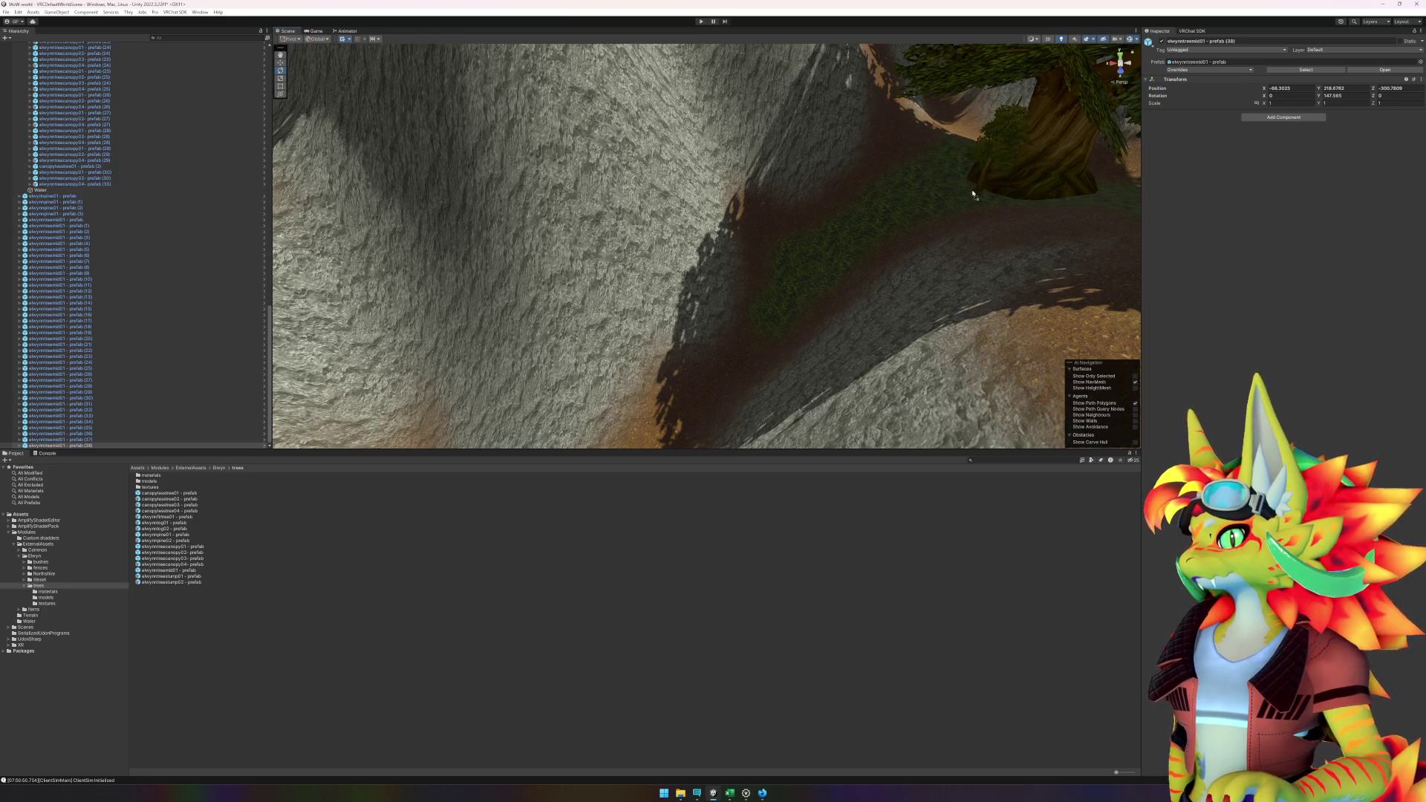
drag(973, 195, 901, 223)
key(f)
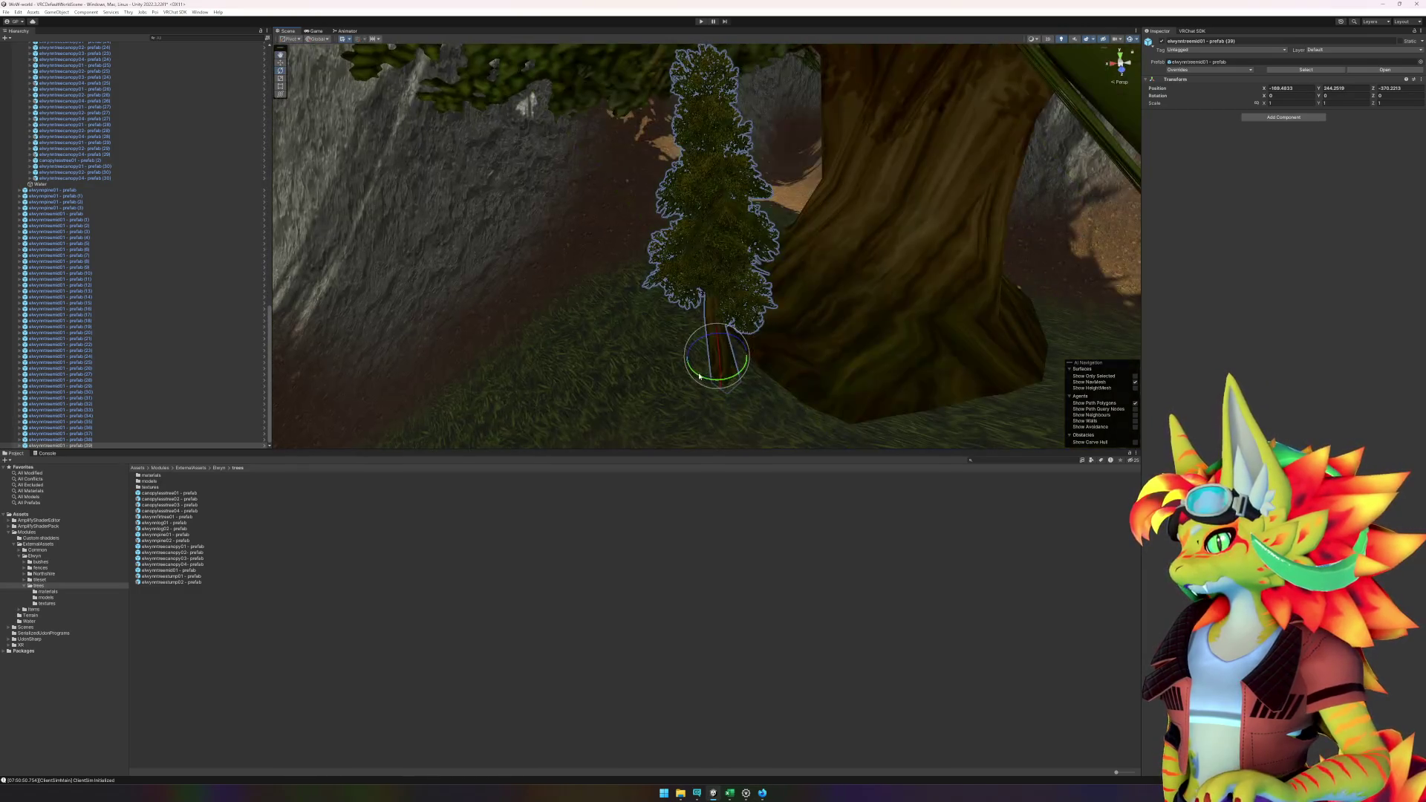
mouse_move(739, 380)
mouse_down()
mouse_move(769, 394)
mouse_move(672, 364)
mouse_up()
key(w)
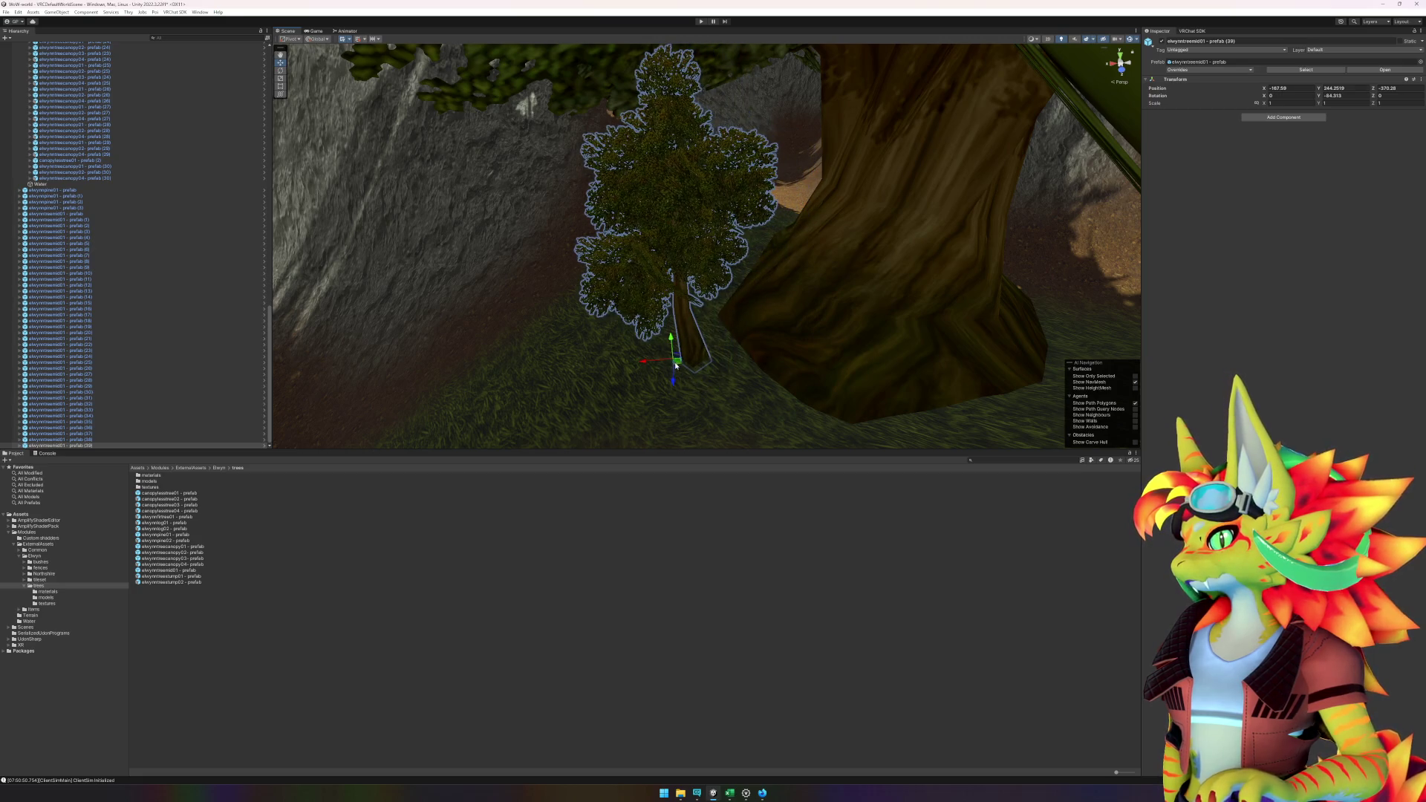
scroll(676, 365, down, 10)
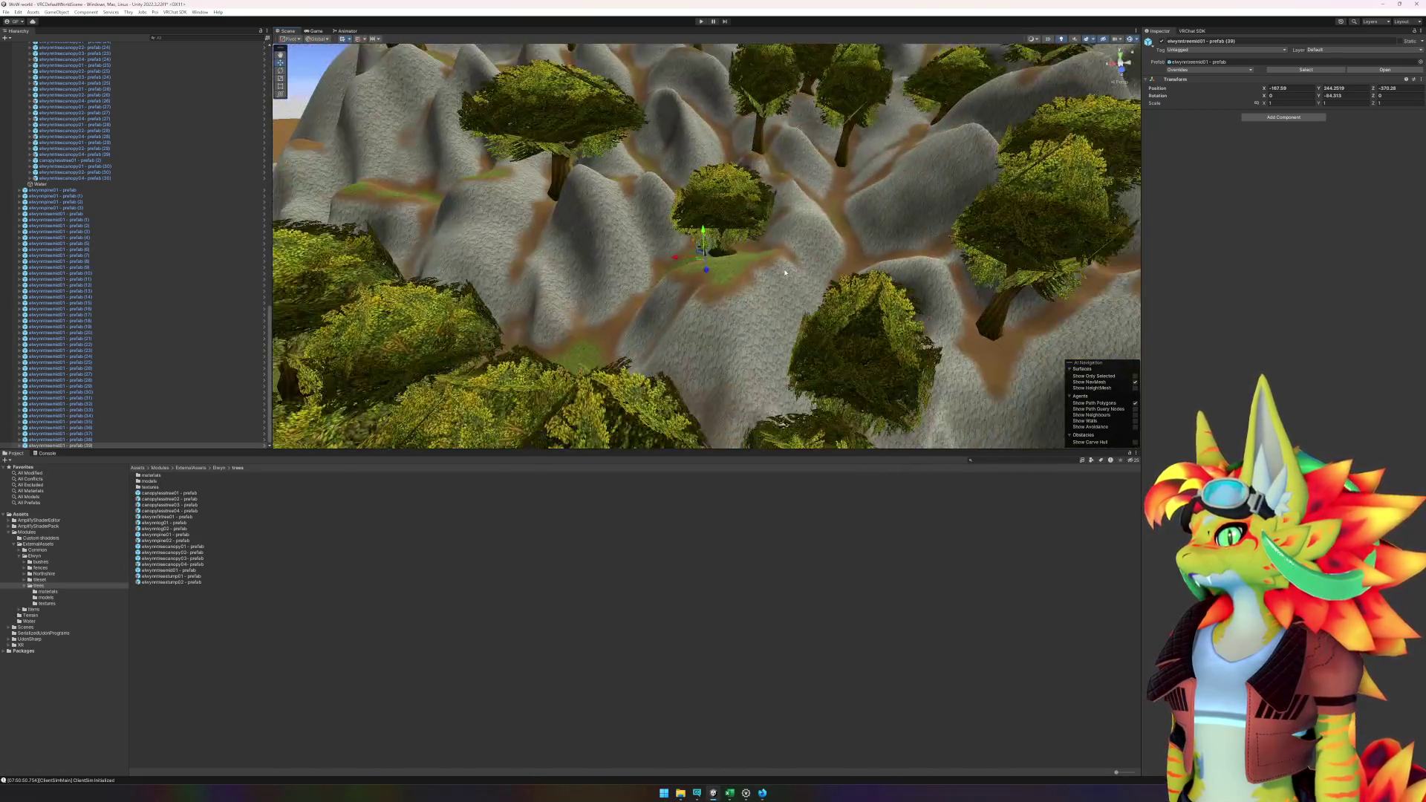
alt+drag(785, 274, 572, 304)
click(882, 257)
- Place a small tree on the terrain, turn it around, and slide it into place
click(288, 625)
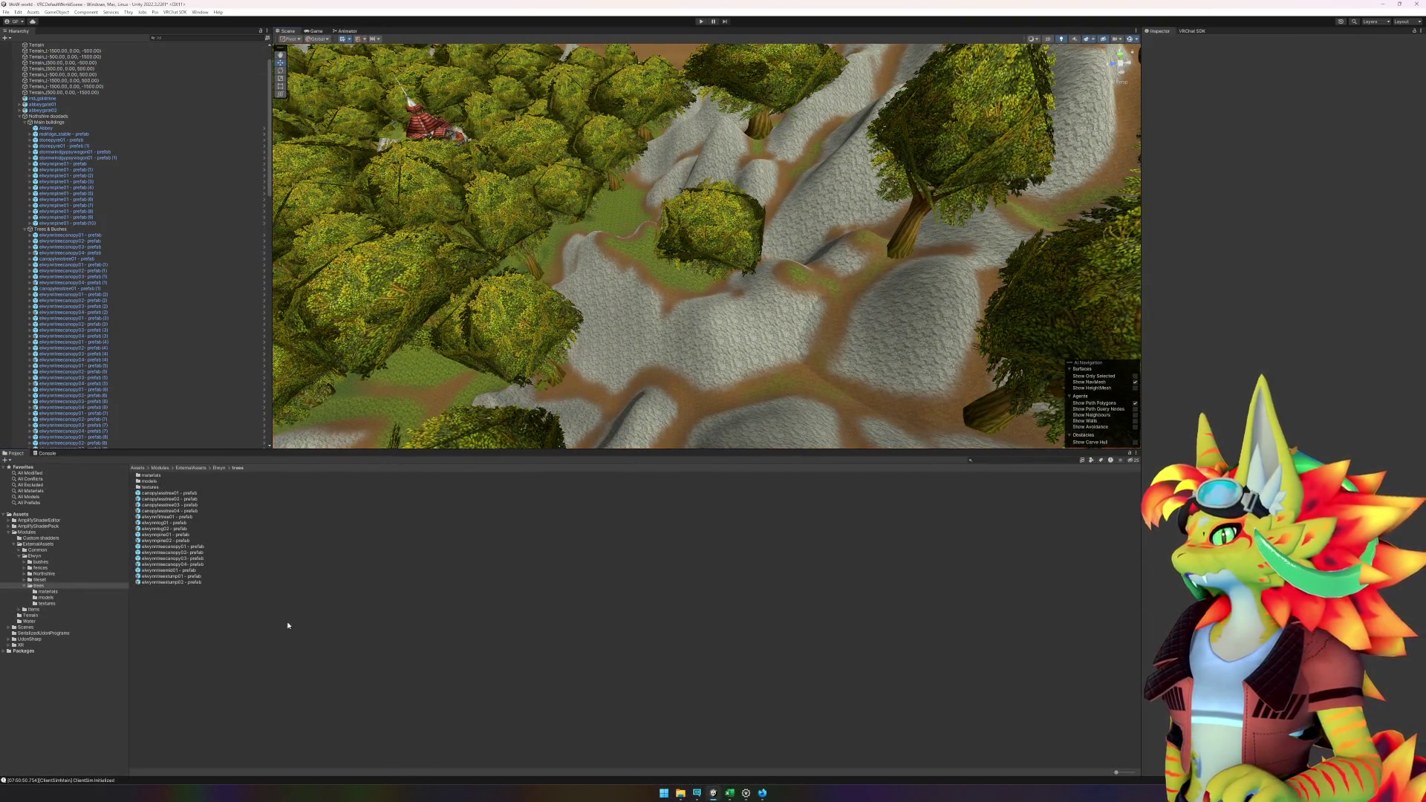
drag(165, 571, 713, 399)
key(f)
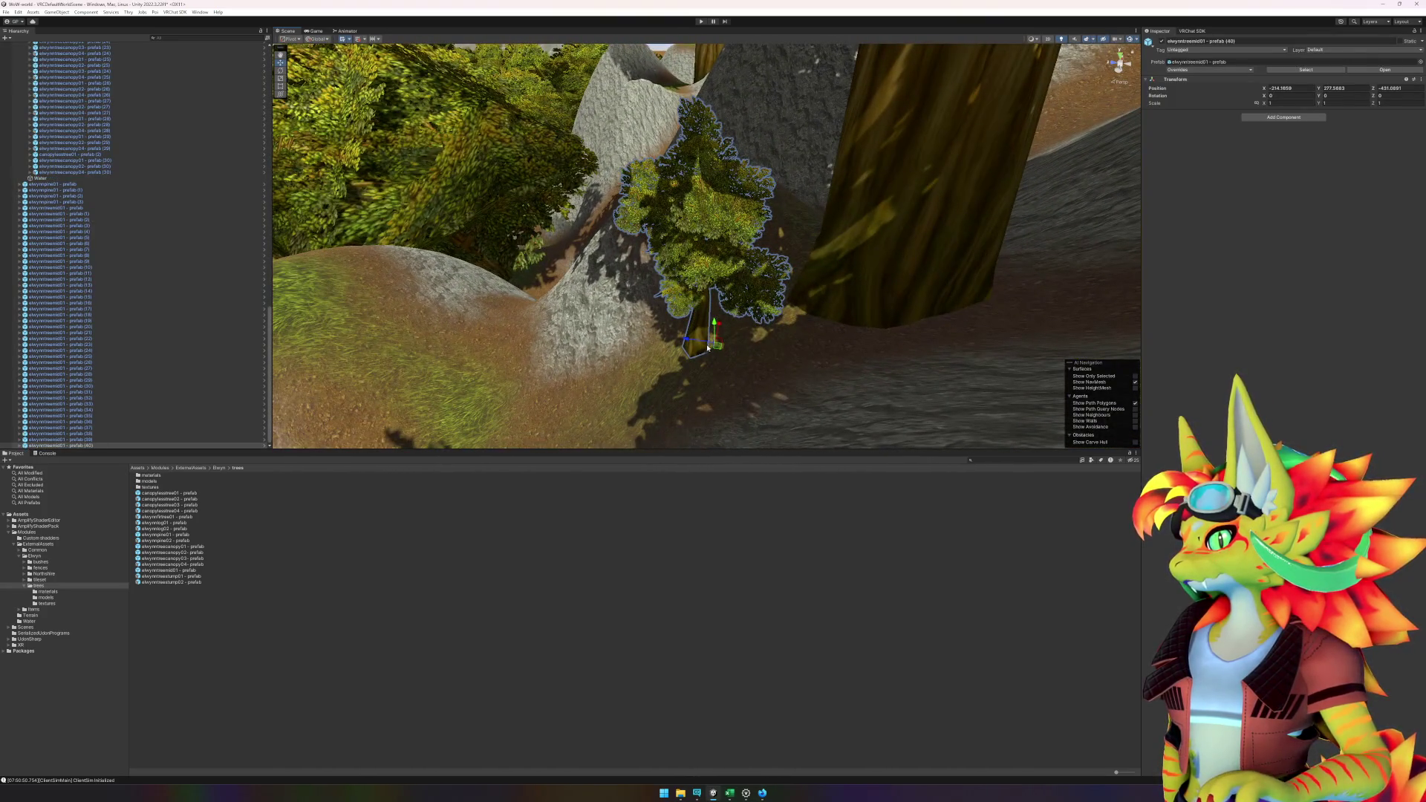
drag(720, 365, 535, 354)
mouse_move(719, 349)
mouse_down()
mouse_move(741, 346)
mouse_move(737, 312)
mouse_up()
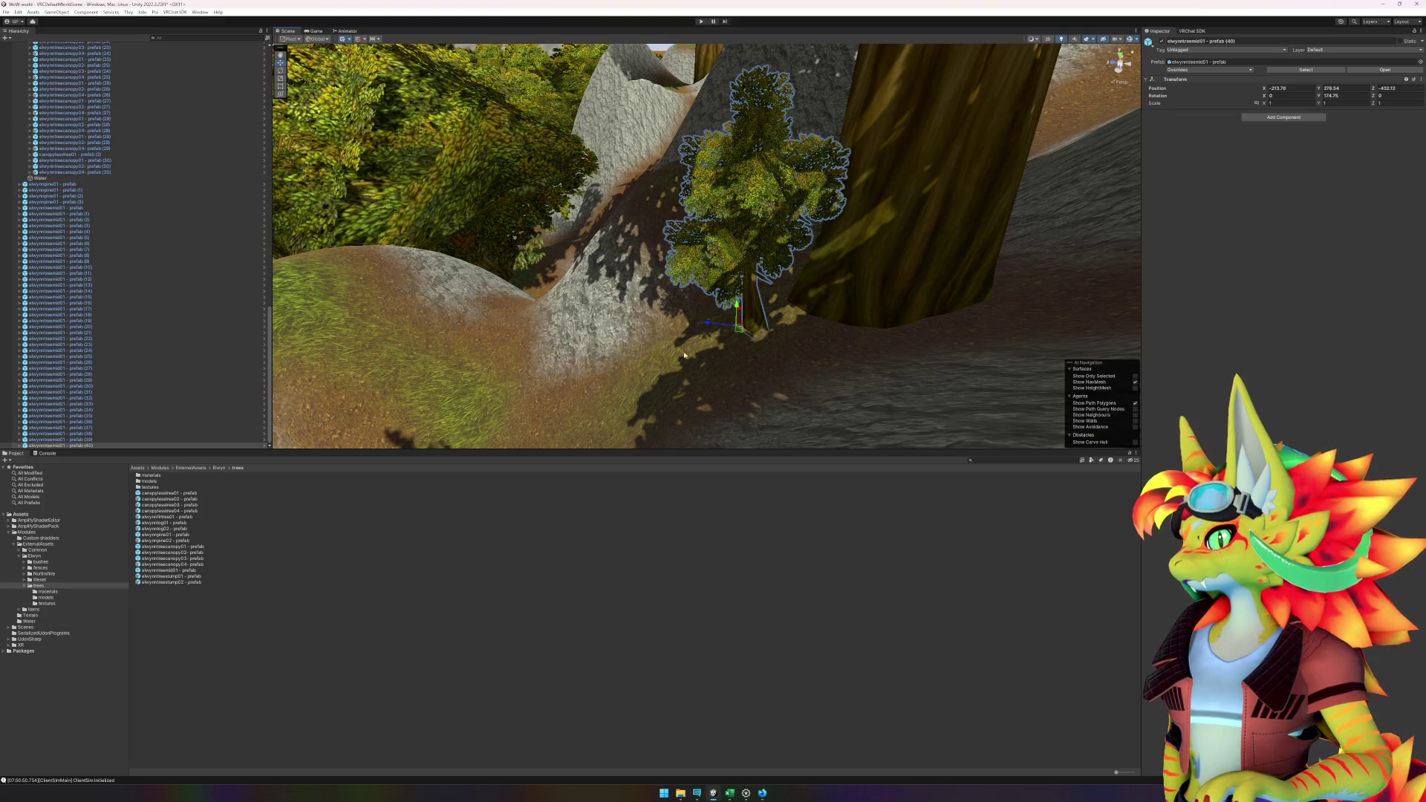
mouse_move(684, 355)
mouse_down()
mouse_move(950, 355)
mouse_move(571, 334)
mouse_move(643, 233)
mouse_up()
scroll(950, 355, down, 5)
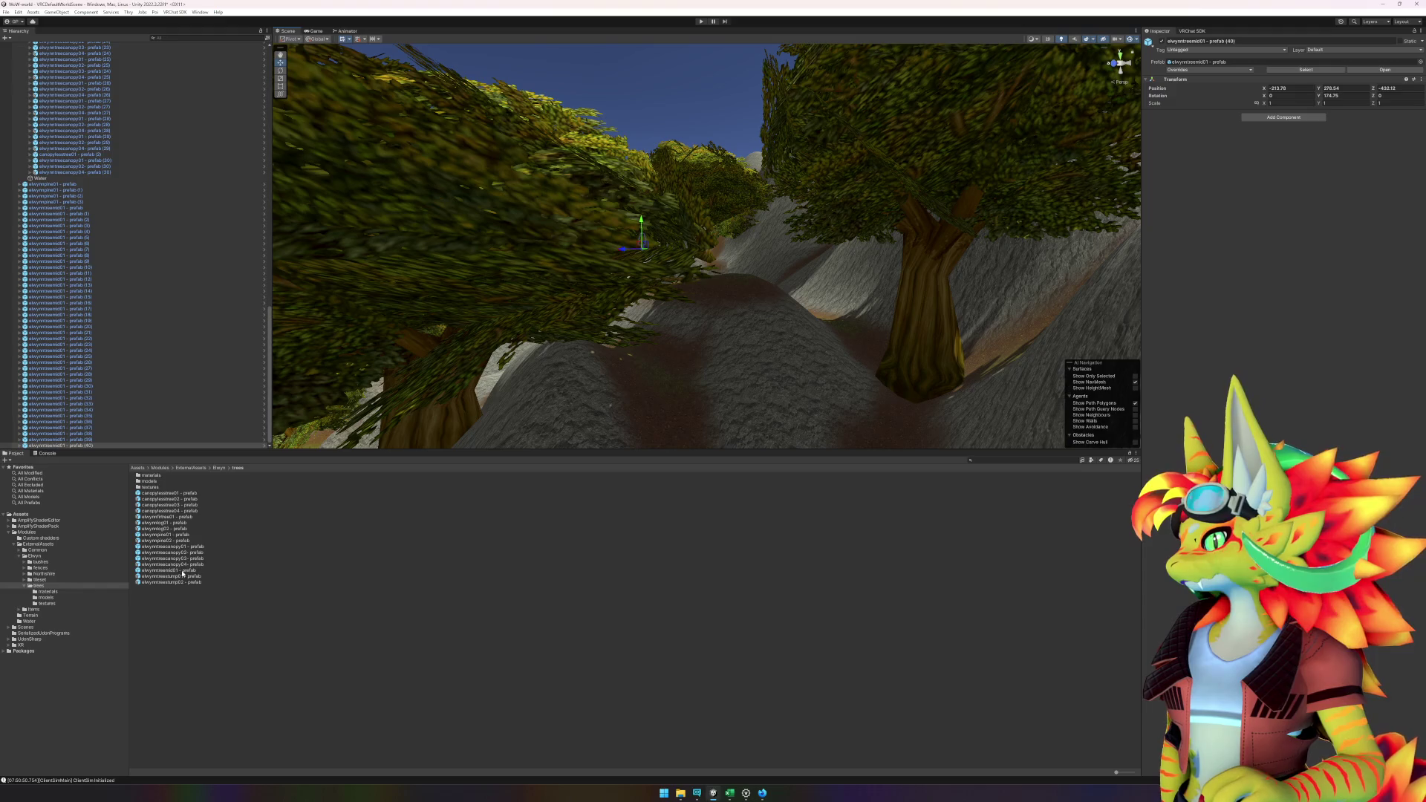
- Add another elwynntreemid01 tree farther along the path and rotate it about its vertical axis
mouse_move(183, 574)
mouse_down()
mouse_move(479, 522)
mouse_move(886, 407)
mouse_up()
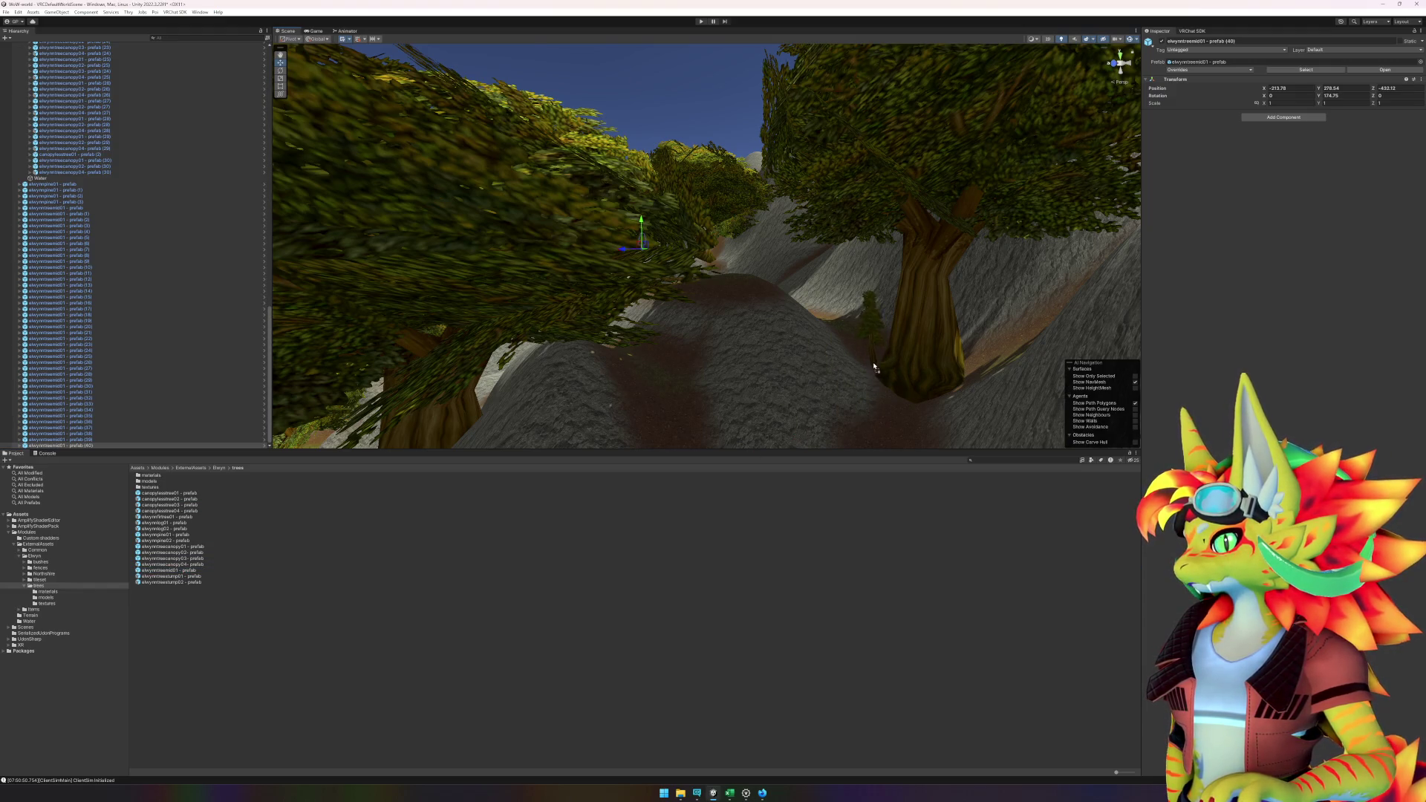
mouse_move(877, 365)
mouse_down()
mouse_move(875, 423)
mouse_move(773, 388)
mouse_move(869, 309)
mouse_move(943, 296)
mouse_move(971, 321)
mouse_move(1012, 322)
mouse_move(940, 332)
mouse_up()
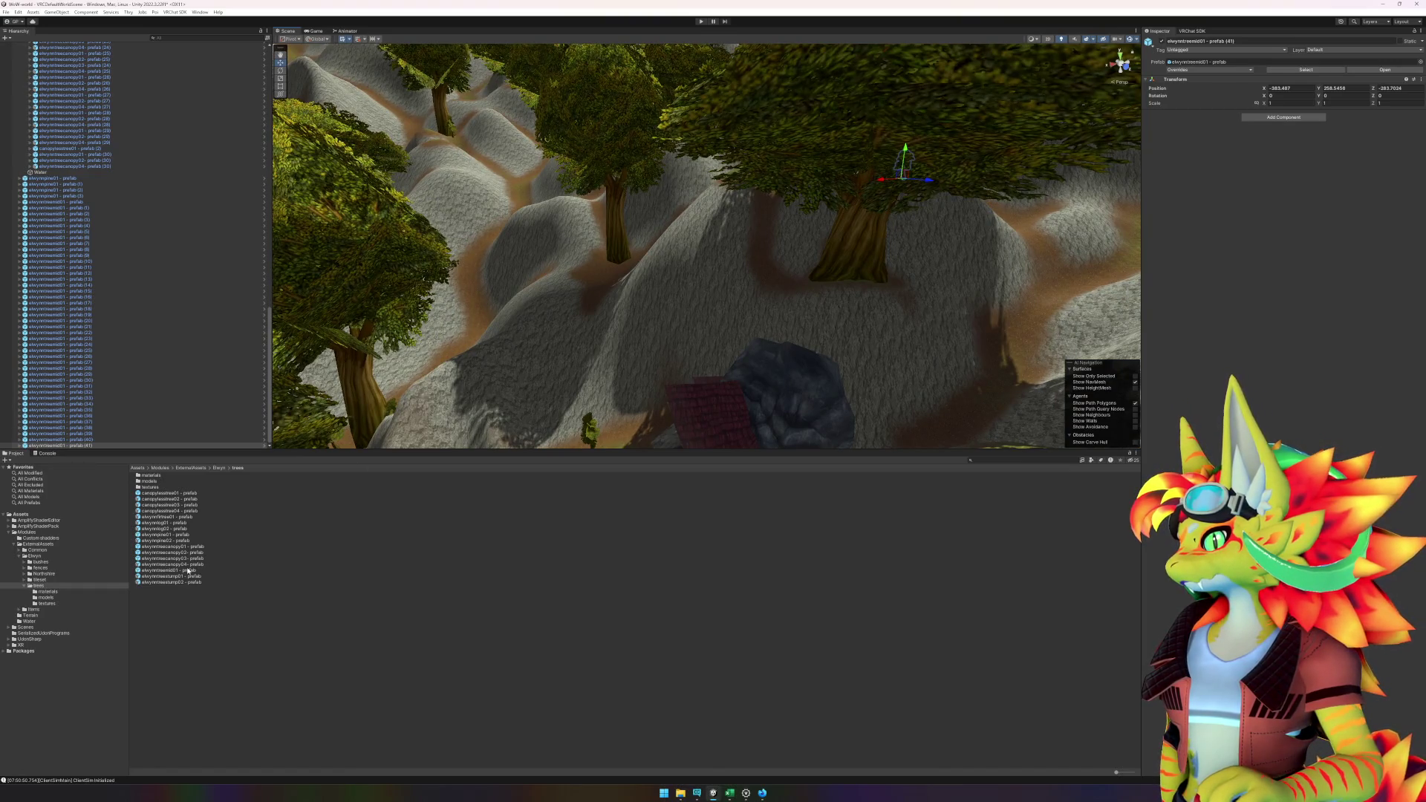
mouse_move(188, 570)
mouse_down()
mouse_move(783, 313)
mouse_move(802, 286)
mouse_up()
key(f)
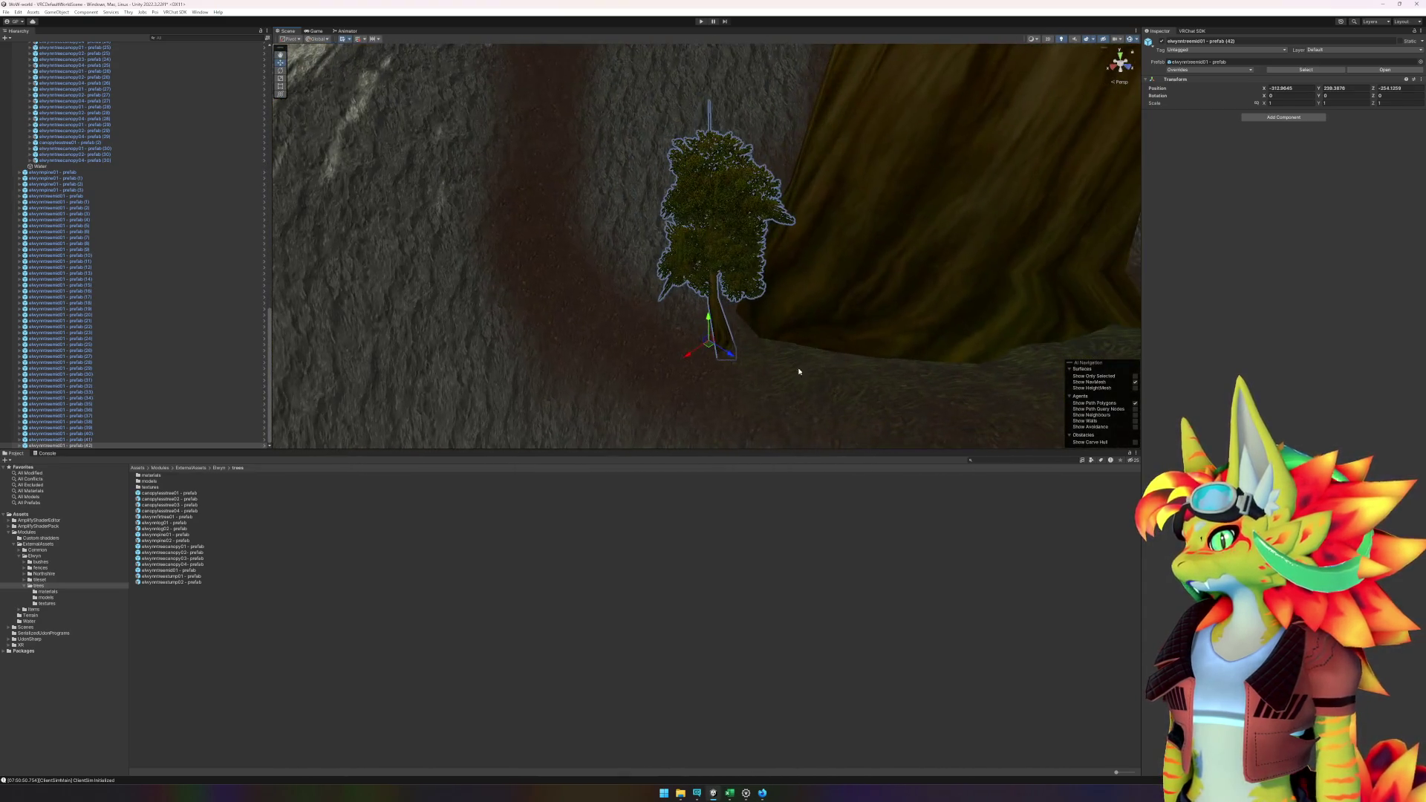
mouse_move(707, 353)
mouse_down()
mouse_move(759, 367)
mouse_move(719, 356)
mouse_up()
drag(856, 376, 672, 356)
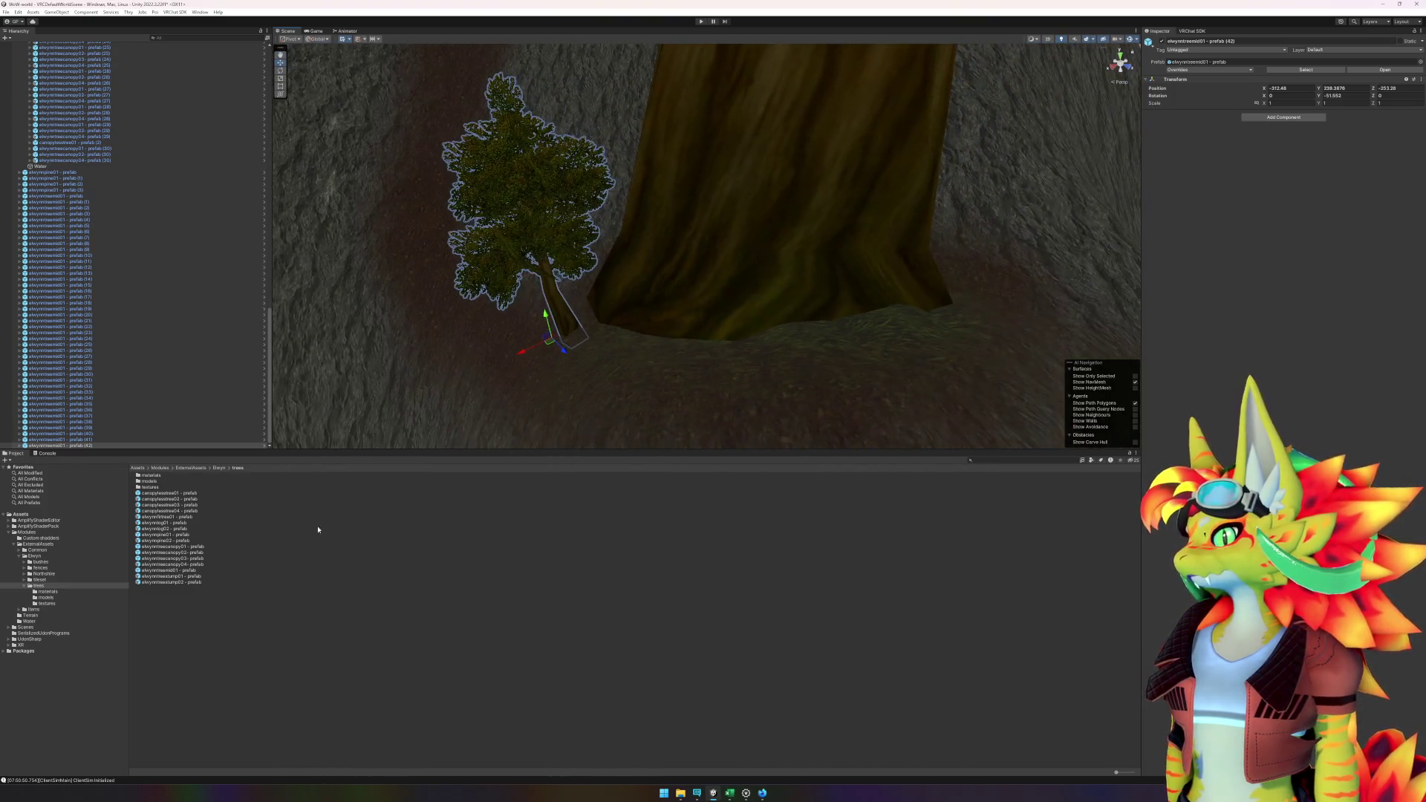
- Place three more small trees beside the big trunk and along the path
mouse_move(160, 566)
mouse_down()
mouse_move(668, 357)
mouse_move(881, 335)
mouse_move(1050, 369)
mouse_move(994, 356)
mouse_up()
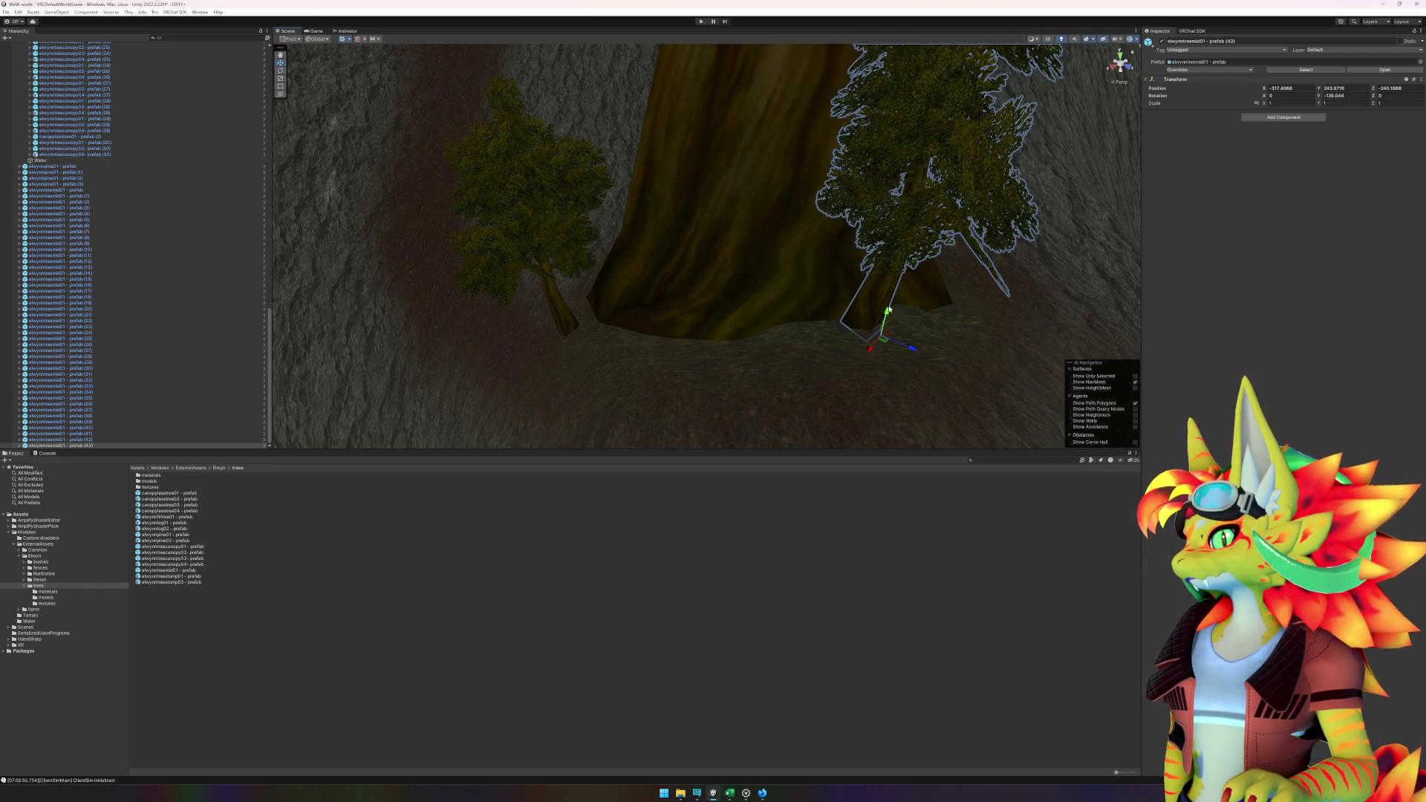
drag(888, 309, 885, 321)
scroll(728, 348, down, 2)
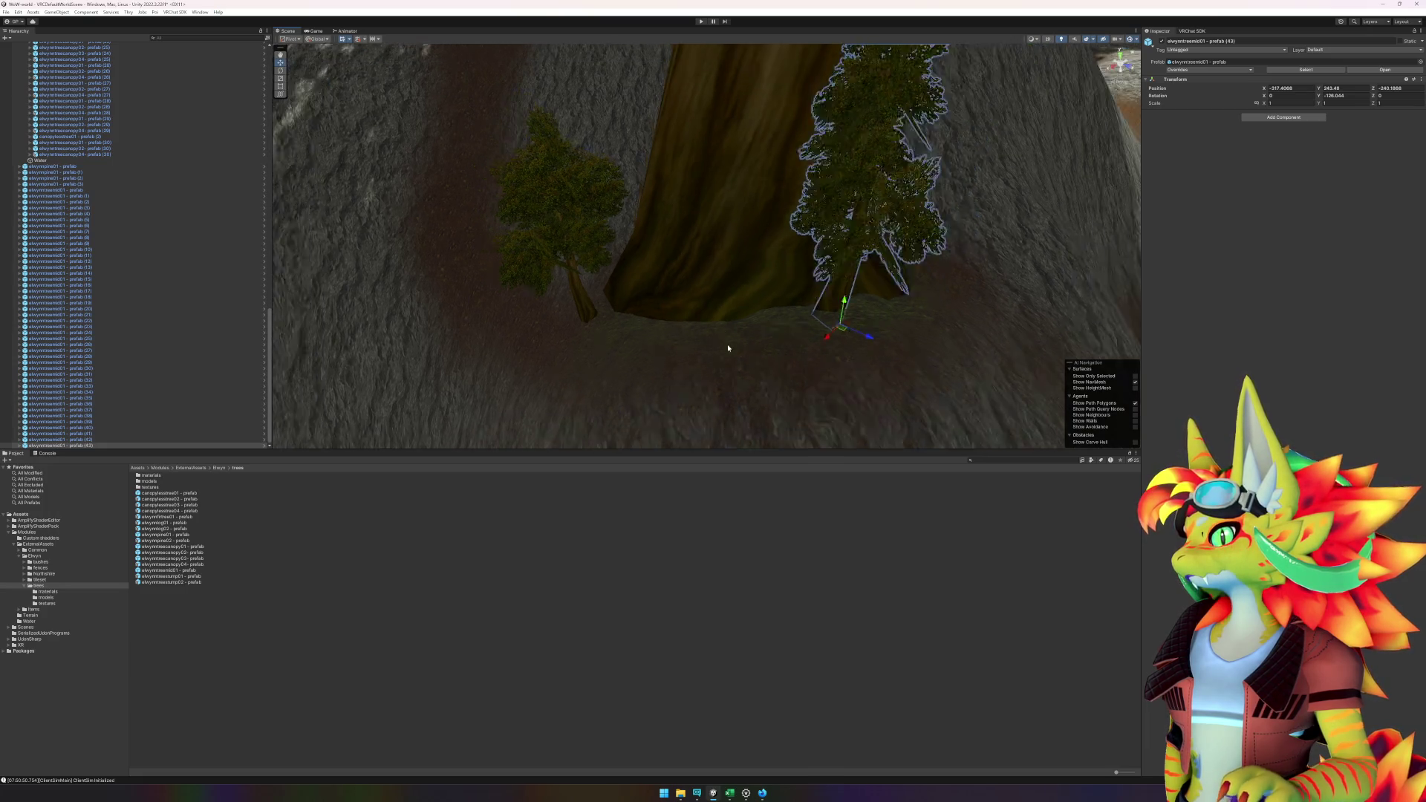
scroll(727, 347, down, 2)
mouse_move(726, 344)
mouse_down()
mouse_move(662, 395)
mouse_move(882, 379)
mouse_move(779, 401)
mouse_move(754, 312)
mouse_move(731, 334)
mouse_move(525, 344)
mouse_move(589, 327)
mouse_move(614, 340)
mouse_up()
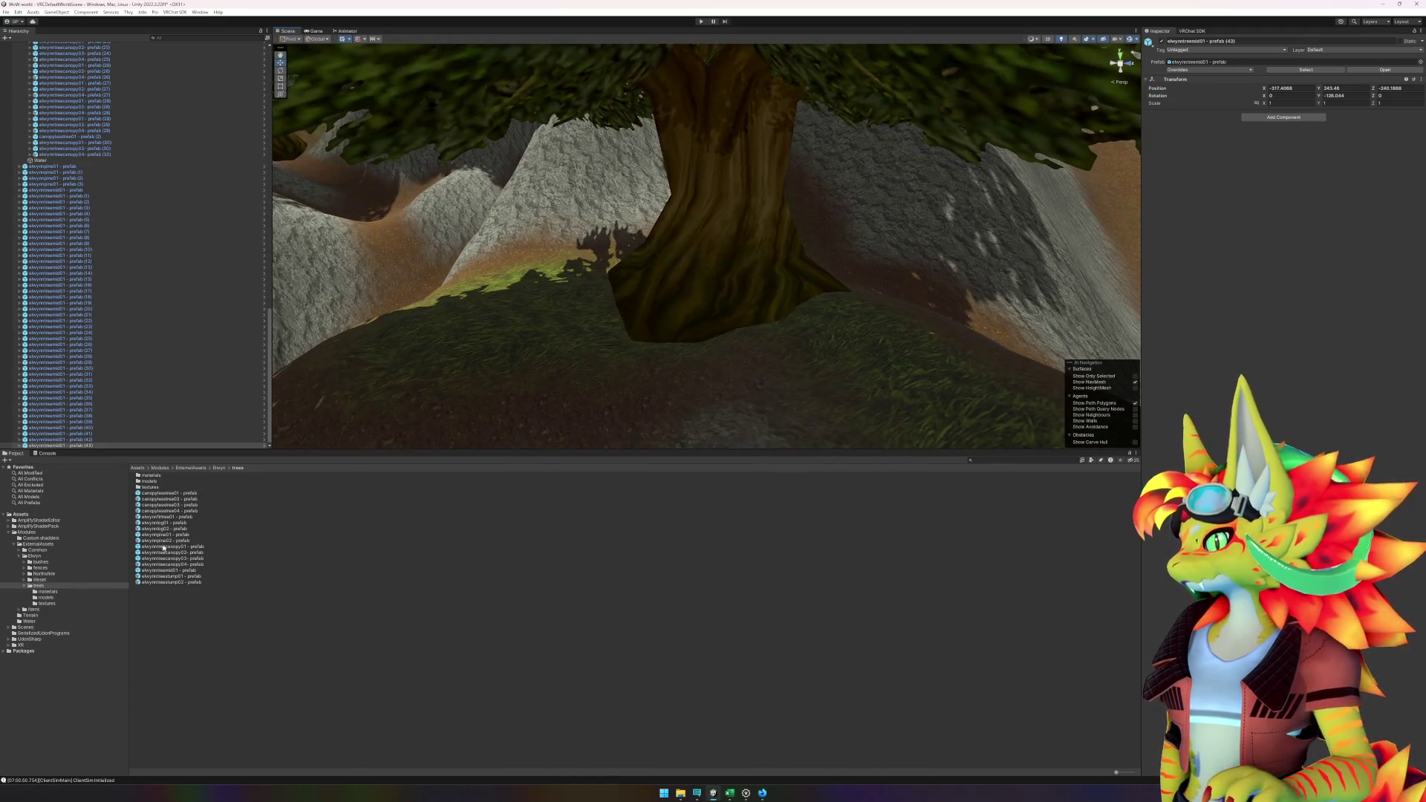
mouse_move(169, 574)
mouse_down()
mouse_move(534, 304)
mouse_move(572, 304)
mouse_up()
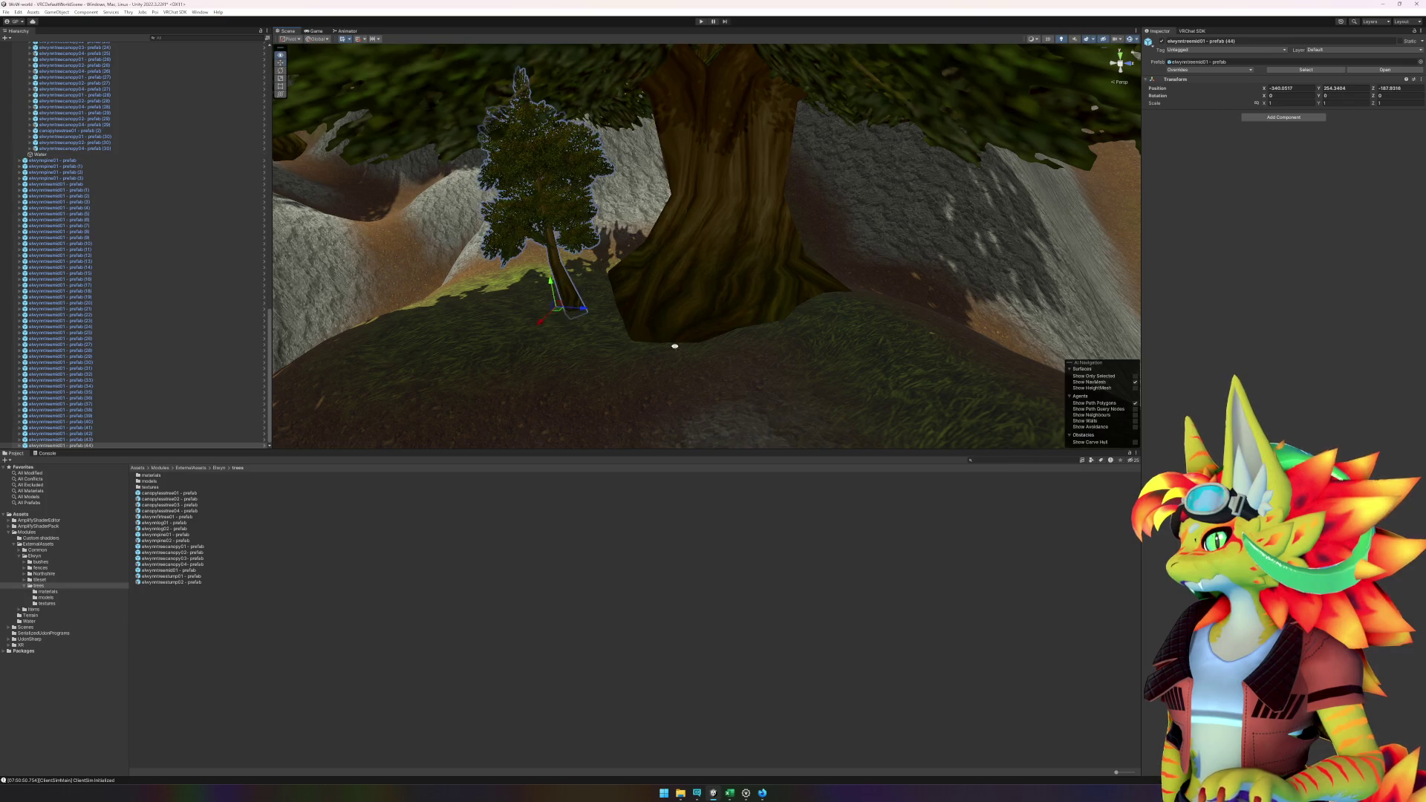
mouse_move(672, 340)
mouse_down()
mouse_move(609, 342)
mouse_move(558, 374)
mouse_up()
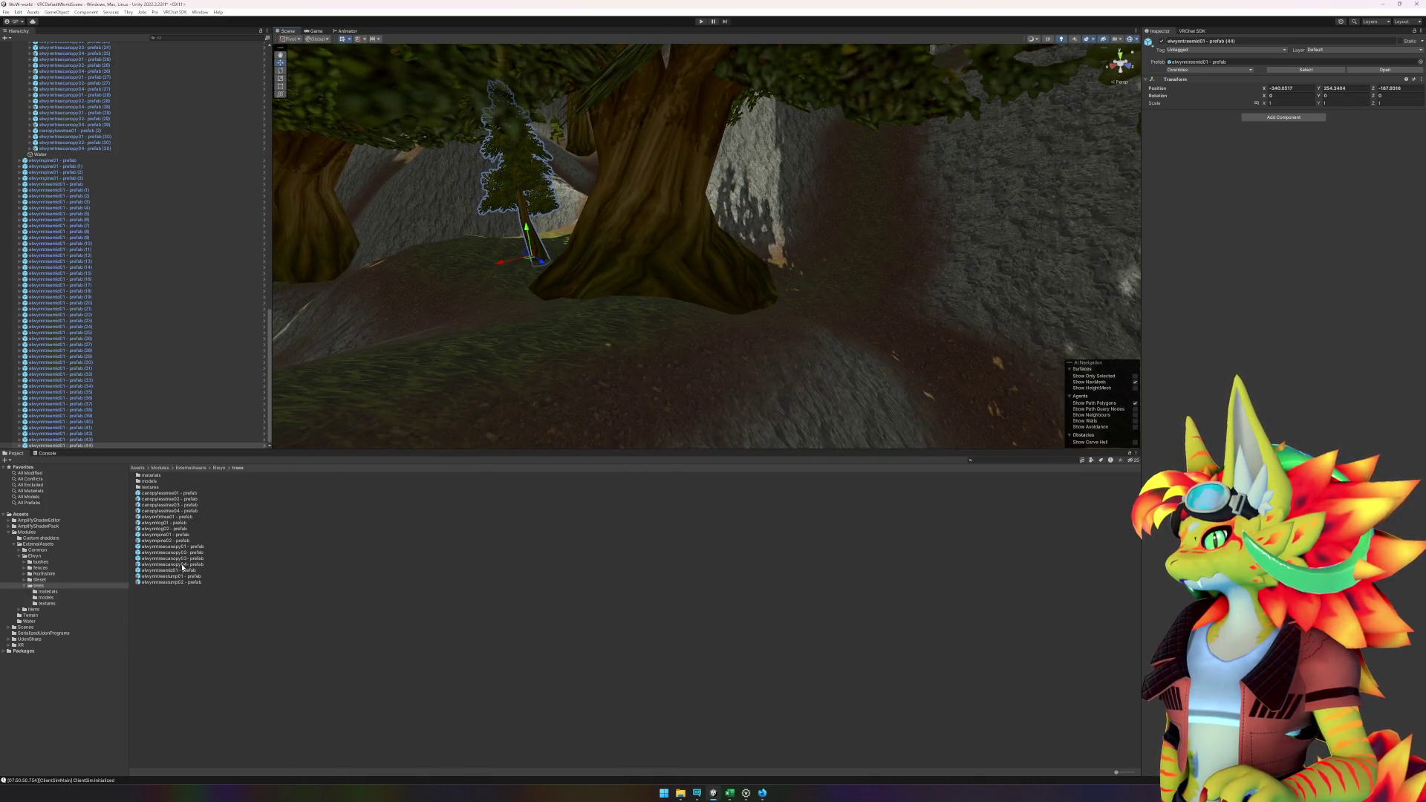
mouse_move(178, 571)
mouse_down()
mouse_move(843, 297)
mouse_move(803, 293)
mouse_up()
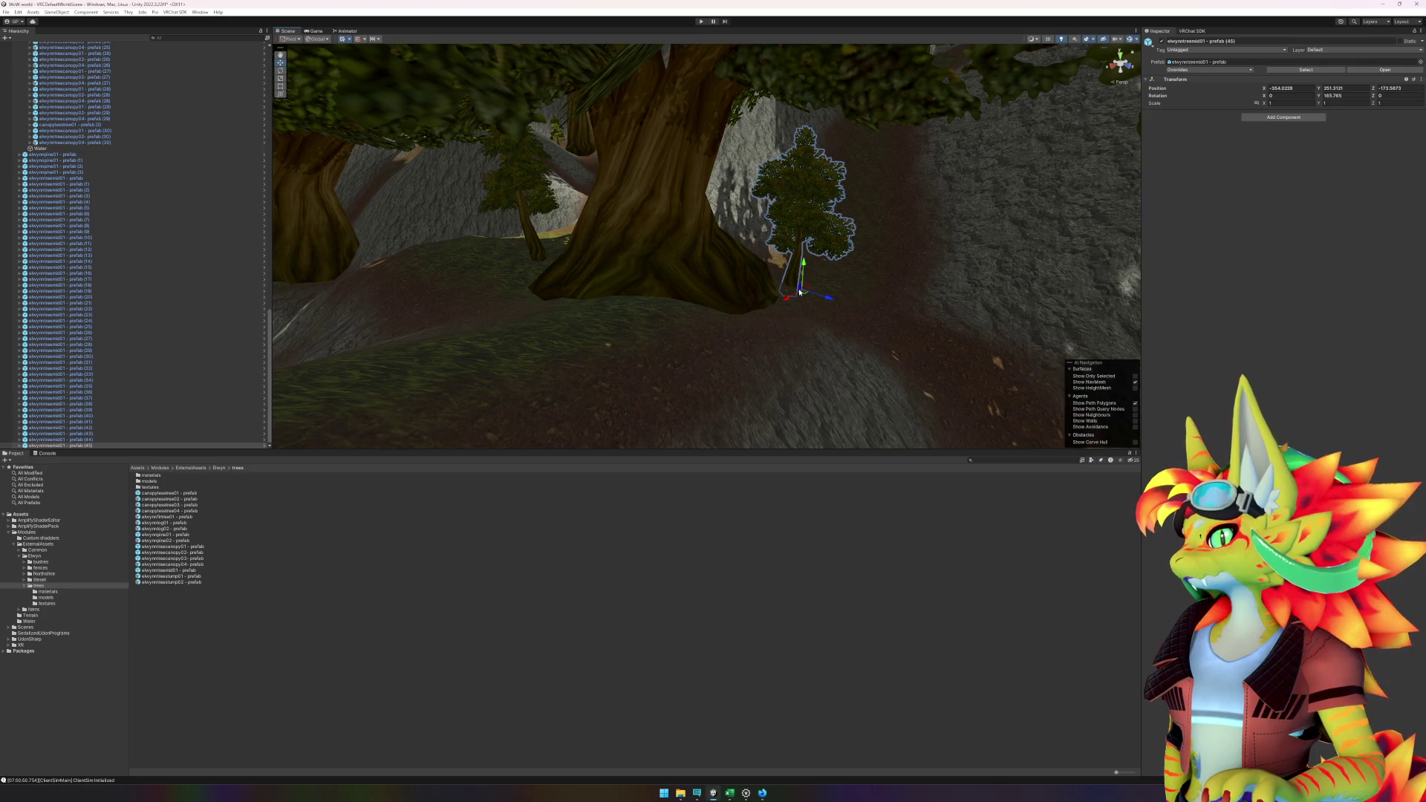
mouse_move(789, 317)
mouse_down()
mouse_move(809, 381)
mouse_move(554, 285)
mouse_up()
mouse_move(710, 297)
mouse_down()
mouse_move(849, 297)
mouse_move(802, 287)
mouse_up()
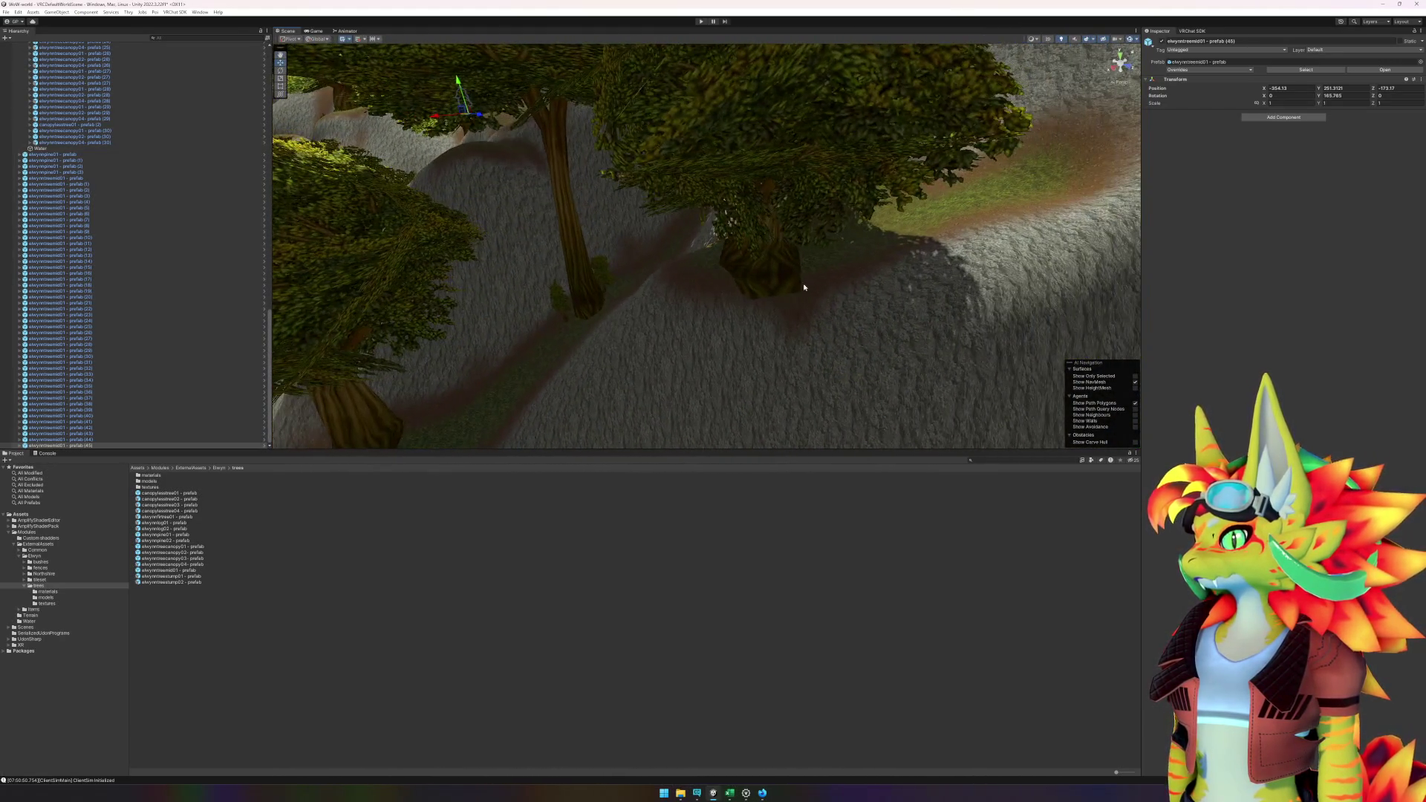
- Lower and shift the elwynntreecanopy02 tree, then drop a small tree on the slope below
click(760, 270)
drag(771, 237, 770, 251)
mouse_move(818, 317)
mouse_down()
mouse_move(704, 320)
mouse_move(757, 315)
mouse_up()
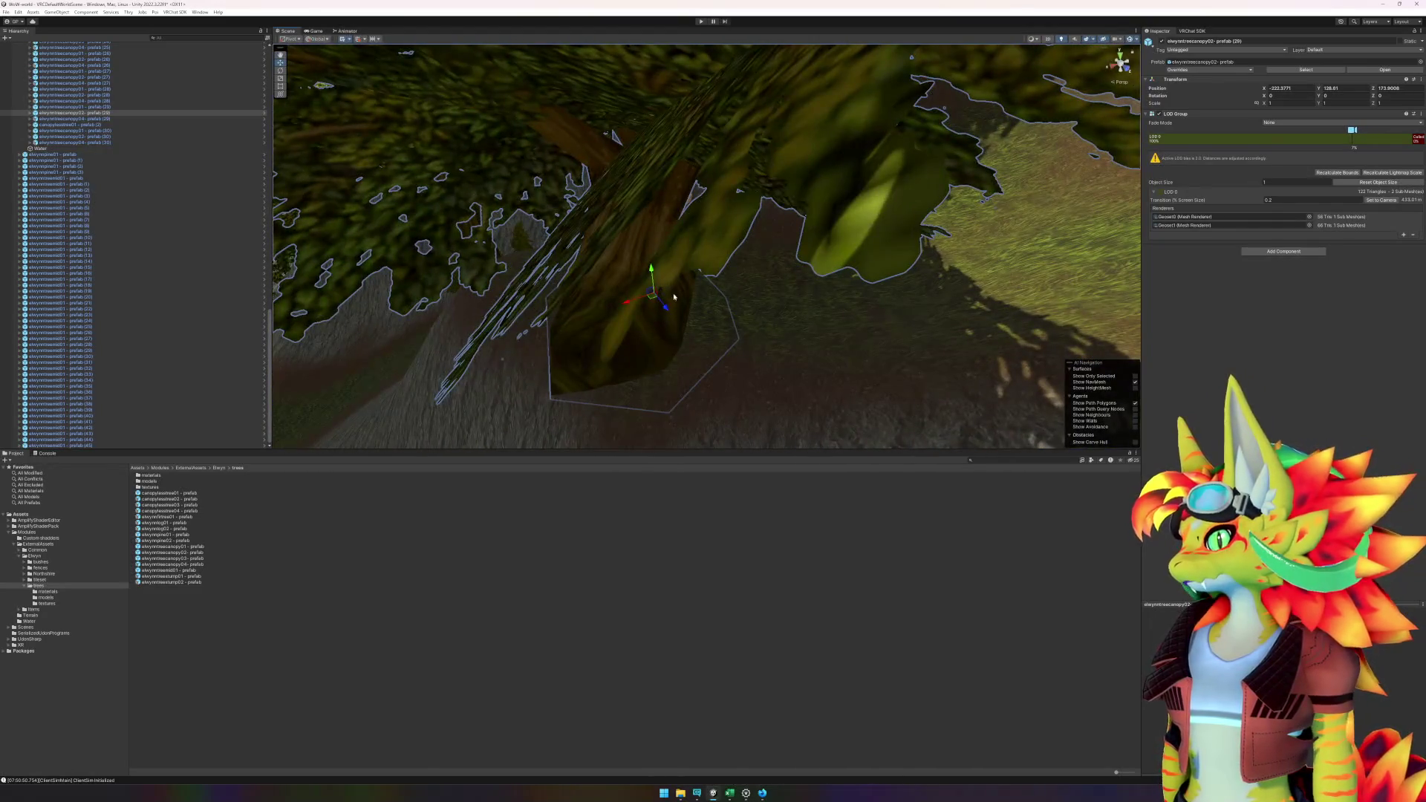
mouse_move(653, 303)
mouse_down()
mouse_move(714, 291)
mouse_move(777, 311)
mouse_up()
drag(709, 407, 738, 386)
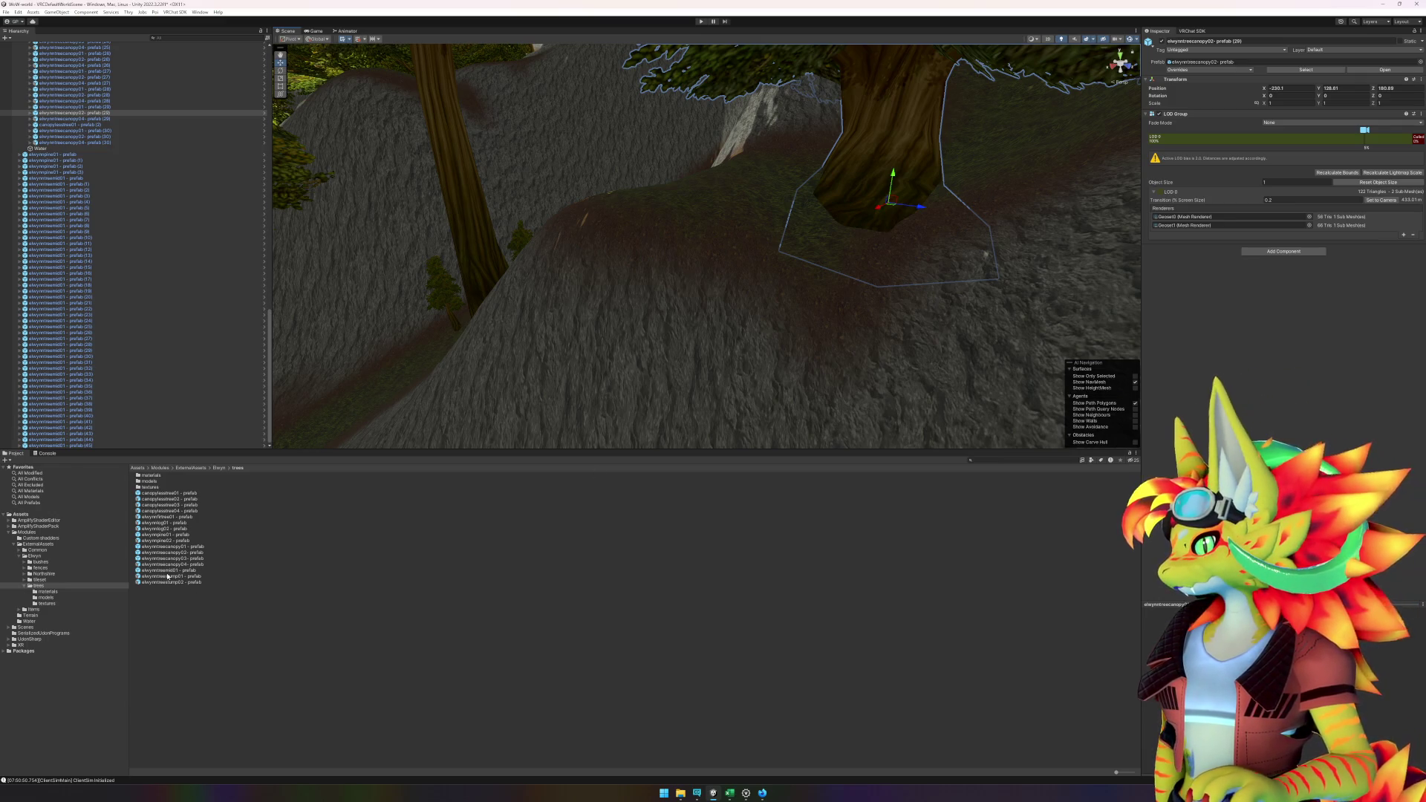
mouse_move(168, 575)
mouse_down()
mouse_move(297, 519)
mouse_move(773, 229)
mouse_move(804, 224)
mouse_up()
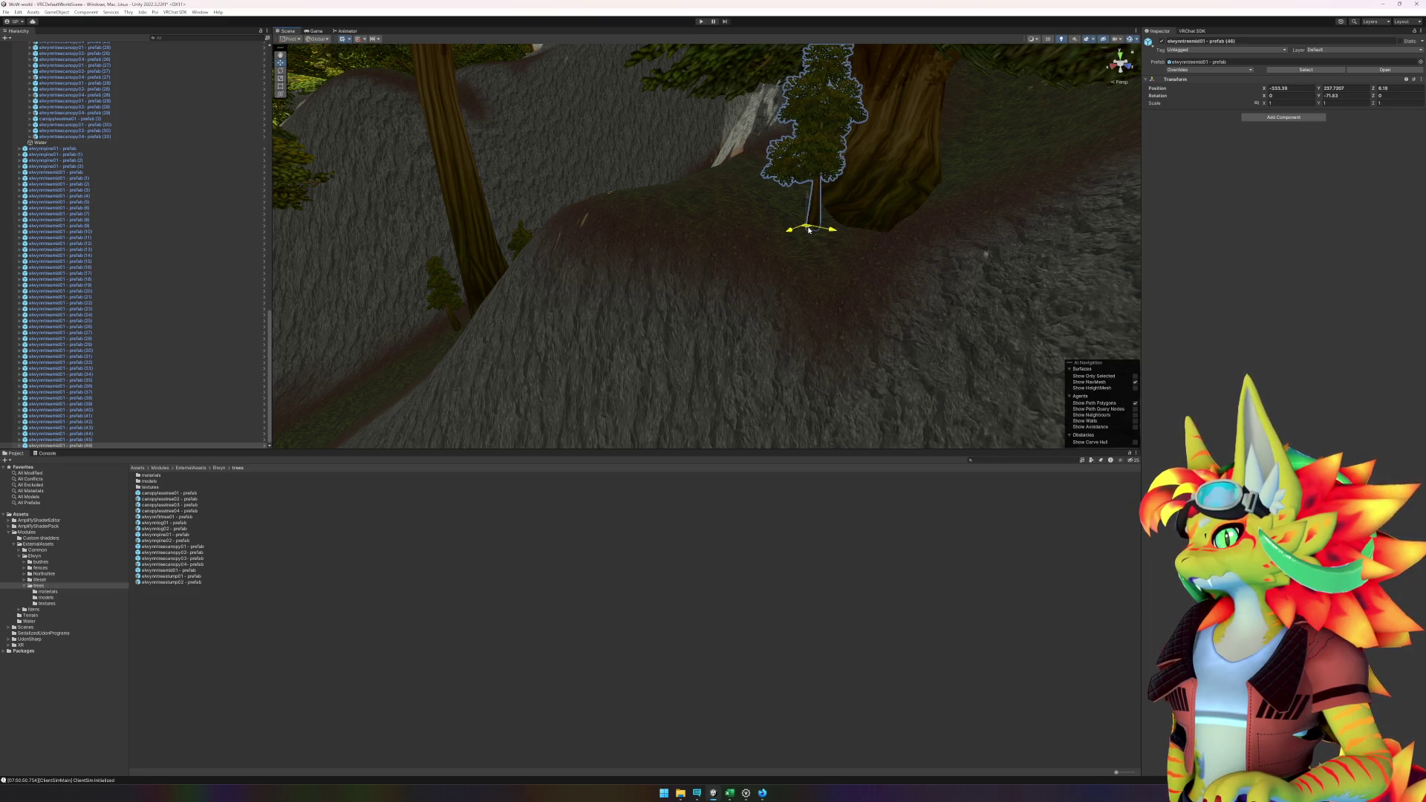
- Place a small tree next to the trunk, duplicate it with Ctrl+D, and add another nearby
scroll(777, 328, down, 10)
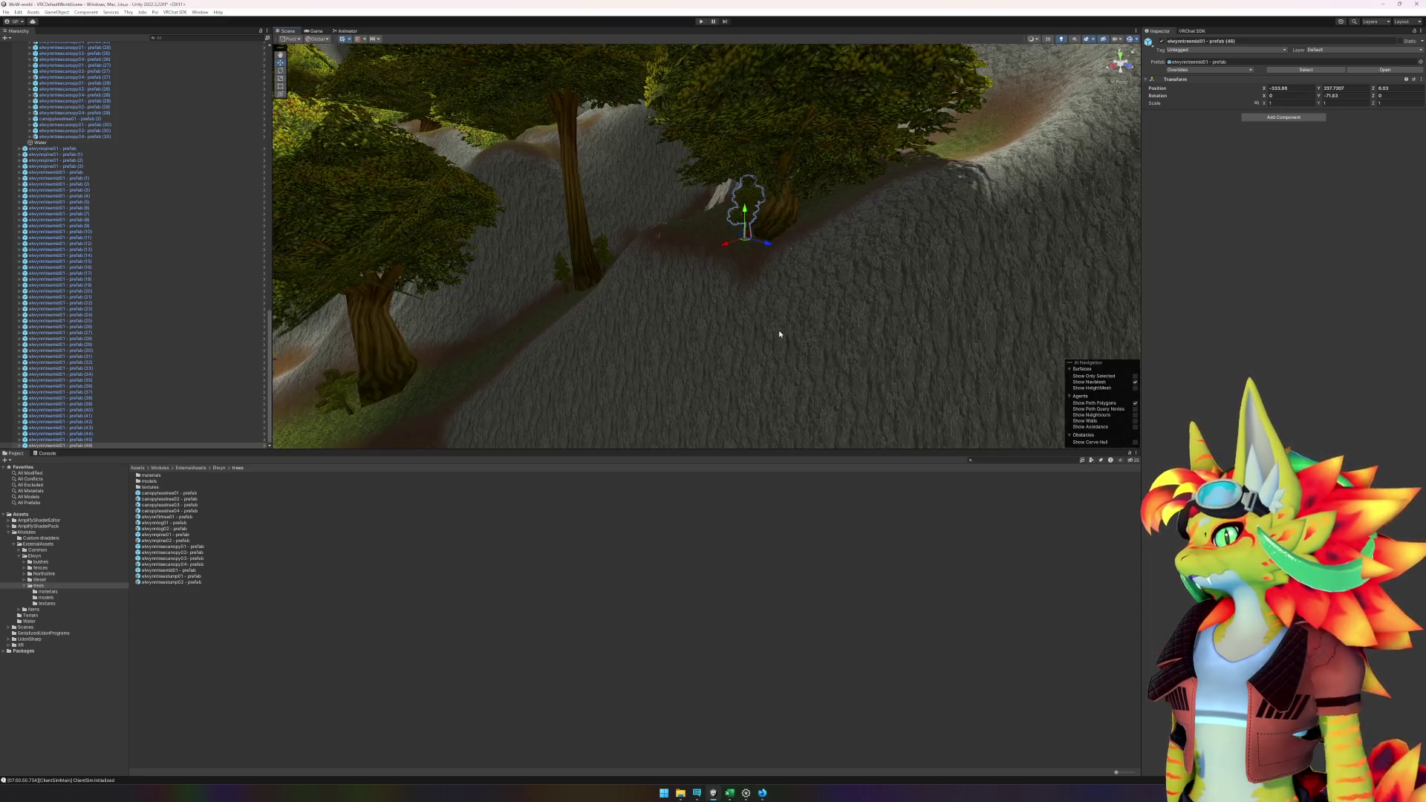
scroll(919, 370, up, 10)
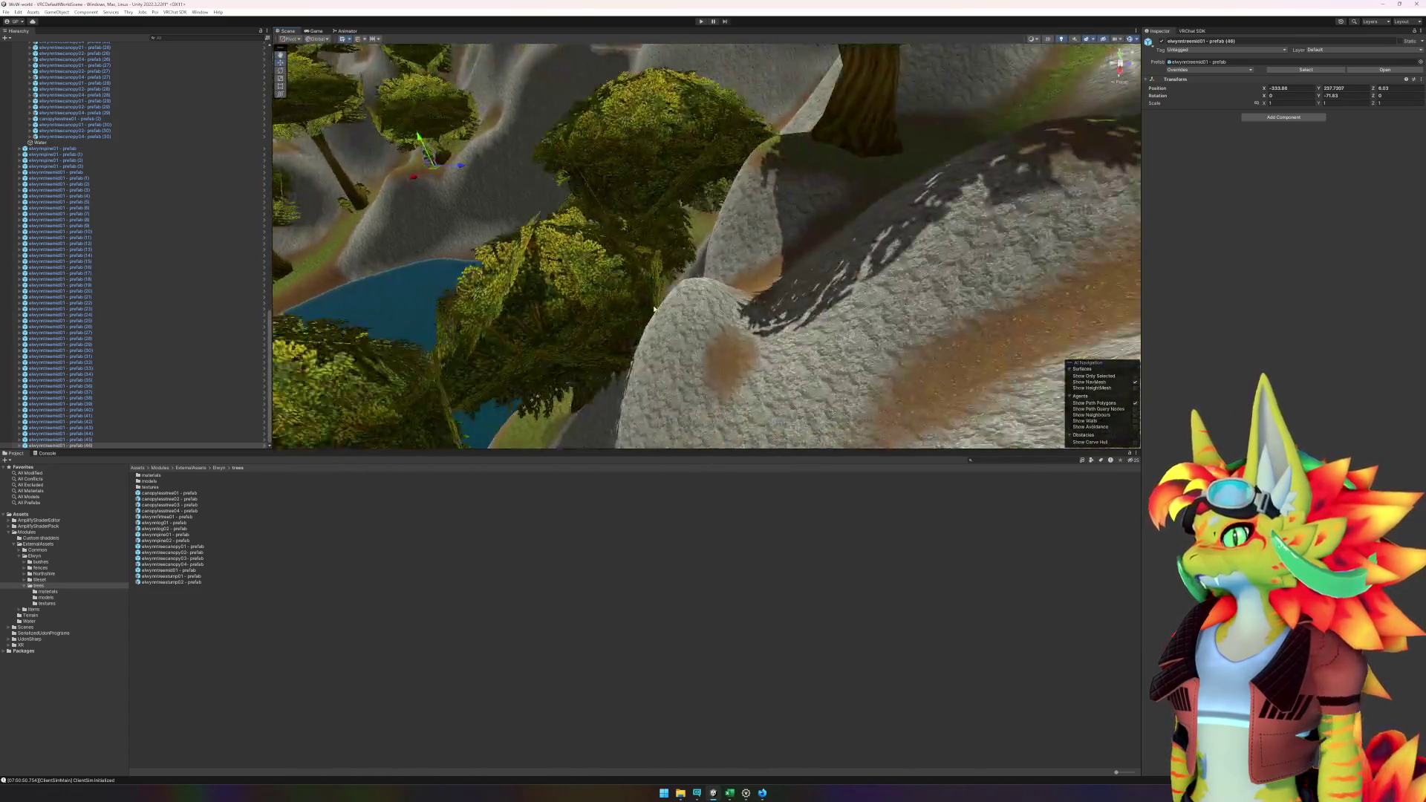
scroll(707, 298, up, 5)
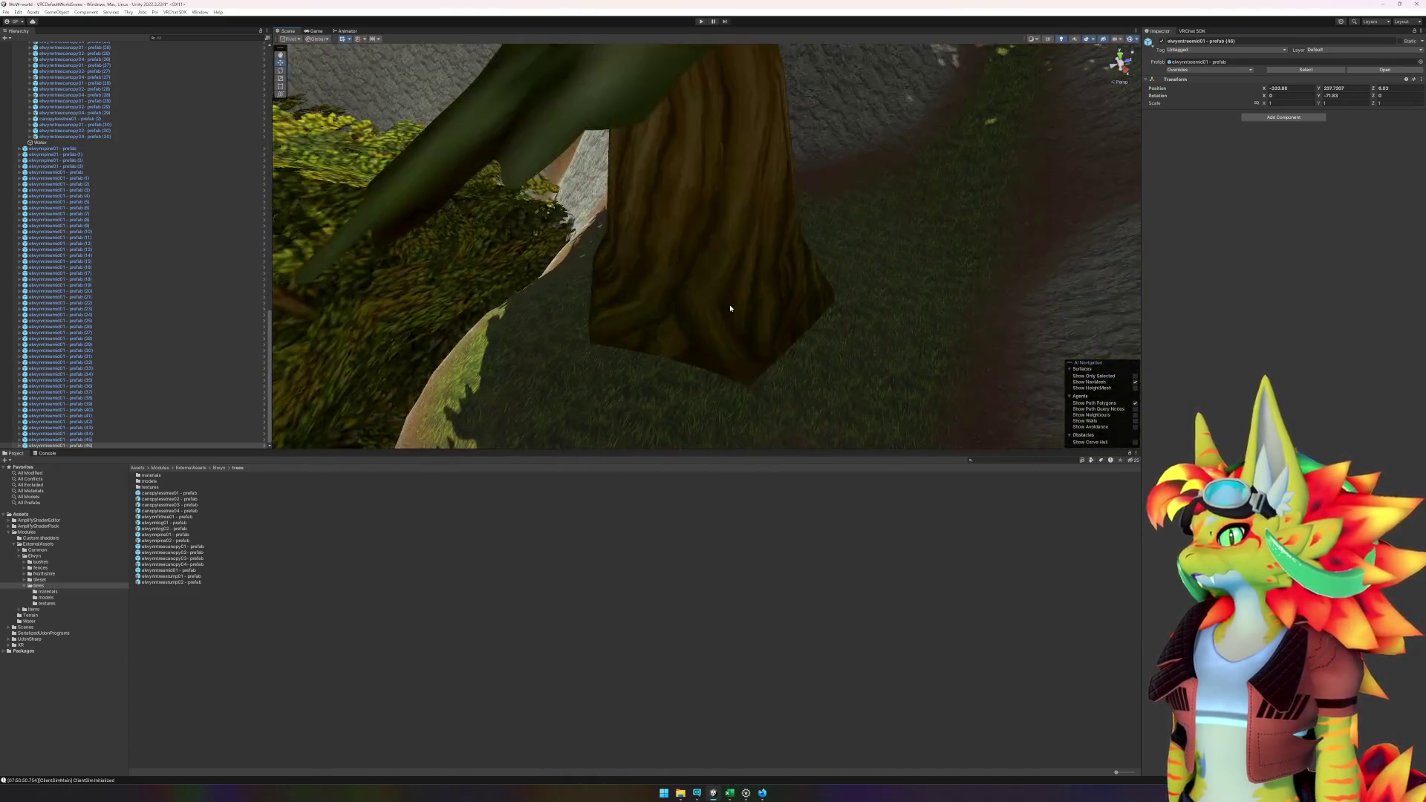
scroll(667, 333, up, 5)
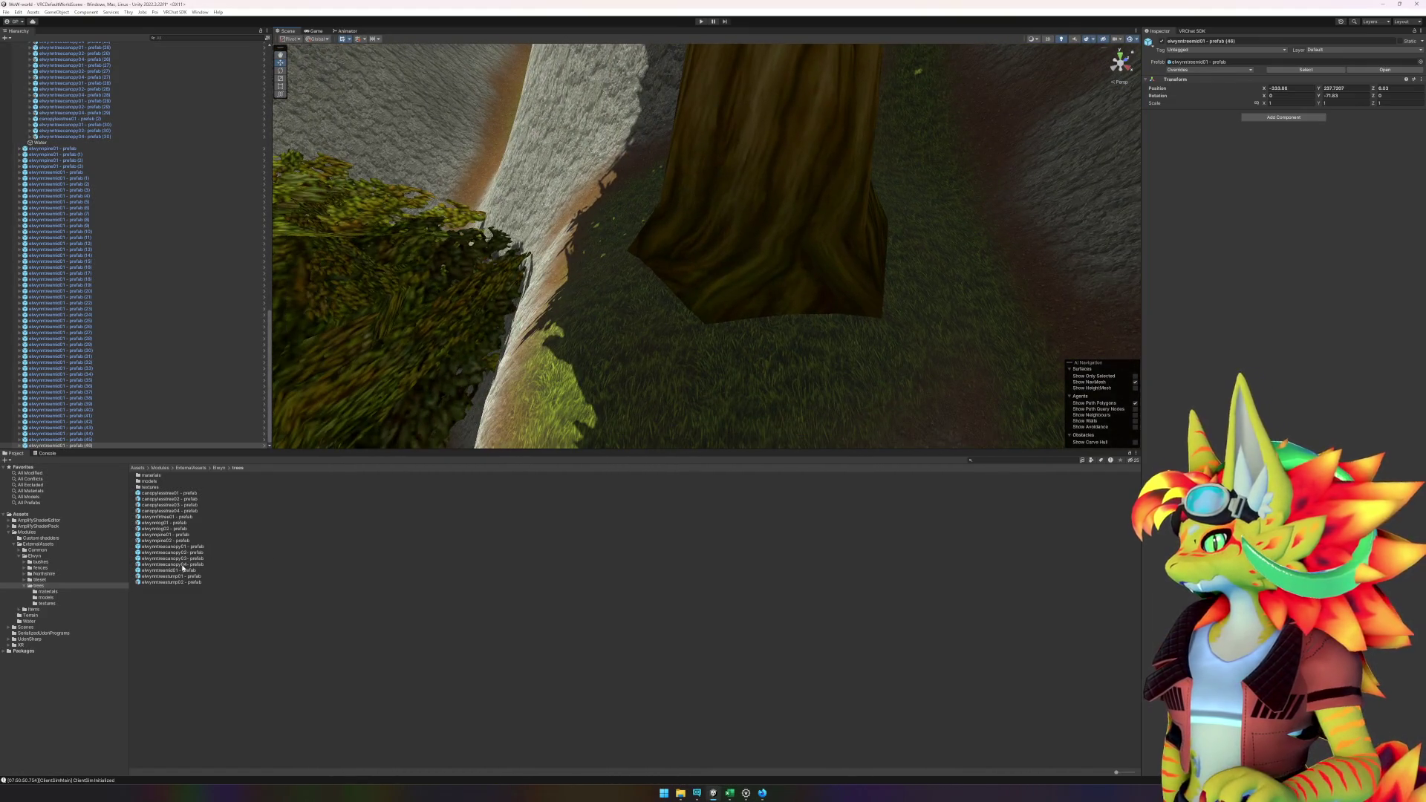
drag(183, 568, 620, 348)
key(ctrl+d)
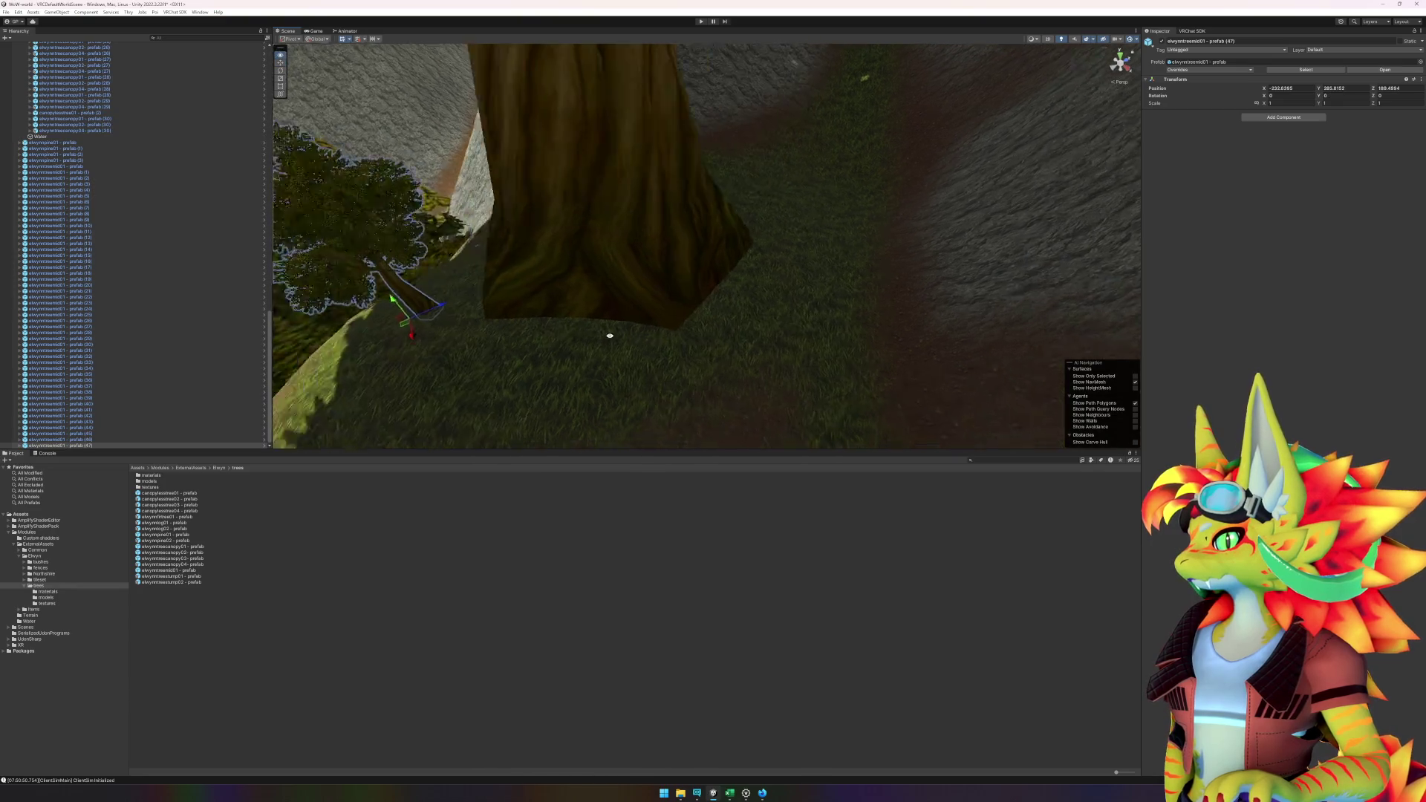
mouse_move(182, 574)
mouse_down()
mouse_move(582, 331)
mouse_move(684, 294)
mouse_move(719, 327)
mouse_up()
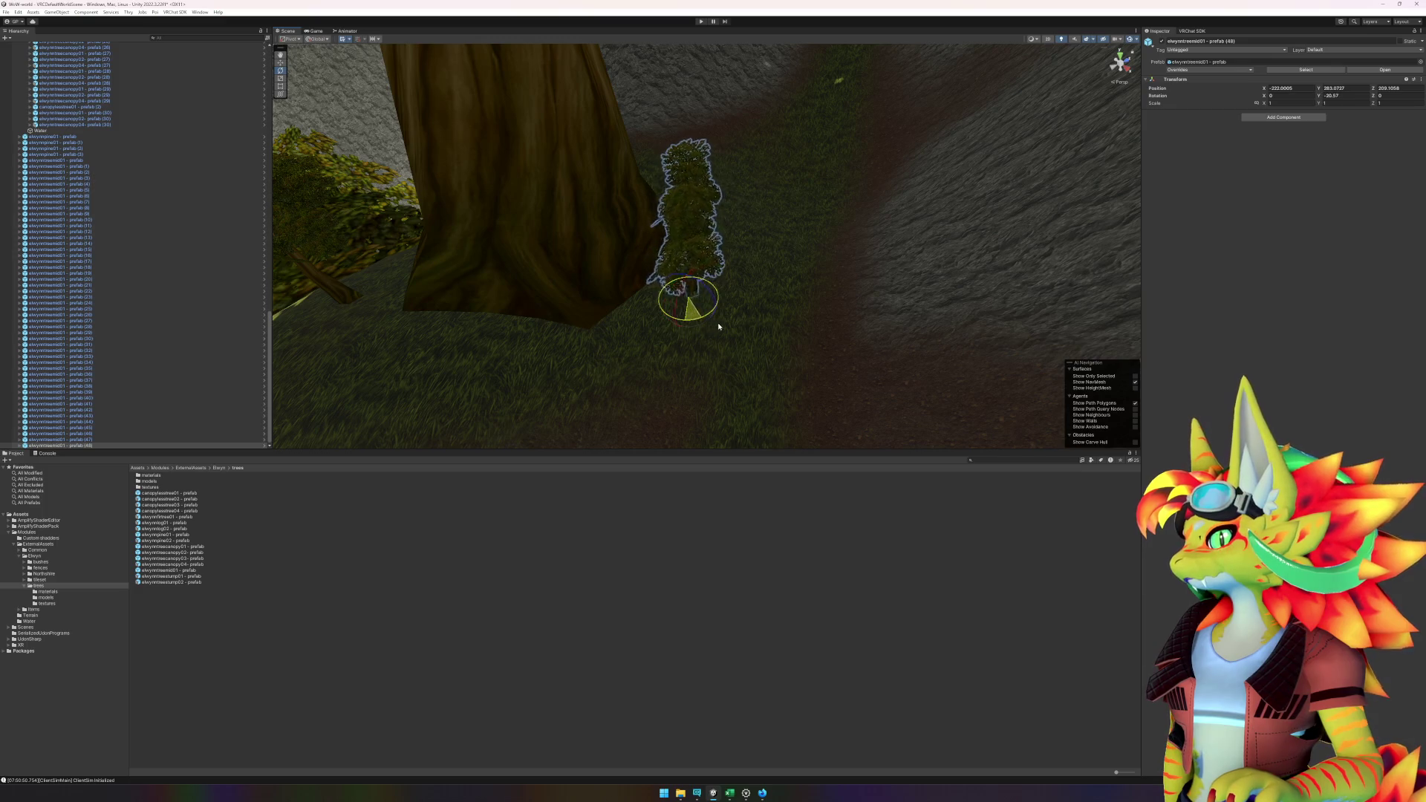
- Add small trees on the grassy slope and beside the big trunk
scroll(783, 312, down, 10)
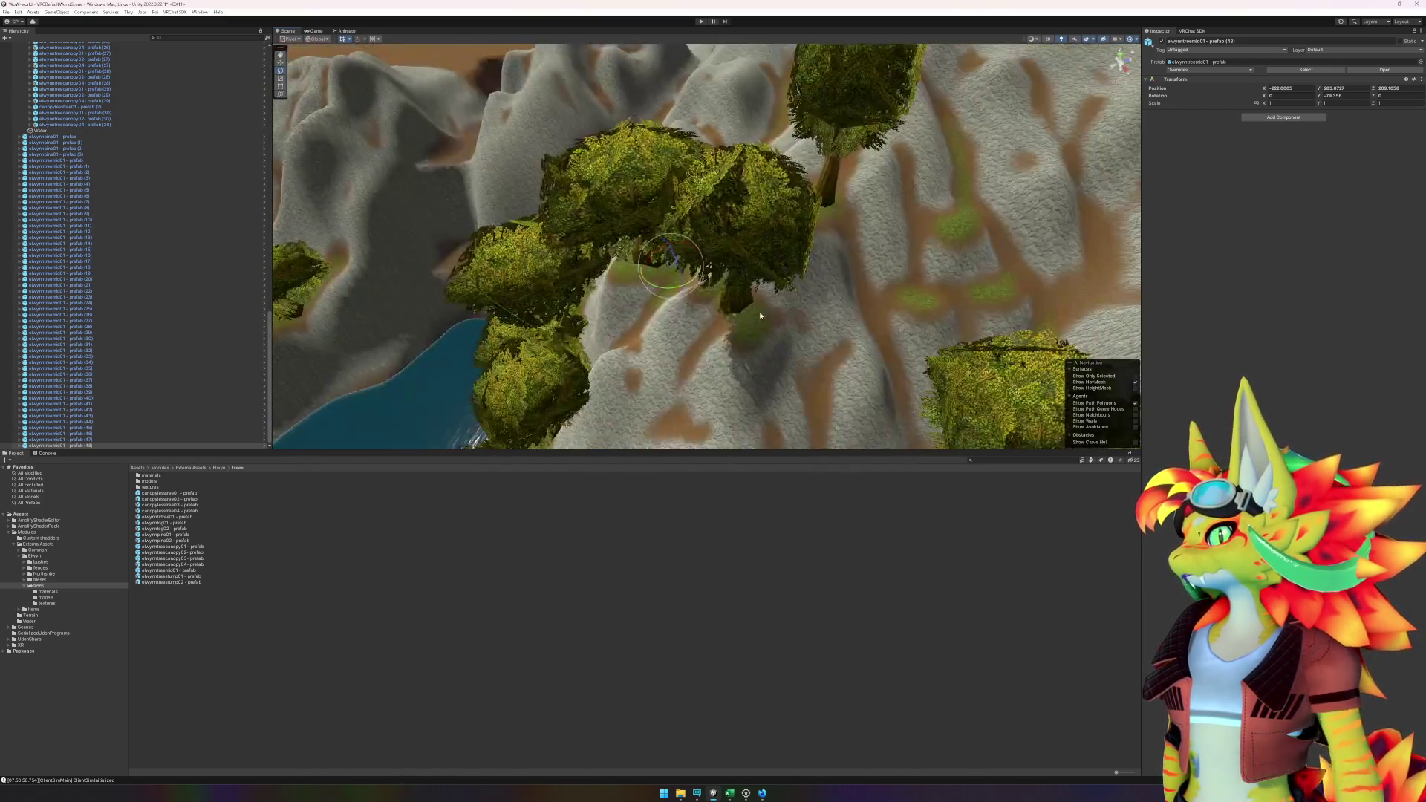
scroll(869, 296, up, 10)
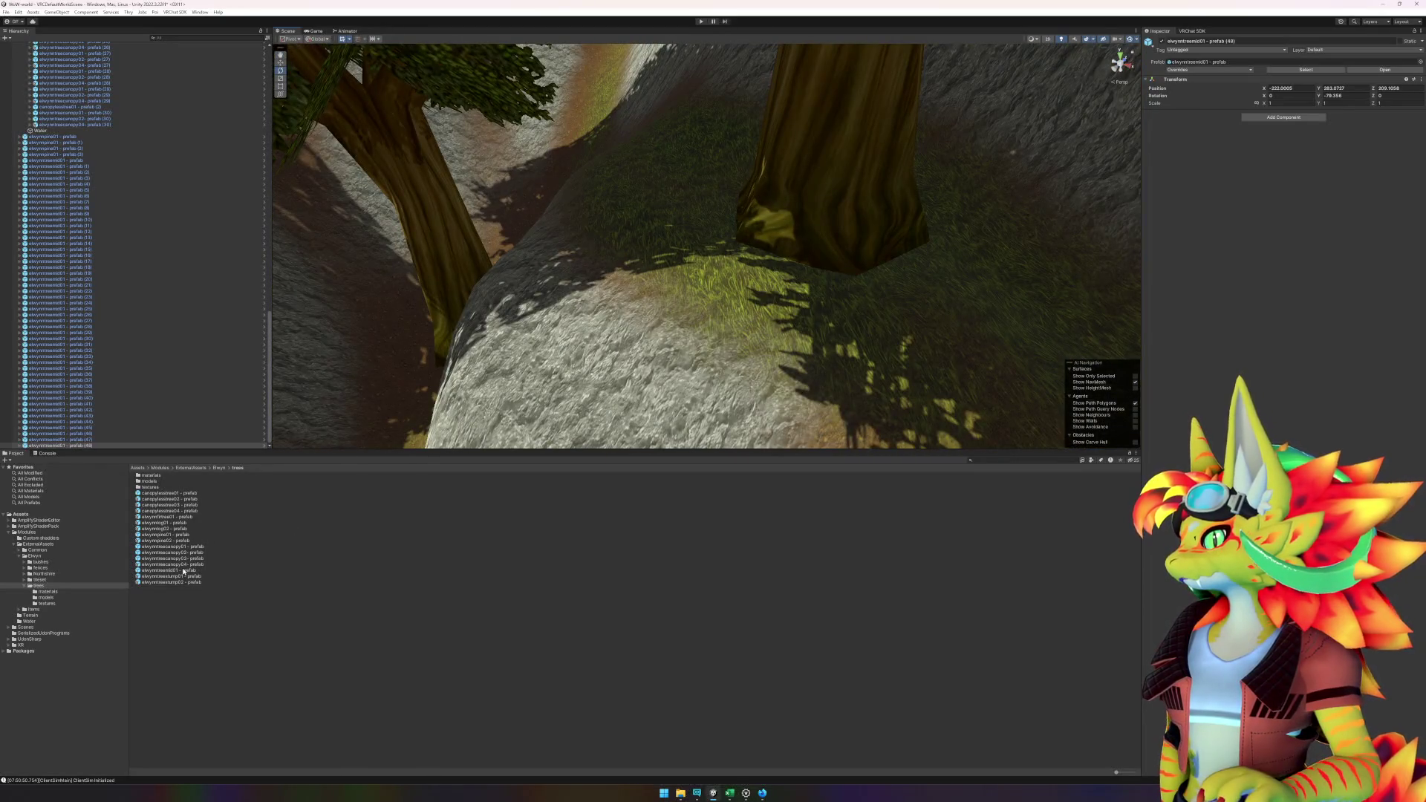
mouse_move(183, 572)
mouse_down()
mouse_move(533, 192)
mouse_move(681, 223)
mouse_move(642, 245)
mouse_up()
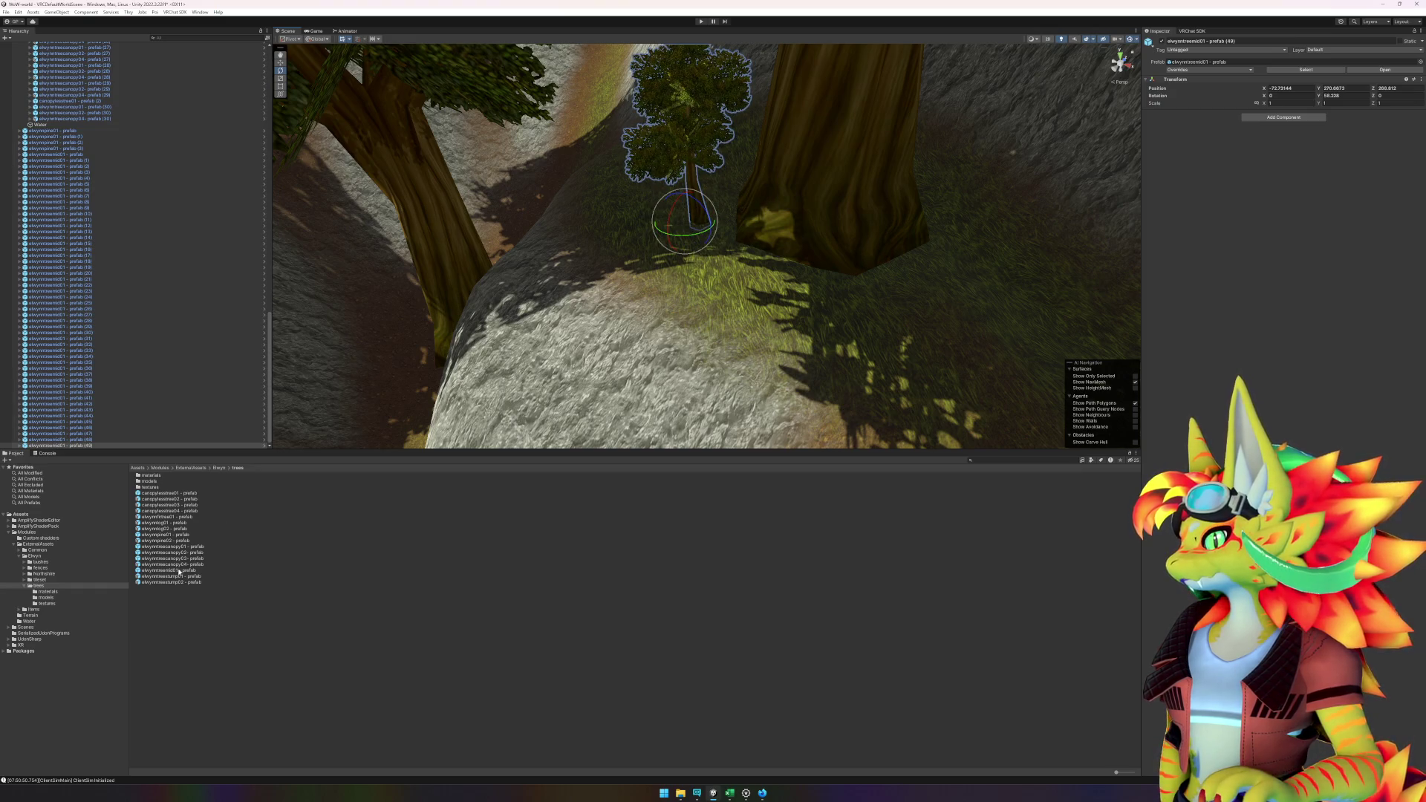
mouse_move(179, 571)
mouse_down()
mouse_move(854, 301)
mouse_move(933, 292)
mouse_move(915, 316)
mouse_up()
scroll(891, 357, down, 10)
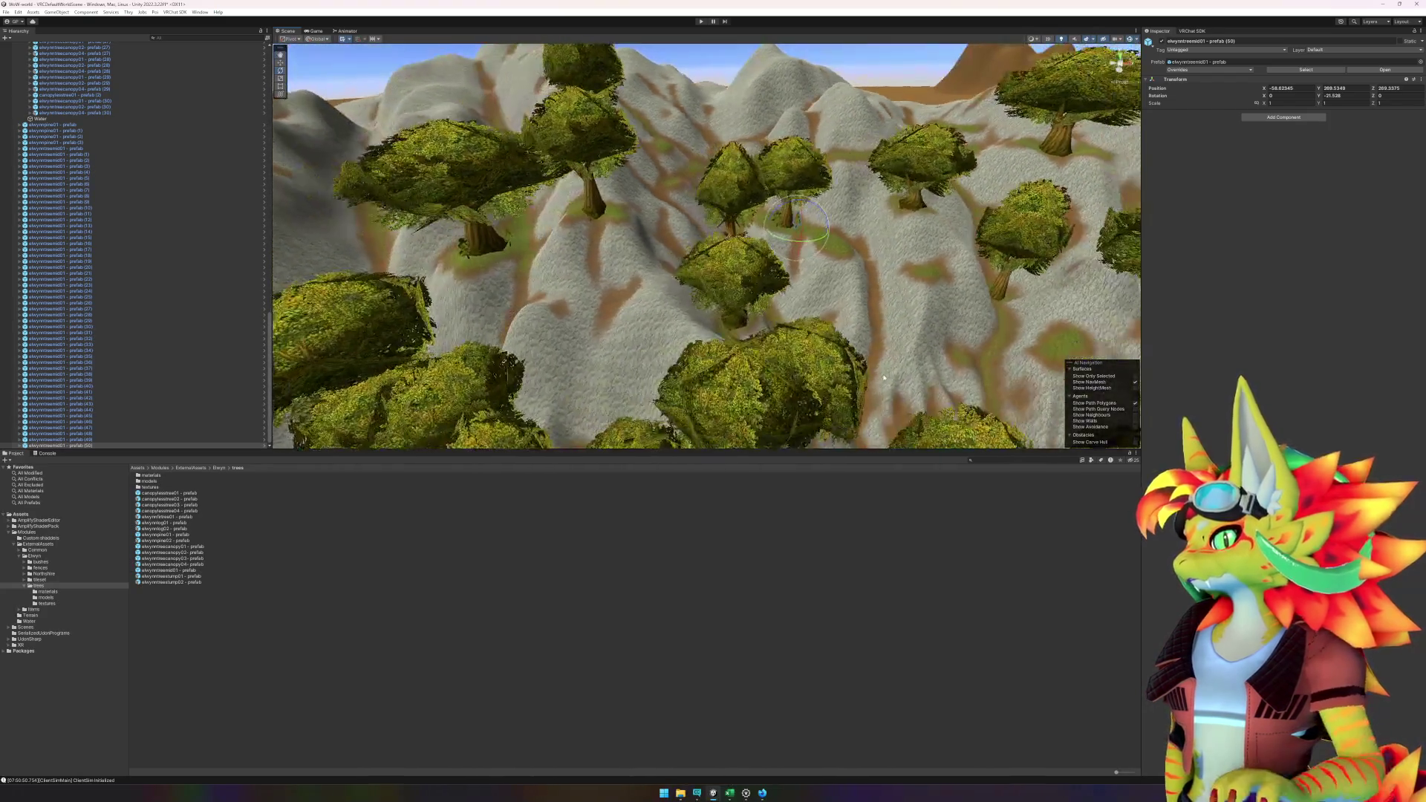
scroll(883, 379, down, 5)
scroll(685, 314, up, 15)
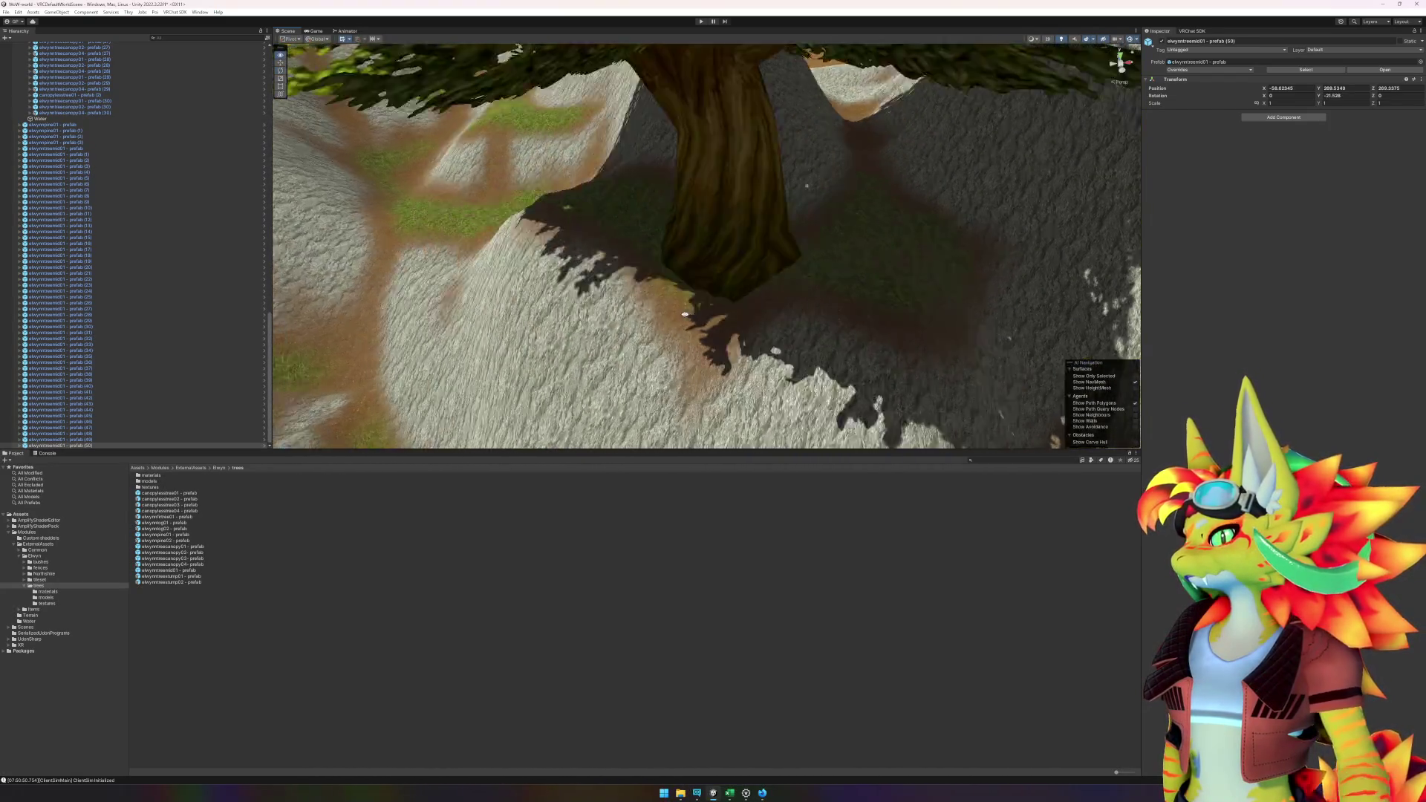
scroll(687, 315, down, 3)
- Place two more small trees beneath the big canopy and on the hillside
drag(166, 569, 647, 349)
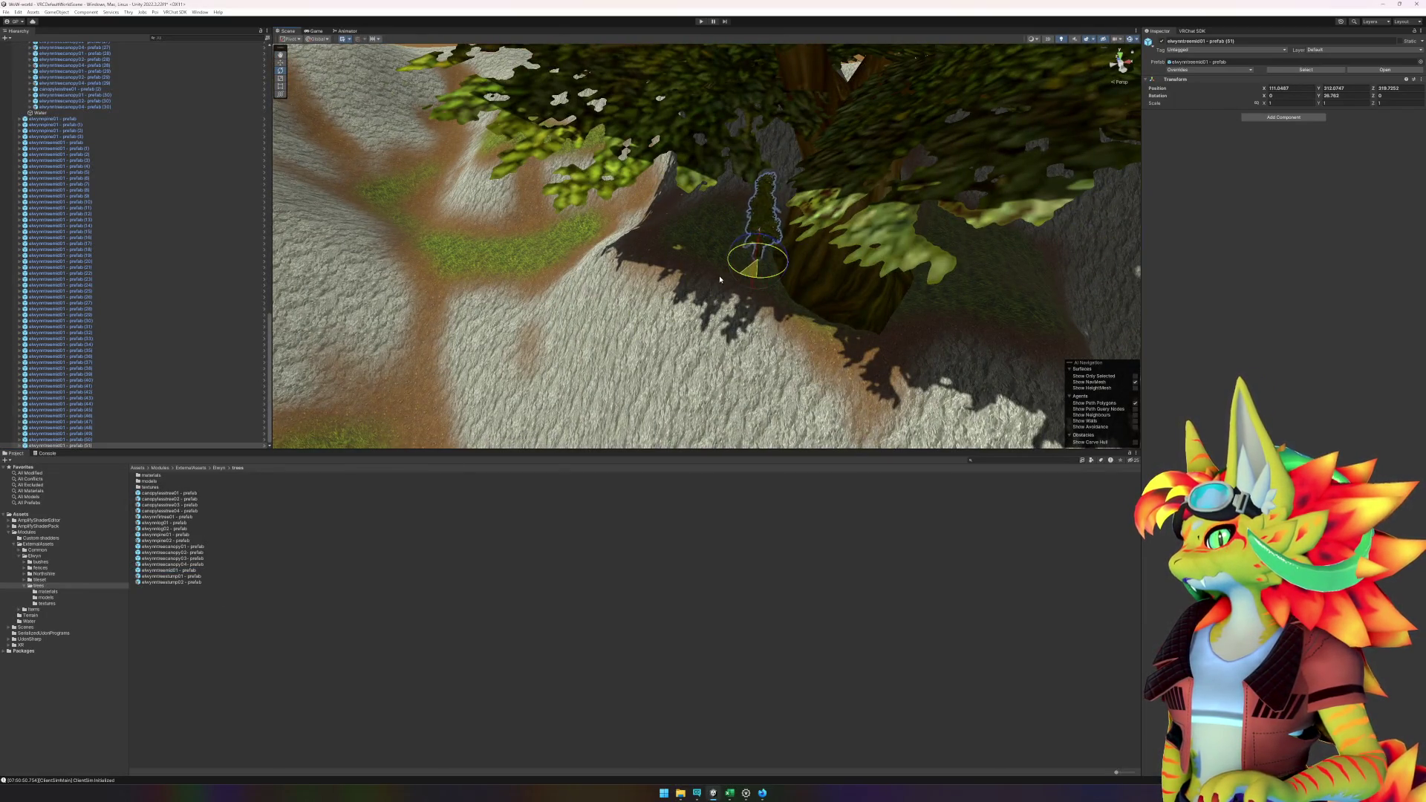
scroll(675, 294, down, 10)
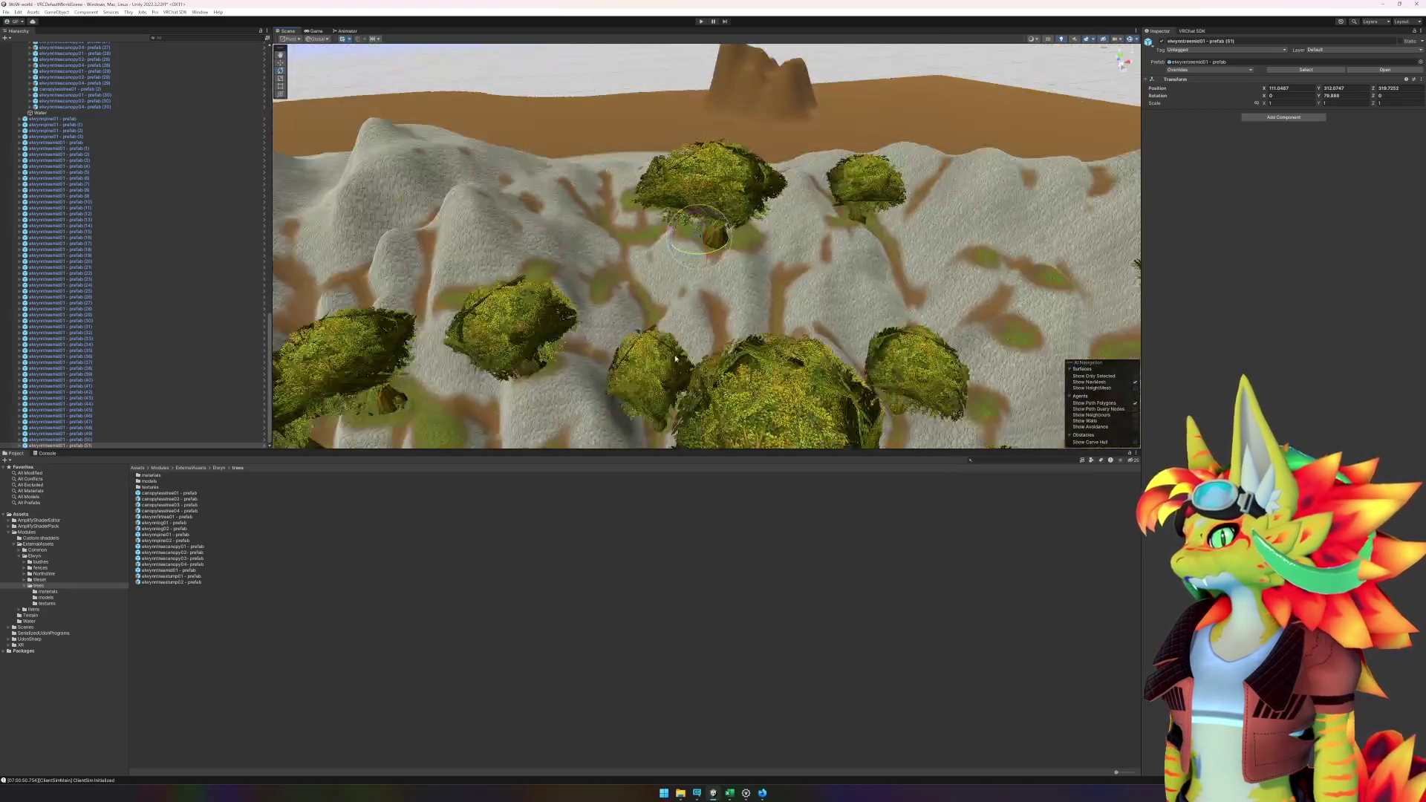
scroll(759, 226, up, 6)
scroll(759, 226, up, 4)
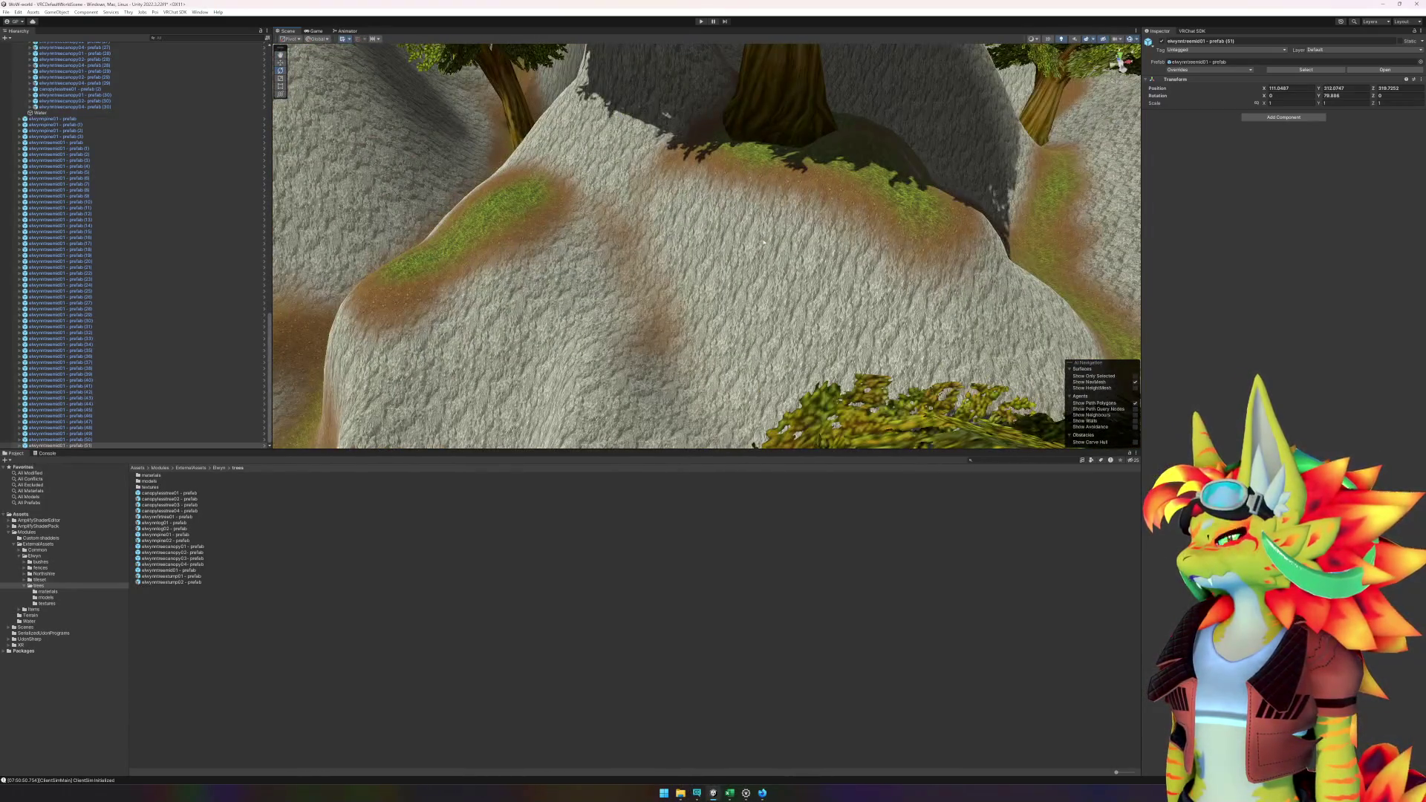
scroll(748, 266, down, 3)
scroll(713, 343, up, 5)
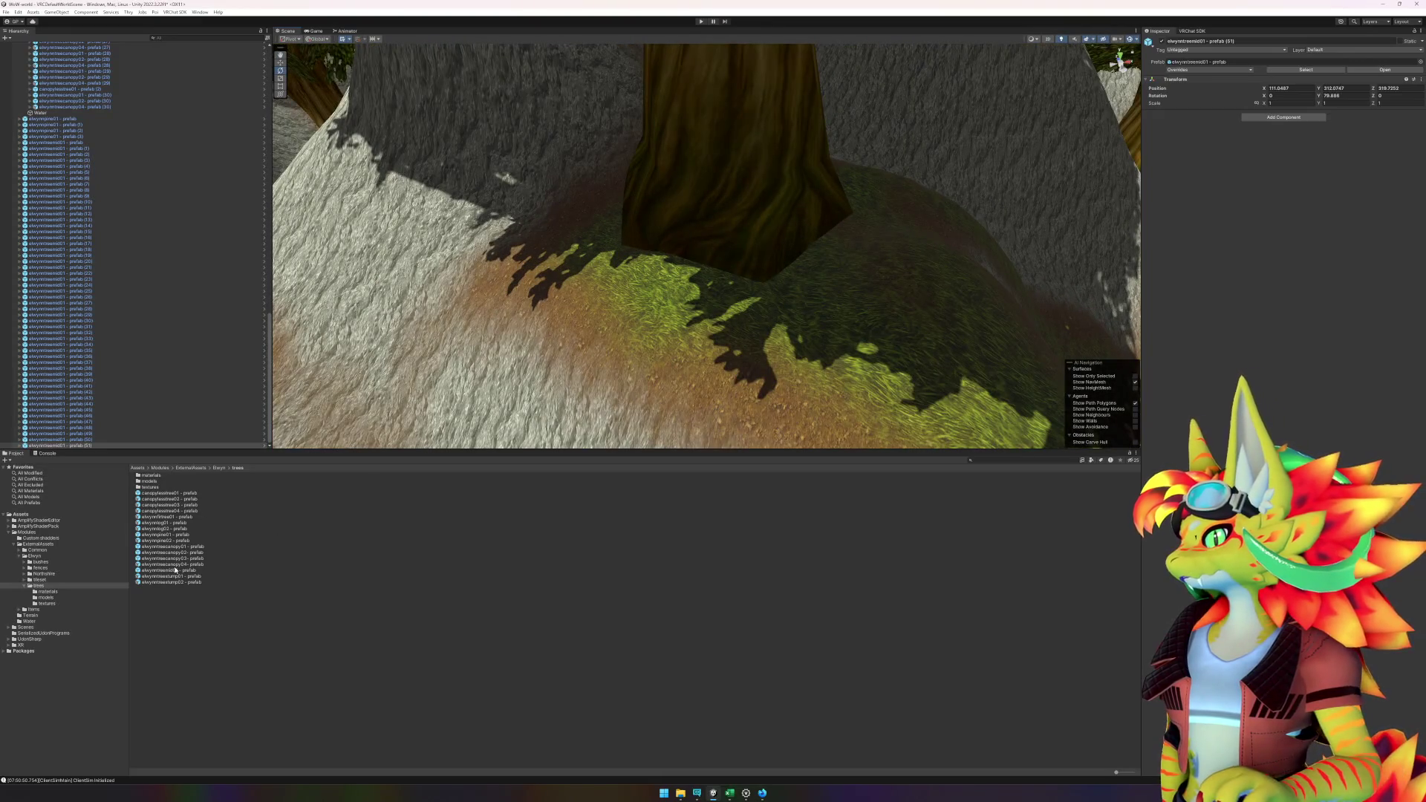
mouse_move(175, 568)
mouse_down()
mouse_move(717, 438)
mouse_move(824, 317)
mouse_up()
scroll(820, 314, down, 5)
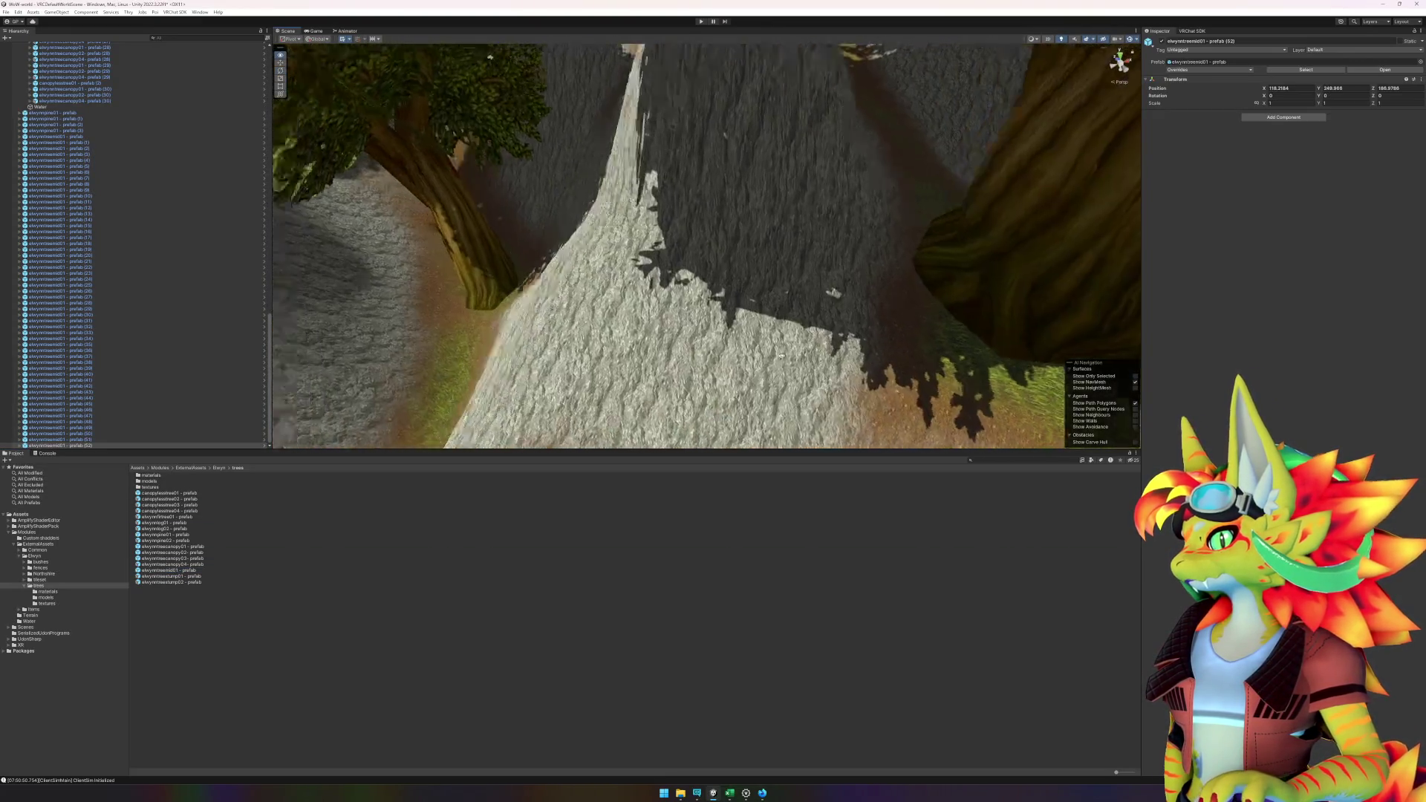
scroll(737, 310, up, 3)
scroll(737, 311, up, 8)
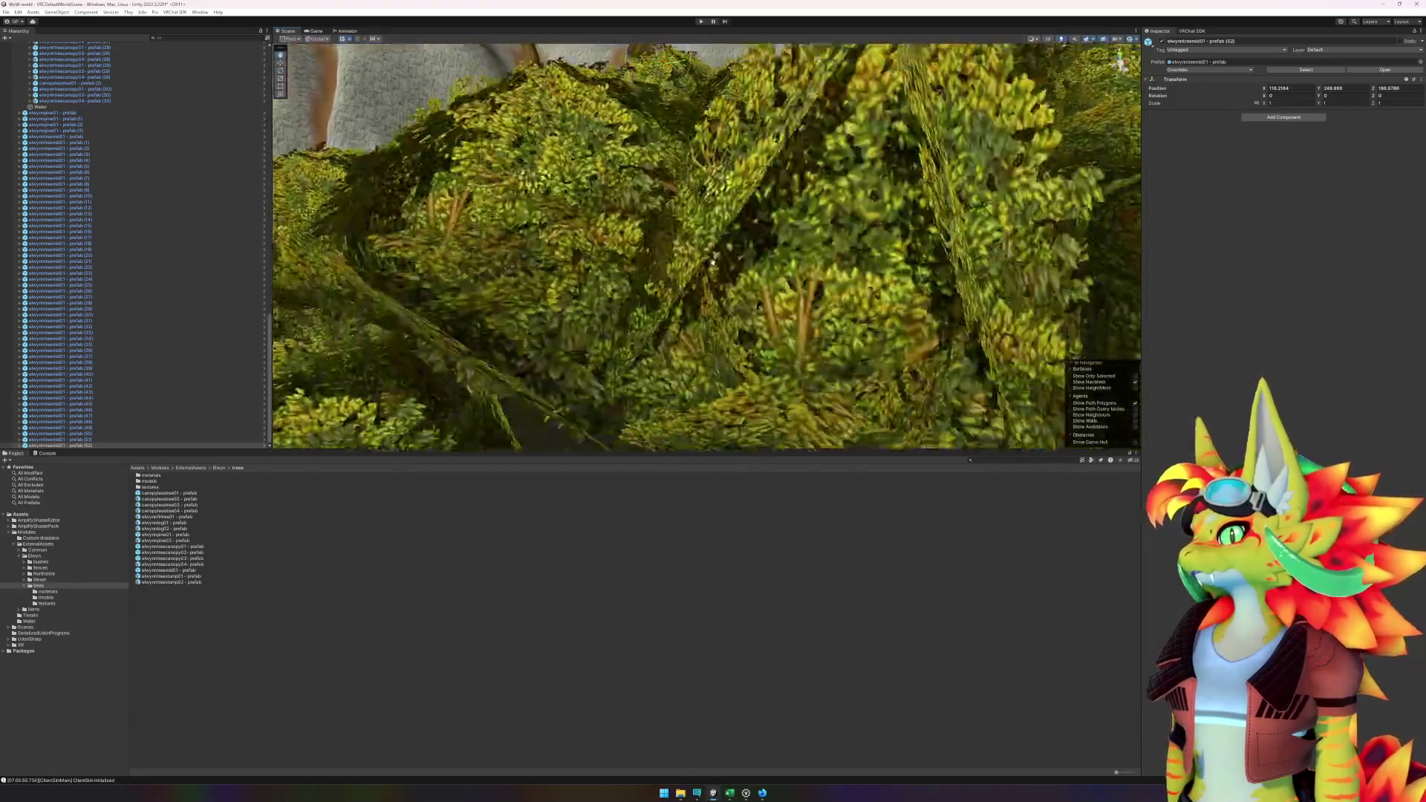
scroll(743, 245, up, 8)
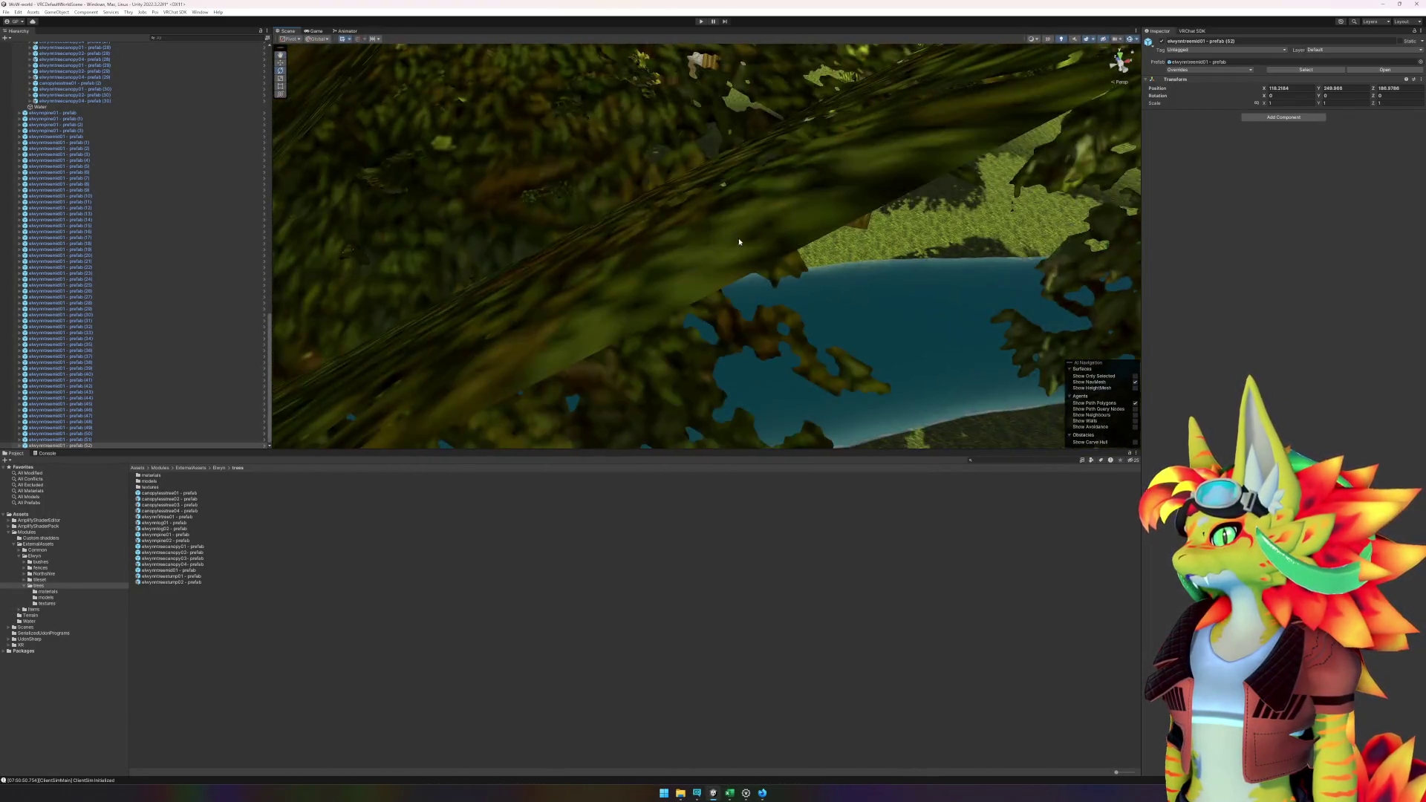
- Frame the nearby elwynntreecanopy03 tree and bring the view down among the trunks
click(710, 136)
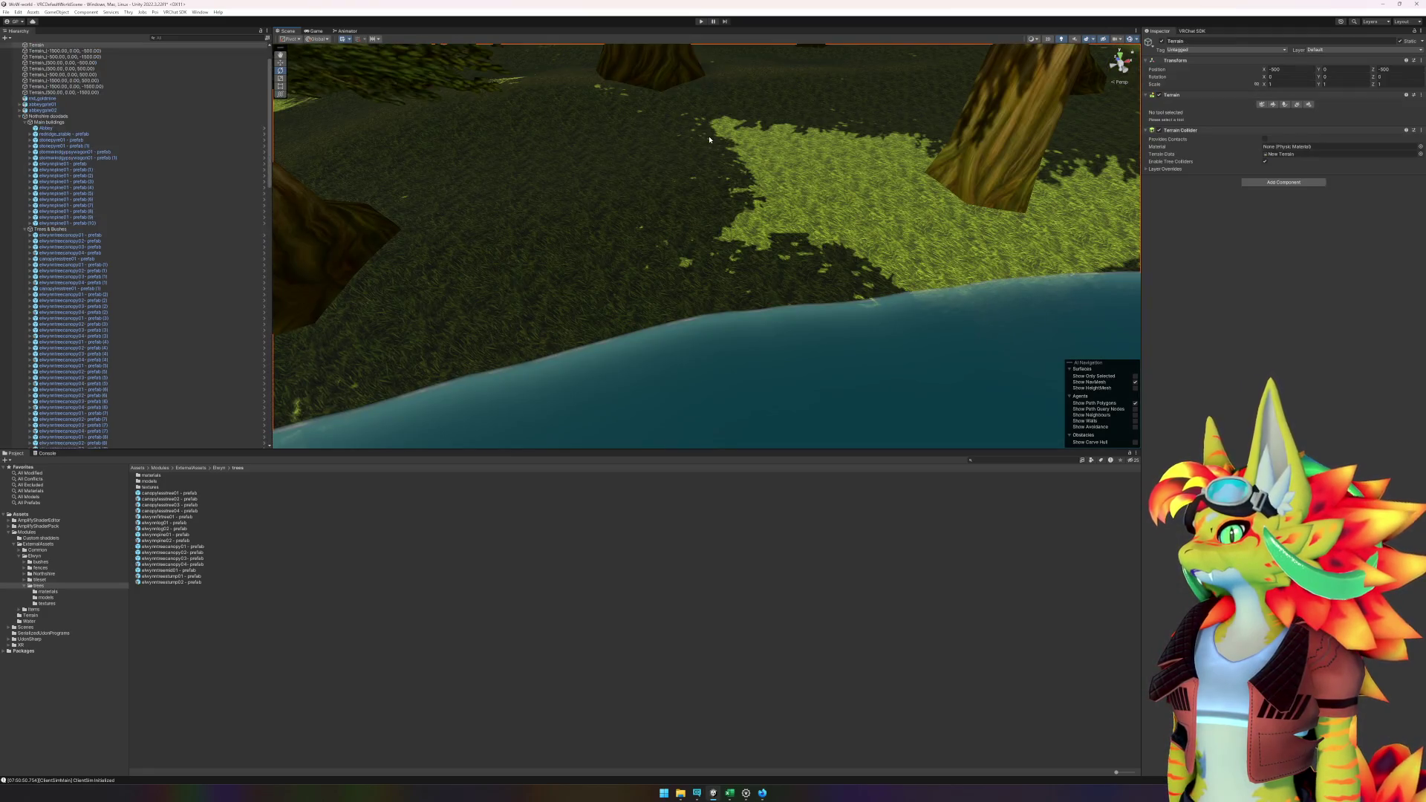
key(f)
scroll(766, 314, up, 10)
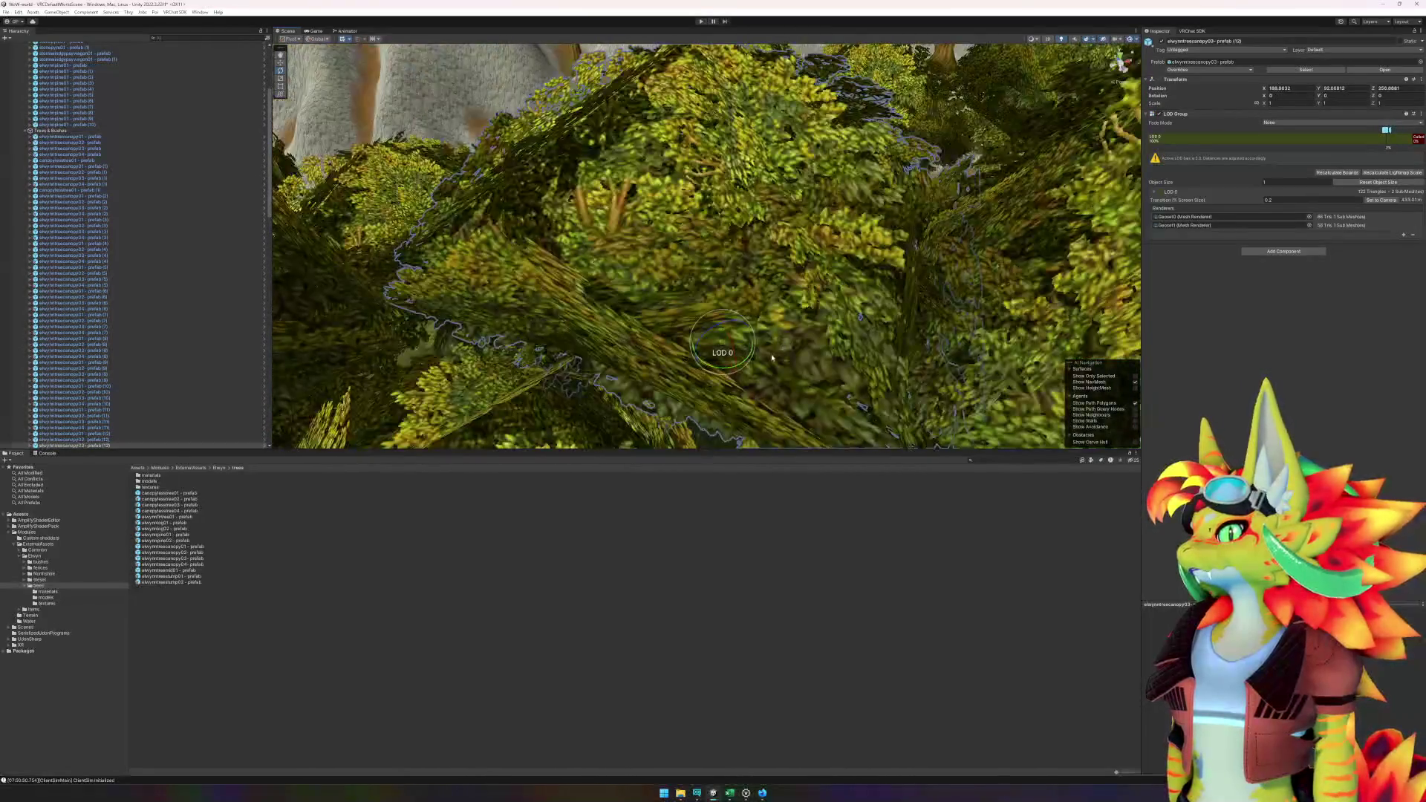
scroll(753, 212, up, 2)
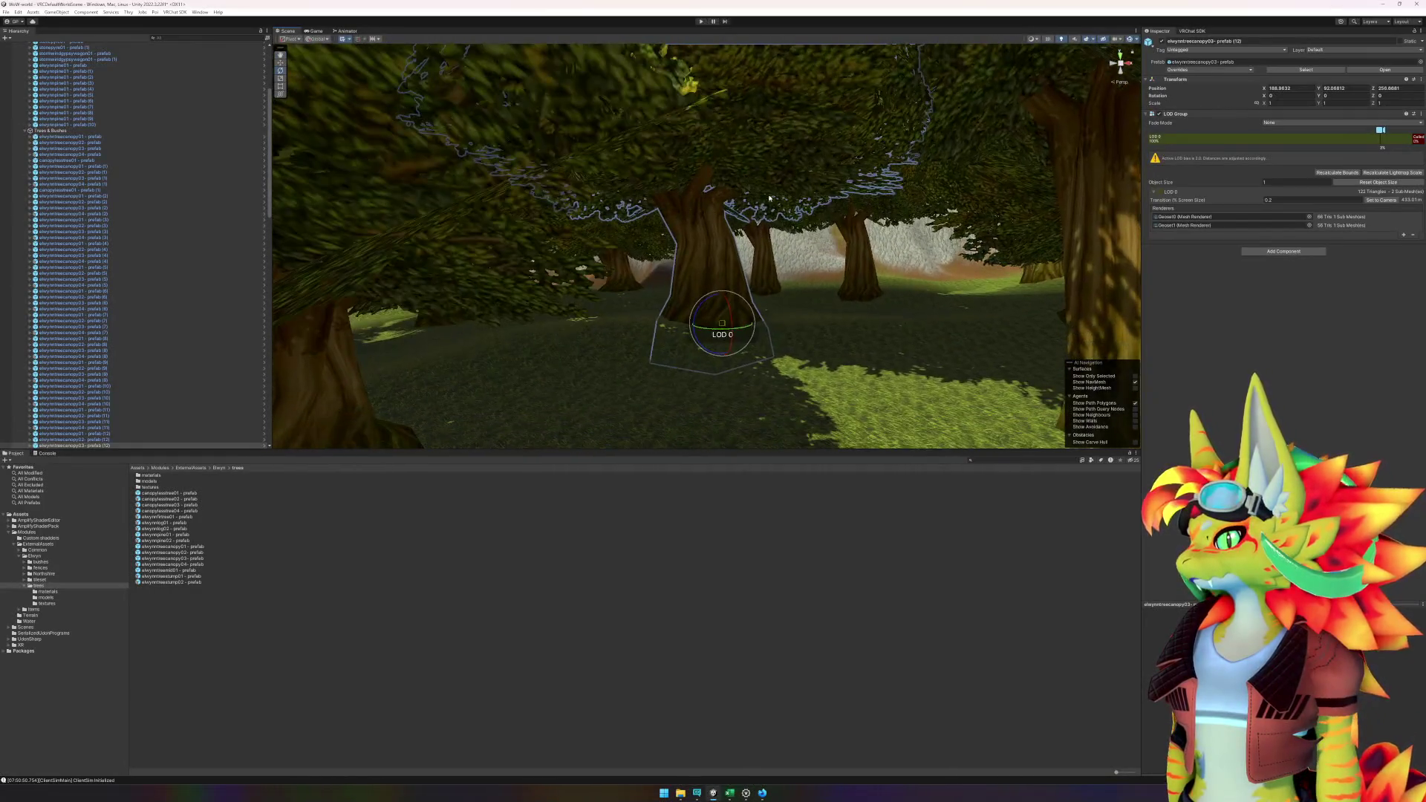
click(817, 309)
scroll(751, 401, up, 6)
scroll(853, 376, down, 8)
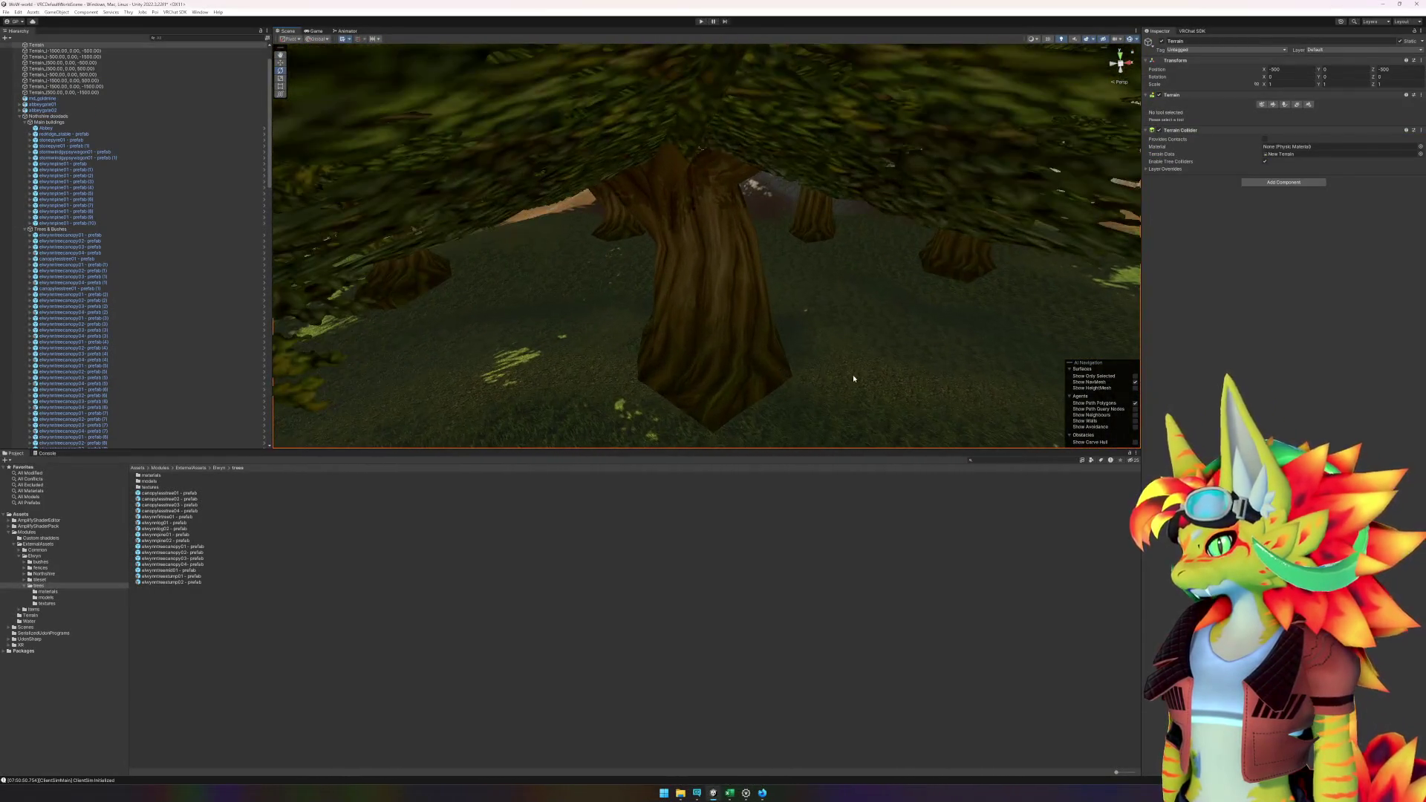
mouse_move(673, 361)
mouse_down()
mouse_move(672, 290)
mouse_move(980, 277)
mouse_up()
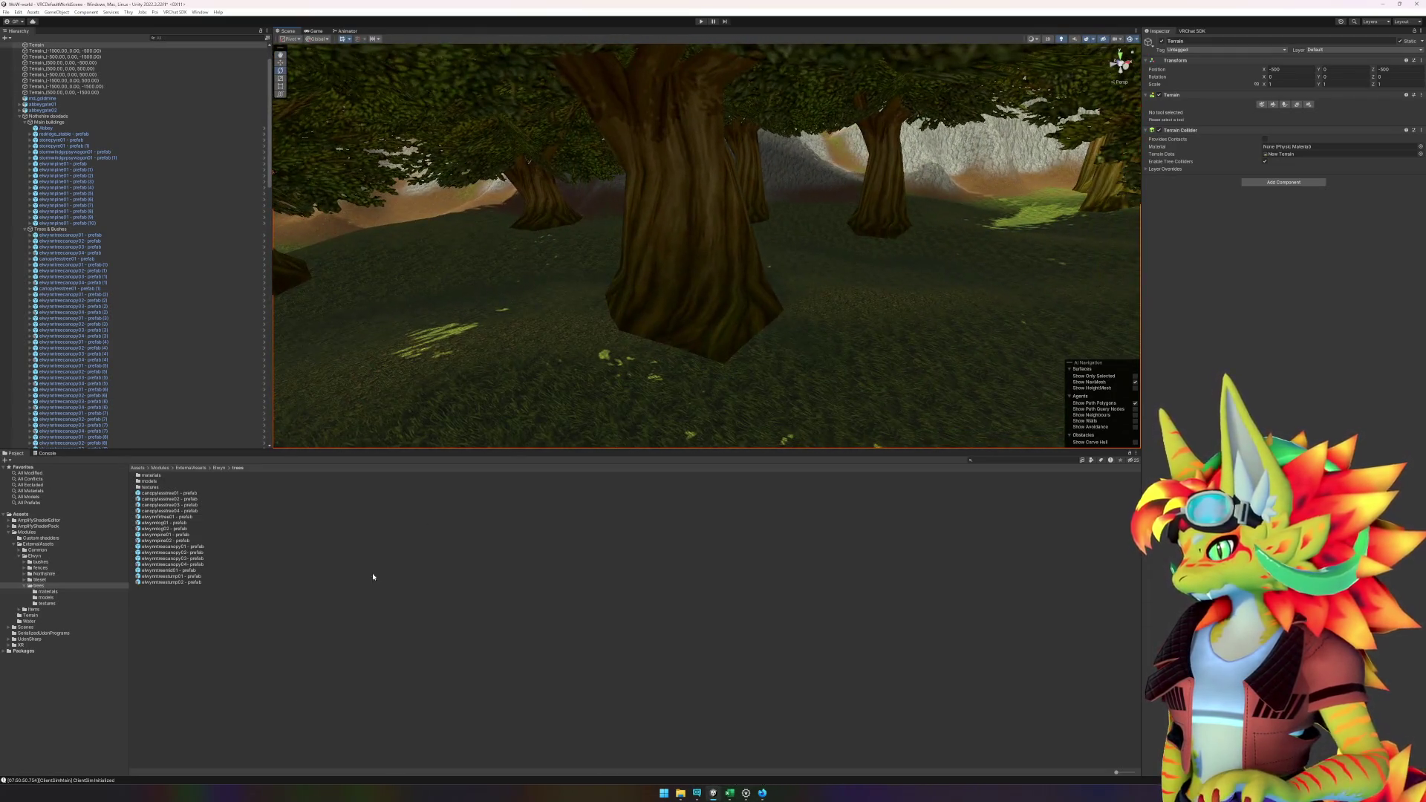
click(368, 564)
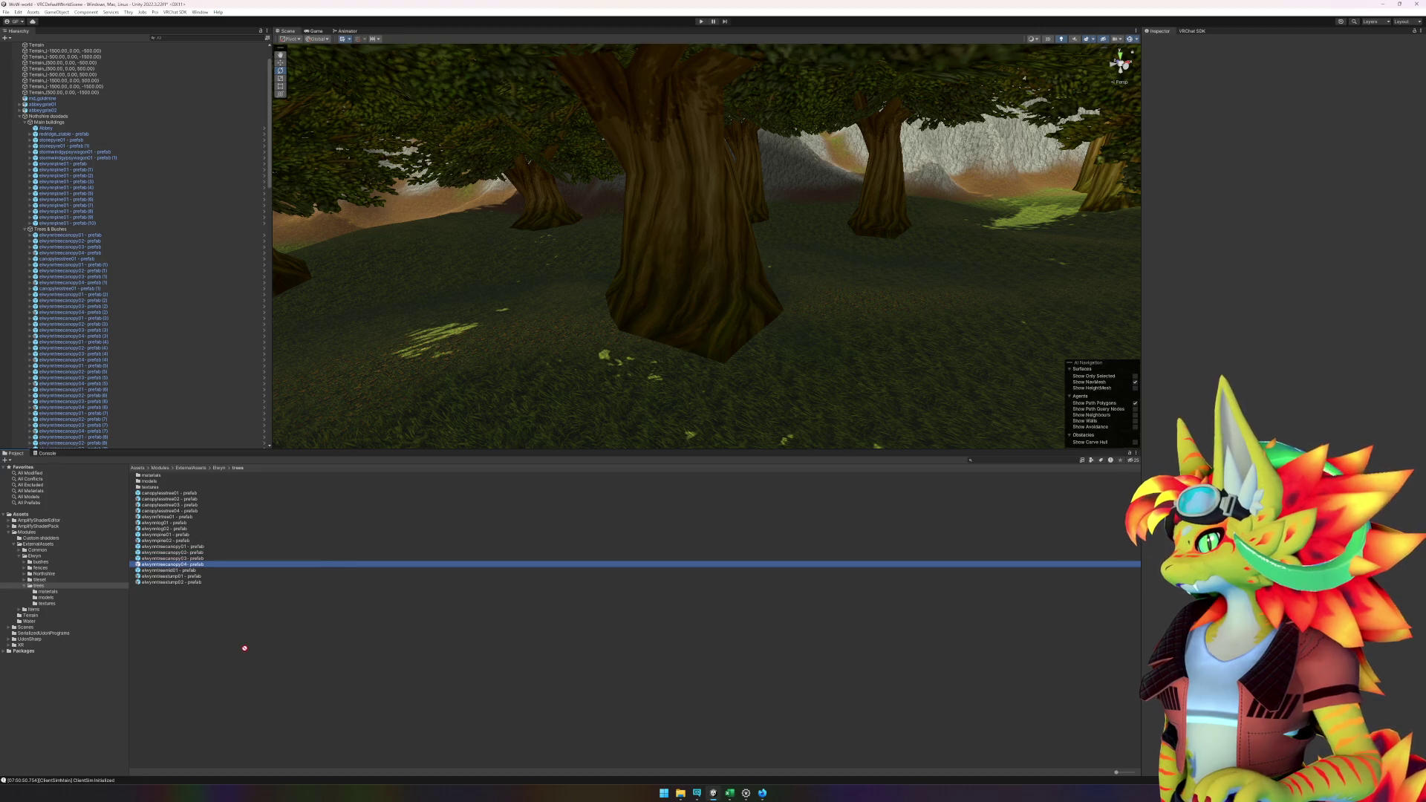
- Place an elwynntreecanopy04 tree and a tree stump into the forest
mouse_move(244, 648)
mouse_down()
mouse_move(446, 572)
mouse_move(568, 386)
mouse_move(623, 359)
mouse_move(648, 374)
mouse_move(615, 392)
mouse_move(716, 421)
mouse_move(649, 430)
mouse_move(786, 398)
mouse_up()
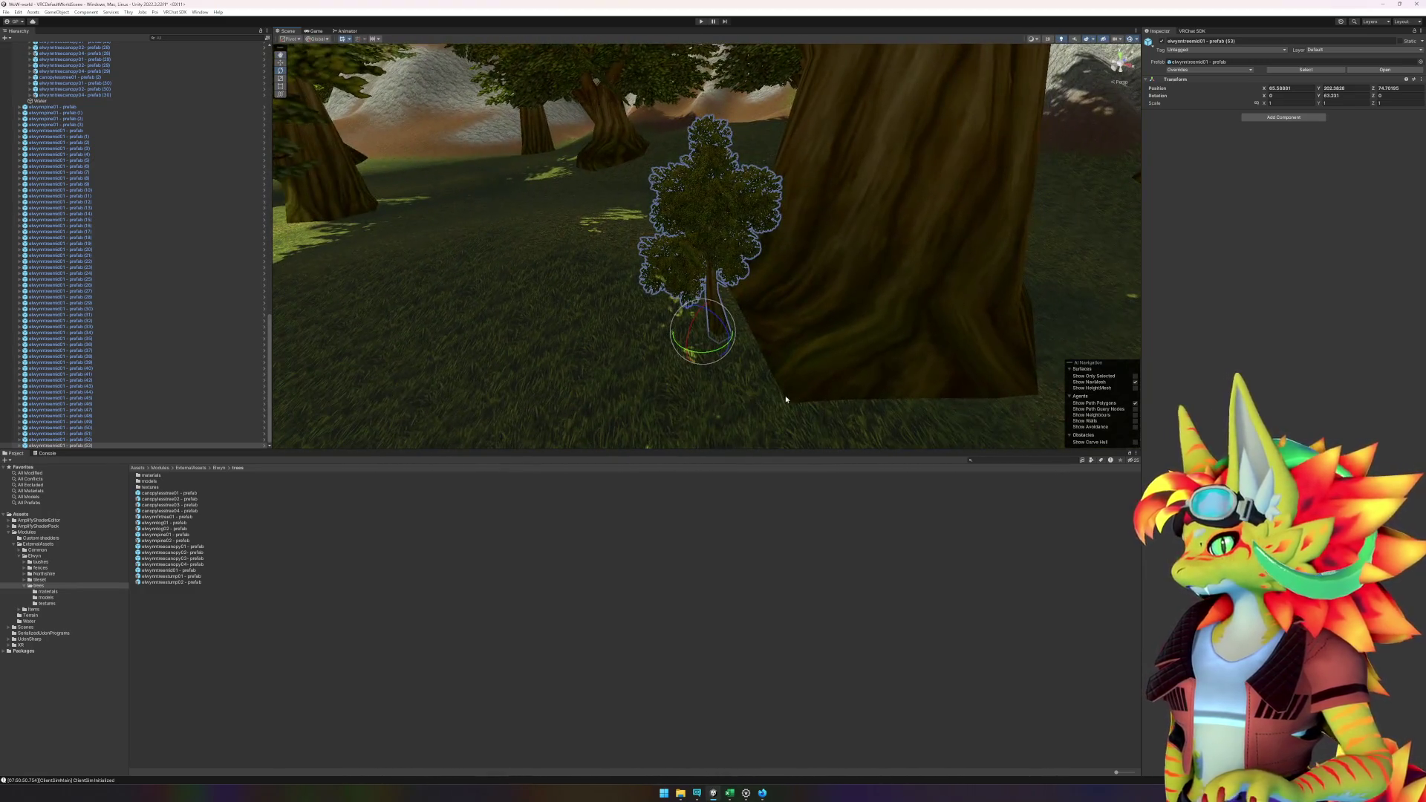
click(181, 577)
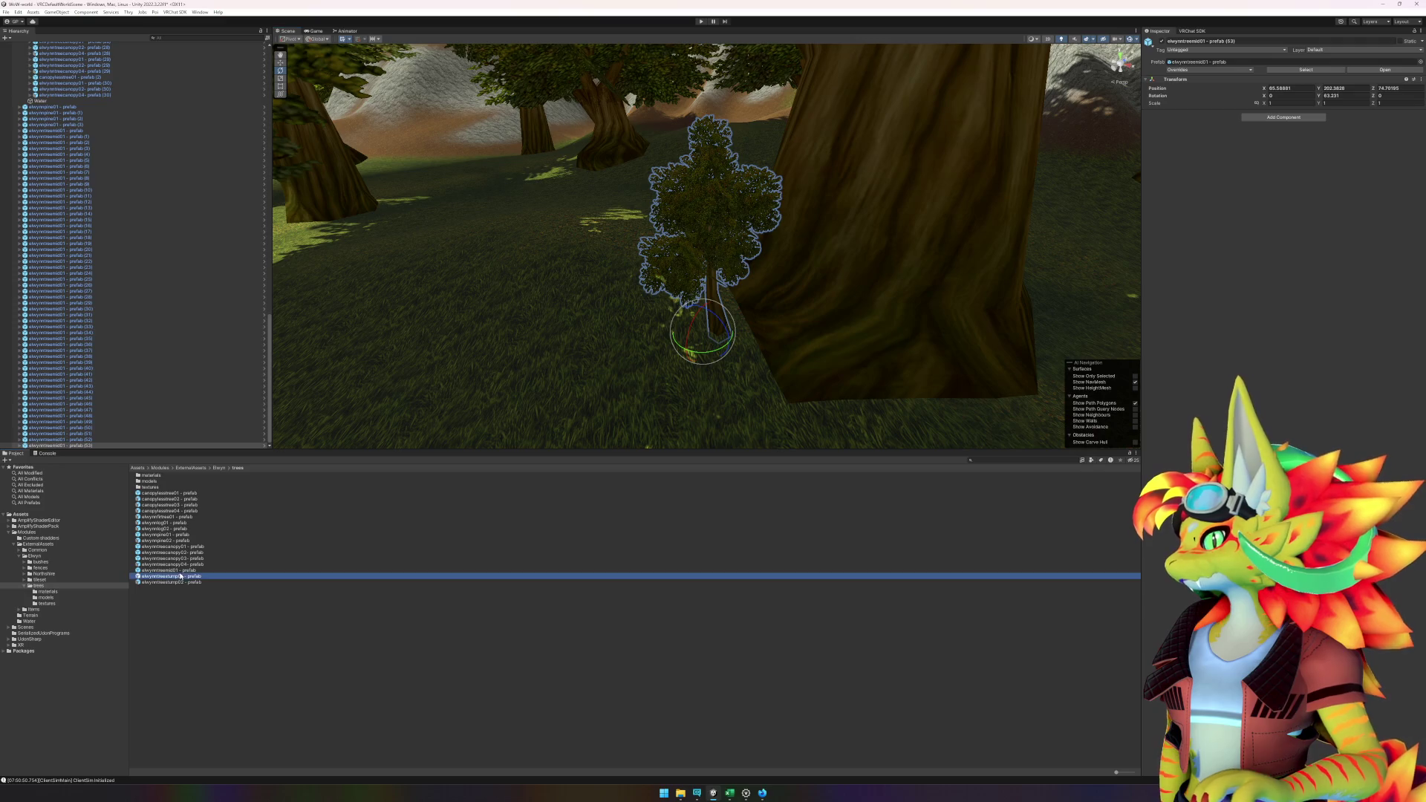
mouse_move(189, 586)
mouse_down()
mouse_move(475, 171)
mouse_move(570, 178)
mouse_move(590, 207)
mouse_move(708, 274)
mouse_move(866, 268)
mouse_up()
mouse_move(436, 318)
mouse_down()
mouse_move(548, 327)
mouse_move(802, 306)
mouse_move(662, 274)
mouse_move(827, 265)
mouse_move(567, 287)
mouse_move(893, 260)
mouse_move(804, 245)
mouse_up()
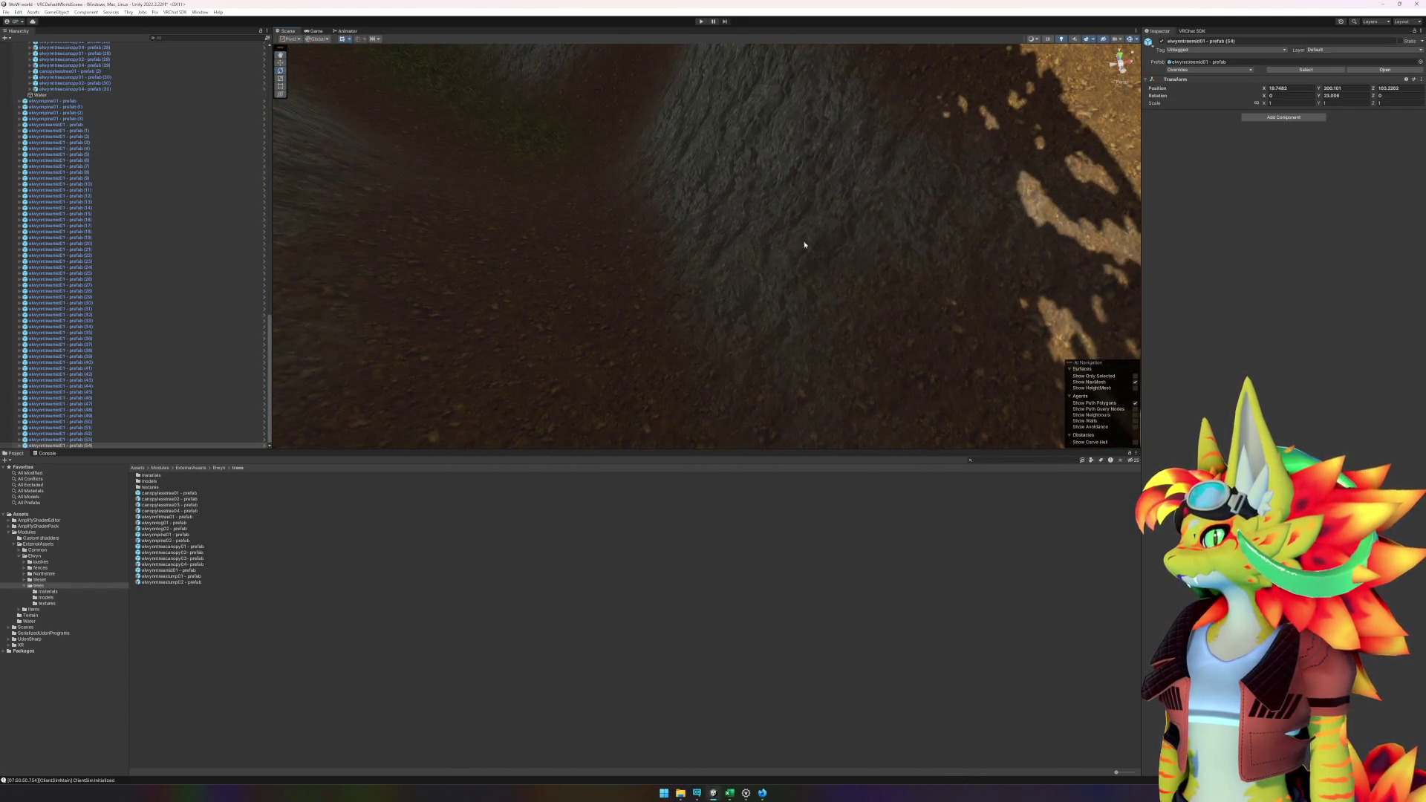
- Add elwynntreemid01 trees on the dirt slope beside the trunk, shifting one slightly left
mouse_move(178, 574)
mouse_down()
mouse_move(536, 215)
mouse_move(627, 293)
mouse_move(675, 369)
mouse_move(745, 337)
mouse_move(645, 337)
mouse_move(586, 423)
mouse_move(563, 304)
mouse_move(520, 297)
mouse_move(529, 267)
mouse_move(758, 282)
mouse_move(500, 309)
mouse_move(701, 292)
mouse_move(678, 305)
mouse_move(923, 341)
mouse_move(738, 261)
mouse_move(460, 442)
mouse_up()
mouse_move(198, 571)
mouse_down()
mouse_move(754, 301)
mouse_move(702, 273)
mouse_up()
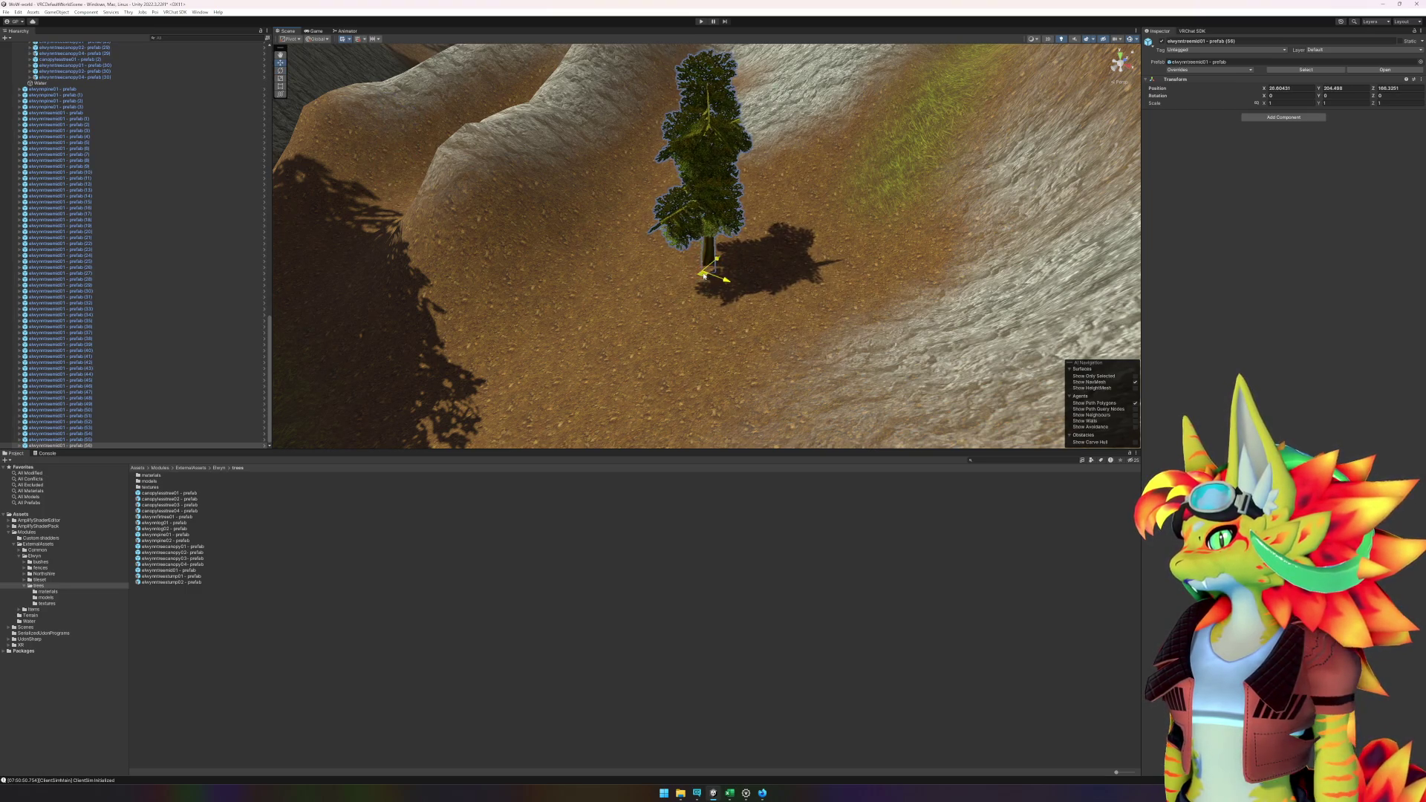
drag(703, 275, 638, 256)
mouse_move(178, 570)
mouse_down()
mouse_move(1003, 297)
mouse_move(824, 283)
mouse_move(793, 289)
mouse_move(776, 337)
mouse_move(685, 364)
mouse_move(706, 264)
mouse_move(854, 189)
mouse_move(1039, 227)
mouse_move(765, 243)
mouse_up()
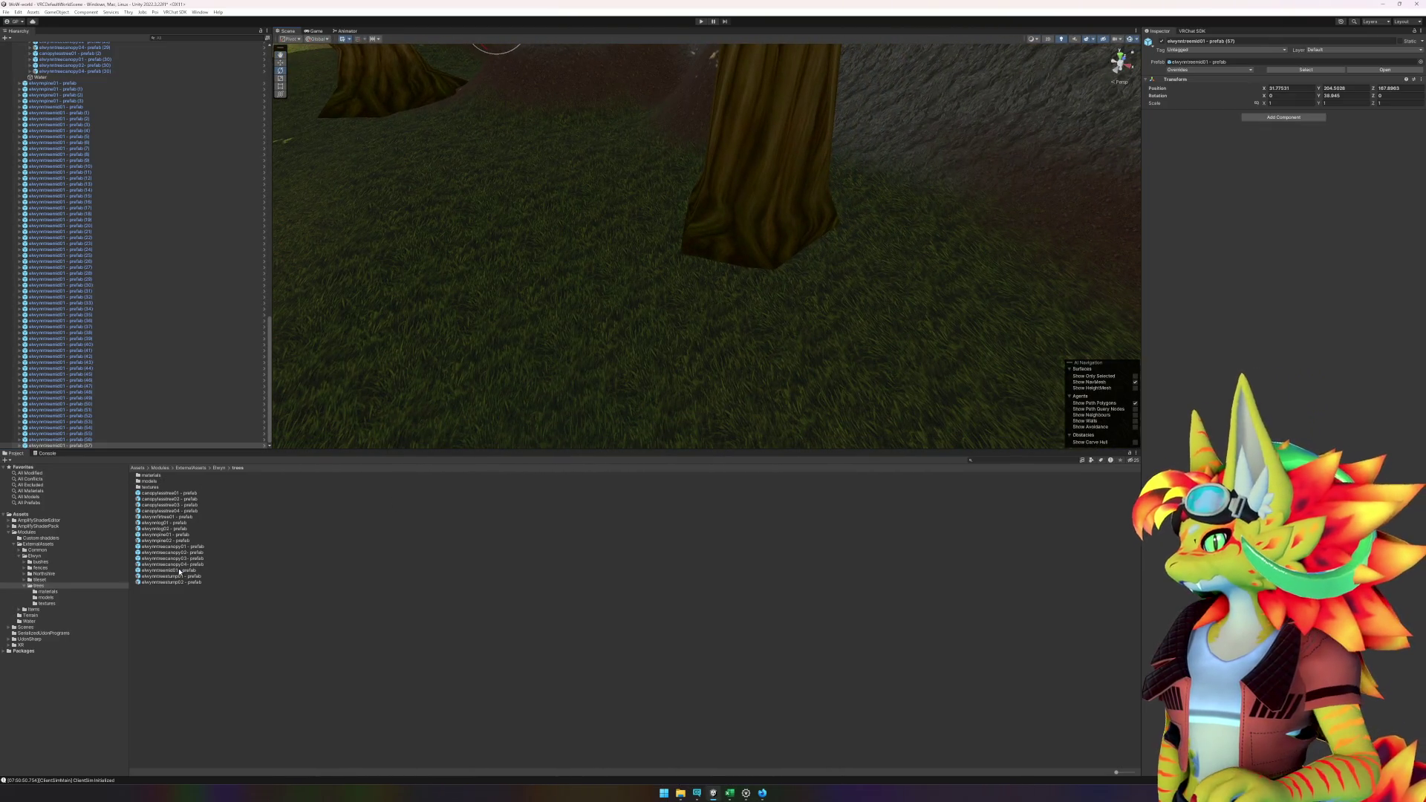
drag(179, 571, 730, 216)
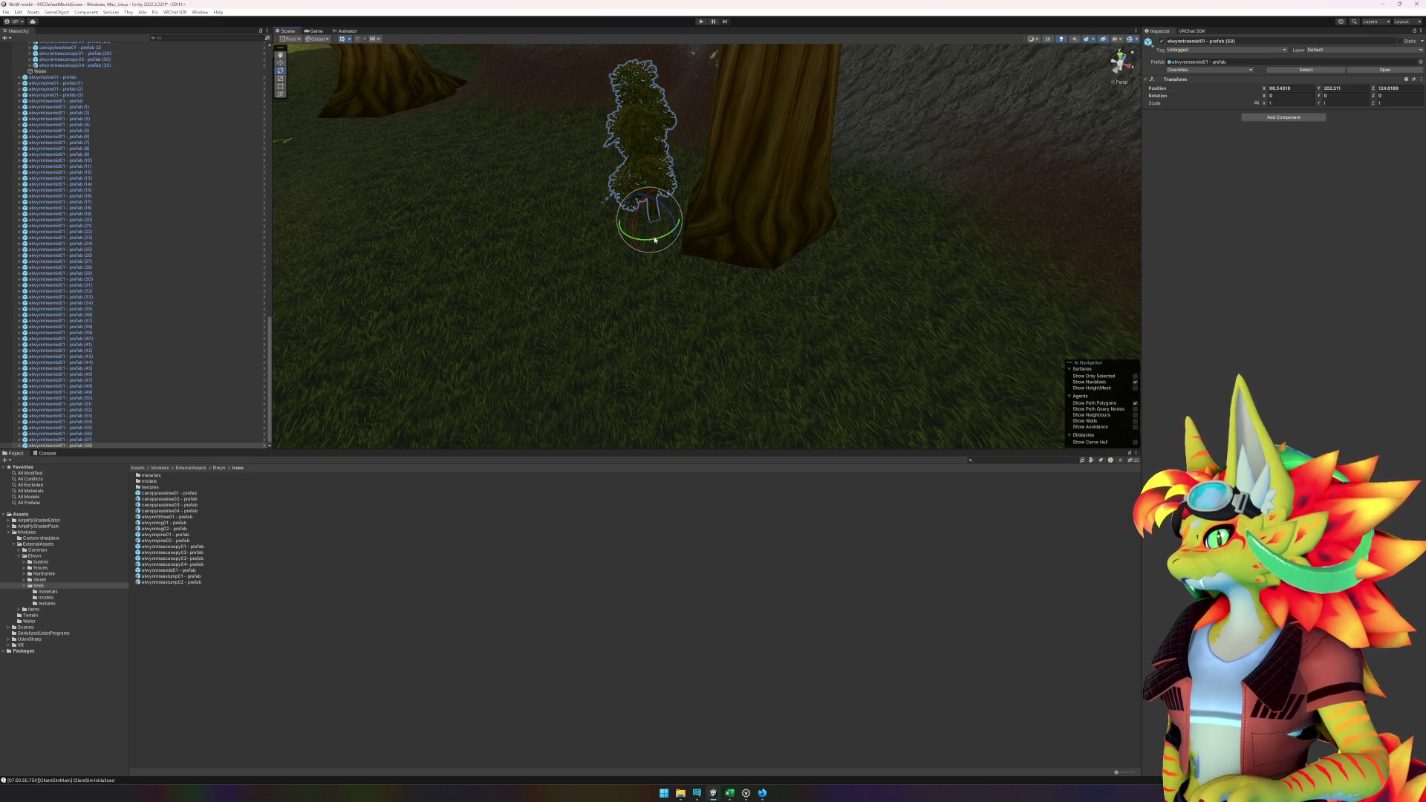
- Turn the new tree about 40 degrees, then add and rotate another near the trunk
drag(654, 240, 603, 240)
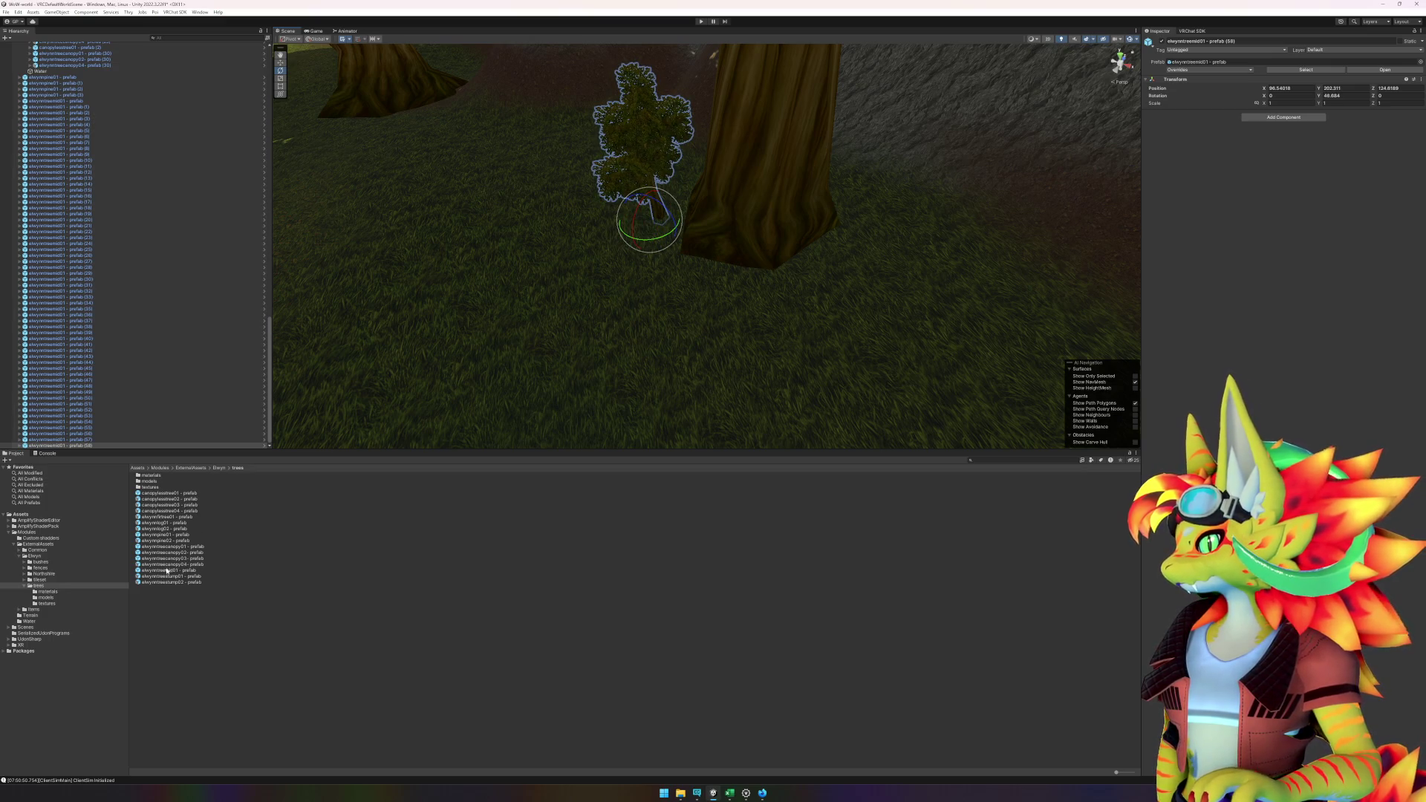
mouse_move(167, 571)
mouse_down()
mouse_move(688, 366)
mouse_move(839, 265)
mouse_move(821, 295)
mouse_up()
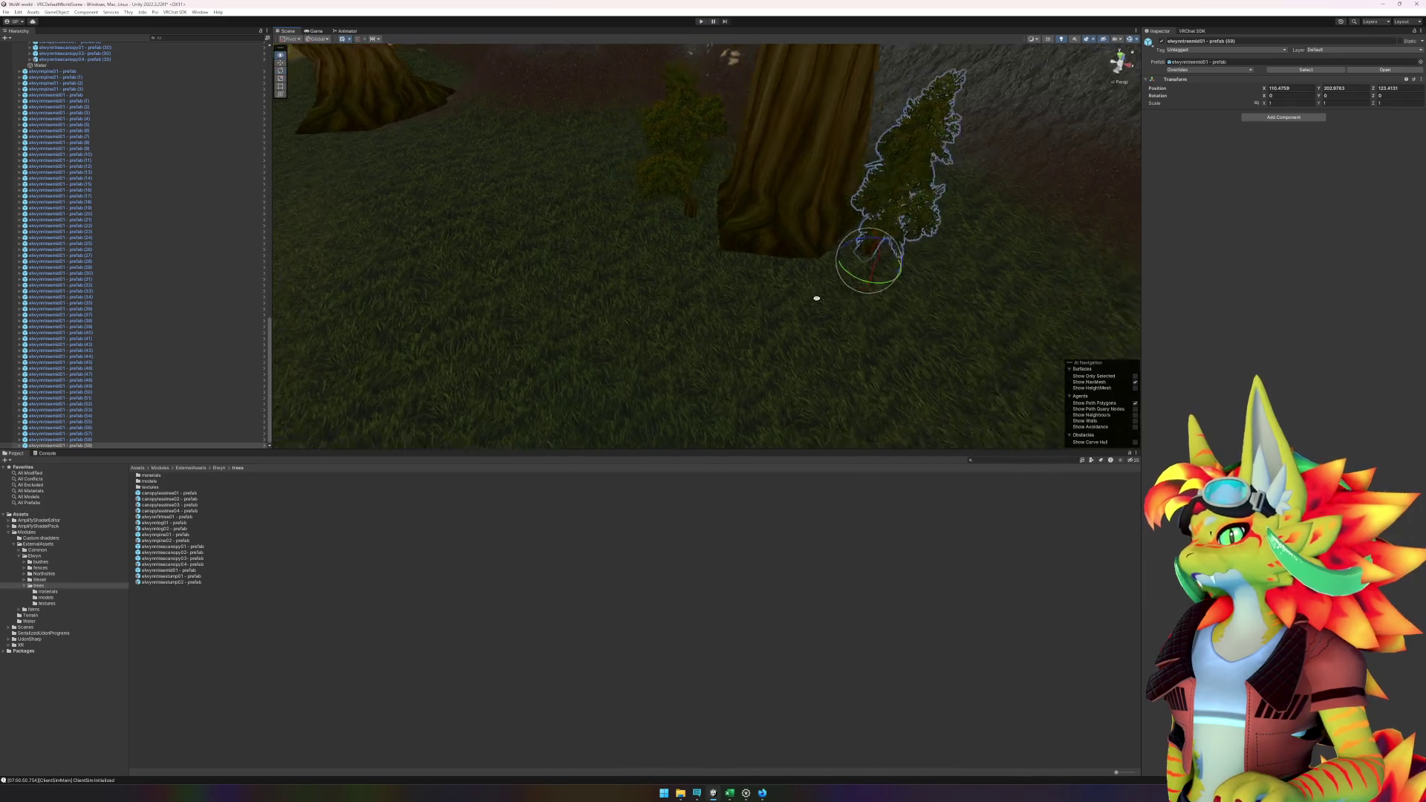
mouse_move(946, 216)
mouse_down()
mouse_move(981, 223)
mouse_move(949, 198)
mouse_up()
key(f)
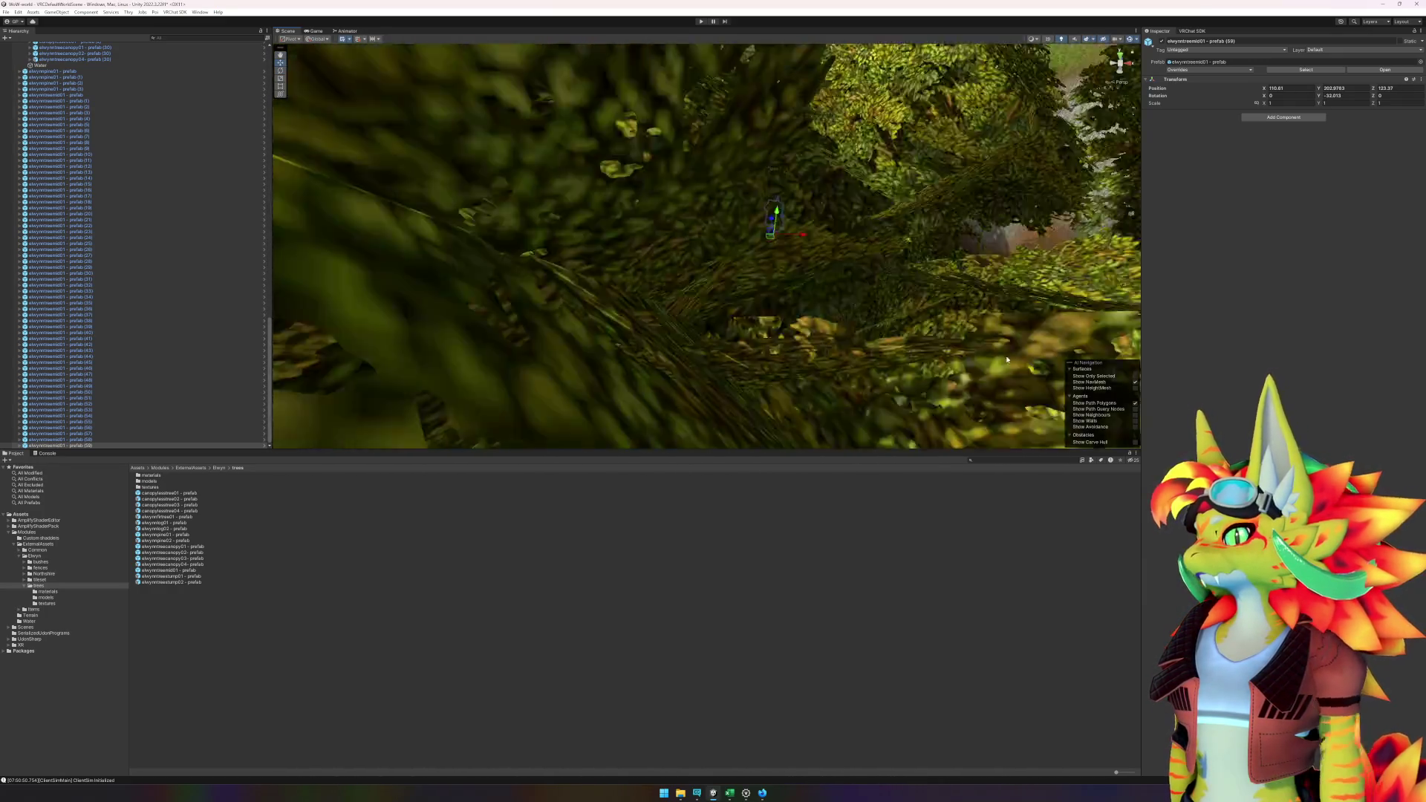
mouse_move(940, 301)
mouse_down()
mouse_move(746, 295)
mouse_move(797, 272)
mouse_up()
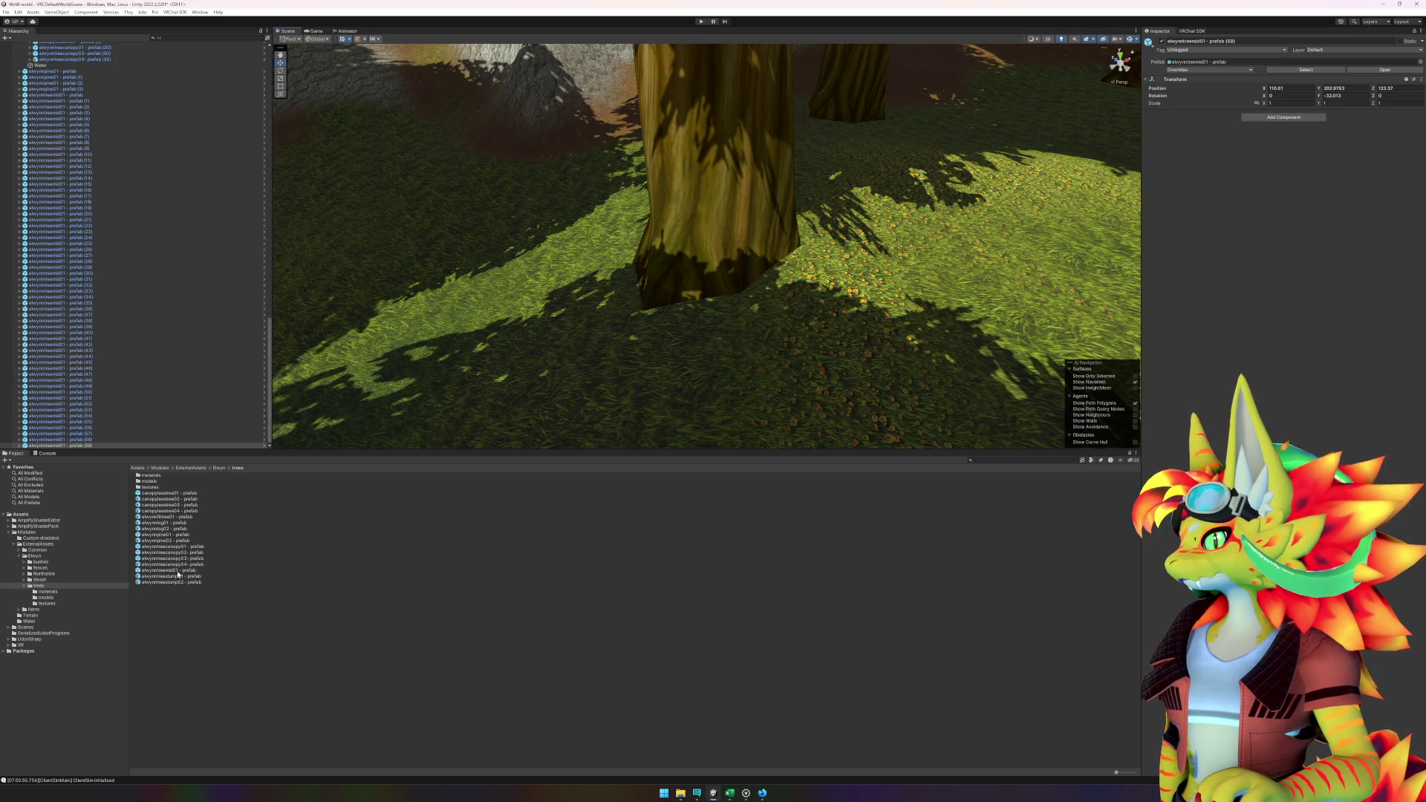
- Place two more trees on the grass near the large canopy tree, ready to rotate
mouse_move(178, 574)
mouse_down()
mouse_move(446, 308)
mouse_move(592, 316)
mouse_move(518, 343)
mouse_move(579, 332)
mouse_move(572, 342)
mouse_move(697, 294)
mouse_move(615, 290)
mouse_up()
click(776, 179)
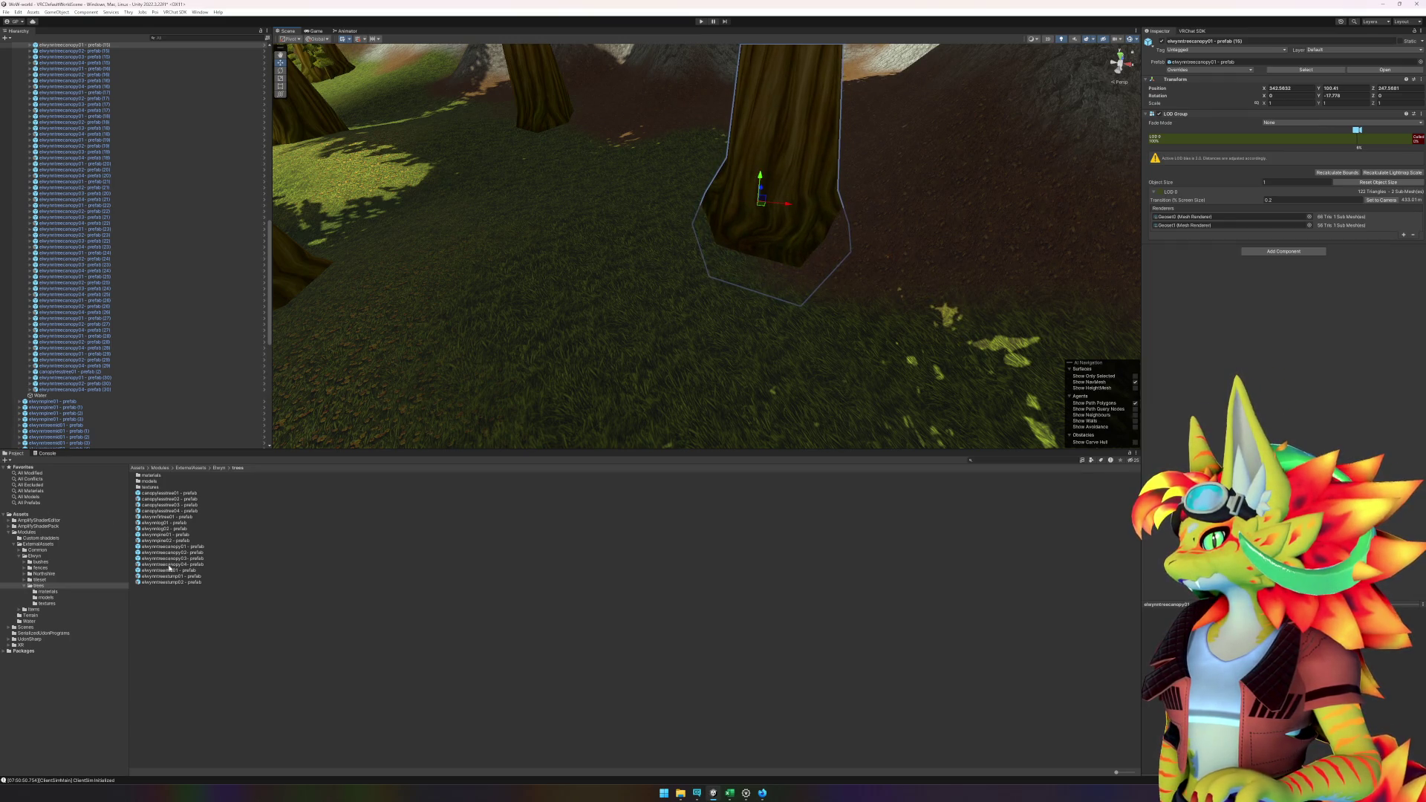
mouse_move(170, 568)
mouse_down()
mouse_move(687, 249)
mouse_move(678, 240)
mouse_up()
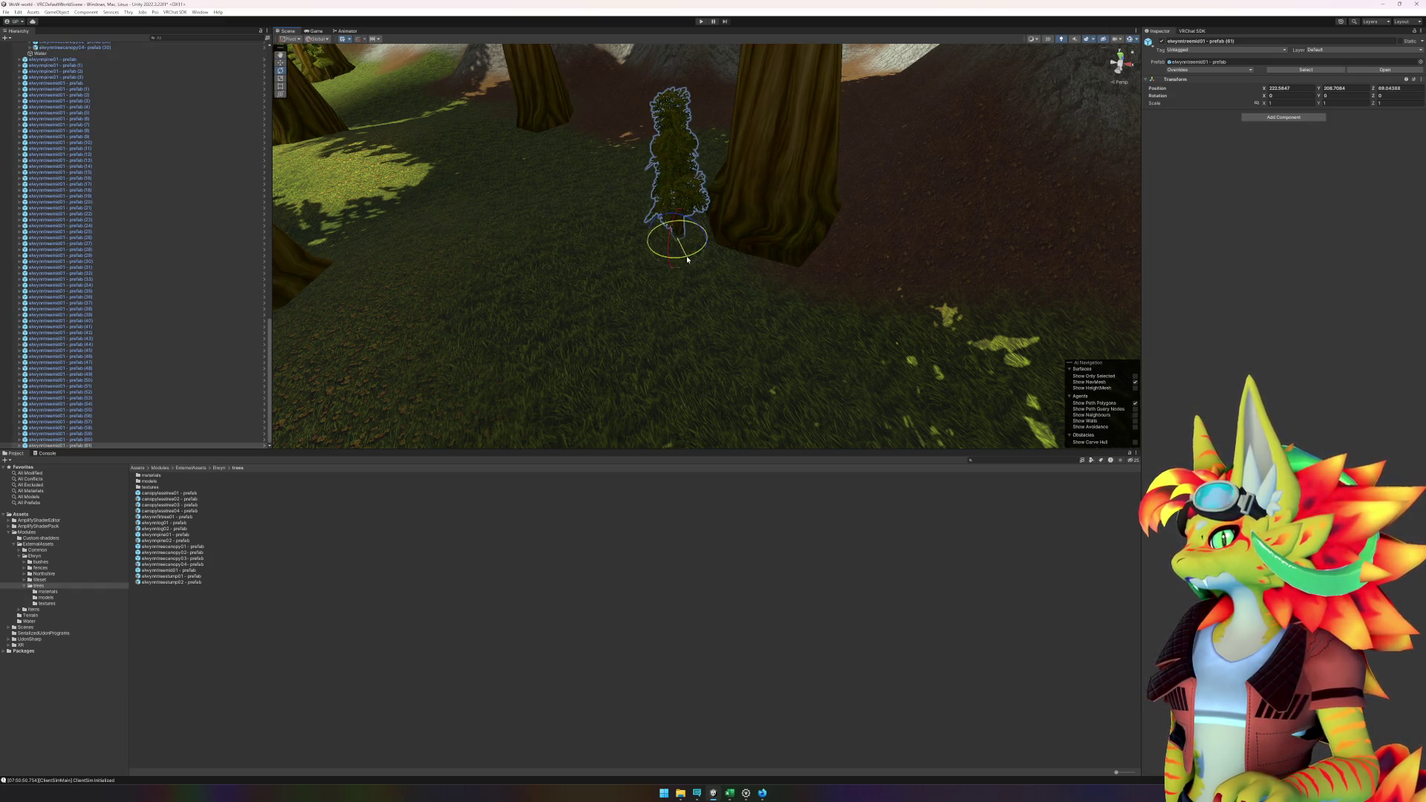
key(e)
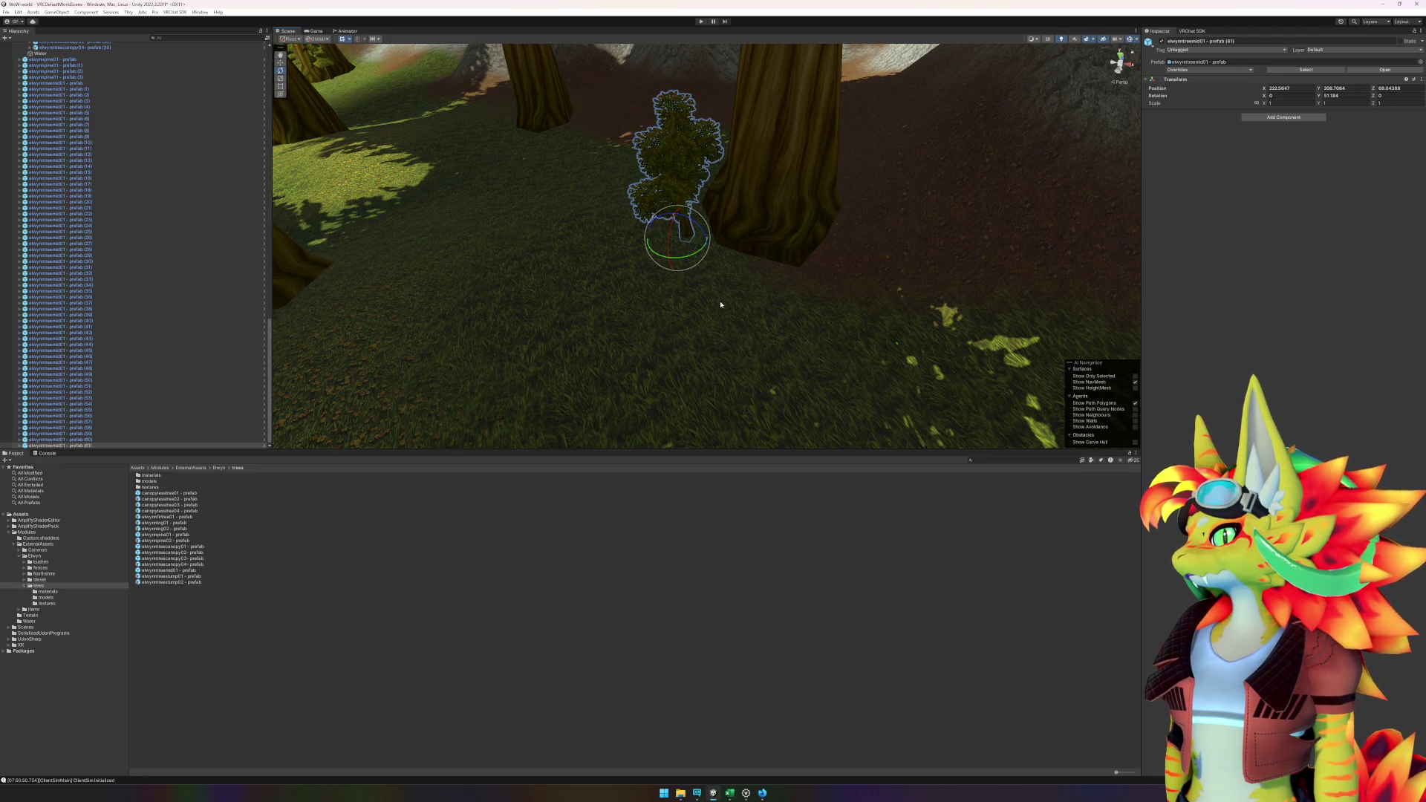
mouse_move(721, 324)
mouse_down()
mouse_move(285, 344)
mouse_move(349, 310)
mouse_move(443, 316)
mouse_move(872, 273)
mouse_move(814, 318)
mouse_move(751, 323)
mouse_move(750, 302)
mouse_move(493, 428)
mouse_up()
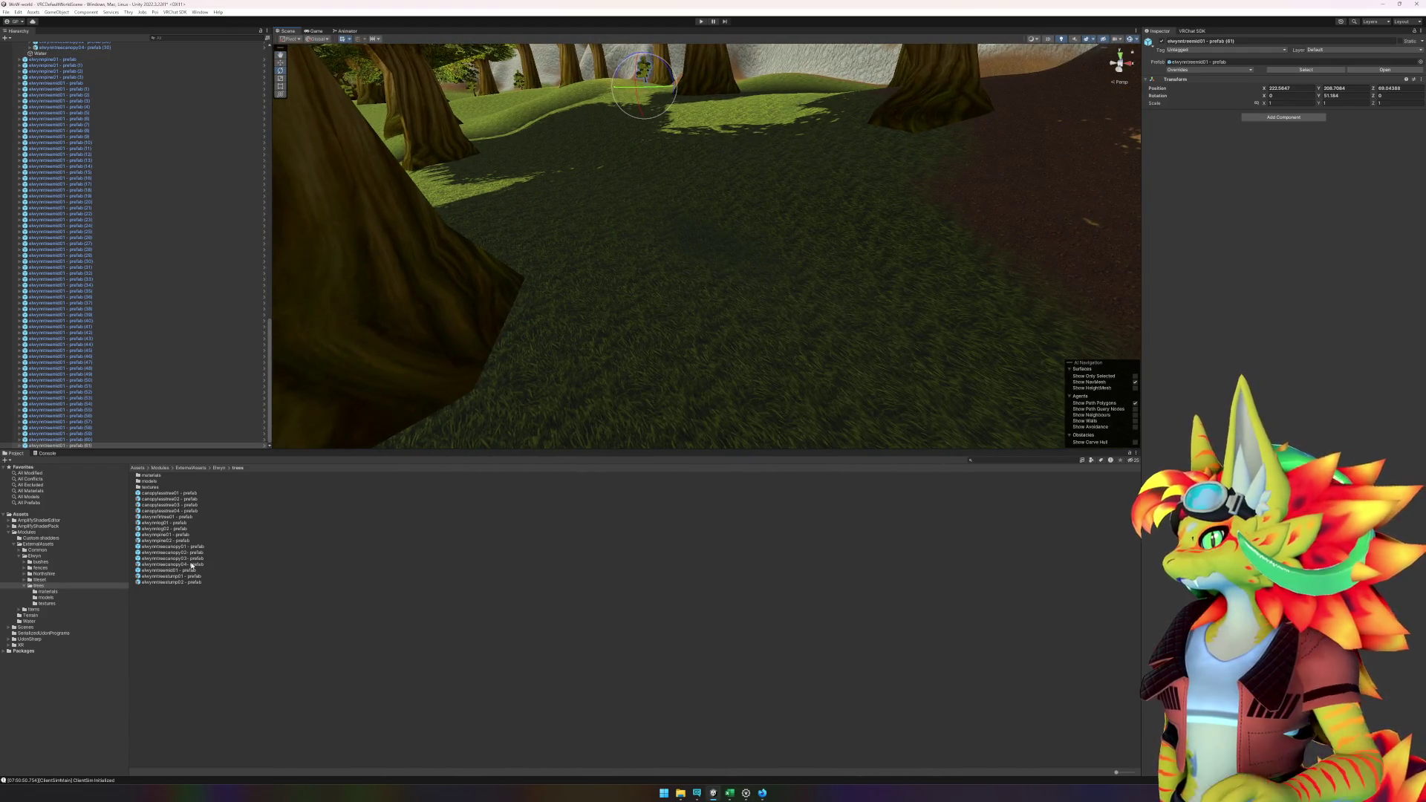
- Place a tall tree beside the big trunk, nudge it, then overlook the tree and river
mouse_move(191, 567)
mouse_down()
mouse_move(617, 317)
mouse_move(546, 348)
mouse_up()
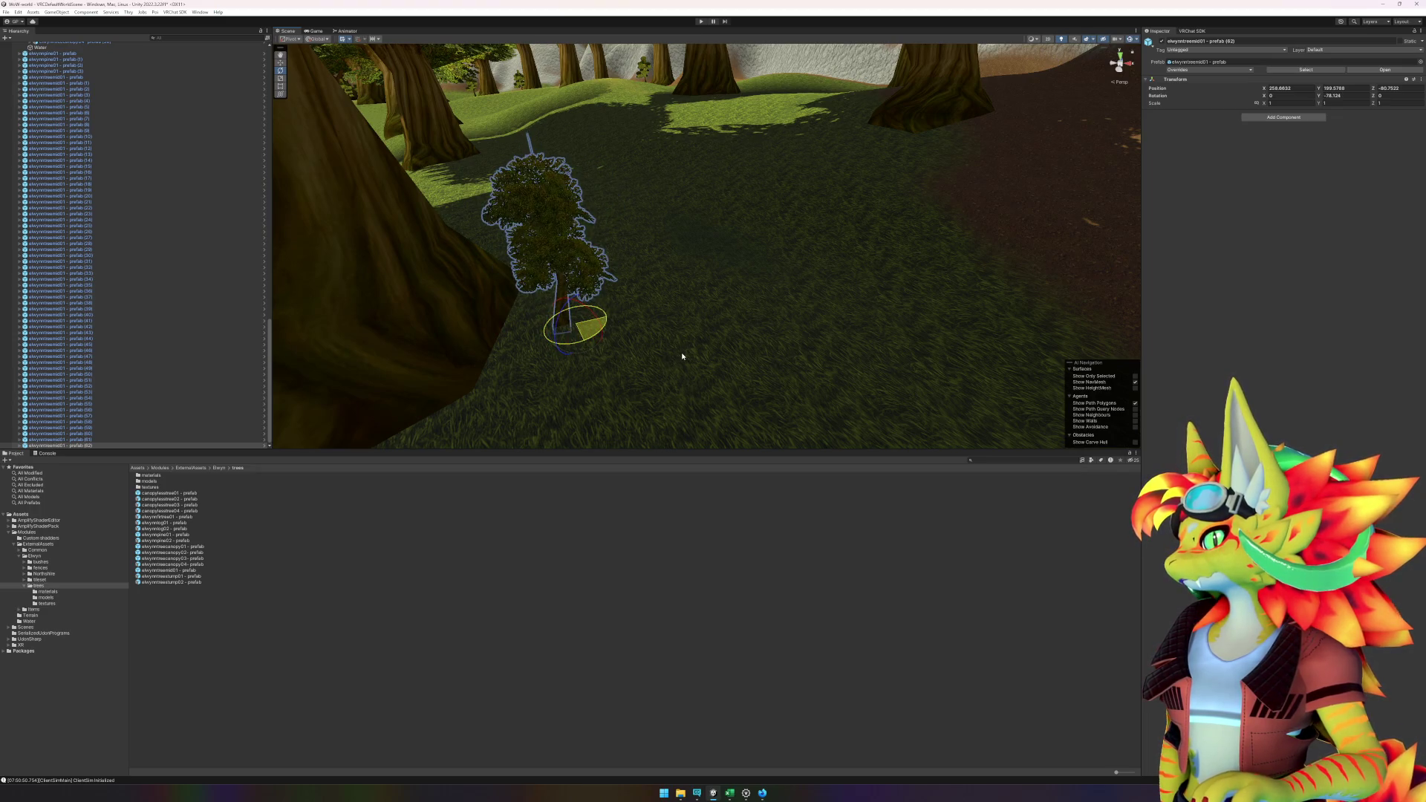
mouse_move(578, 329)
mouse_down()
mouse_move(557, 319)
mouse_move(809, 237)
mouse_move(768, 251)
mouse_move(795, 245)
mouse_move(753, 279)
mouse_up()
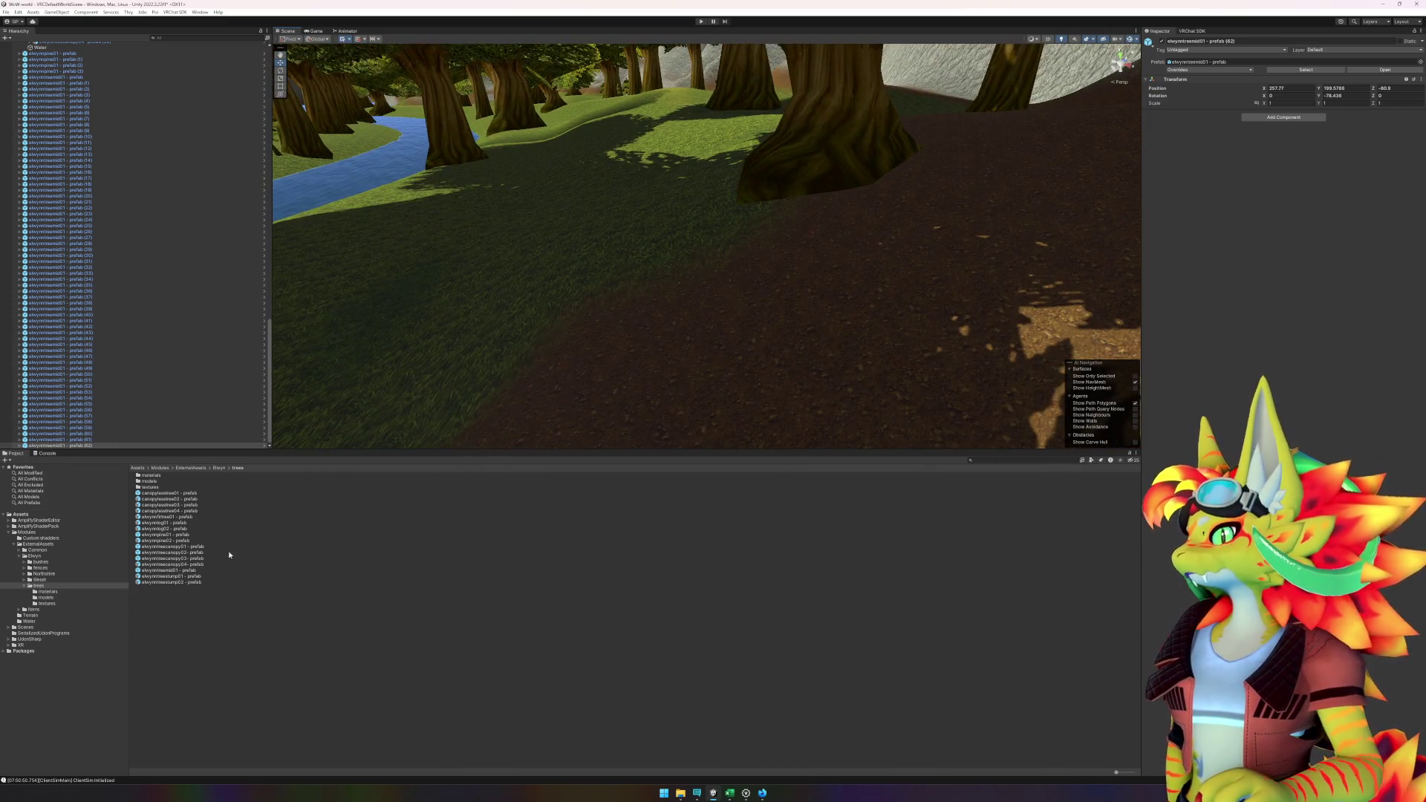
mouse_move(465, 380)
mouse_down()
mouse_move(522, 327)
mouse_move(542, 331)
mouse_move(609, 177)
mouse_up()
mouse_move(774, 233)
mouse_down()
mouse_move(594, 275)
mouse_move(354, 294)
mouse_move(627, 248)
mouse_move(736, 248)
mouse_move(870, 276)
mouse_move(869, 341)
mouse_move(939, 324)
mouse_move(700, 299)
mouse_move(754, 299)
mouse_move(773, 324)
mouse_move(773, 296)
mouse_move(765, 319)
mouse_move(868, 331)
mouse_move(849, 339)
mouse_move(669, 299)
mouse_move(745, 307)
mouse_up()
click(509, 325)
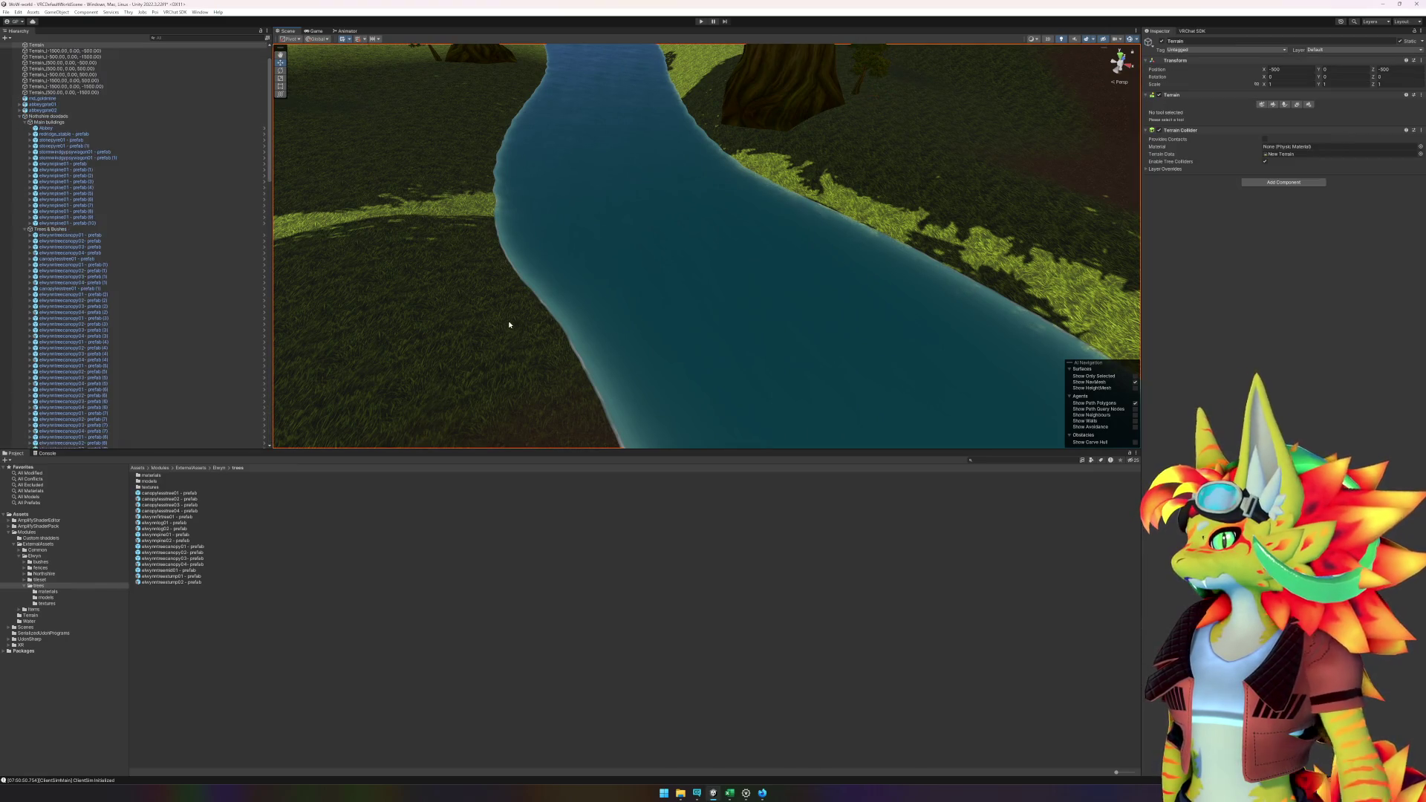
- Choose Paint Texture with the dark dirt layer and paint the first riverbank stretch
click(1272, 106)
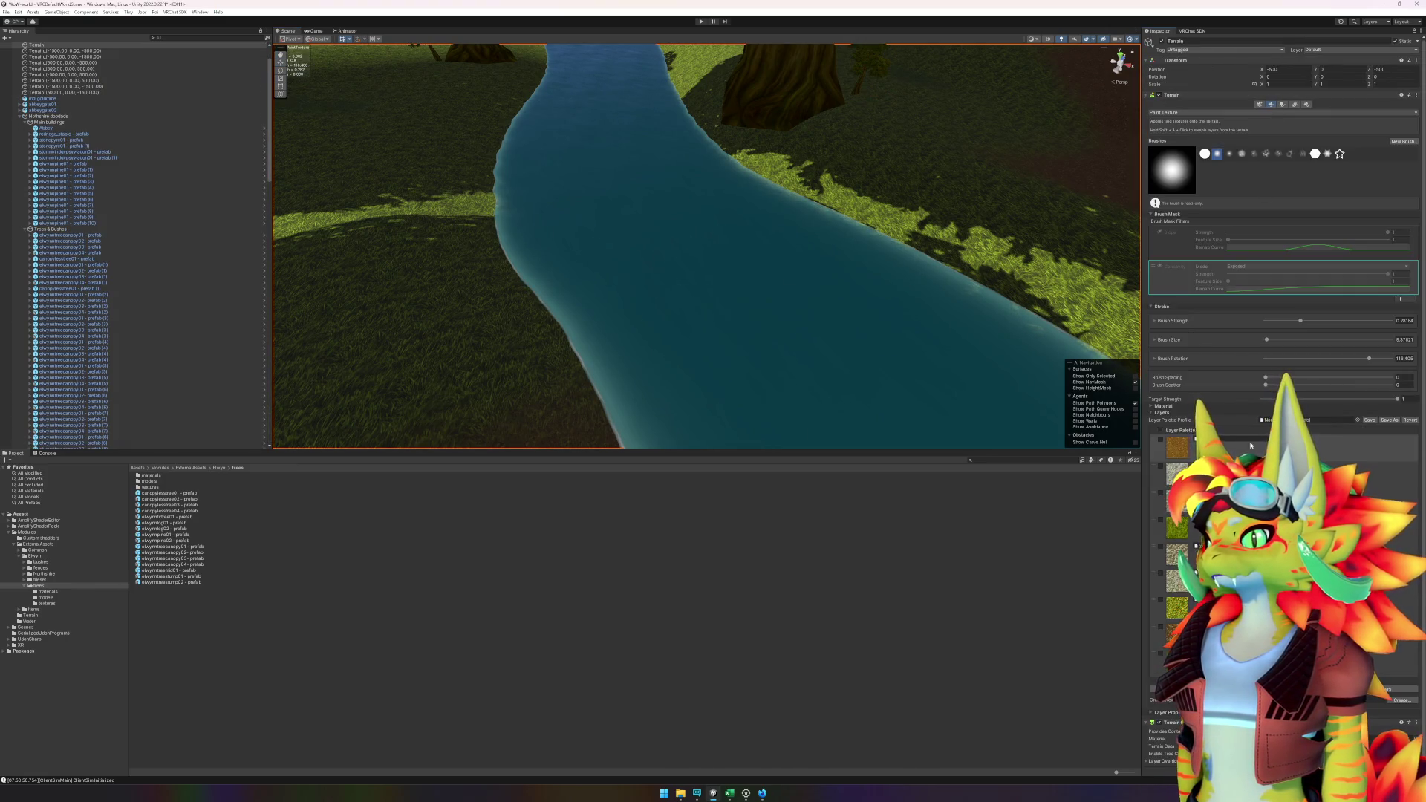
click(39, 579)
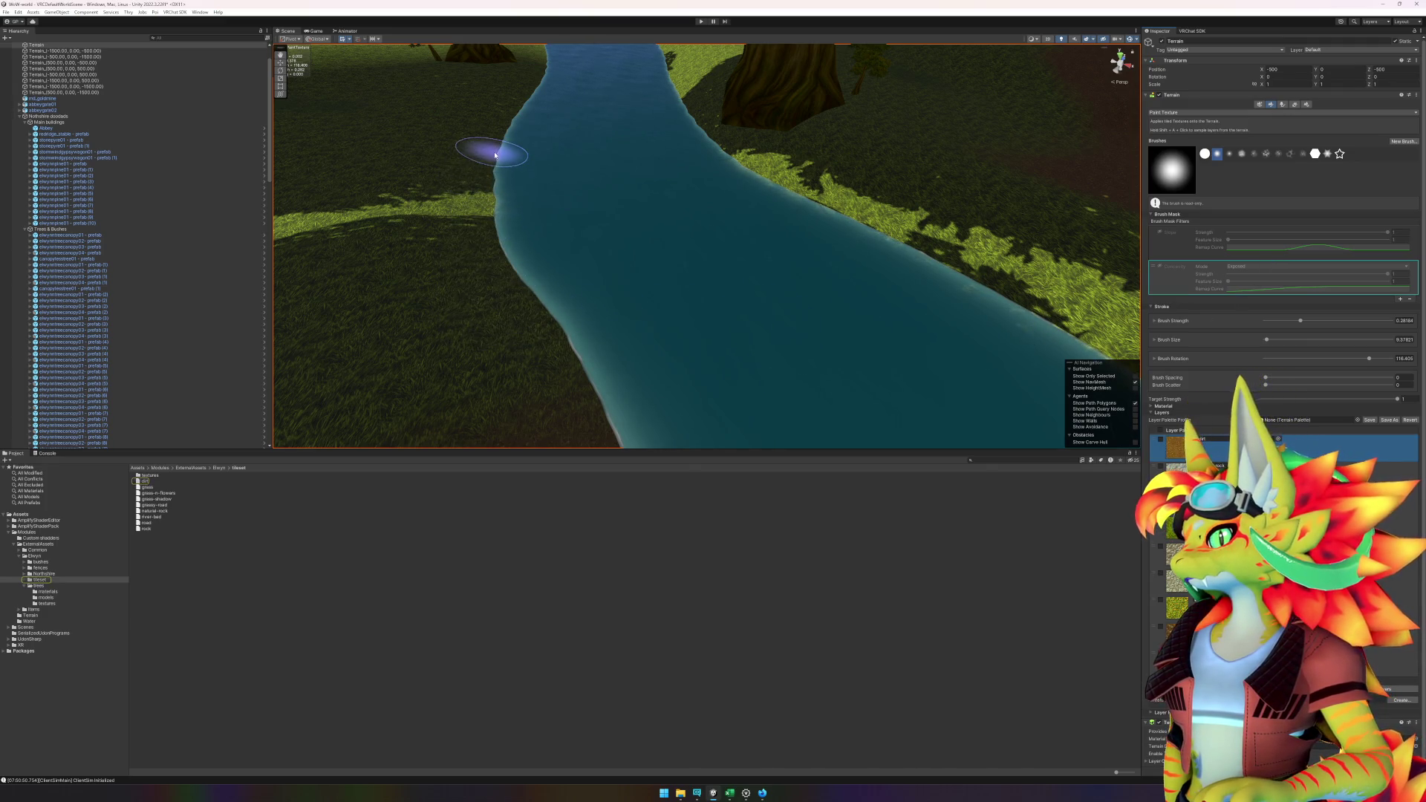
mouse_move(496, 238)
mouse_down()
mouse_move(499, 274)
mouse_move(547, 315)
mouse_move(593, 408)
mouse_up()
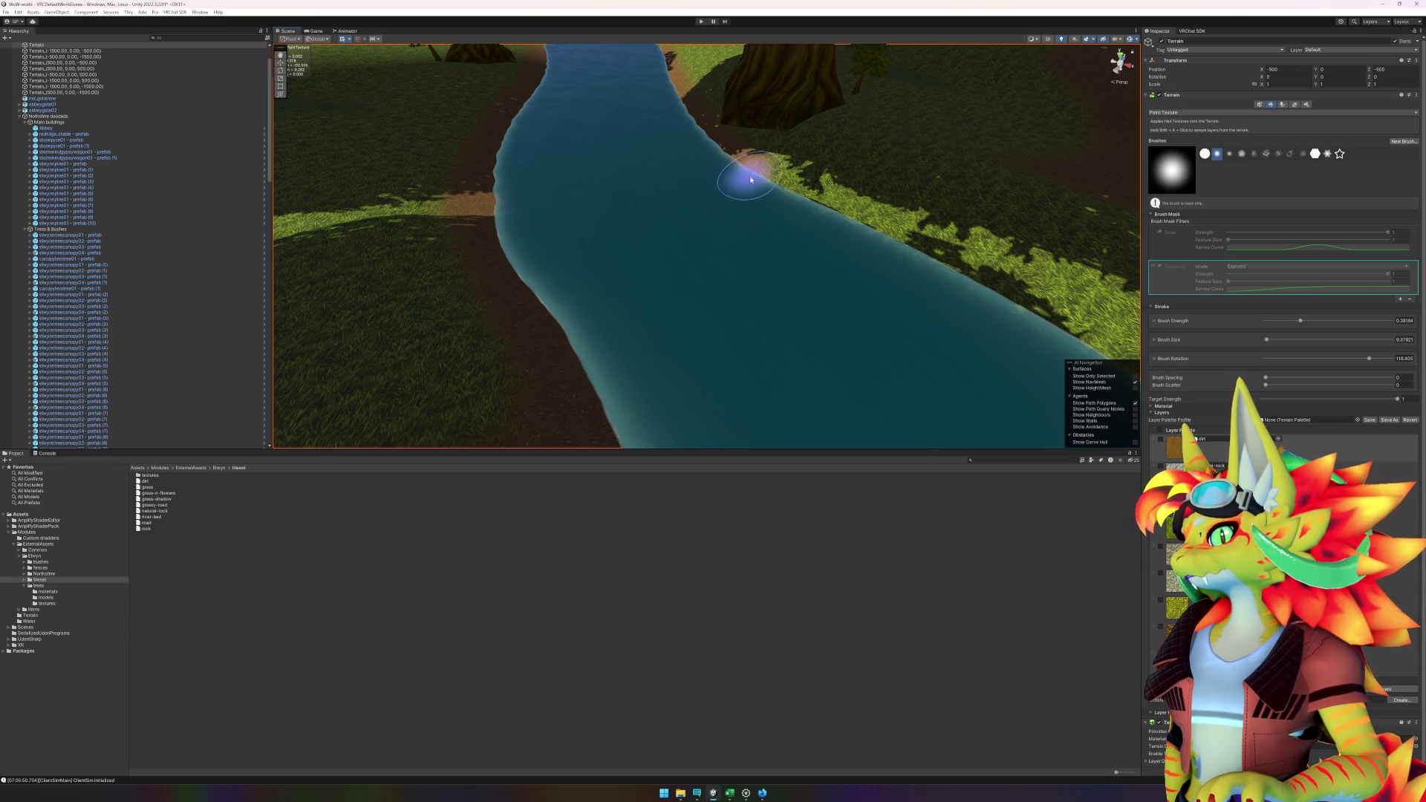
mouse_move(803, 199)
mouse_down()
mouse_move(1018, 308)
mouse_move(726, 200)
mouse_up()
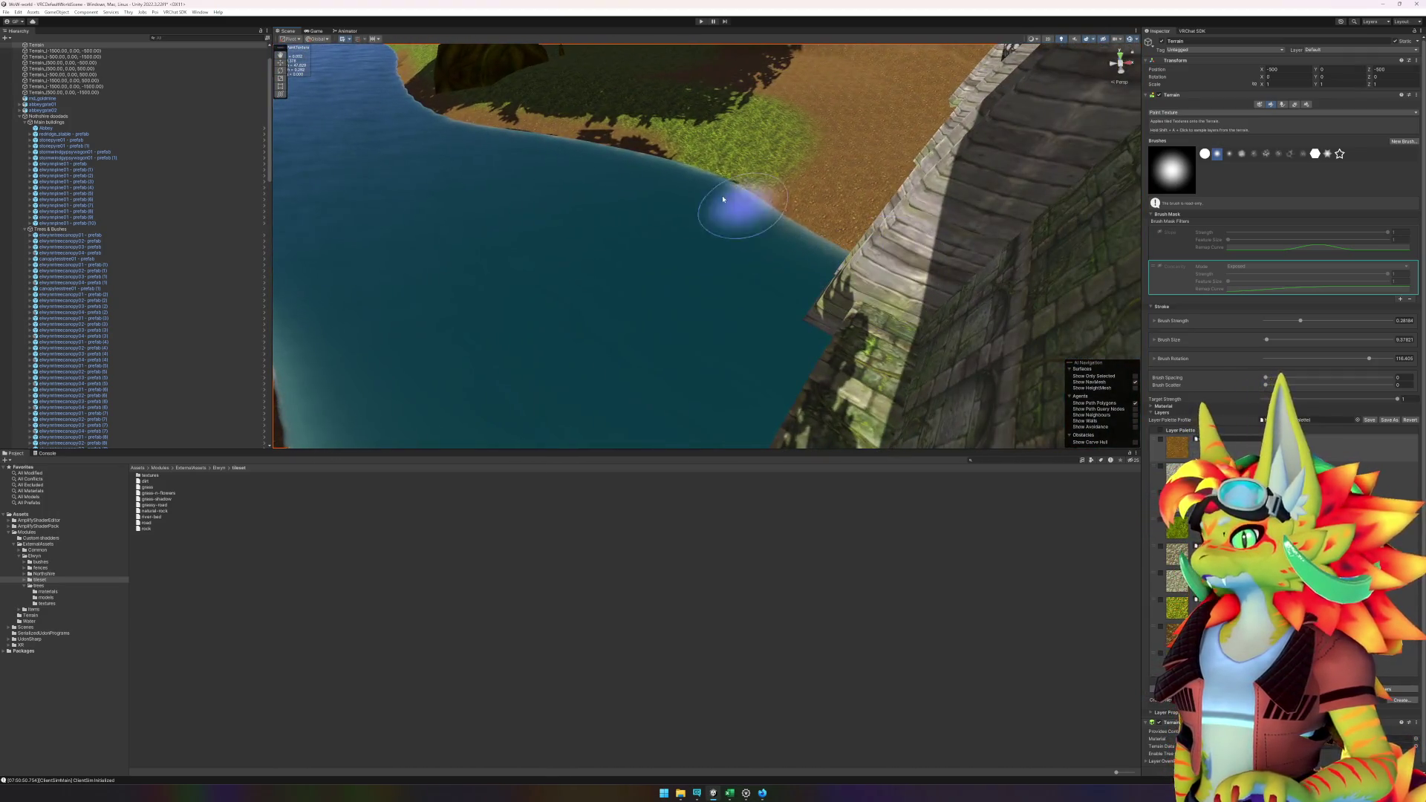
mouse_move(664, 158)
mouse_down()
mouse_move(747, 198)
mouse_move(627, 198)
mouse_move(929, 273)
mouse_move(773, 233)
mouse_move(509, 248)
mouse_move(326, 221)
mouse_up()
- Paint dirt along the left and right riverbanks farther along the river
mouse_move(579, 194)
mouse_down()
mouse_move(582, 211)
mouse_move(628, 187)
mouse_up()
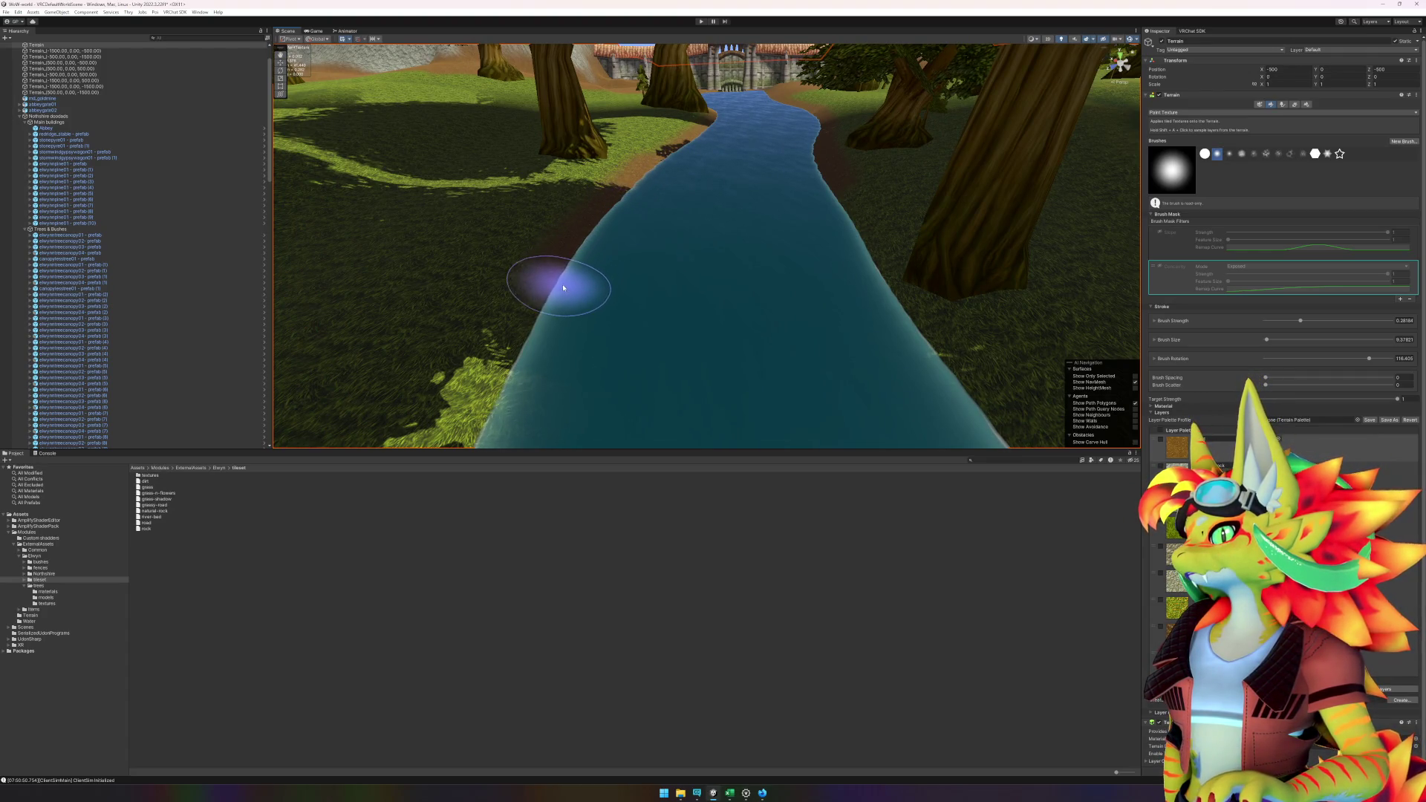
mouse_move(563, 287)
mouse_down()
mouse_move(570, 250)
mouse_move(603, 222)
mouse_move(532, 312)
mouse_move(509, 398)
mouse_up()
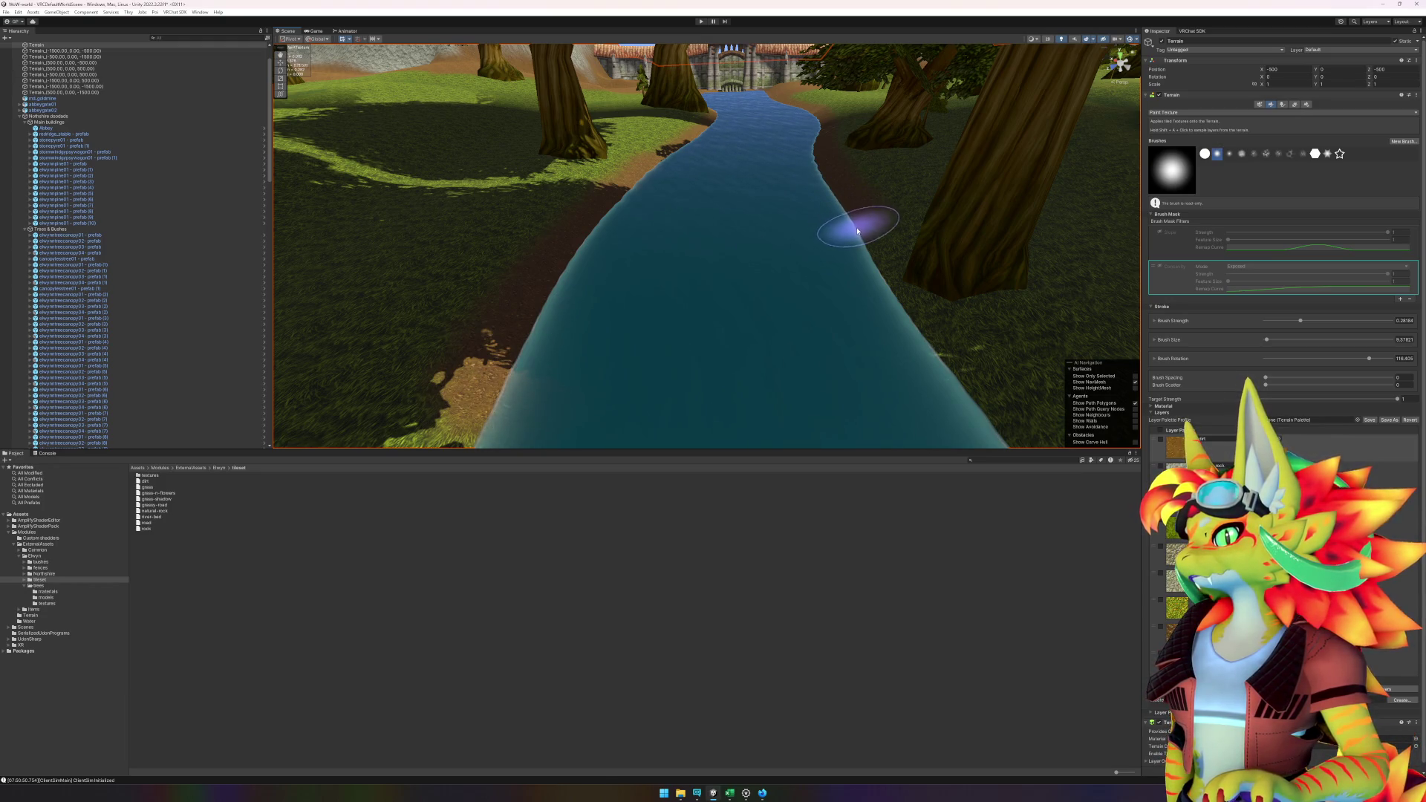
mouse_move(867, 249)
mouse_down()
mouse_move(945, 391)
mouse_move(880, 287)
mouse_up()
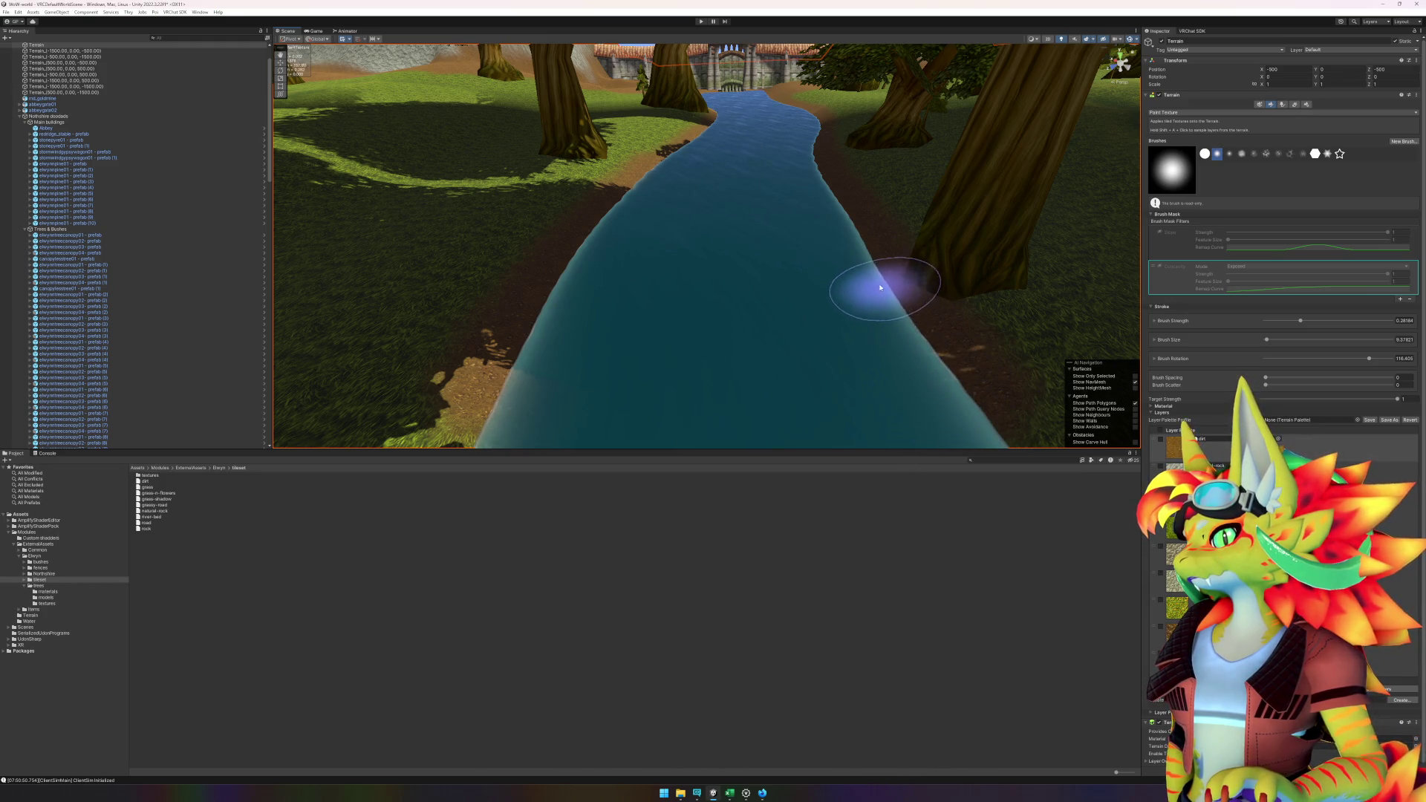
mouse_move(851, 225)
mouse_down()
mouse_move(773, 302)
mouse_move(948, 290)
mouse_move(946, 255)
mouse_move(548, 248)
mouse_move(544, 212)
mouse_move(605, 260)
mouse_move(609, 247)
mouse_up()
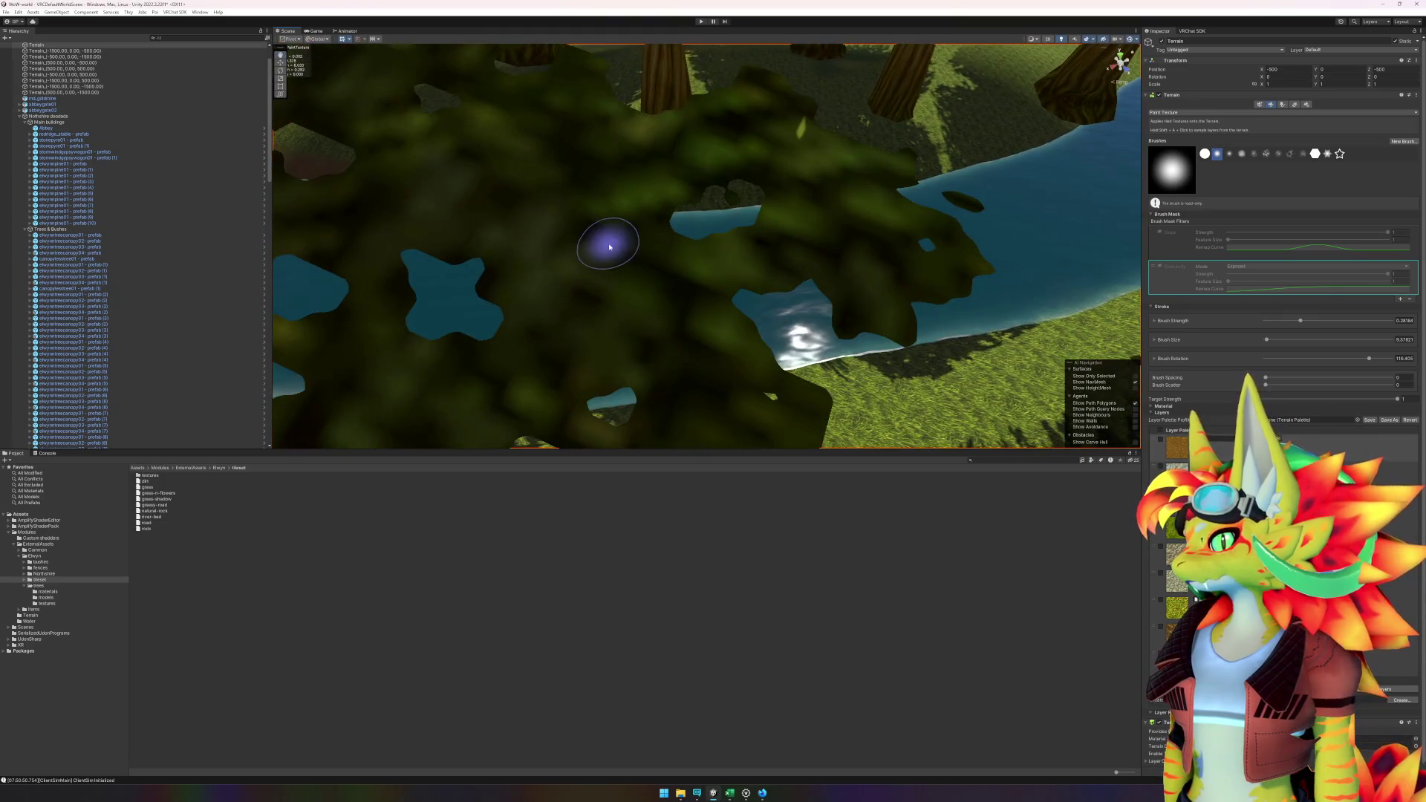
- Survey the dirt-lined river from above, then leave painting with W and select the canopy tree
scroll(617, 267, up, 5)
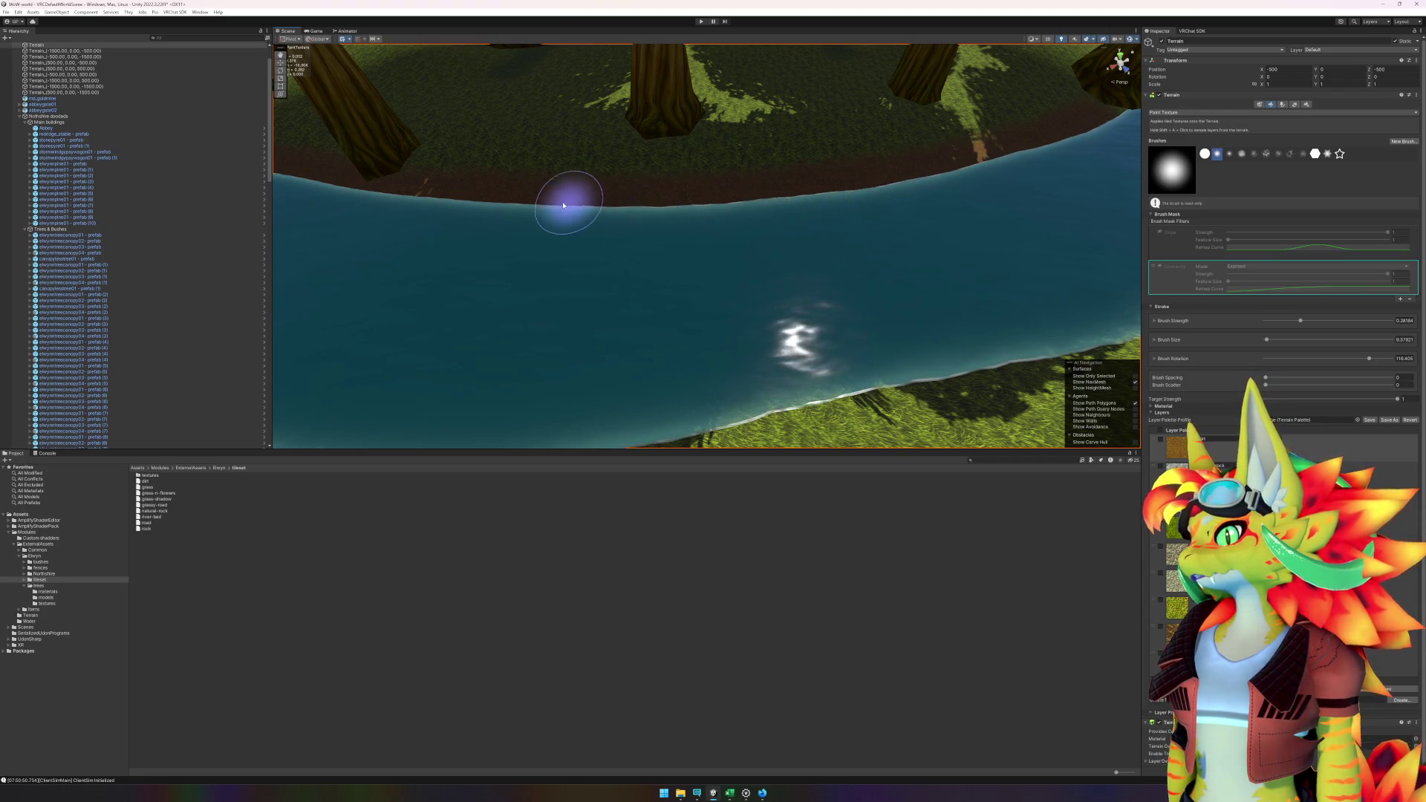
scroll(478, 210, down, 5)
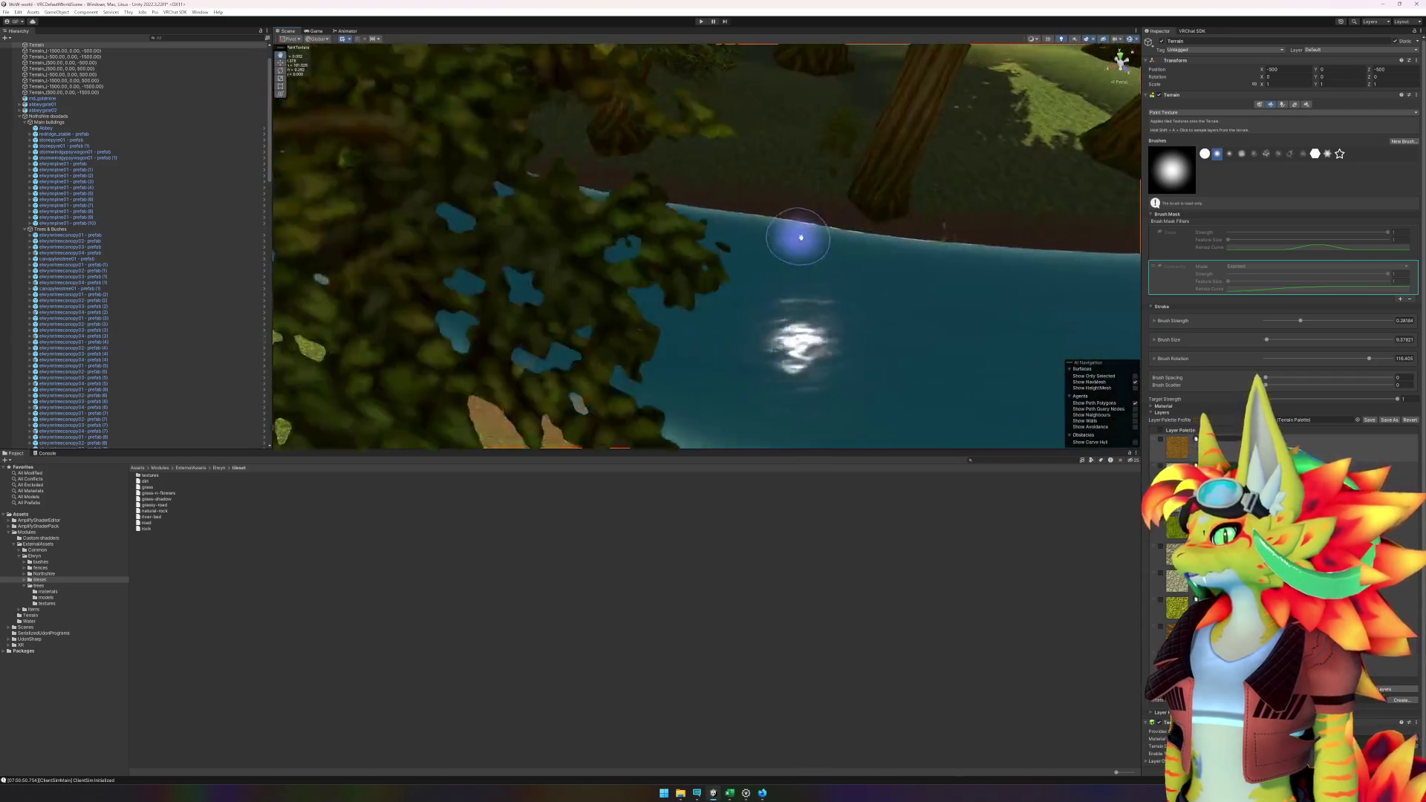
scroll(764, 236, down, 3)
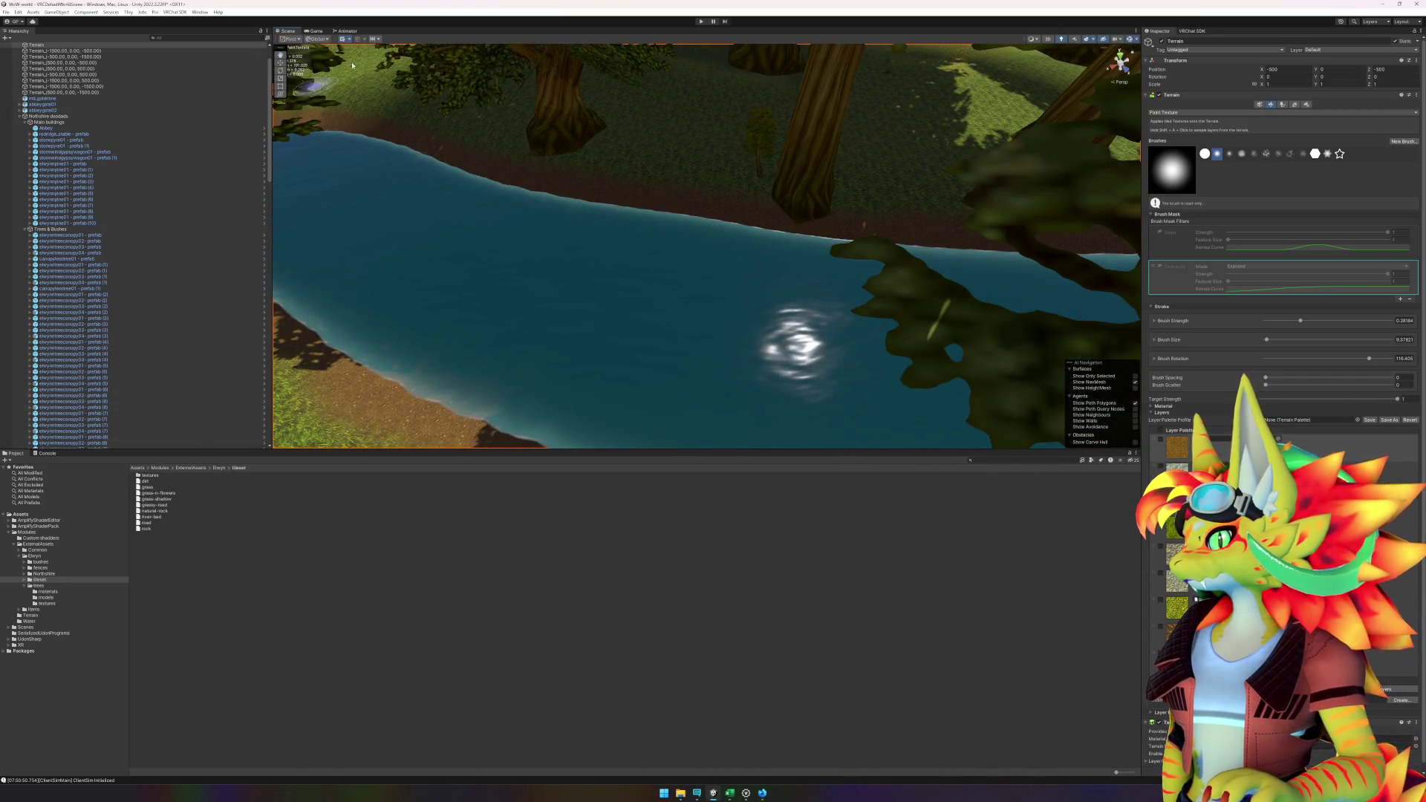
scroll(798, 181, up, 5)
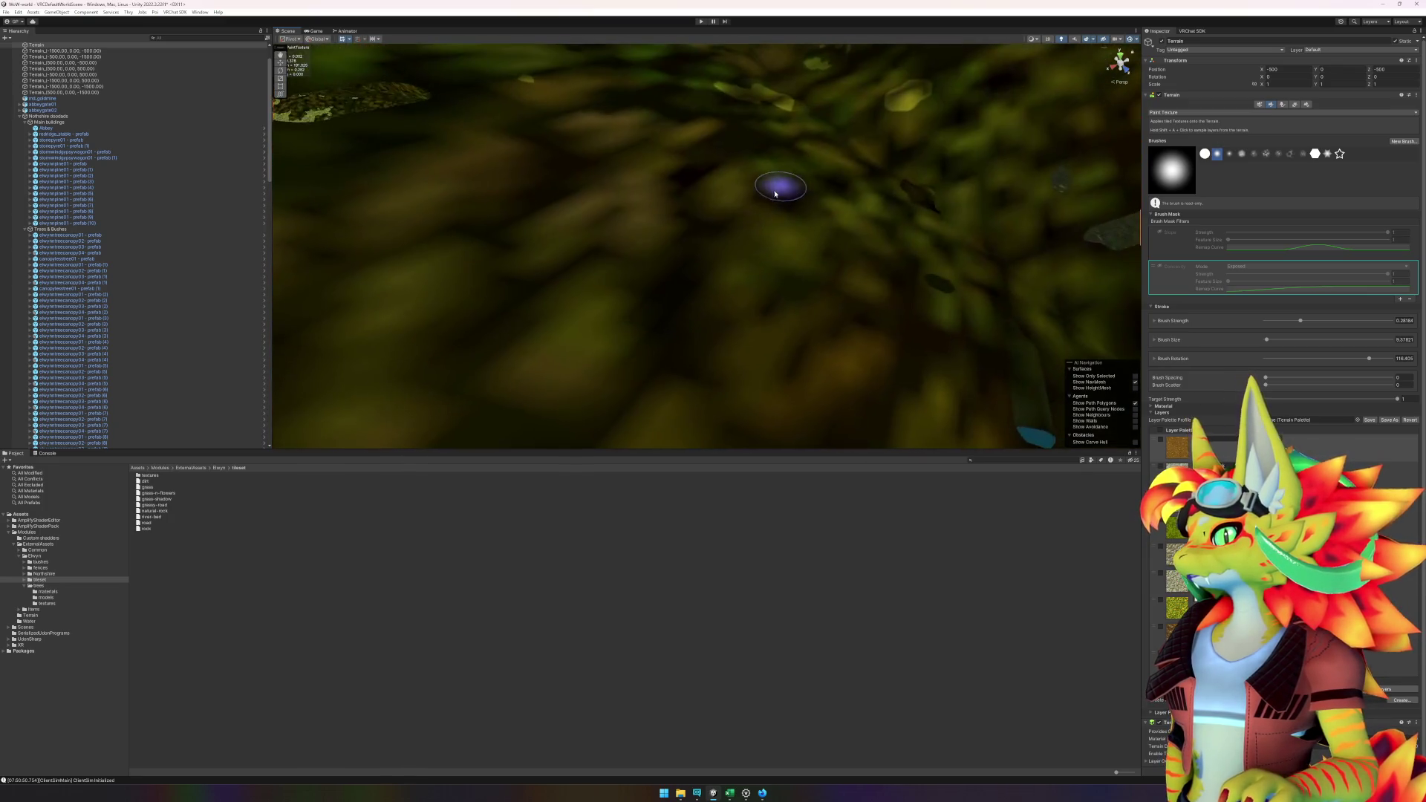
drag(717, 300, 567, 315)
key(w)
click(731, 265)
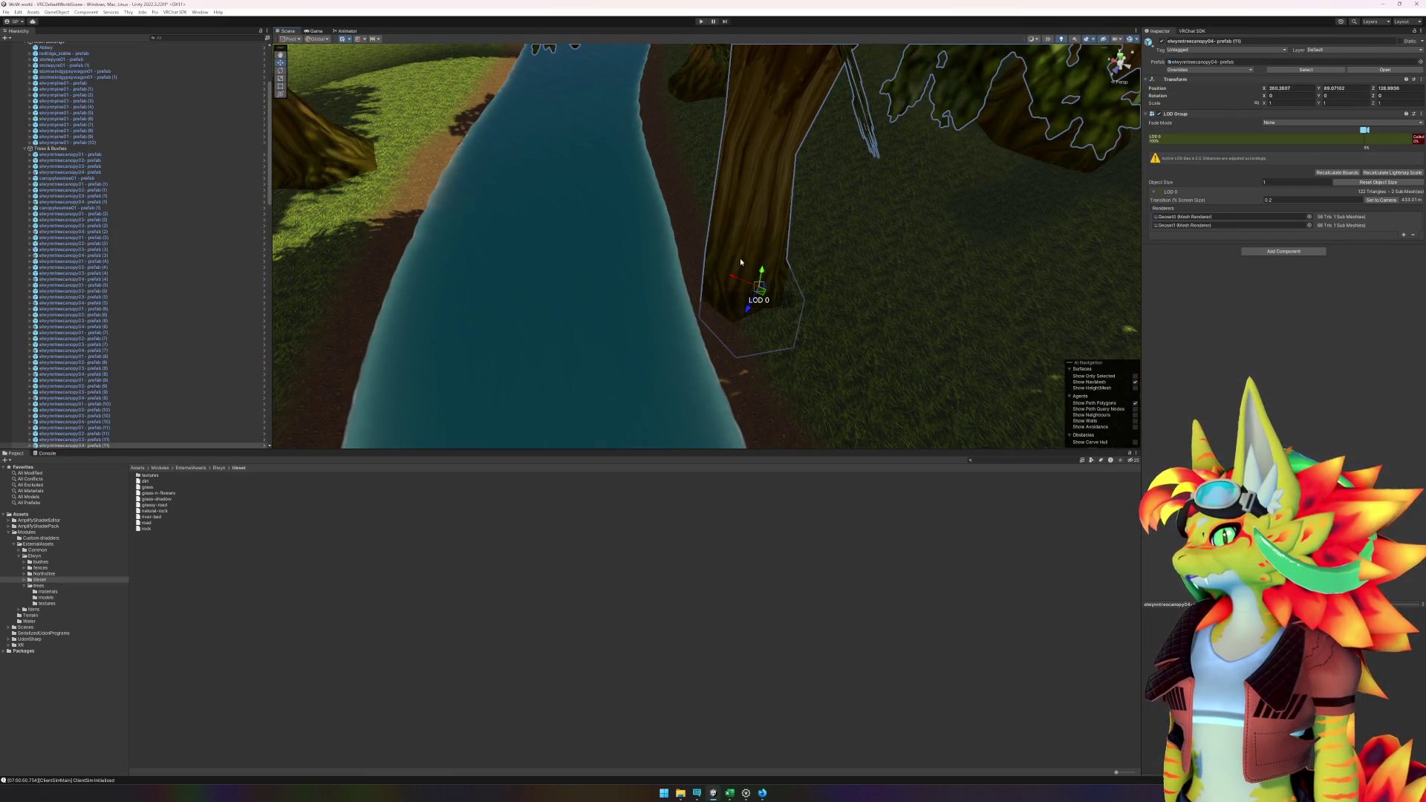
- Move the selected canopy tree and the large riverside tree to new spots on the ground
drag(759, 293, 805, 285)
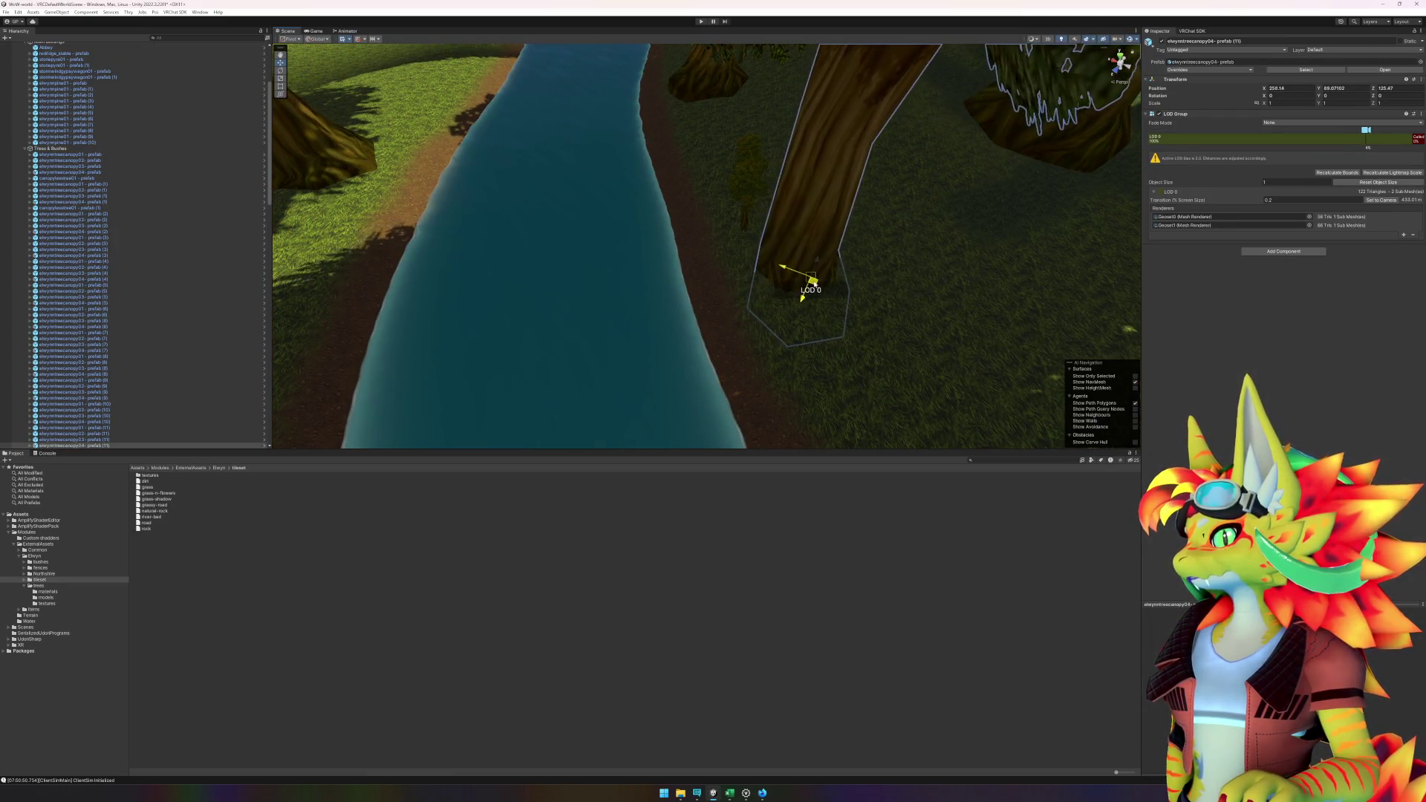
click(744, 220)
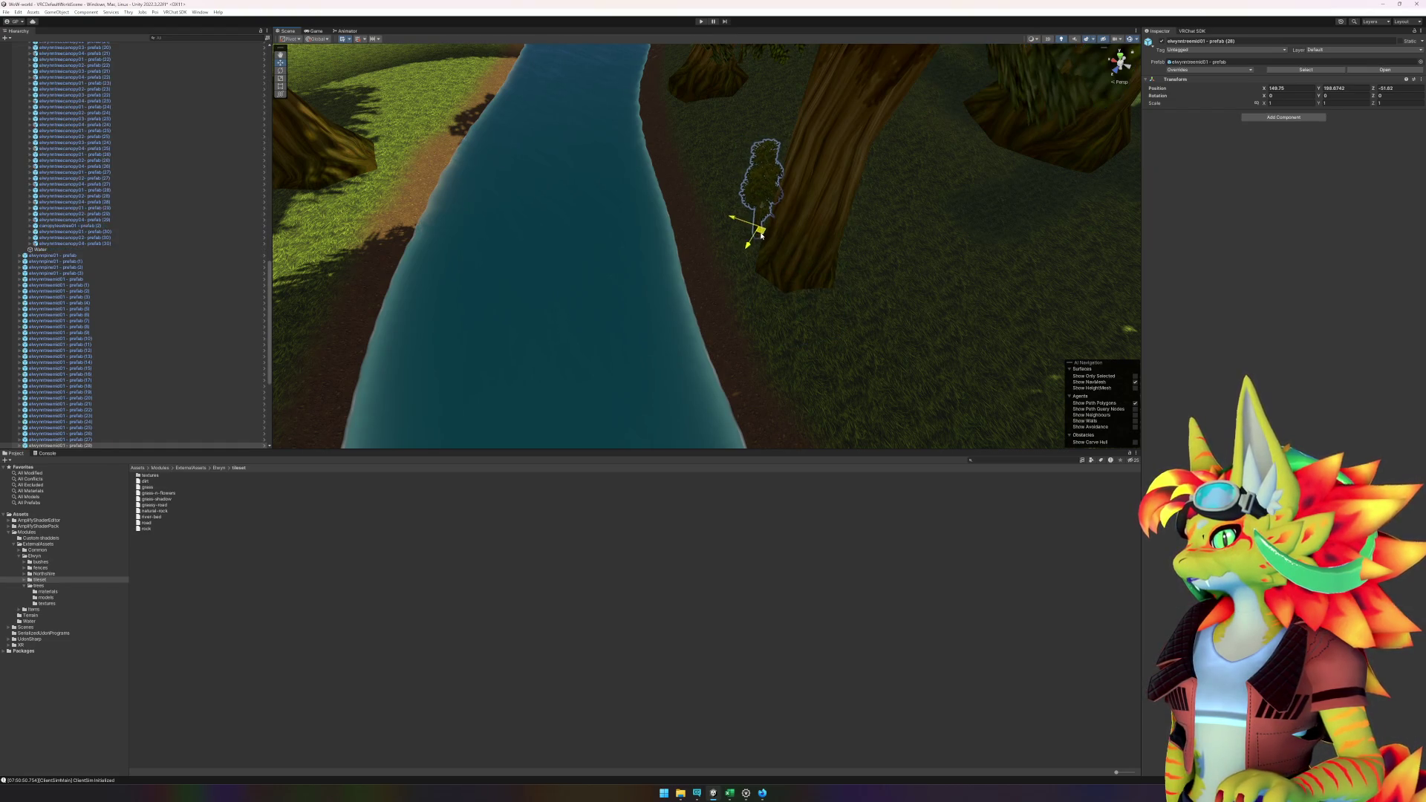
mouse_move(745, 269)
mouse_down()
mouse_move(719, 272)
mouse_move(879, 267)
mouse_move(233, 251)
mouse_move(677, 123)
mouse_move(834, 191)
mouse_move(688, 201)
mouse_up()
click(640, 234)
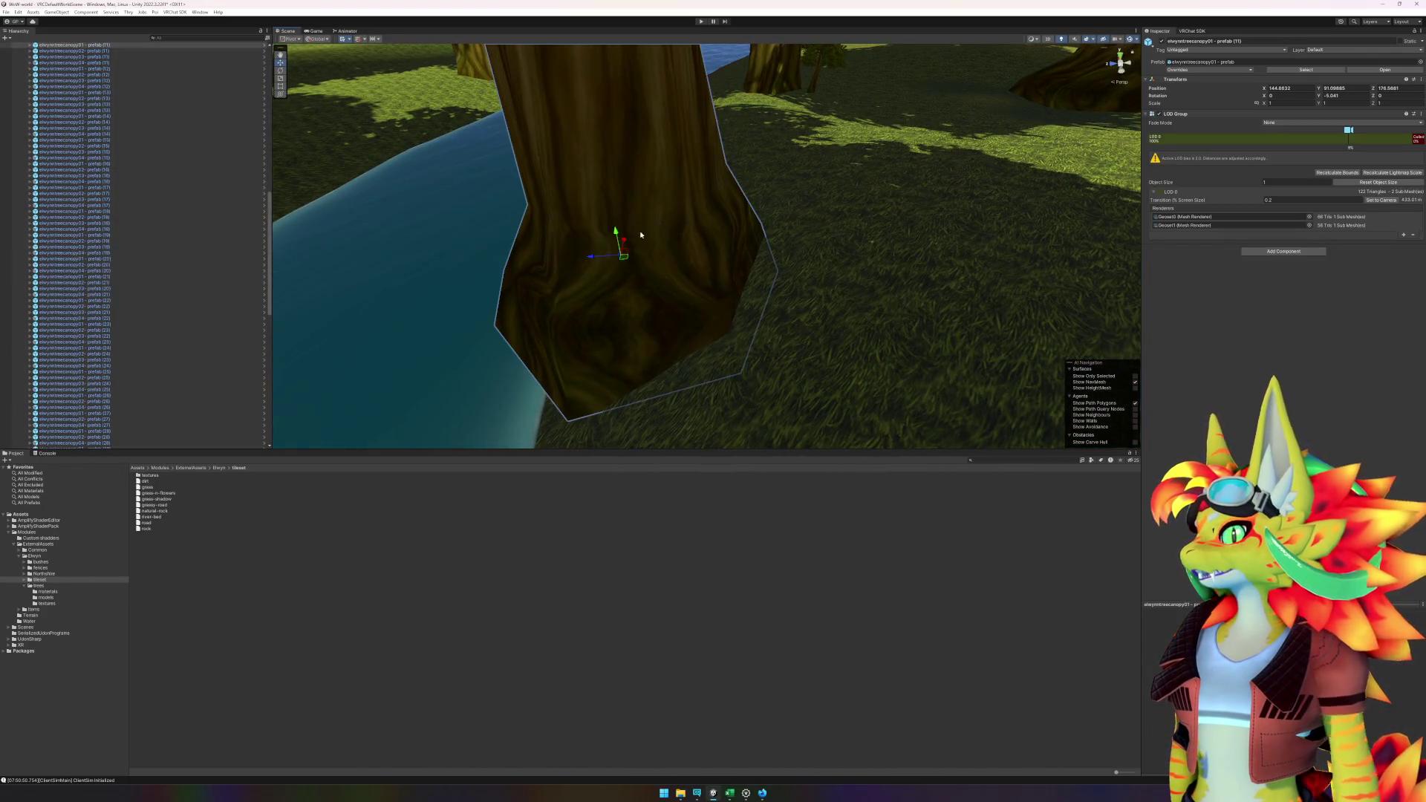
mouse_move(625, 266)
mouse_down()
mouse_move(835, 246)
mouse_move(846, 316)
mouse_move(813, 285)
mouse_move(785, 291)
mouse_move(805, 320)
mouse_move(626, 248)
mouse_move(772, 286)
mouse_move(753, 370)
mouse_move(828, 346)
mouse_up()
- Shift a neighbouring canopy tree slightly, then sink the big river tree a little into the ground
click(775, 288)
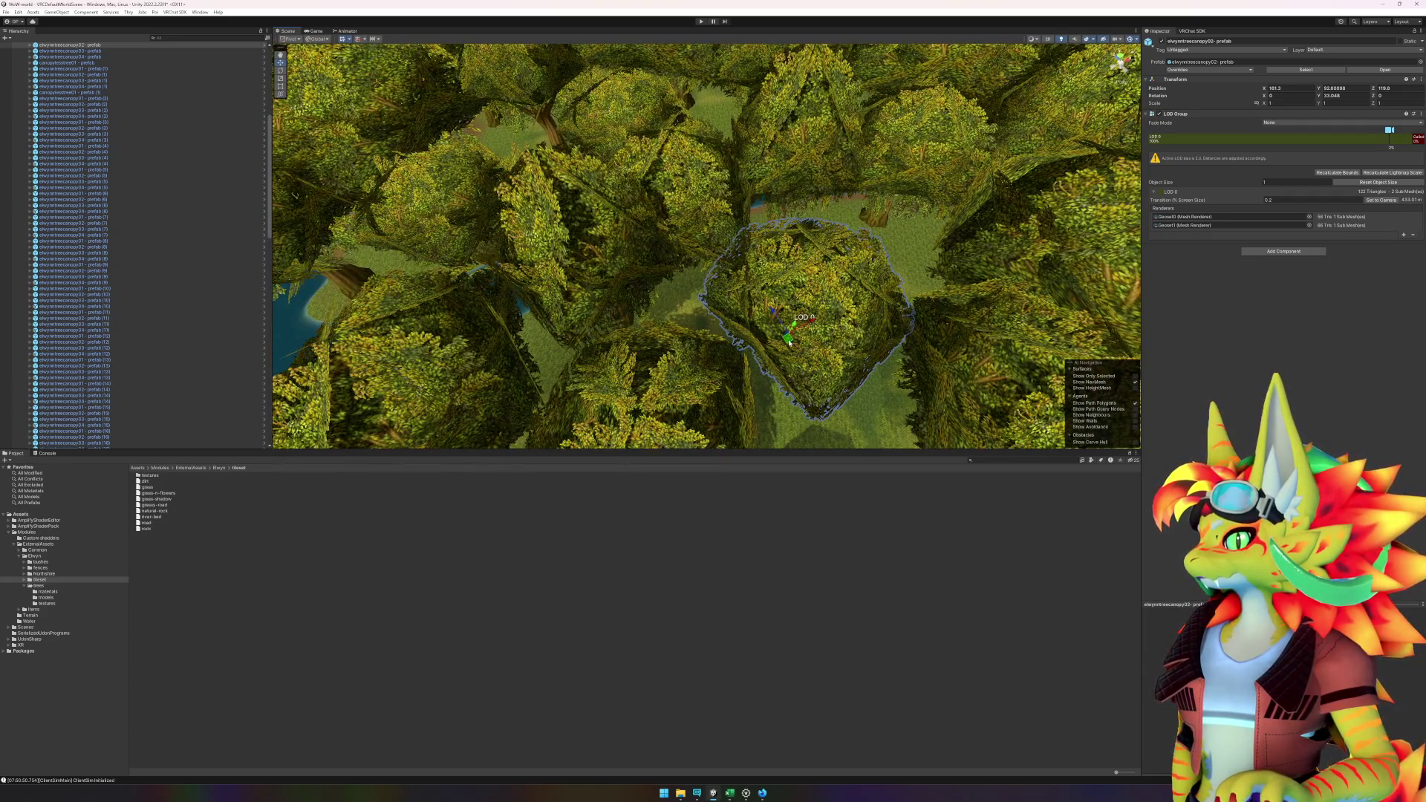
click(600, 312)
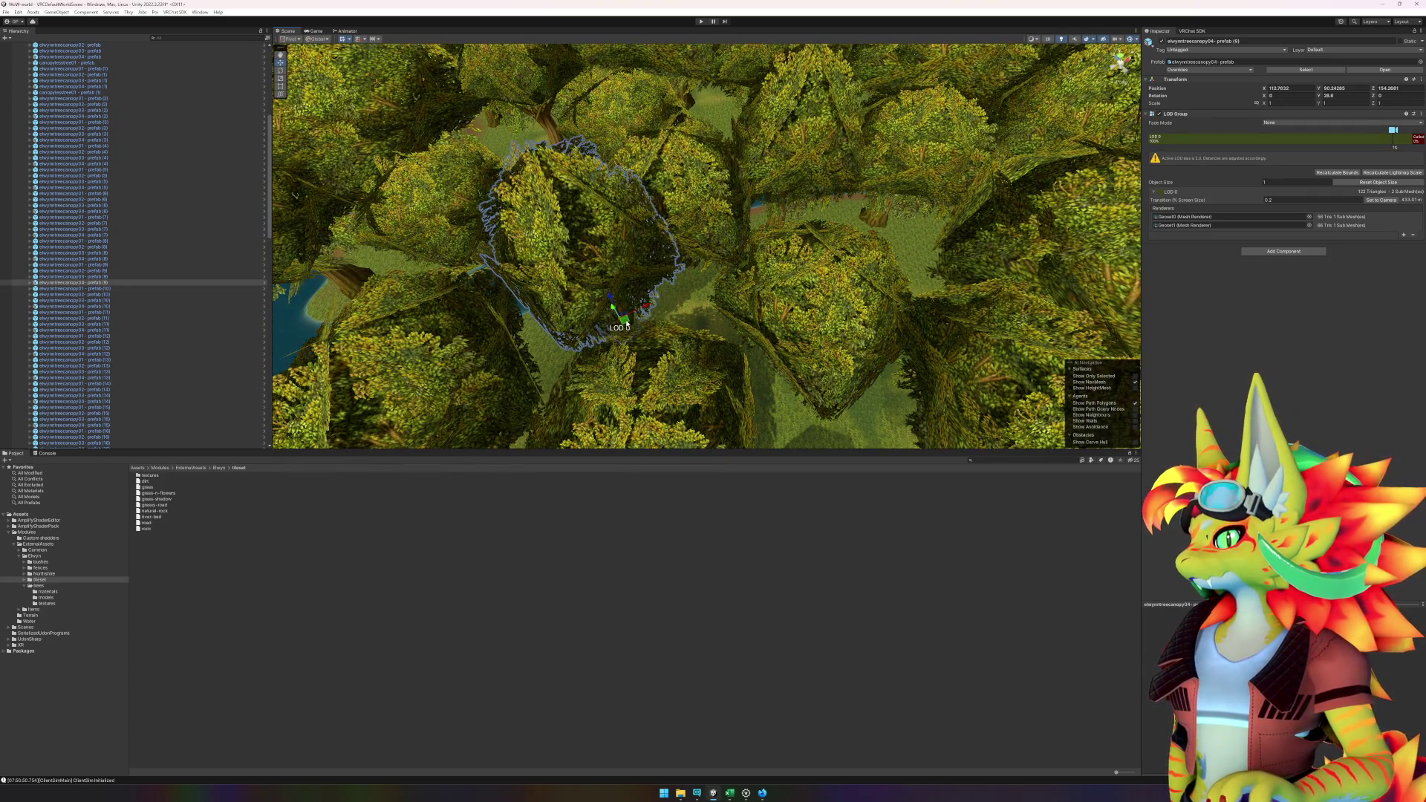
drag(627, 325, 636, 318)
scroll(864, 297, up, 5)
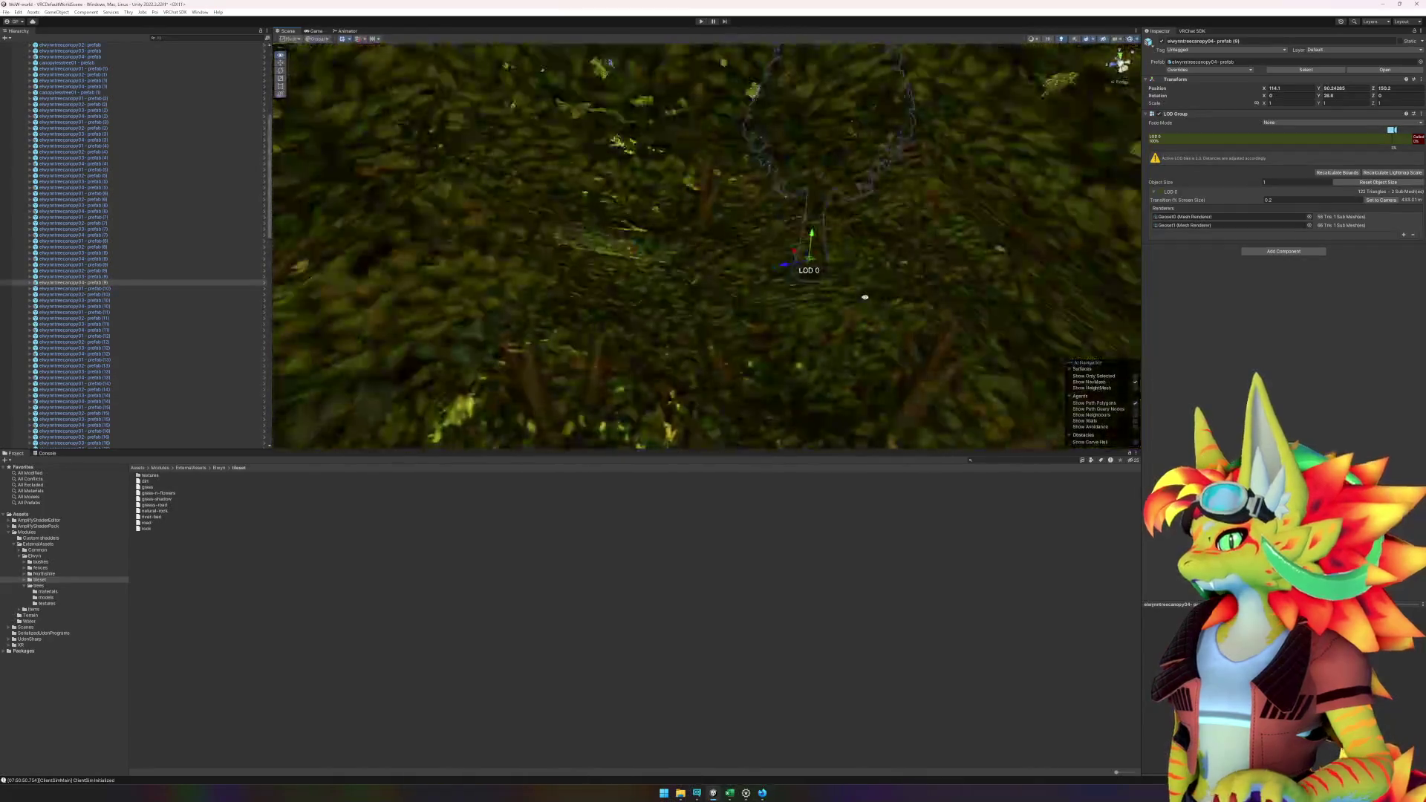
scroll(865, 298, down, 5)
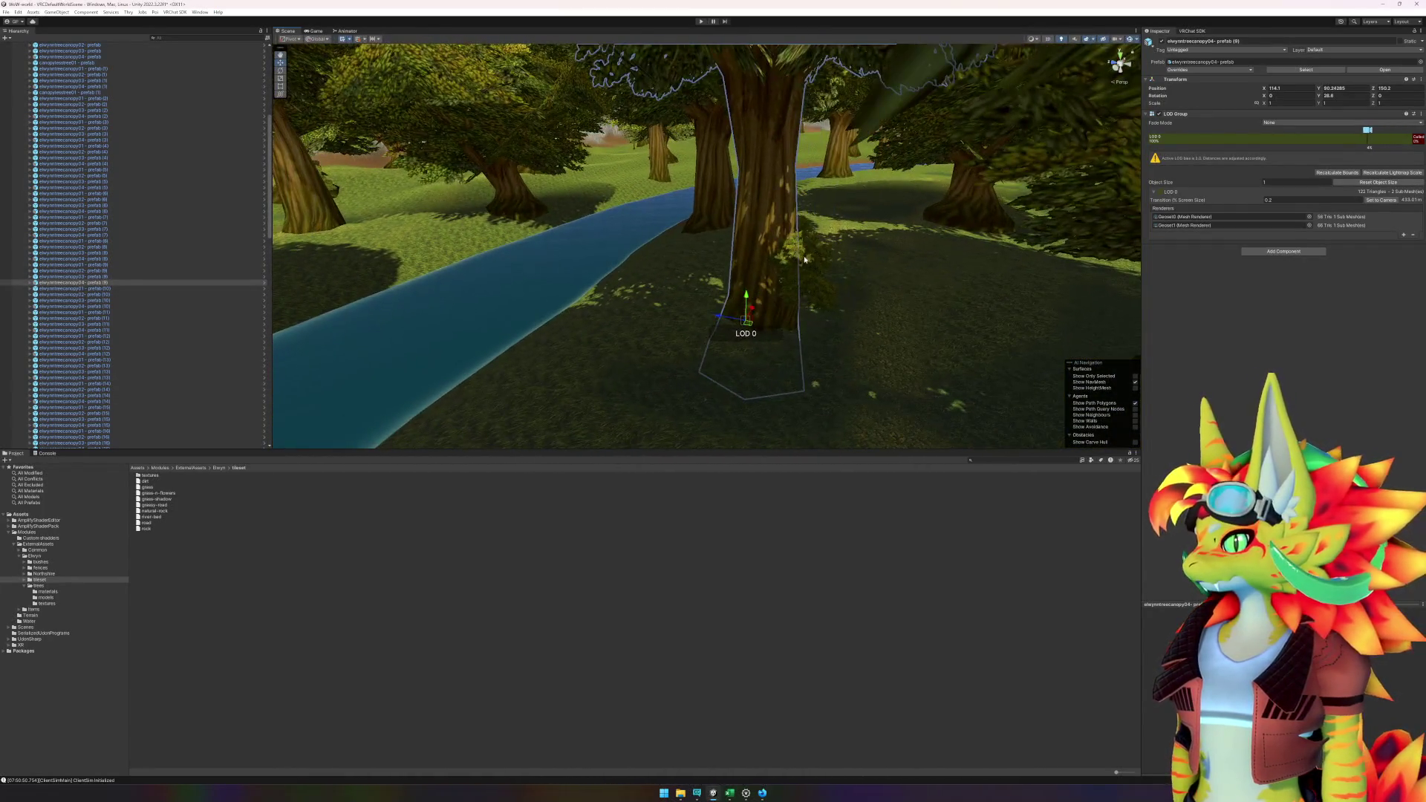
click(808, 312)
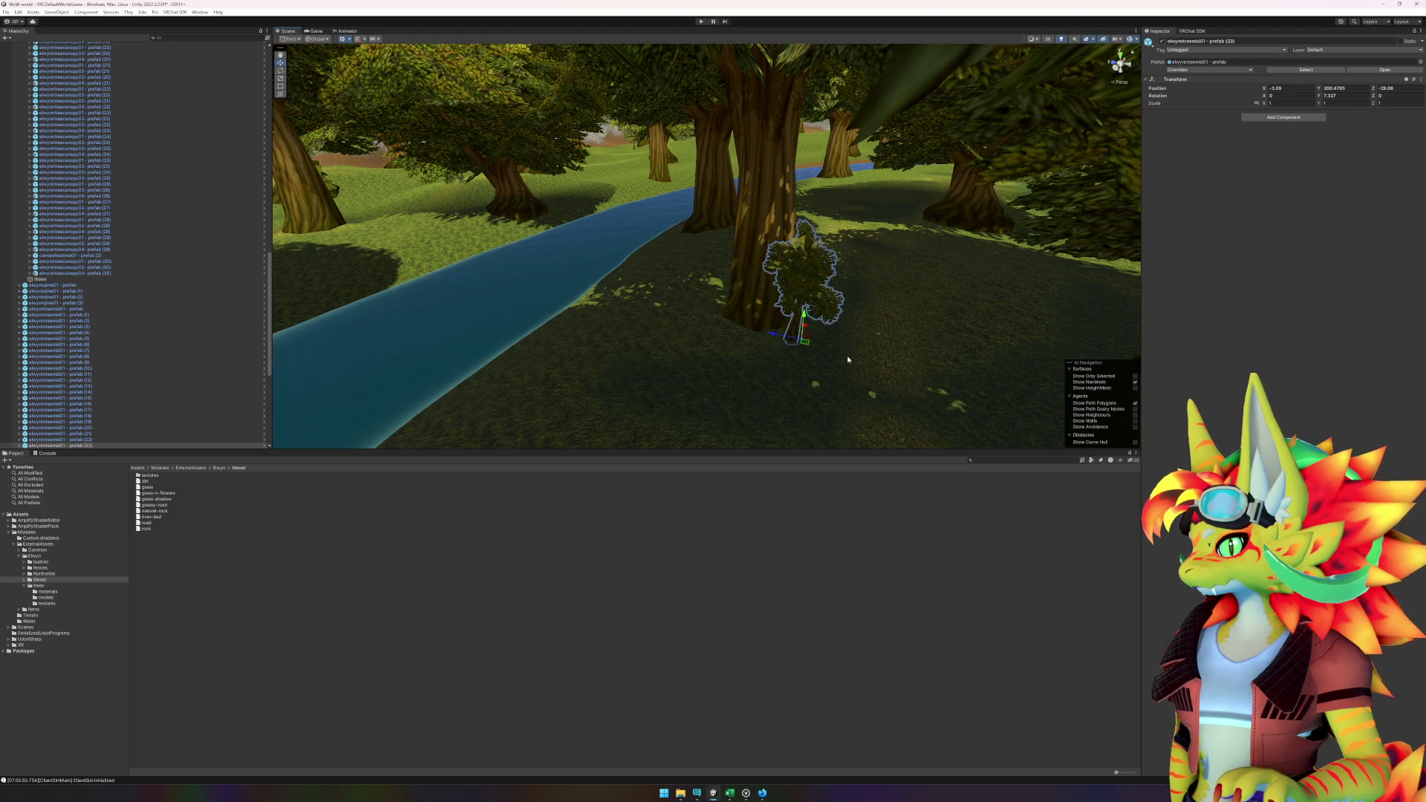
drag(848, 359, 653, 344)
click(595, 295)
mouse_move(560, 249)
mouse_down()
mouse_move(530, 285)
mouse_move(427, 310)
mouse_move(589, 277)
mouse_up()
- Select the terrain, switch to Paint Texture and brush dirt along the riverbank edge
click(747, 274)
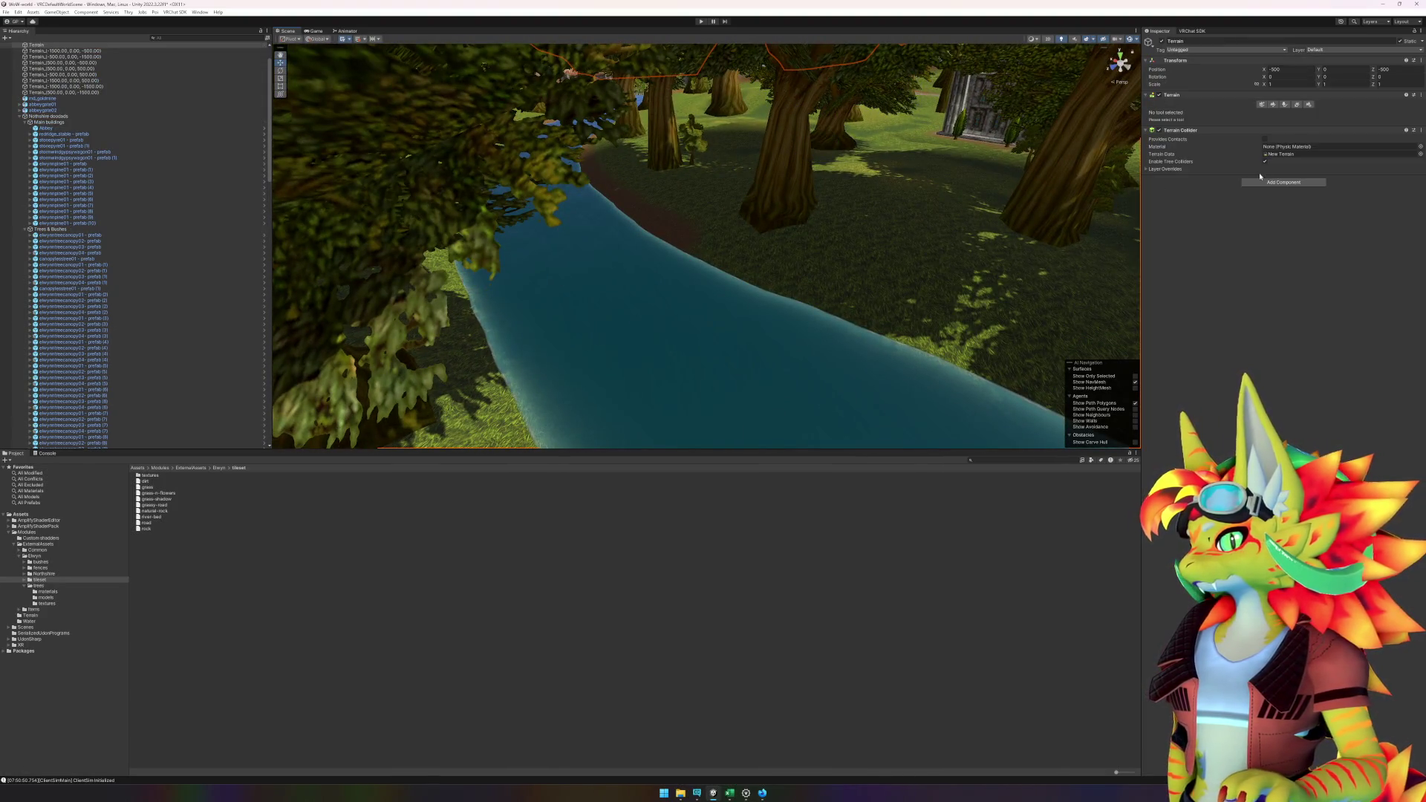
click(1270, 105)
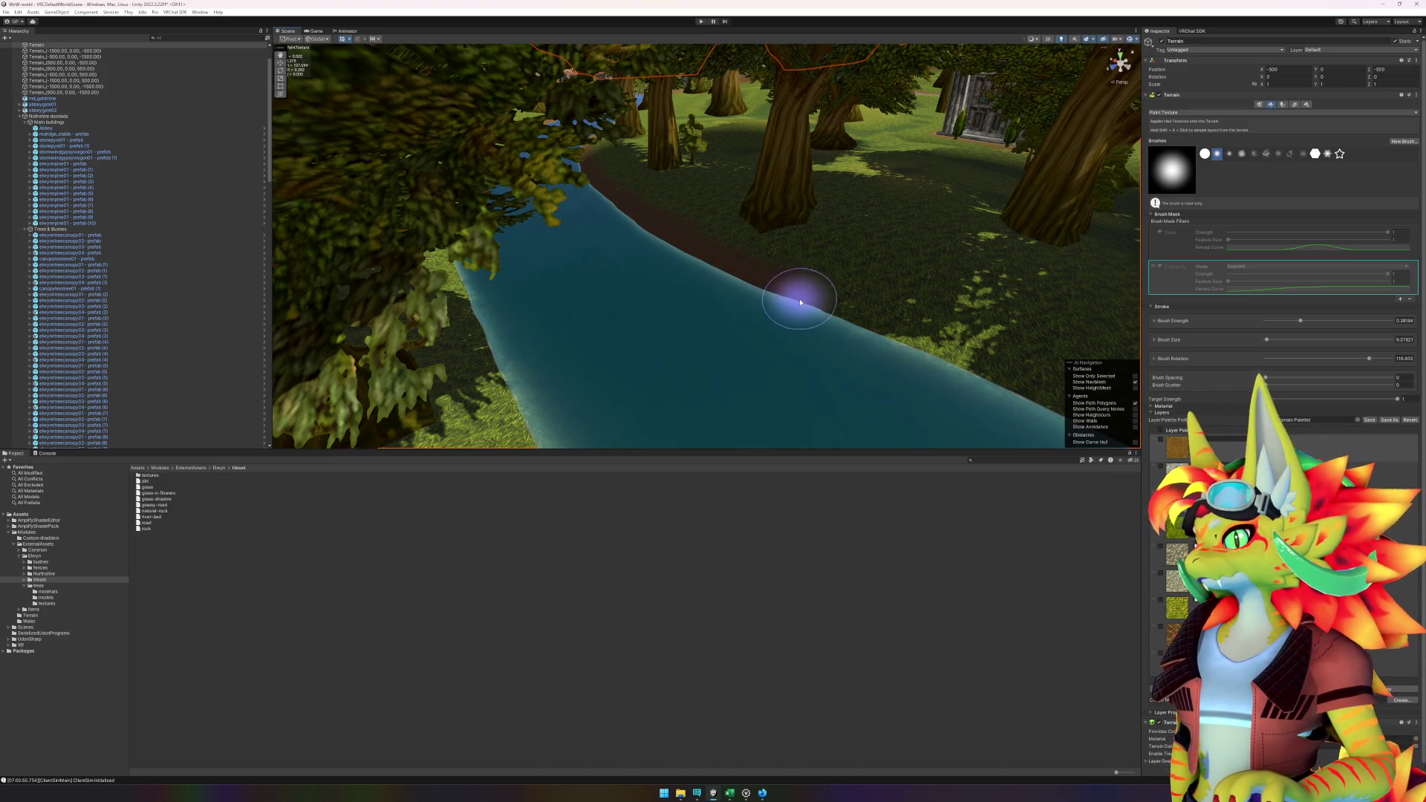
mouse_move(800, 302)
mouse_down()
mouse_move(955, 356)
mouse_move(912, 349)
mouse_up()
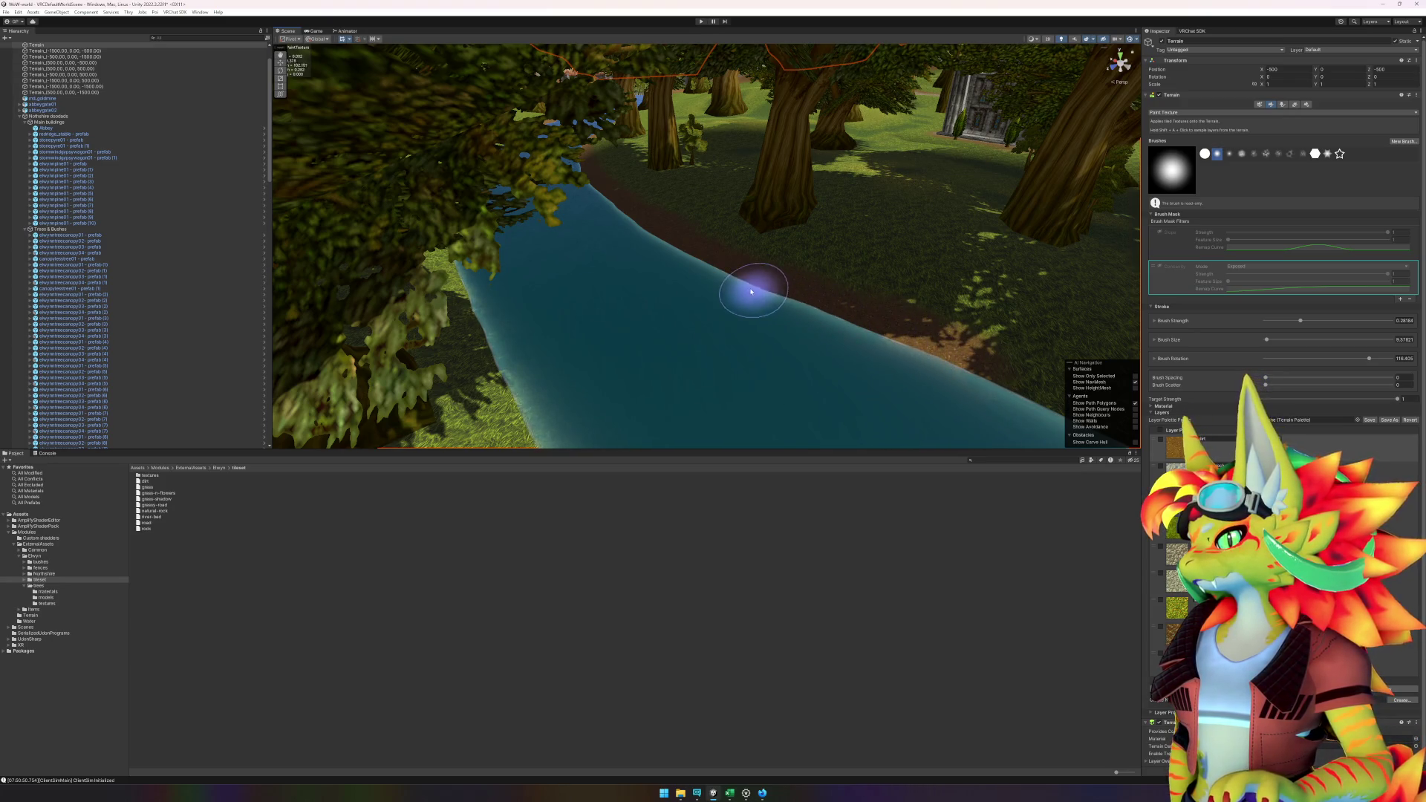
scroll(886, 366, up, 5)
scroll(691, 306, down, 5)
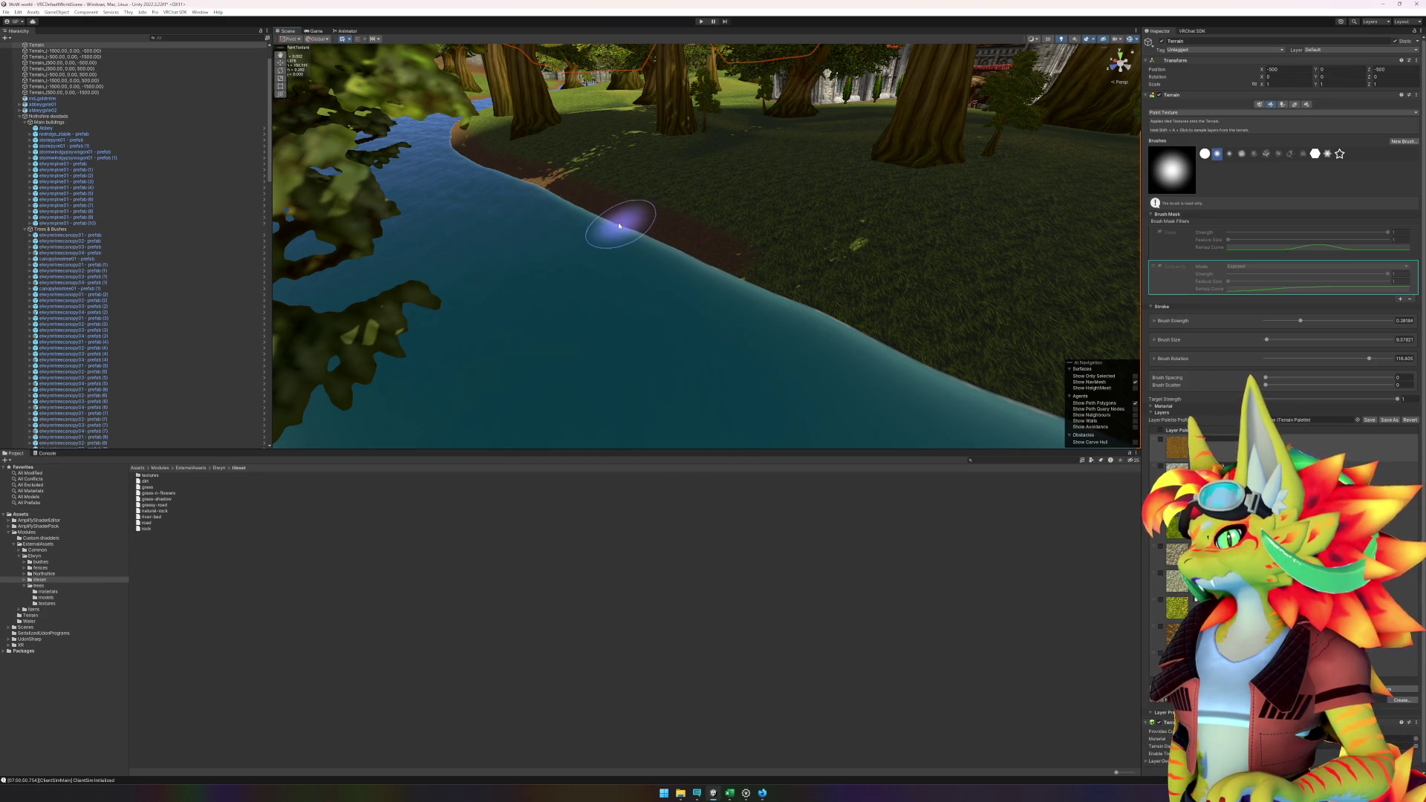
- Paint a dirt strip along the shoreline
scroll(817, 318, up, 5)
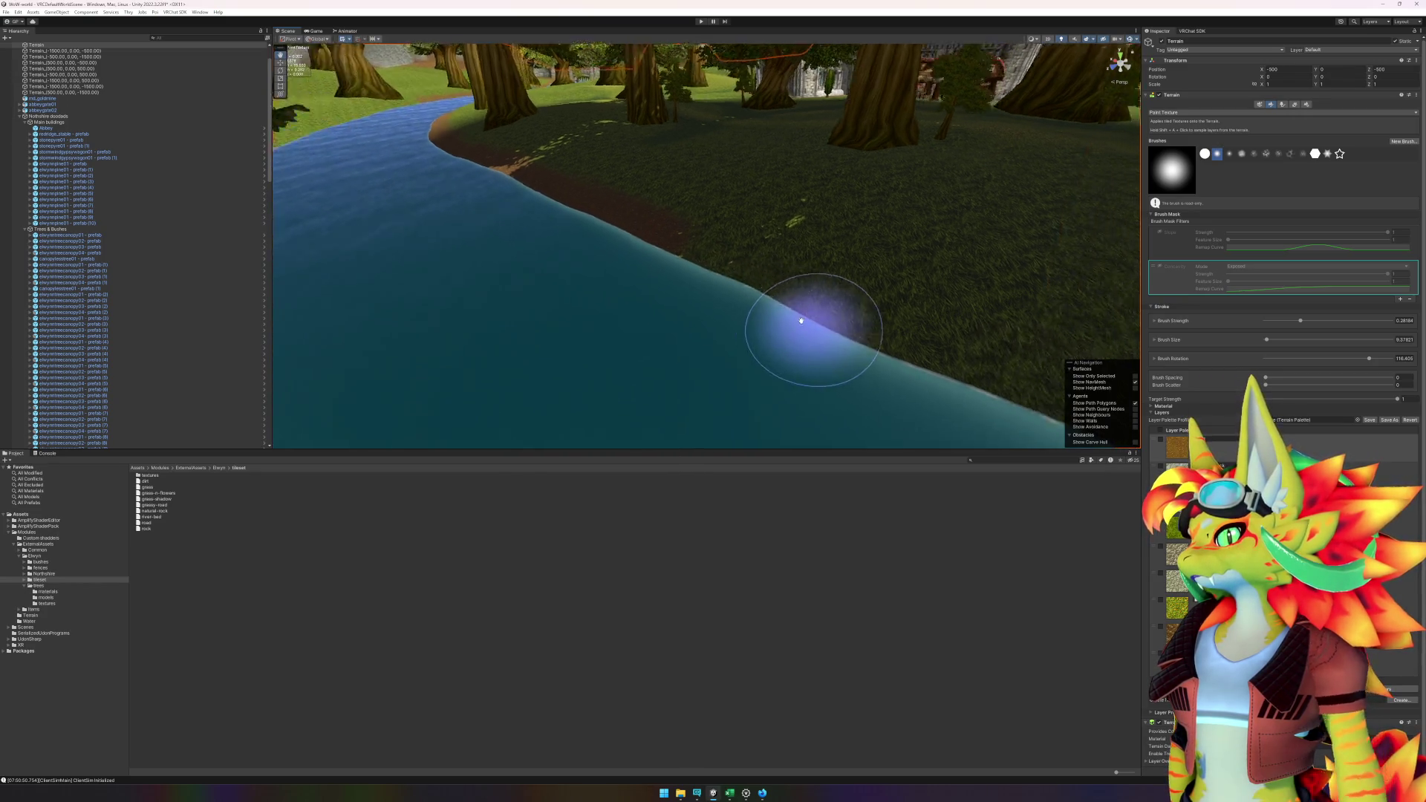
scroll(805, 312, up, 5)
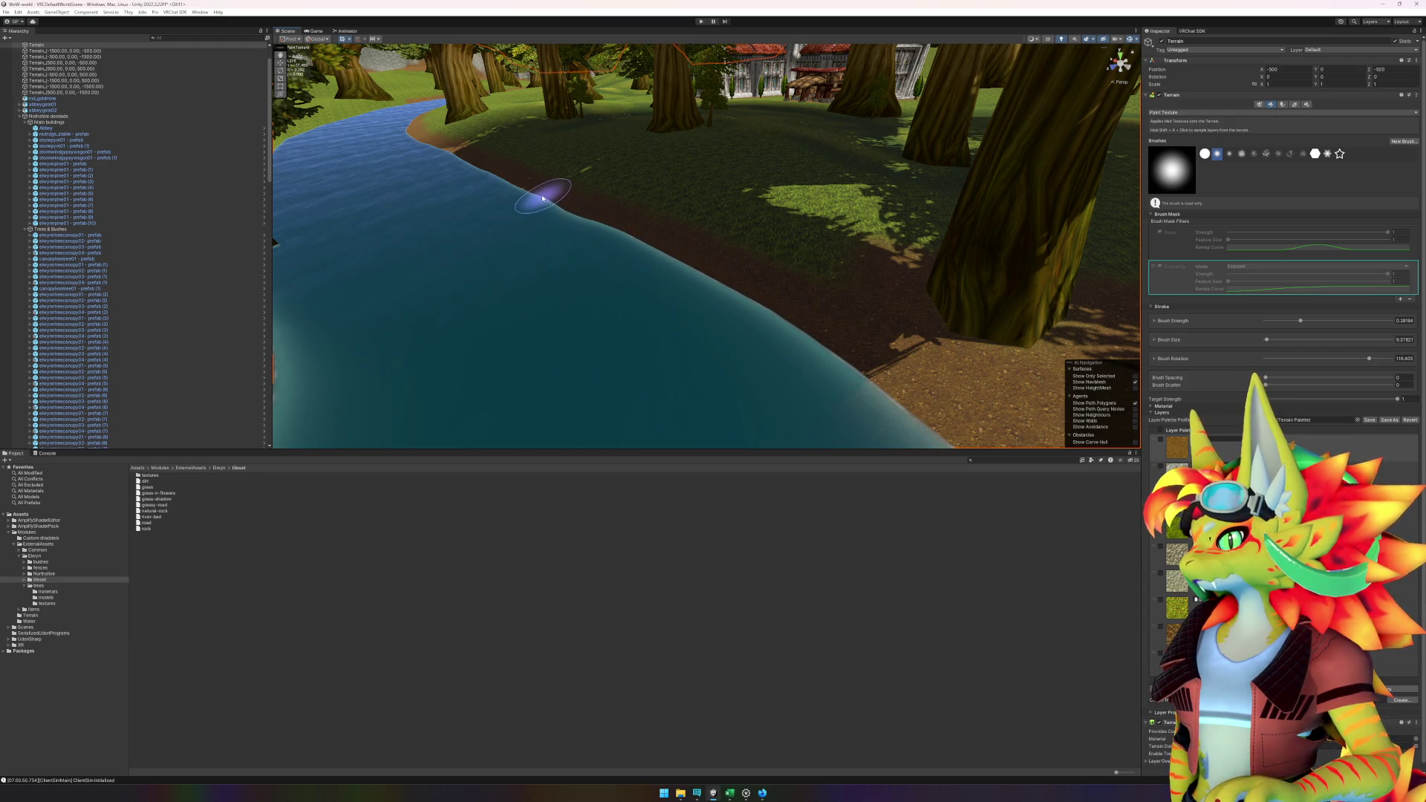
scroll(773, 305, down, 3)
scroll(631, 349, down, 3)
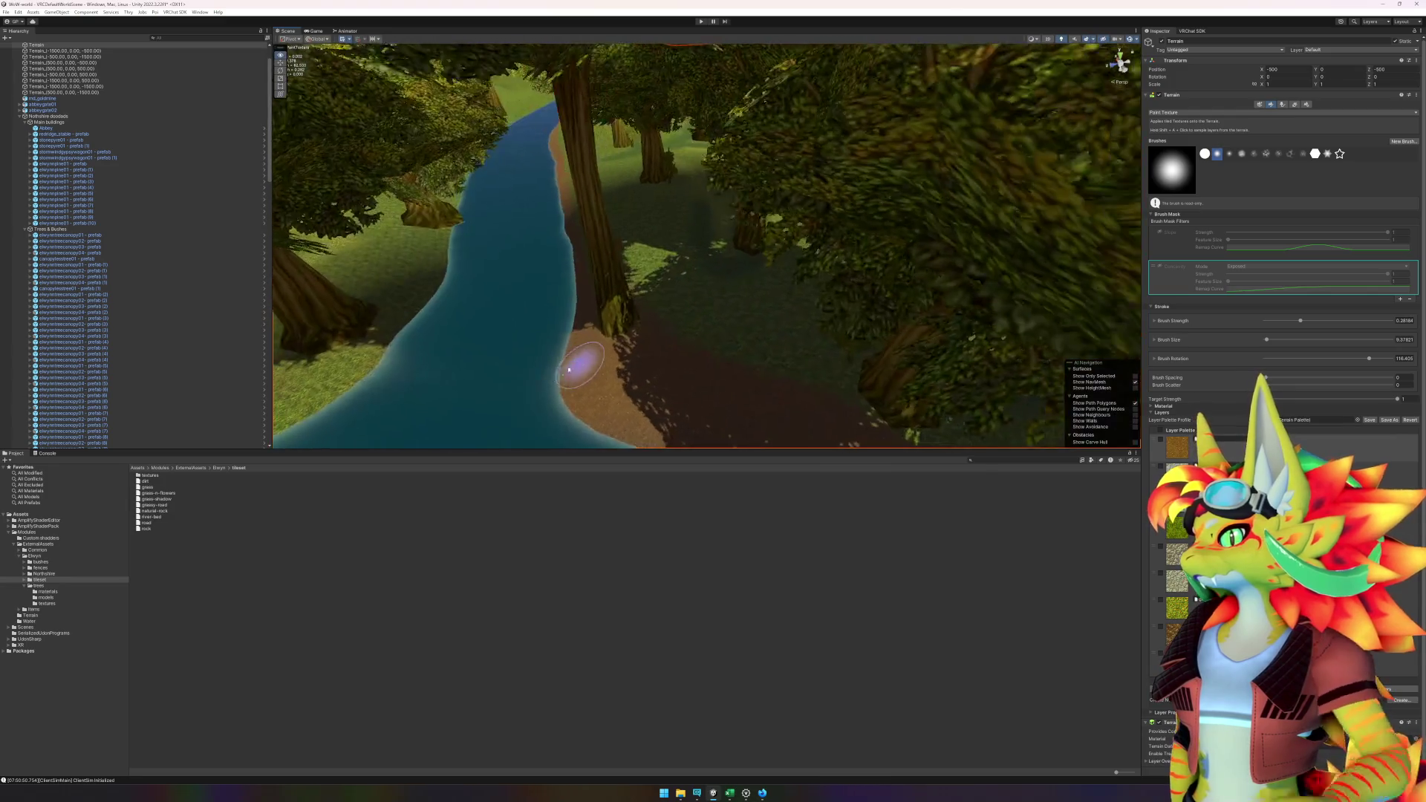
scroll(604, 318, down, 3)
scroll(678, 287, up, 3)
scroll(598, 312, down, 2)
scroll(663, 309, up, 3)
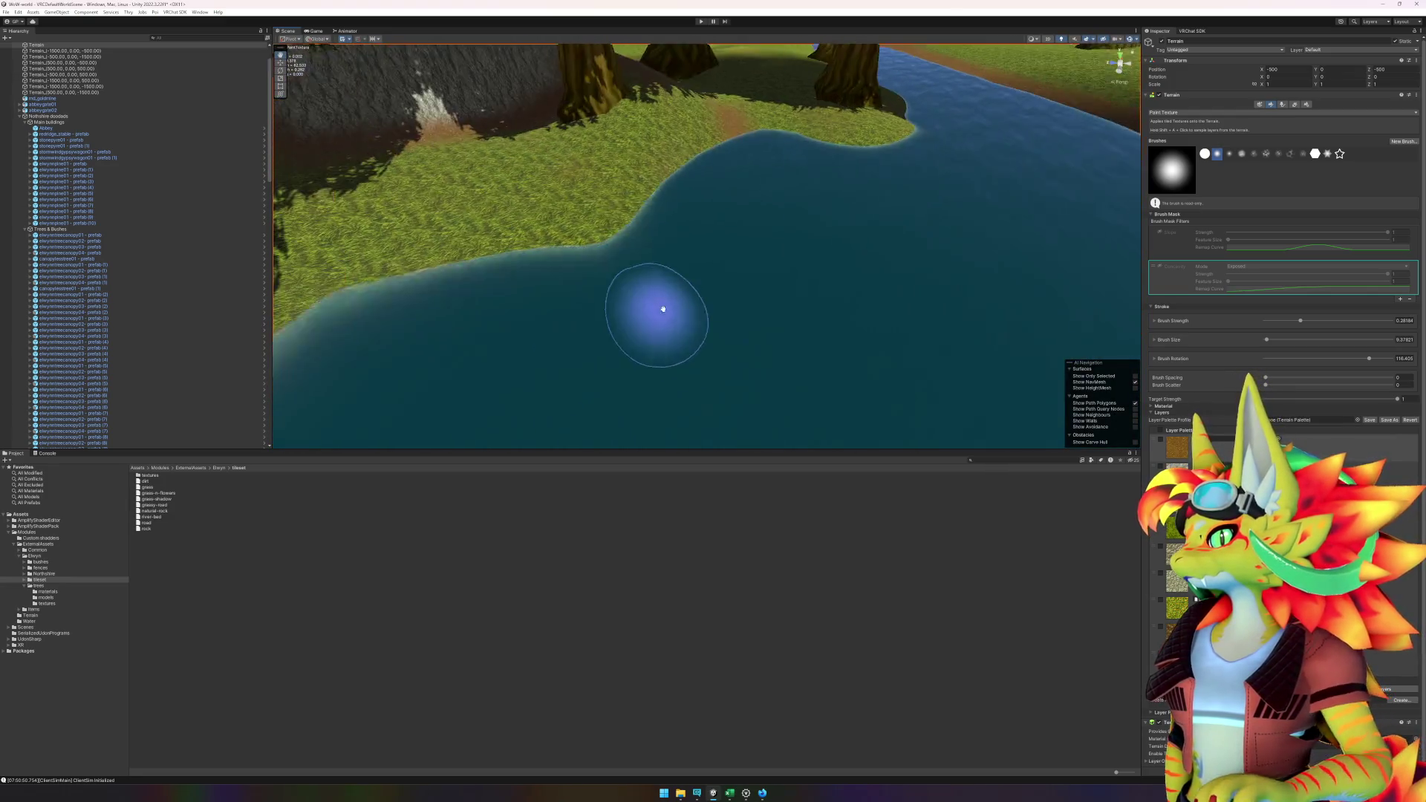
scroll(663, 309, down, 3)
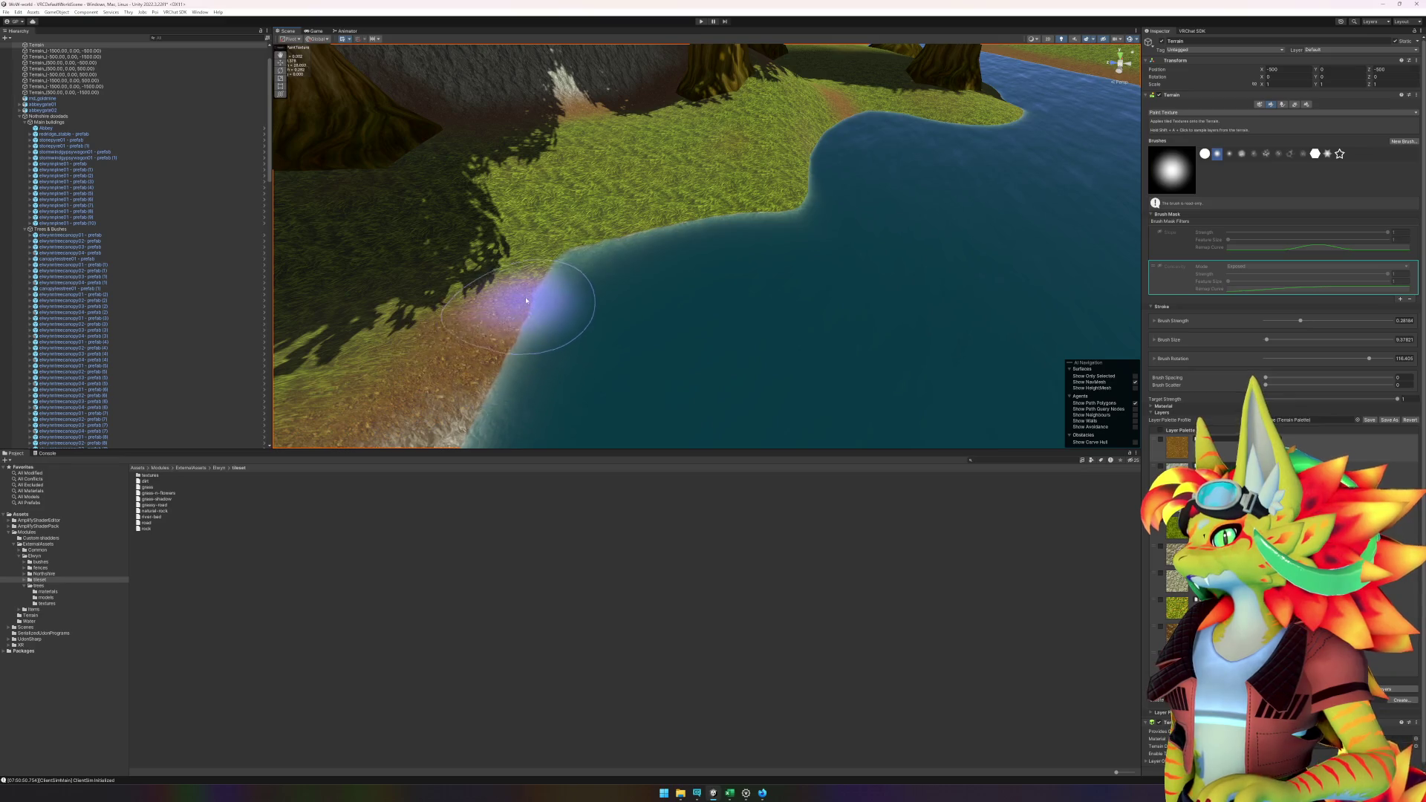
mouse_move(526, 300)
mouse_down()
mouse_move(598, 239)
mouse_move(776, 206)
mouse_up()
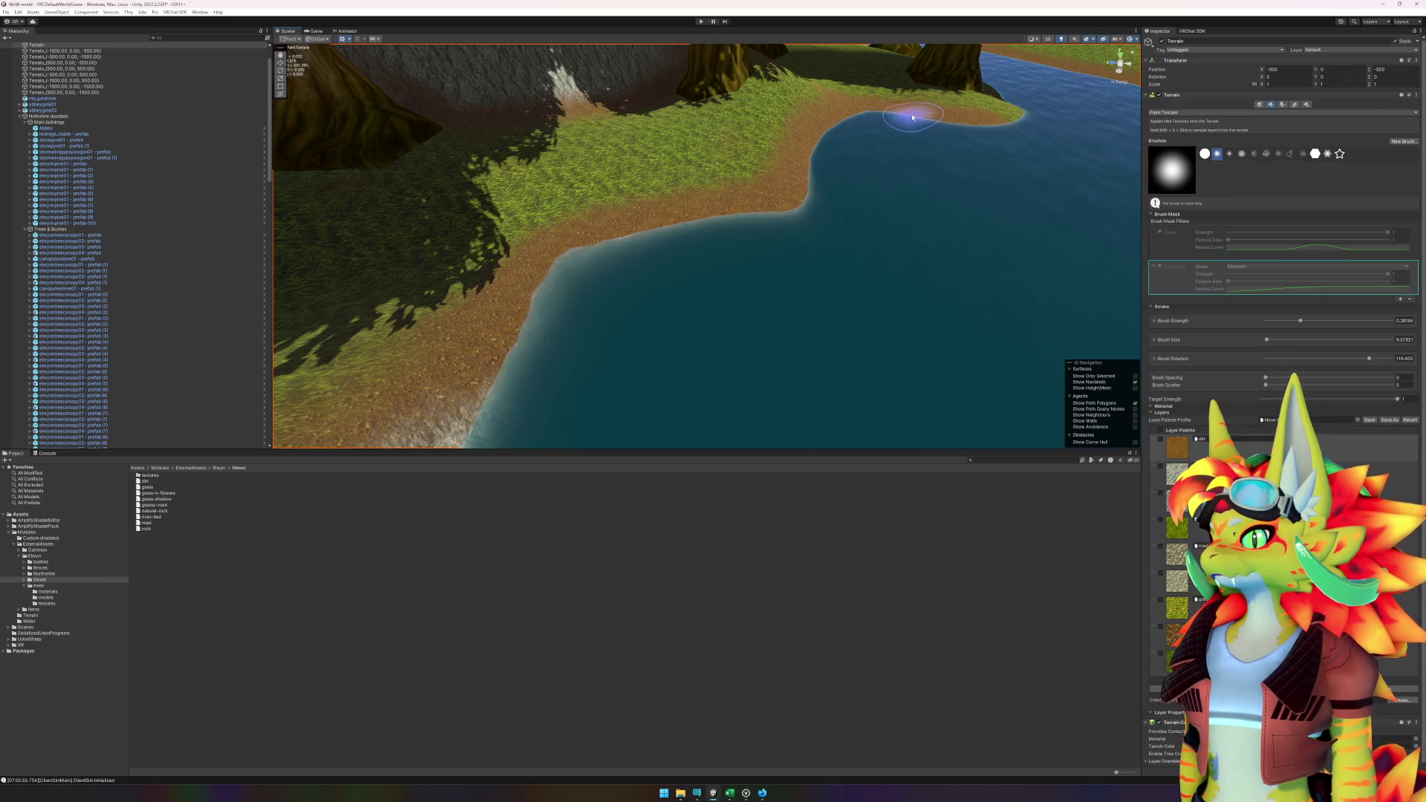
- Extend the dirt along the shoreline peninsula and select the canopy tree over the water
mouse_move(962, 120)
mouse_down()
mouse_move(955, 190)
mouse_move(665, 255)
mouse_up()
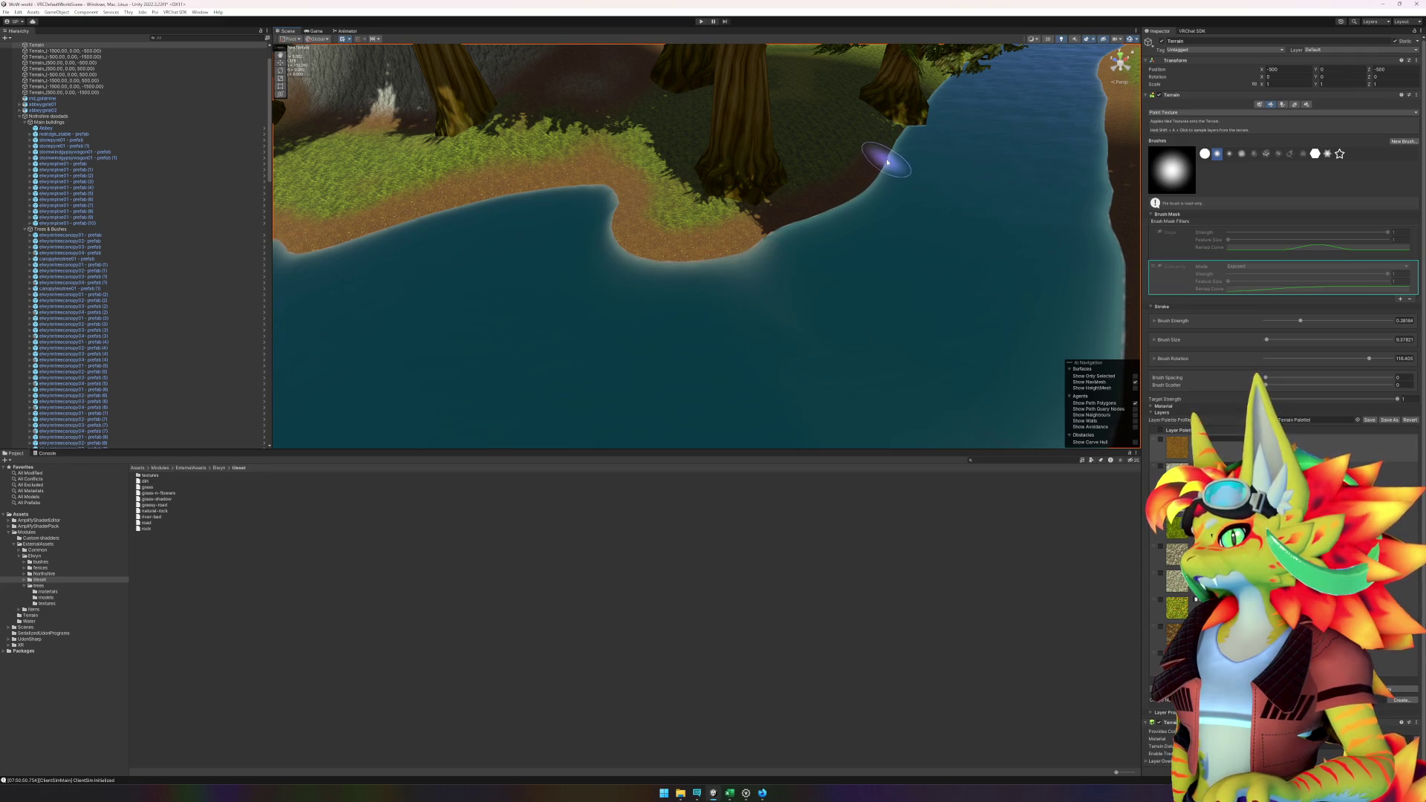
drag(884, 190, 681, 303)
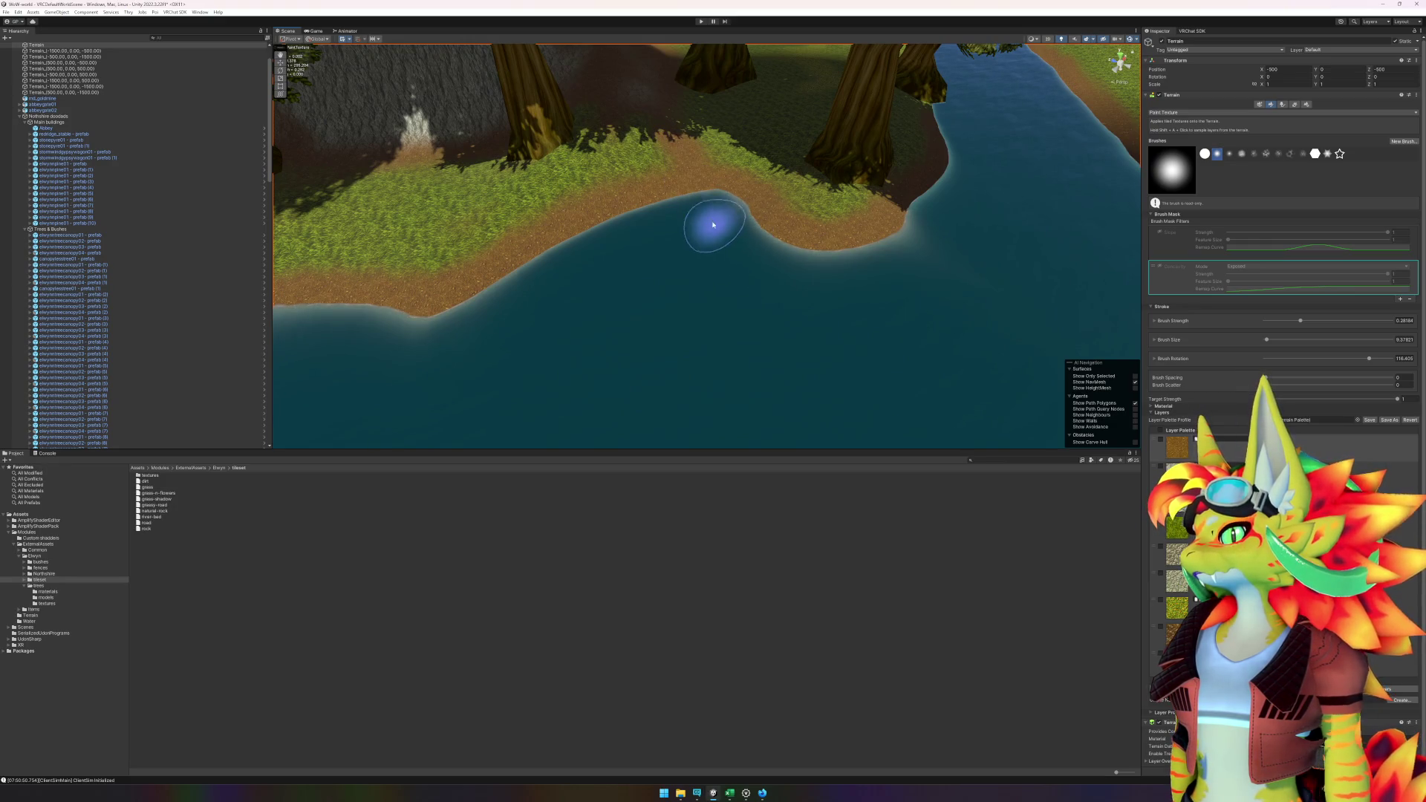
mouse_move(768, 277)
mouse_down()
mouse_move(687, 327)
mouse_move(586, 334)
mouse_up()
drag(687, 354, 672, 372)
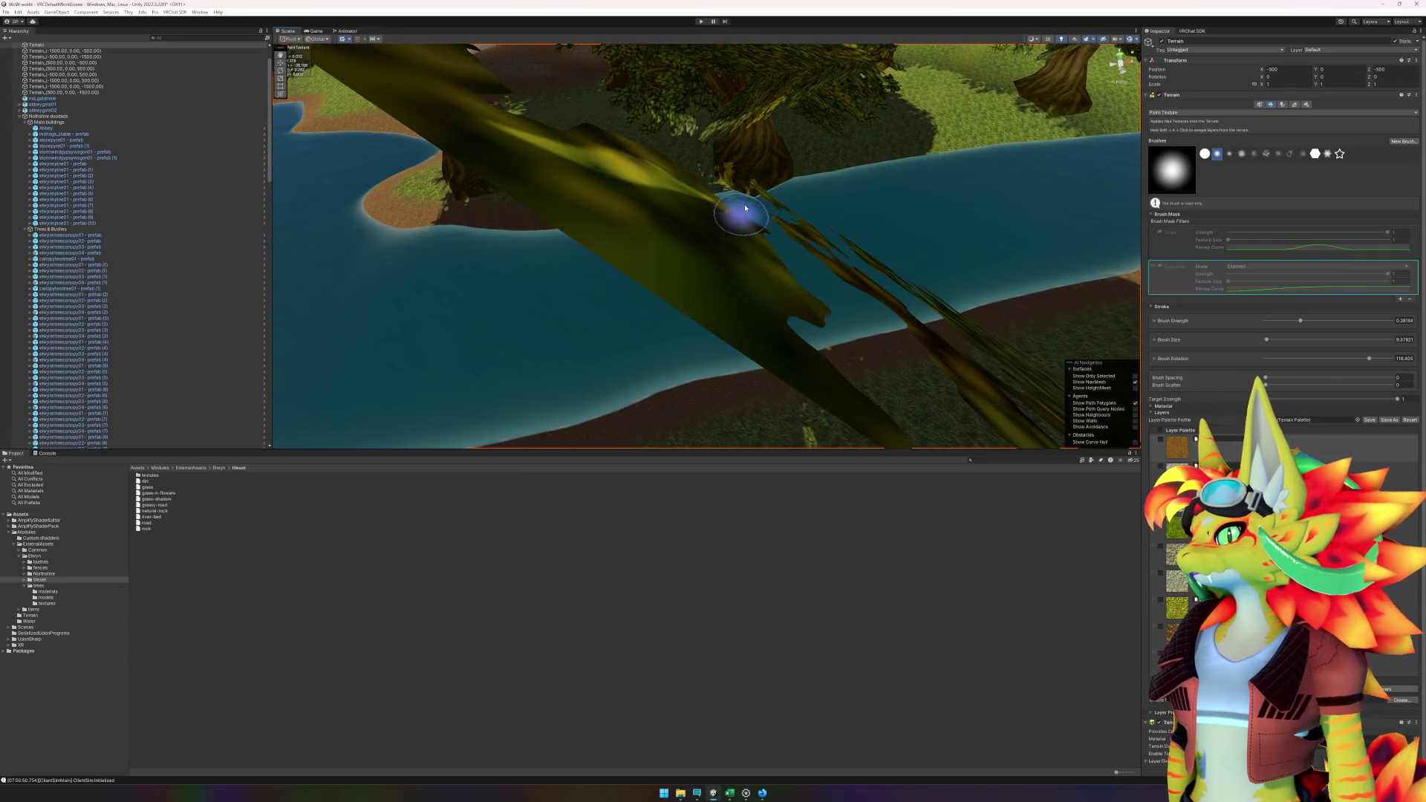
click(755, 206)
- Drag the elwynntreecanopy02 (12) tree further across the shore terrain, then reselect the terrain
drag(821, 229, 721, 225)
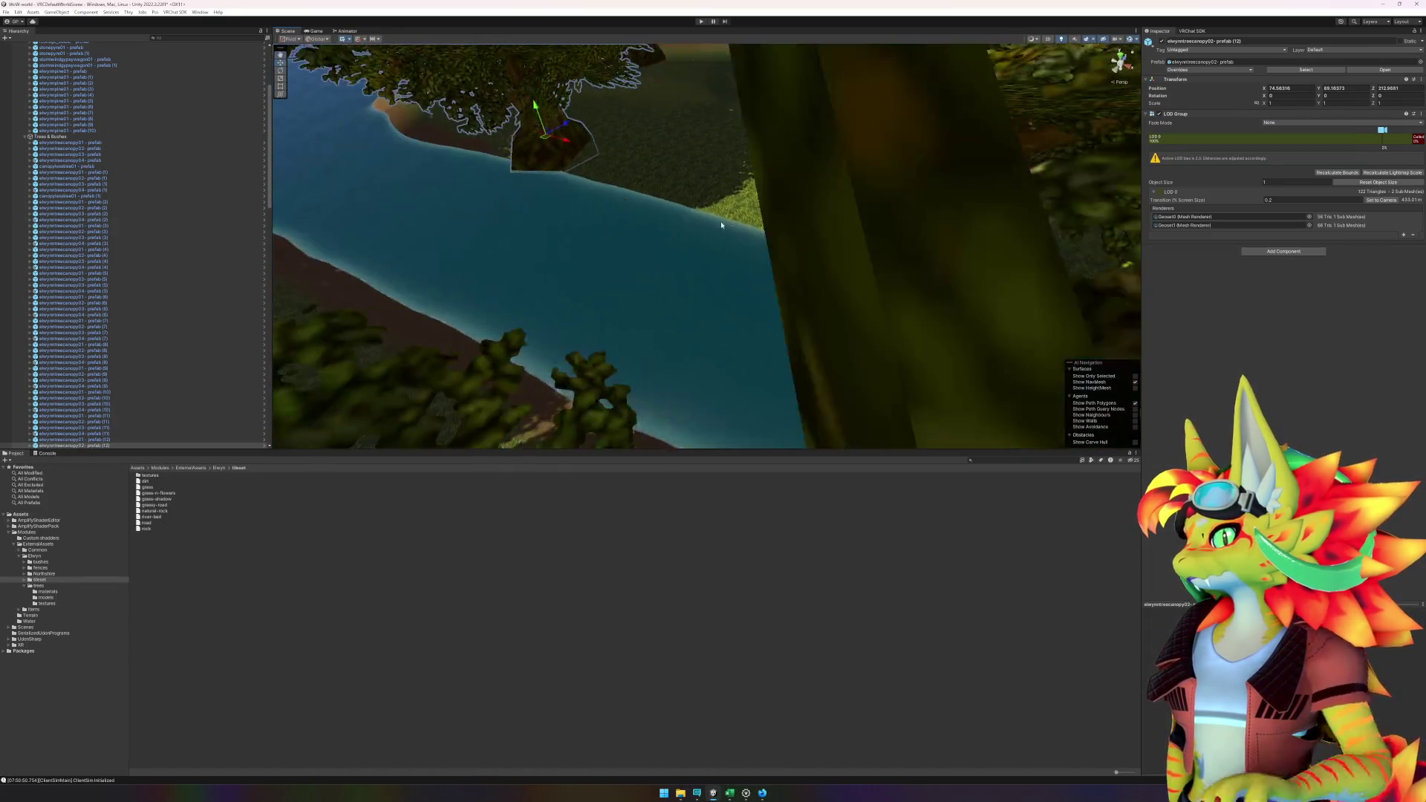
mouse_move(548, 140)
mouse_down()
mouse_move(684, 255)
mouse_move(706, 342)
mouse_up()
scroll(229, 265, down, 10)
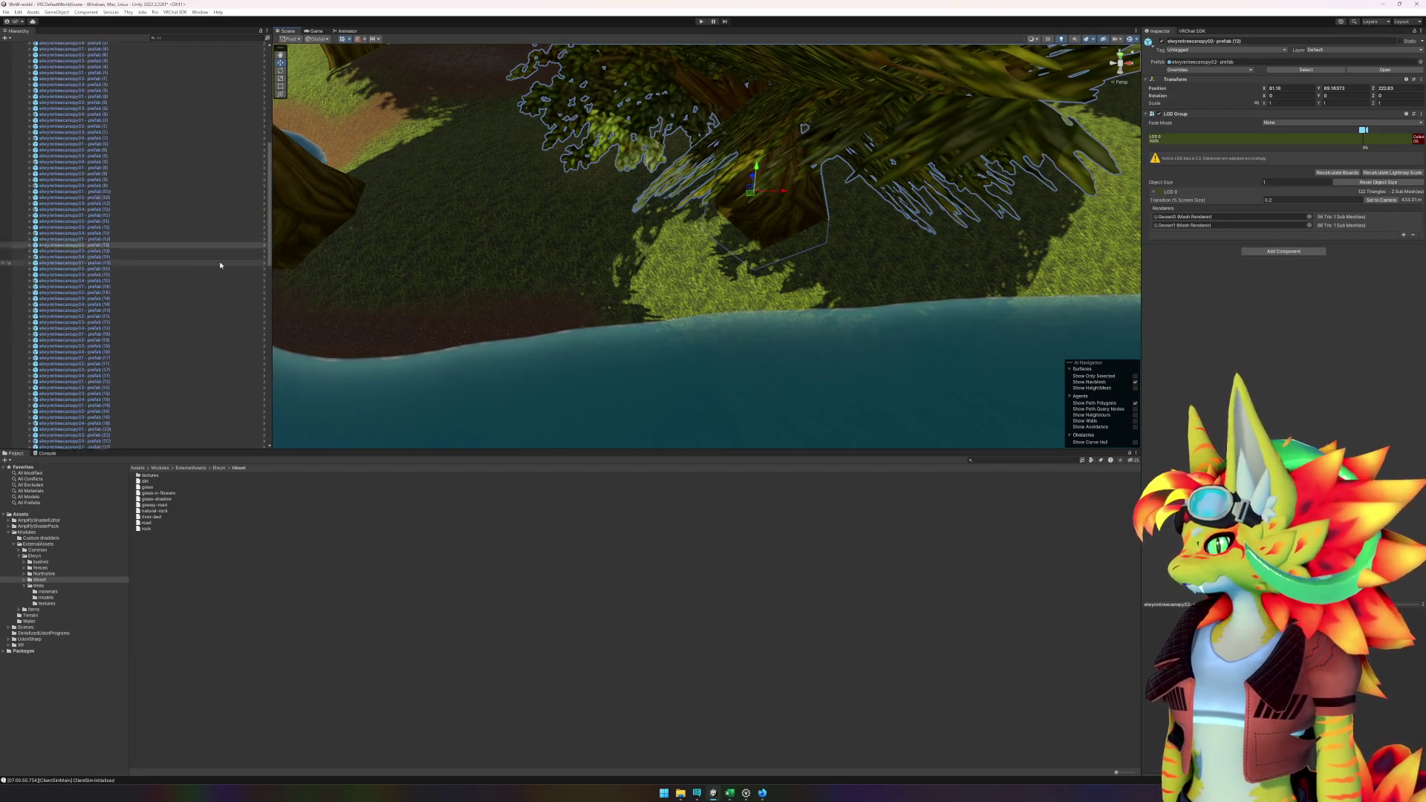
scroll(229, 265, down, 10)
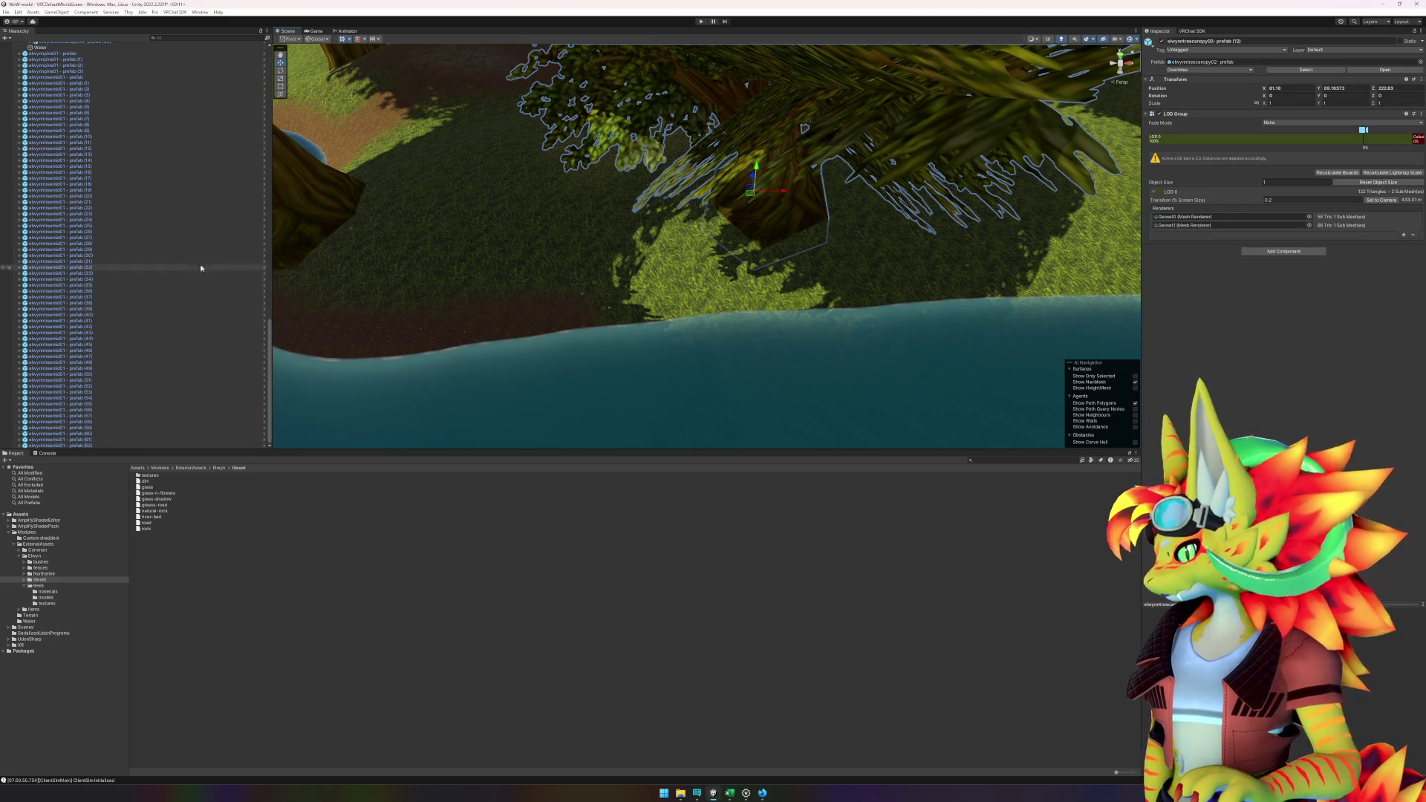
scroll(678, 350, down, 3)
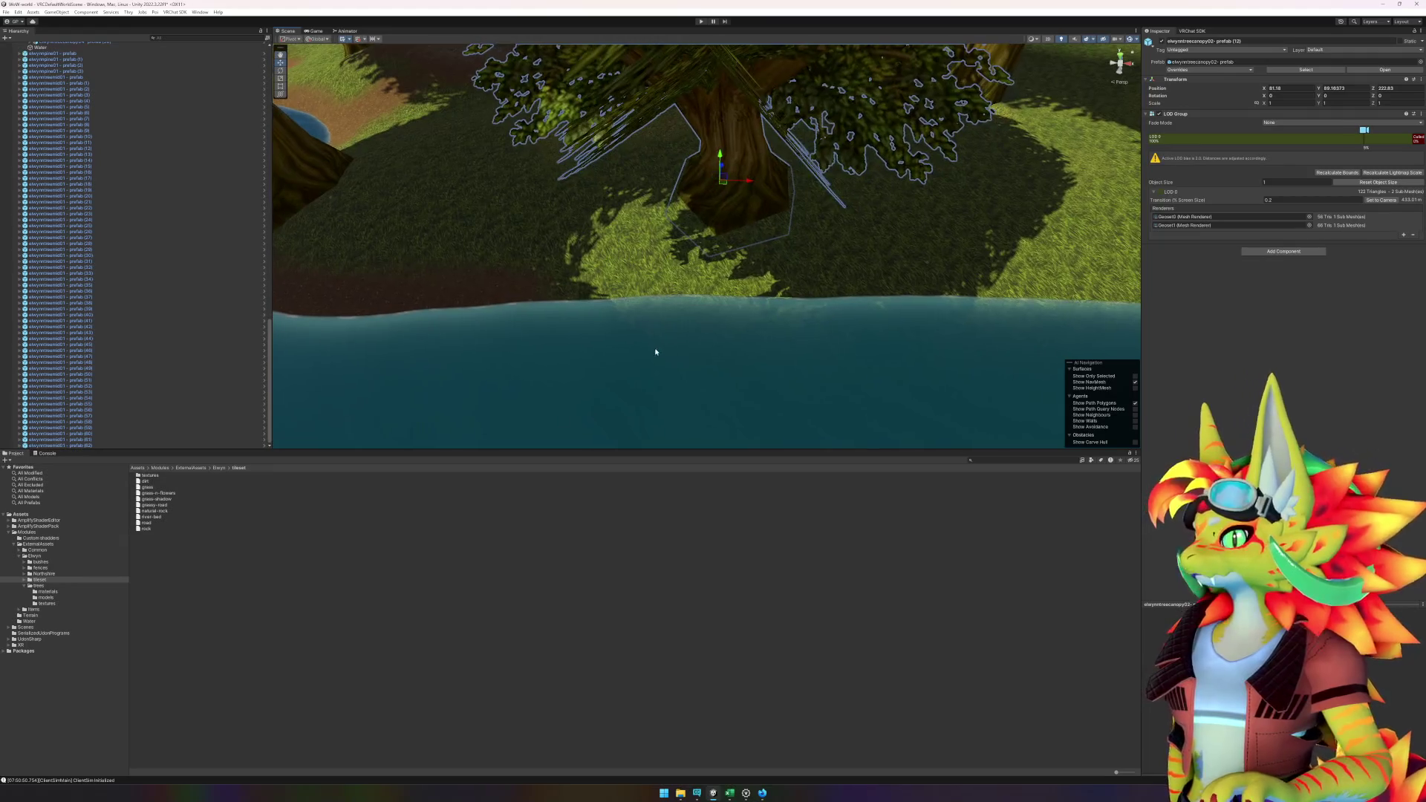
click(545, 272)
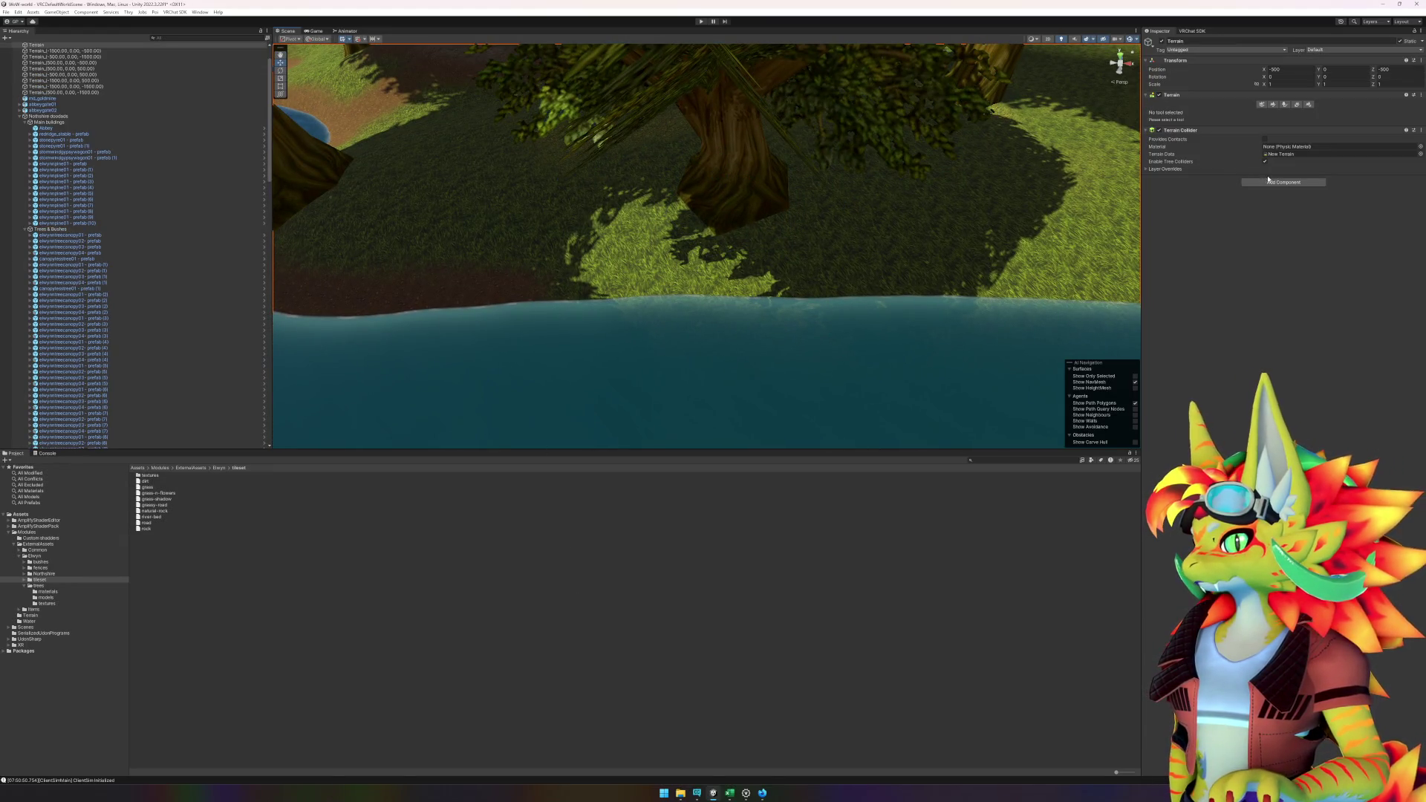
- Return to Paint Texture and brush a long dirt strip along the shoreline below the tree
click(1273, 105)
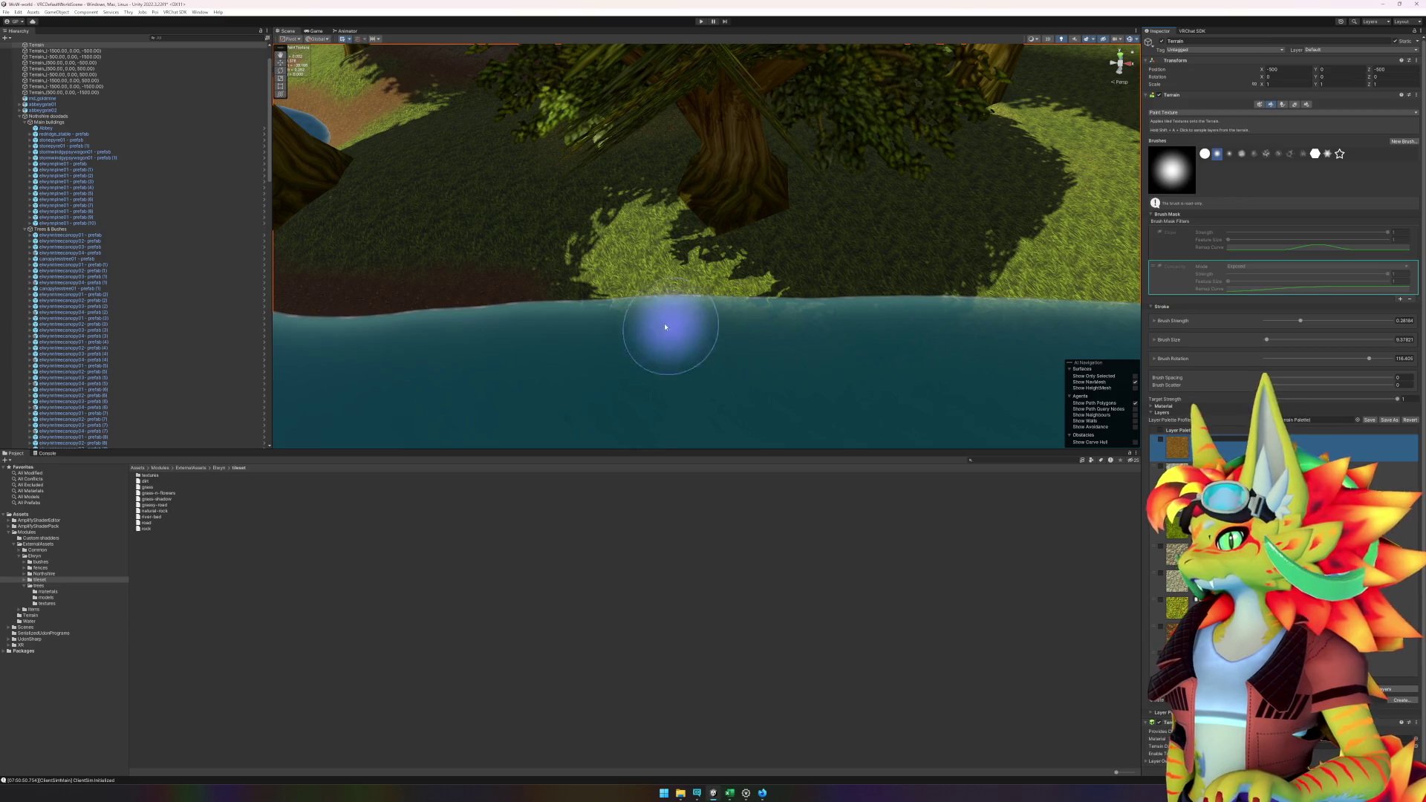
drag(562, 301, 1044, 293)
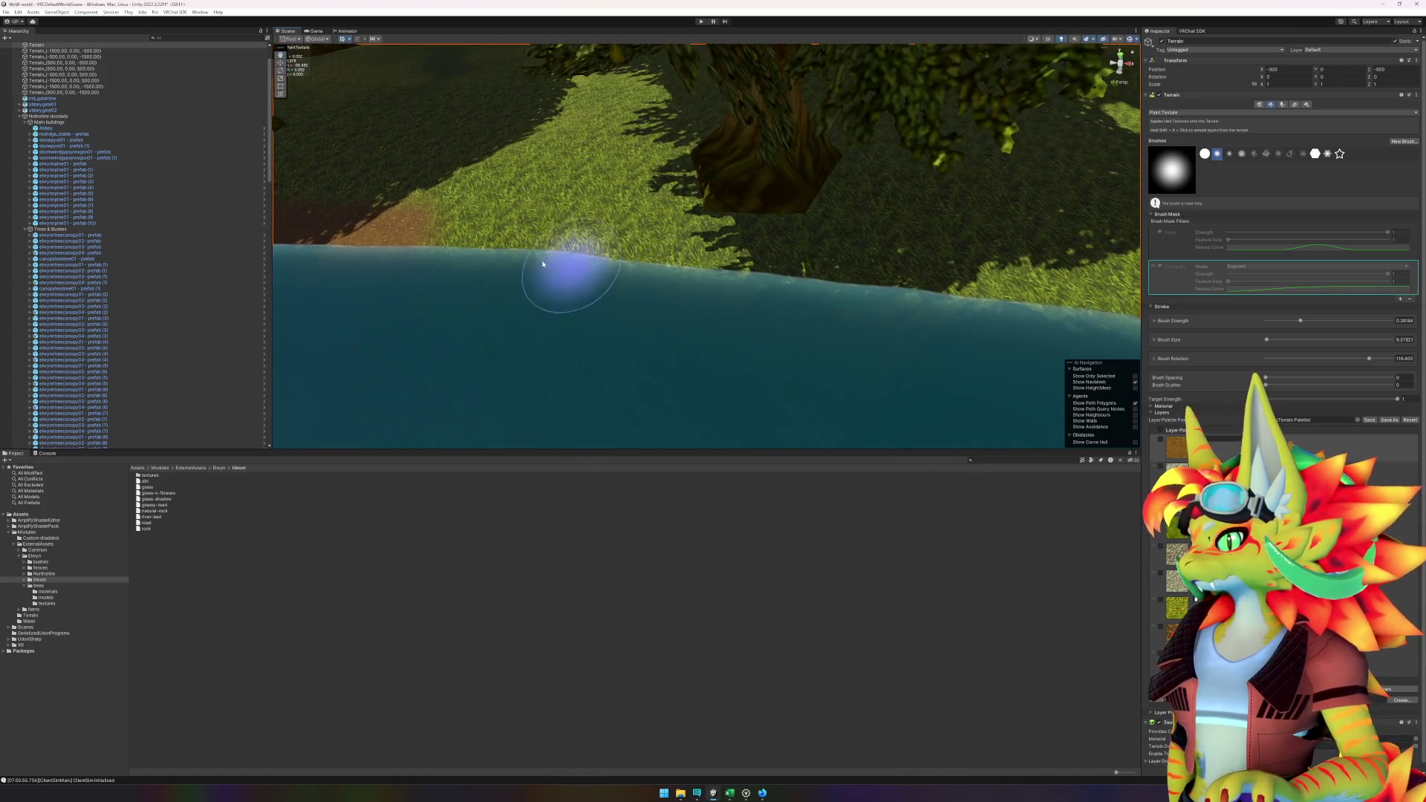
mouse_move(416, 246)
mouse_down()
mouse_move(939, 280)
mouse_move(1018, 302)
mouse_up()
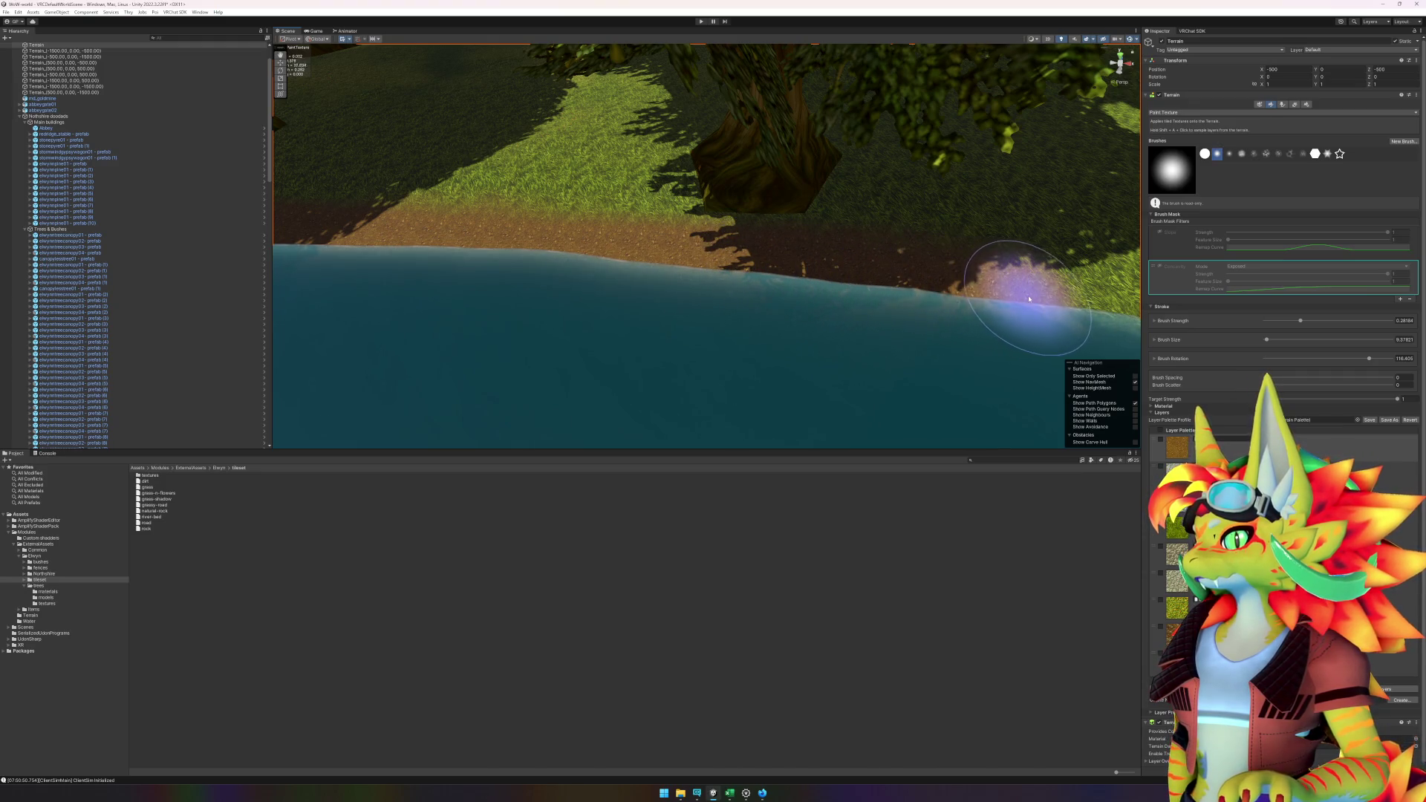
scroll(1010, 302, up, 5)
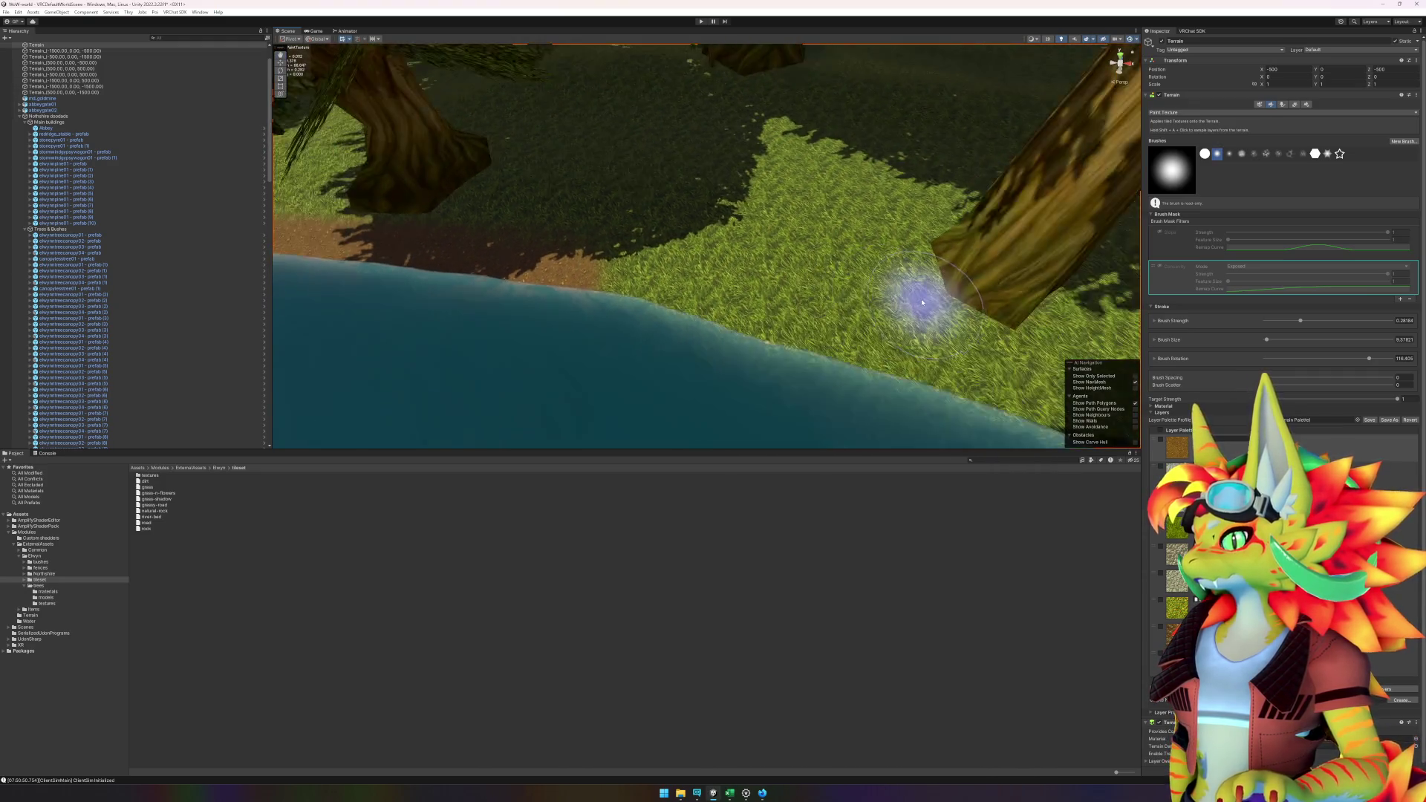
scroll(922, 302, down, 5)
scroll(852, 318, up, 6)
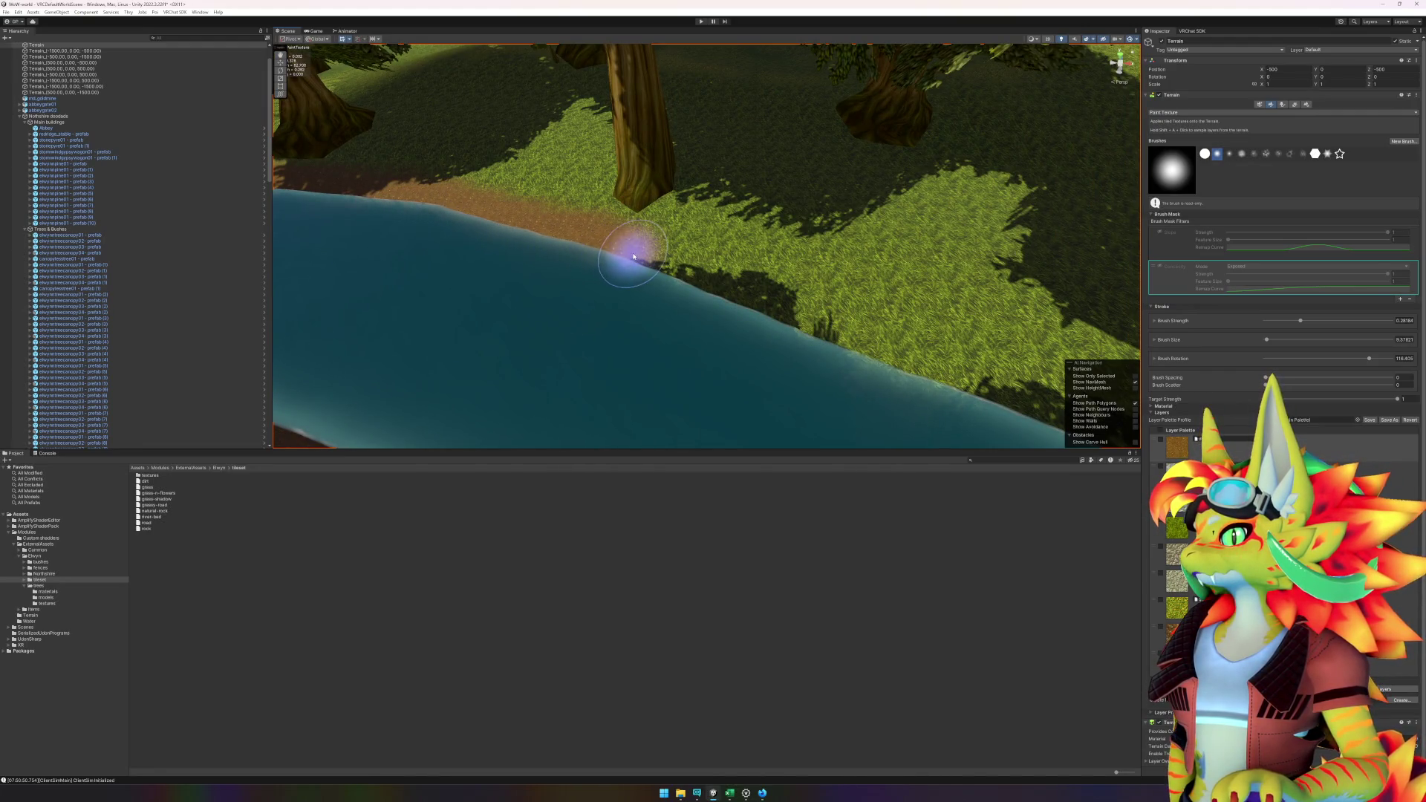
- Cover the remaining riverbank grass with dirt, then press W to leave terrain painting
drag(634, 256, 578, 240)
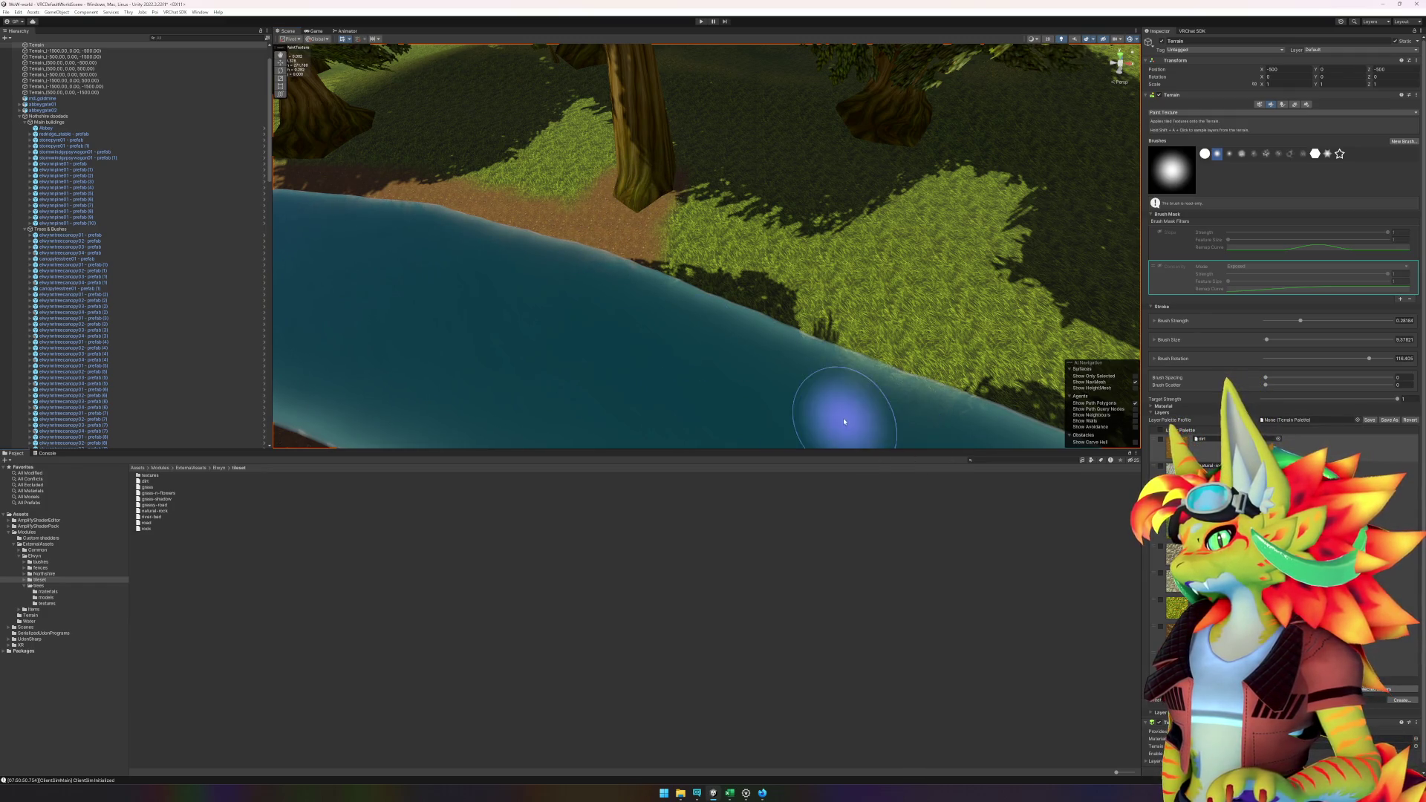
mouse_move(843, 421)
mouse_down()
mouse_move(859, 376)
mouse_move(789, 356)
mouse_move(778, 335)
mouse_up()
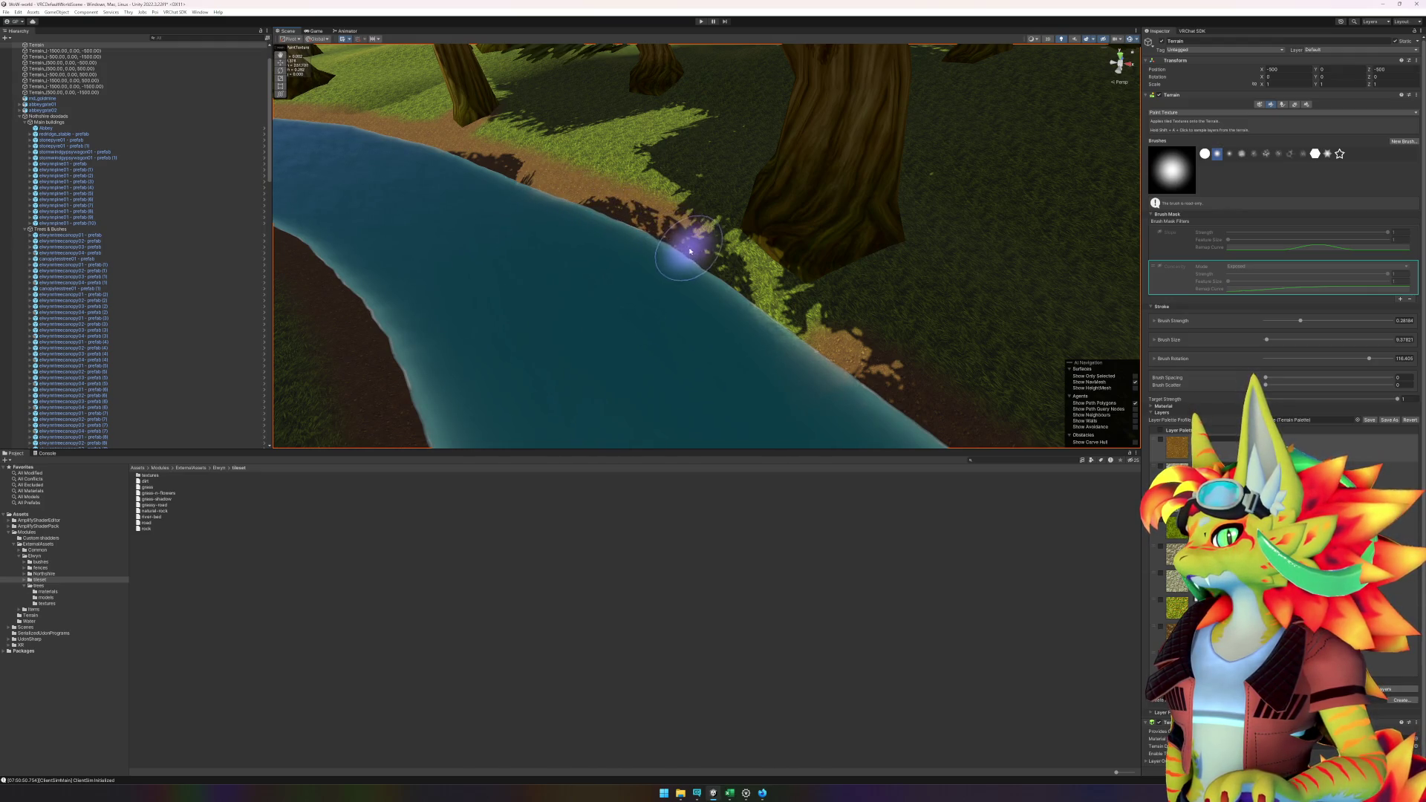
mouse_move(736, 287)
mouse_down()
mouse_move(839, 349)
mouse_move(749, 296)
mouse_up()
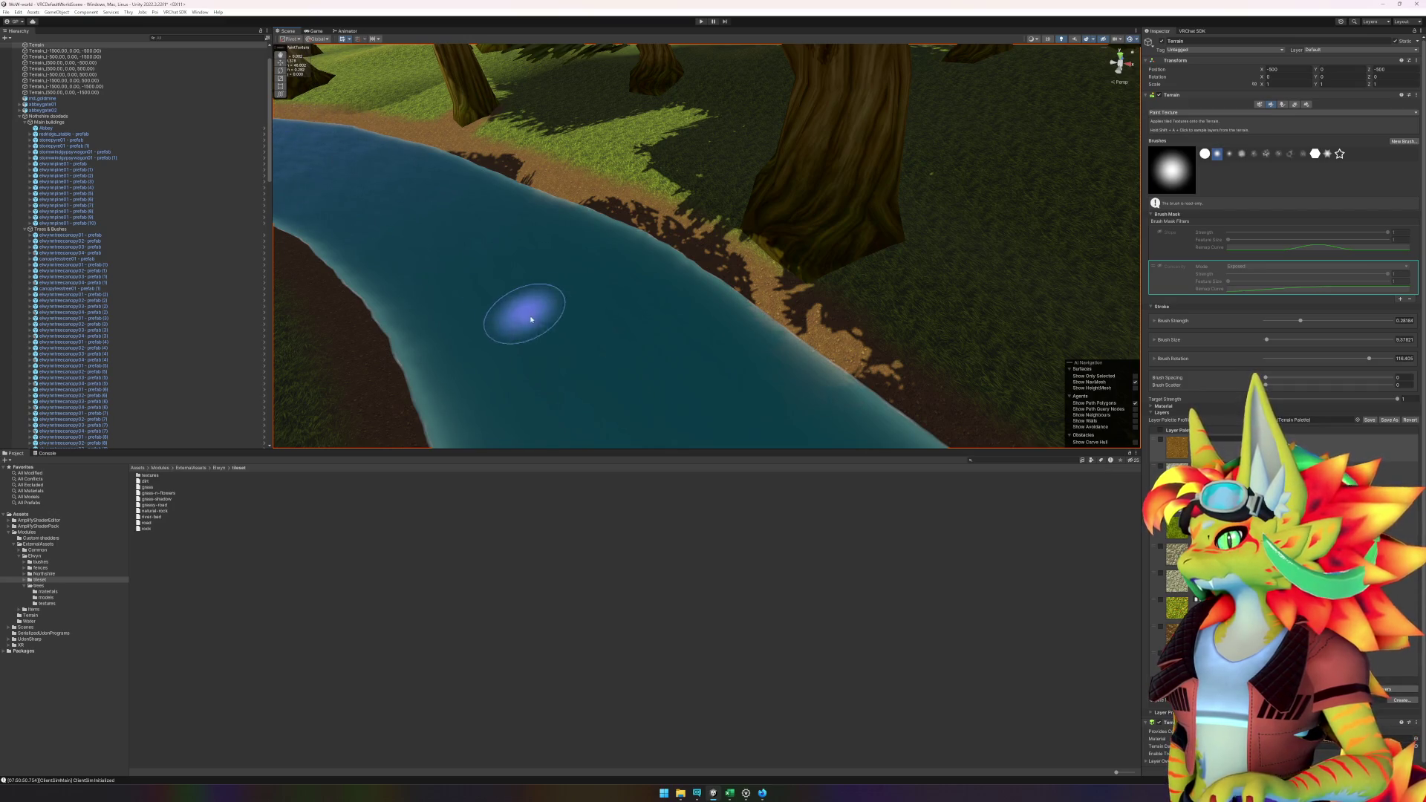
scroll(557, 371, up, 5)
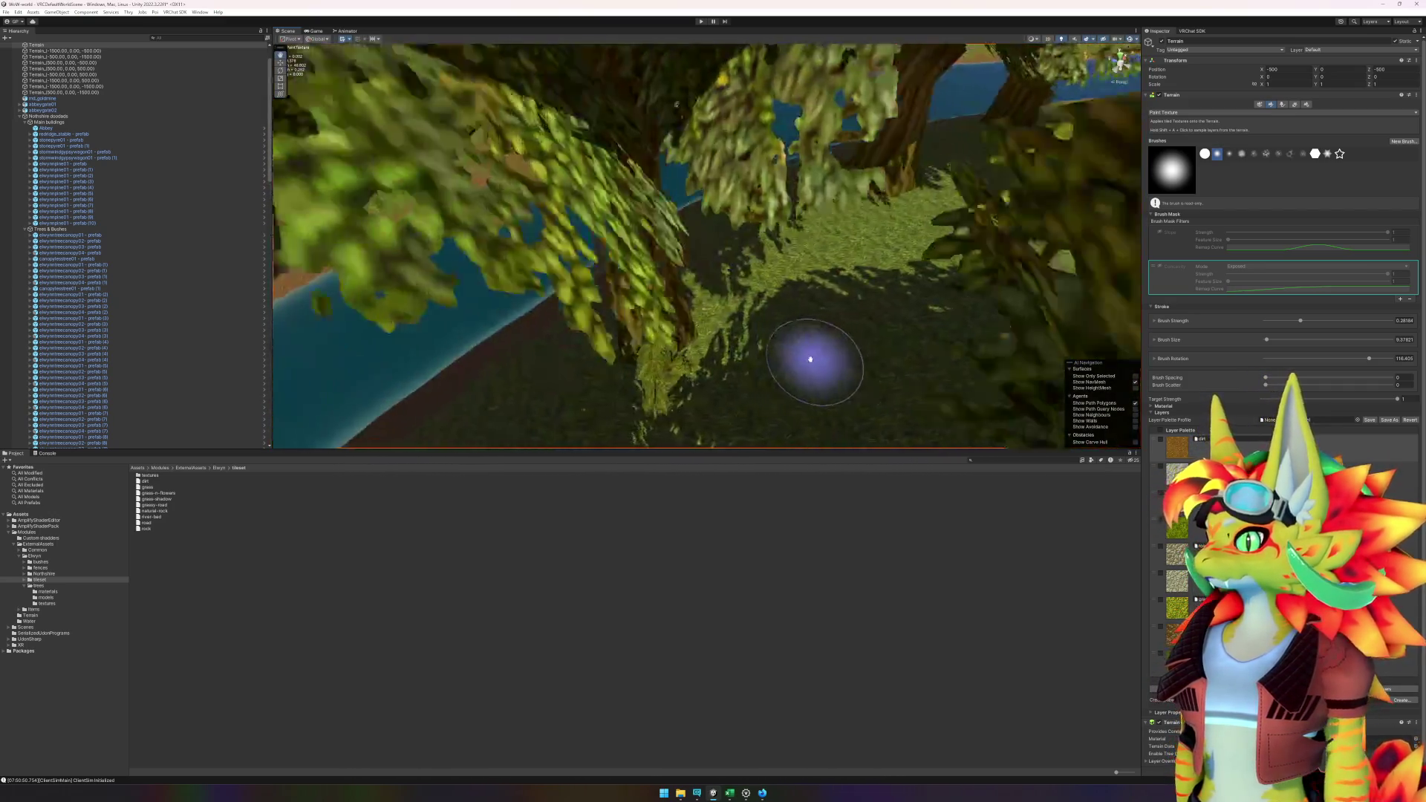
scroll(780, 364, down, 5)
scroll(646, 371, up, 8)
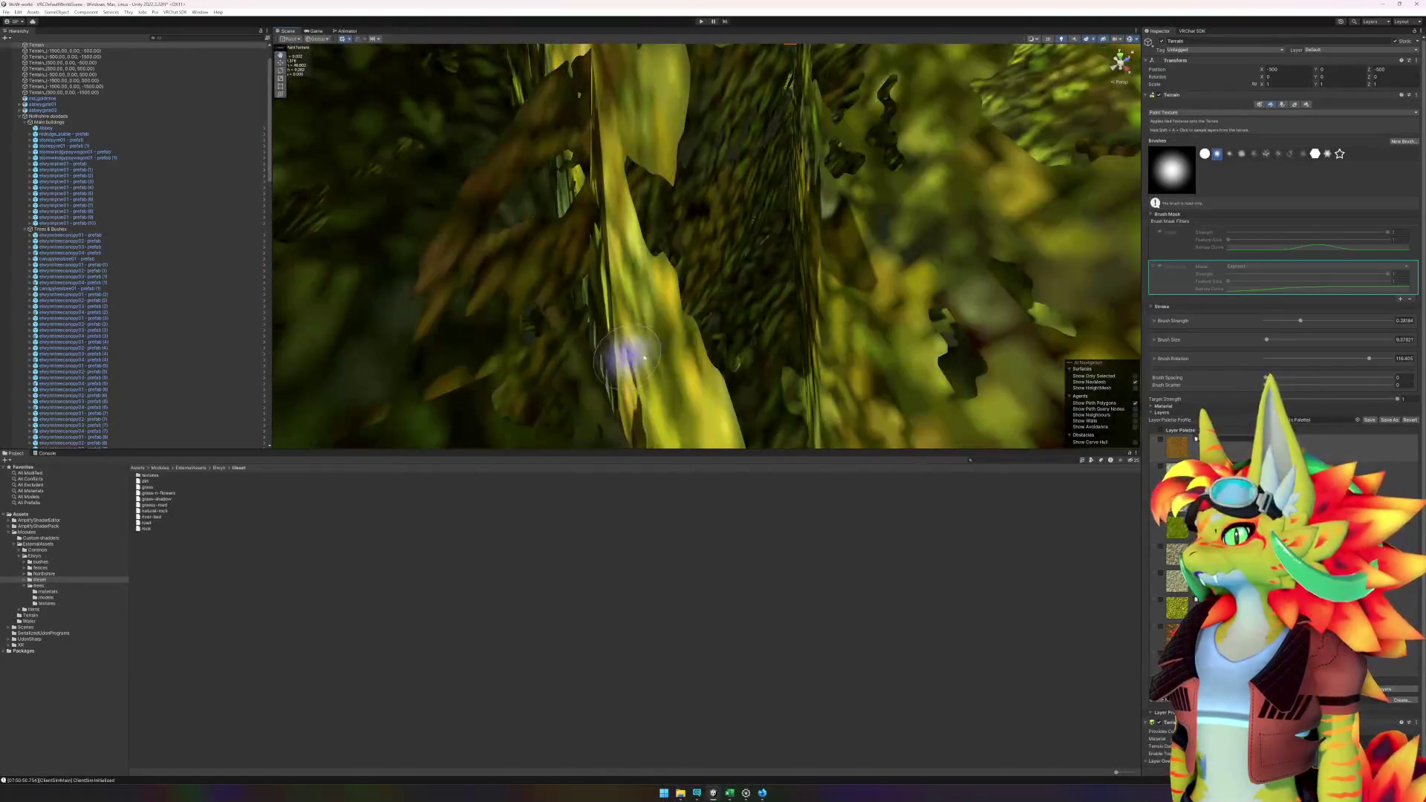
key(w)
scroll(720, 368, down, 5)
scroll(743, 357, up, 8)
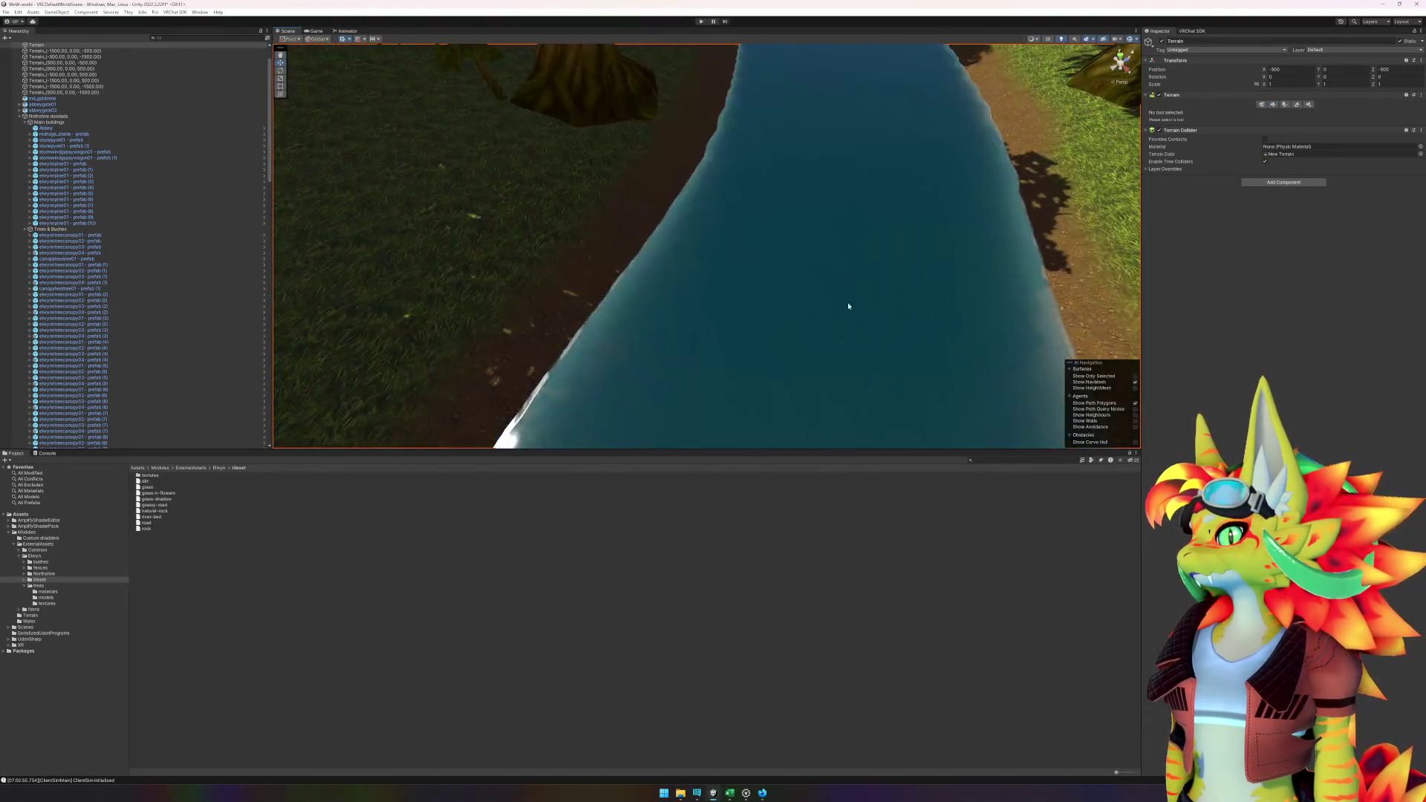
- Deactivate the Water object to hide the river, then reselect the Terrain
click(848, 306)
click(1160, 41)
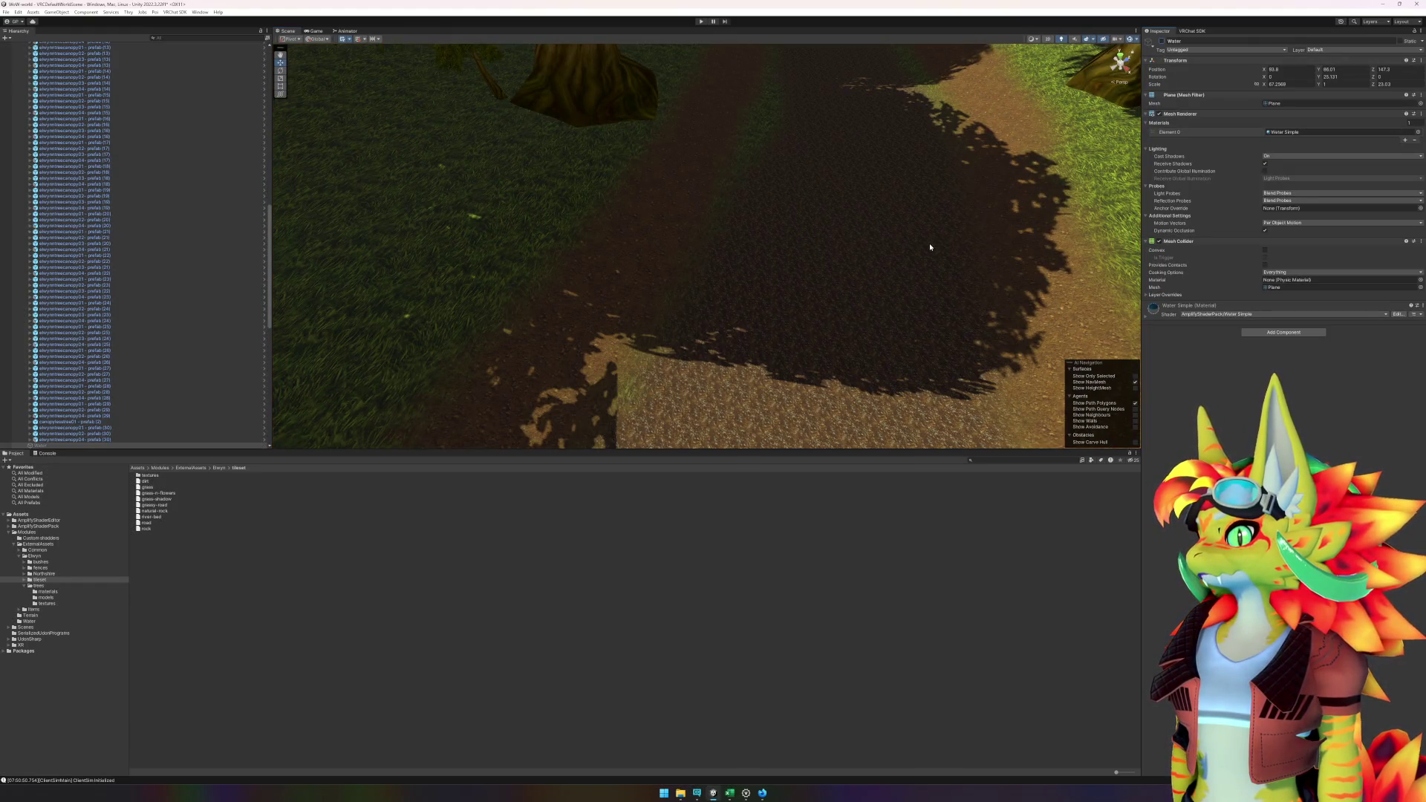
scroll(929, 248, down, 5)
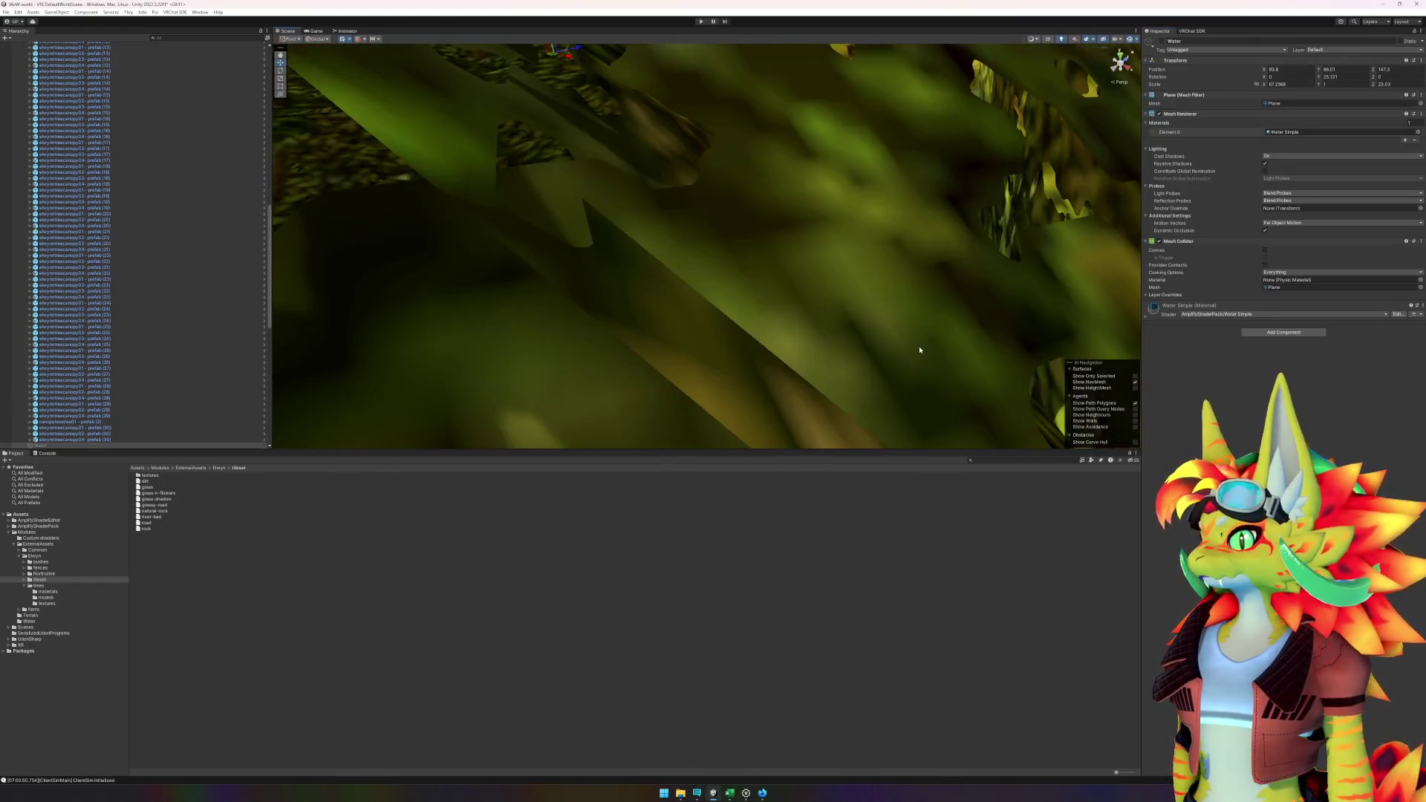
mouse_move(919, 350)
mouse_down()
mouse_move(900, 277)
mouse_move(872, 252)
mouse_move(868, 263)
mouse_up()
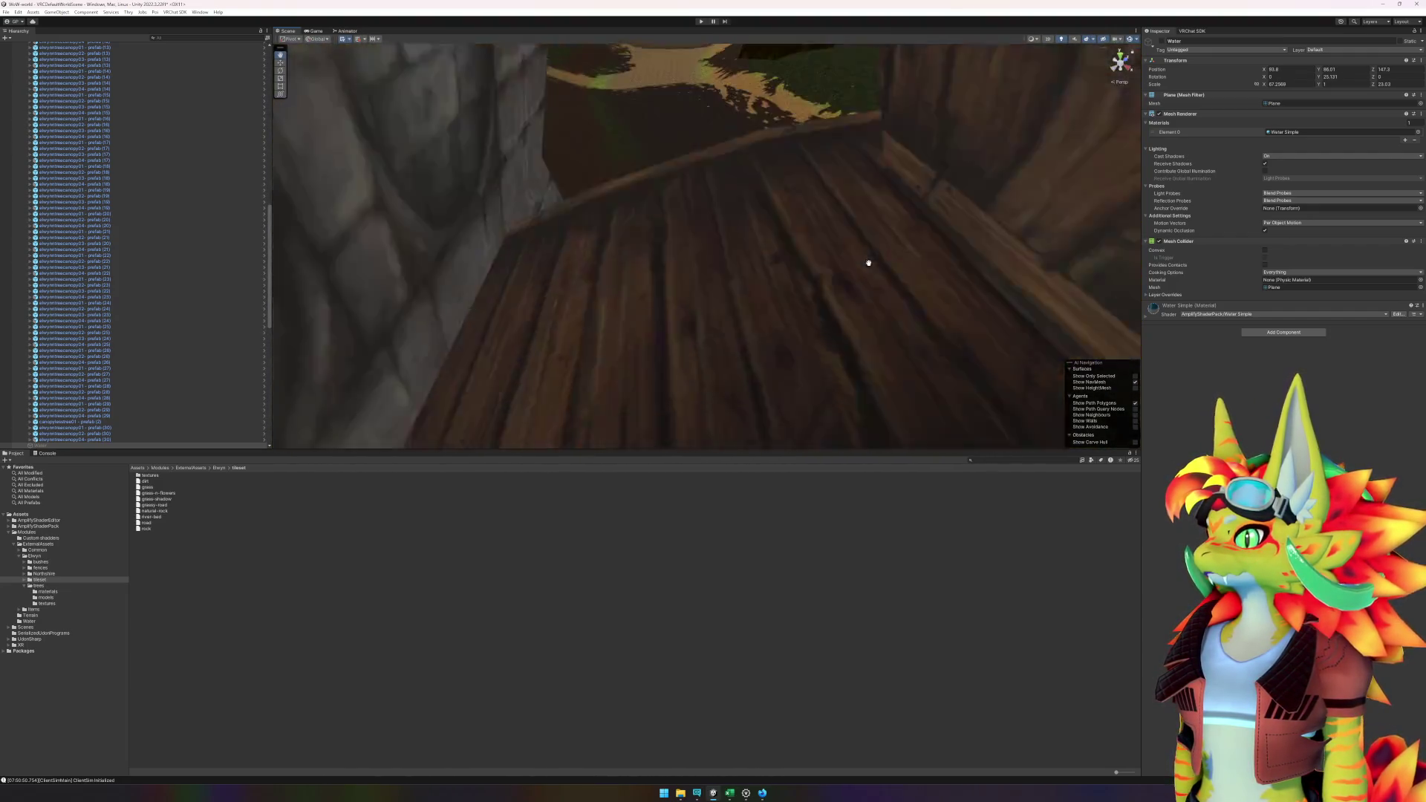
scroll(868, 263, up, 5)
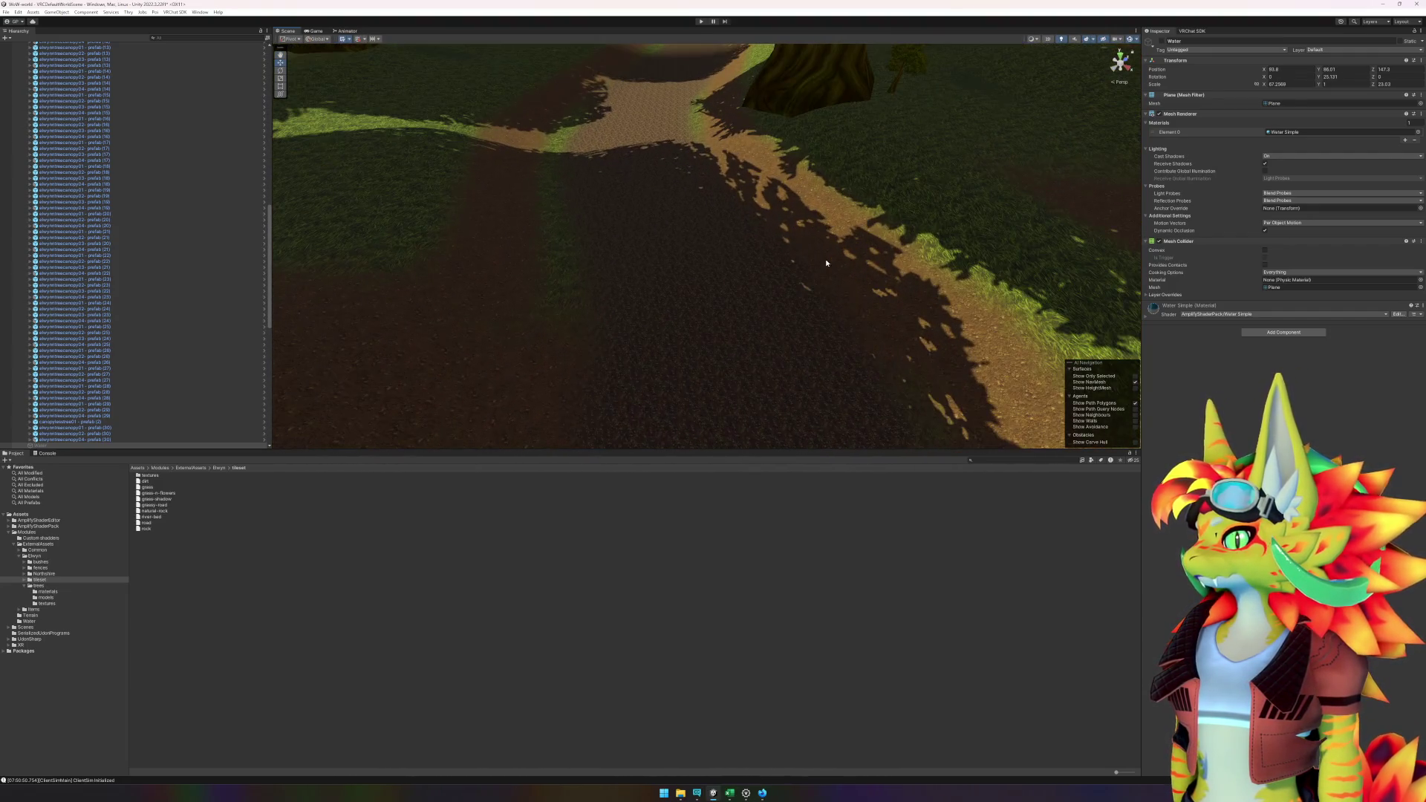
scroll(826, 263, down, 2)
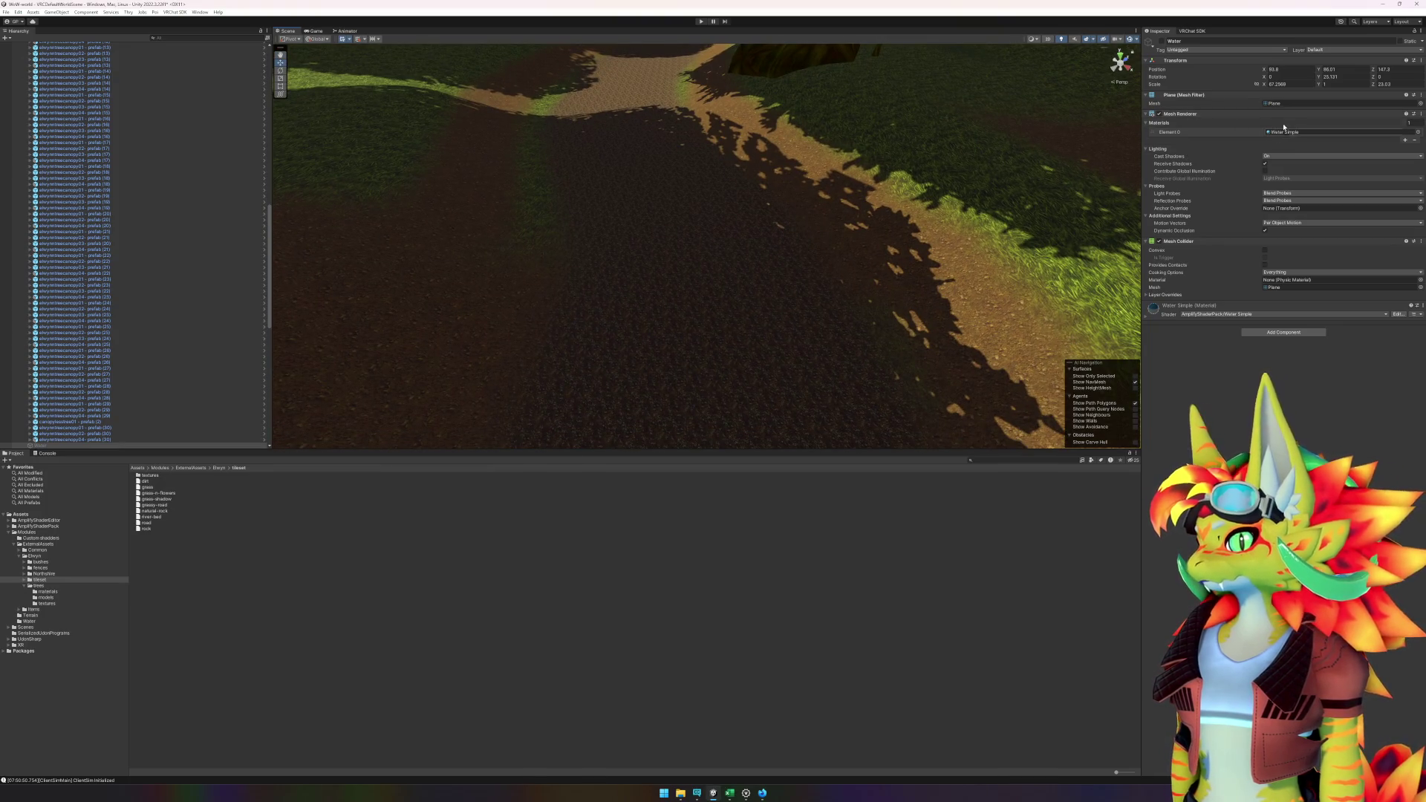
click(808, 323)
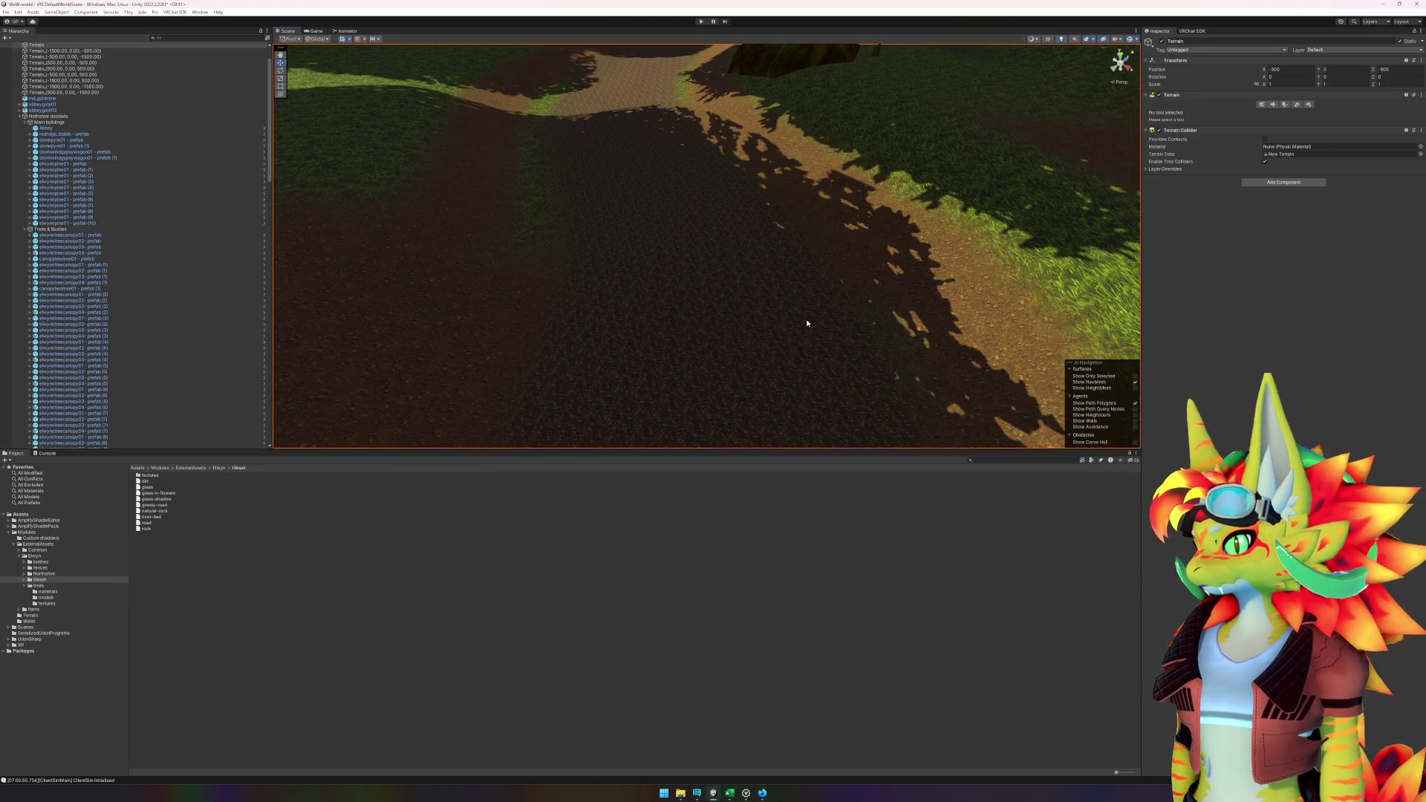
- Switch to Paint Texture and paint brown ground over the green grass patch and strip
click(1267, 105)
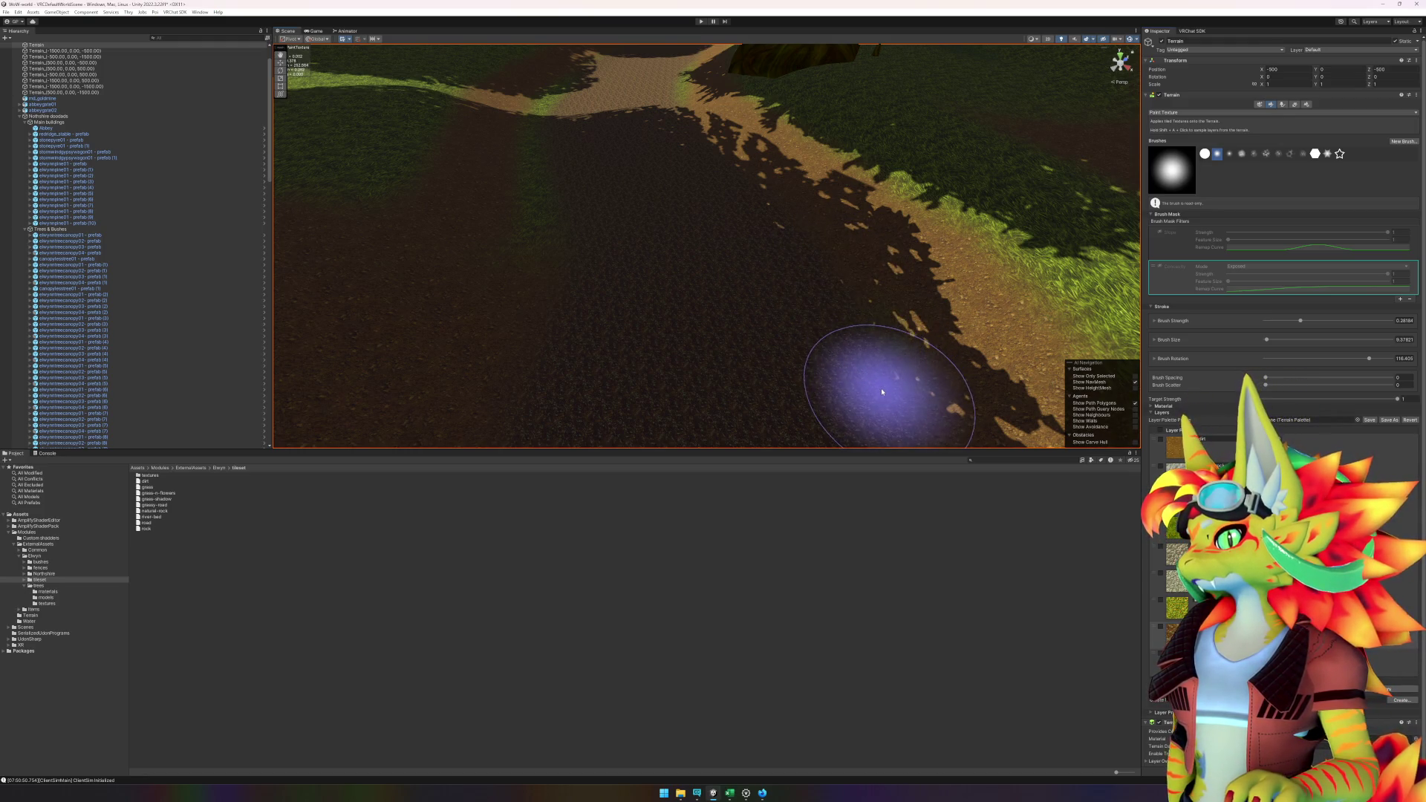
scroll(639, 220, down, 3)
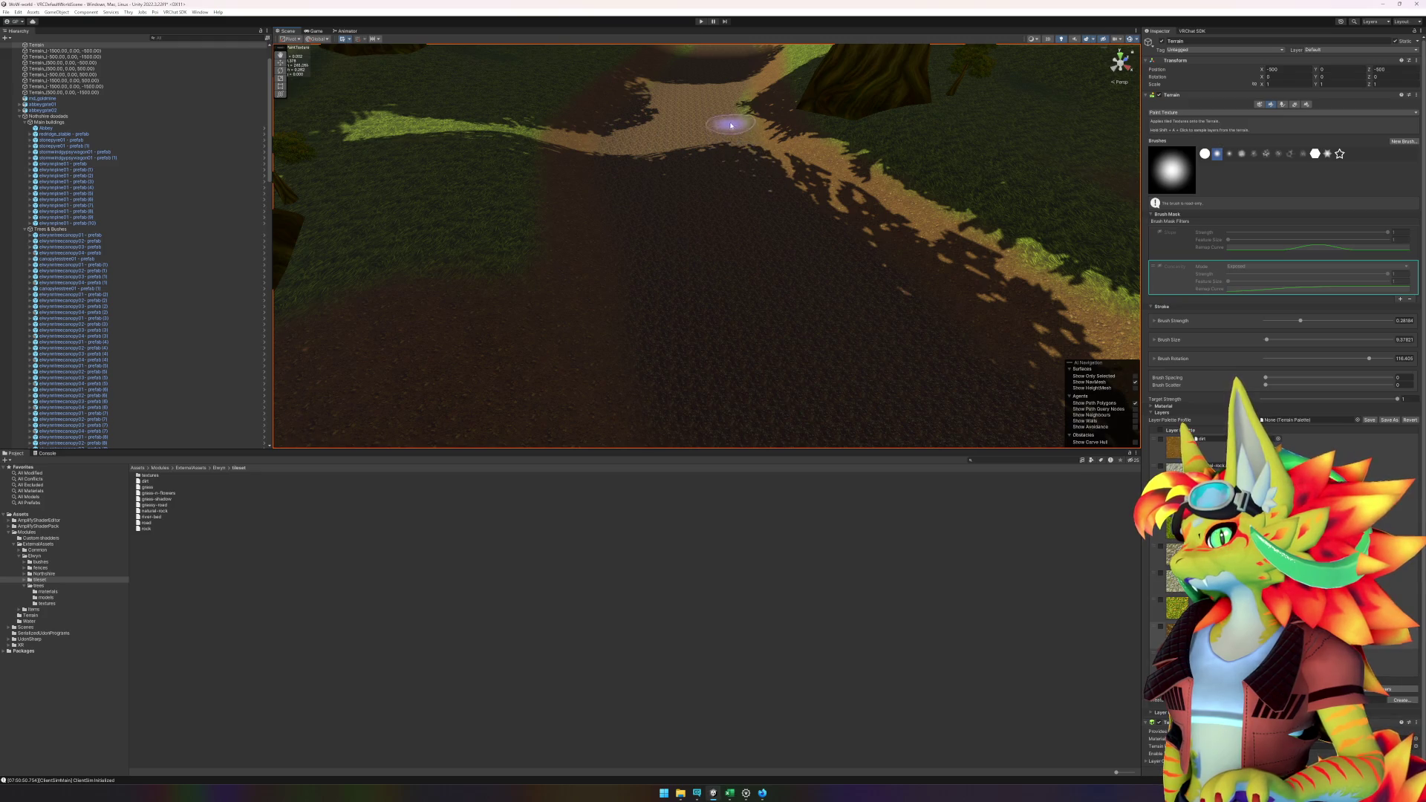
scroll(742, 152, up, 5)
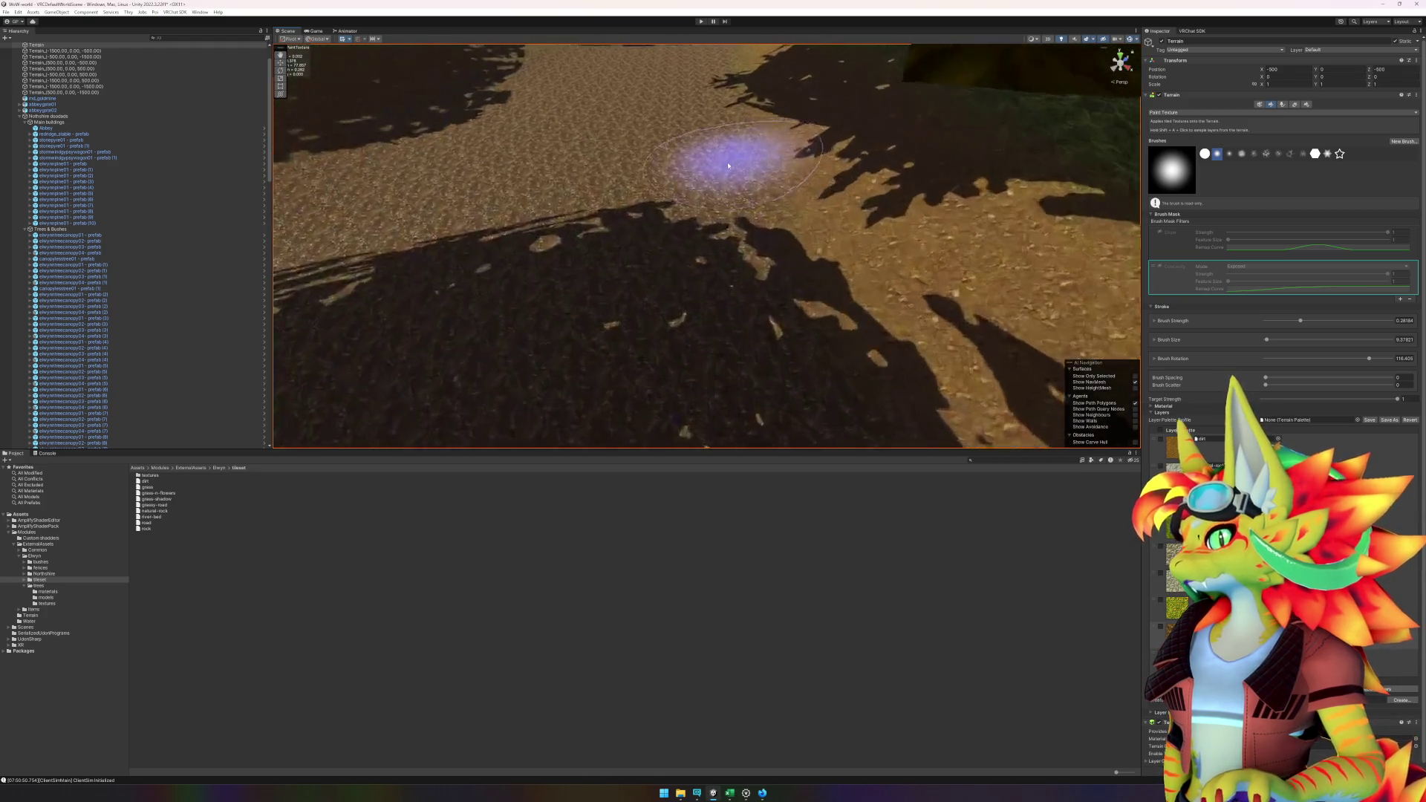
scroll(698, 97, up, 5)
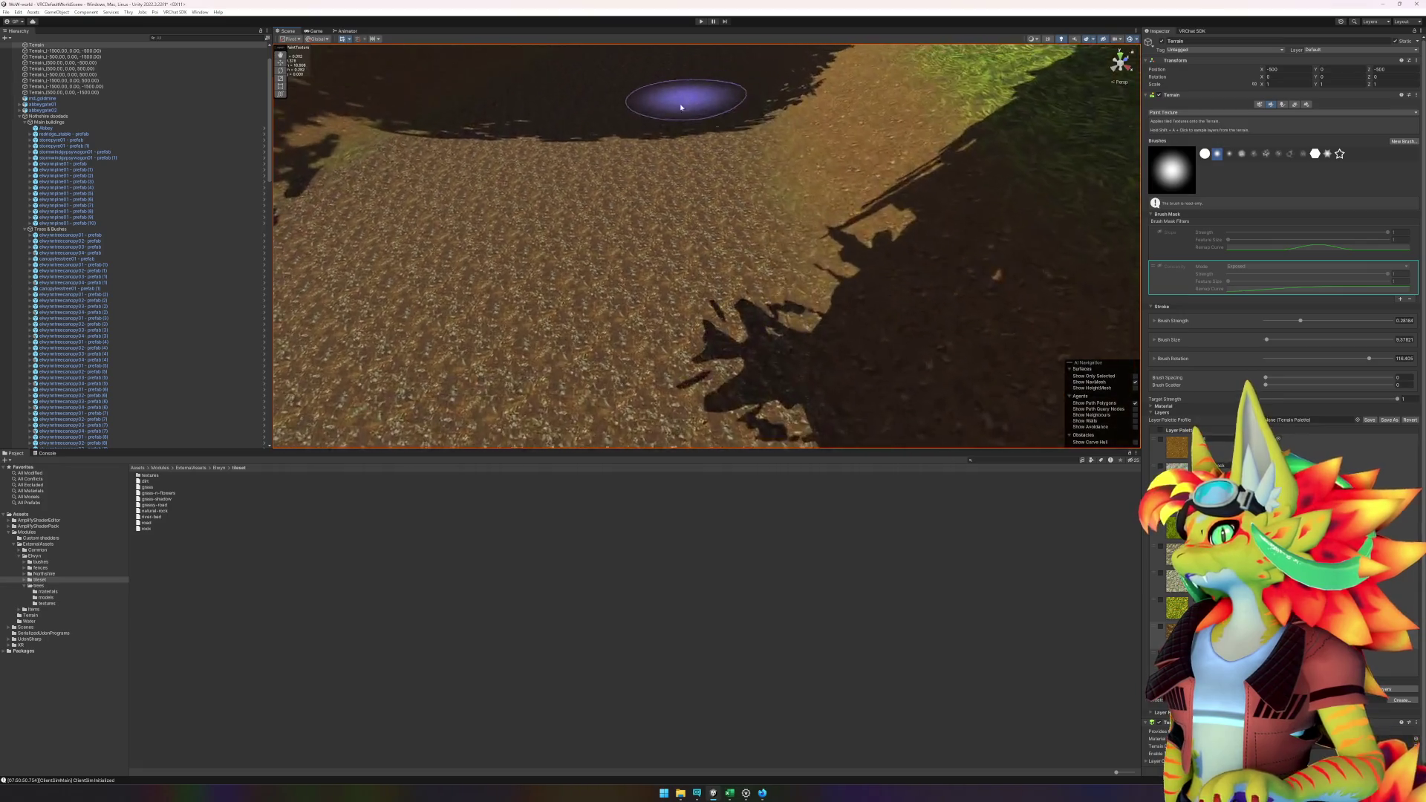
scroll(668, 166, down, 5)
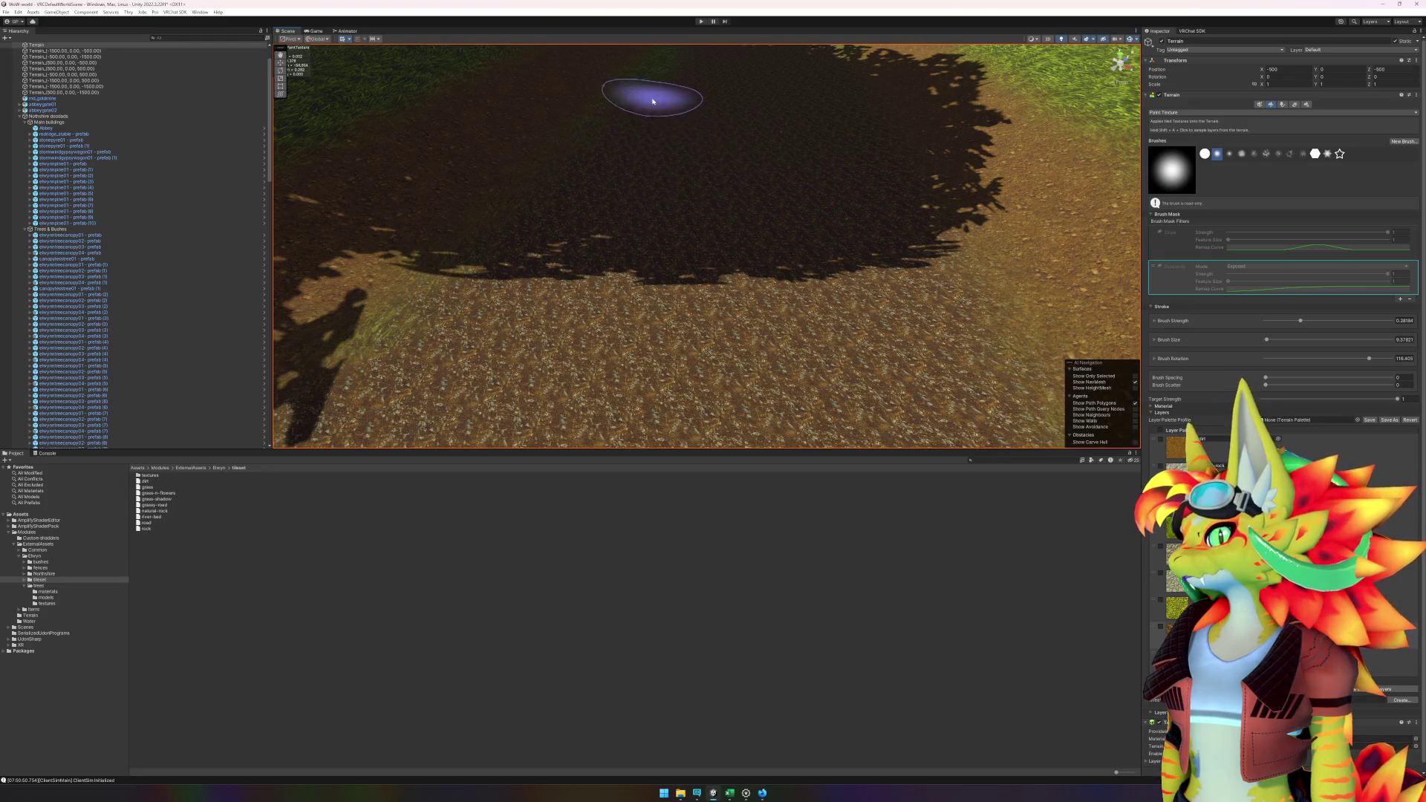
drag(543, 231, 445, 344)
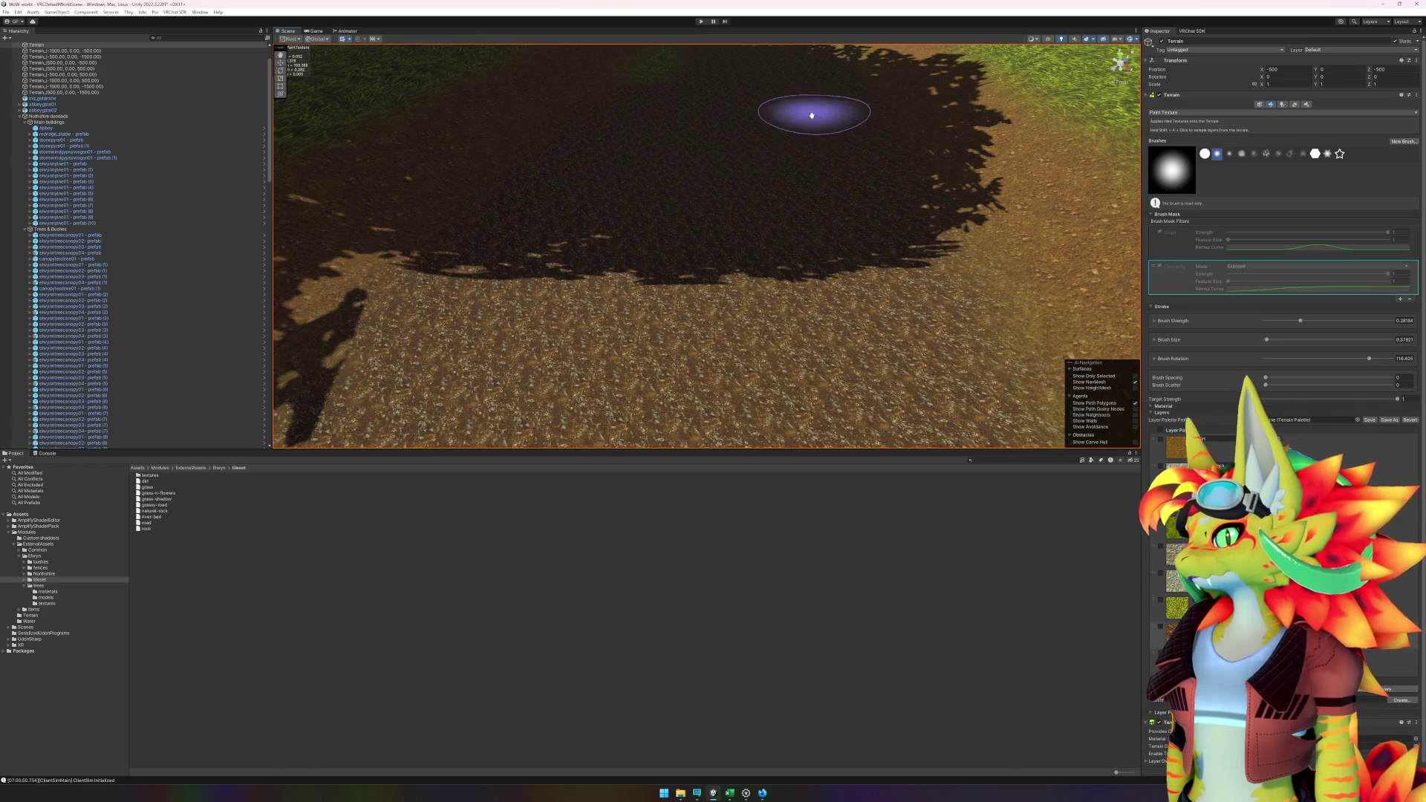
scroll(780, 245, up, 3)
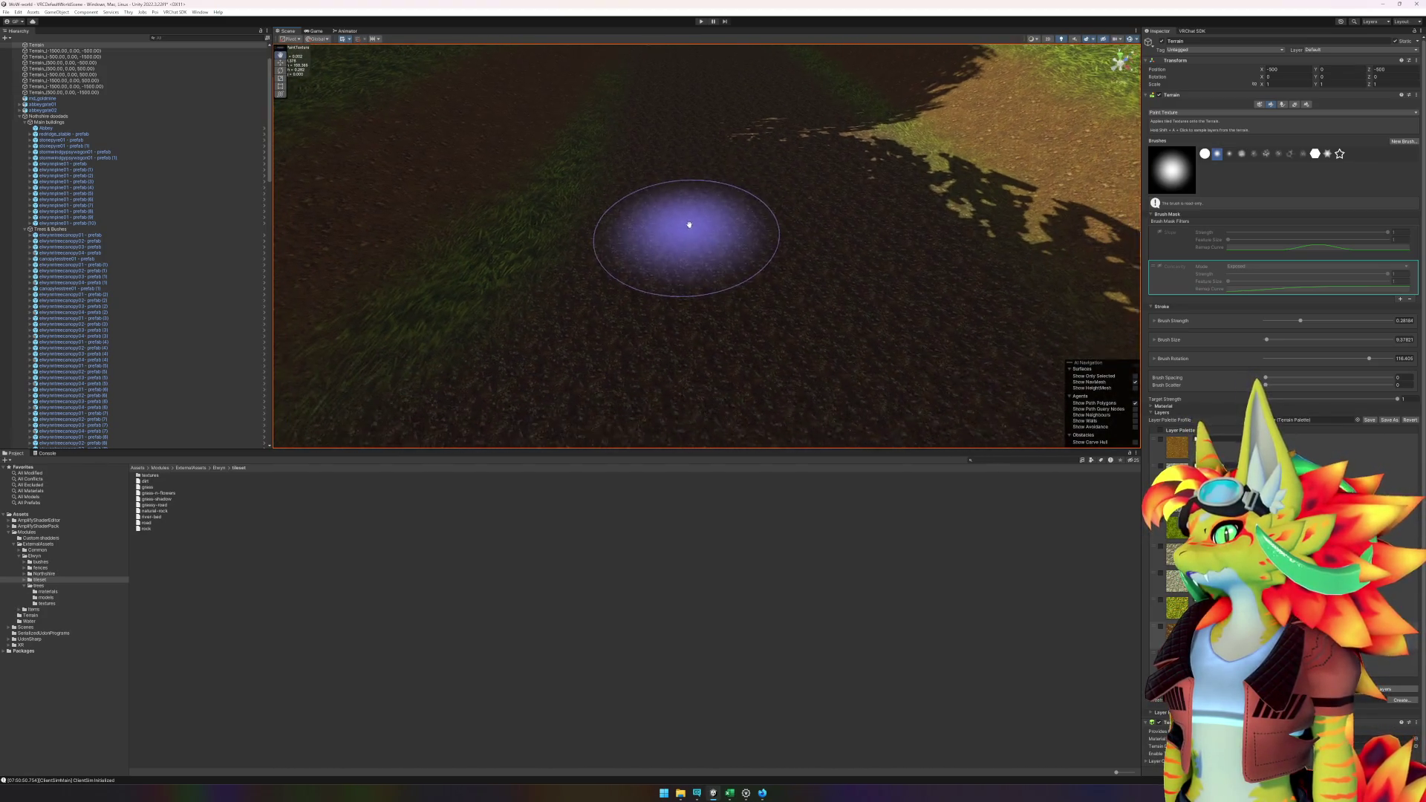
scroll(707, 213, up, 3)
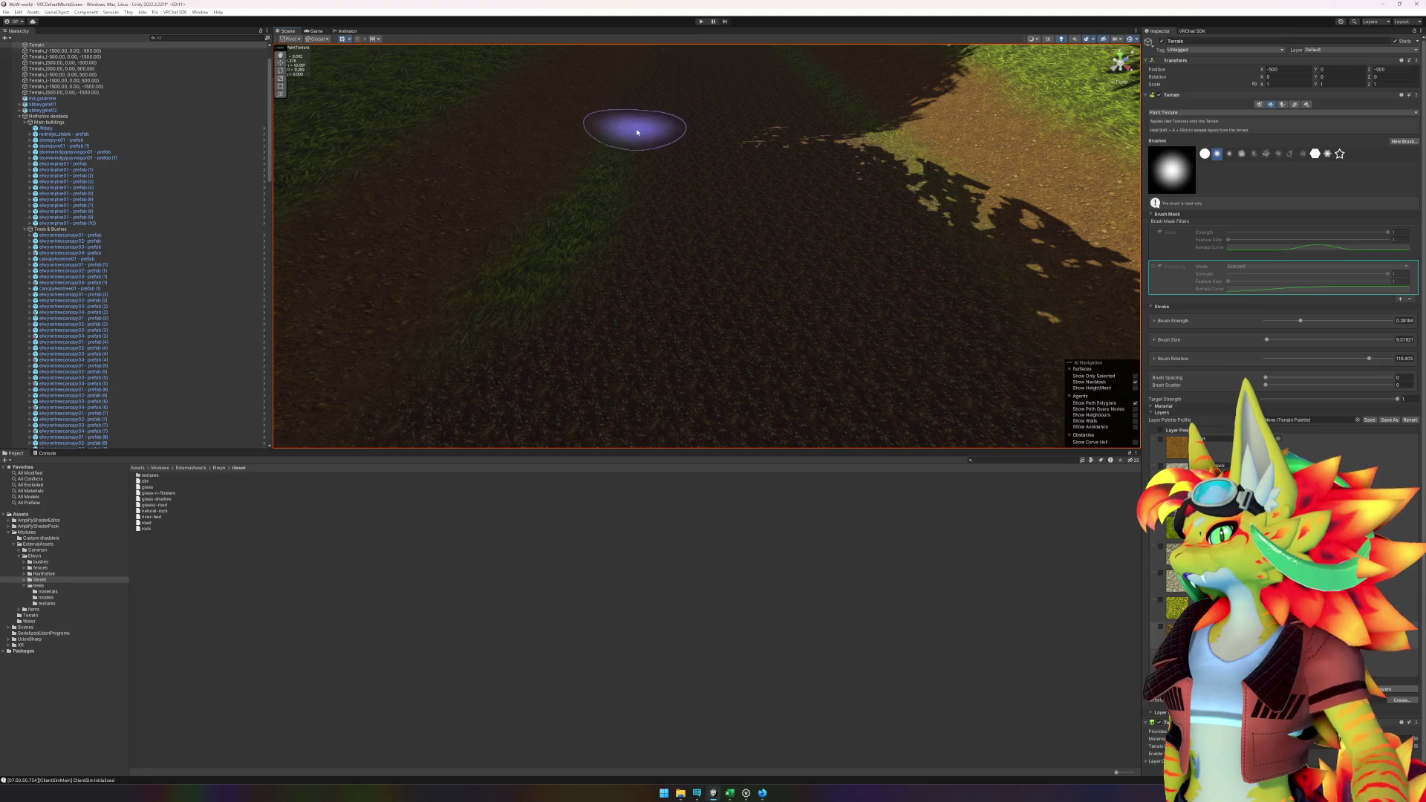
drag(638, 133, 529, 324)
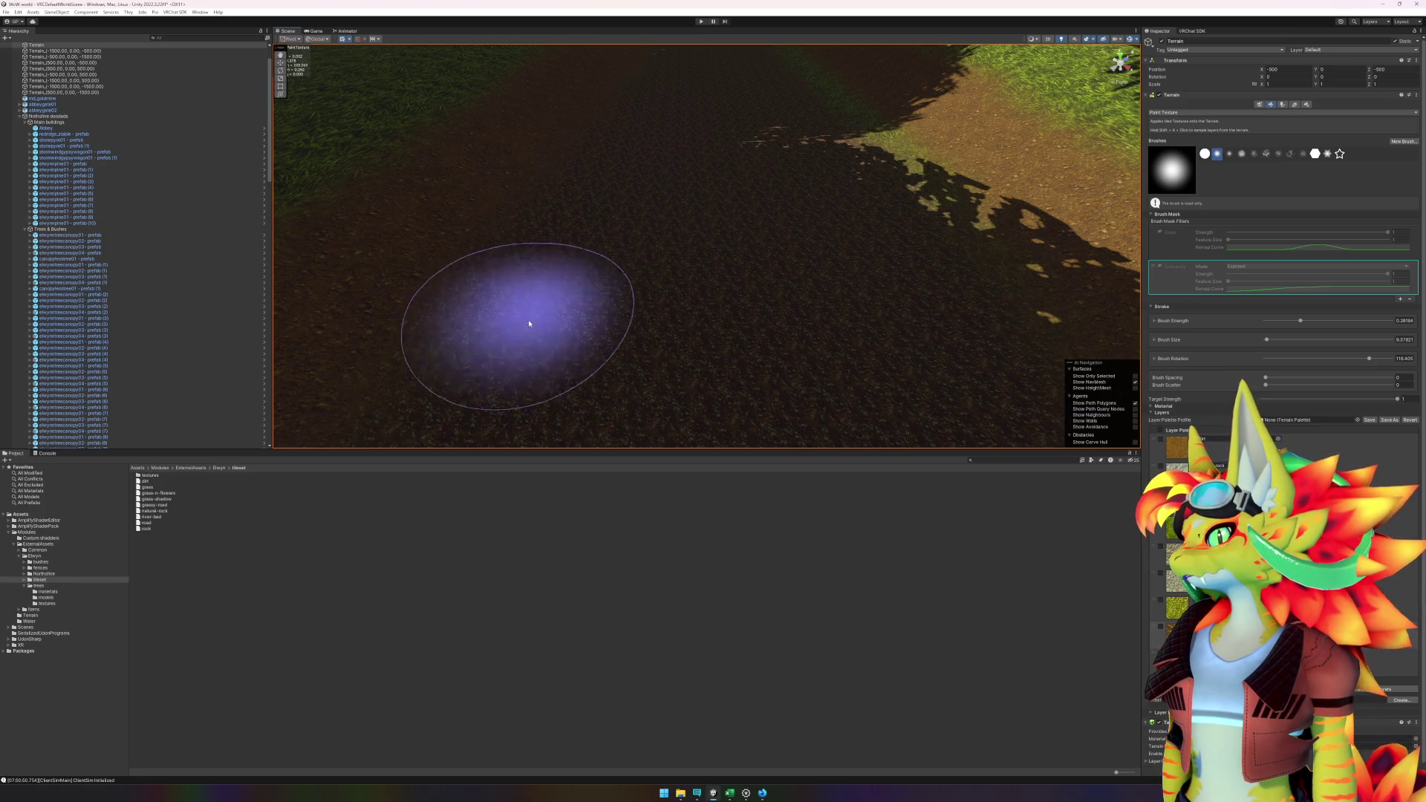
scroll(754, 165, up, 4)
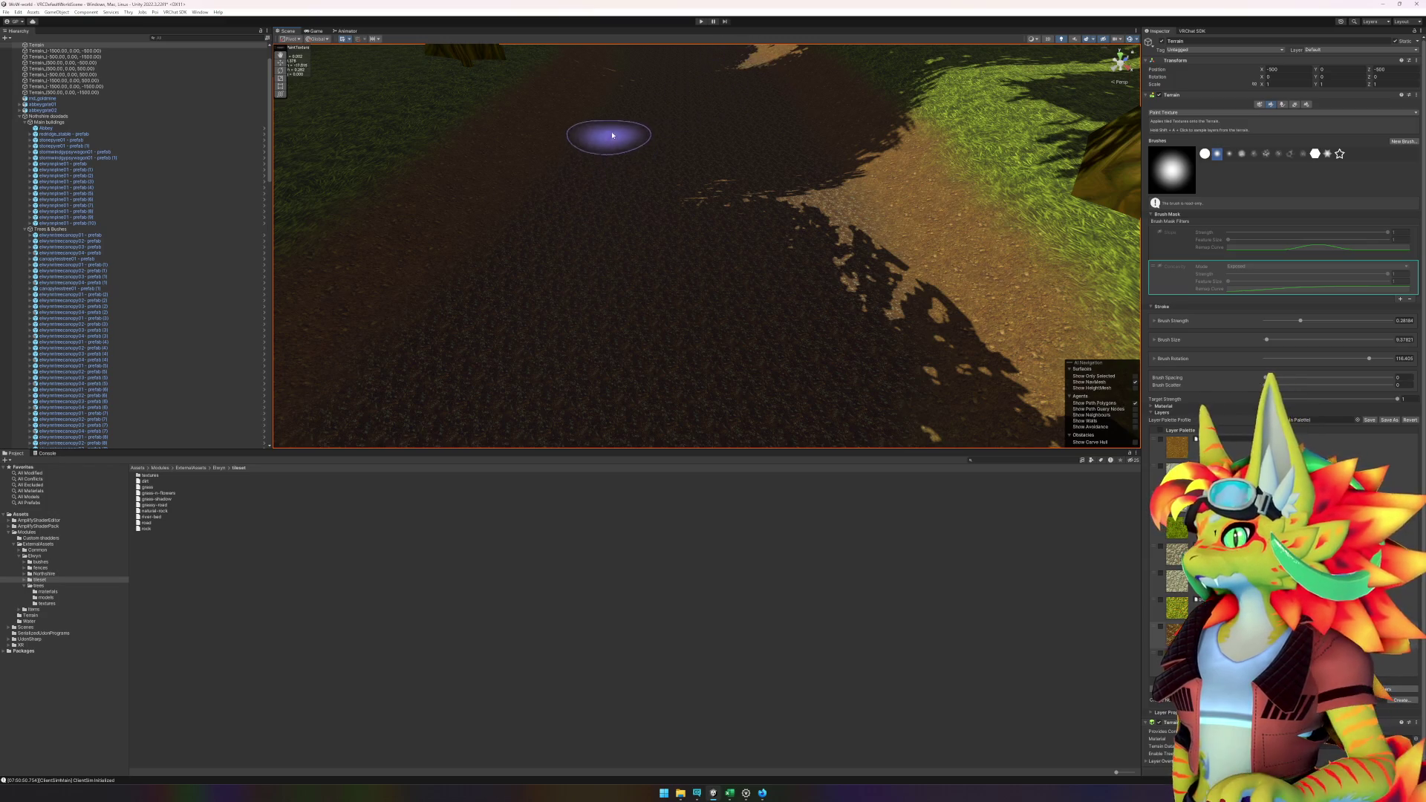
- Paint dark dirt over the grass covering the slope
mouse_move(629, 59)
mouse_down()
mouse_move(695, 133)
mouse_move(677, 125)
mouse_up()
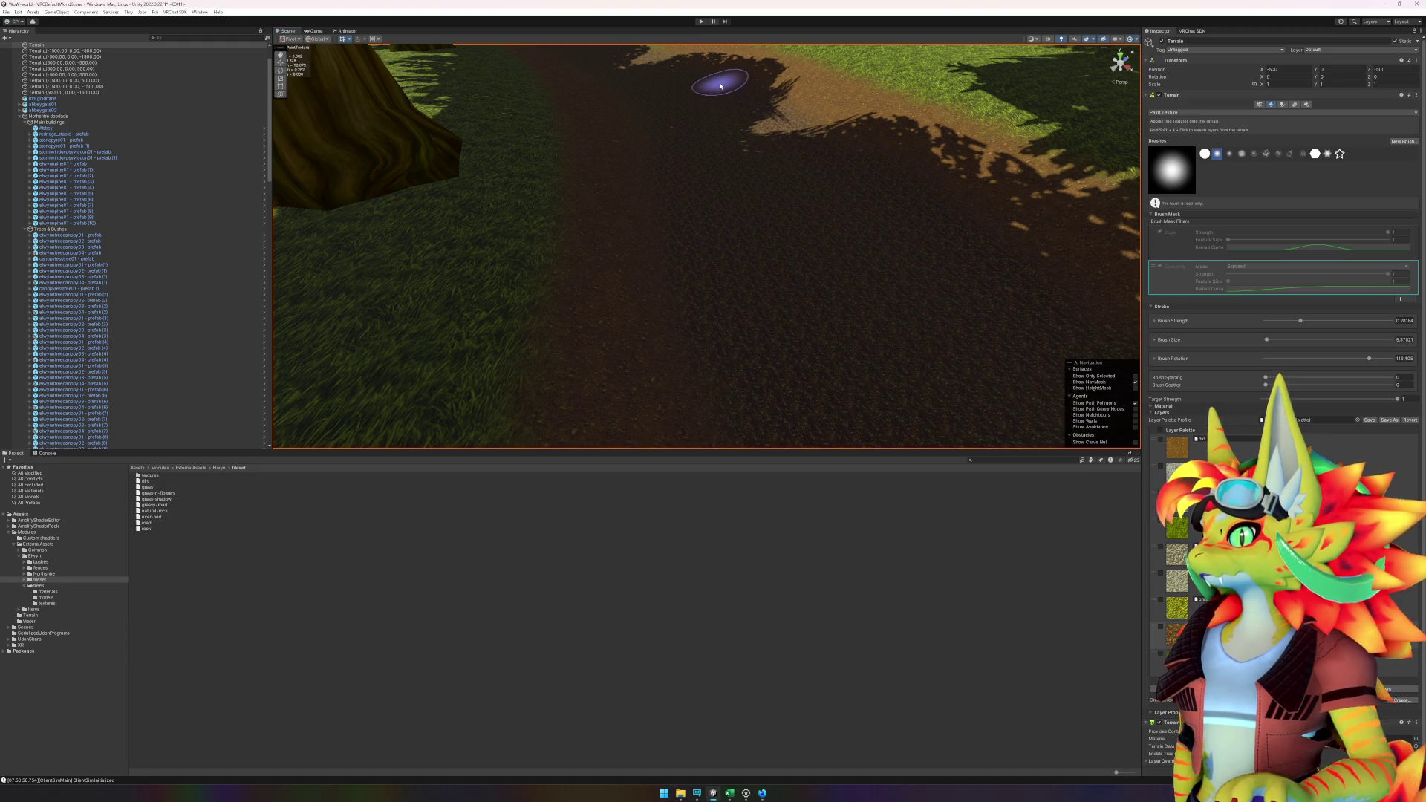
scroll(674, 95, down, 5)
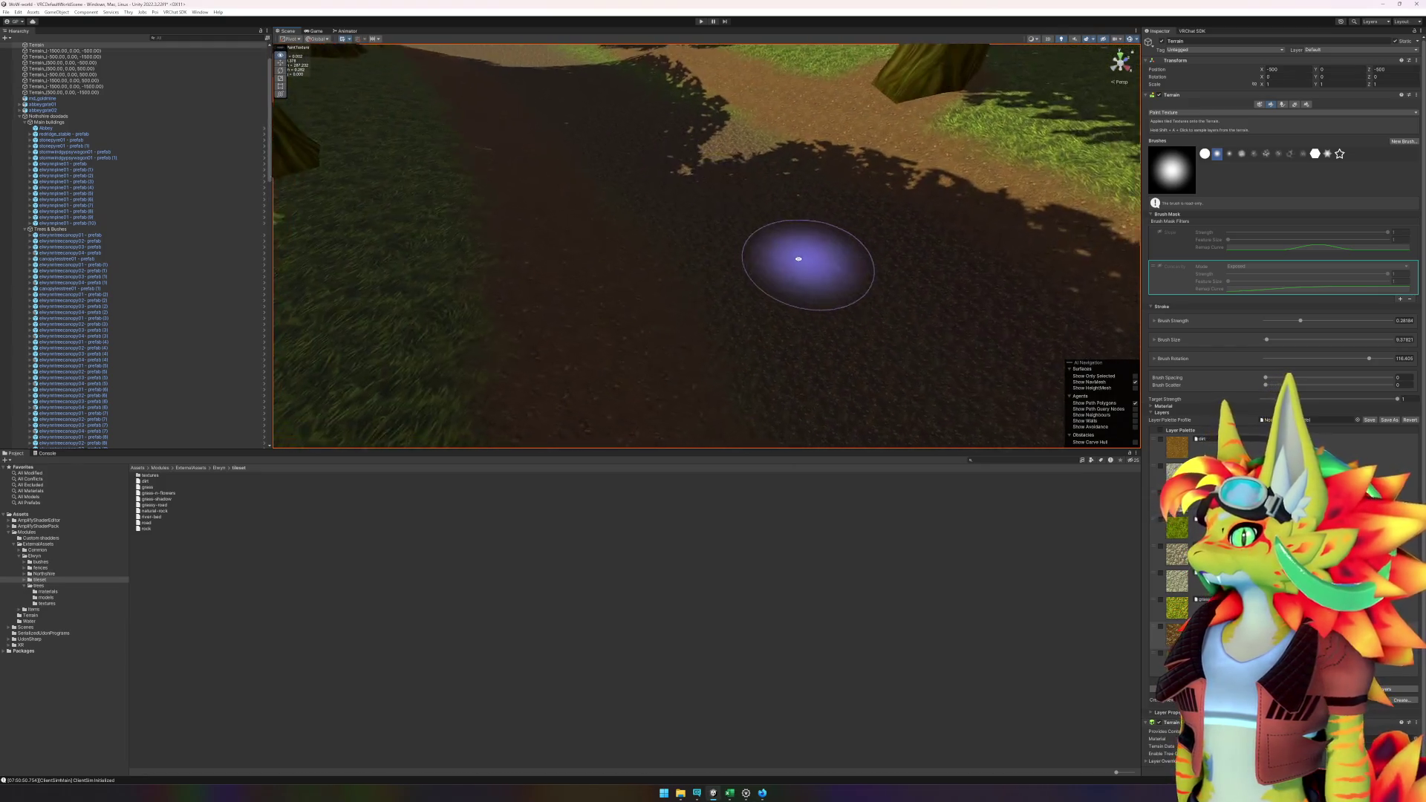
scroll(690, 173, down, 3)
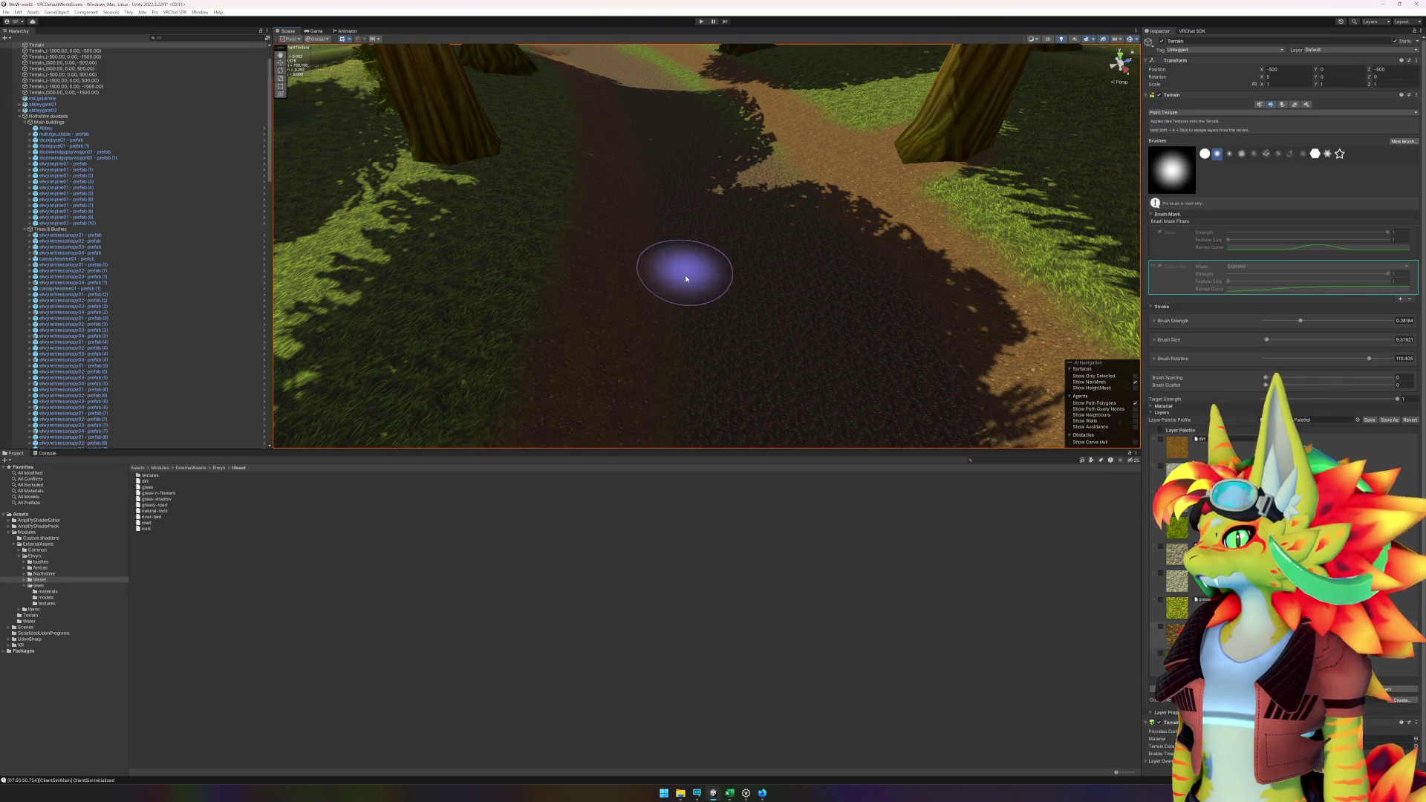
scroll(732, 254, up, 2)
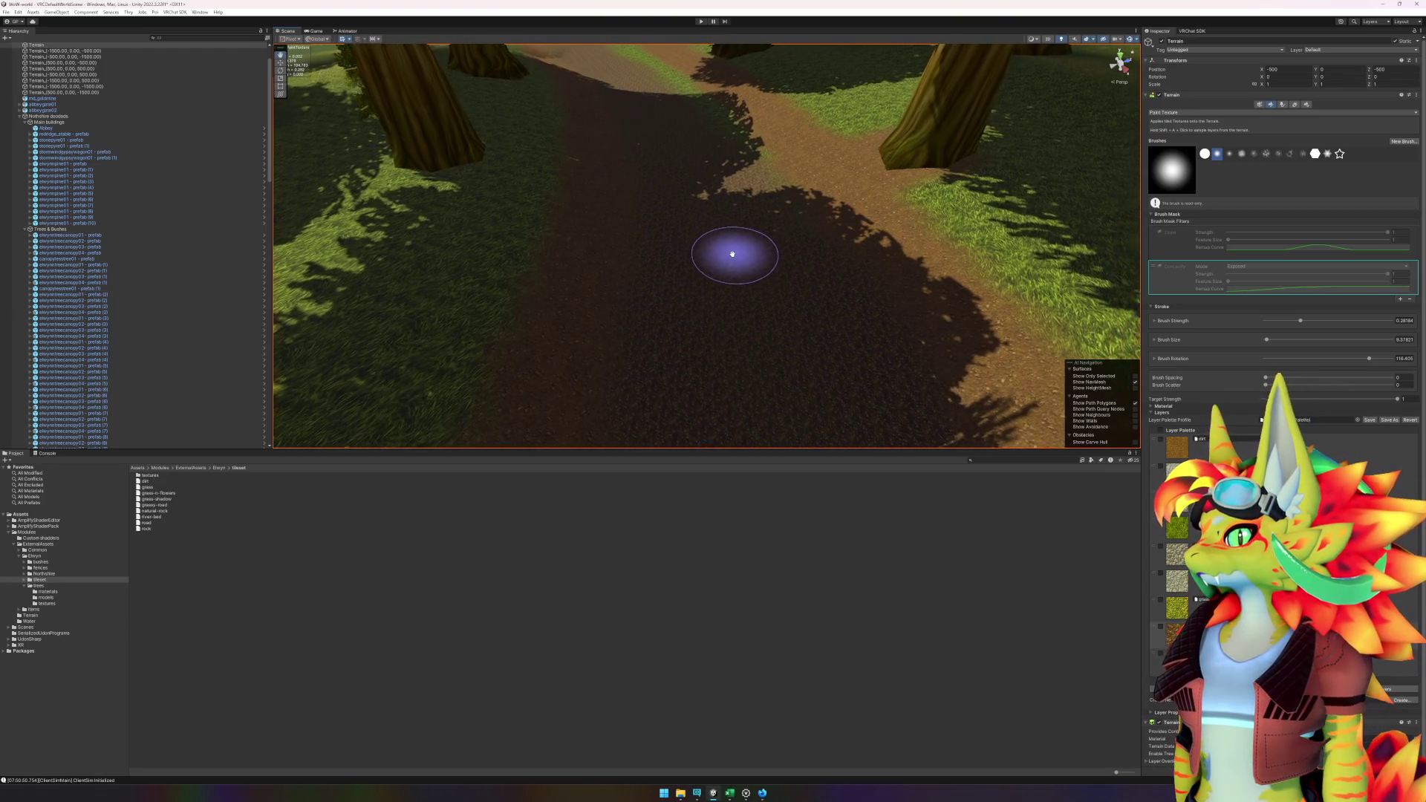
scroll(732, 254, up, 1)
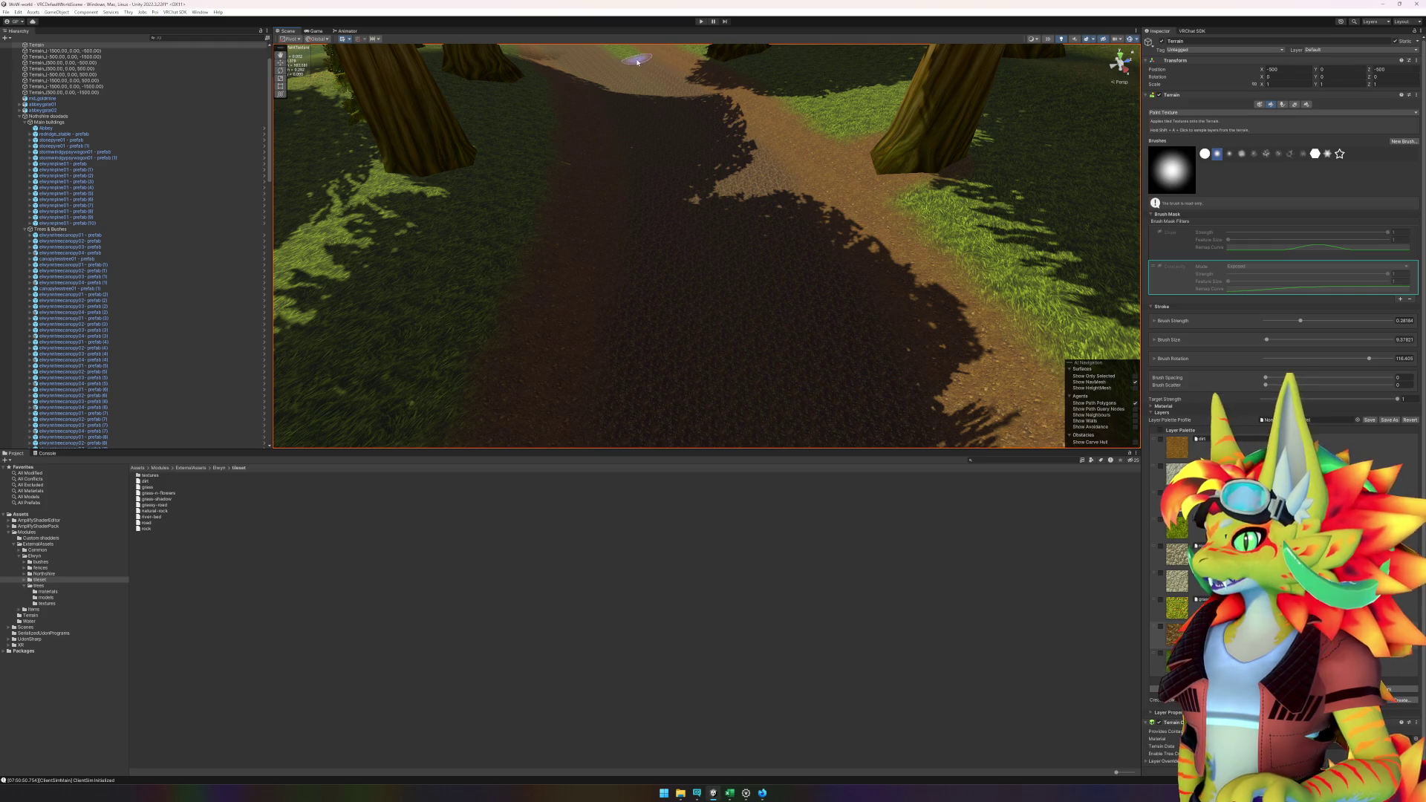
scroll(628, 77, down, 5)
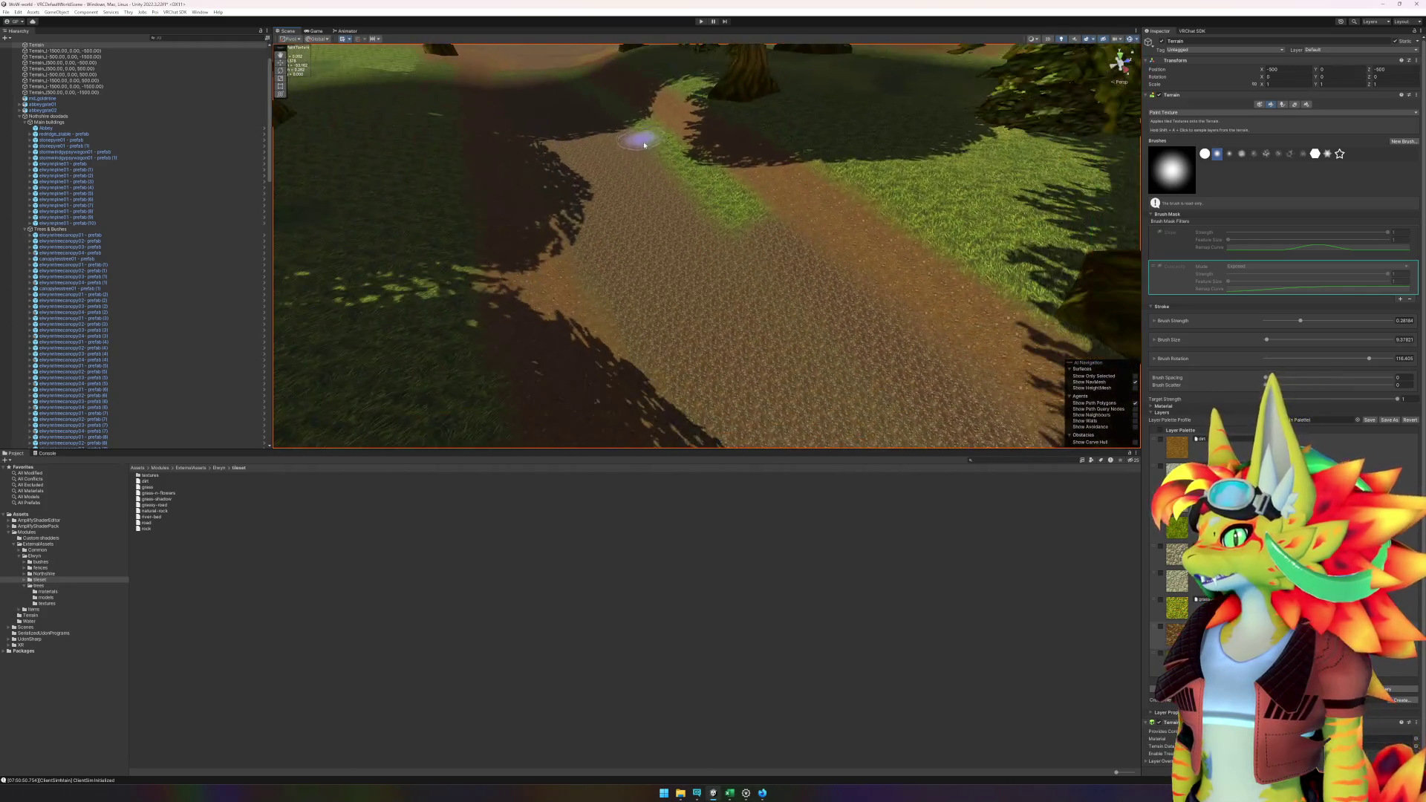
scroll(639, 206, up, 1)
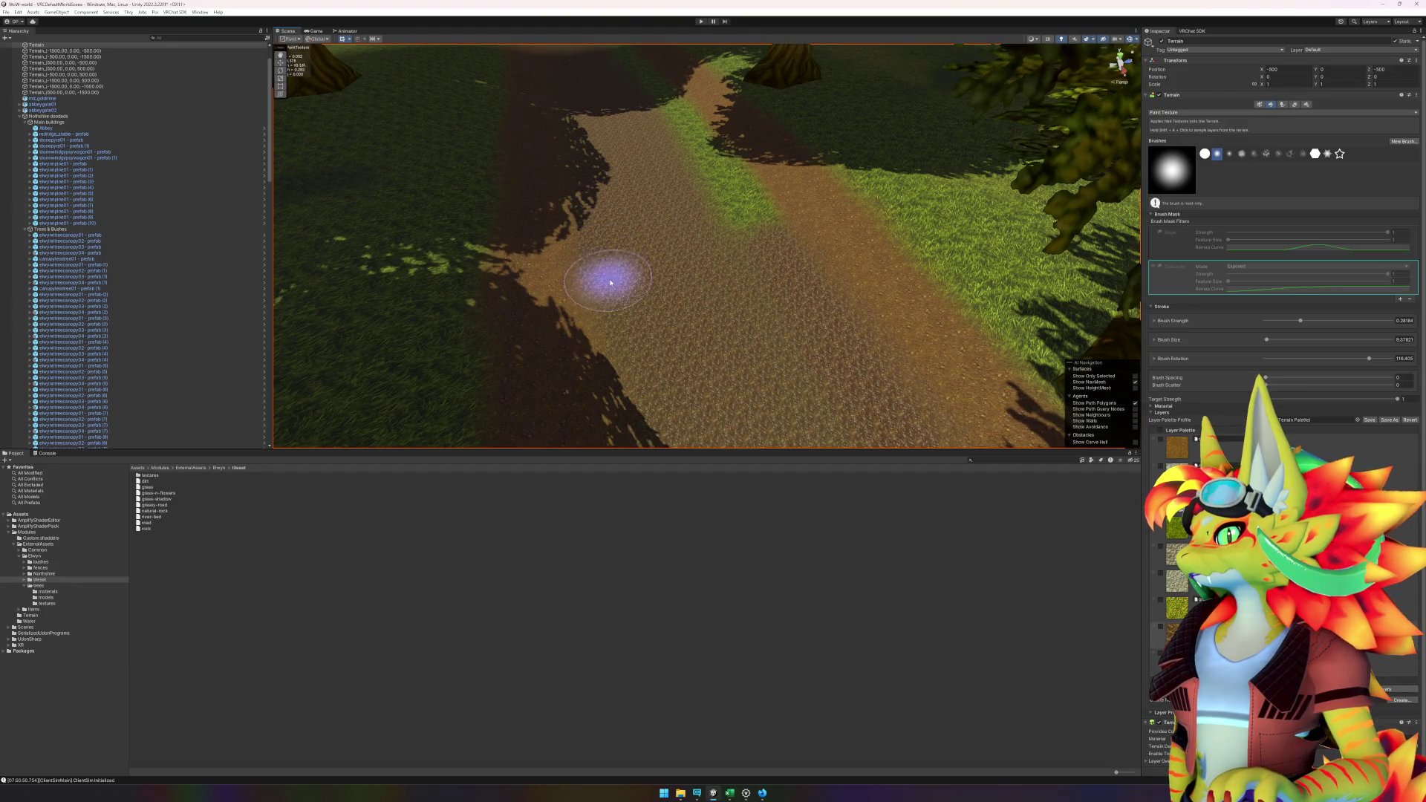
scroll(713, 282, up, 3)
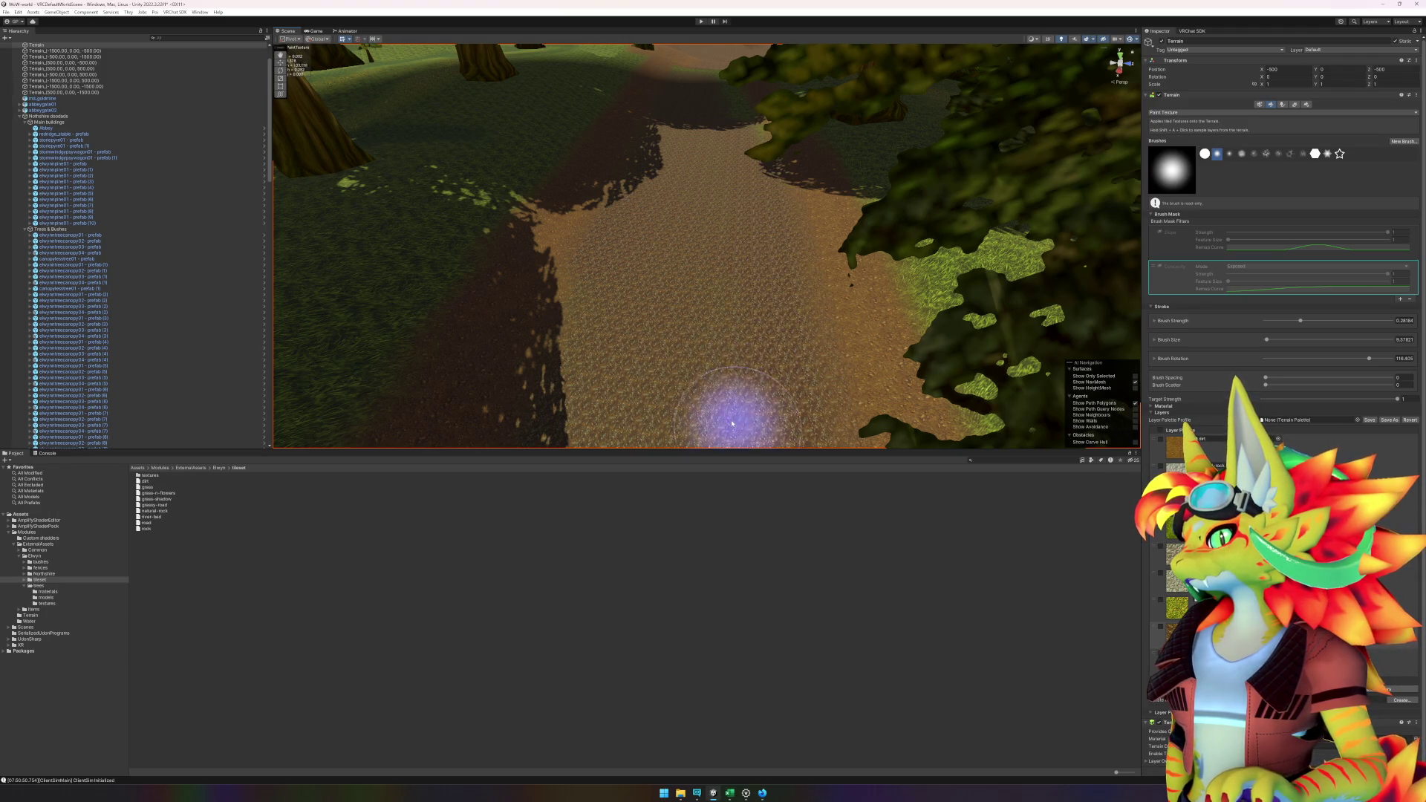
scroll(699, 238, down, 4)
scroll(698, 145, up, 5)
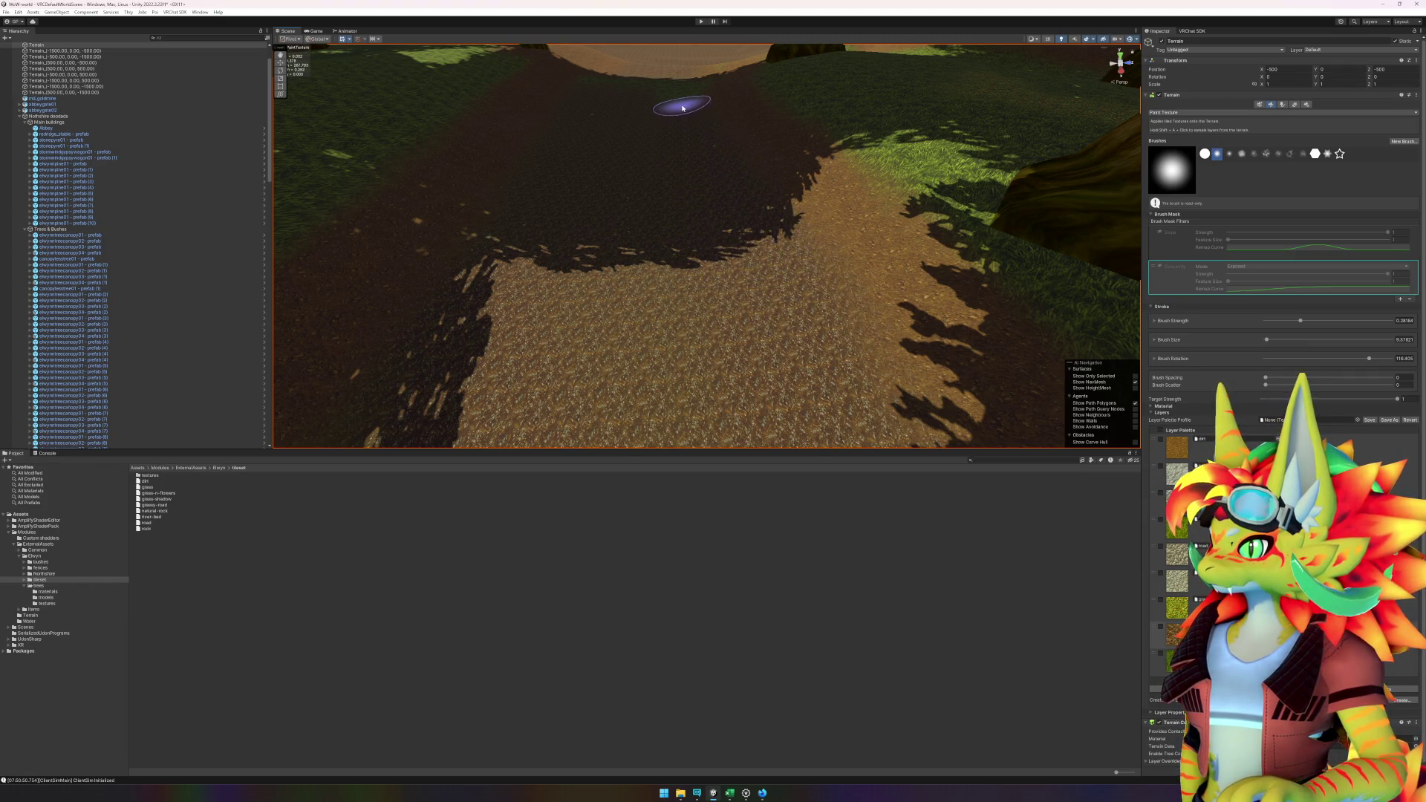
scroll(688, 92, down, 6)
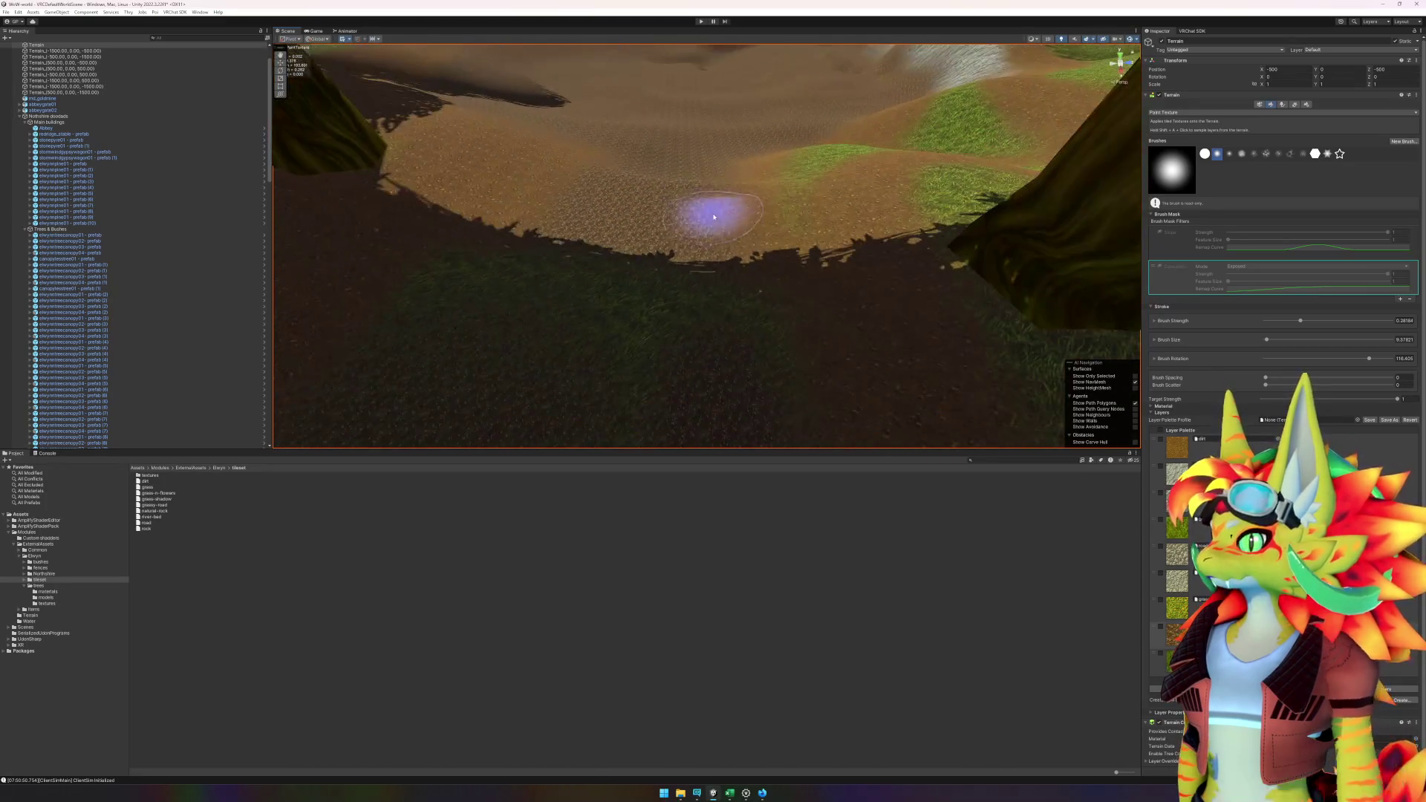
mouse_move(752, 222)
mouse_down()
mouse_move(755, 328)
mouse_move(675, 233)
mouse_move(609, 285)
mouse_move(493, 245)
mouse_move(445, 255)
mouse_move(471, 191)
mouse_move(615, 185)
mouse_up()
scroll(614, 185, up, 5)
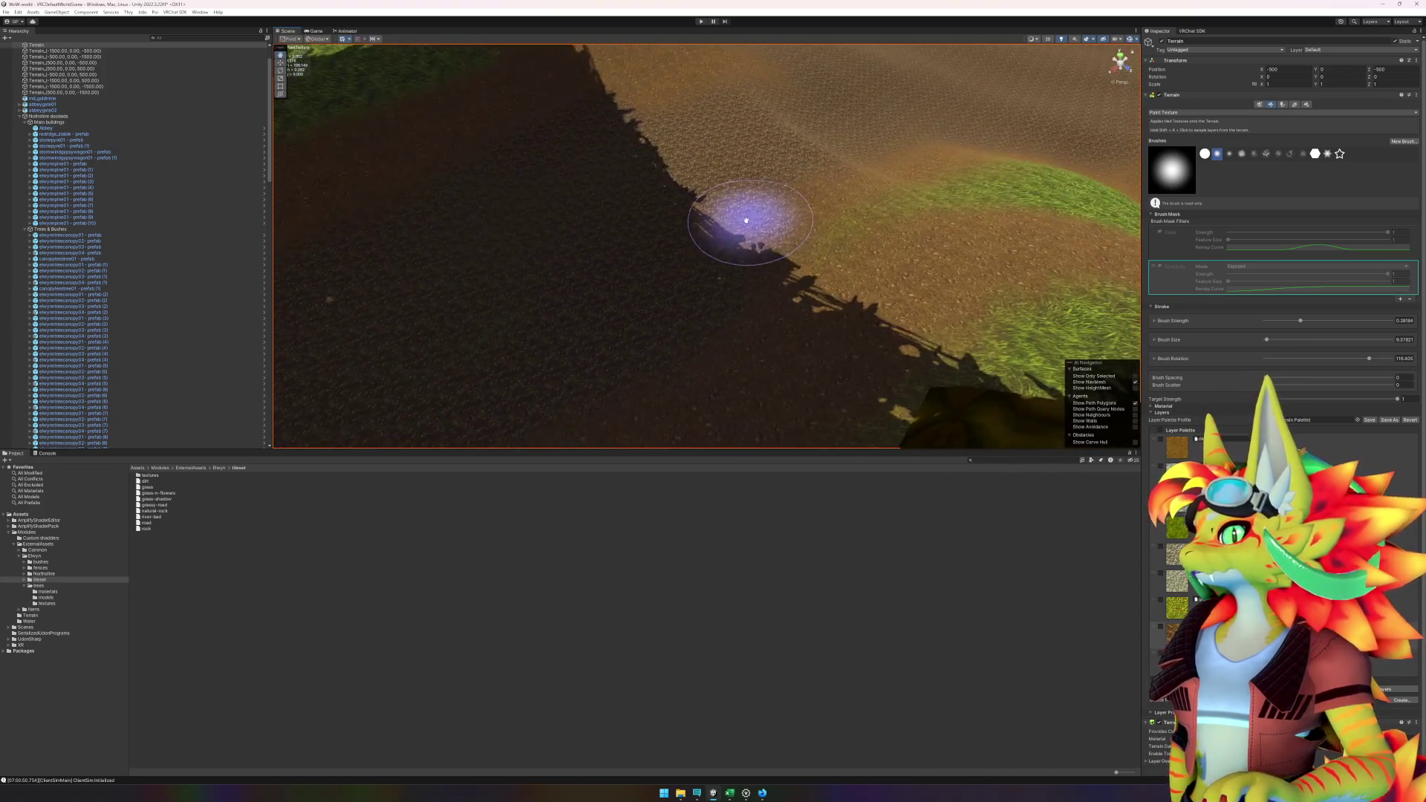
mouse_move(585, 242)
mouse_down()
mouse_move(605, 175)
mouse_move(752, 302)
mouse_move(684, 185)
mouse_move(914, 293)
mouse_move(934, 331)
mouse_move(789, 270)
mouse_move(996, 382)
mouse_up()
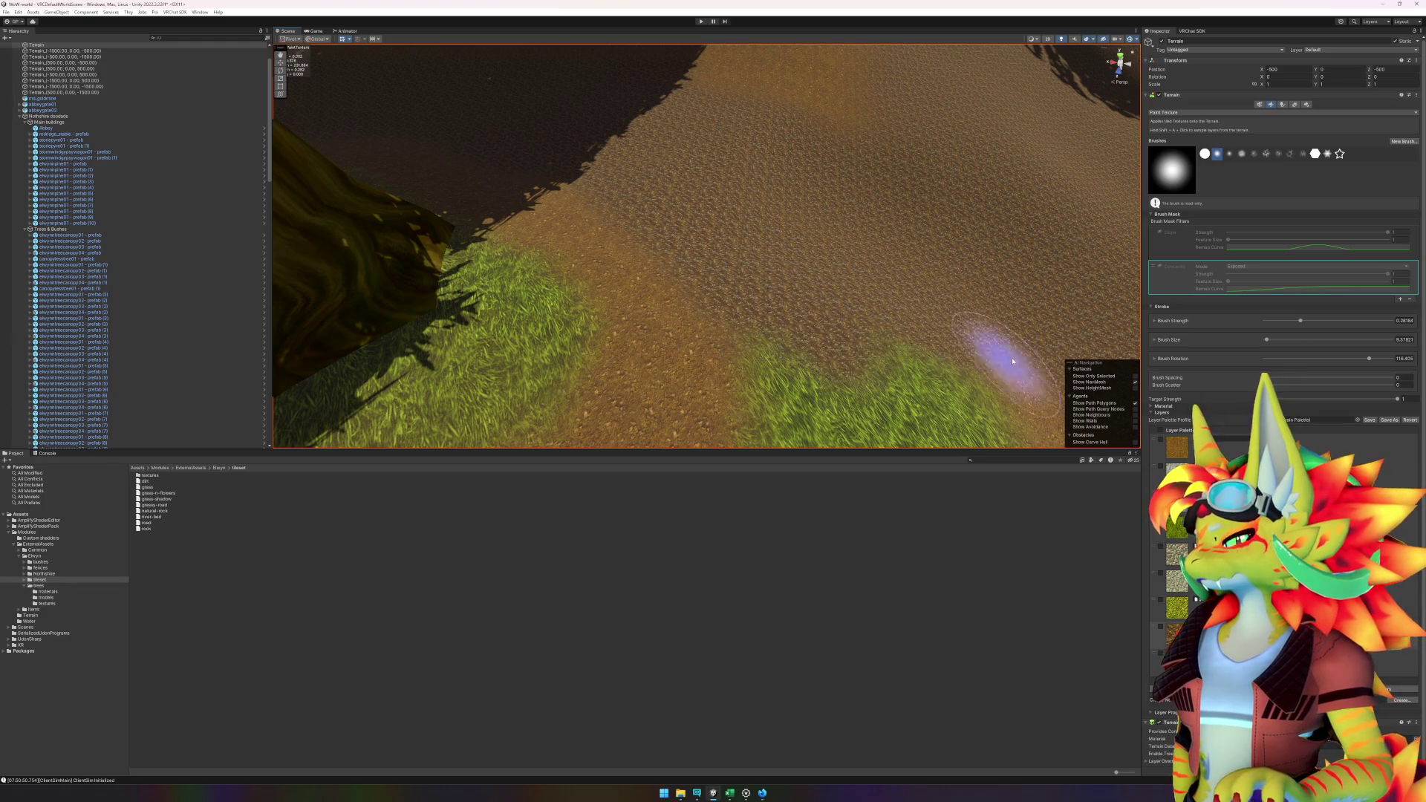
- Paint a dirt path through the remaining grass strip
scroll(987, 350, up, 5)
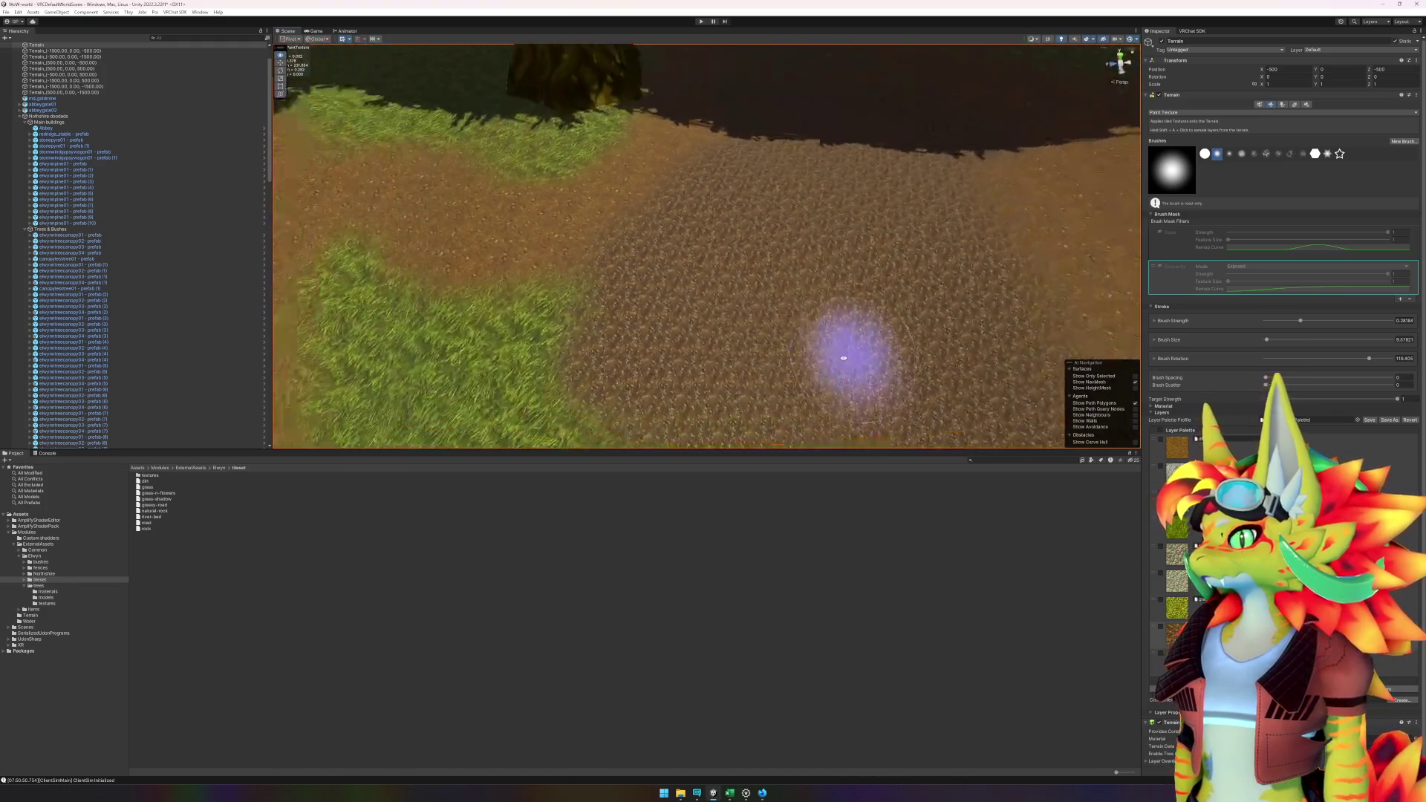
scroll(843, 358, down, 3)
scroll(817, 314, down, 3)
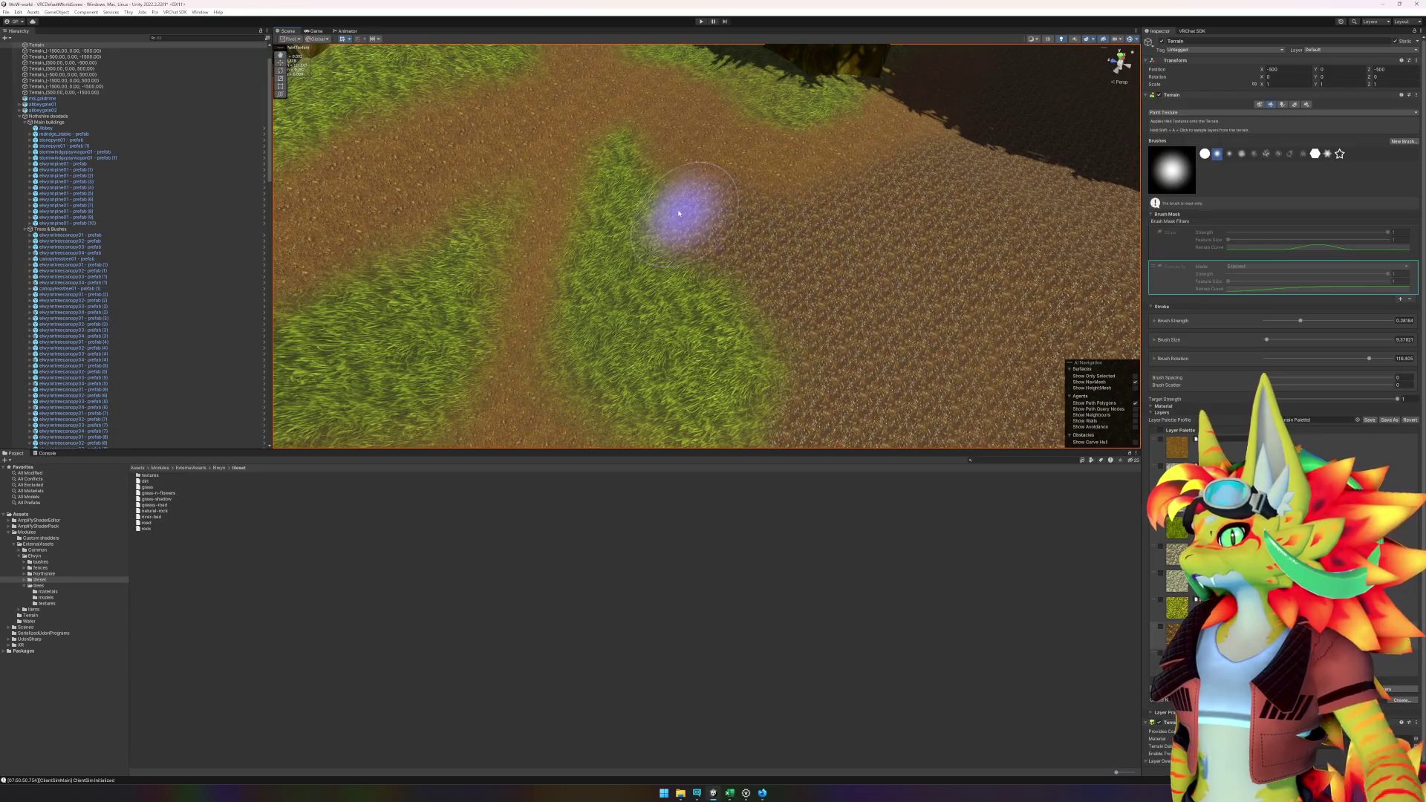
mouse_move(678, 213)
mouse_down()
mouse_move(614, 166)
mouse_move(605, 181)
mouse_move(576, 318)
mouse_move(633, 352)
mouse_up()
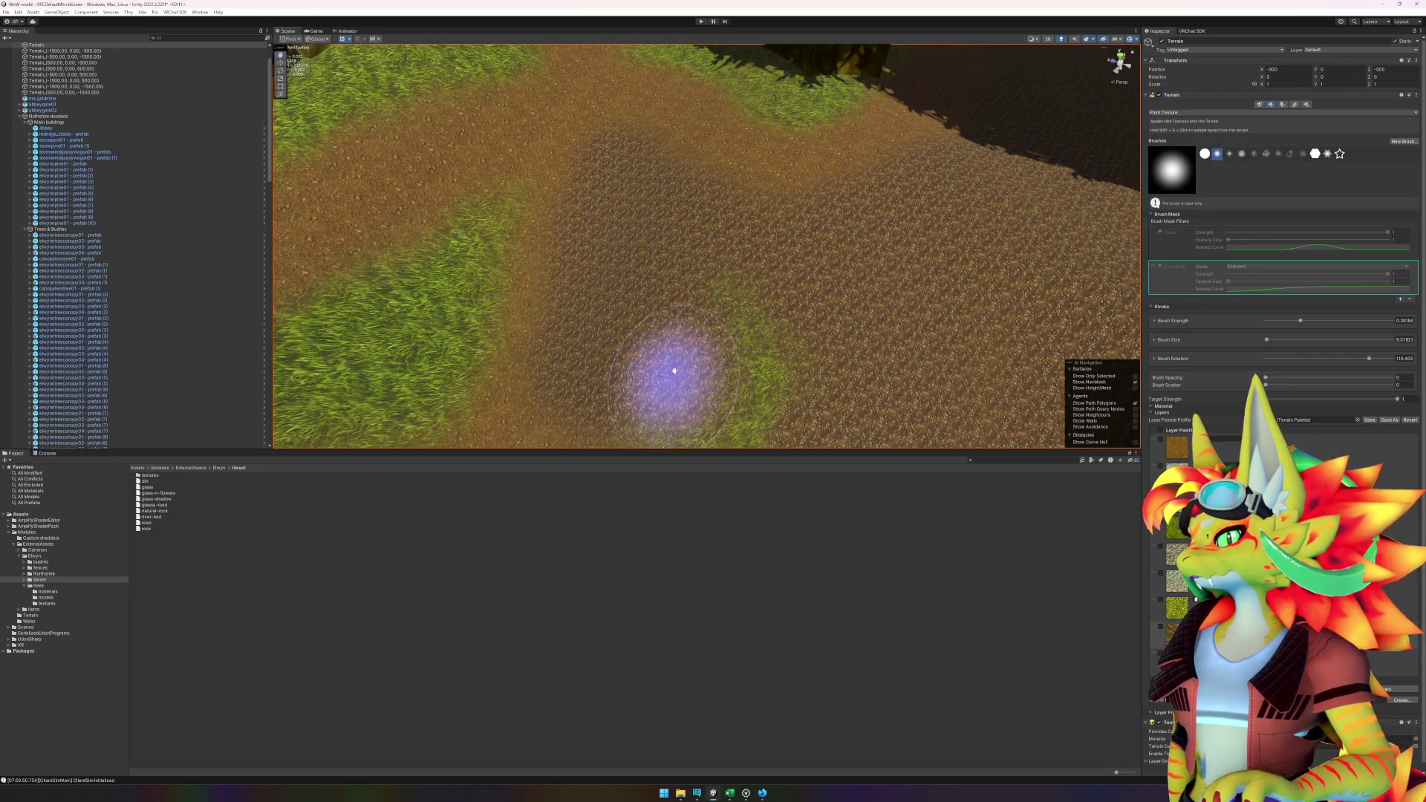
scroll(827, 268, down, 3)
scroll(686, 317, up, 2)
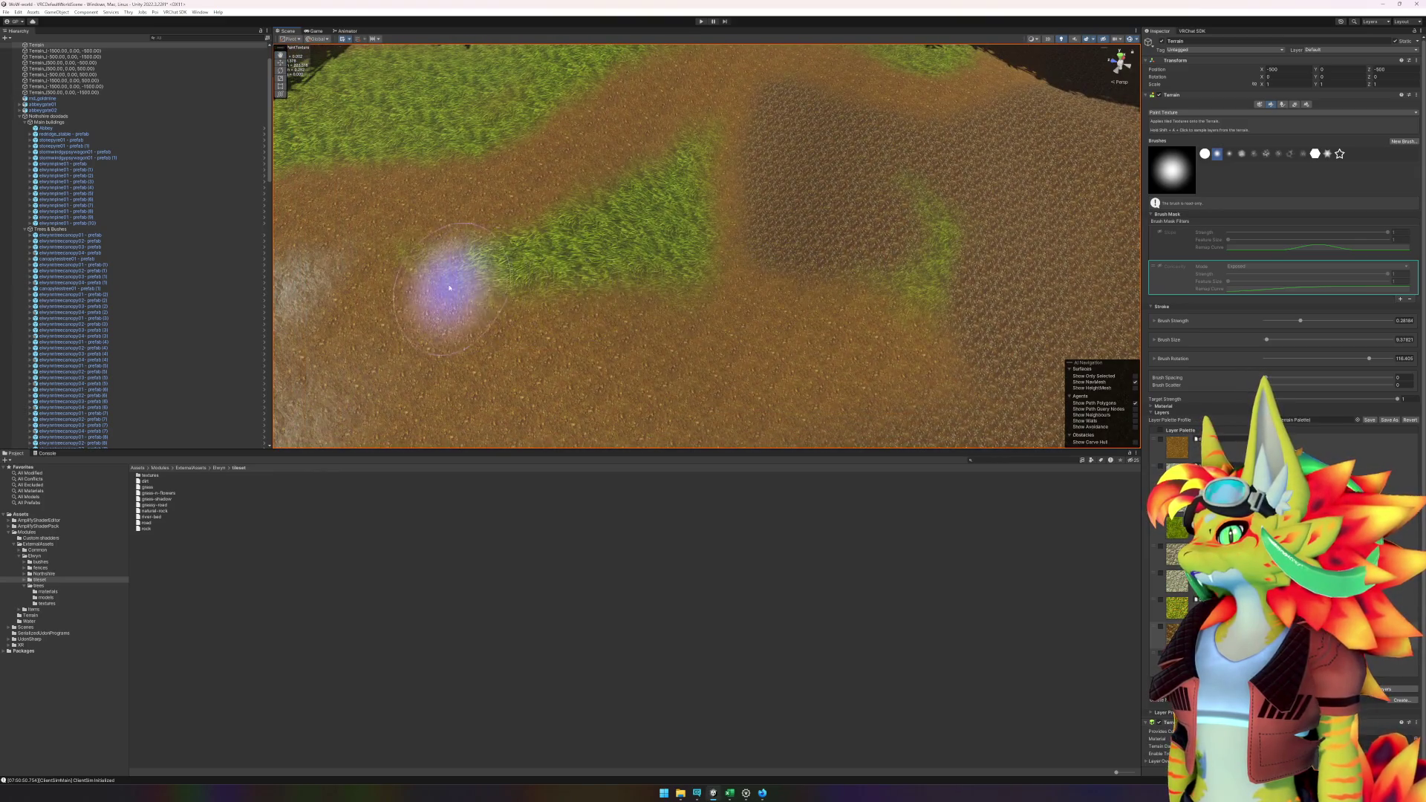
mouse_move(408, 279)
mouse_down()
mouse_move(581, 251)
mouse_move(659, 153)
mouse_move(687, 216)
mouse_move(658, 280)
mouse_move(924, 223)
mouse_up()
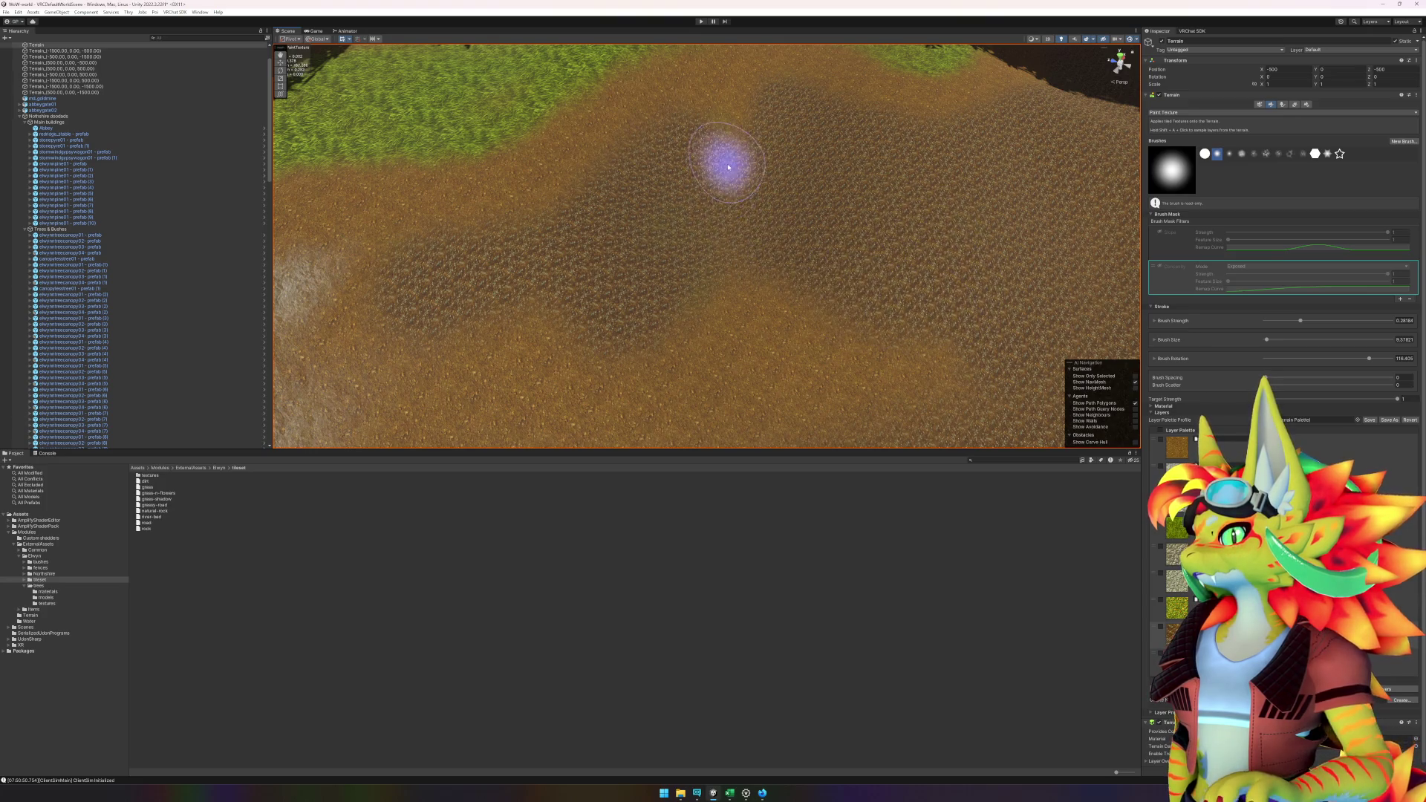
scroll(706, 316, up, 2)
scroll(723, 319, up, 3)
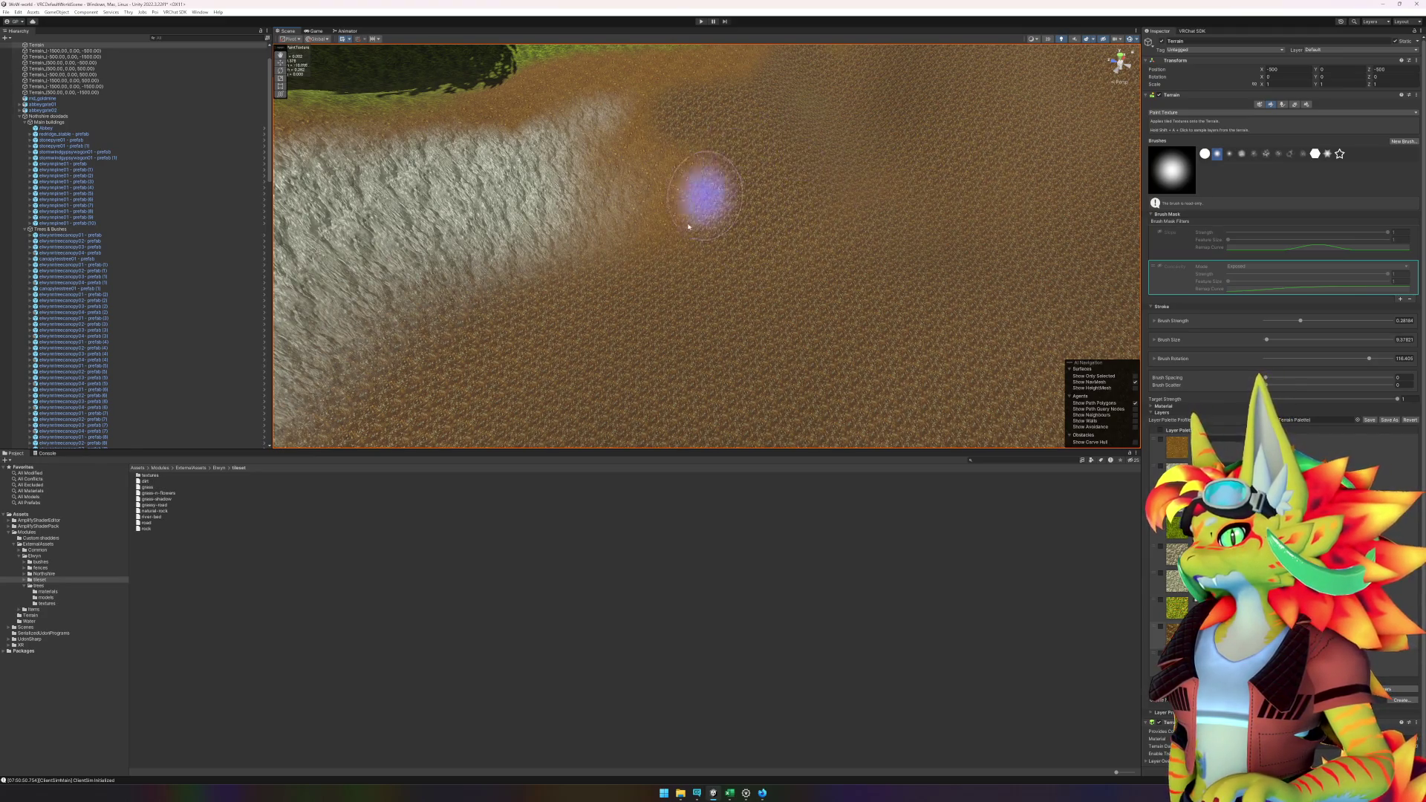
- Frame the view over the sandy slope and enable the Slope mask filter
drag(674, 213, 755, 310)
mouse_move(523, 296)
mouse_down()
mouse_move(875, 223)
mouse_move(795, 261)
mouse_move(576, 222)
mouse_move(608, 242)
mouse_move(758, 248)
mouse_move(576, 274)
mouse_move(627, 274)
mouse_move(515, 305)
mouse_move(768, 242)
mouse_up()
mouse_move(634, 297)
mouse_down()
mouse_move(678, 271)
mouse_move(637, 248)
mouse_move(647, 245)
mouse_up()
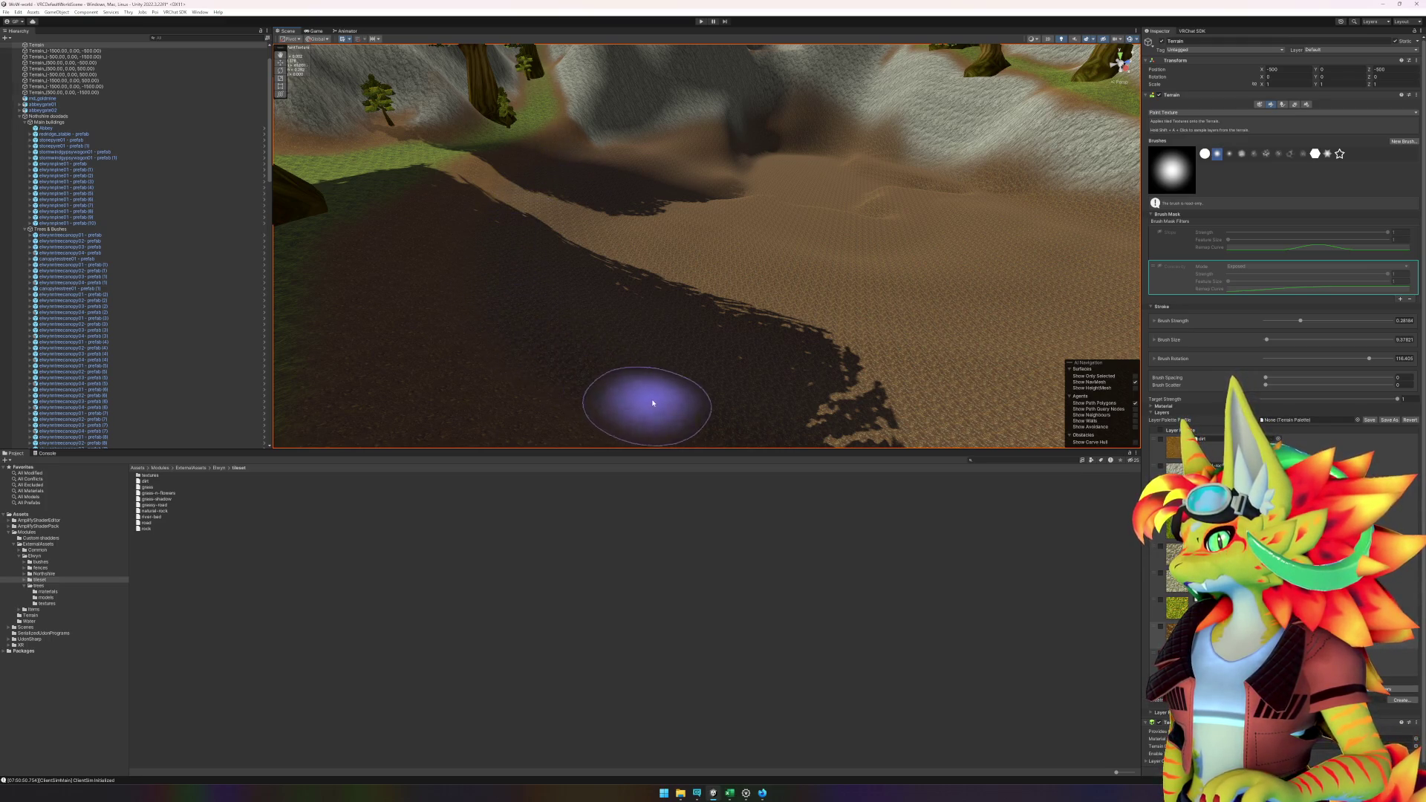
mouse_move(783, 286)
mouse_down()
mouse_move(633, 317)
mouse_move(742, 282)
mouse_up()
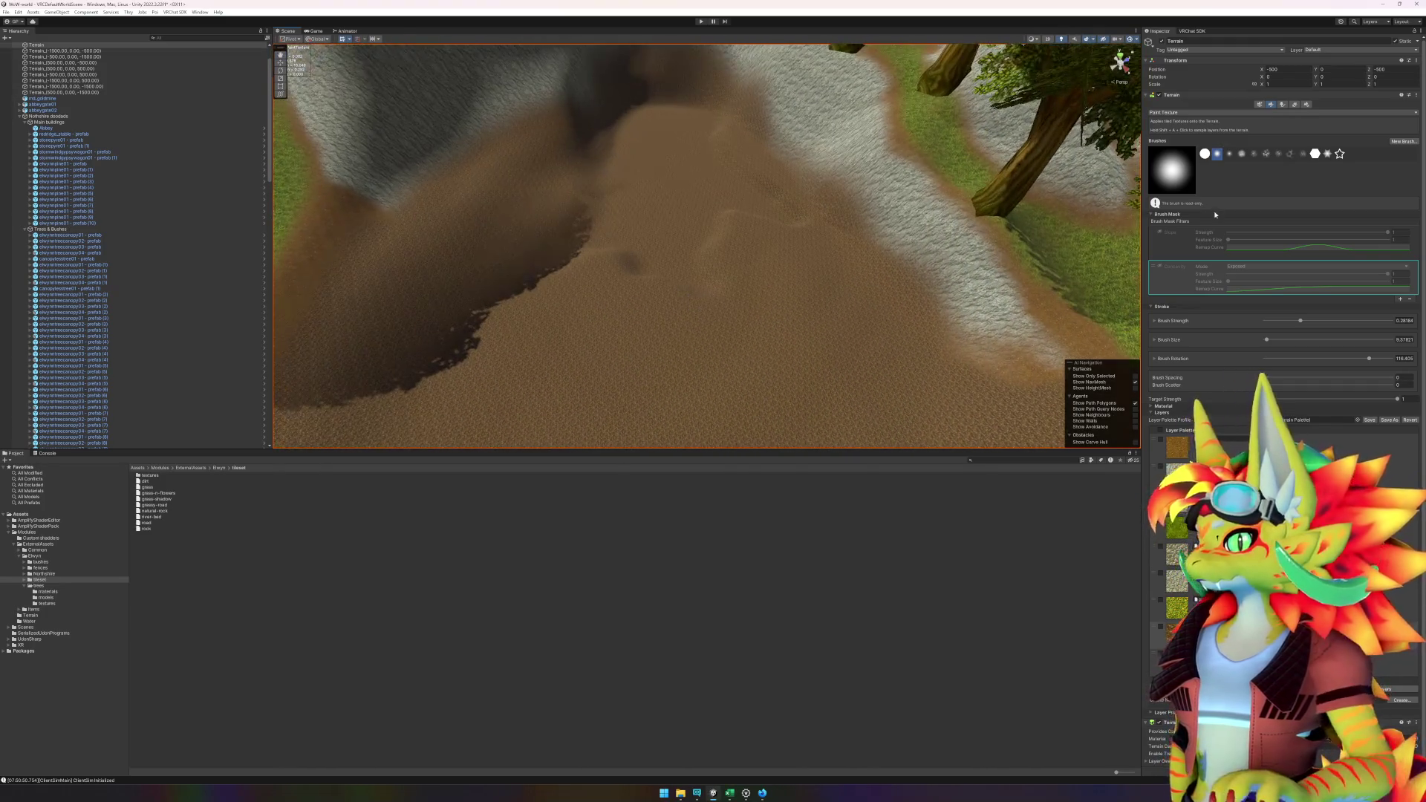
click(1162, 235)
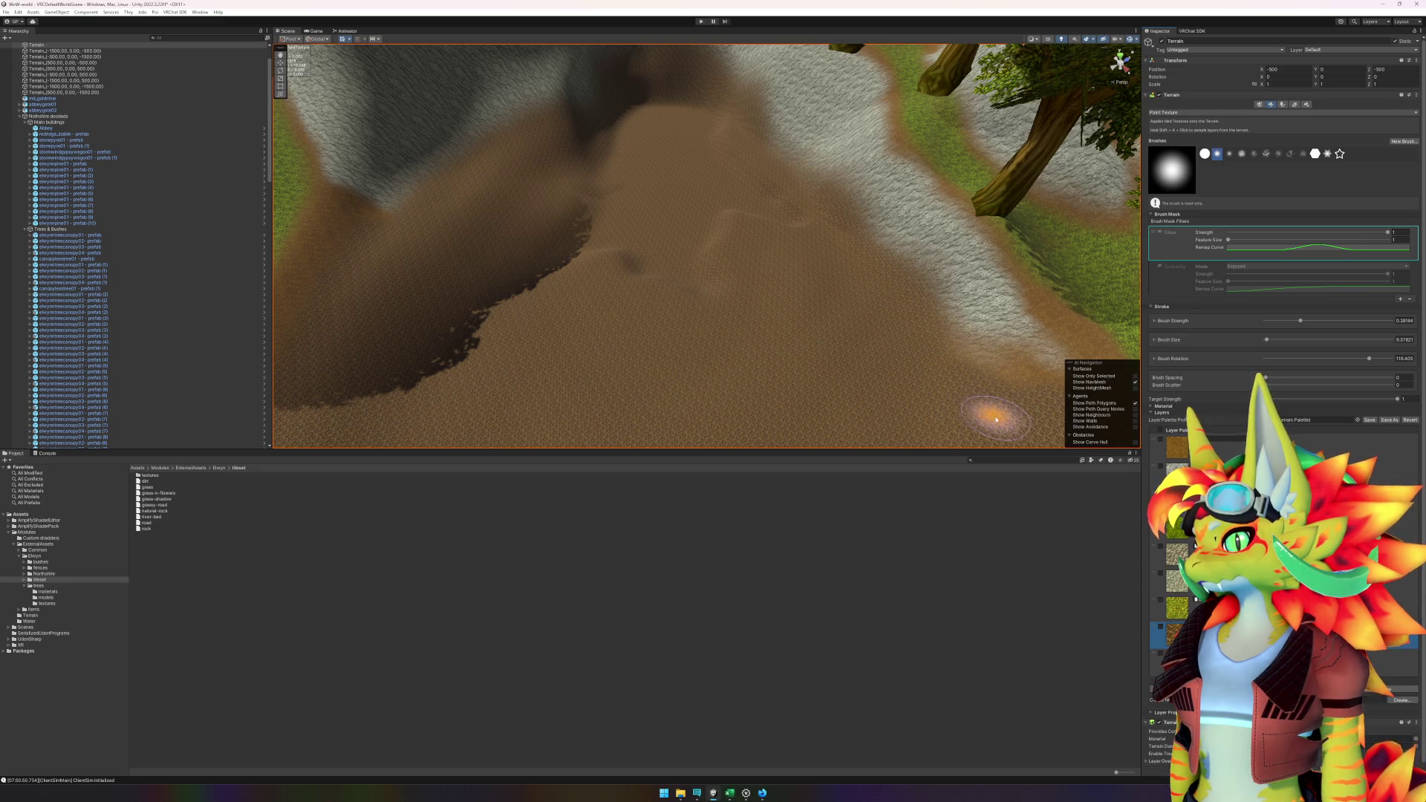
- Raise the brush size to about 32.8 and try a stroke on the sand, then undo it
drag(996, 419, 924, 316)
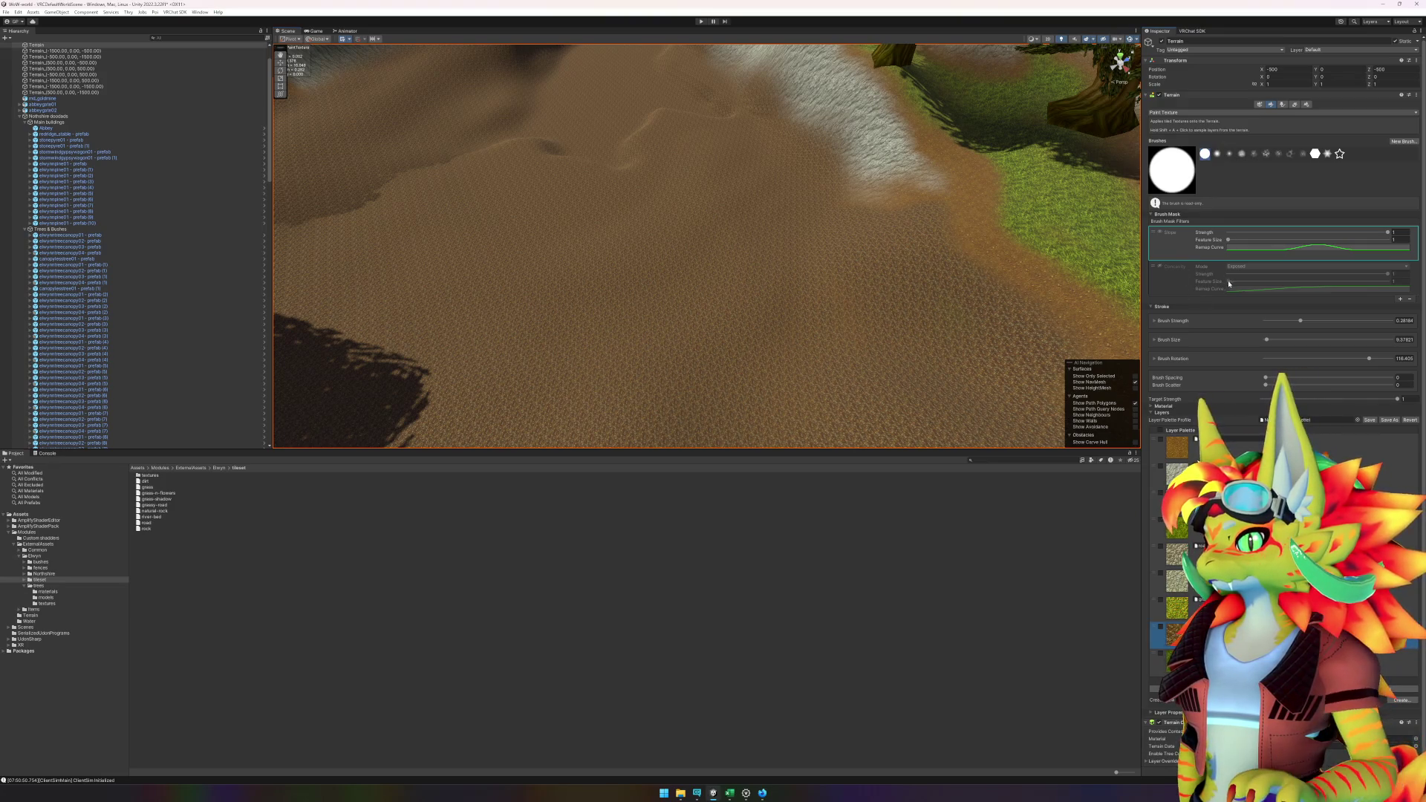
drag(1267, 340, 1272, 340)
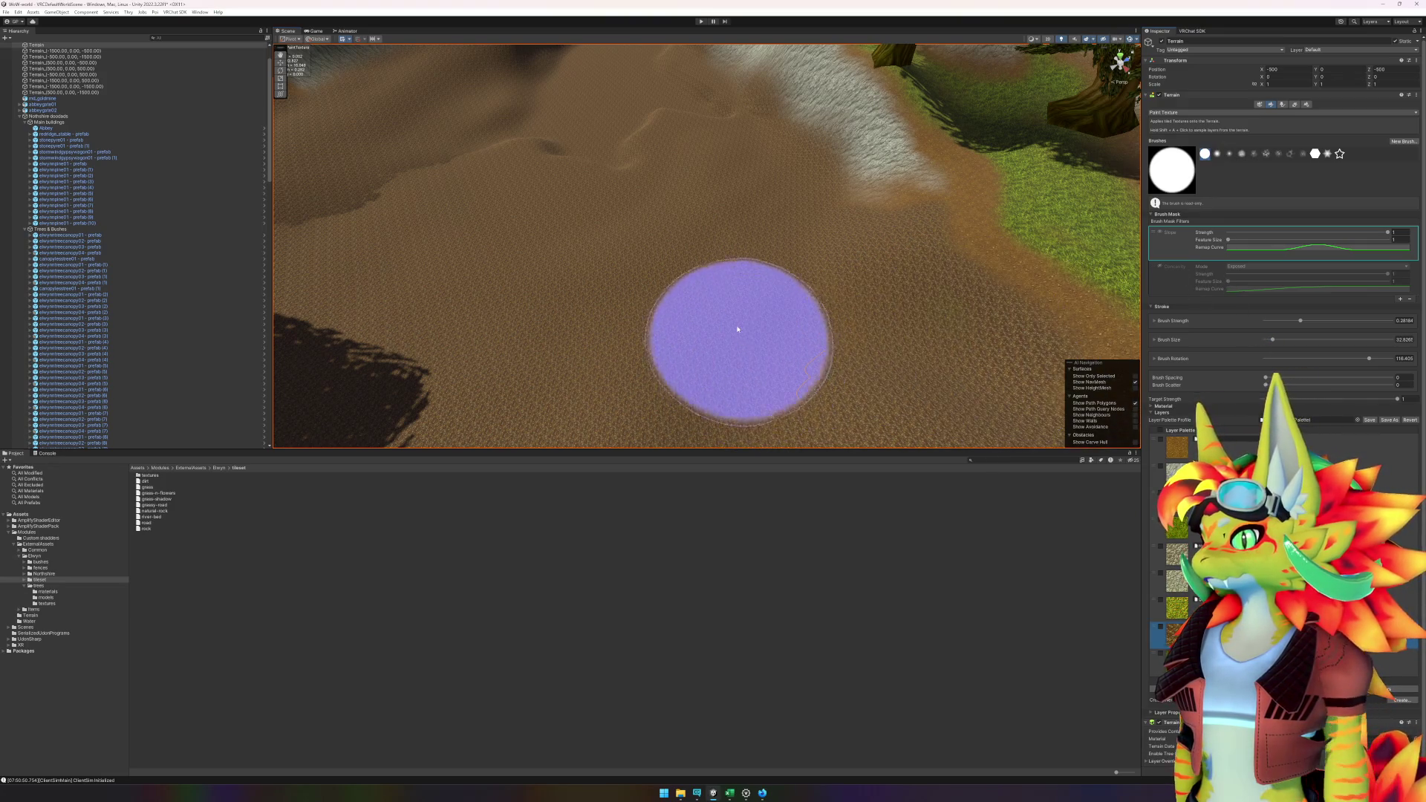
mouse_move(671, 283)
mouse_down()
mouse_move(589, 315)
mouse_move(736, 311)
mouse_move(903, 348)
mouse_up()
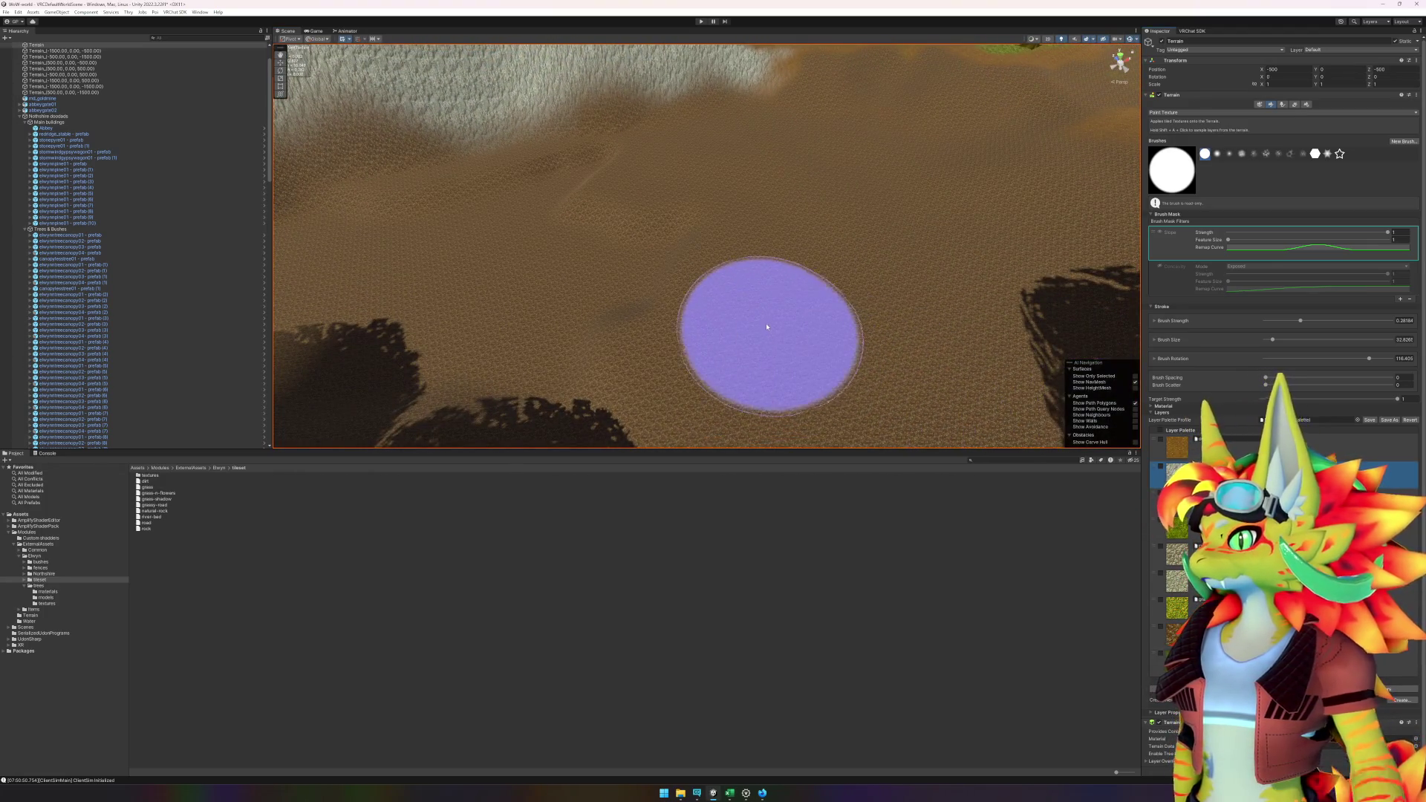
mouse_move(764, 318)
mouse_down()
mouse_move(828, 350)
mouse_move(789, 310)
mouse_move(765, 312)
mouse_up()
drag(872, 319, 923, 296)
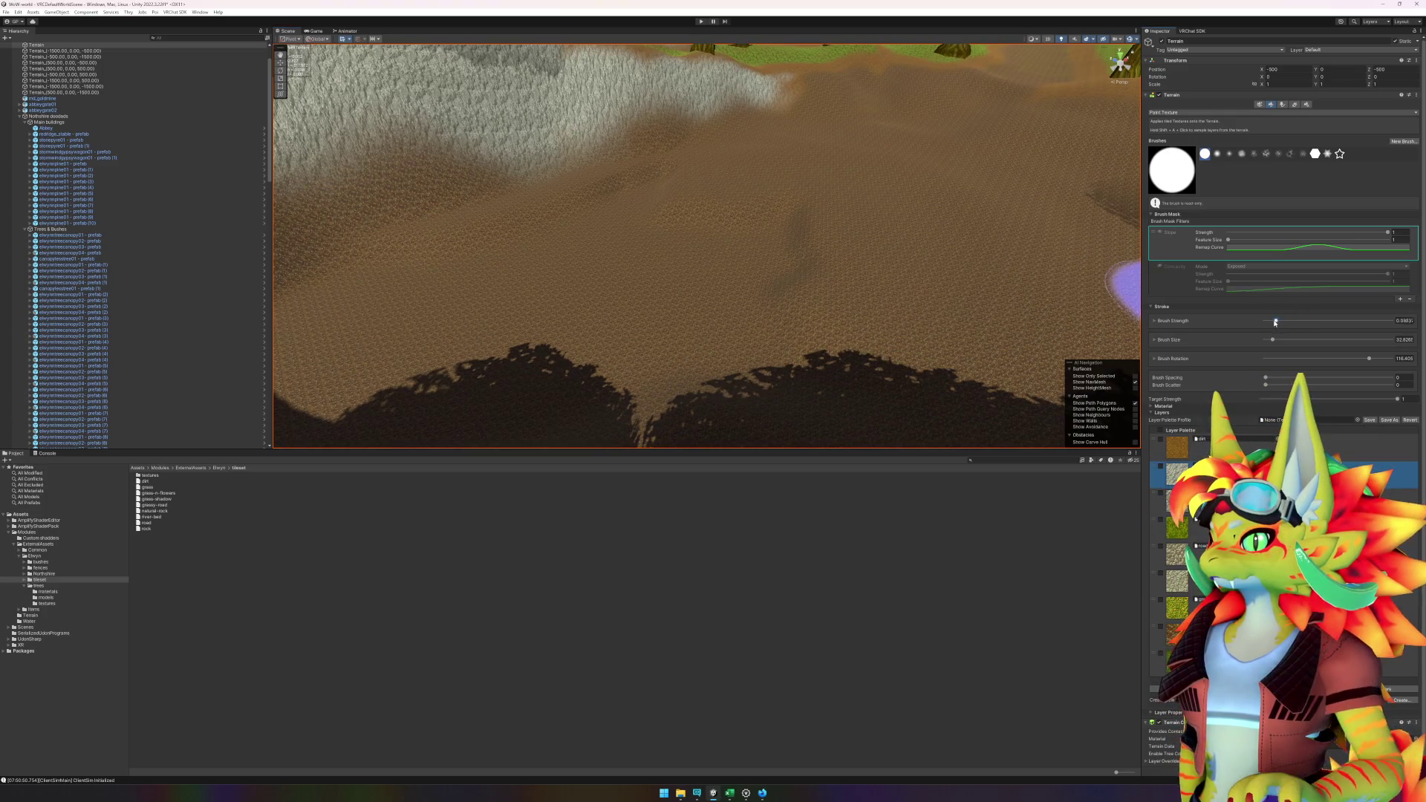
drag(884, 290, 734, 228)
key(ctrl+z)
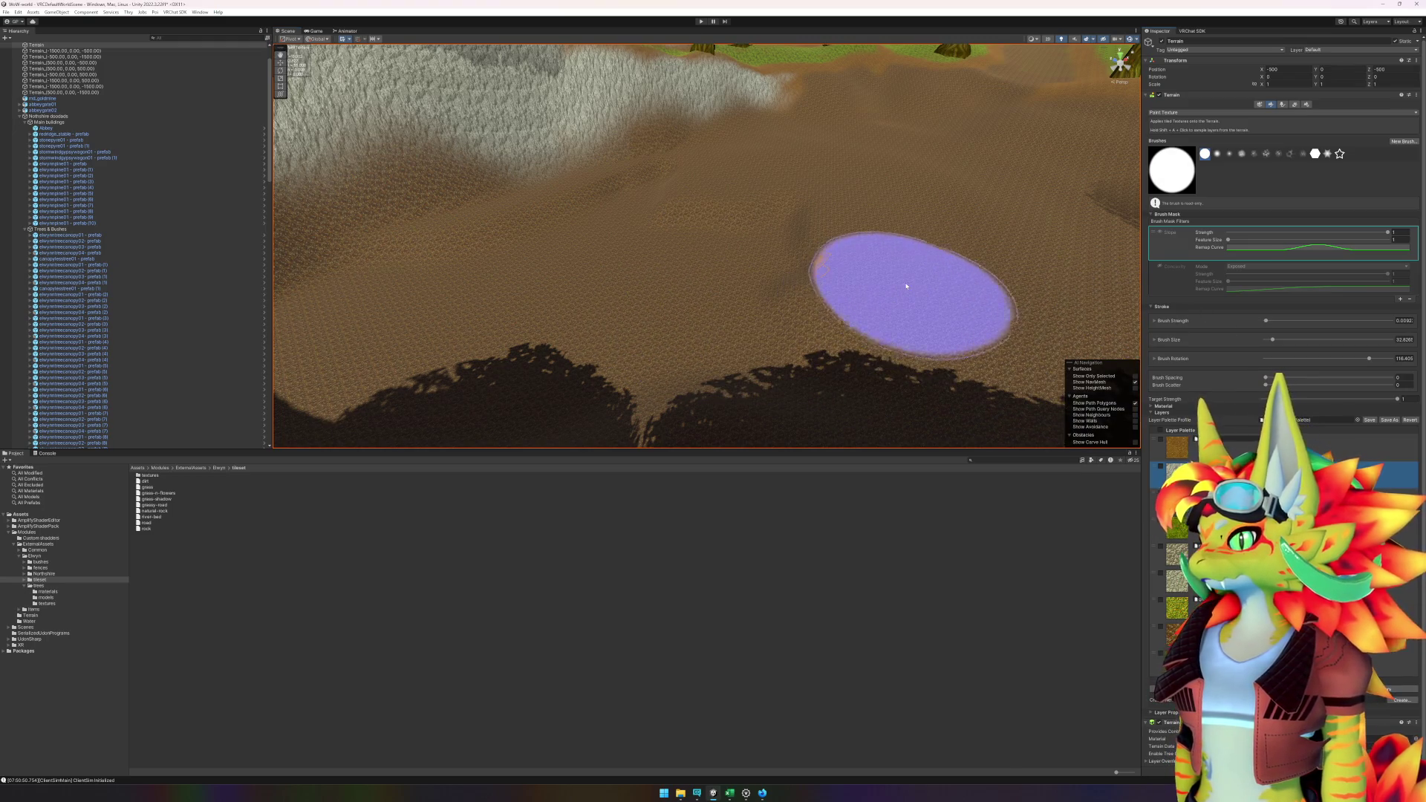
- Paint two joined grey stony paths running up-left across the sand
mouse_move(906, 287)
mouse_down()
mouse_move(847, 274)
mouse_move(805, 230)
mouse_move(742, 213)
mouse_move(666, 223)
mouse_up()
alt+drag(574, 328, 653, 328)
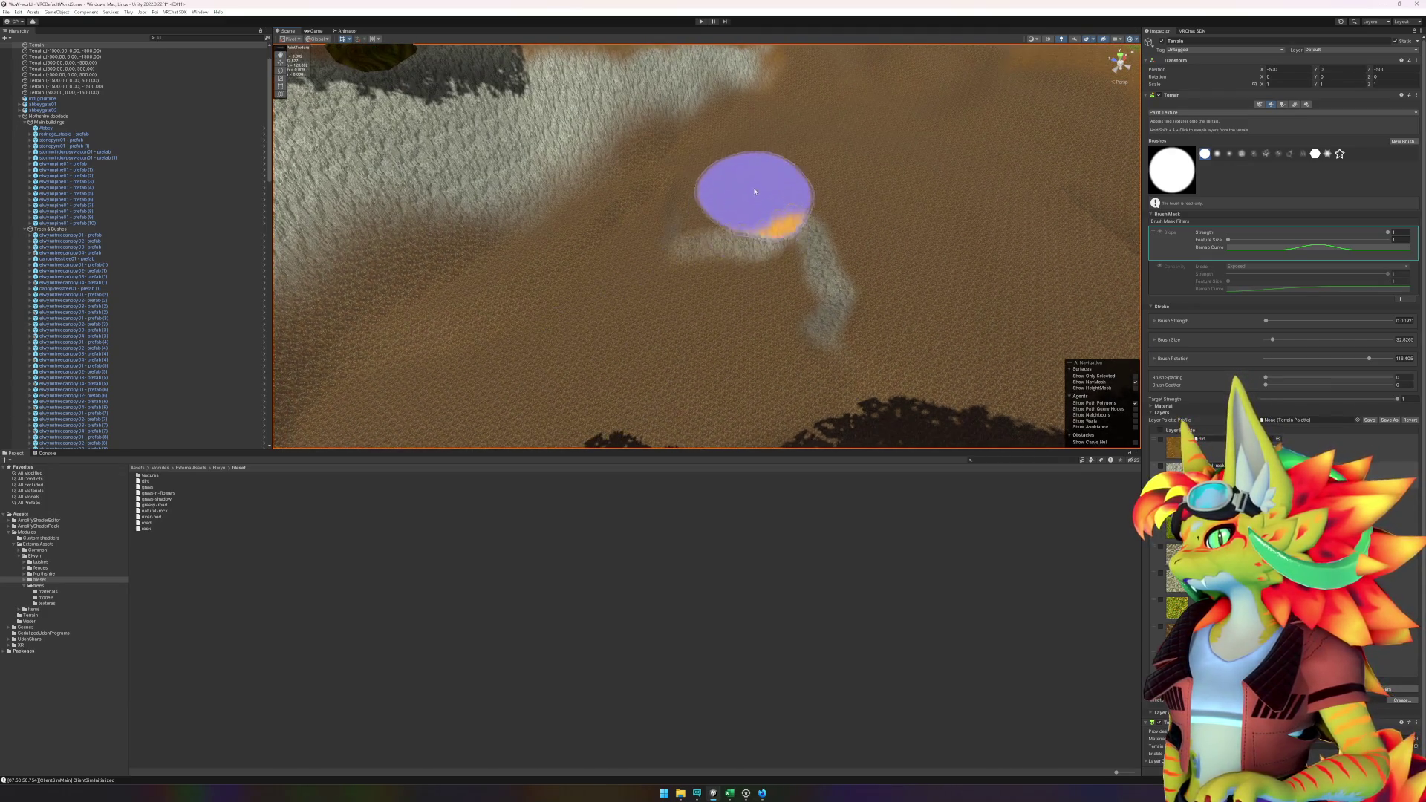
drag(745, 180, 653, 197)
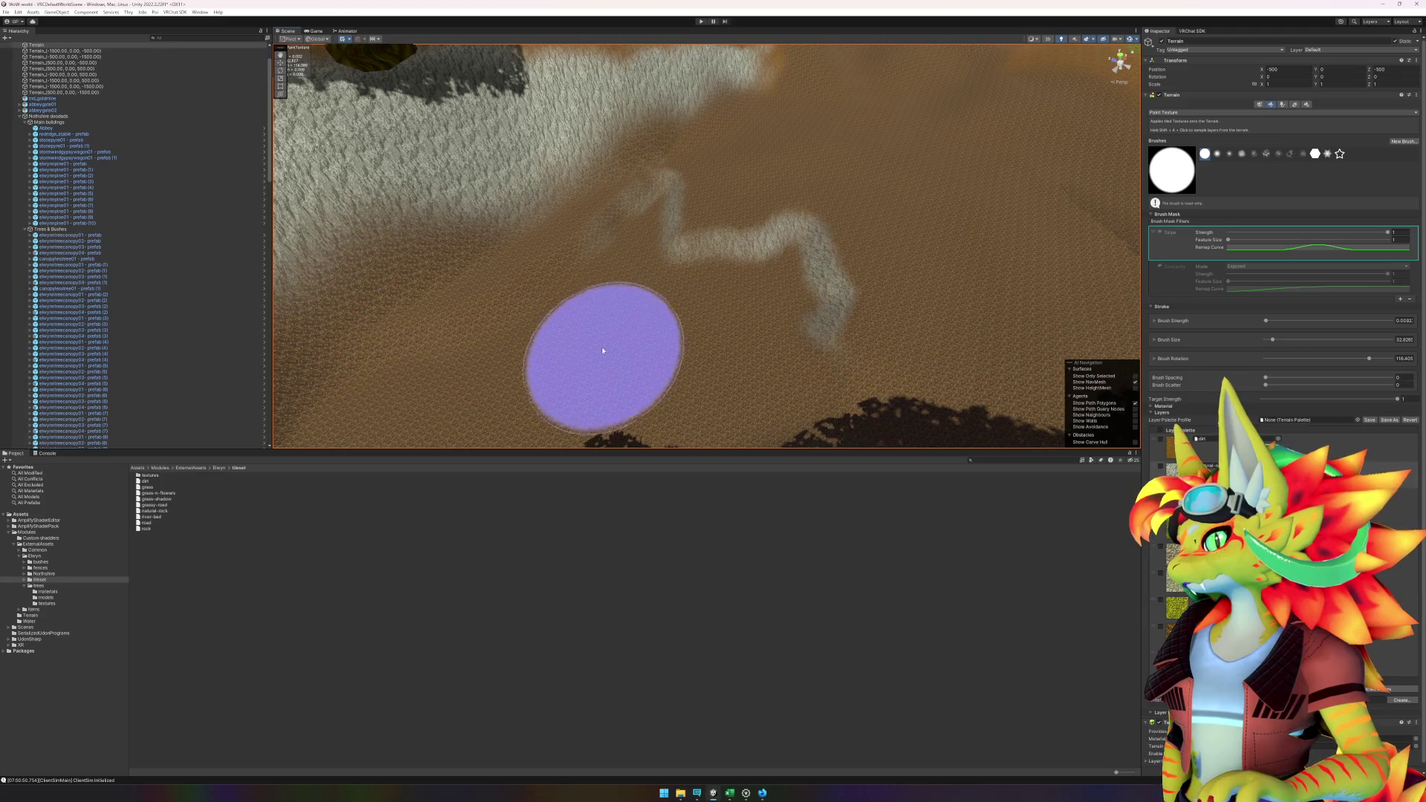
scroll(605, 344, up, 2)
mouse_move(580, 340)
mouse_down()
mouse_move(528, 356)
mouse_move(560, 303)
mouse_move(632, 274)
mouse_up()
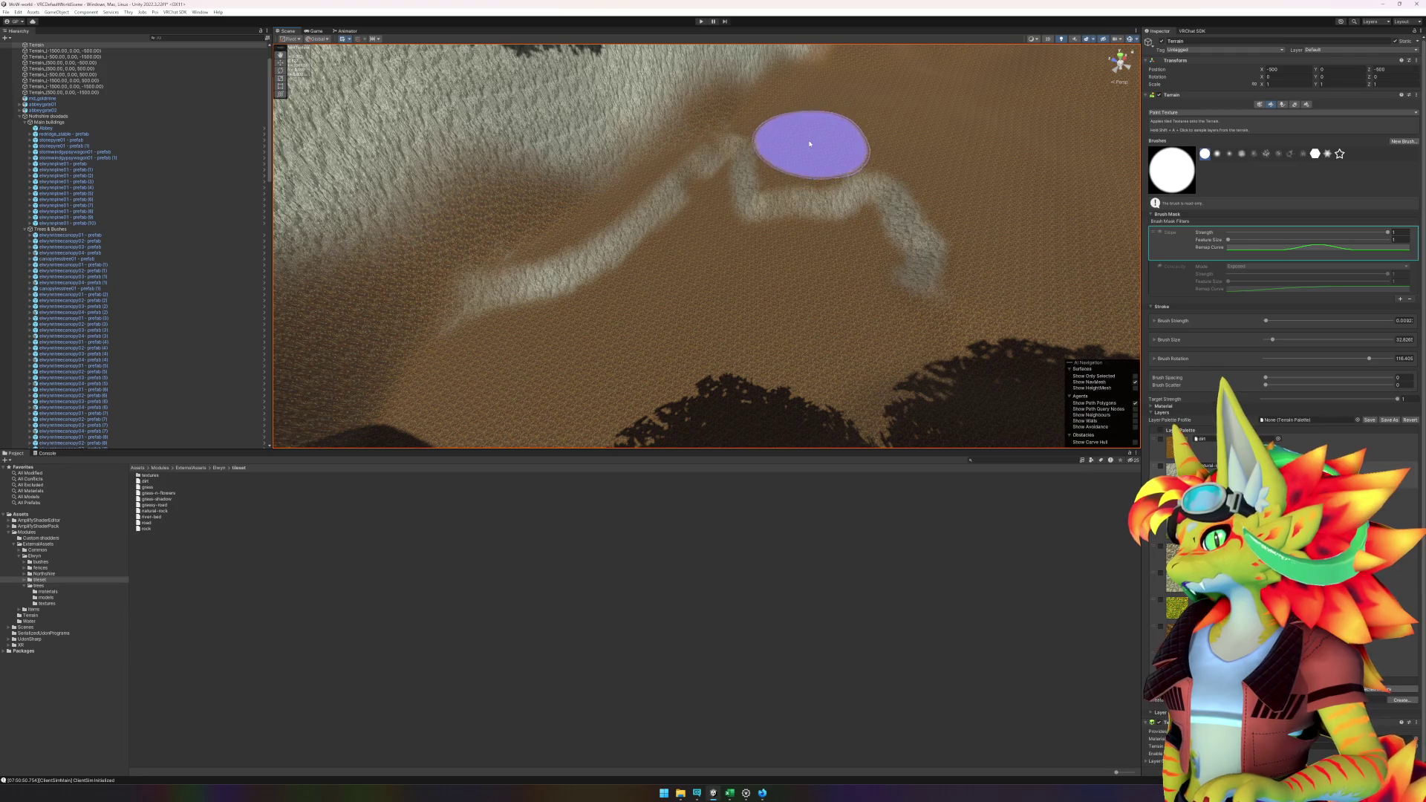
scroll(651, 343, up, 3)
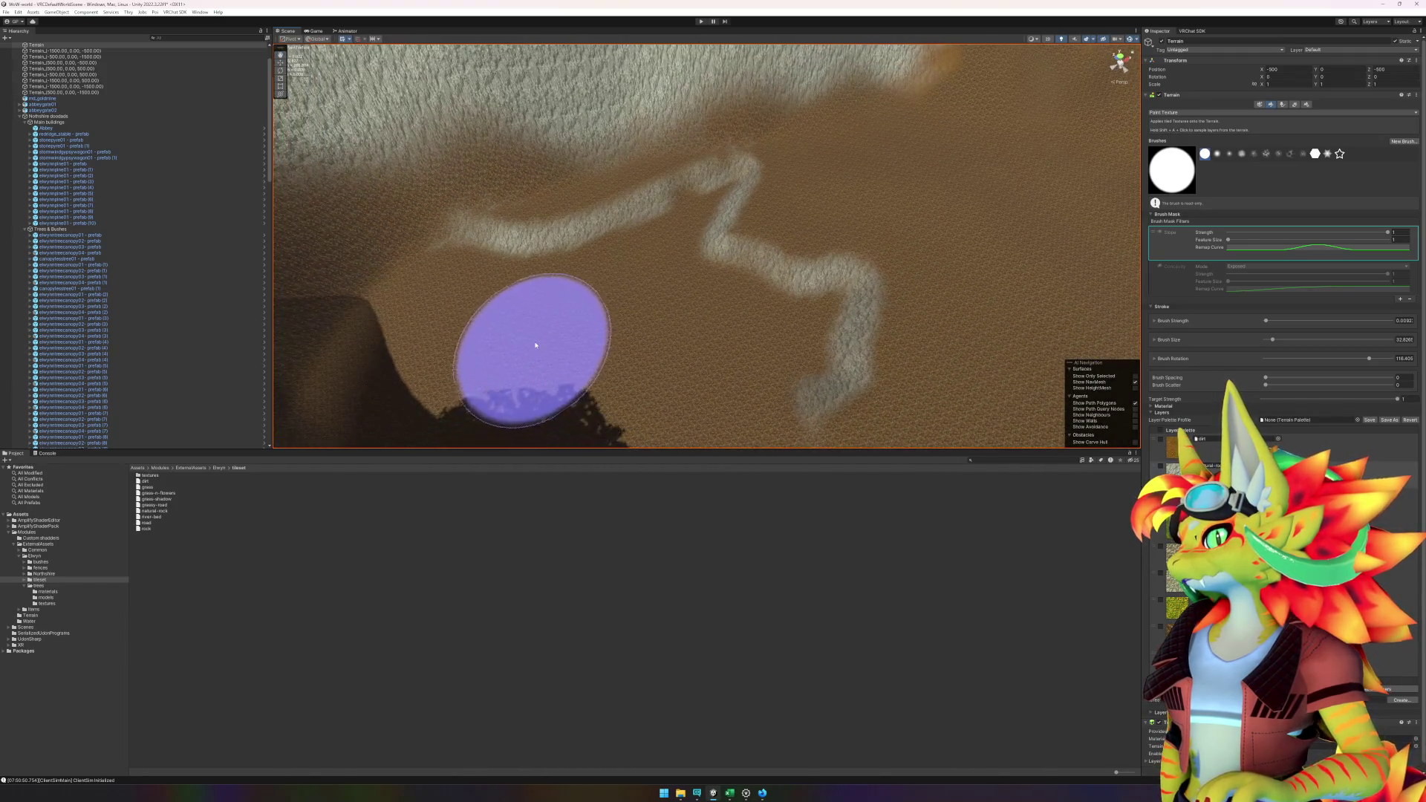
scroll(594, 333, up, 2)
scroll(675, 318, up, 2)
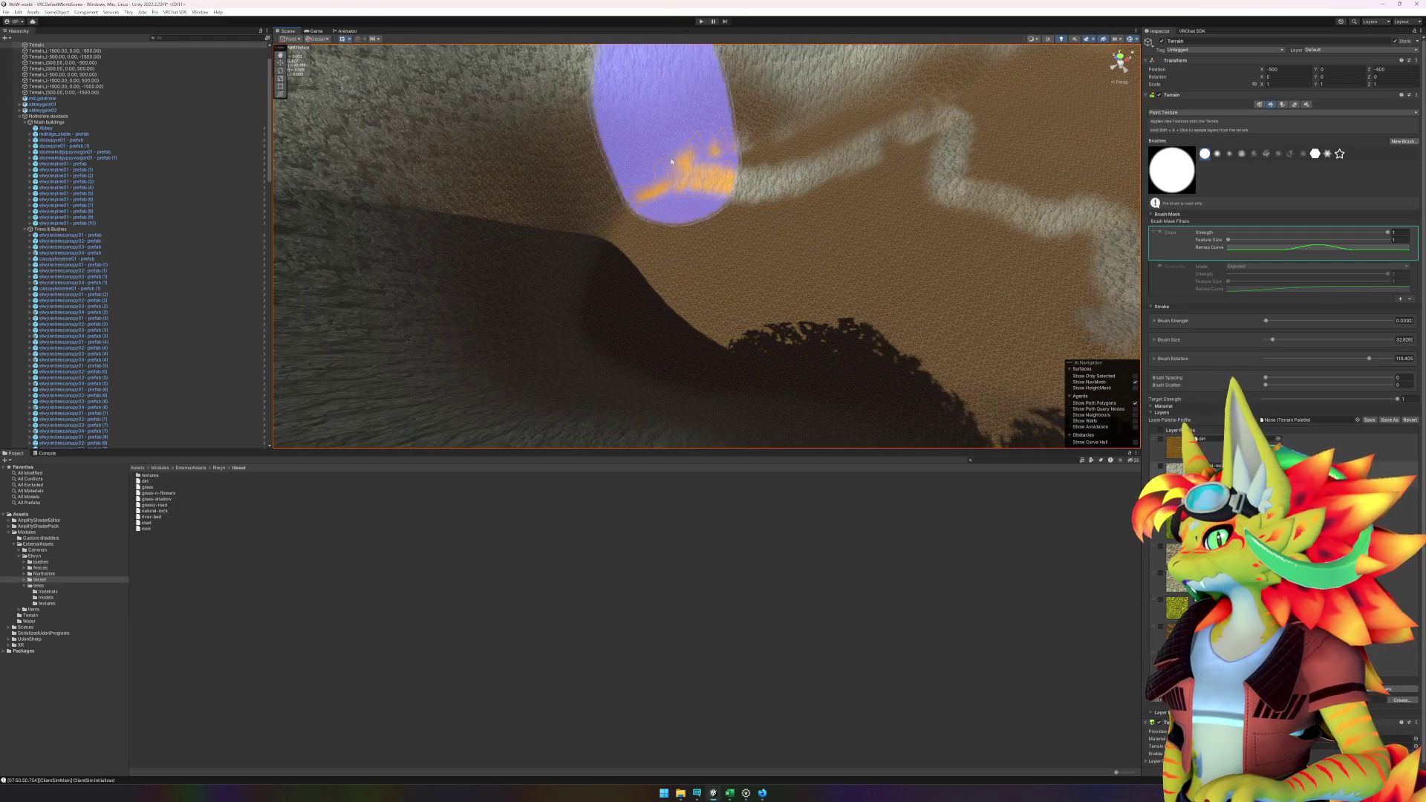
scroll(583, 225, down, 2)
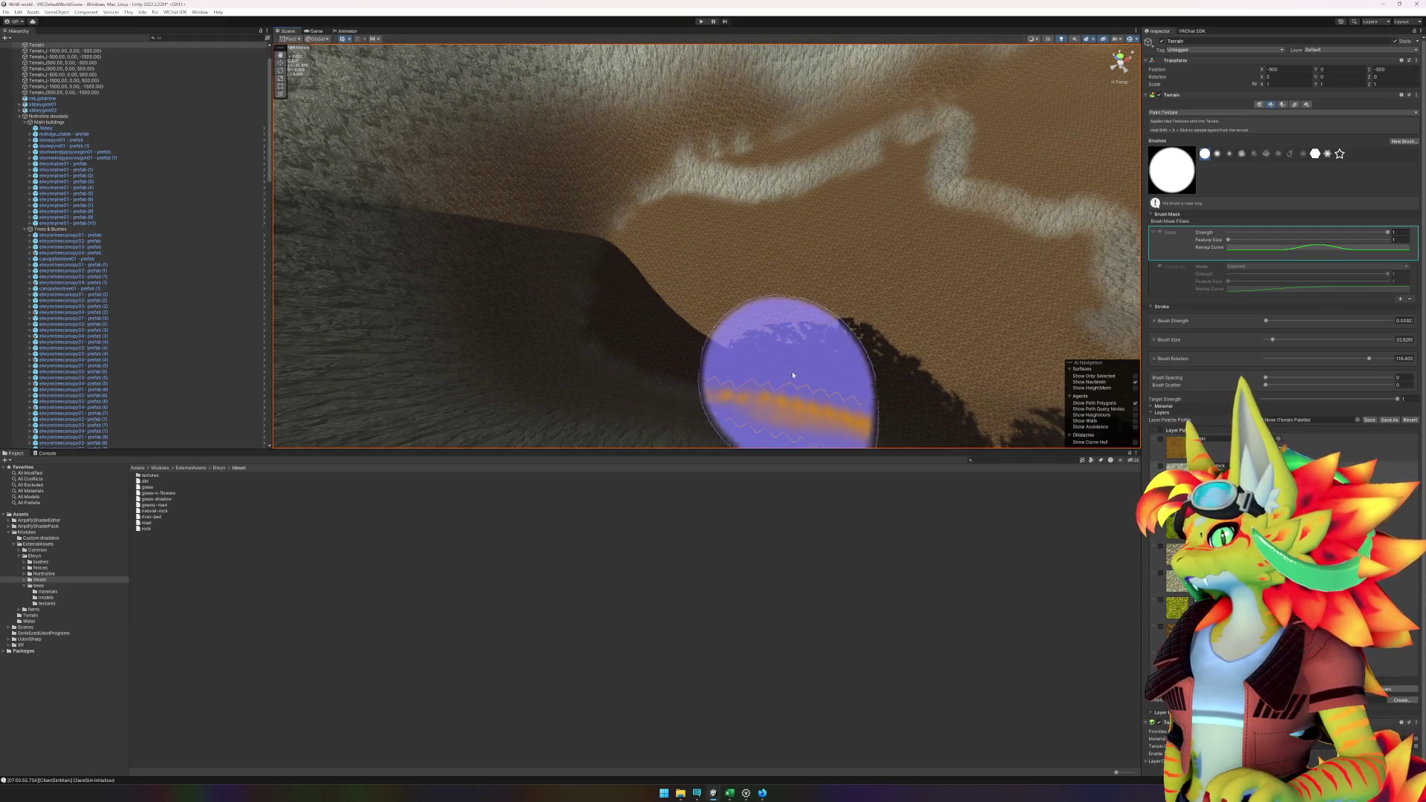
scroll(752, 301, up, 2)
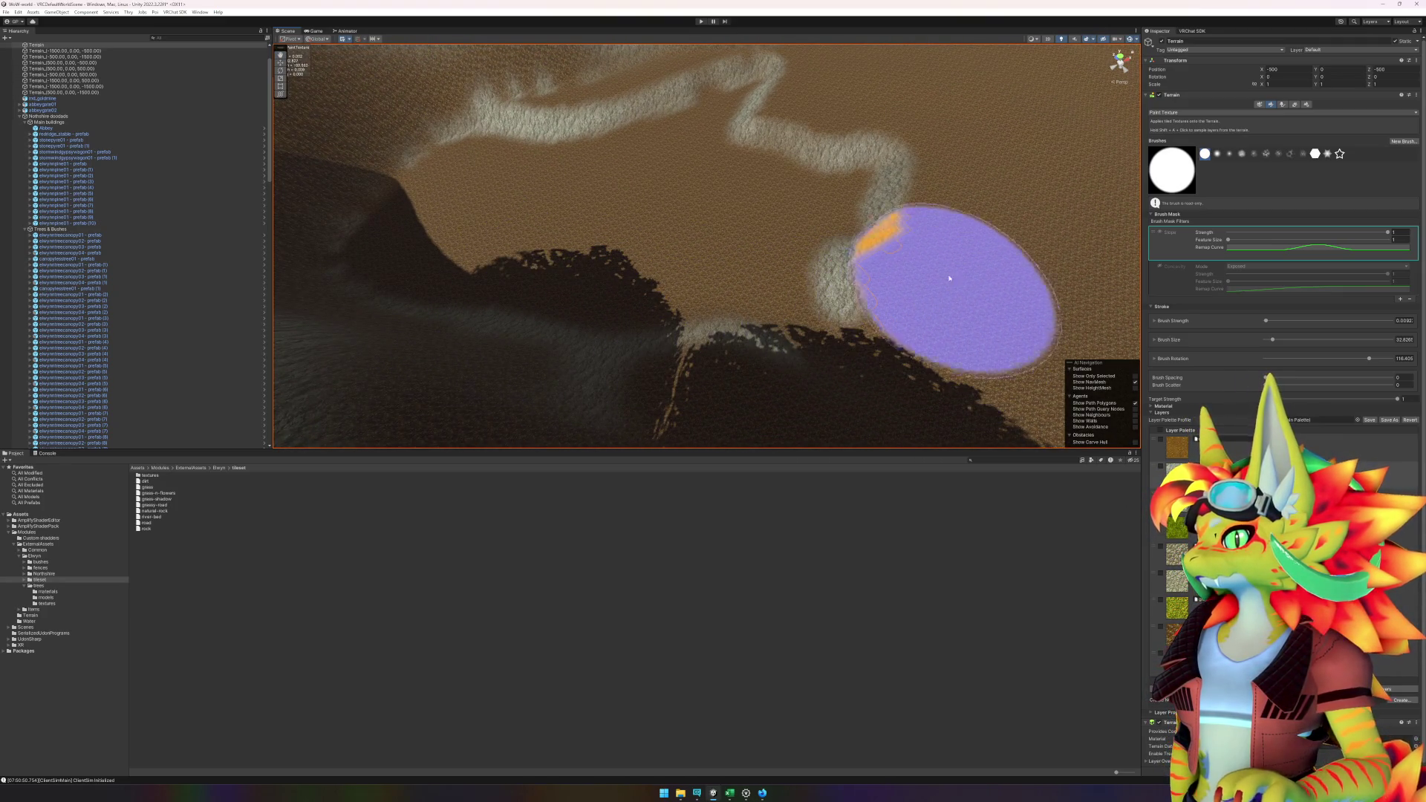
- Paint another grey stripe across the brown terrain, then turn off the Slope mask filter
mouse_move(1004, 217)
mouse_down()
mouse_move(844, 327)
mouse_move(678, 314)
mouse_move(675, 277)
mouse_move(785, 263)
mouse_move(725, 175)
mouse_move(671, 252)
mouse_move(624, 248)
mouse_move(605, 372)
mouse_move(439, 341)
mouse_move(642, 326)
mouse_move(834, 248)
mouse_up()
drag(713, 372, 805, 176)
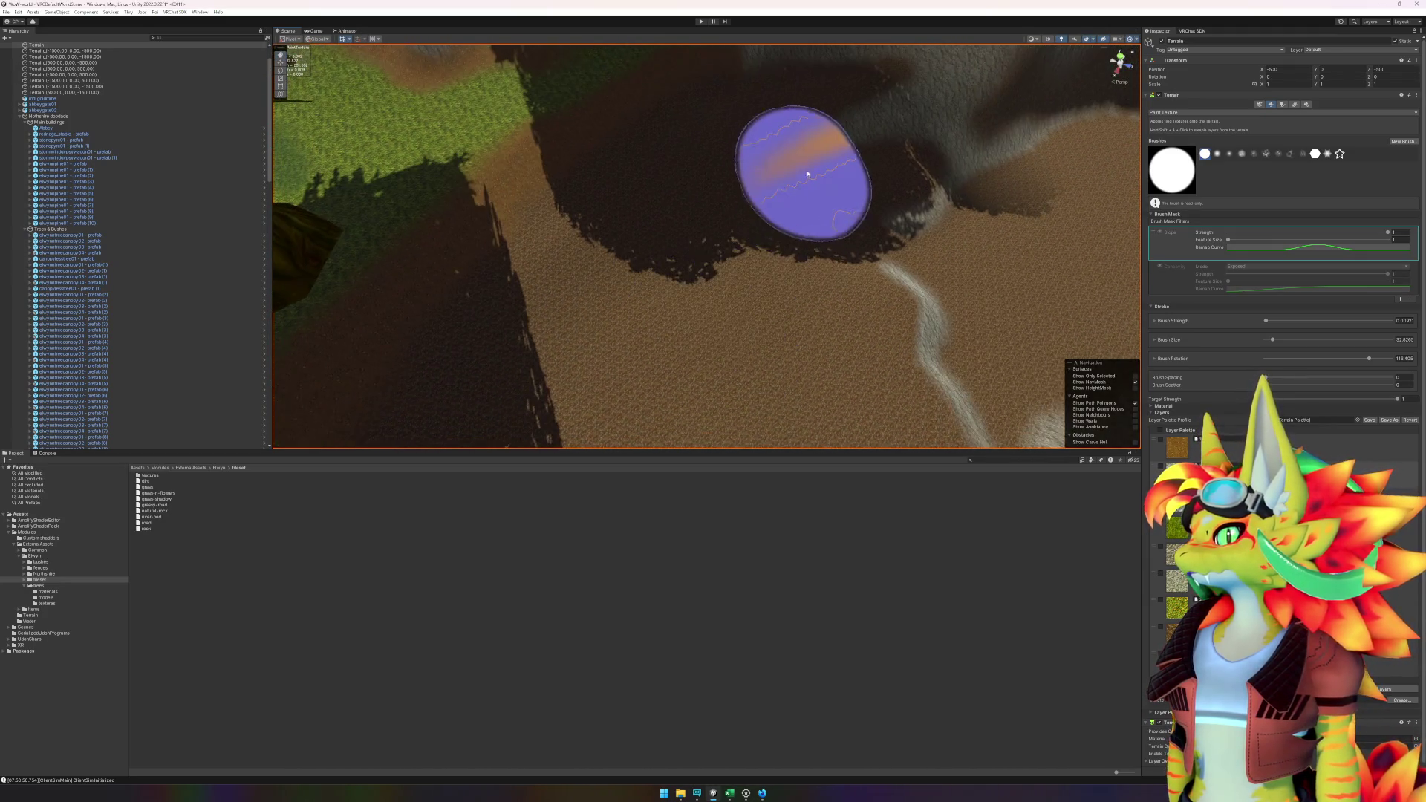
mouse_move(731, 207)
mouse_down()
mouse_move(646, 267)
mouse_move(595, 350)
mouse_move(639, 289)
mouse_move(730, 216)
mouse_move(620, 359)
mouse_move(419, 314)
mouse_move(666, 302)
mouse_move(935, 170)
mouse_up()
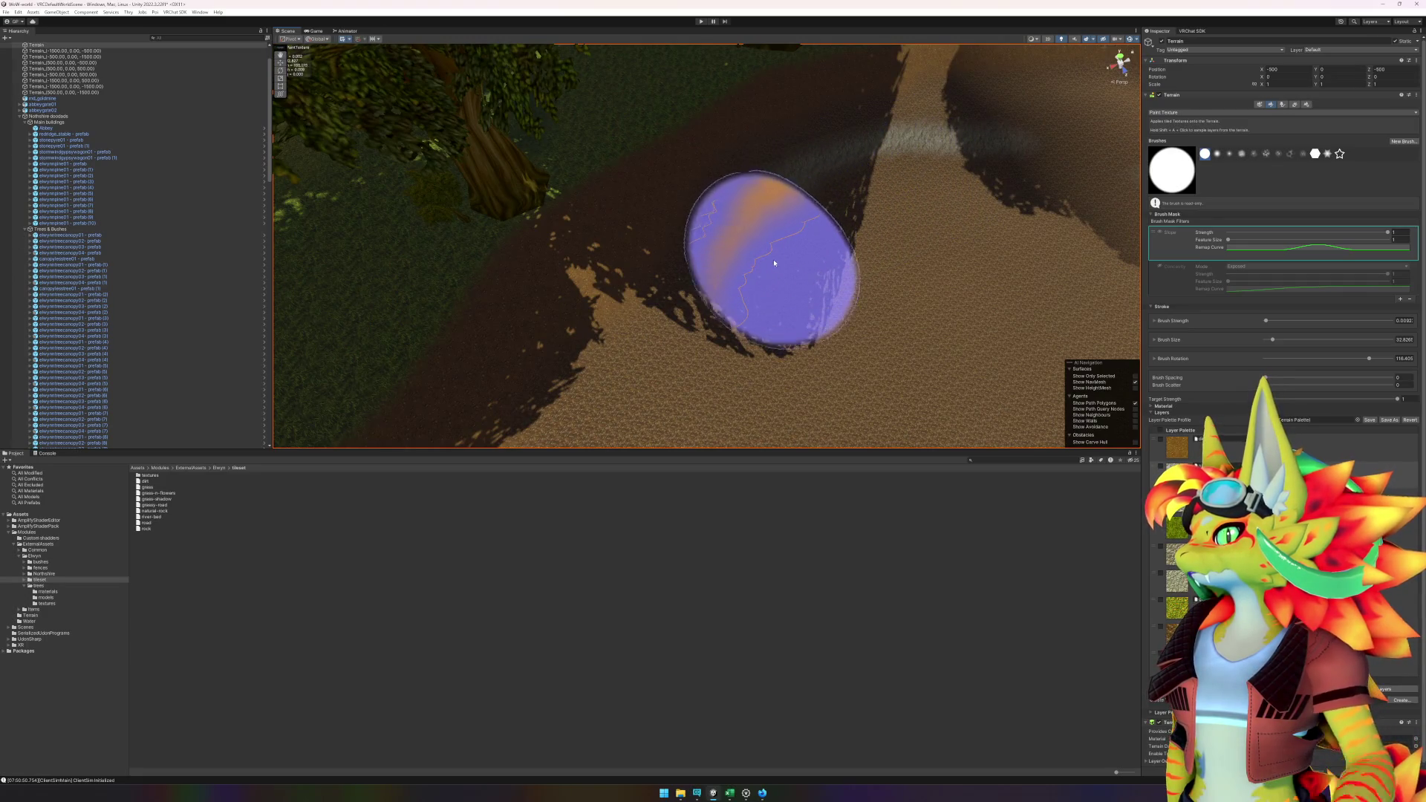
mouse_move(751, 358)
mouse_down()
mouse_move(795, 326)
mouse_move(576, 336)
mouse_move(795, 280)
mouse_up()
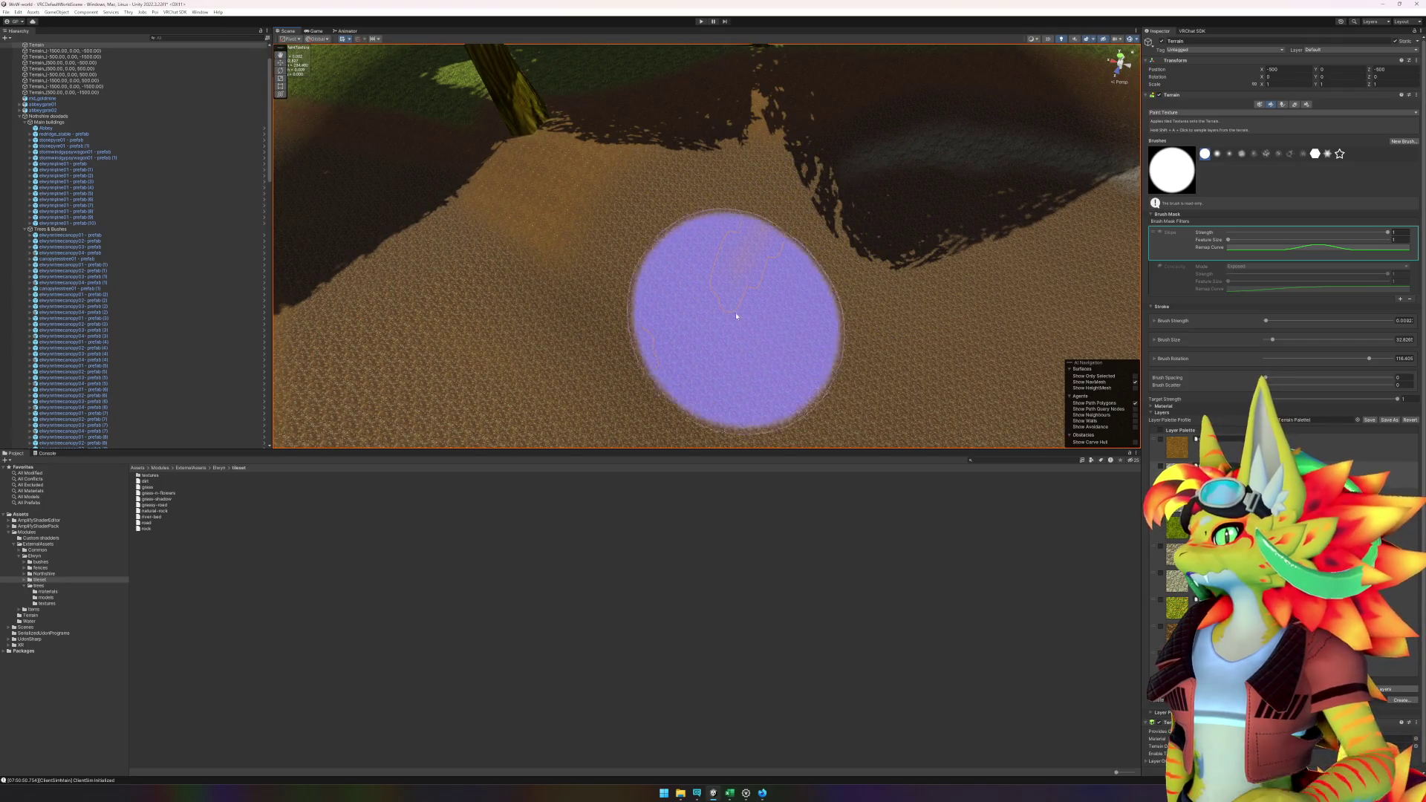
mouse_move(759, 336)
mouse_down()
mouse_move(773, 334)
mouse_move(678, 312)
mouse_move(929, 305)
mouse_move(805, 286)
mouse_move(672, 208)
mouse_move(646, 295)
mouse_move(557, 366)
mouse_move(770, 334)
mouse_move(544, 302)
mouse_move(790, 328)
mouse_move(789, 207)
mouse_move(757, 176)
mouse_move(716, 267)
mouse_move(637, 337)
mouse_move(604, 337)
mouse_move(711, 271)
mouse_move(662, 275)
mouse_move(592, 336)
mouse_move(653, 364)
mouse_move(857, 315)
mouse_move(621, 287)
mouse_move(865, 296)
mouse_move(777, 235)
mouse_move(654, 238)
mouse_move(660, 304)
mouse_move(782, 367)
mouse_move(843, 348)
mouse_up()
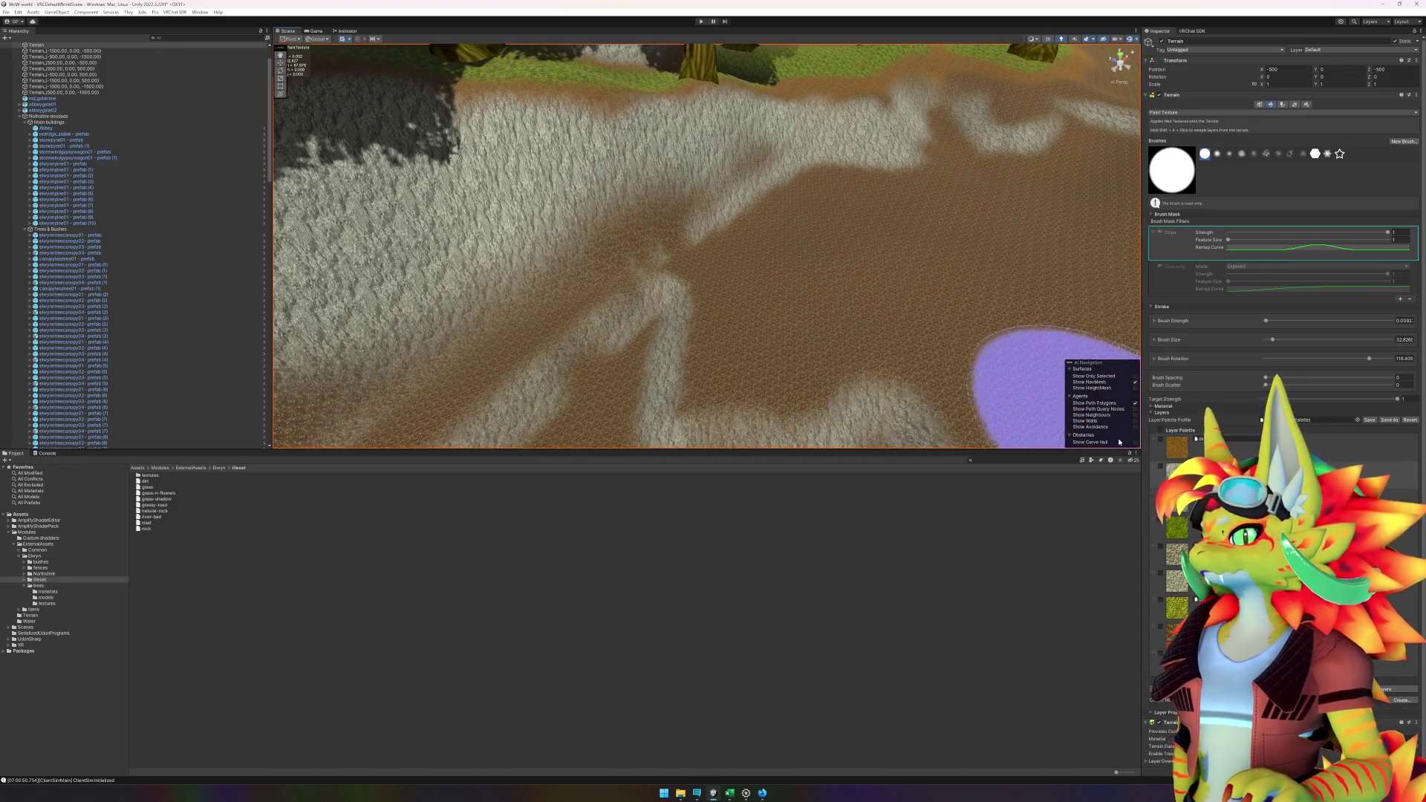
click(1161, 234)
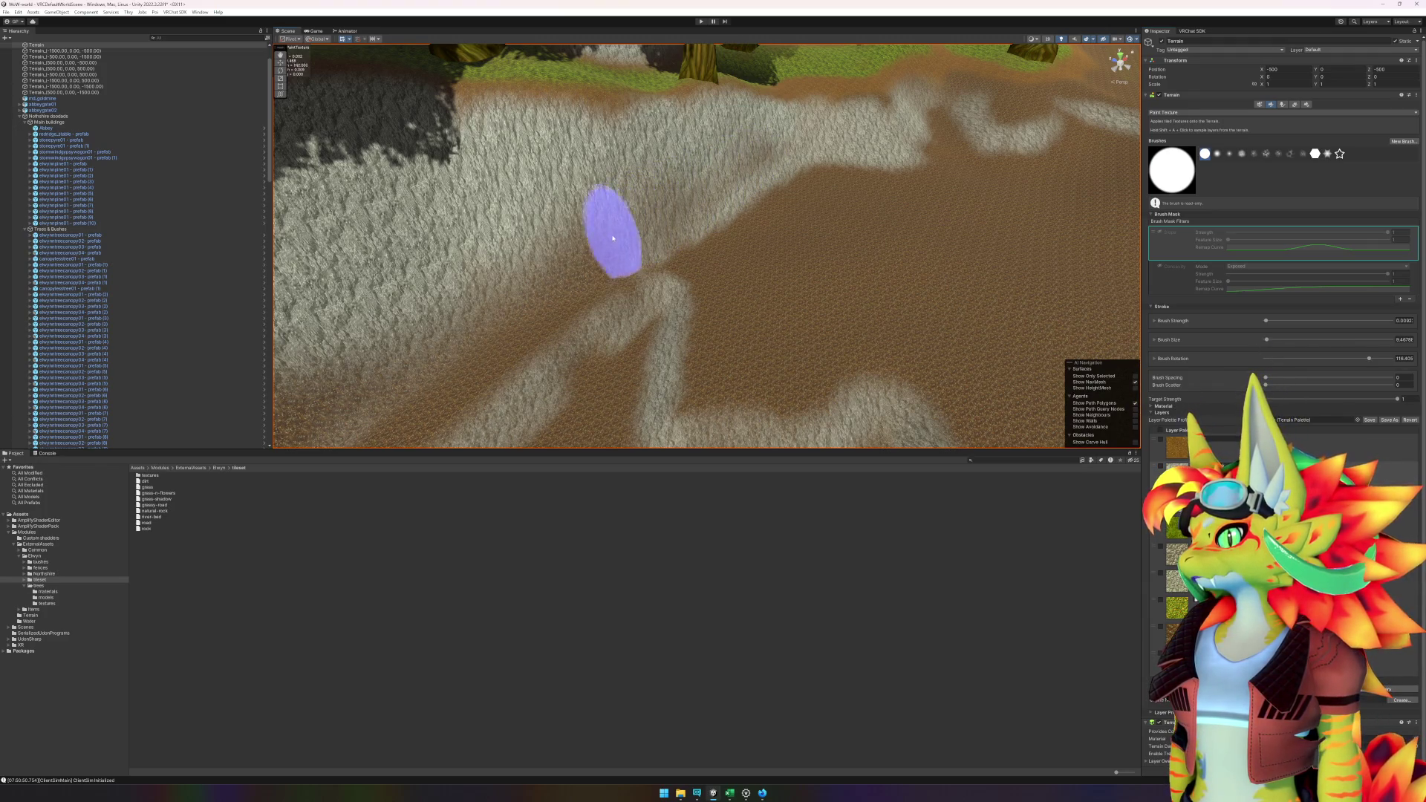
- Zoom and orbit the view to inspect the painted path along the cliff
scroll(479, 251, down, 3)
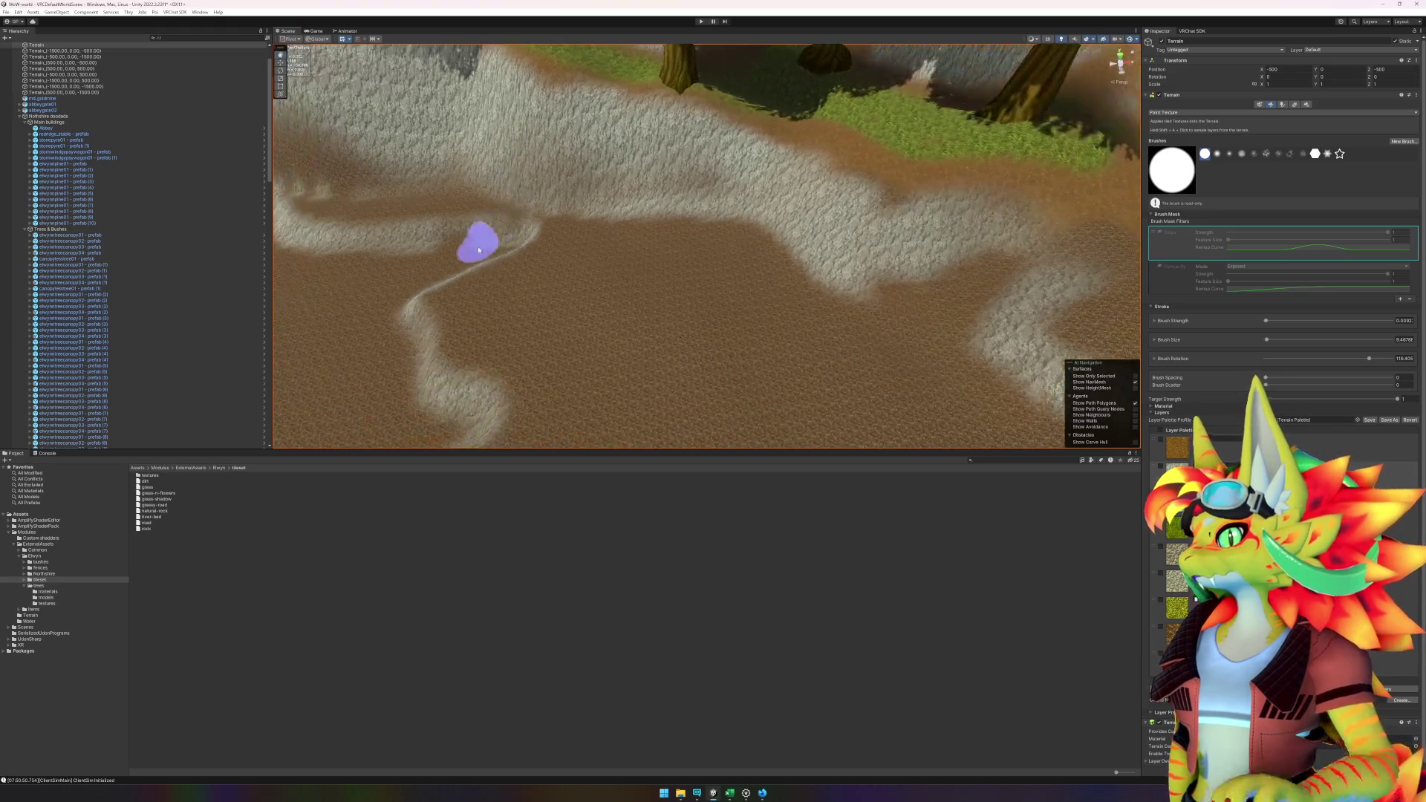
scroll(783, 249, up, 4)
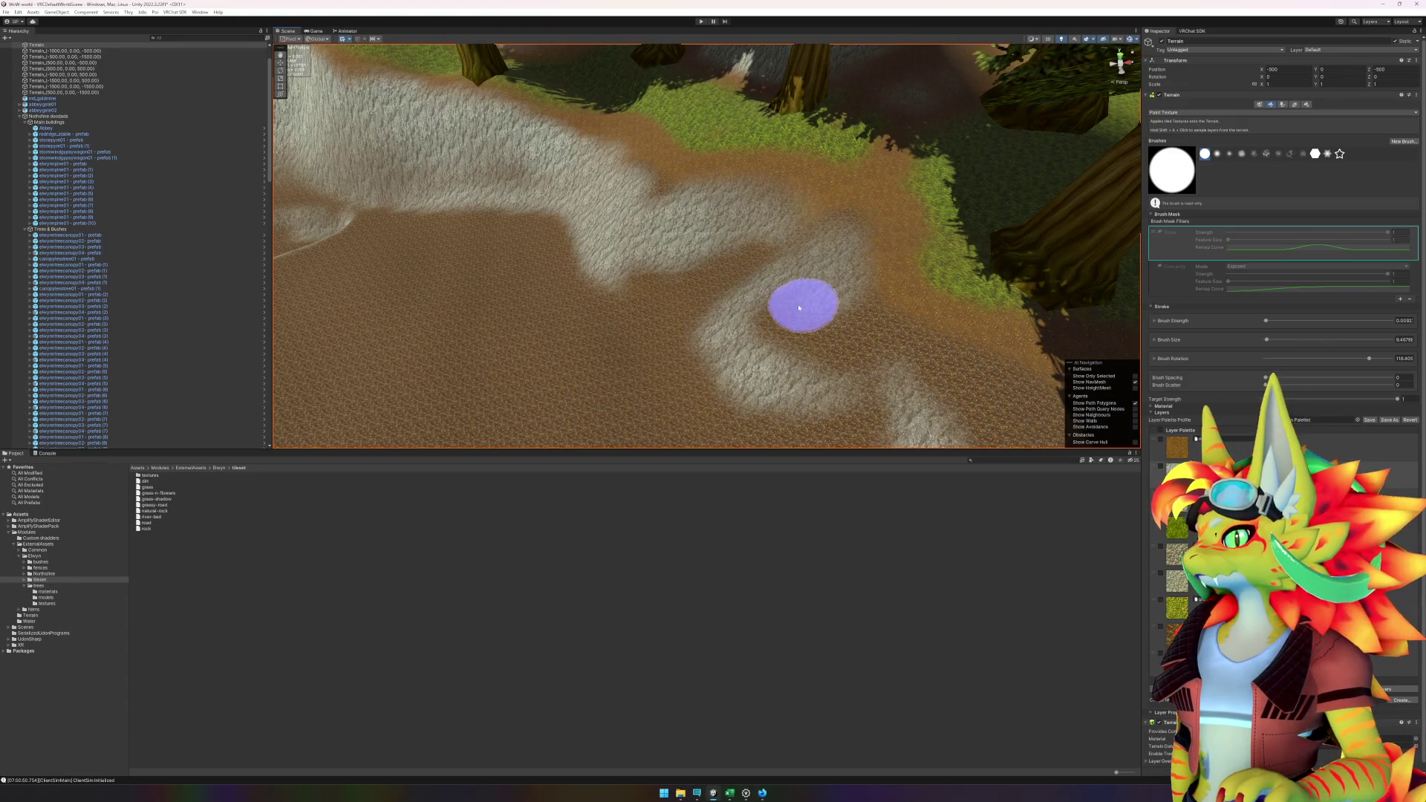
scroll(465, 314, down, 5)
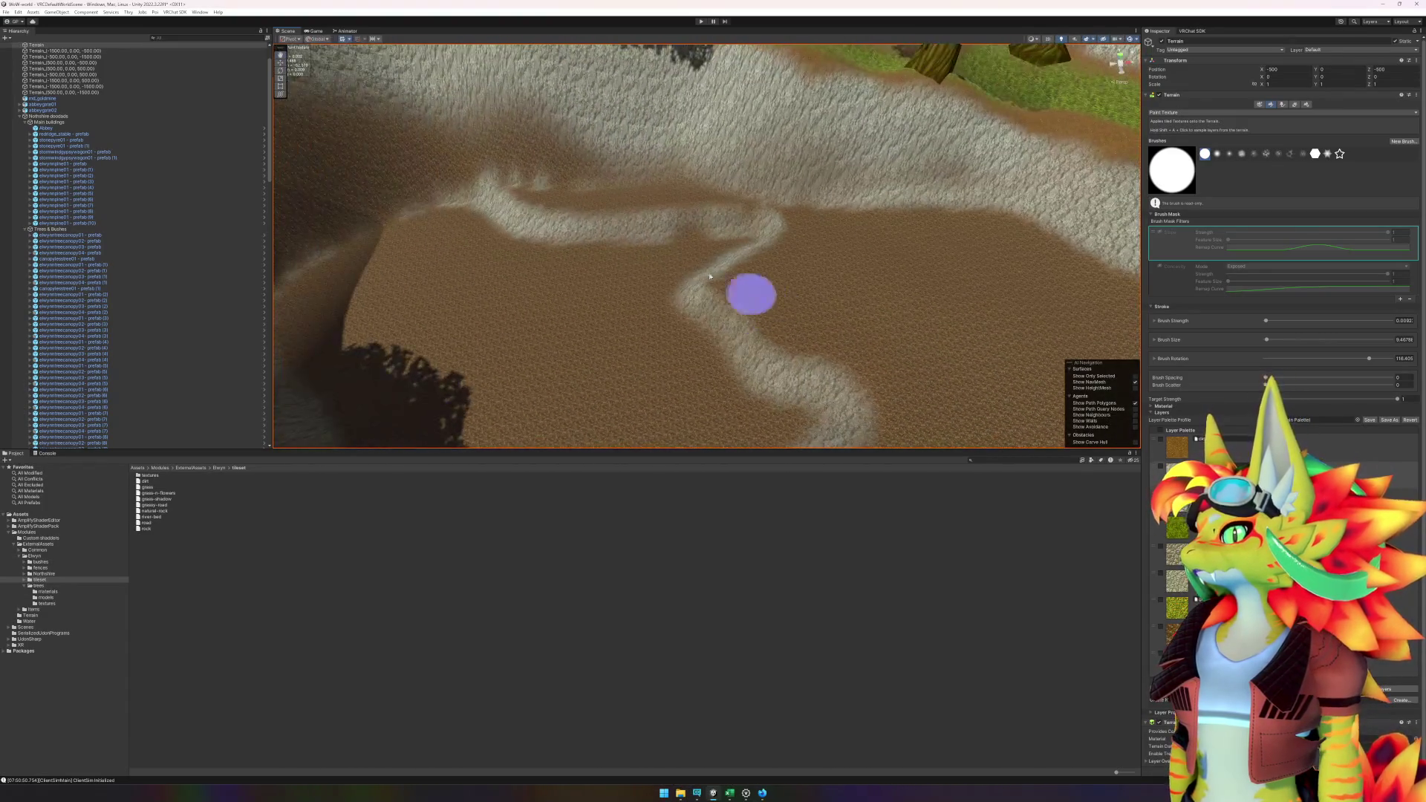
scroll(1021, 214, up, 6)
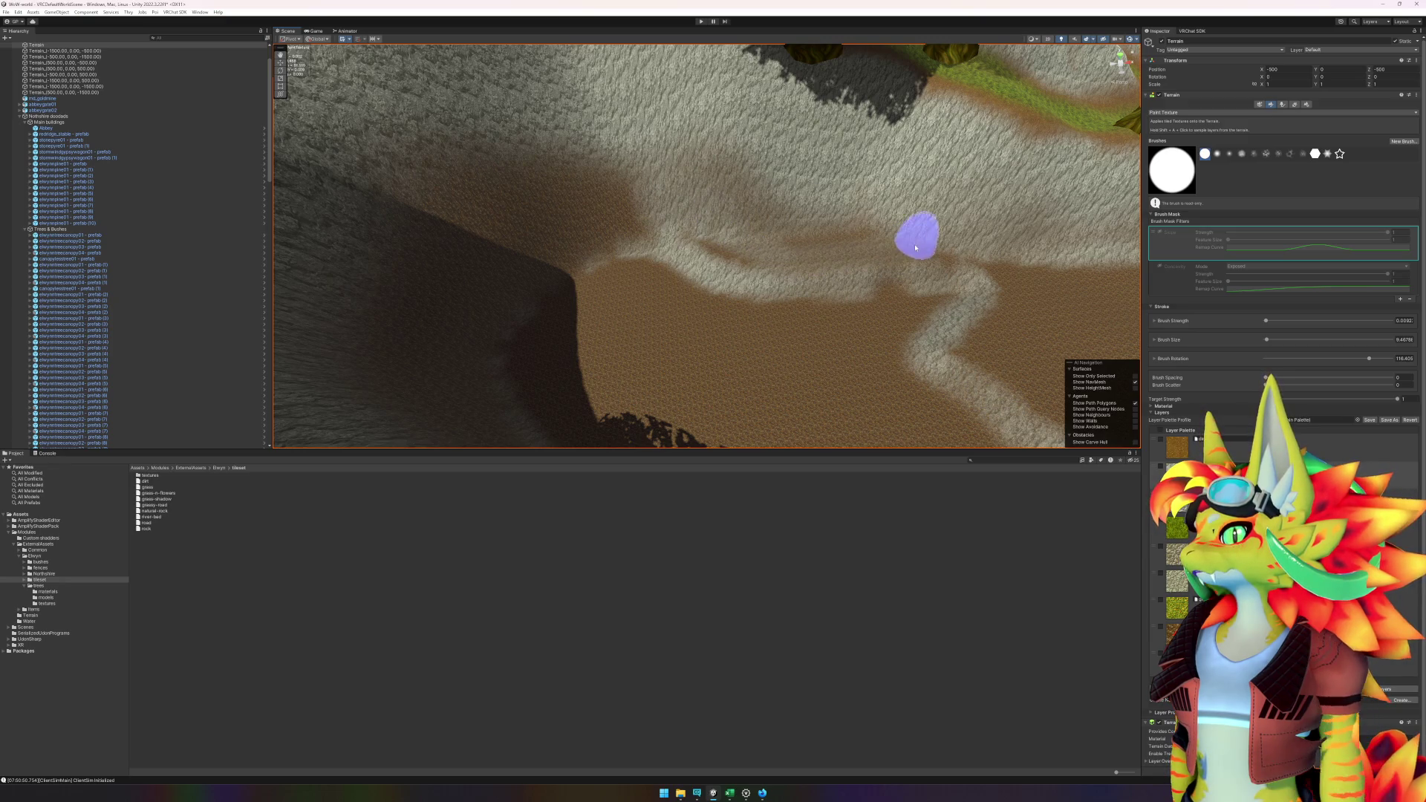
mouse_move(663, 221)
mouse_down()
mouse_move(662, 191)
mouse_move(614, 207)
mouse_move(952, 218)
mouse_up()
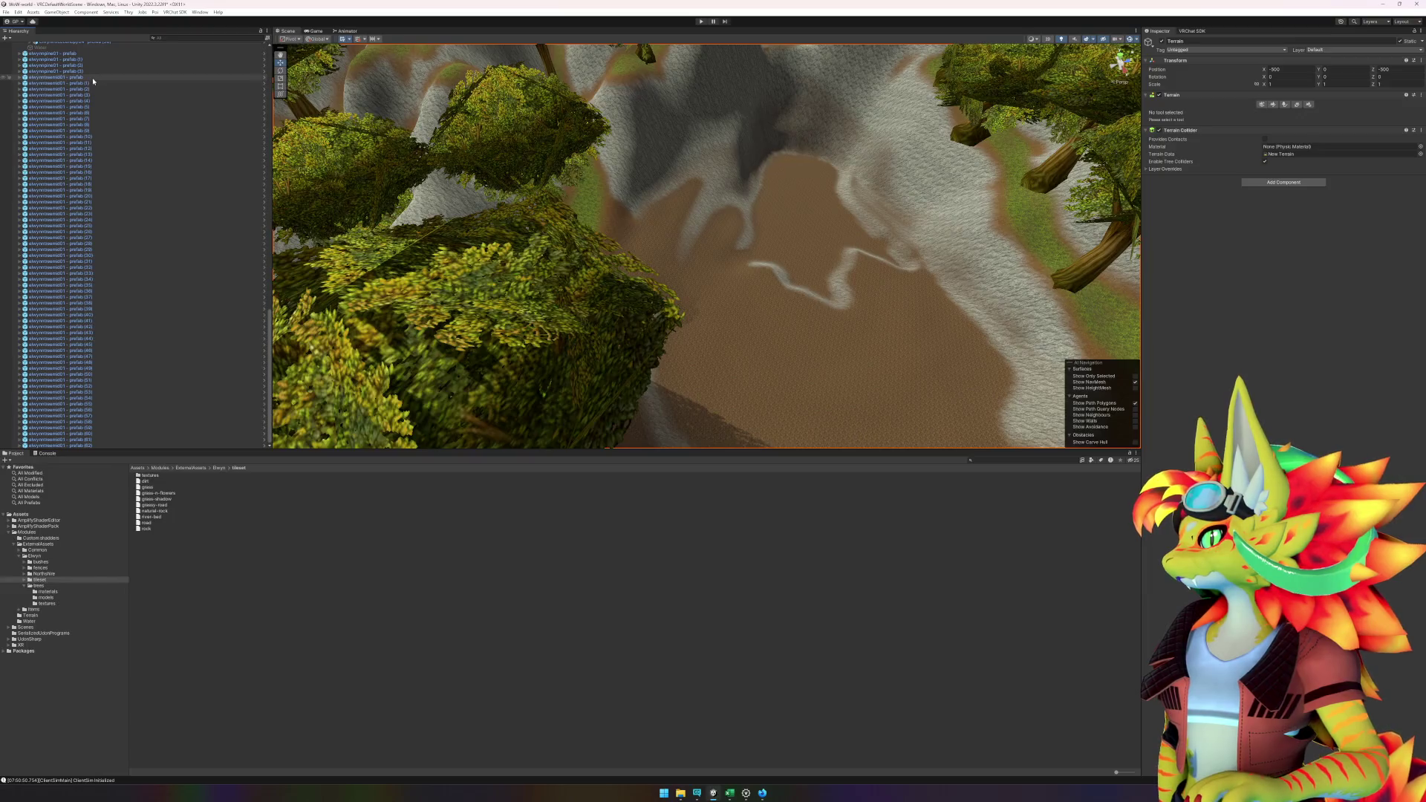
- Move the elwynntreemid01 prefabs, through (62), into Trees & Bushes and collapse the group
click(92, 78)
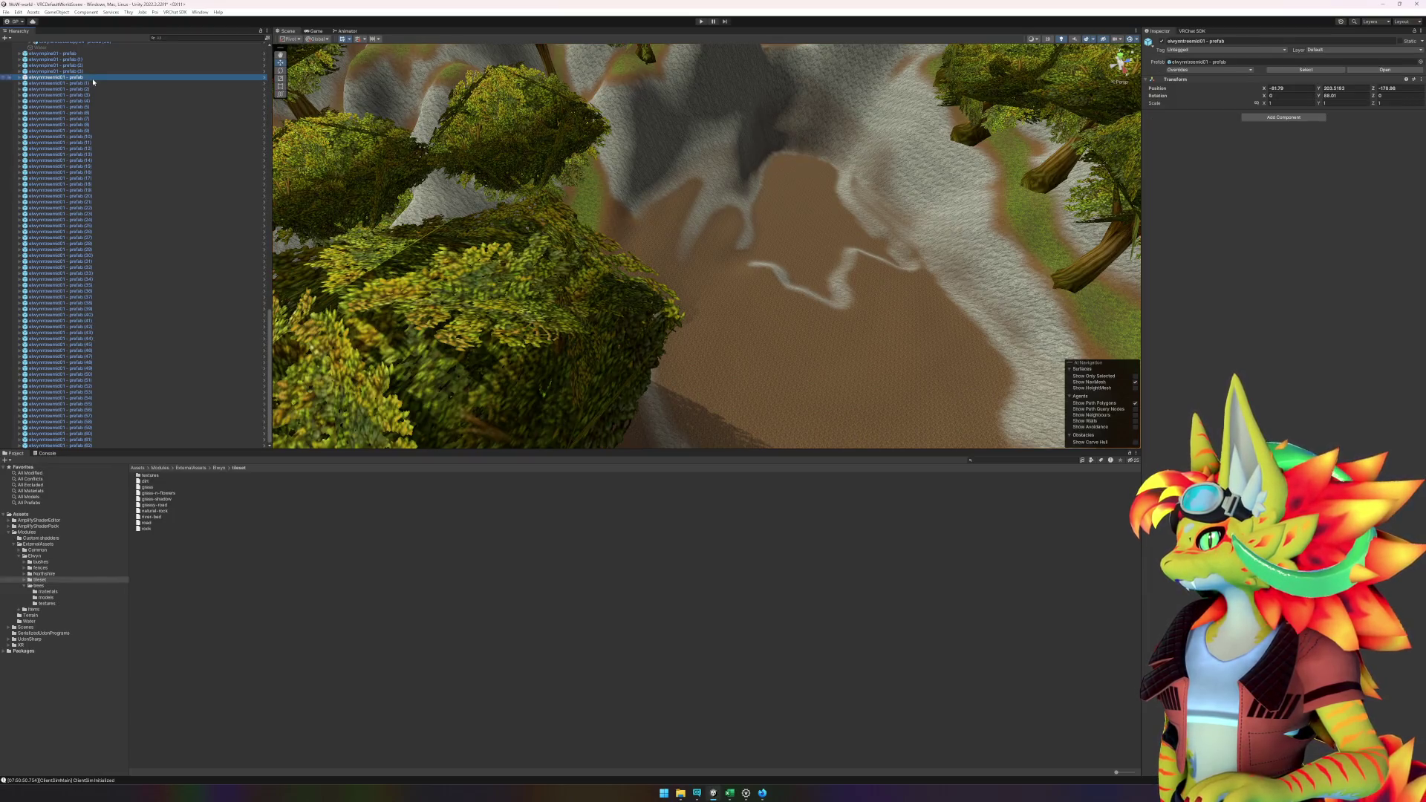
shift+click(84, 445)
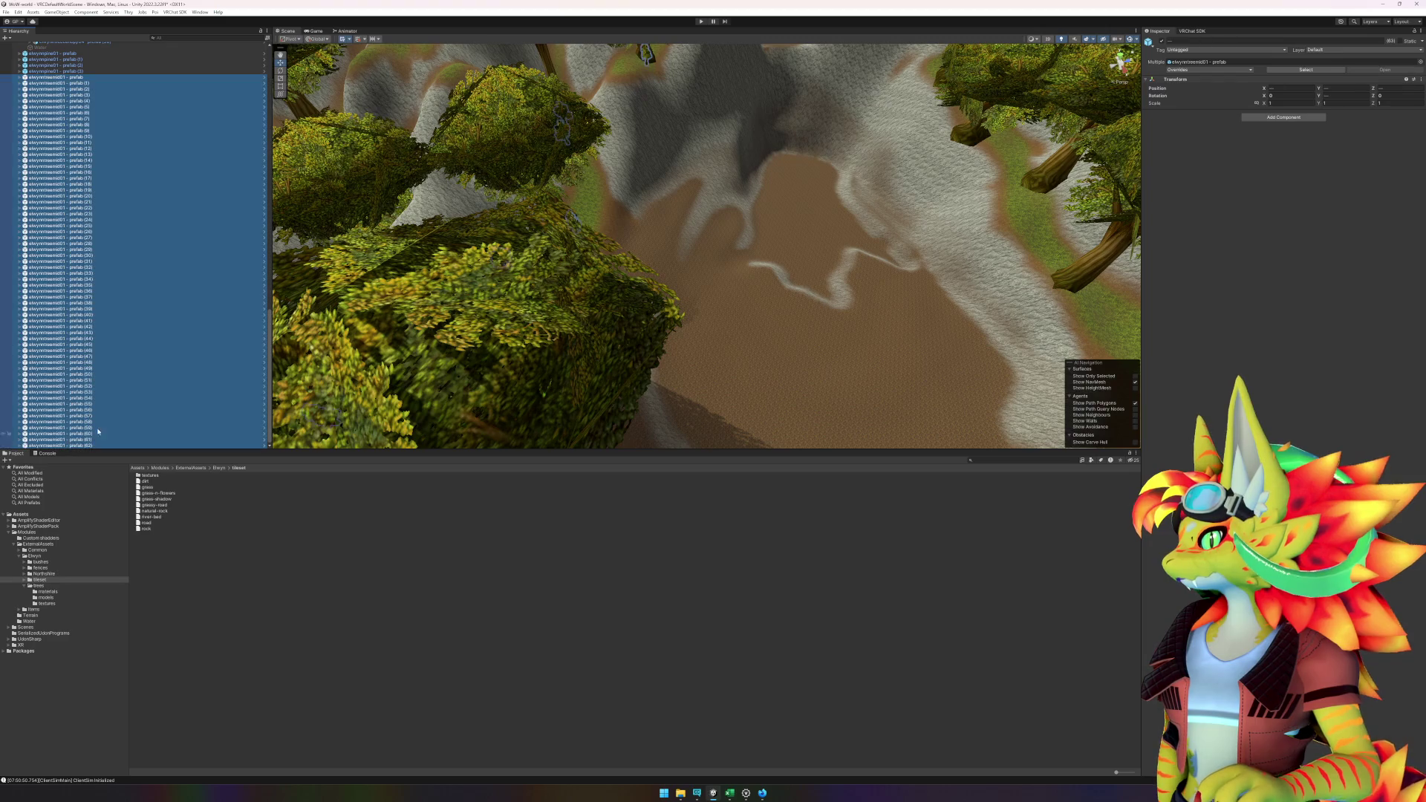
scroll(90, 297, up, 5)
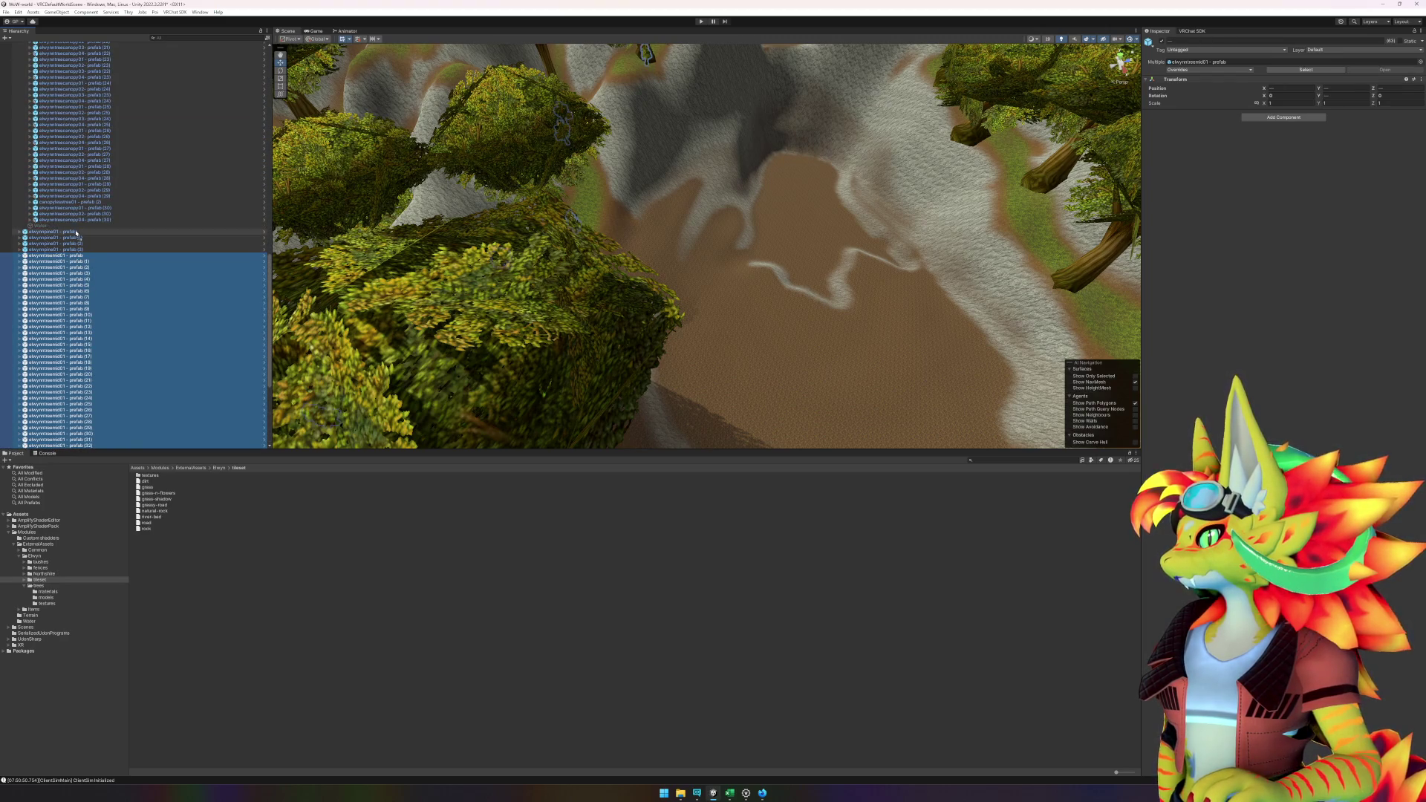
drag(77, 227, 77, 226)
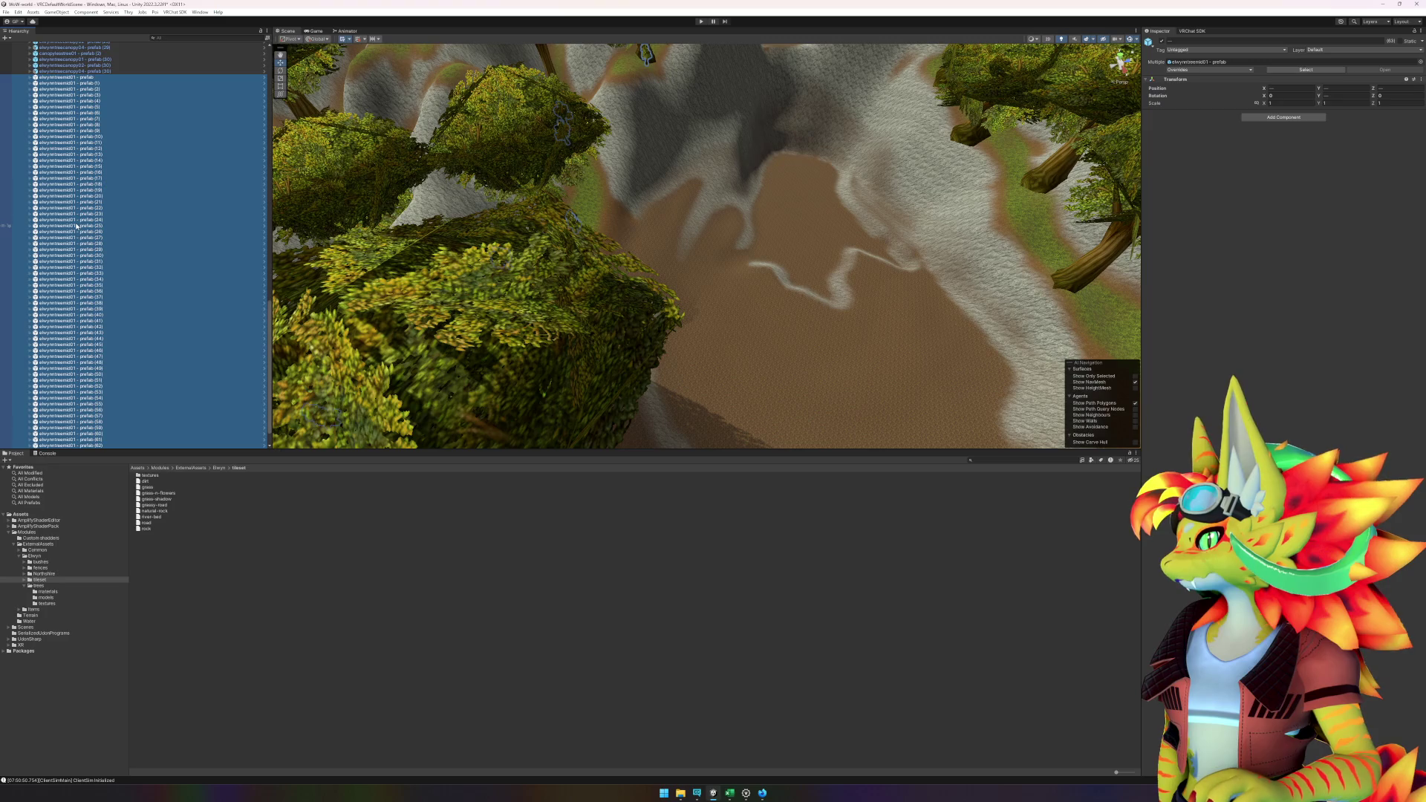
scroll(87, 226, up, 15)
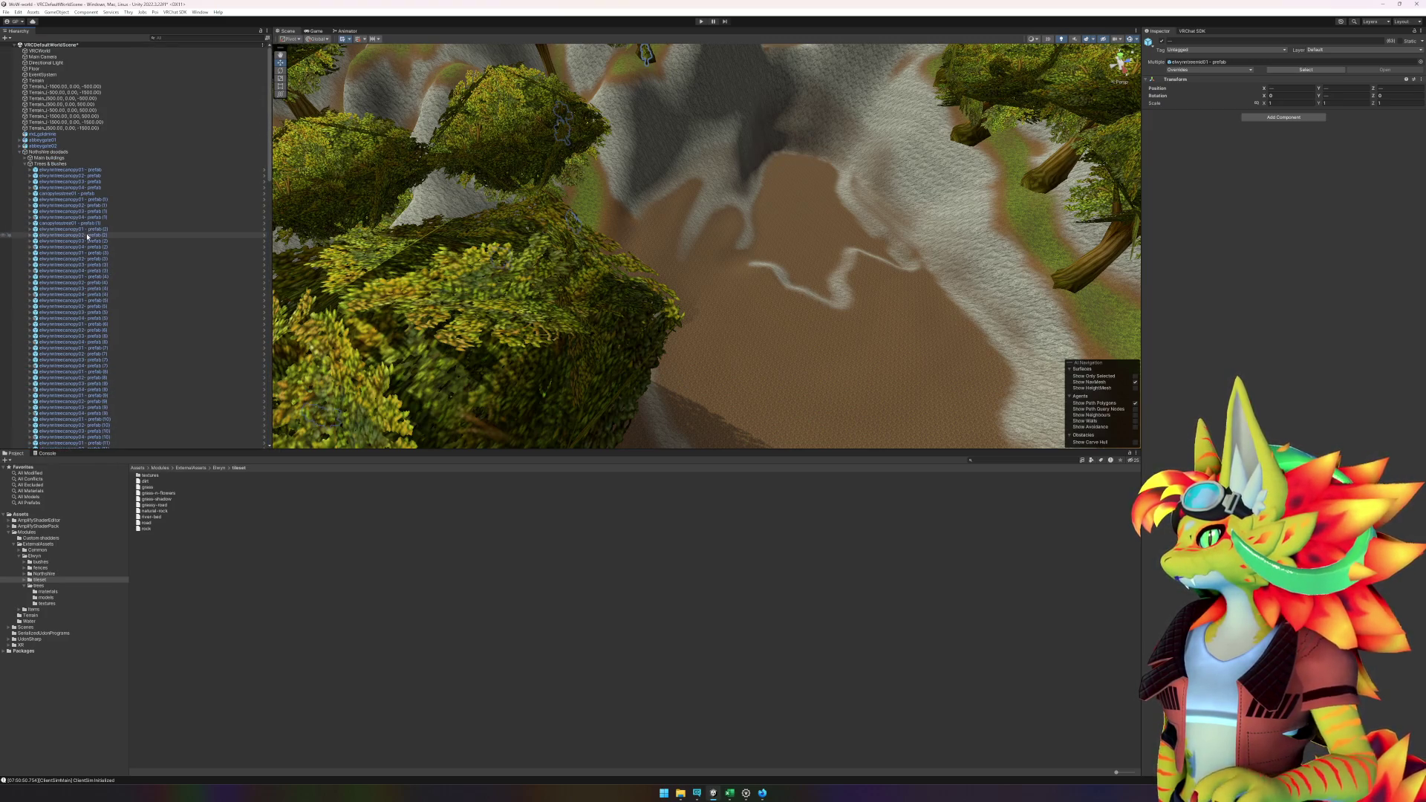
click(24, 164)
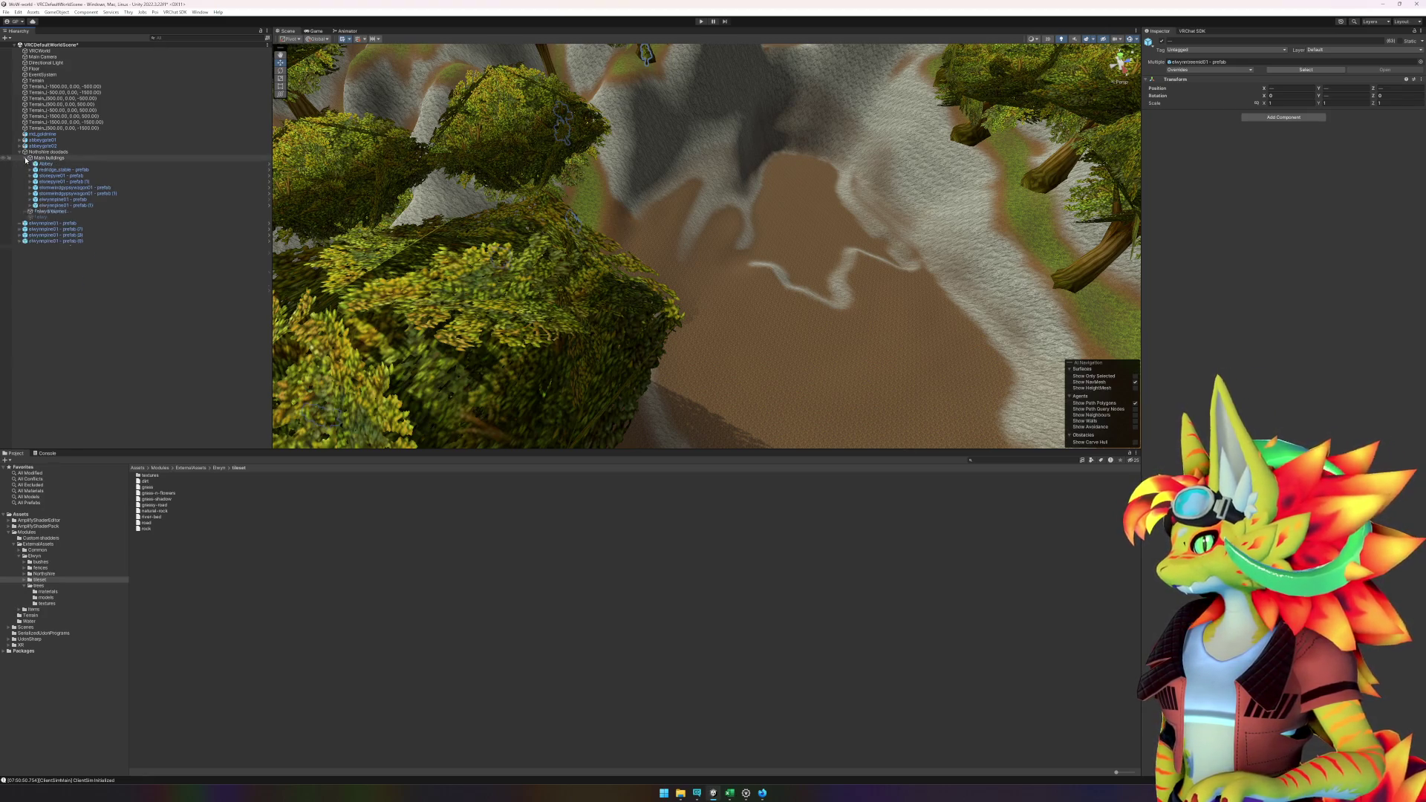
- Move the four loose elwynnpine01 prefabs (11)-(14) into Main buildings and frame pine (14)
click(67, 319)
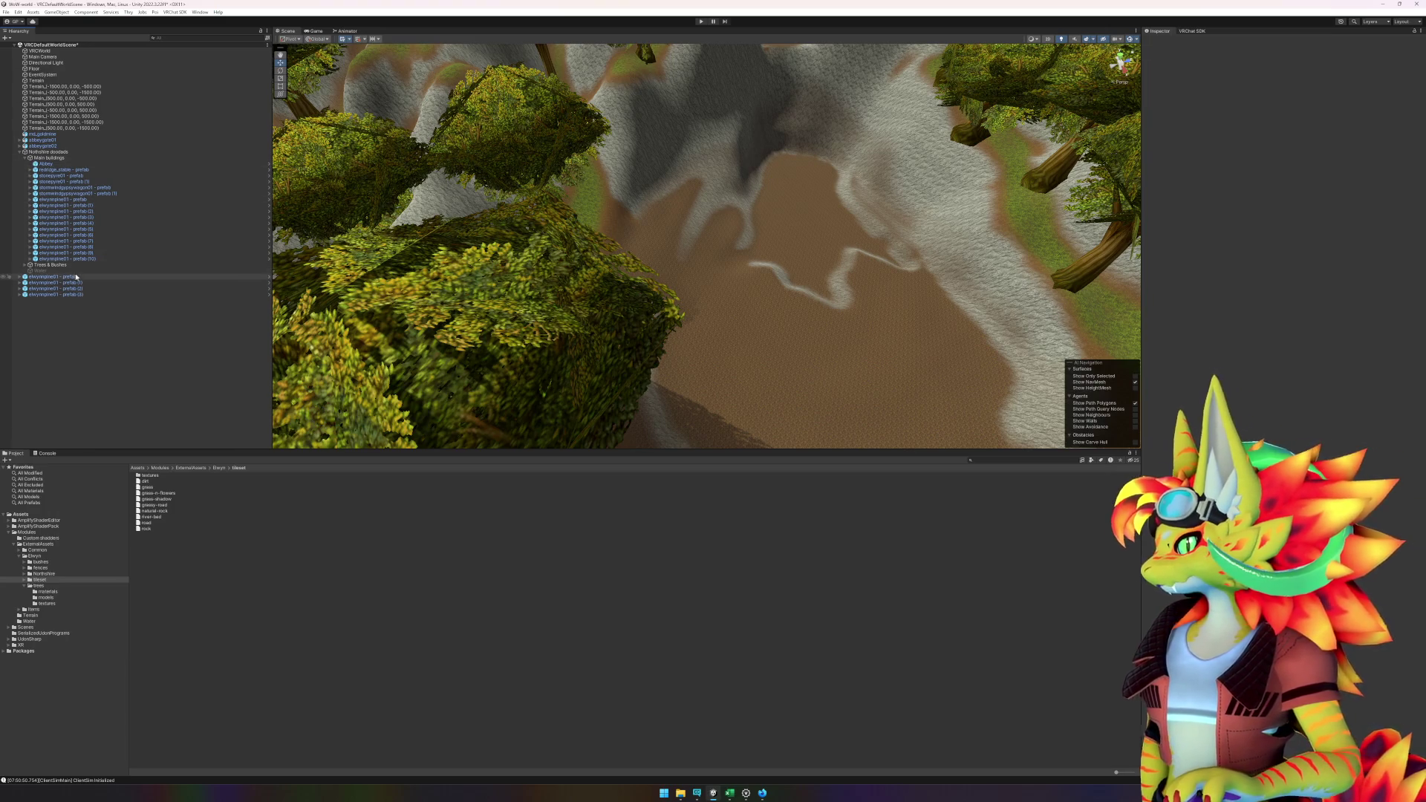
click(76, 276)
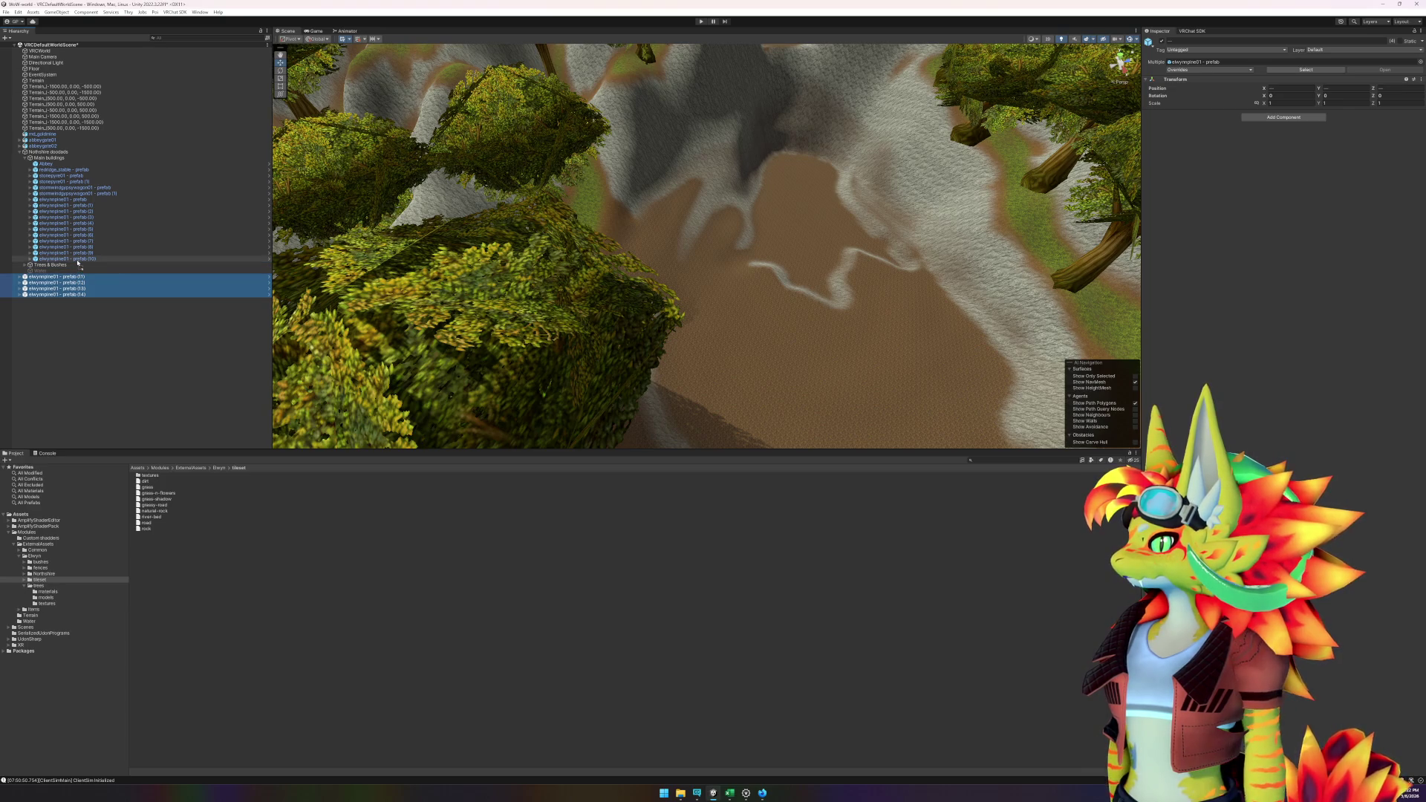
drag(75, 263, 75, 261)
click(115, 349)
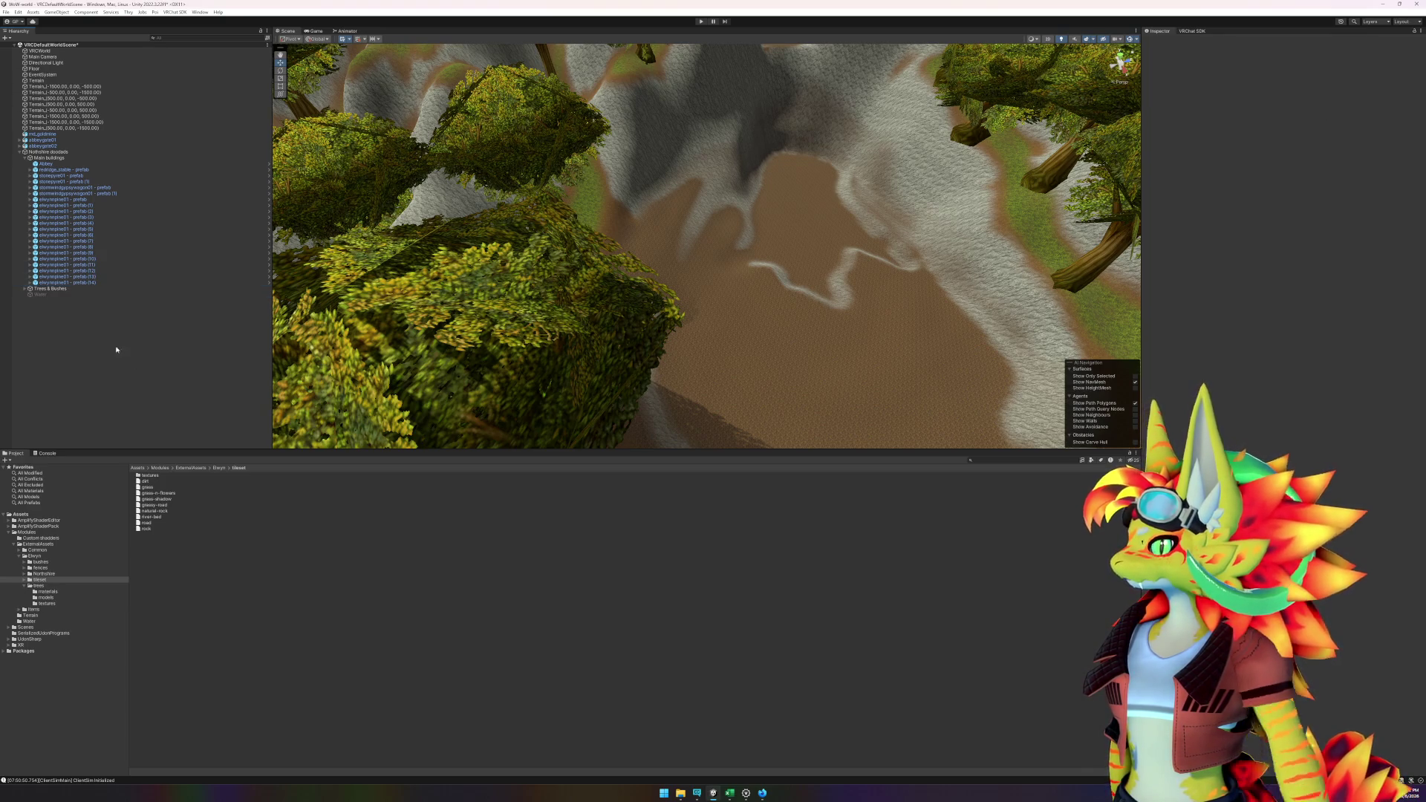
double_click(223, 281)
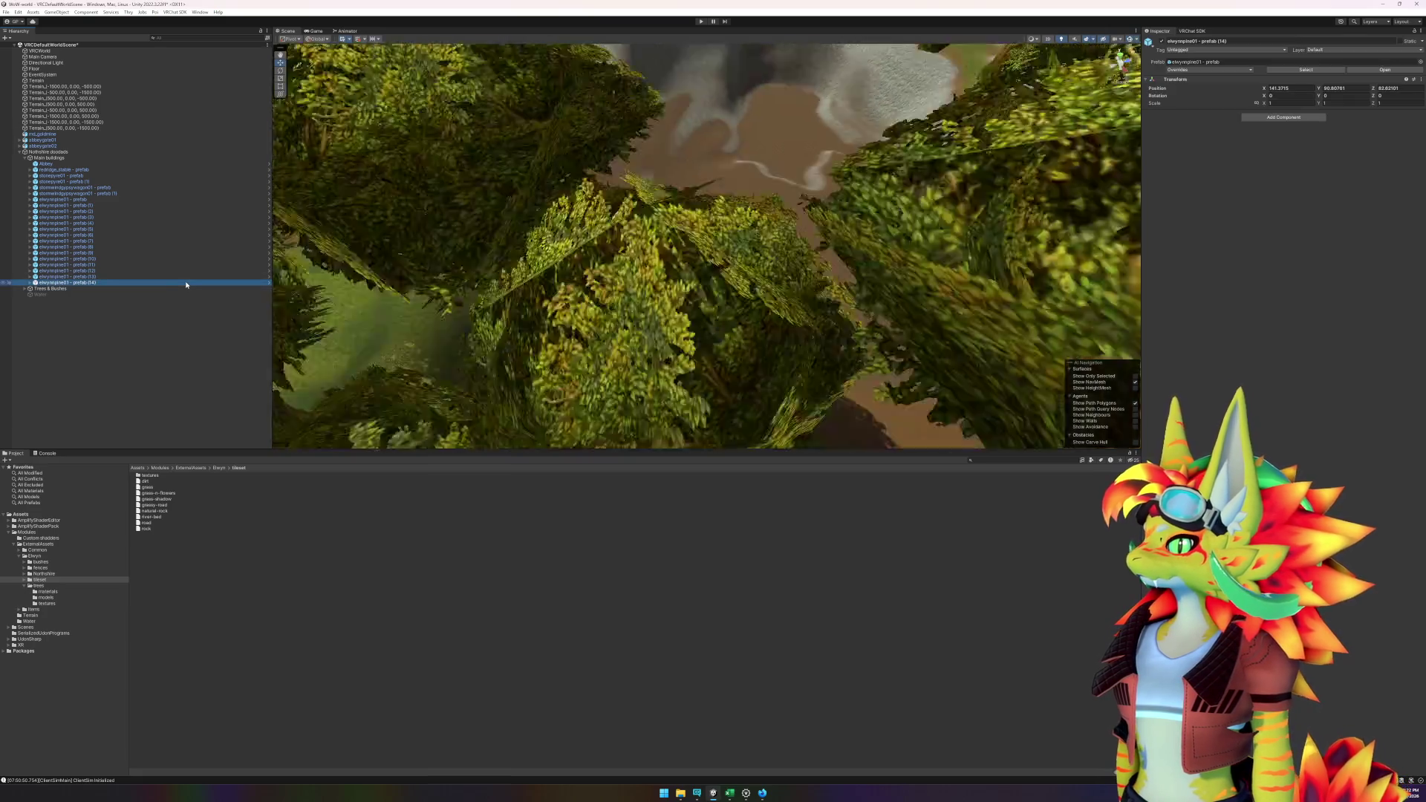
- Orbit and zoom at ground level around the regrouped pine by the abbey wall, then select Terrain
mouse_move(453, 241)
alt+mouse_down()
mouse_move(621, 229)
mouse_move(700, 282)
mouse_move(611, 296)
mouse_move(317, 279)
mouse_move(229, 255)
mouse_move(742, 245)
mouse_move(622, 235)
alt+mouse_up()
scroll(773, 300, down, 5)
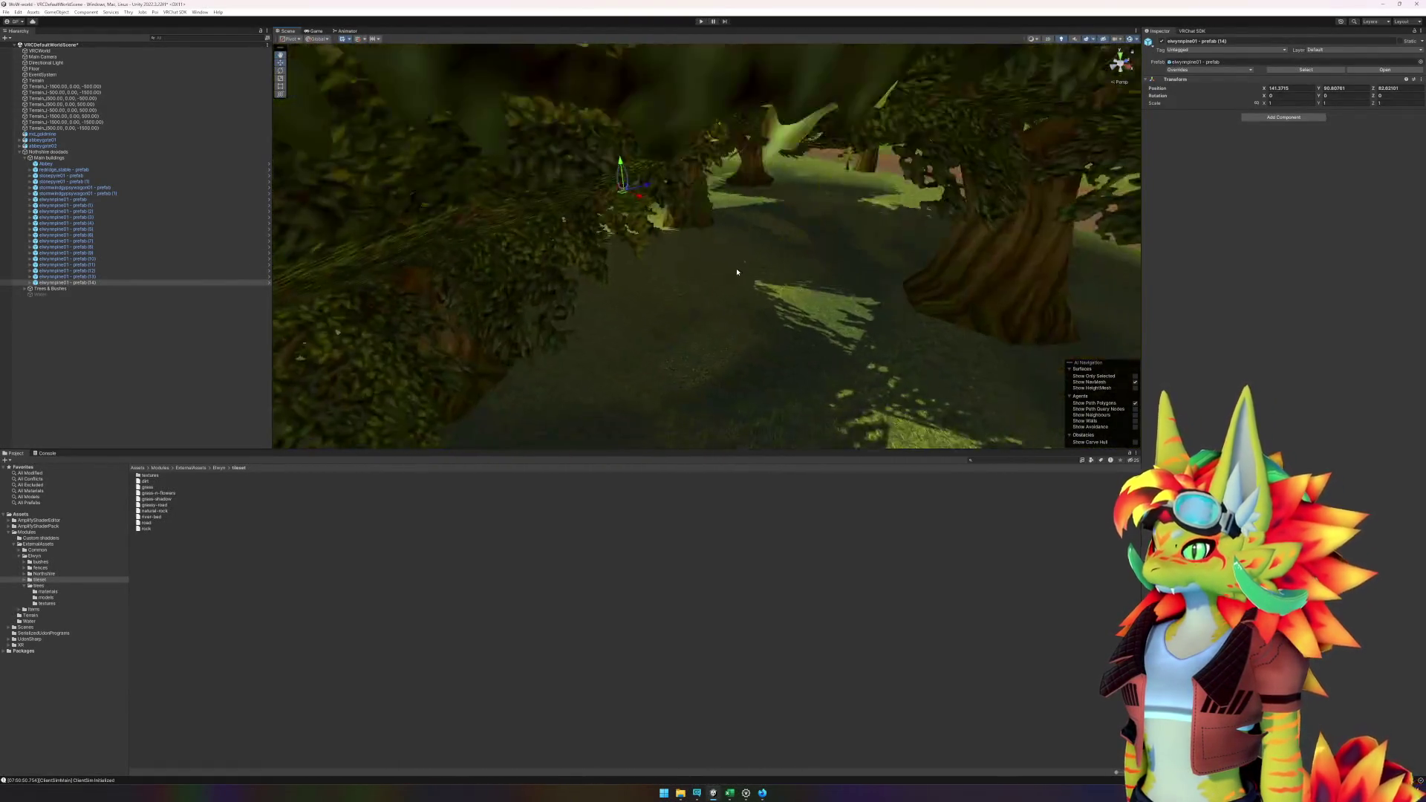
scroll(742, 280, up, 4)
scroll(668, 280, down, 4)
mouse_move(611, 281)
alt+mouse_down()
mouse_move(617, 255)
mouse_move(683, 296)
mouse_move(853, 309)
mouse_move(891, 303)
mouse_move(917, 254)
mouse_move(764, 328)
mouse_move(852, 316)
mouse_move(817, 296)
mouse_move(564, 349)
alt+mouse_up()
scroll(764, 328, down, 3)
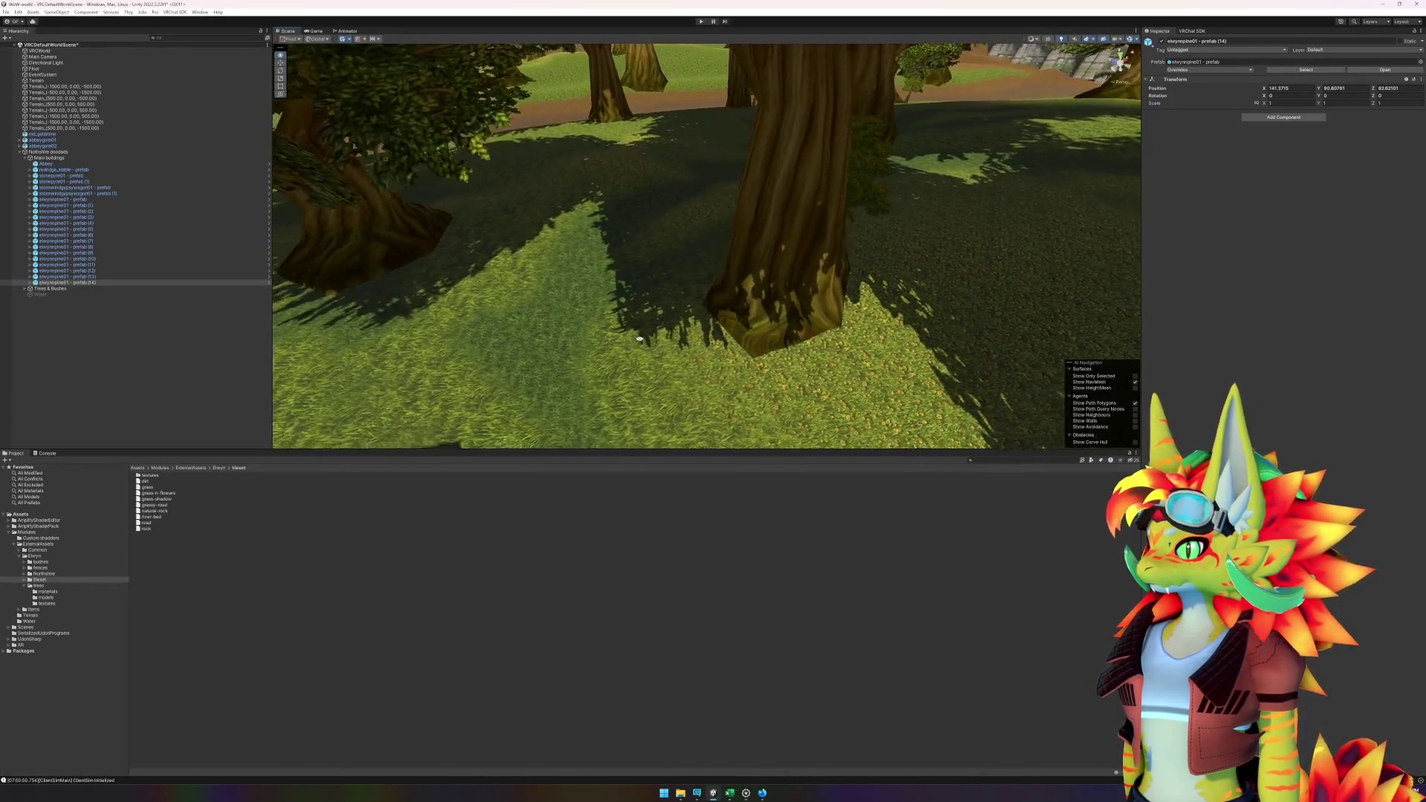
click(607, 328)
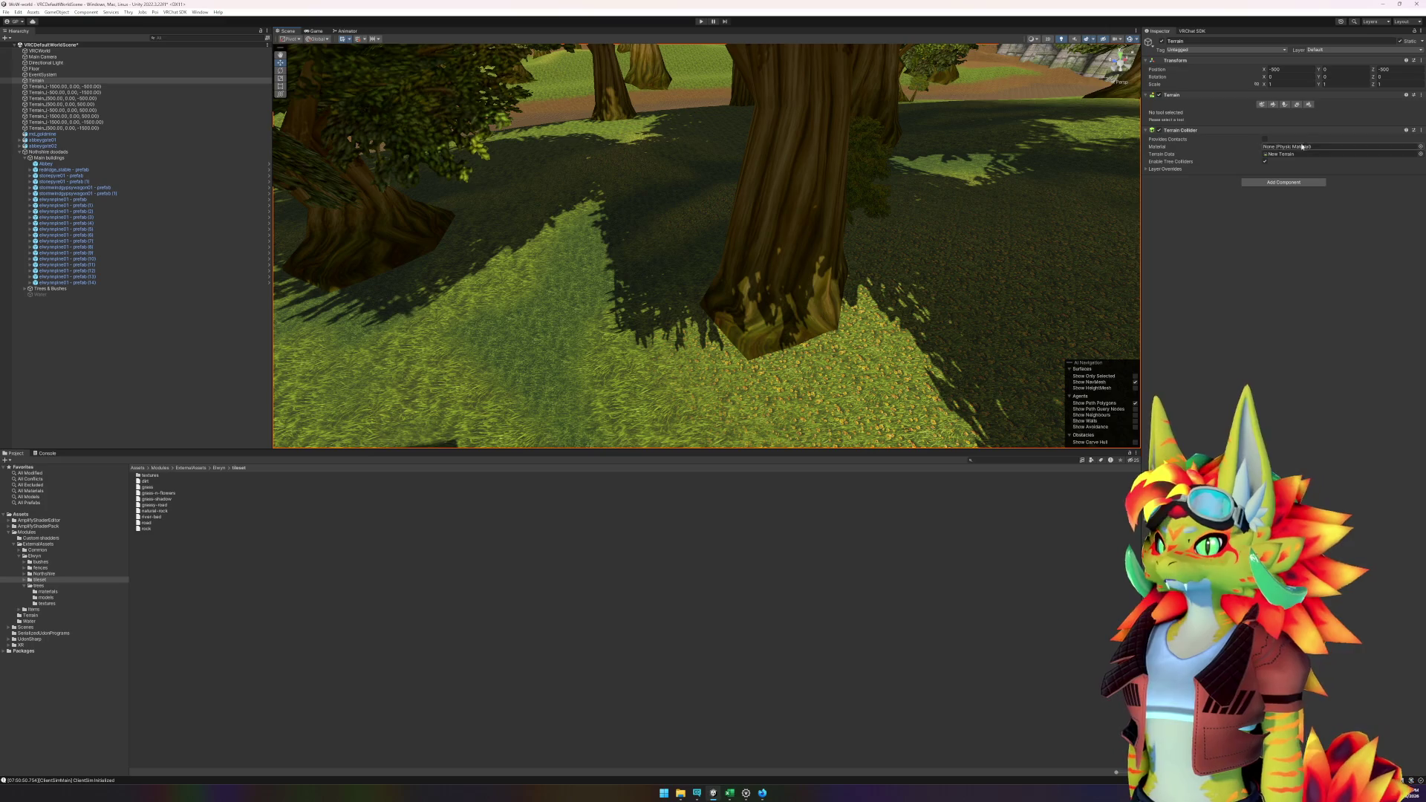
- Turn on the Terrain's Paint Texture tool and centre the big tree in the view
click(1273, 104)
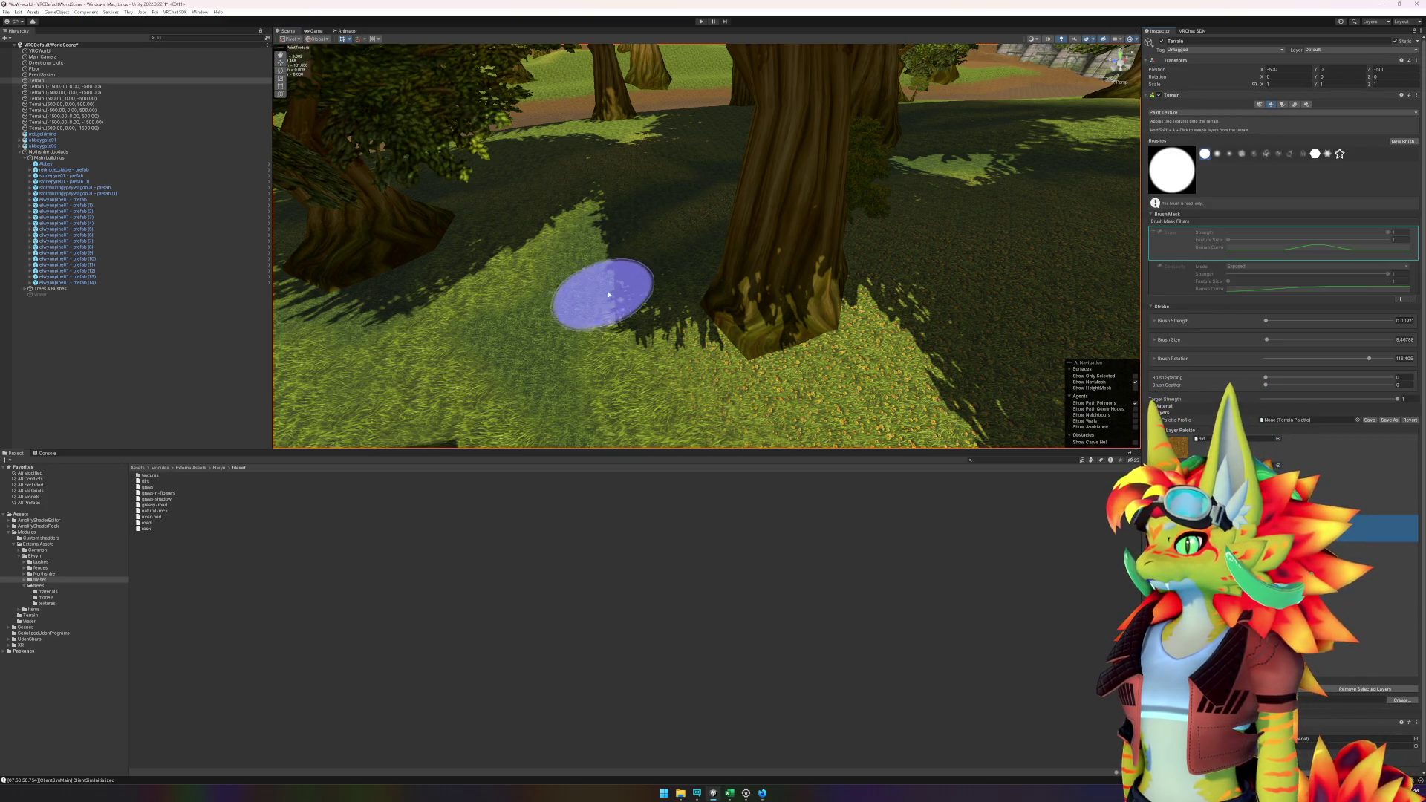
scroll(624, 295, down, 3)
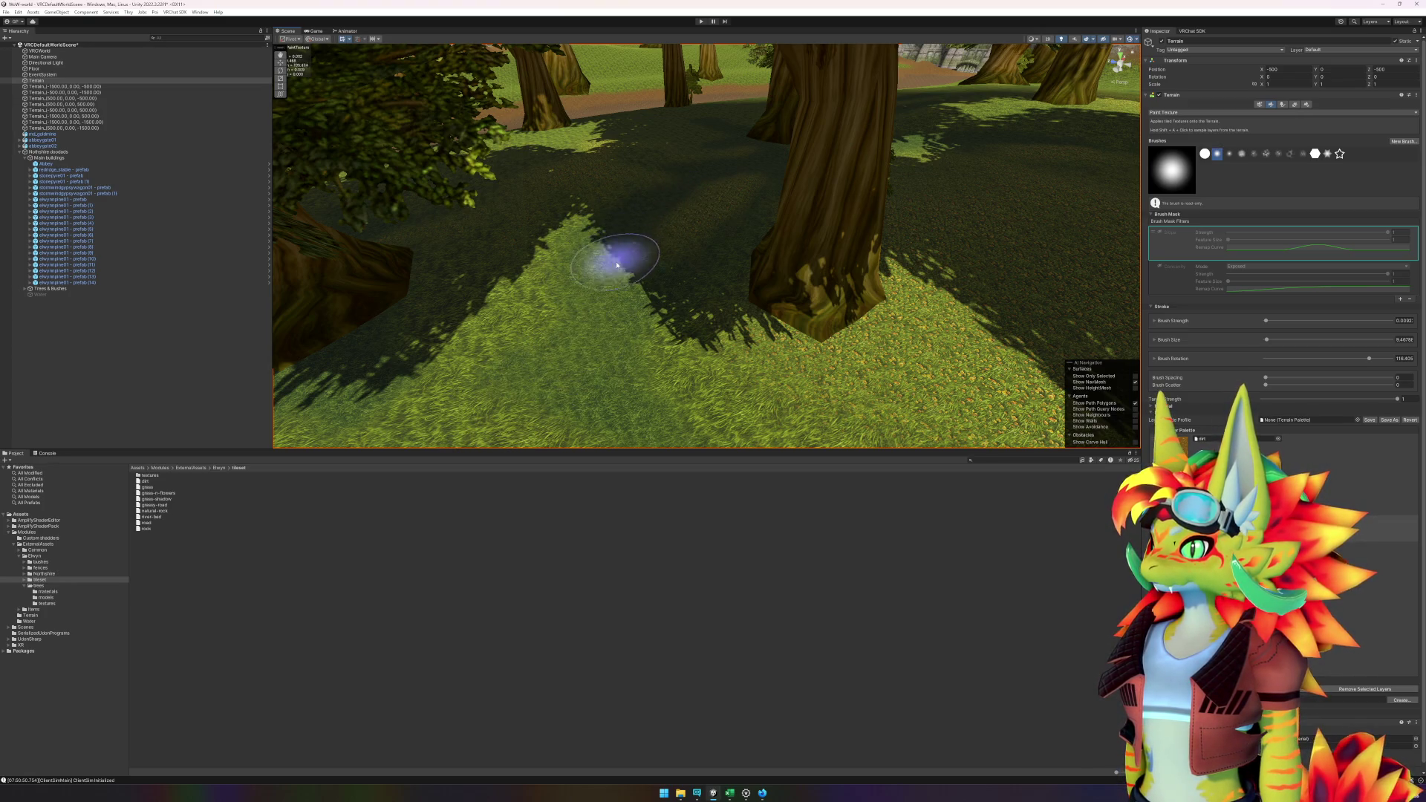
scroll(646, 297, up, 3)
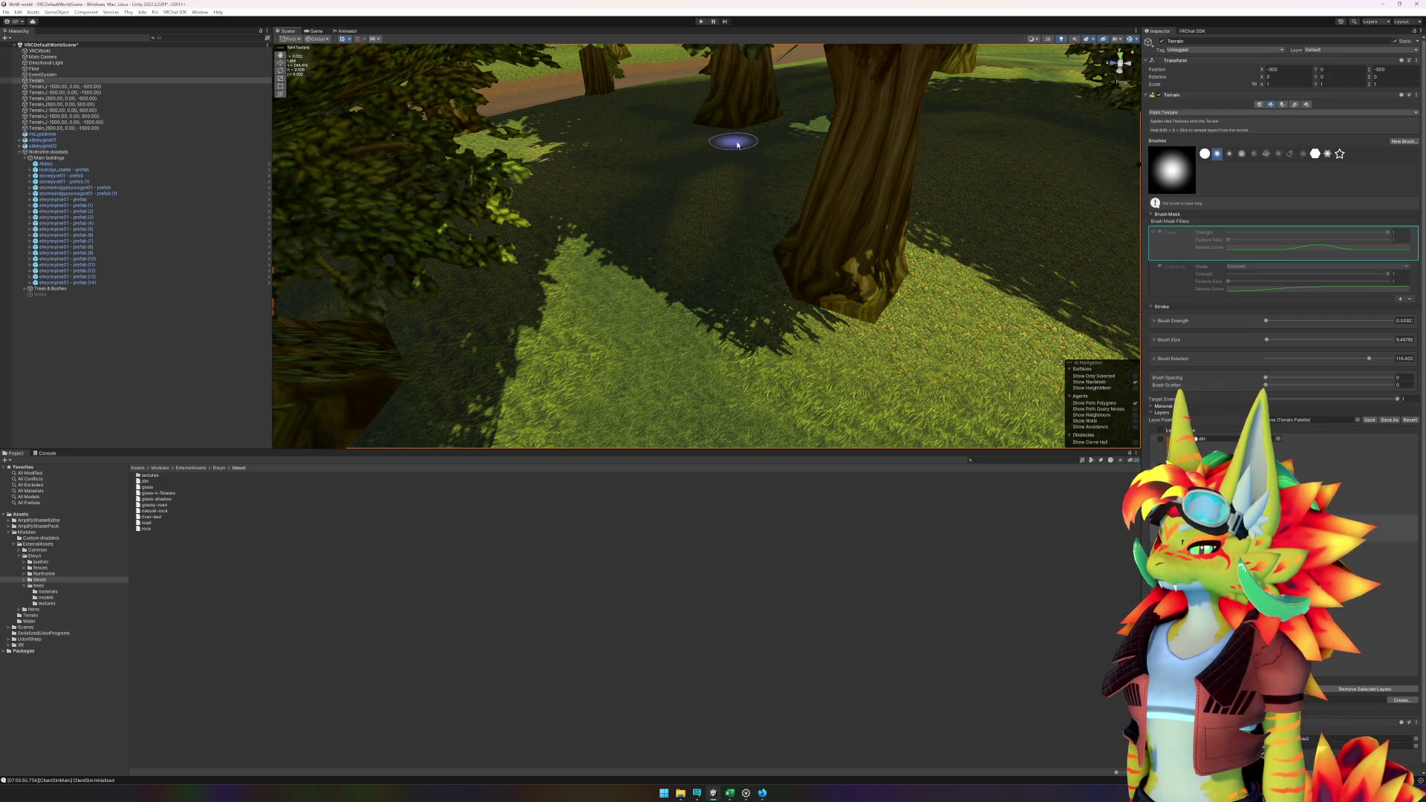
key(Right)
key(Right)
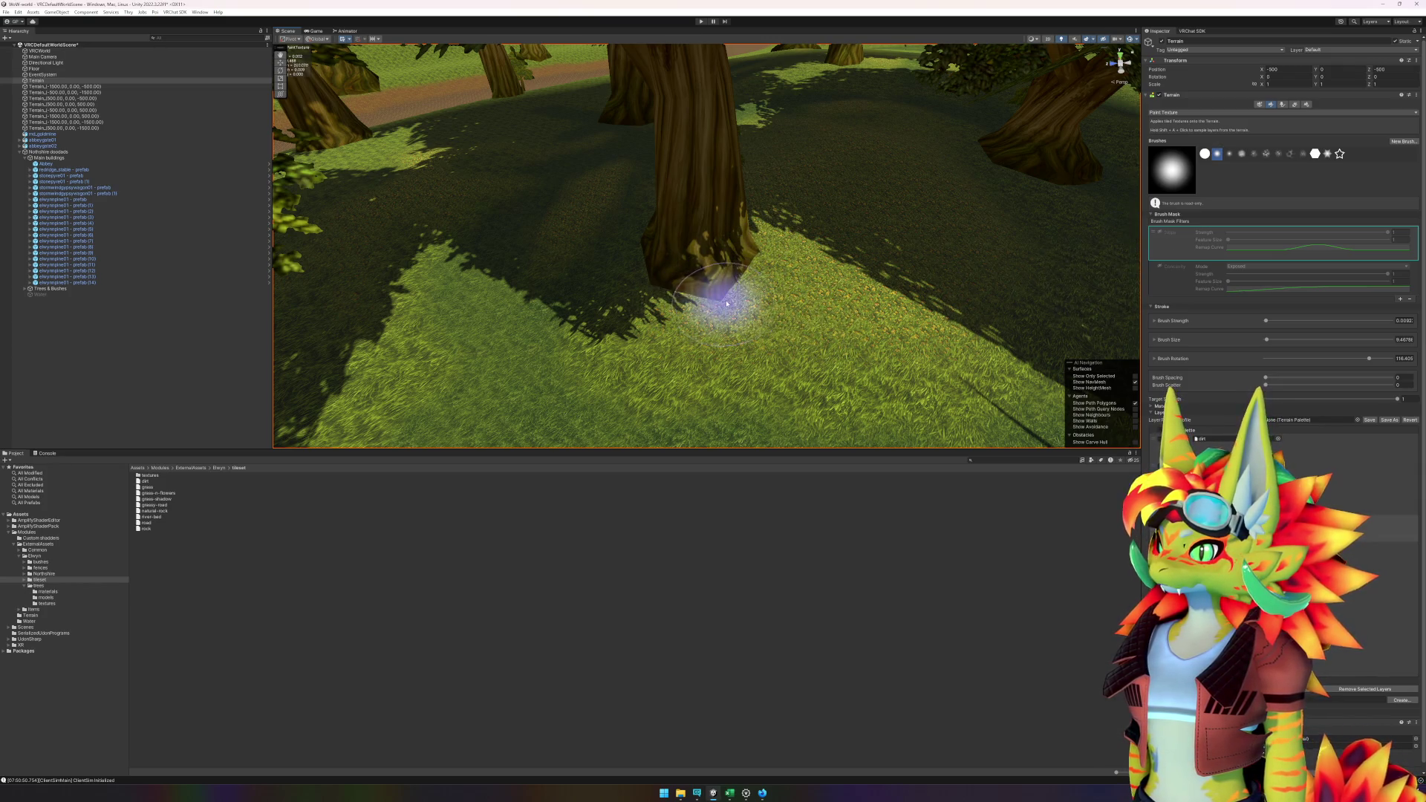
- Raise Brush Strength to 0.0414 and paint the dark forest-floor layer under the trees
drag(1269, 321, 1271, 321)
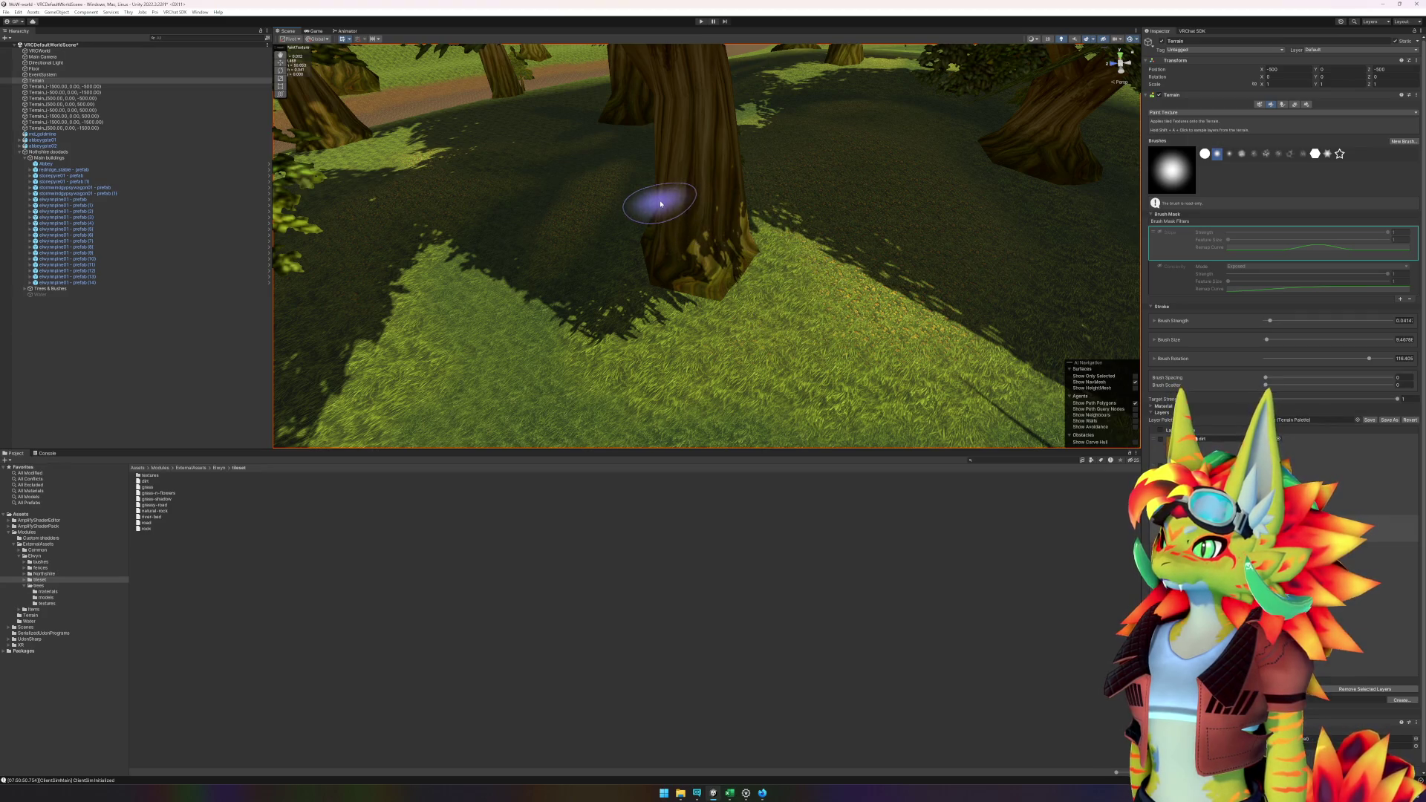
scroll(621, 228, up, 3)
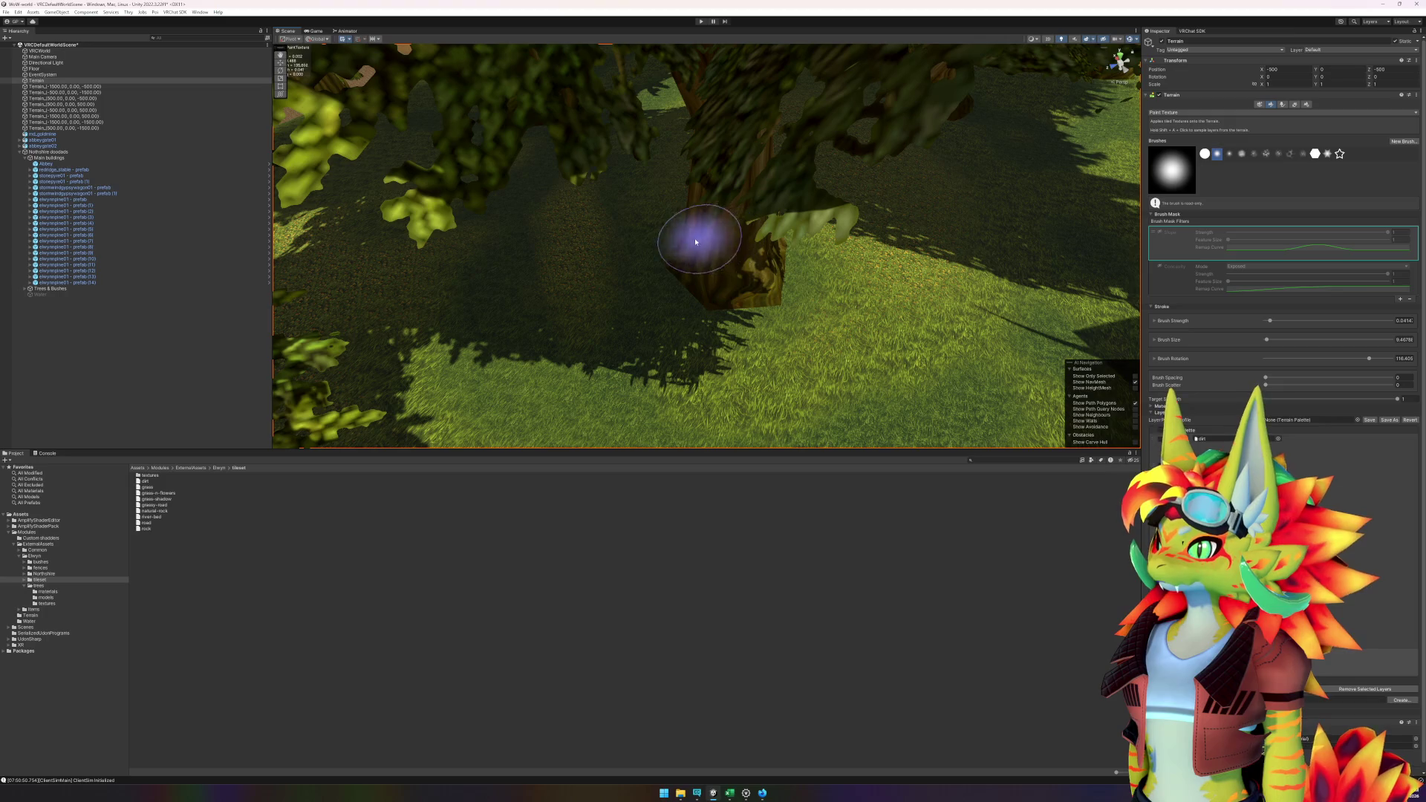
scroll(853, 309, down, 5)
scroll(677, 276, up, 10)
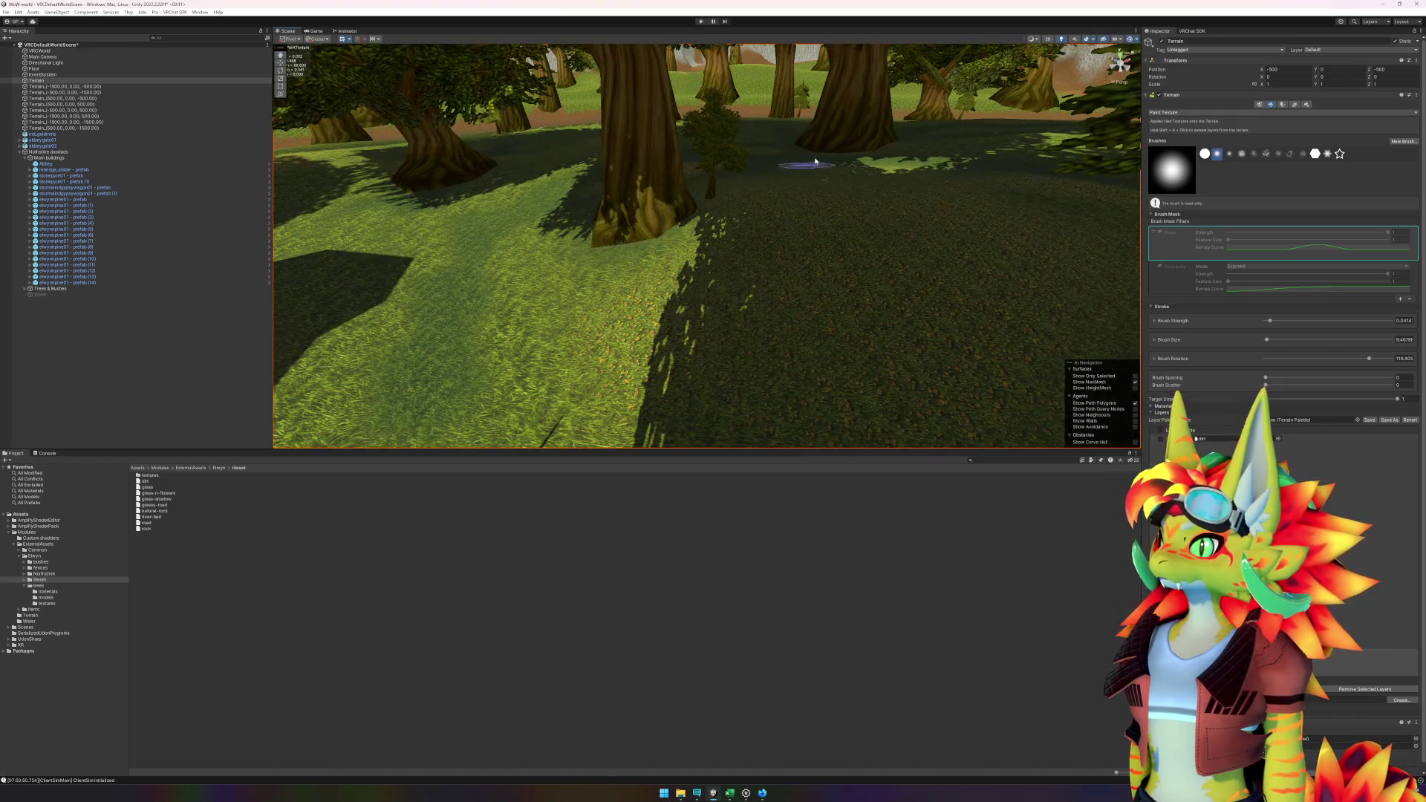
scroll(725, 283, down, 3)
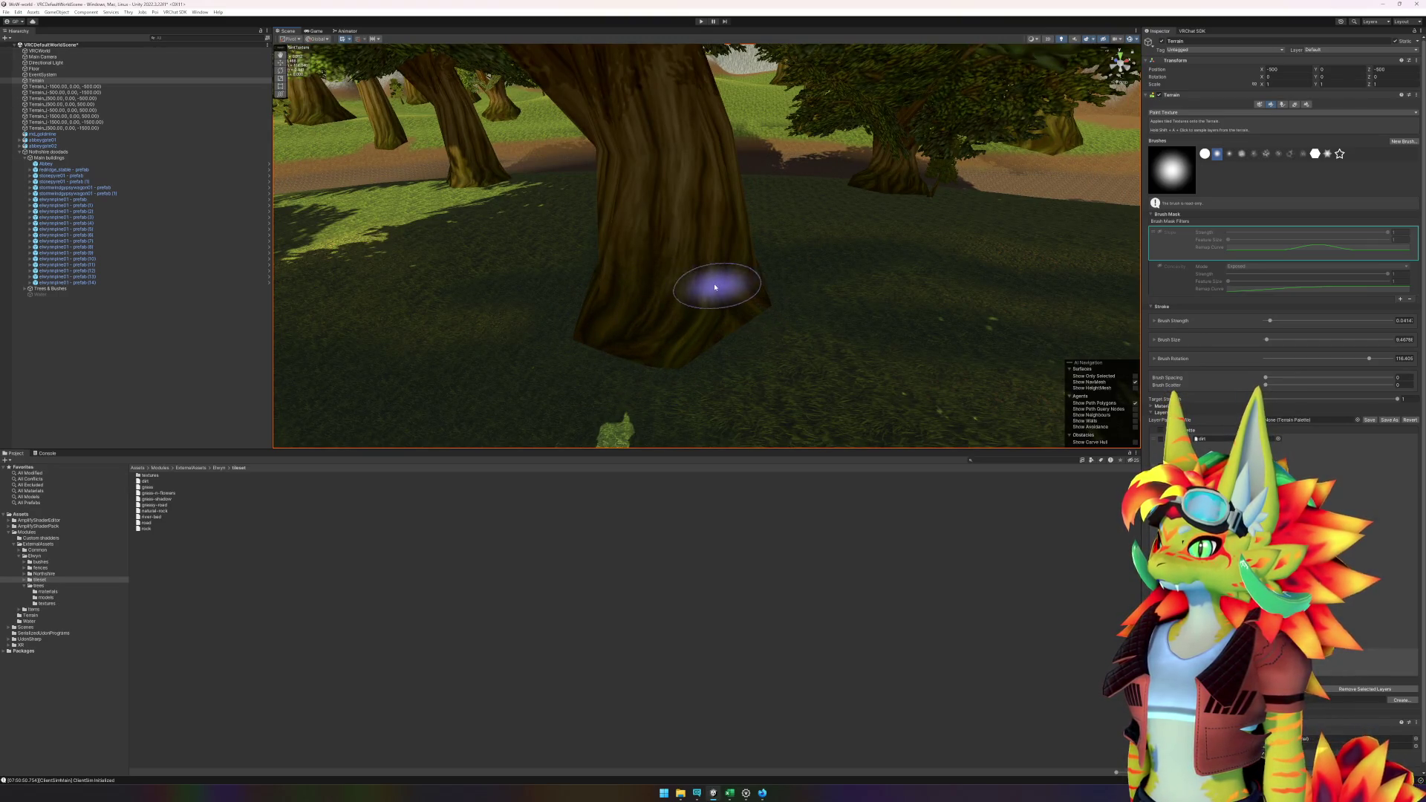
scroll(640, 328, down, 15)
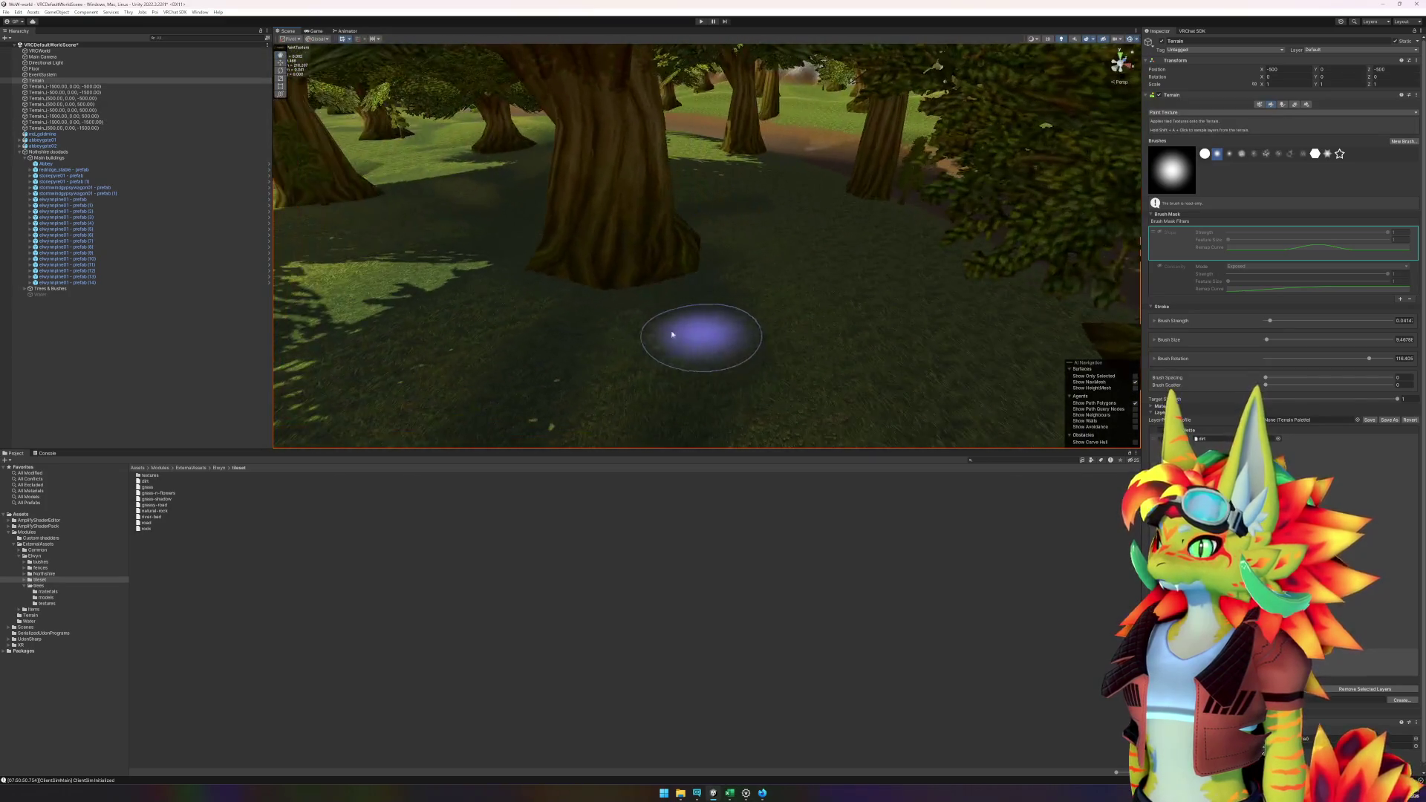
scroll(564, 305, up, 10)
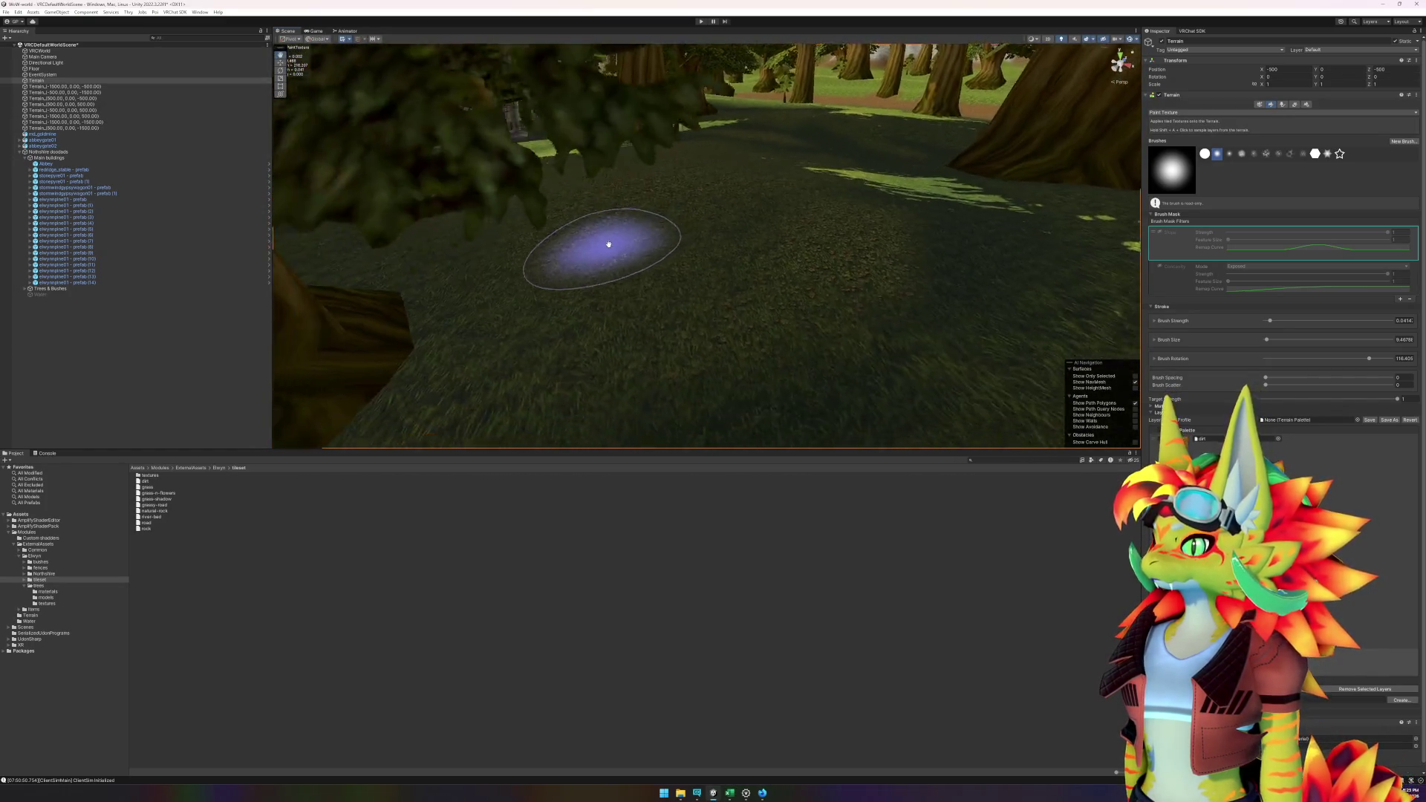
scroll(675, 234, down, 5)
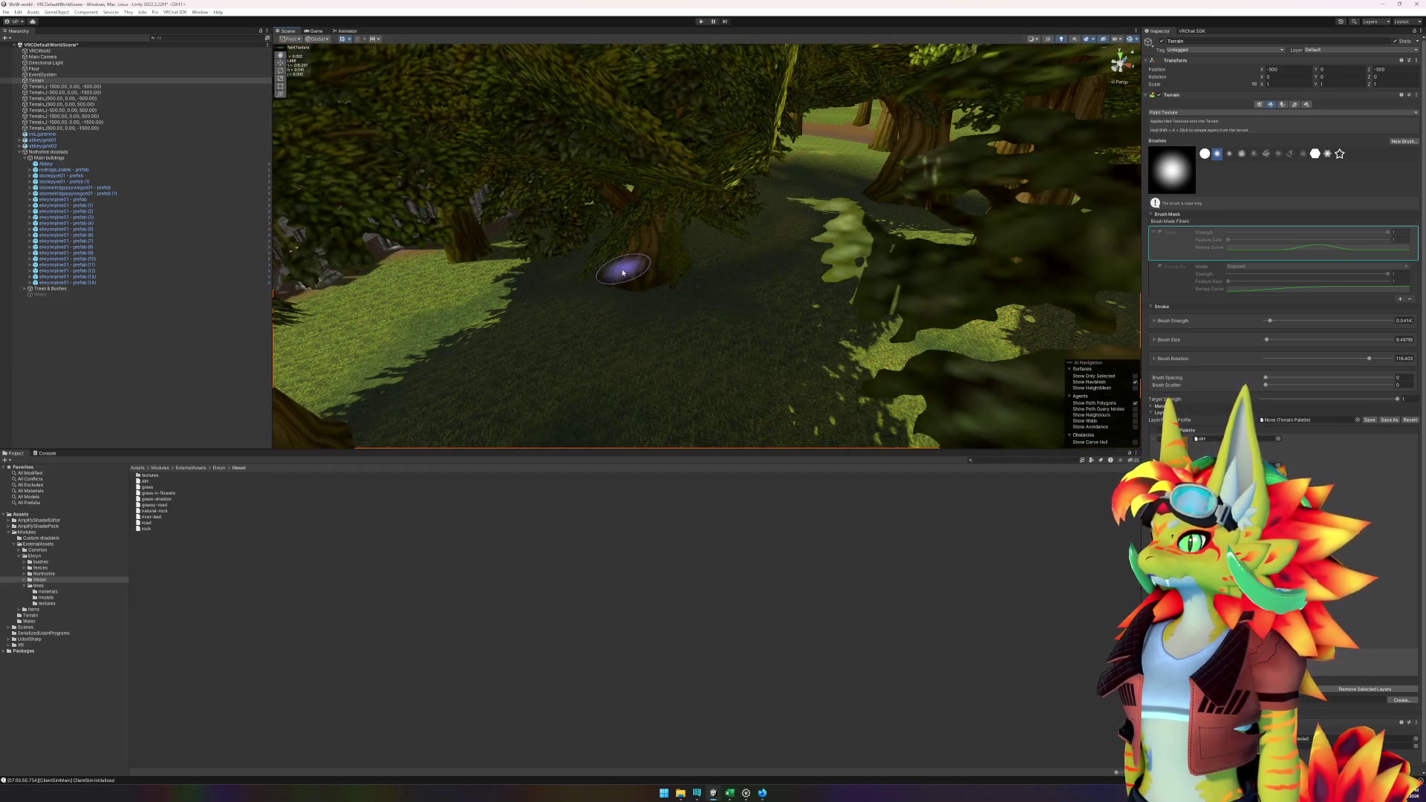
scroll(623, 273, up, 10)
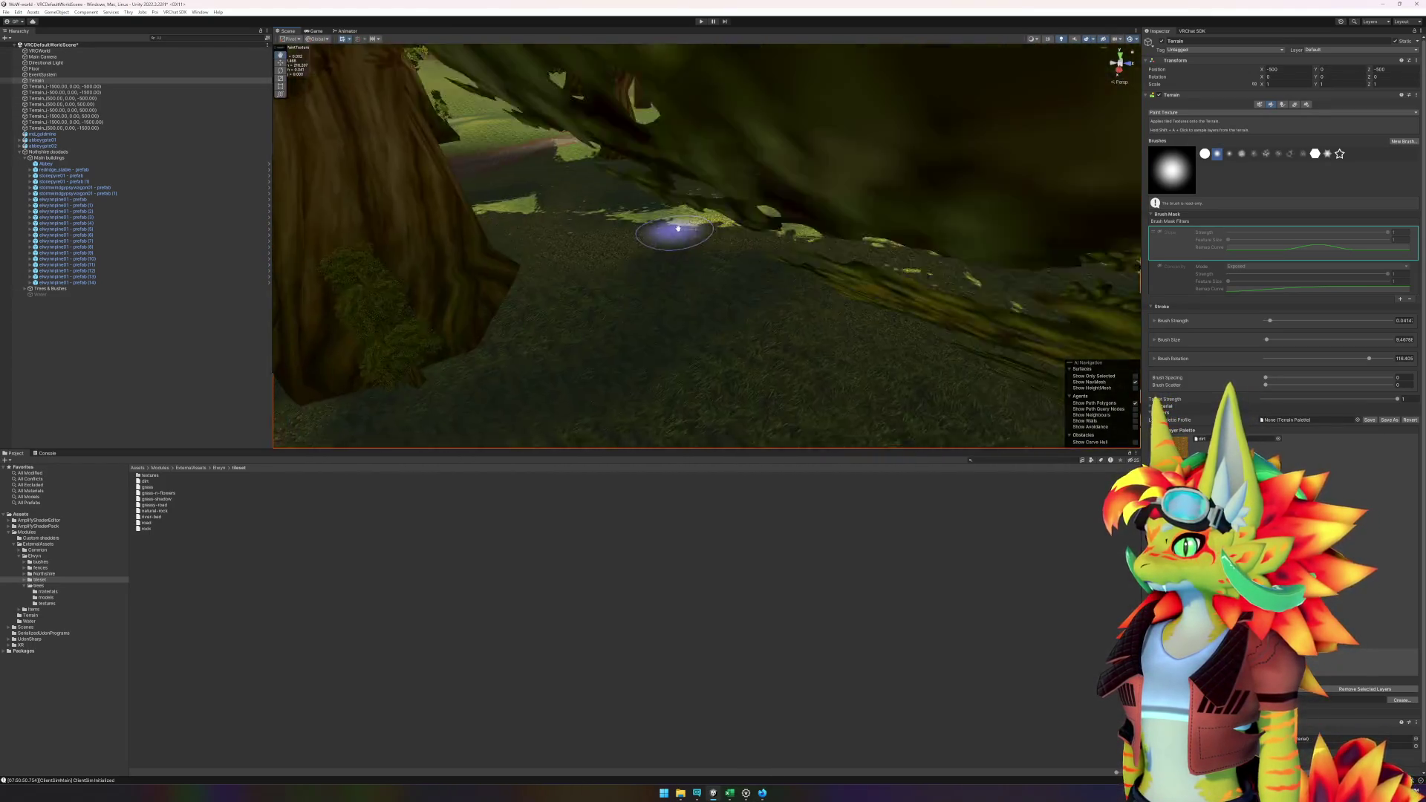
scroll(677, 228, down, 5)
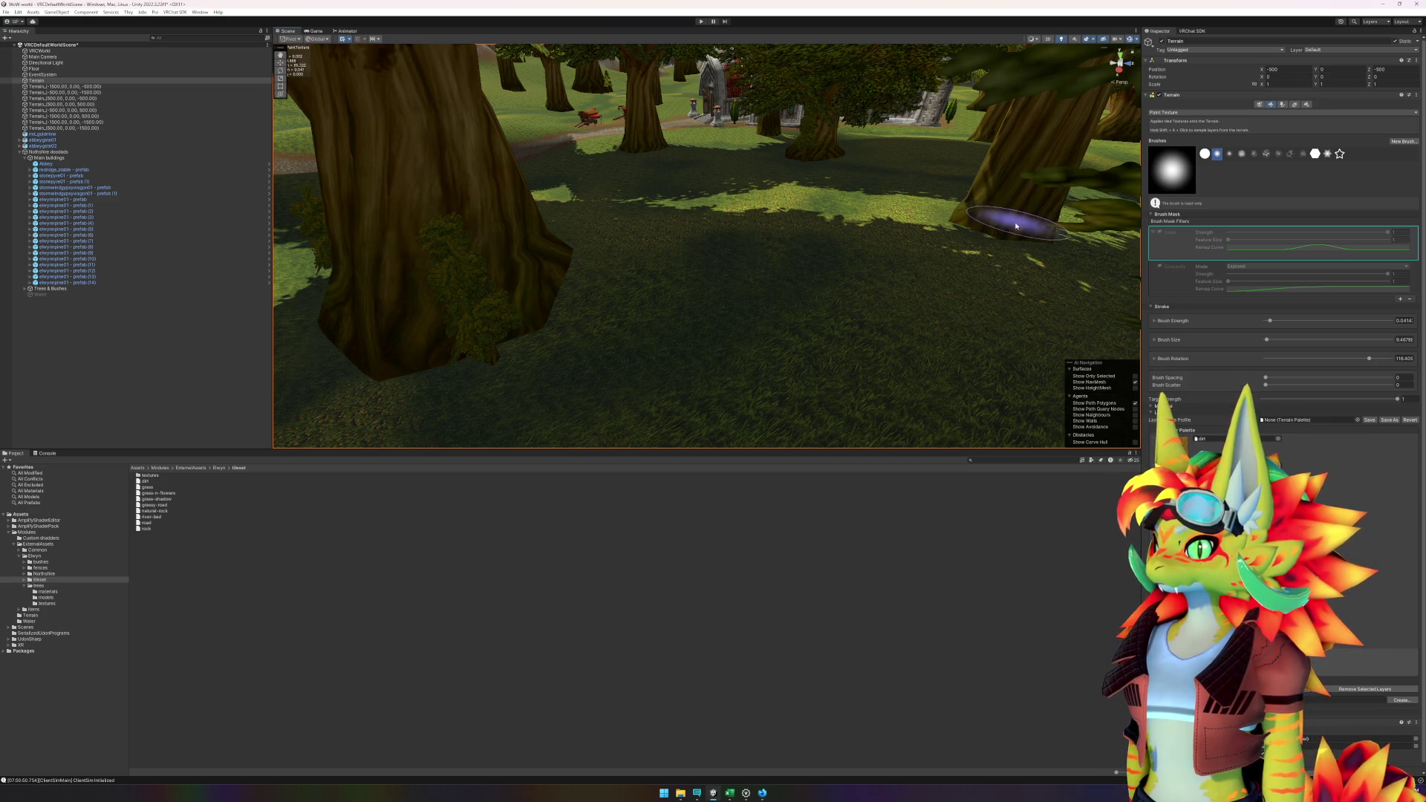
scroll(636, 292, up, 5)
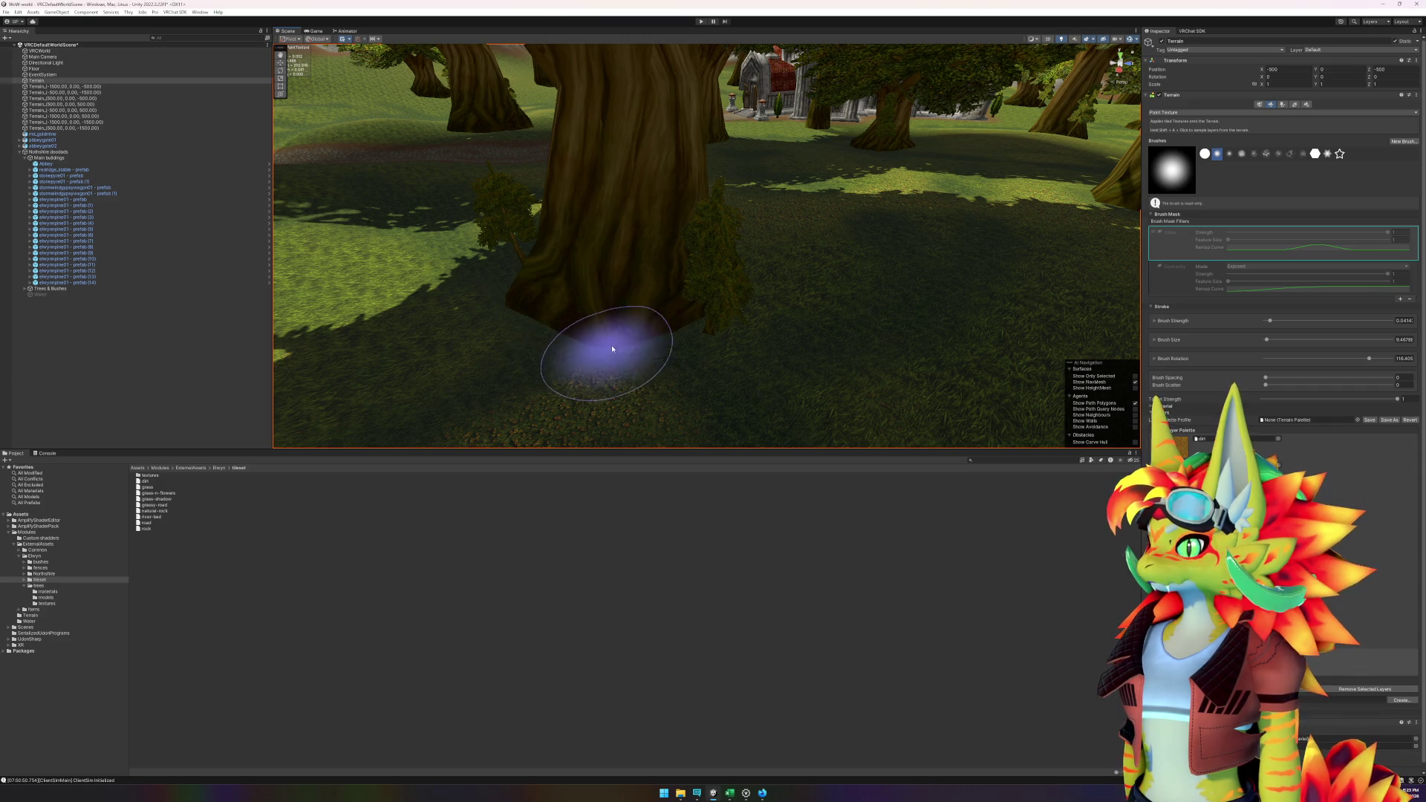
- Paint dark forest floor beneath the foliage and around the nearby tree trunk
mouse_move(788, 334)
mouse_down()
mouse_move(707, 357)
mouse_move(493, 294)
mouse_up()
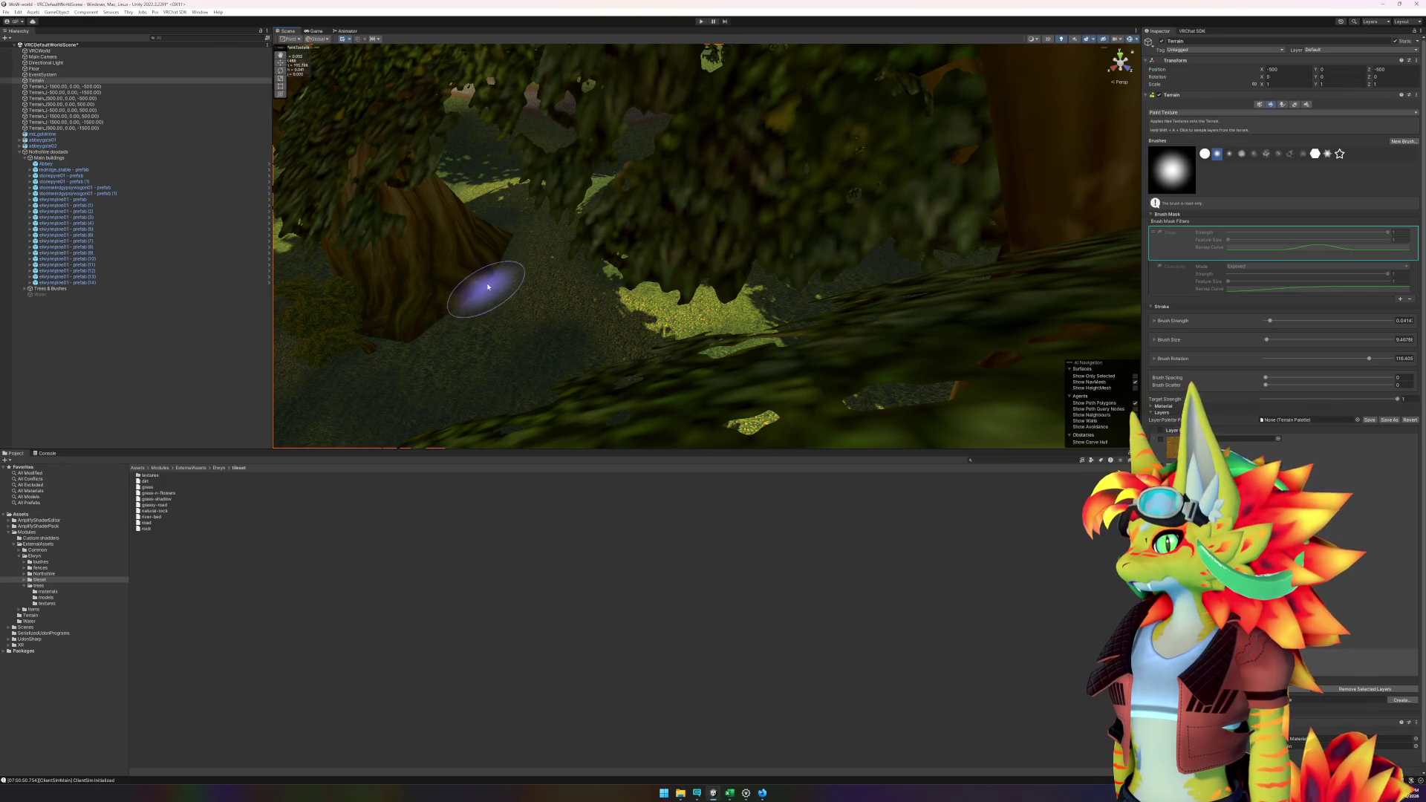
mouse_move(476, 308)
mouse_down()
mouse_move(755, 306)
mouse_move(586, 291)
mouse_move(911, 283)
mouse_move(716, 239)
mouse_up()
drag(617, 225, 794, 225)
drag(509, 318, 662, 280)
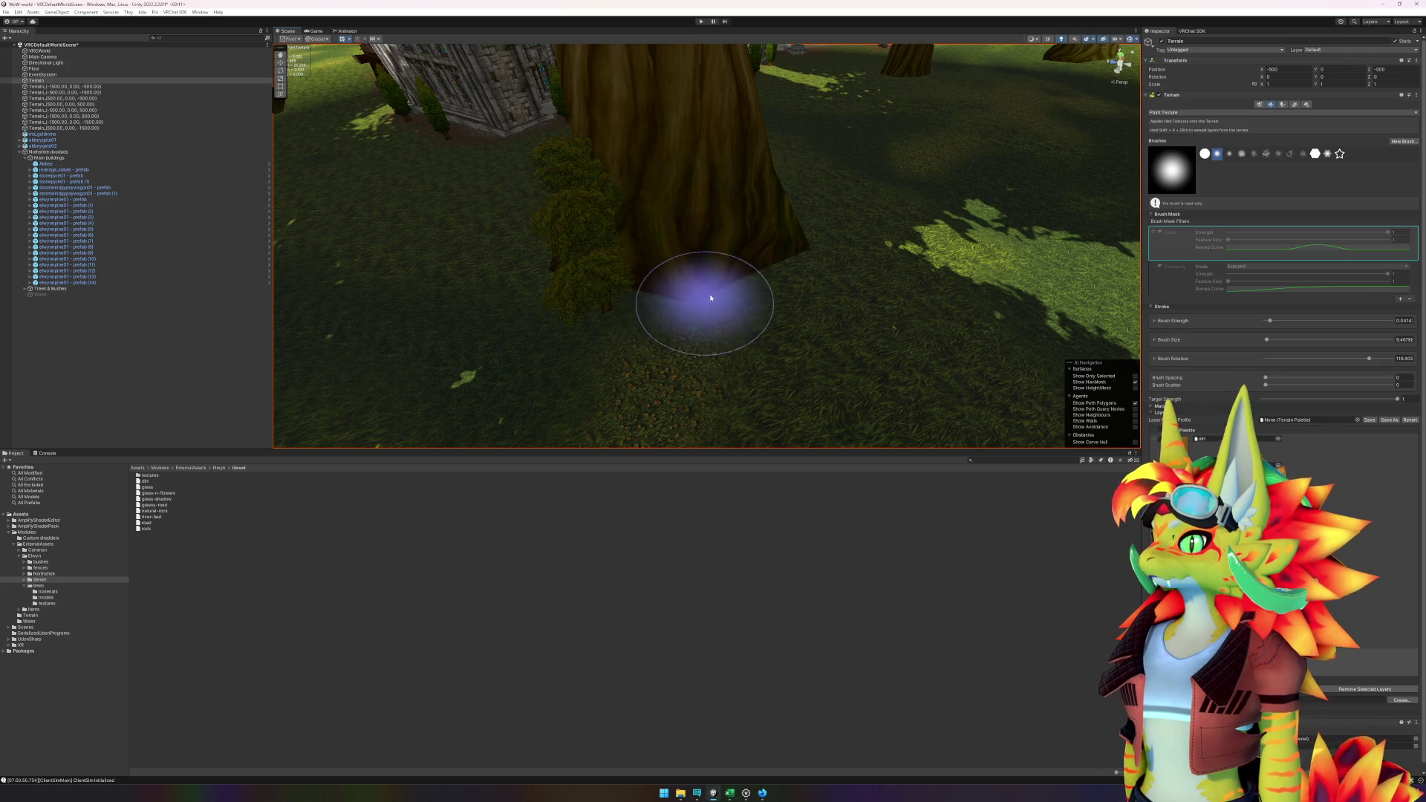
mouse_move(636, 296)
mouse_down()
mouse_move(684, 318)
mouse_move(582, 318)
mouse_move(623, 319)
mouse_up()
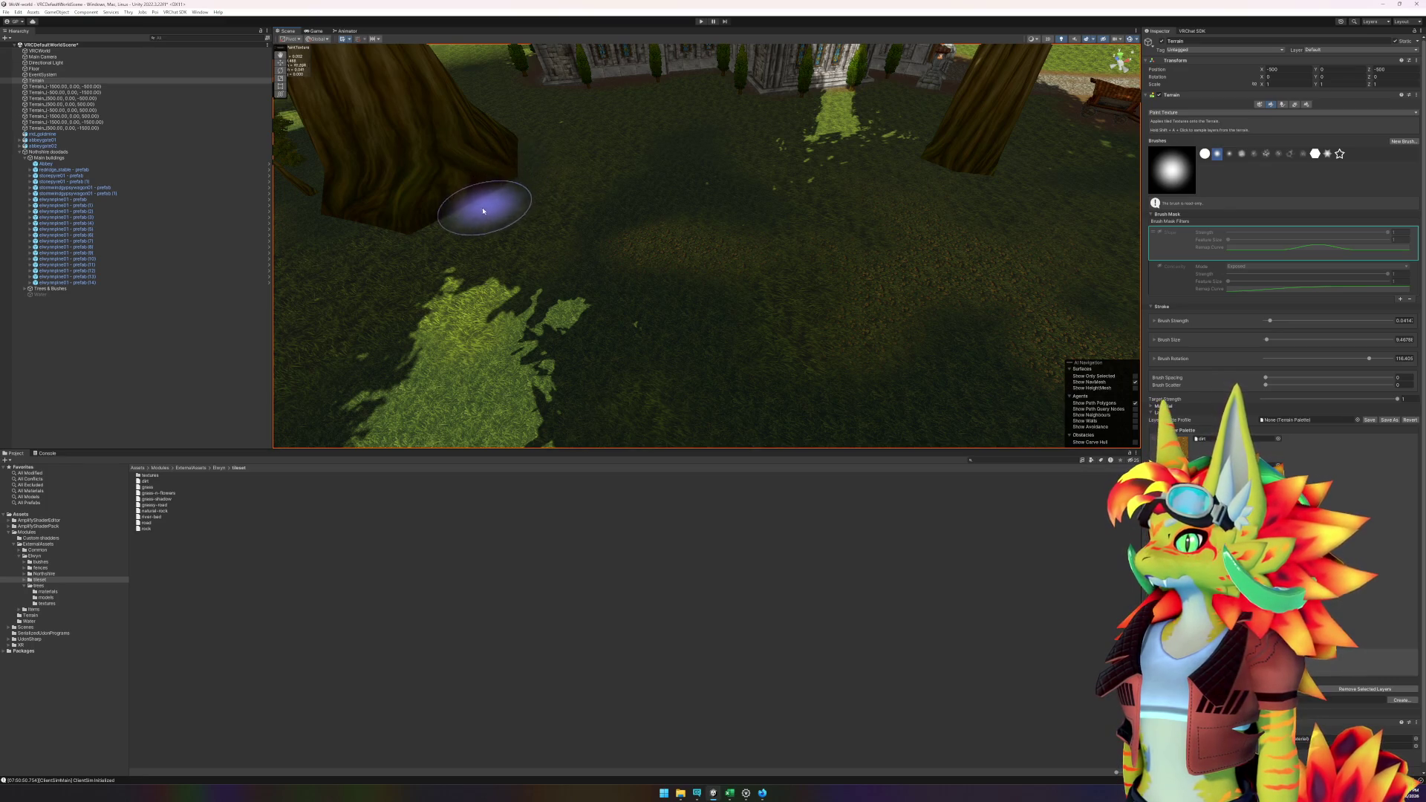
mouse_move(461, 255)
mouse_down()
mouse_move(509, 292)
mouse_move(626, 277)
mouse_move(552, 362)
mouse_move(532, 356)
mouse_move(583, 308)
mouse_move(564, 312)
mouse_move(643, 288)
mouse_move(706, 305)
mouse_move(533, 287)
mouse_move(671, 277)
mouse_move(678, 254)
mouse_move(445, 238)
mouse_move(557, 237)
mouse_move(523, 128)
mouse_up()
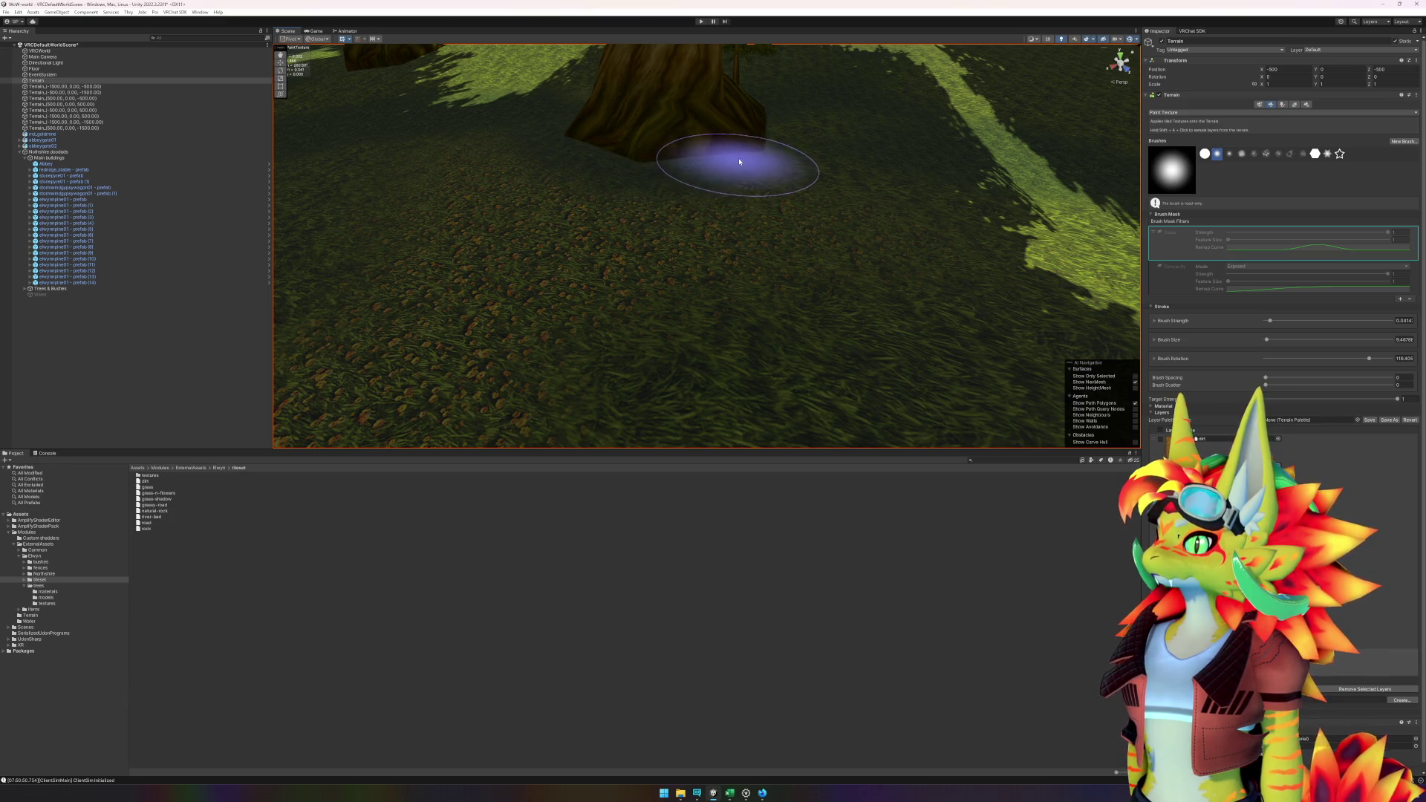
- Move to the open grass below another trunk and darken the ground around its base
drag(861, 135, 688, 159)
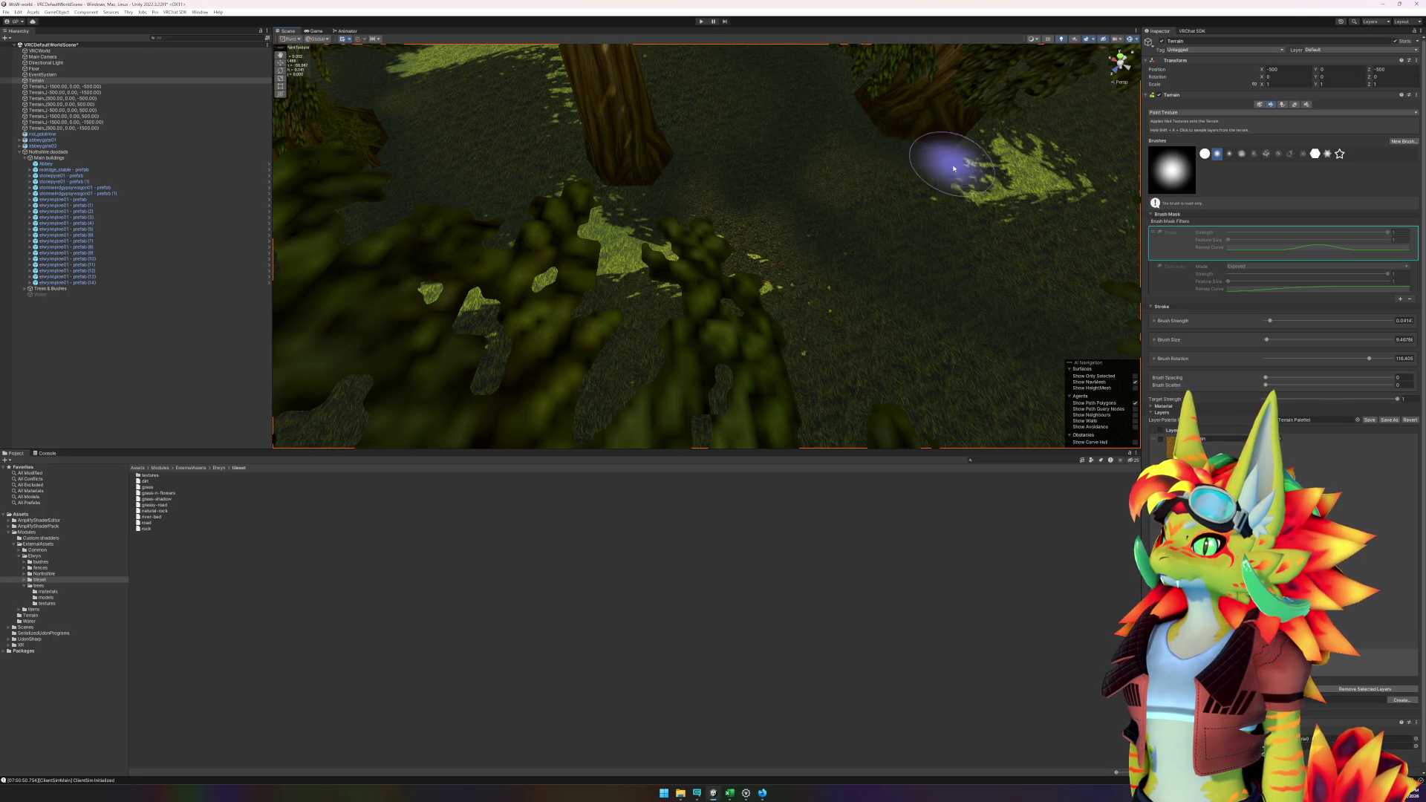
mouse_move(953, 168)
mouse_down()
mouse_move(824, 153)
mouse_move(801, 95)
mouse_move(738, 185)
mouse_move(789, 210)
mouse_move(903, 223)
mouse_move(750, 265)
mouse_move(548, 286)
mouse_move(509, 277)
mouse_move(698, 273)
mouse_move(681, 248)
mouse_move(487, 235)
mouse_move(510, 229)
mouse_move(627, 318)
mouse_move(487, 319)
mouse_move(769, 309)
mouse_move(850, 261)
mouse_move(901, 185)
mouse_up()
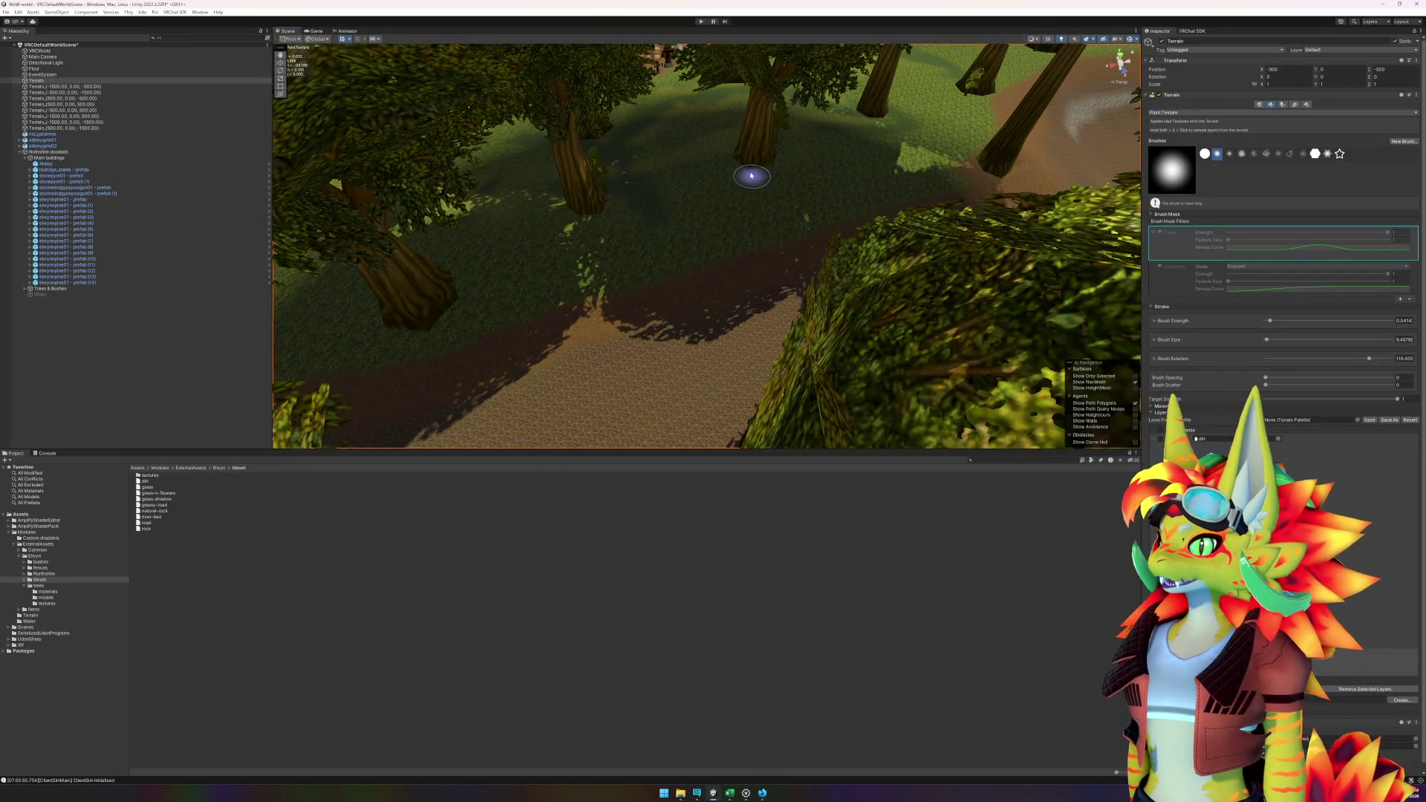
mouse_move(736, 167)
mouse_down()
mouse_move(733, 245)
mouse_move(834, 248)
mouse_move(822, 302)
mouse_up()
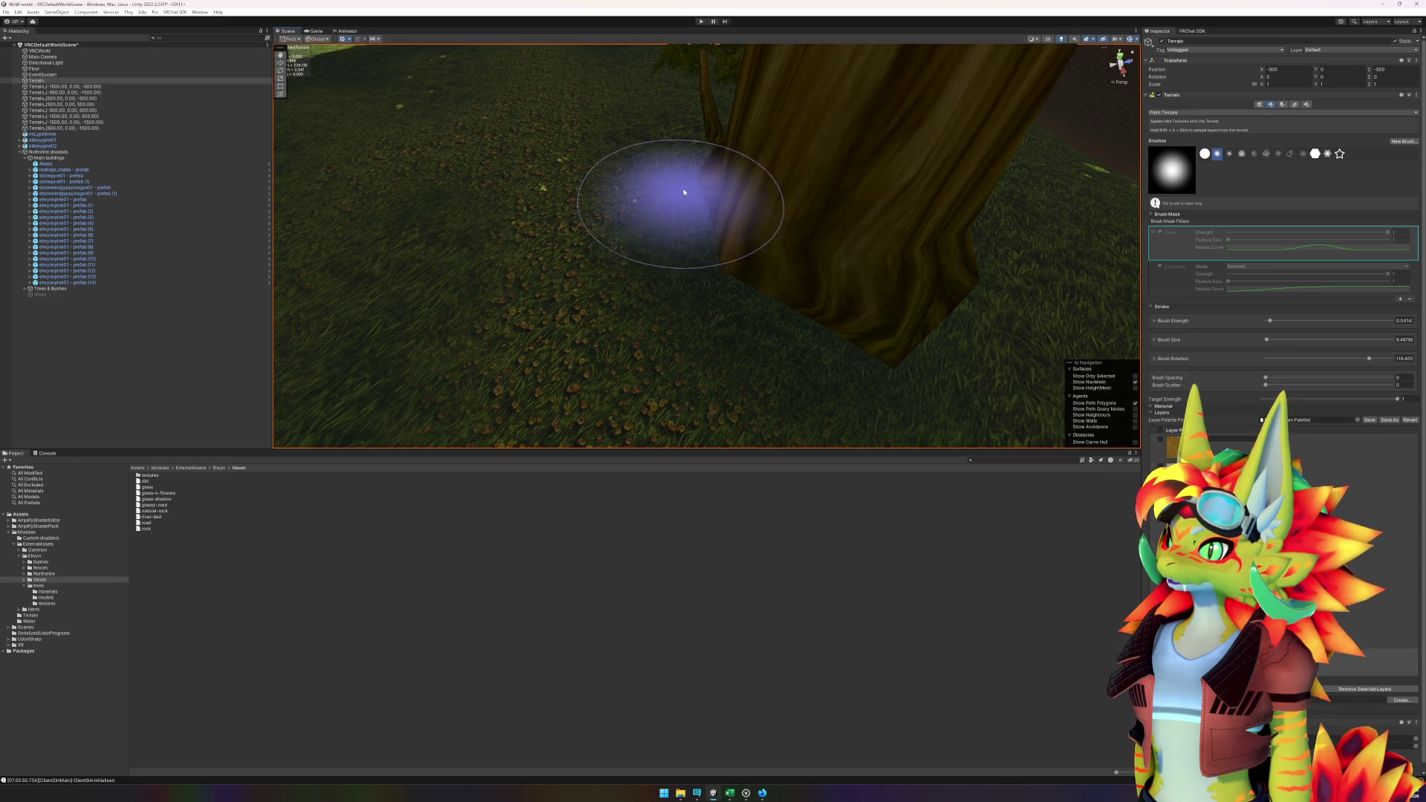
mouse_move(687, 253)
mouse_down()
mouse_move(662, 271)
mouse_move(550, 254)
mouse_up()
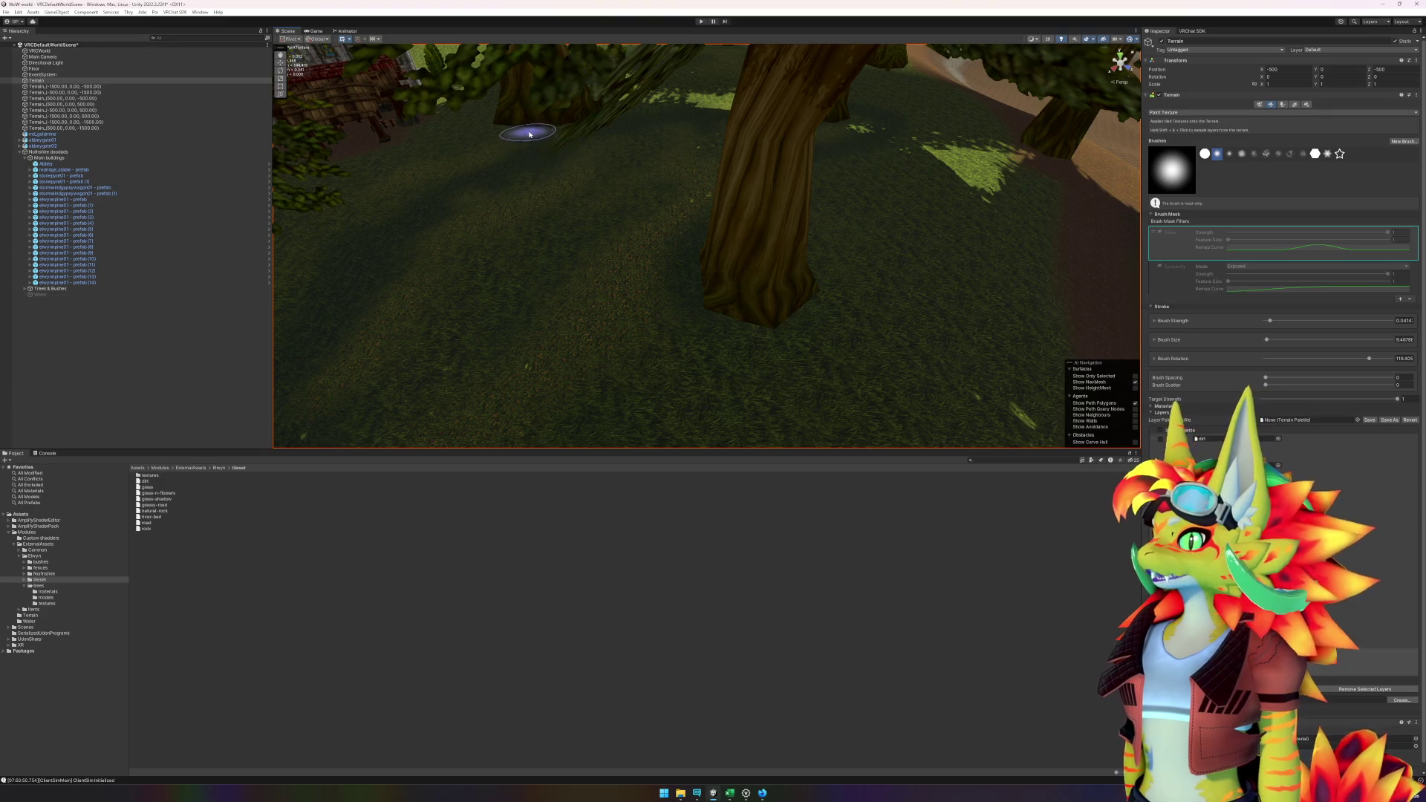
- Zoom in and out over the forest to reach the remaining unpainted ground under the trees
scroll(530, 135, up, 5)
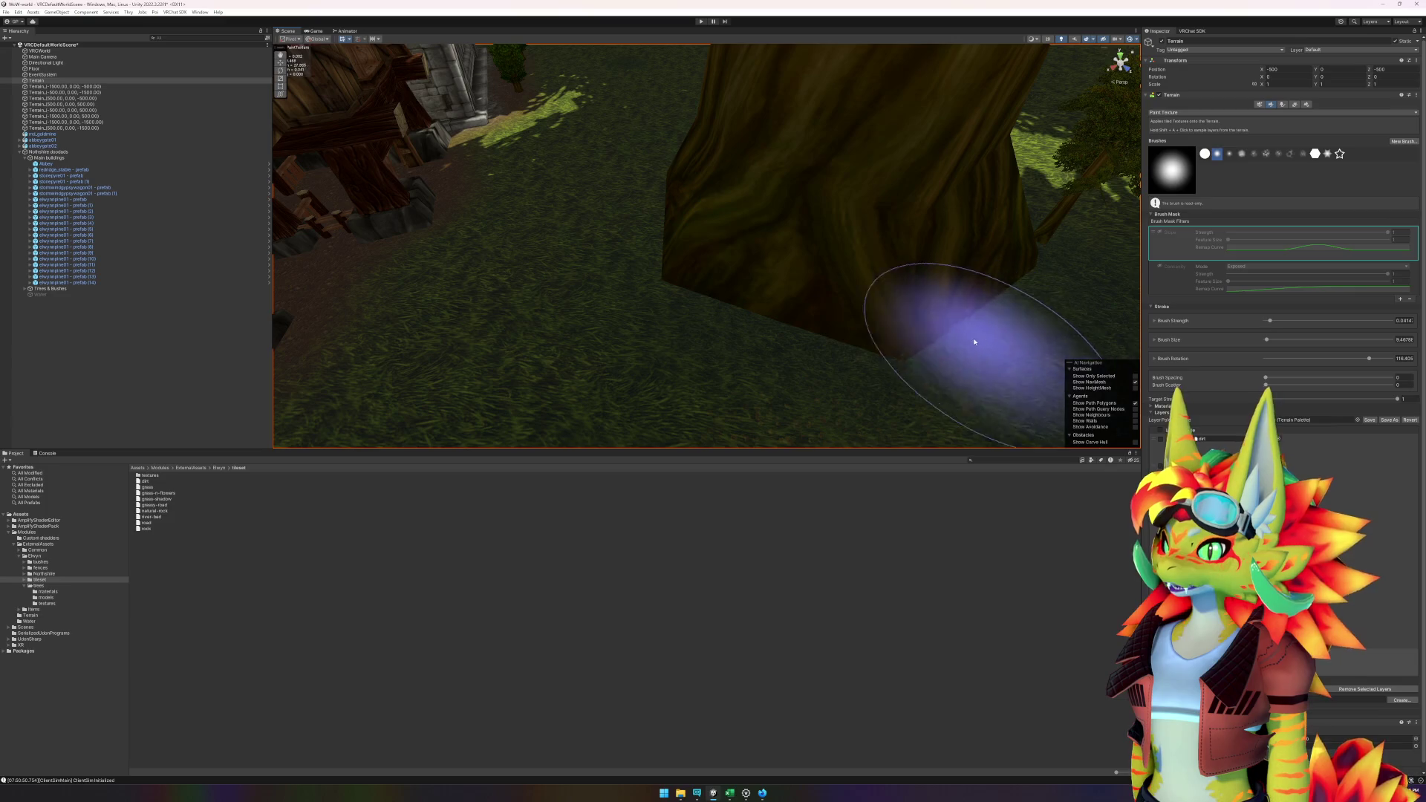
scroll(547, 328, up, 10)
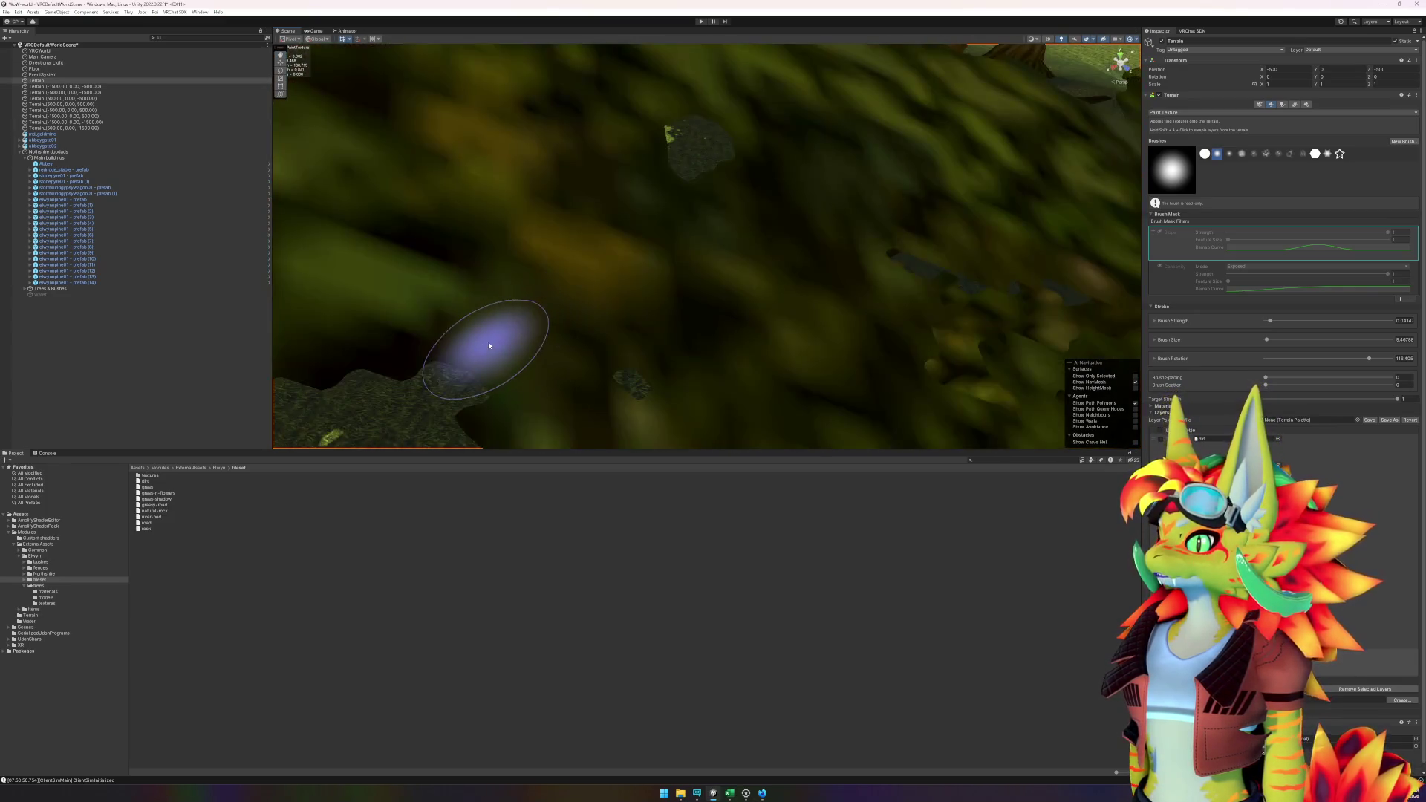
scroll(489, 345, down, 5)
scroll(430, 296, up, 5)
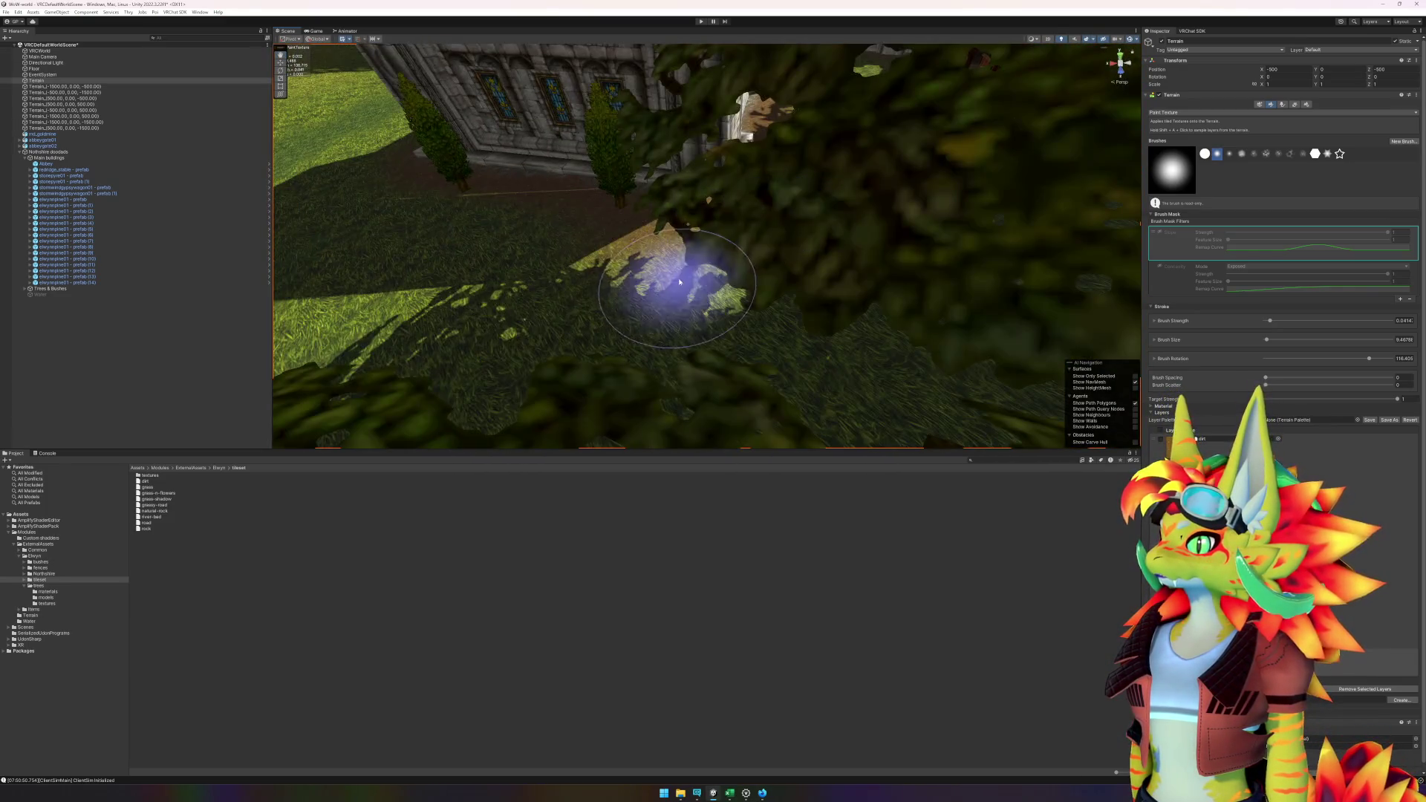
scroll(678, 281, down, 5)
scroll(846, 249, up, 5)
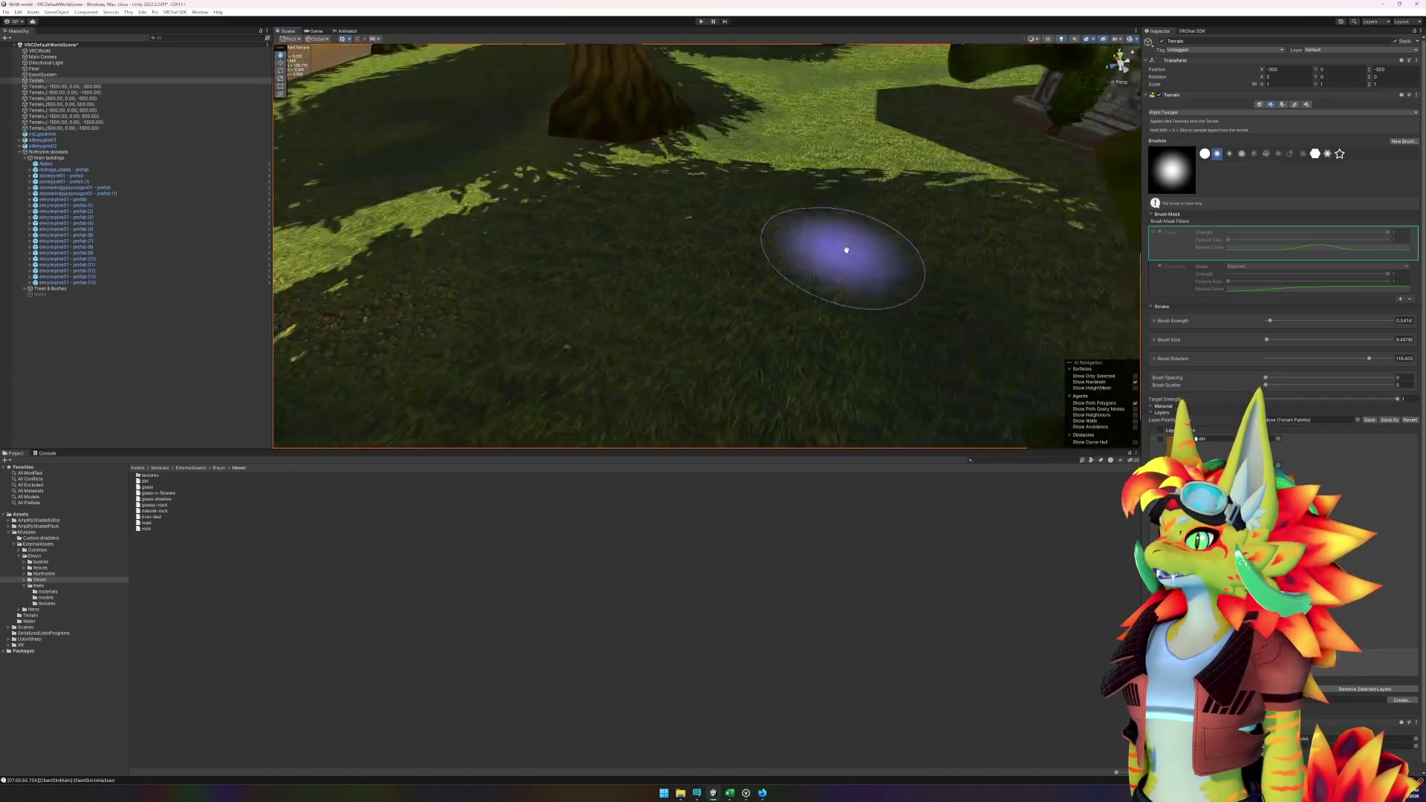
scroll(846, 250, up, 10)
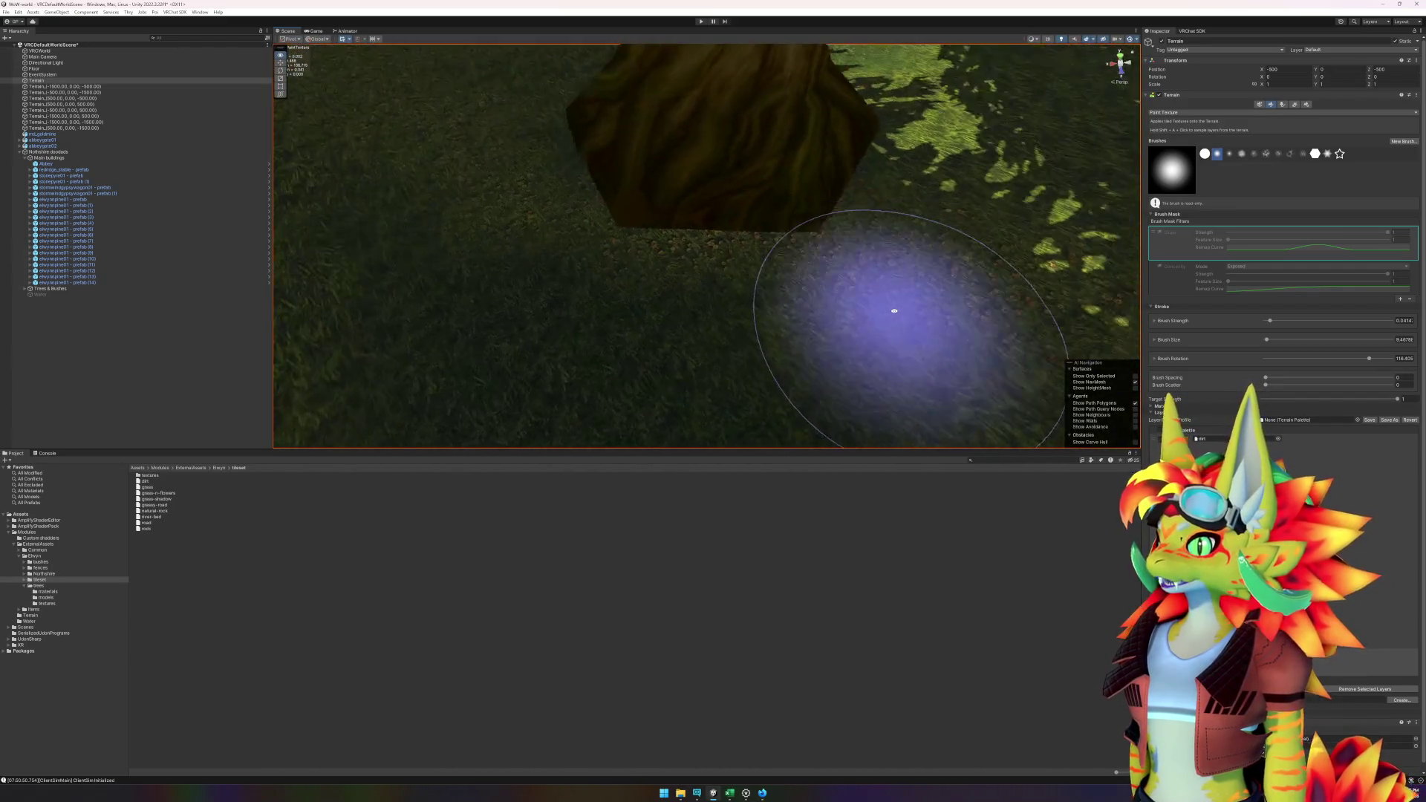
scroll(859, 191, up, 1)
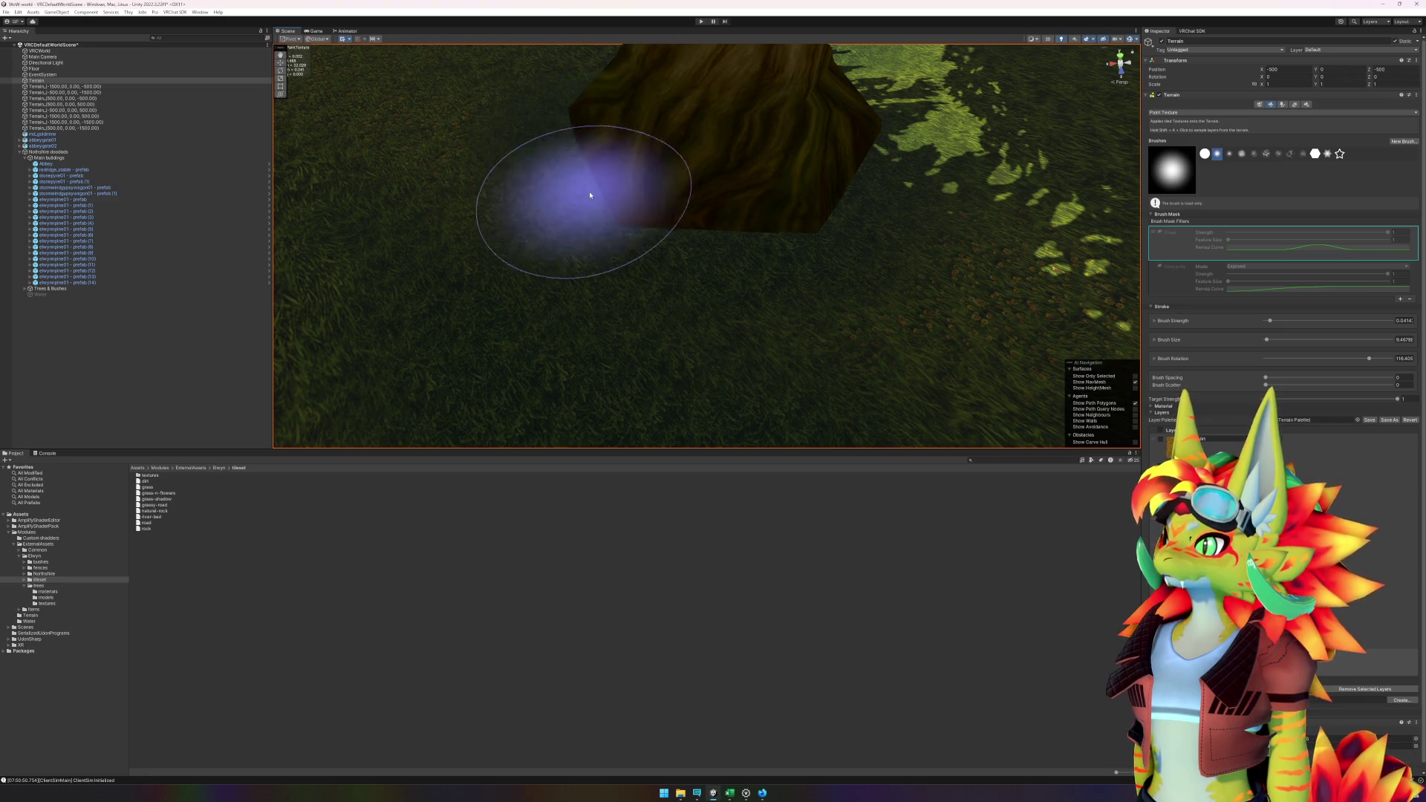
scroll(609, 223, up, 3)
scroll(627, 253, down, 5)
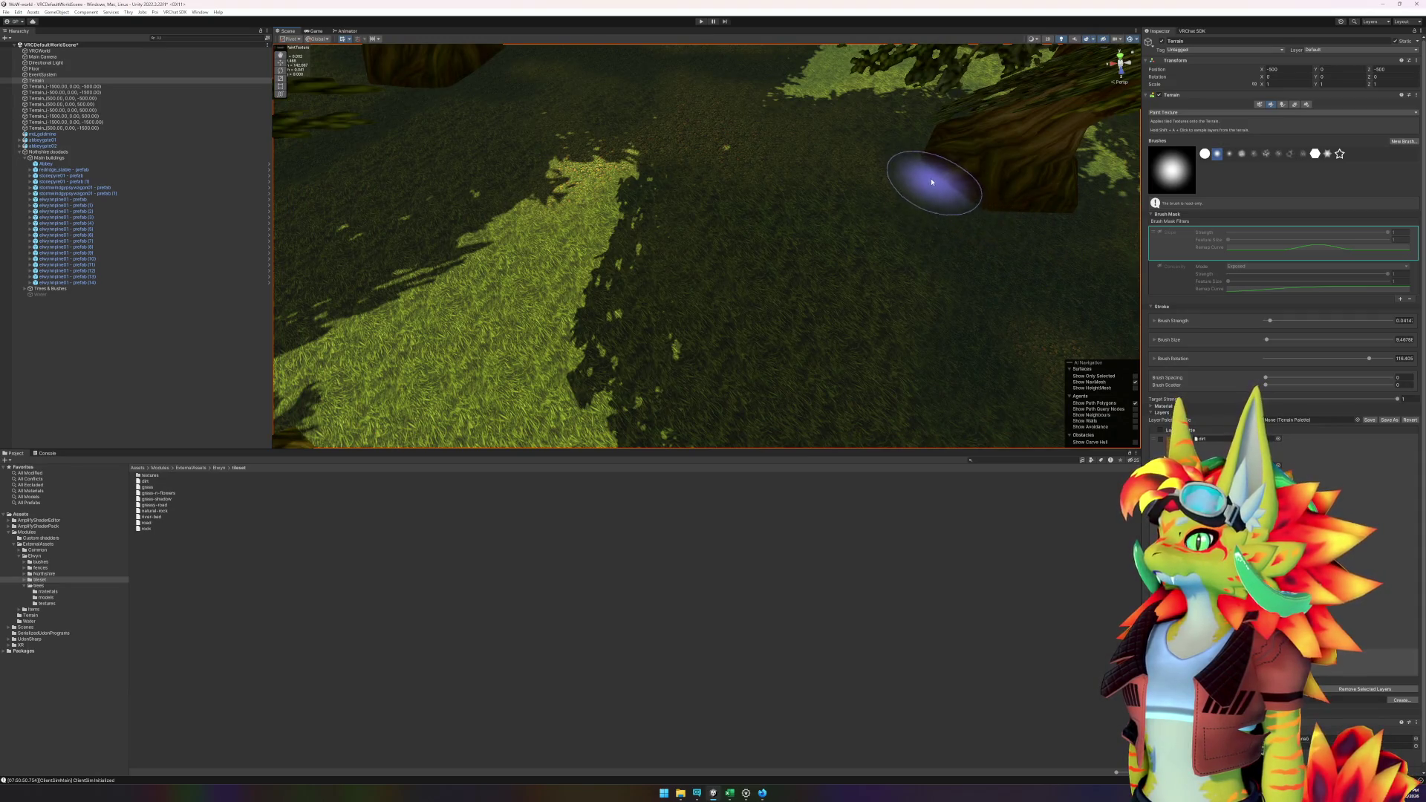
- Fly to another grass patch by a tree, then switch to the Move tool with W
mouse_move(932, 182)
mouse_down()
mouse_move(675, 233)
mouse_move(834, 197)
mouse_move(678, 201)
mouse_move(587, 173)
mouse_move(811, 198)
mouse_move(970, 248)
mouse_move(557, 280)
mouse_move(710, 255)
mouse_move(747, 332)
mouse_move(779, 333)
mouse_move(546, 312)
mouse_up()
scroll(710, 255, down, 5)
key(w)
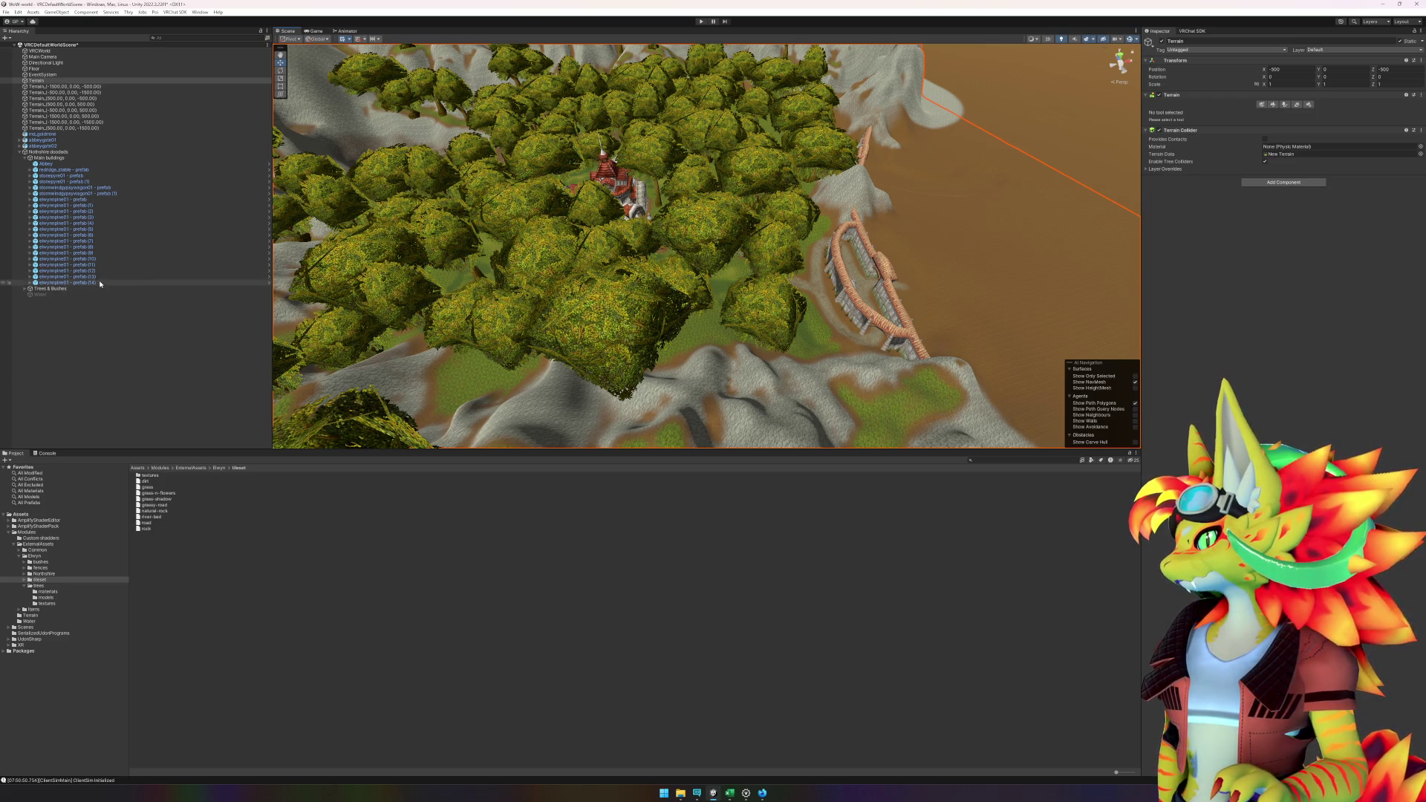
- Create an empty child GameObject named Canopy under Trees & Bushes
click(25, 290)
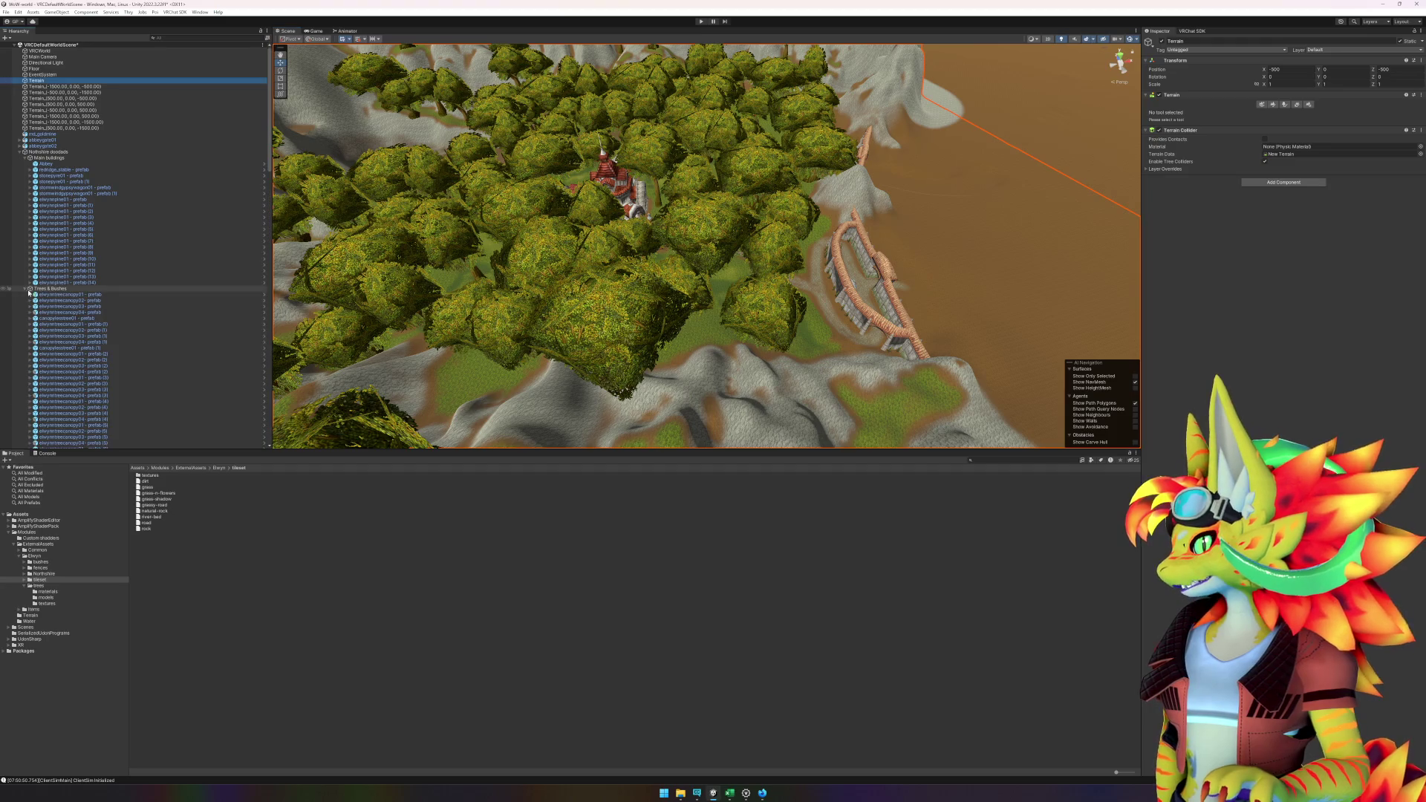
right_click(44, 289)
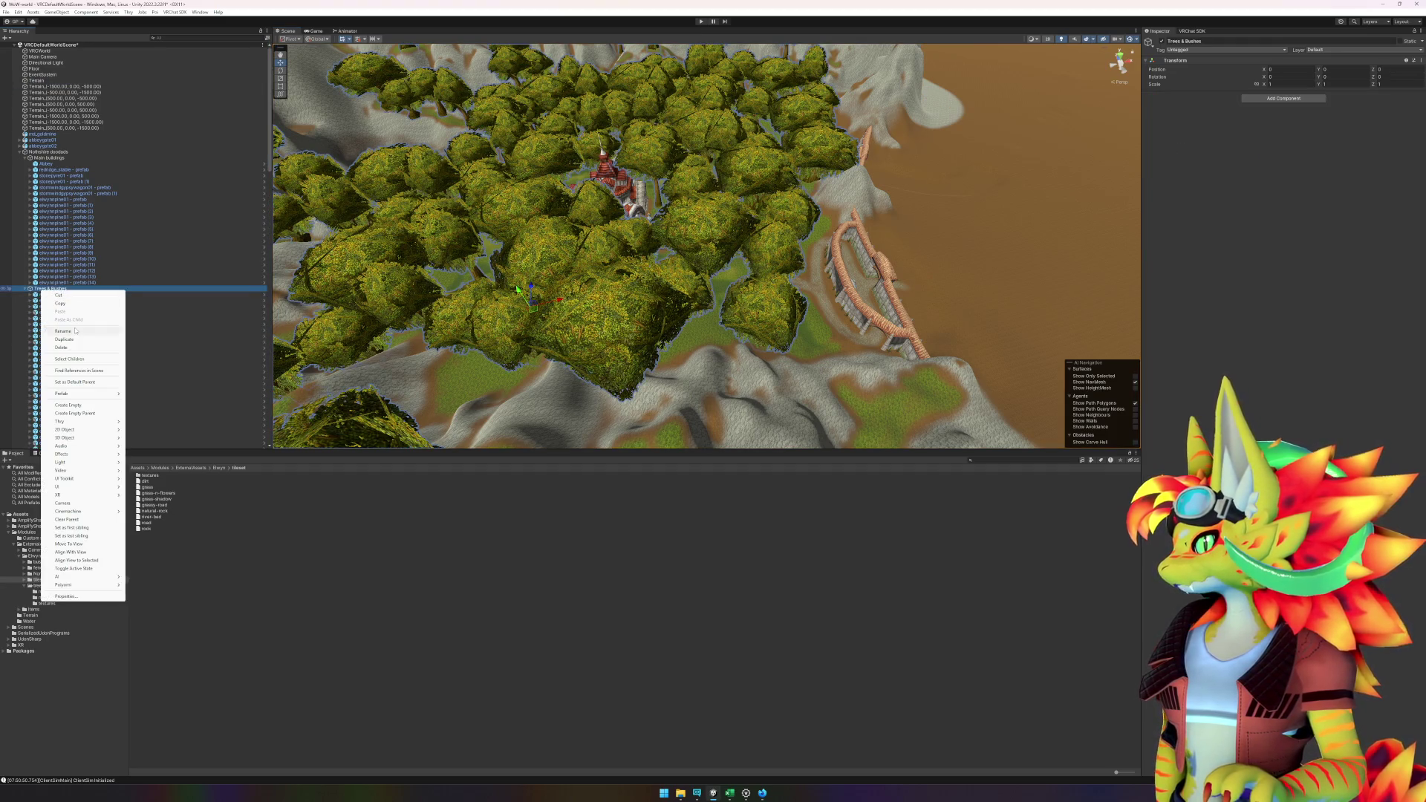
click(79, 406)
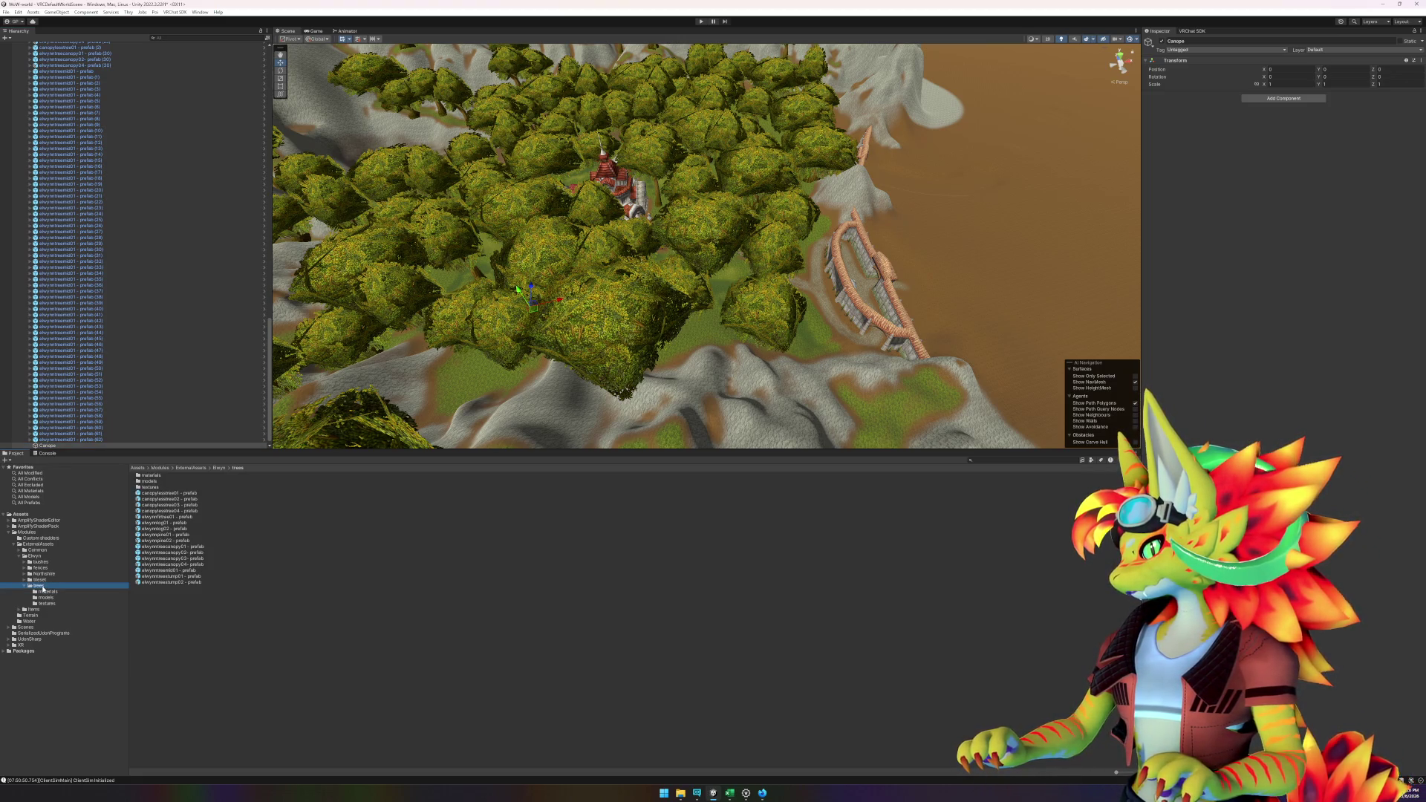
click(68, 446)
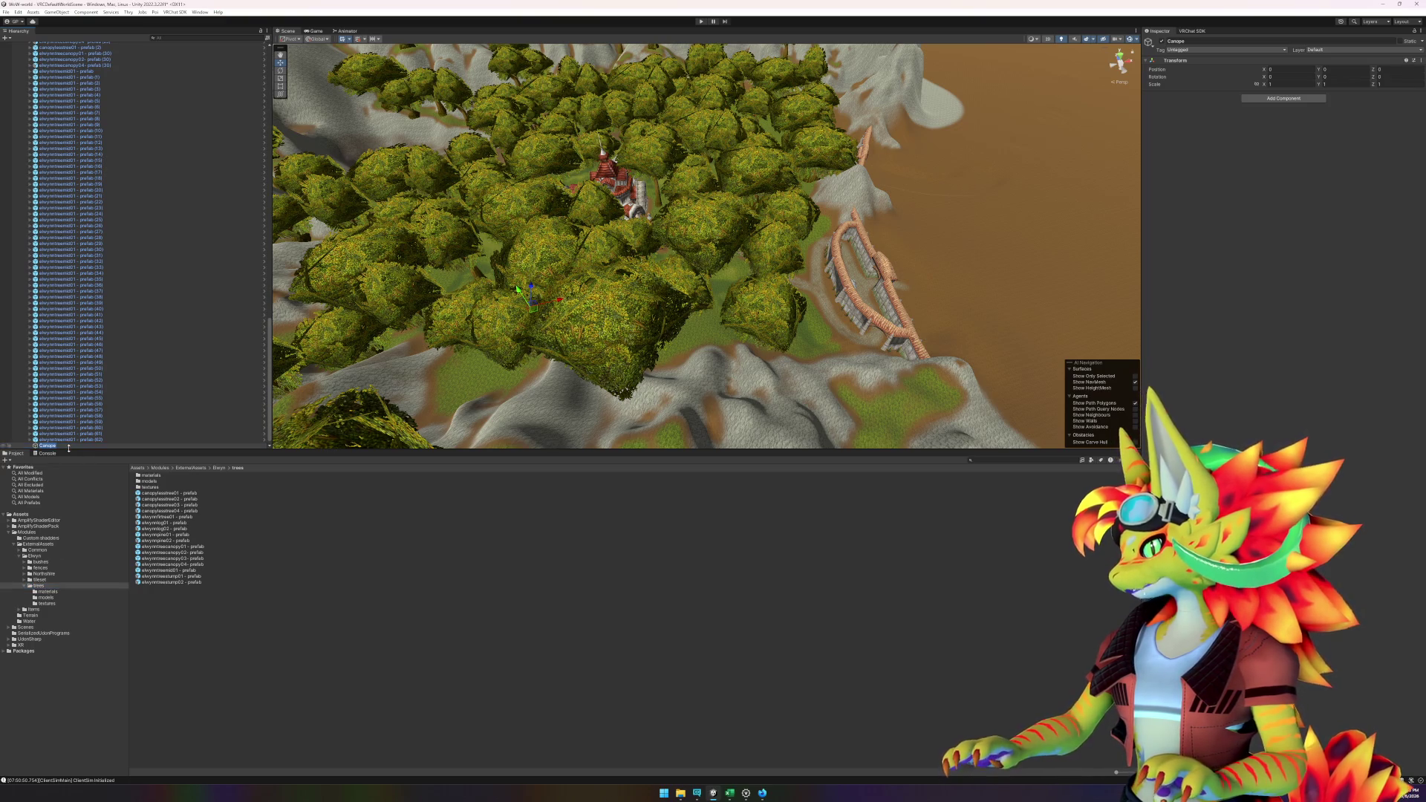
key(Return)
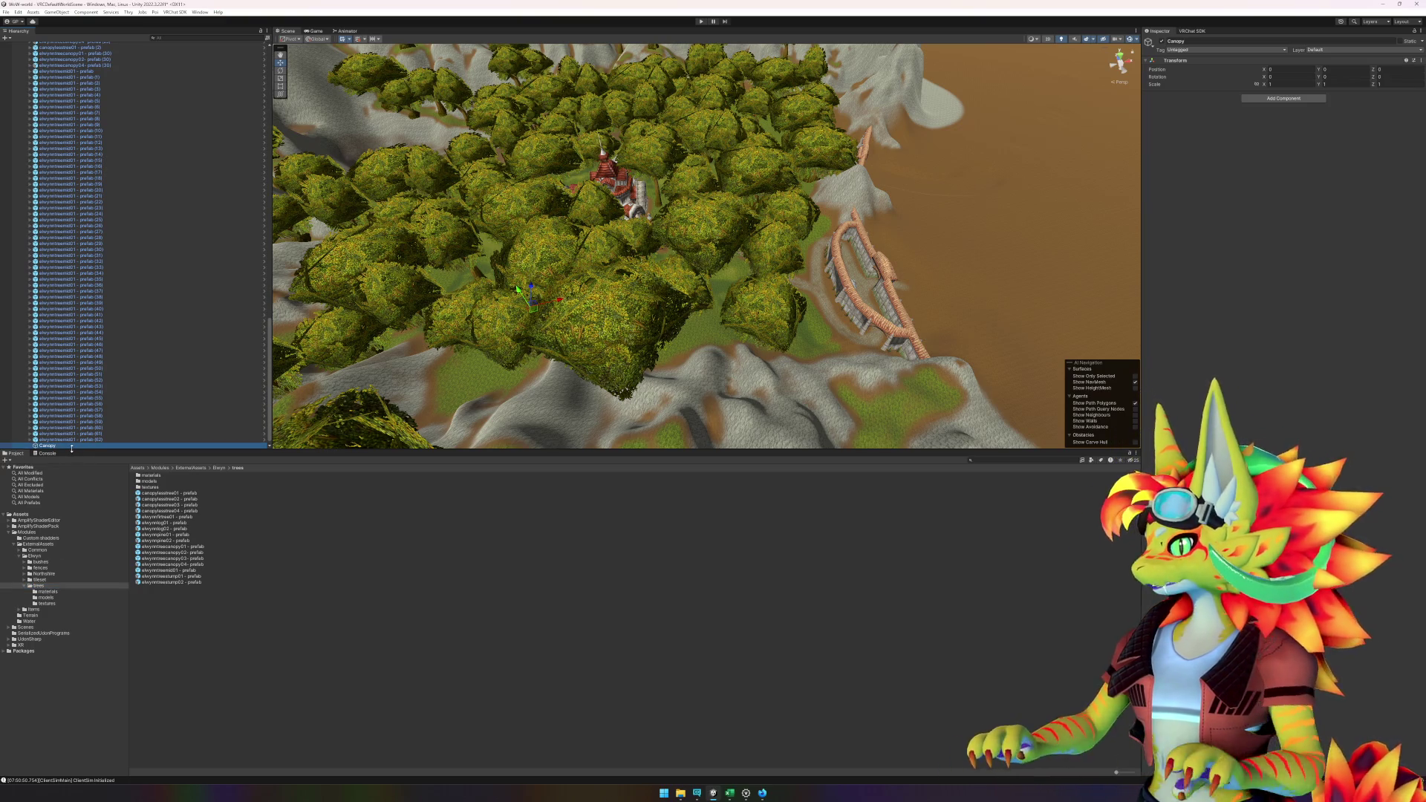
scroll(112, 335, up, 10)
click(115, 289)
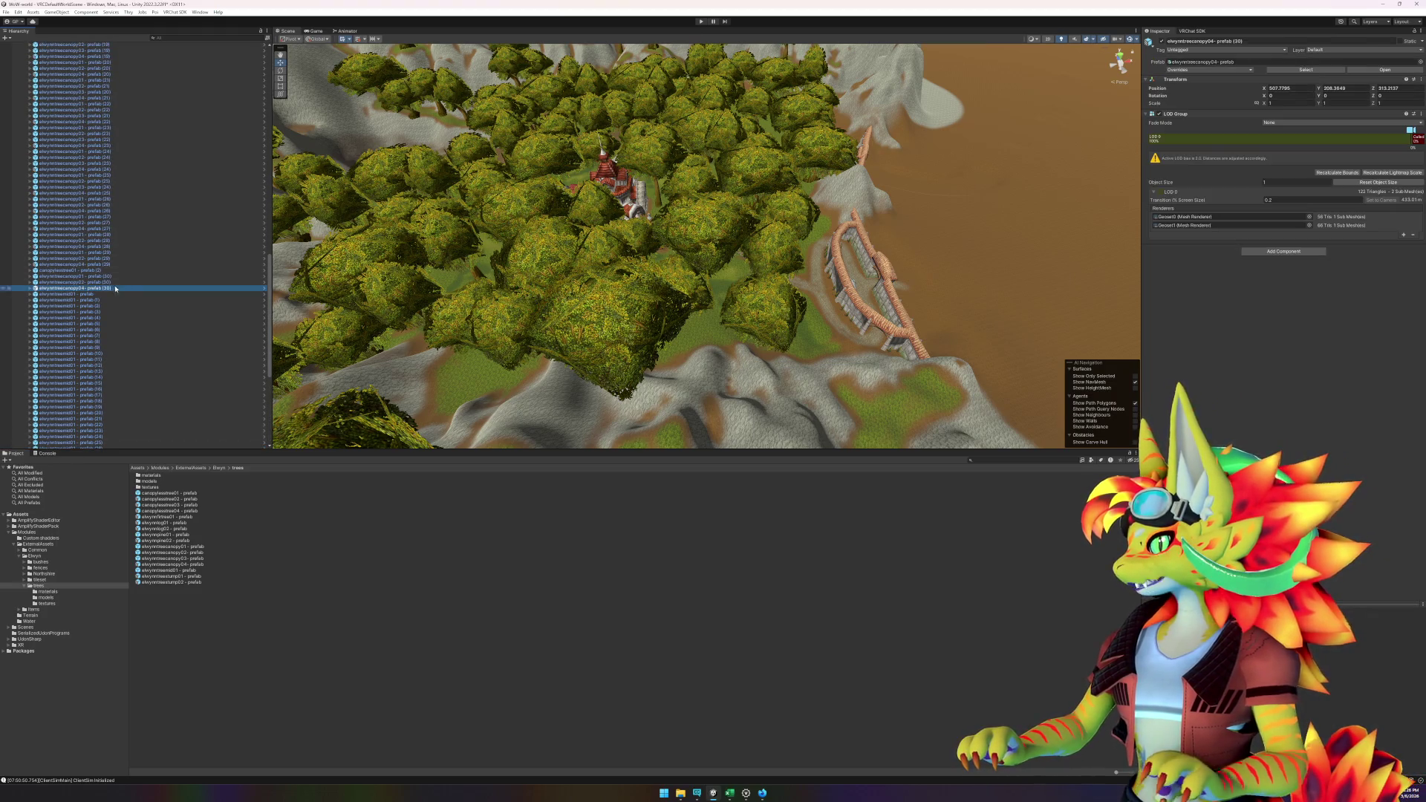
- Move the prefabs canopy01 through canopy04 (30) into the Canopy group
scroll(111, 286, up, 15)
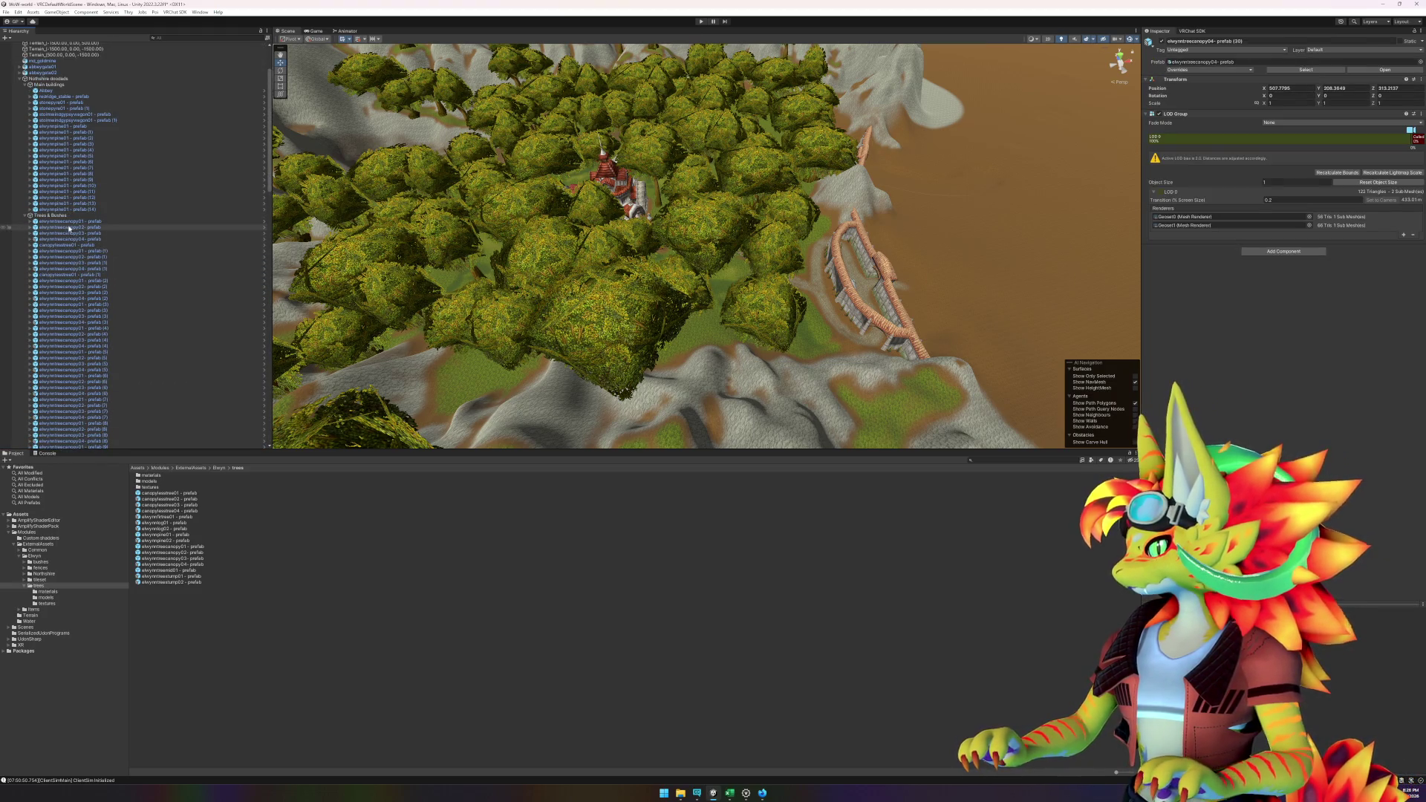
shift+click(69, 221)
scroll(71, 186, down, 20)
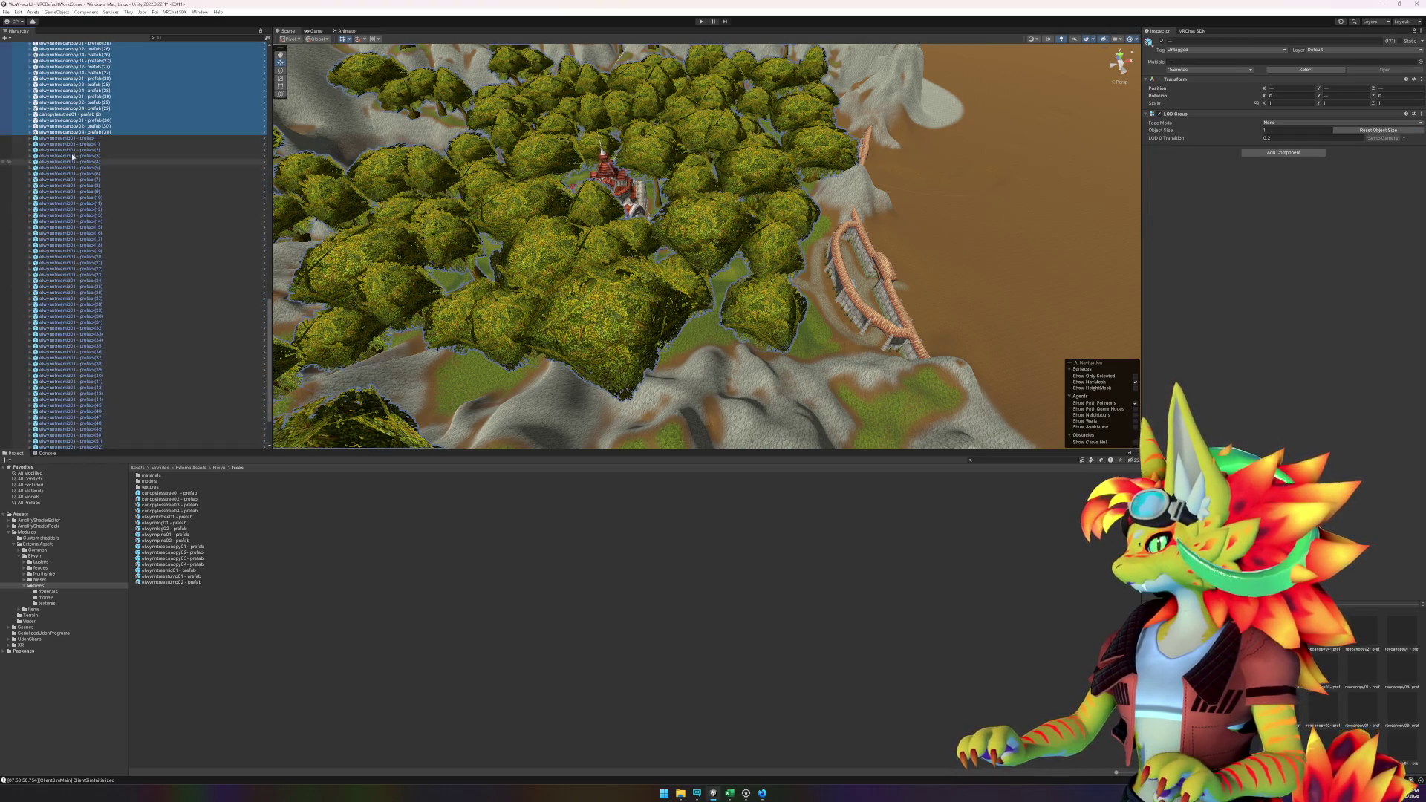
scroll(72, 156, down, 3)
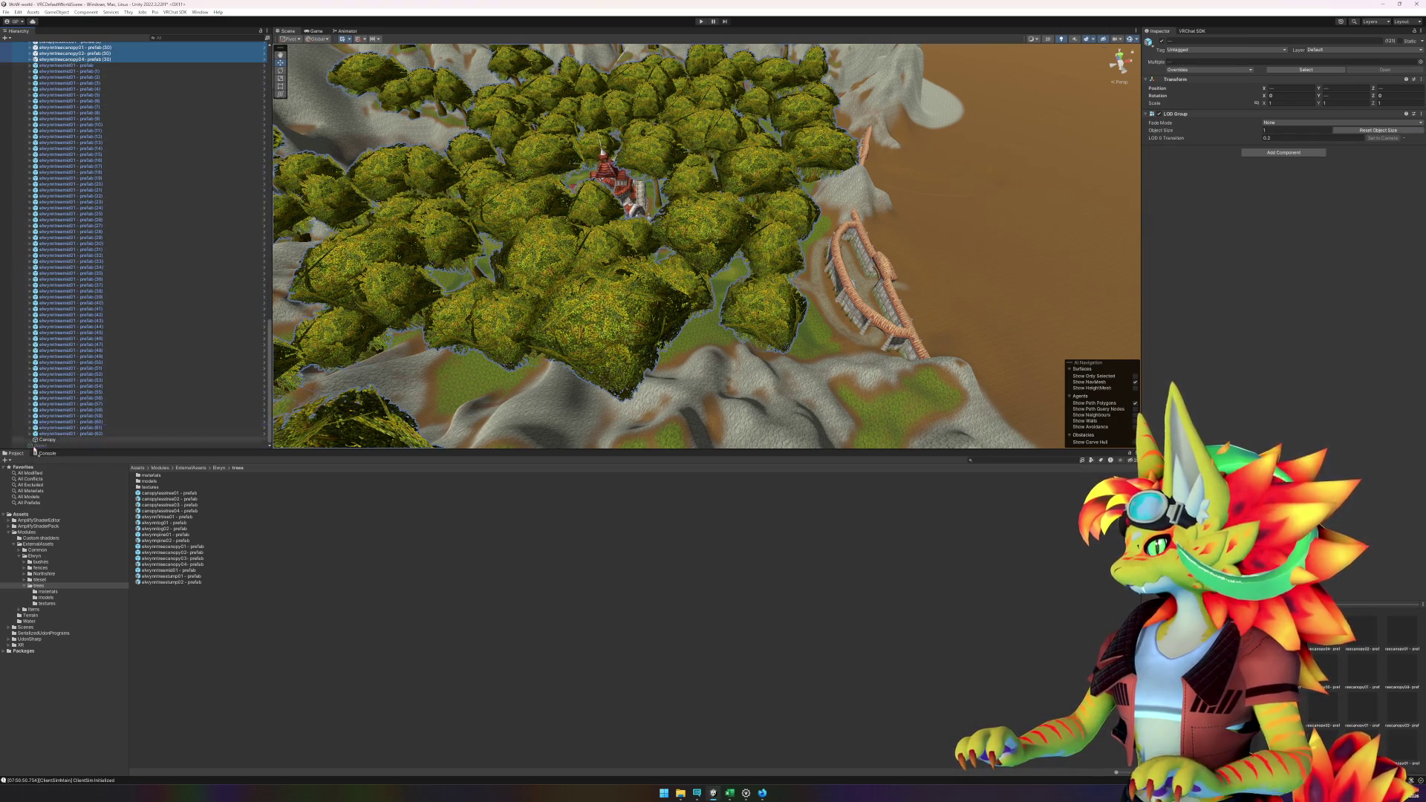
drag(35, 451, 50, 442)
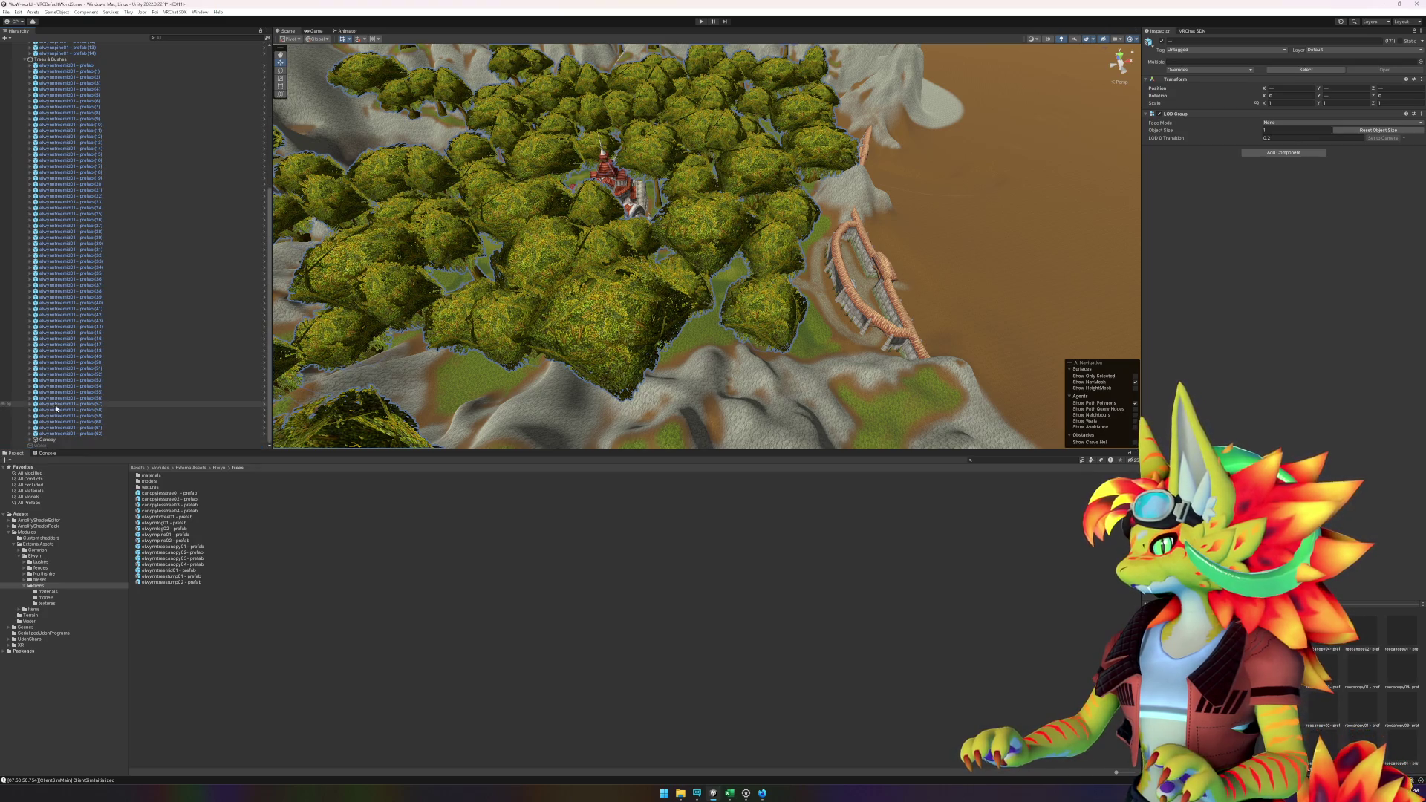
- Add another empty child GameObject under Trees & Bushes
scroll(46, 329, up, 10)
right_click(41, 283)
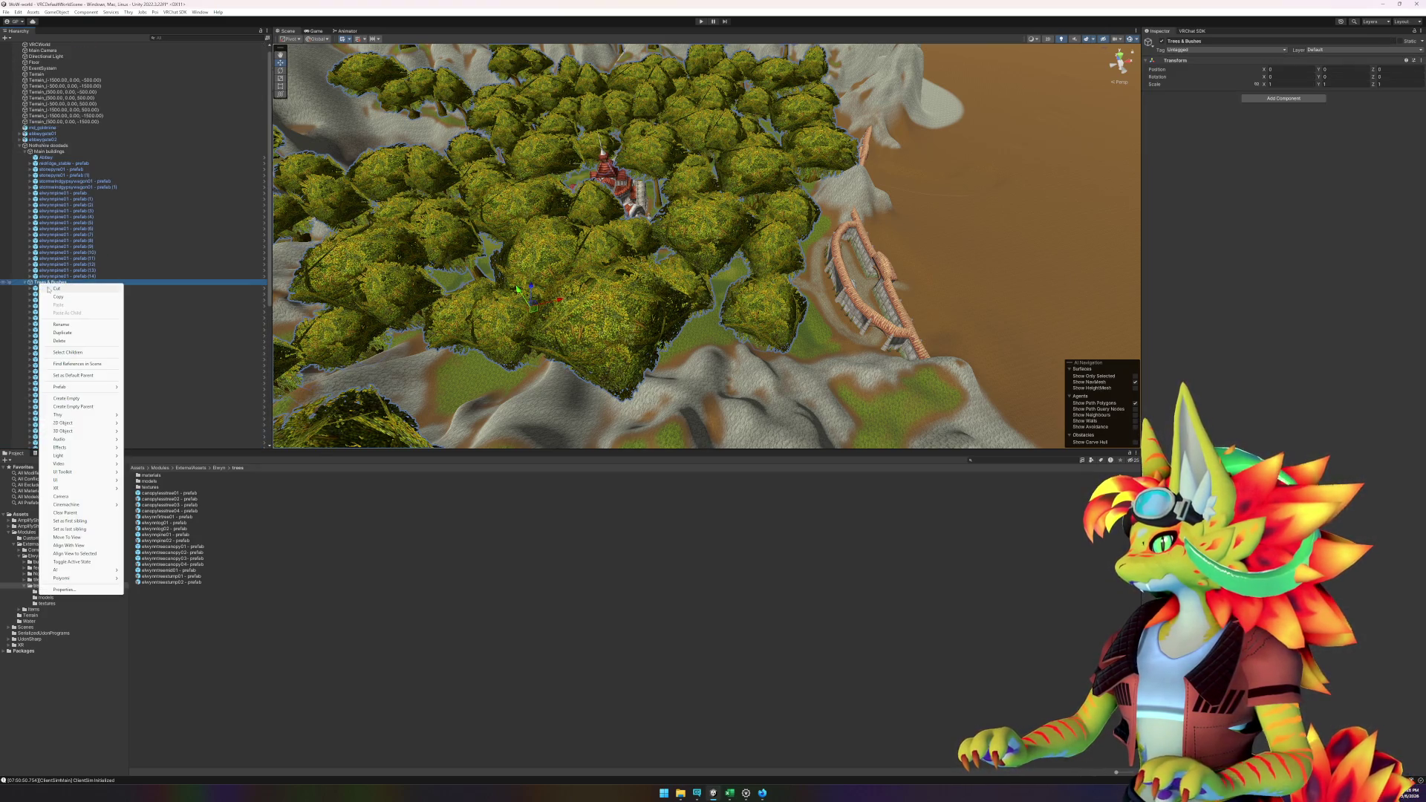
click(67, 399)
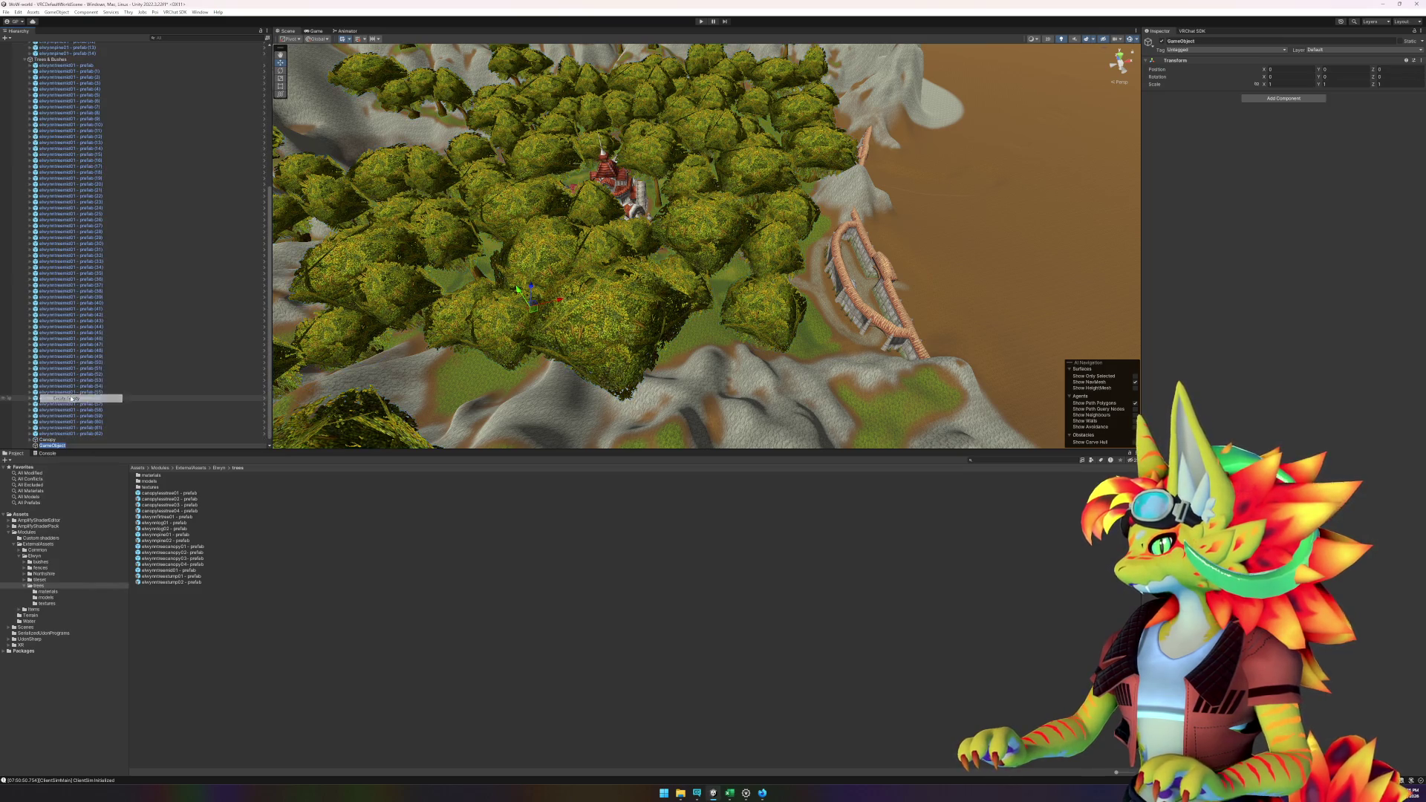
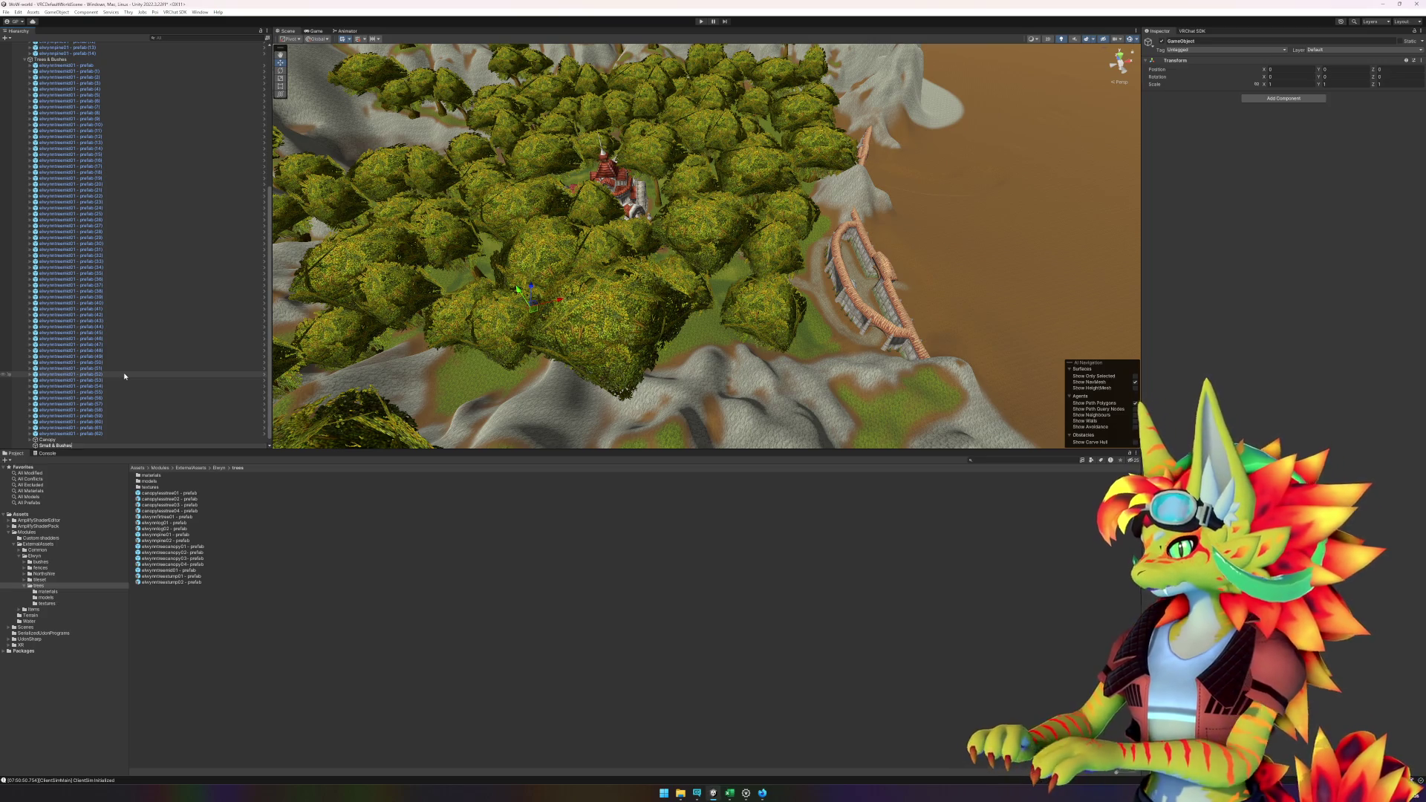
- Confirm the Small & Bushes name and move all 63 elwynntreemid01 prefabs into it
key(Return)
click(97, 433)
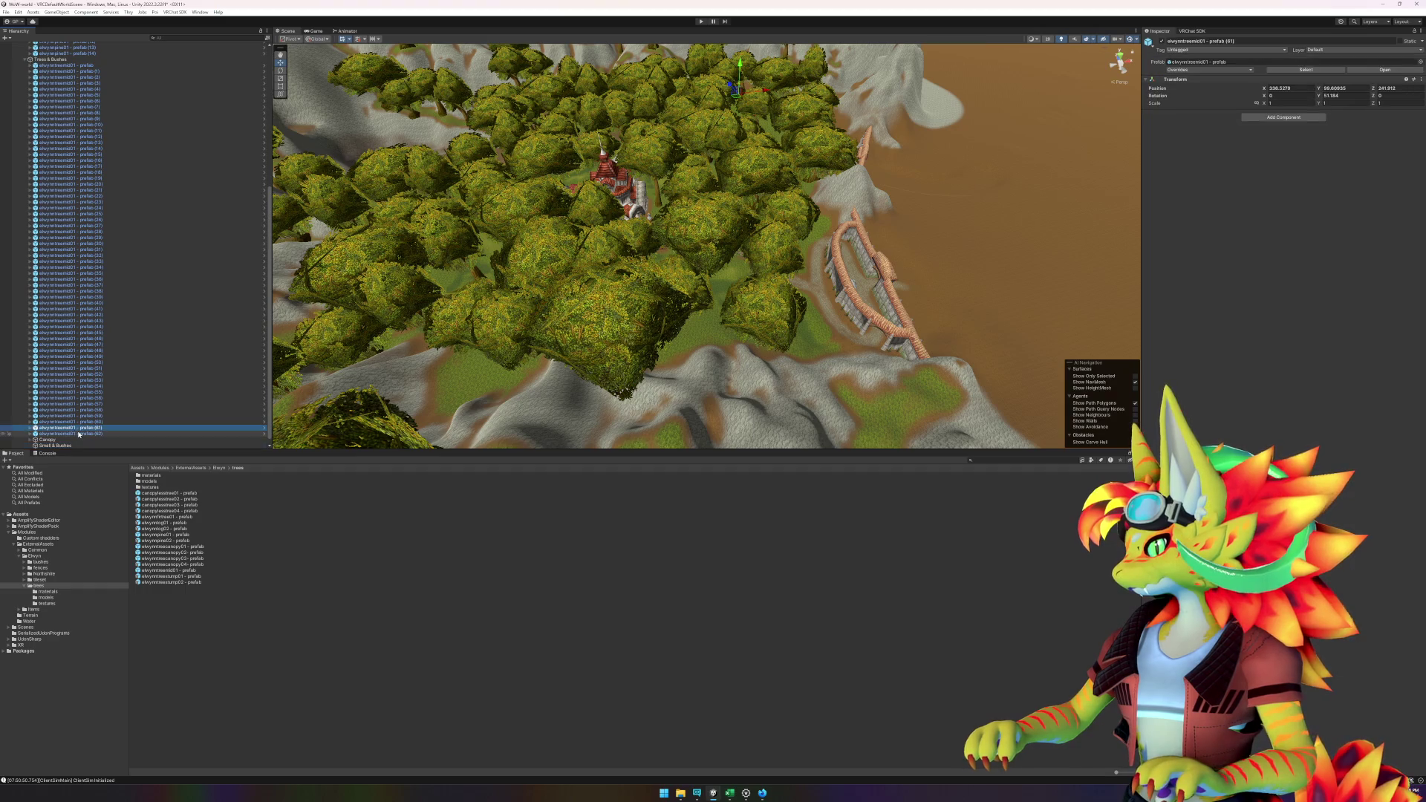
shift+click(77, 67)
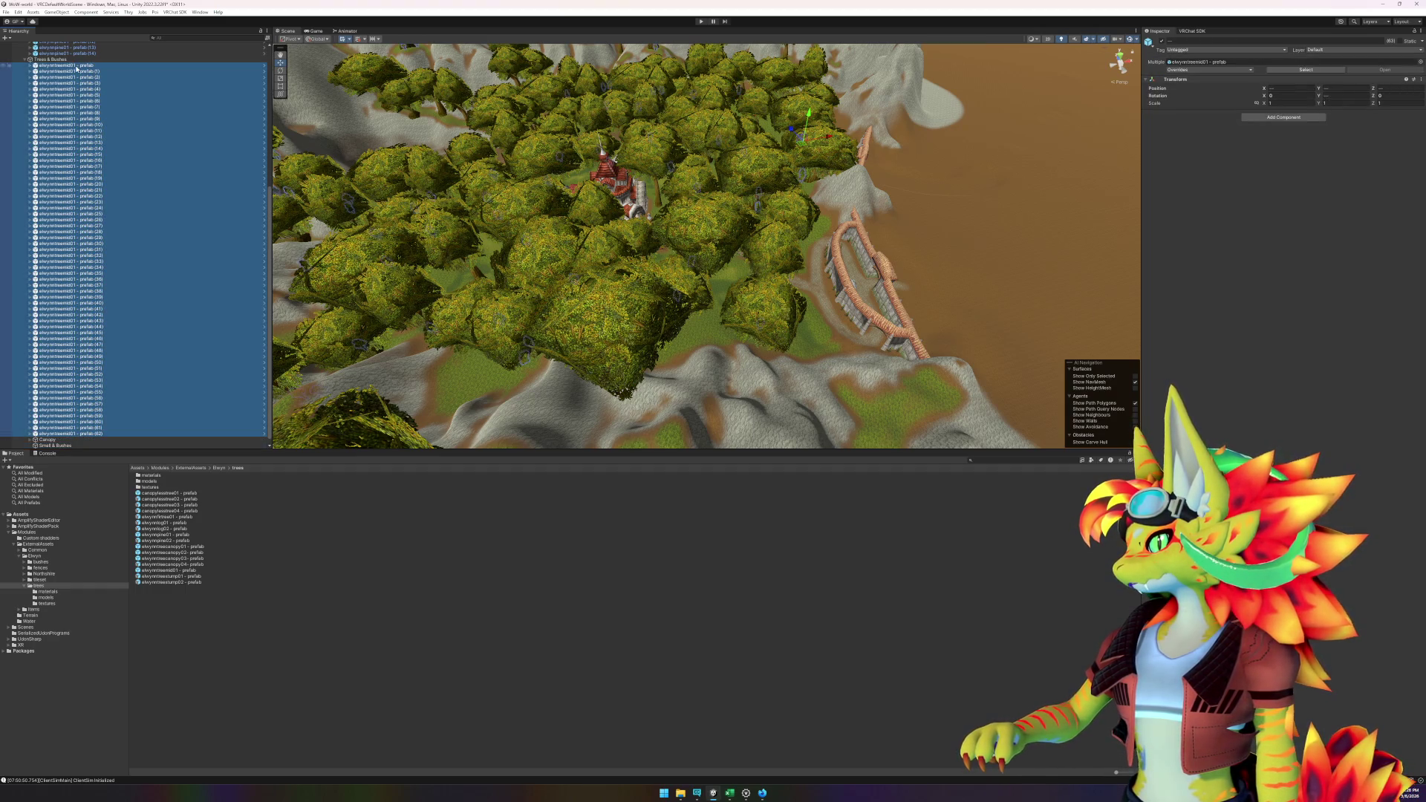
drag(89, 354, 66, 445)
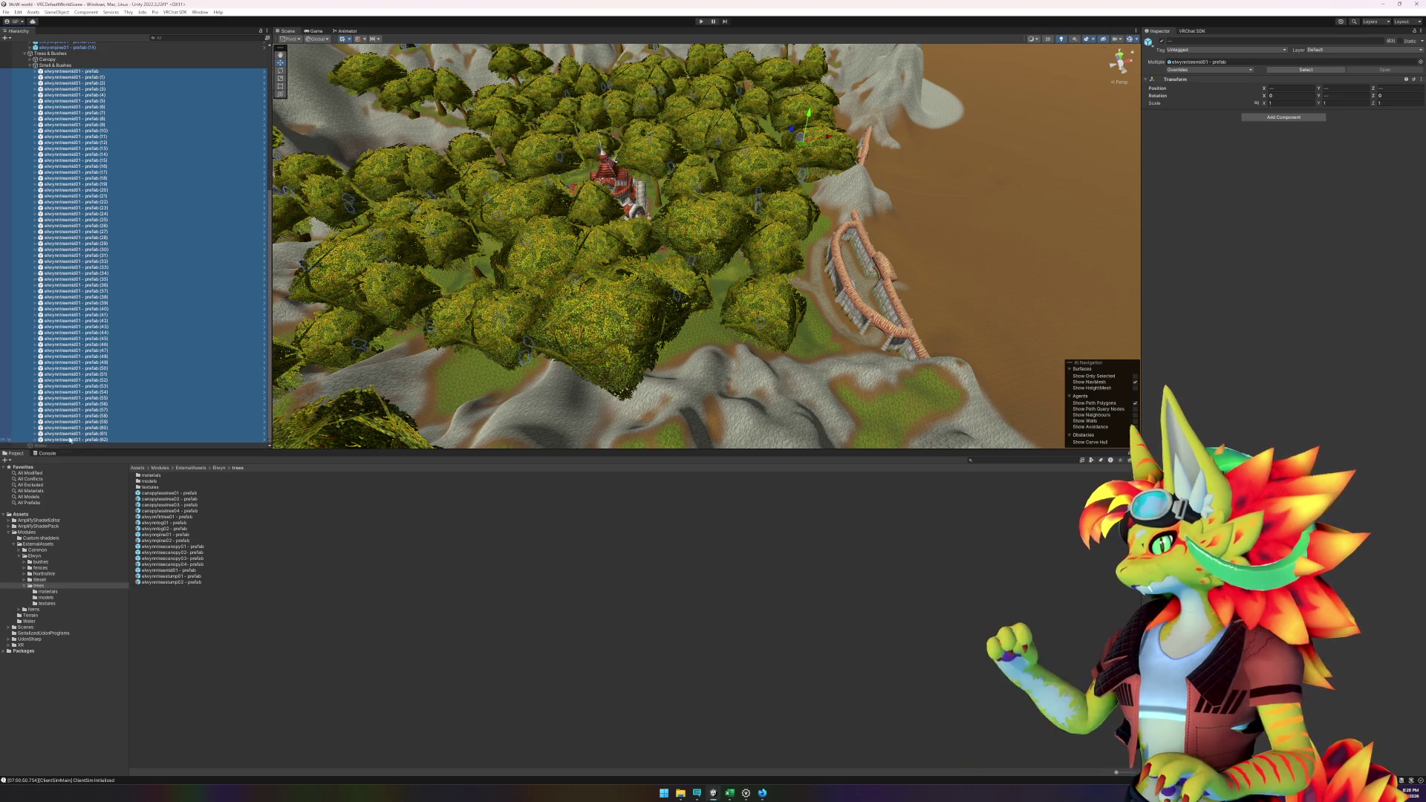
click(27, 67)
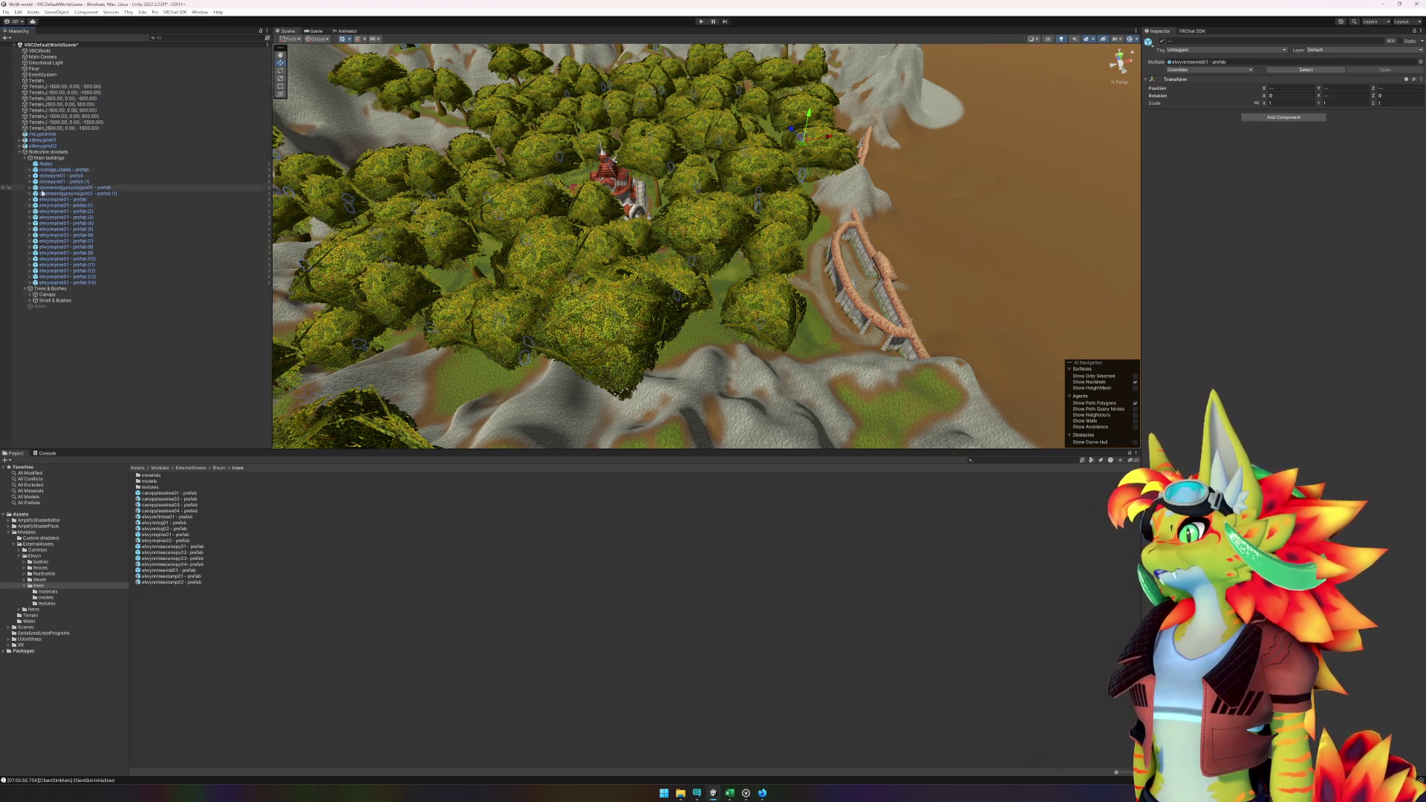
- Toggle Trees & Bushes off and back on to check it, then expand the Canopy group
click(59, 288)
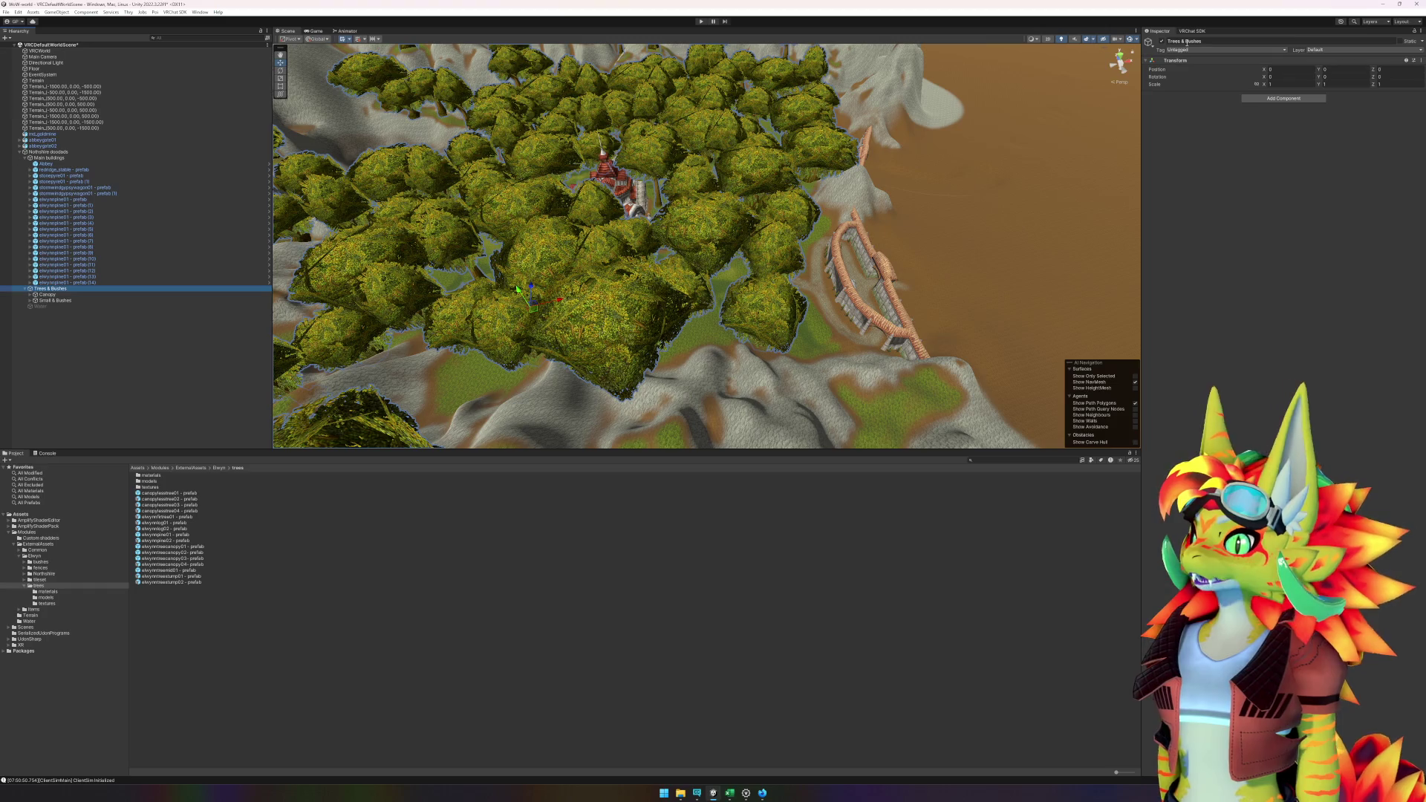
click(1162, 41)
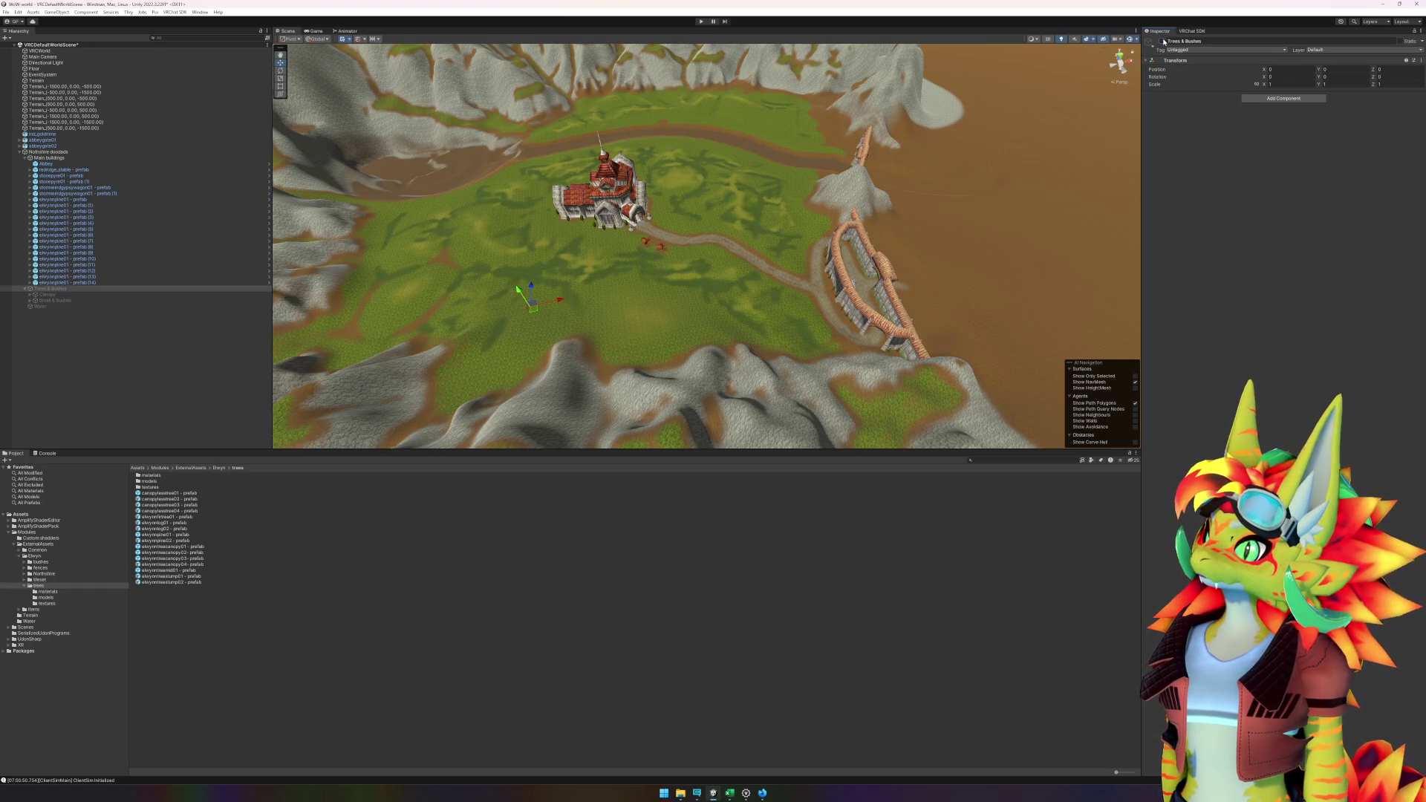
click(1163, 41)
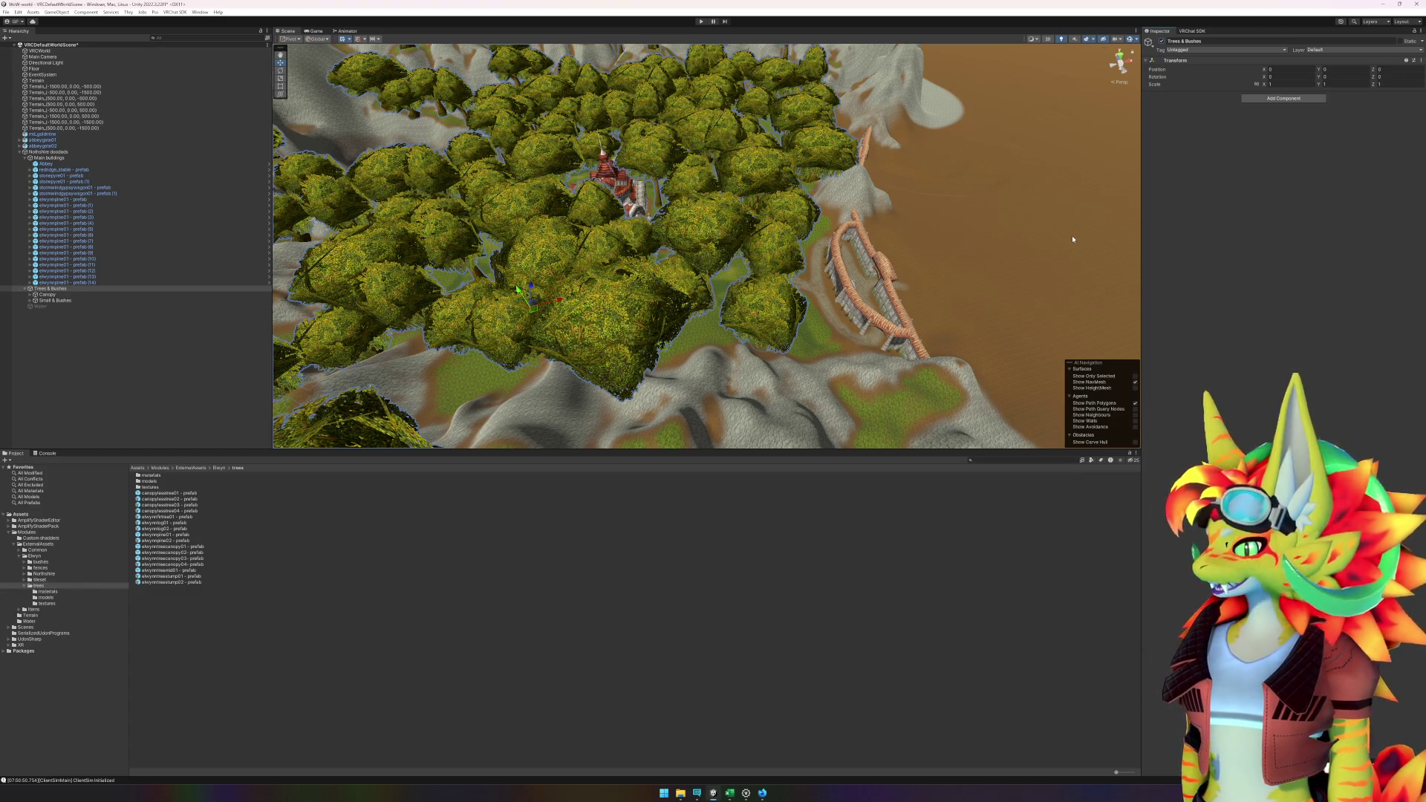
click(31, 295)
click(30, 296)
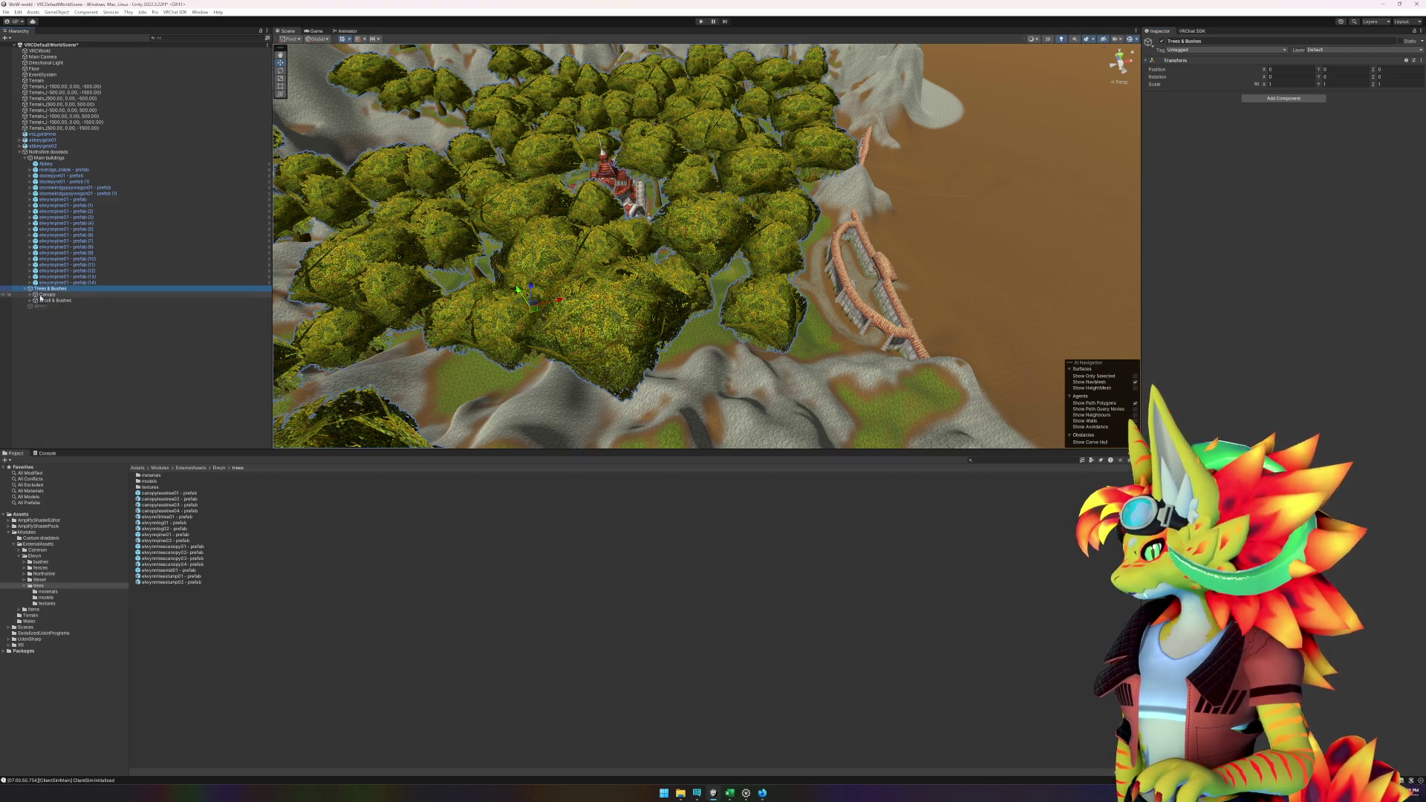
click(49, 295)
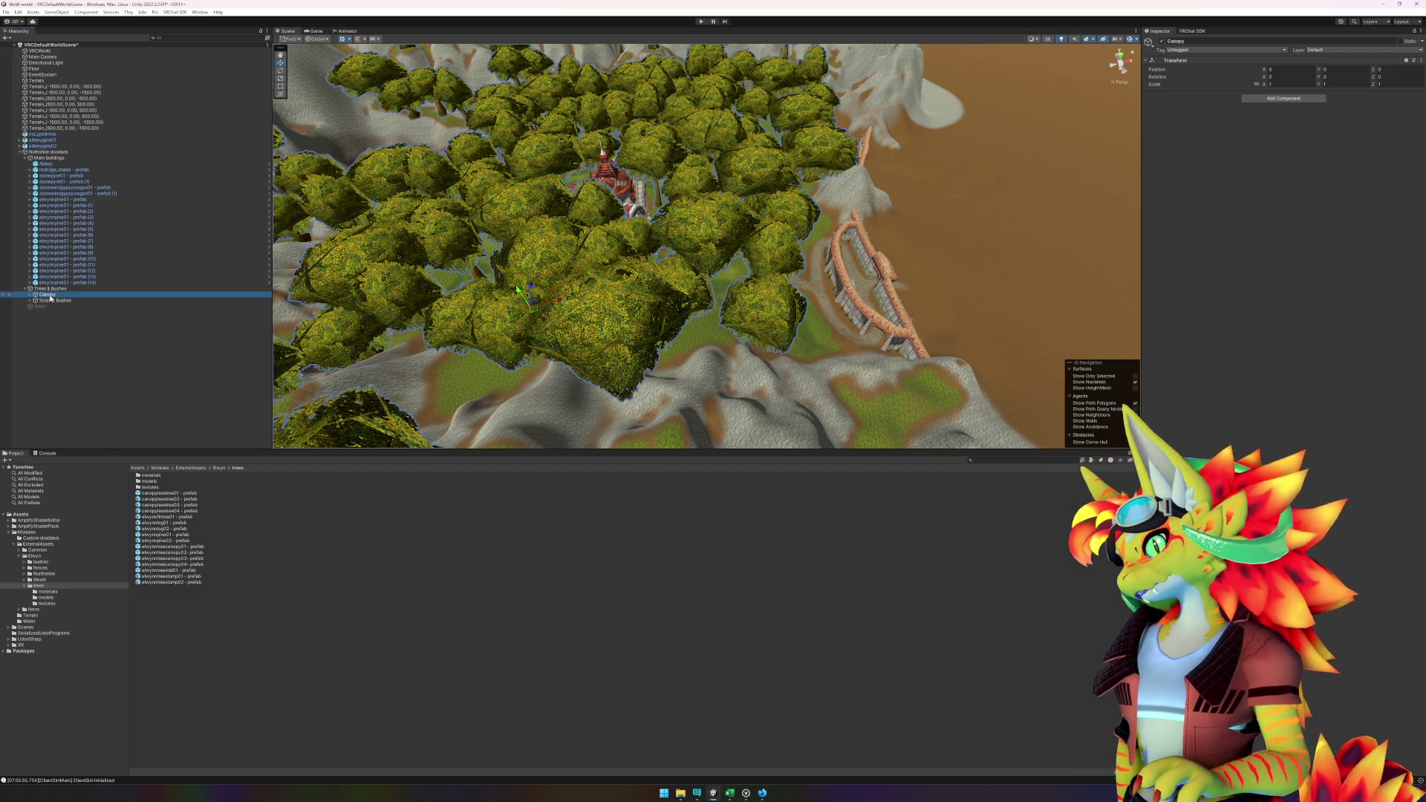
click(28, 294)
click(60, 300)
scroll(93, 326, down, 10)
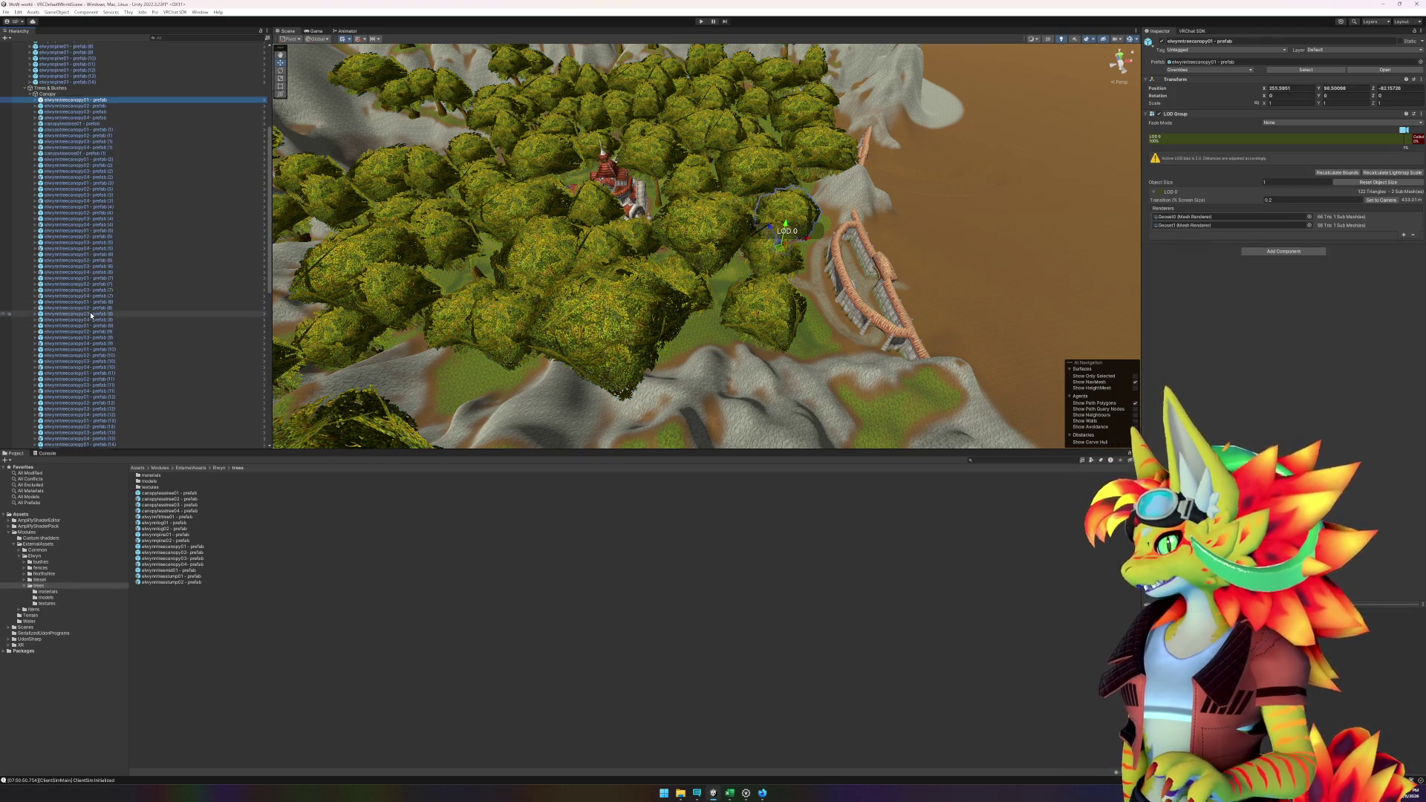
shift+click(110, 435)
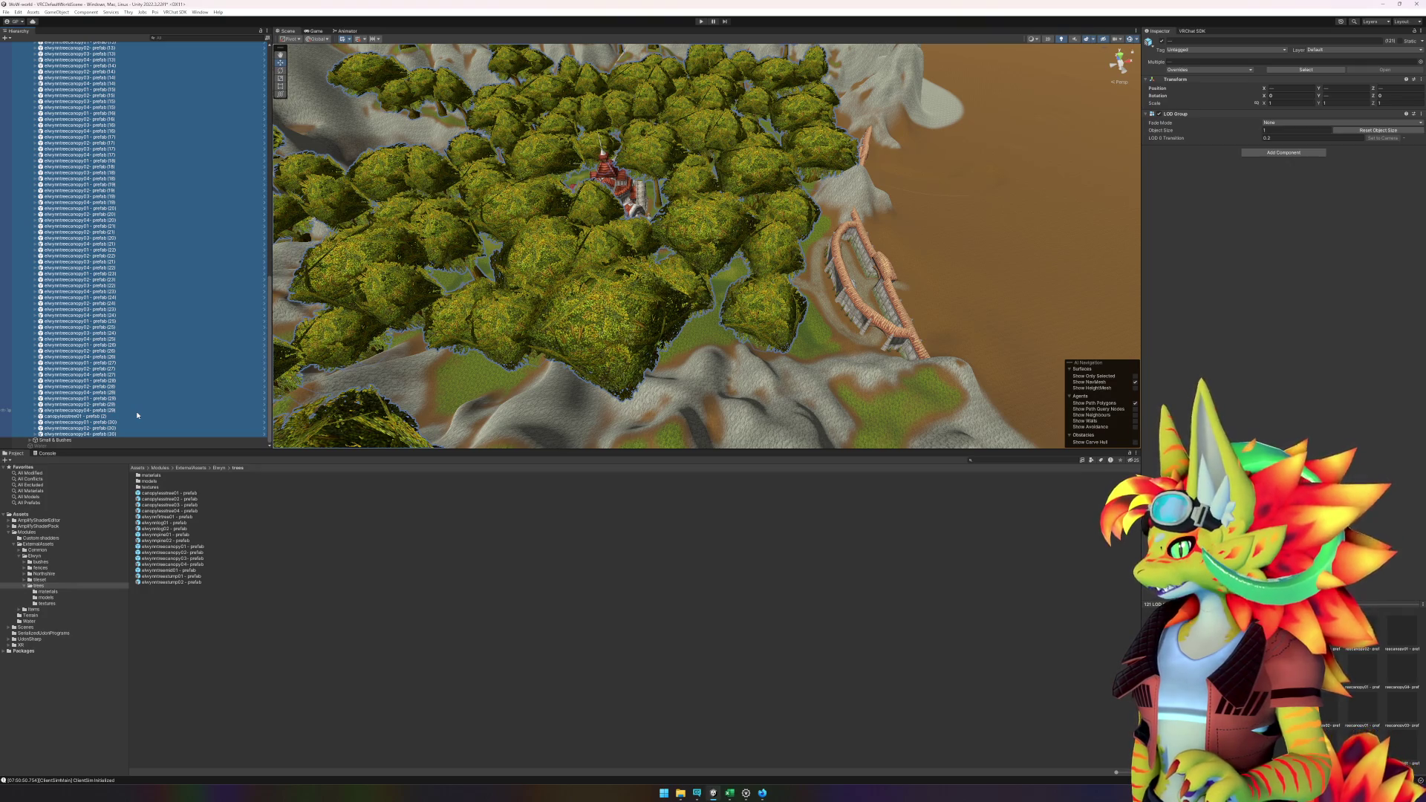
scroll(137, 415, up, 10)
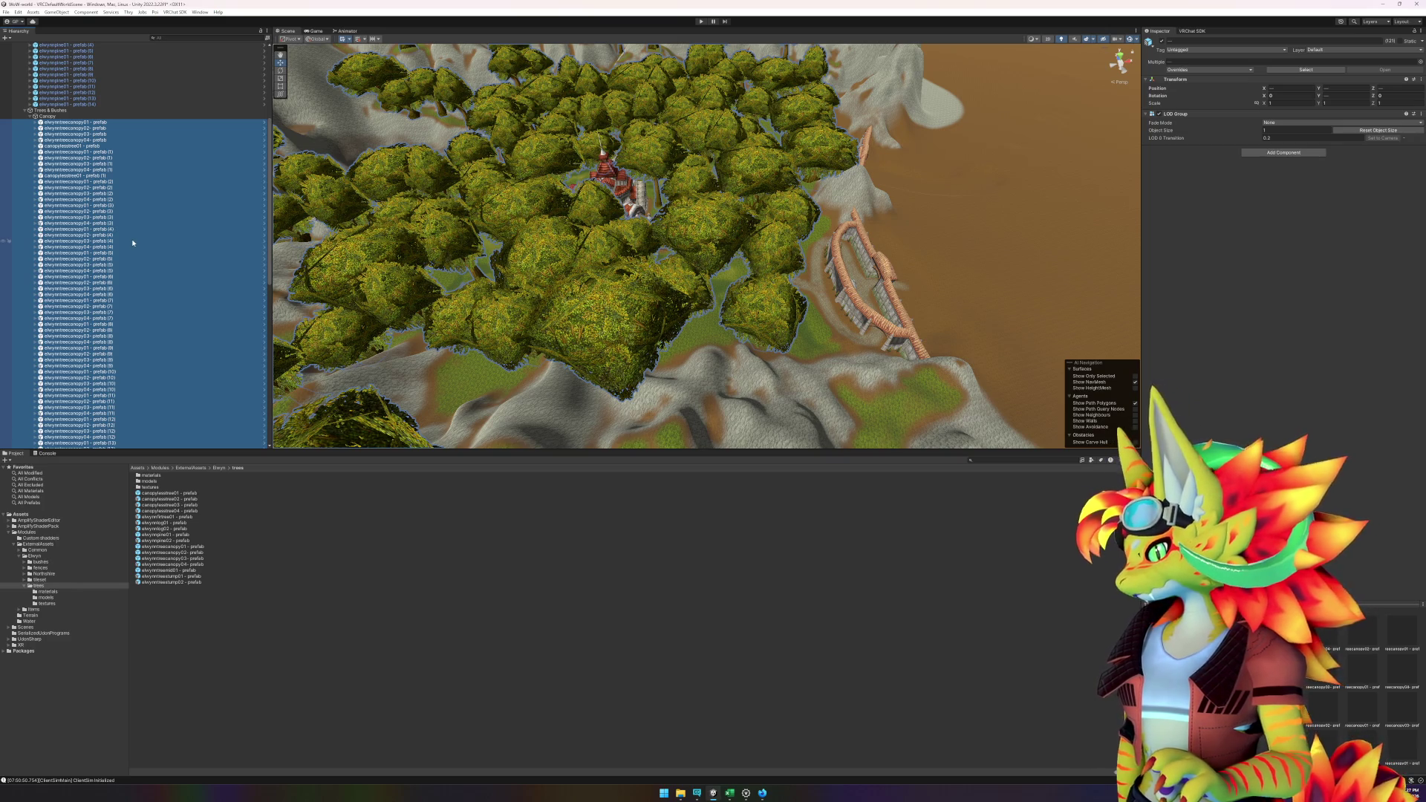
scroll(133, 243, up, 8)
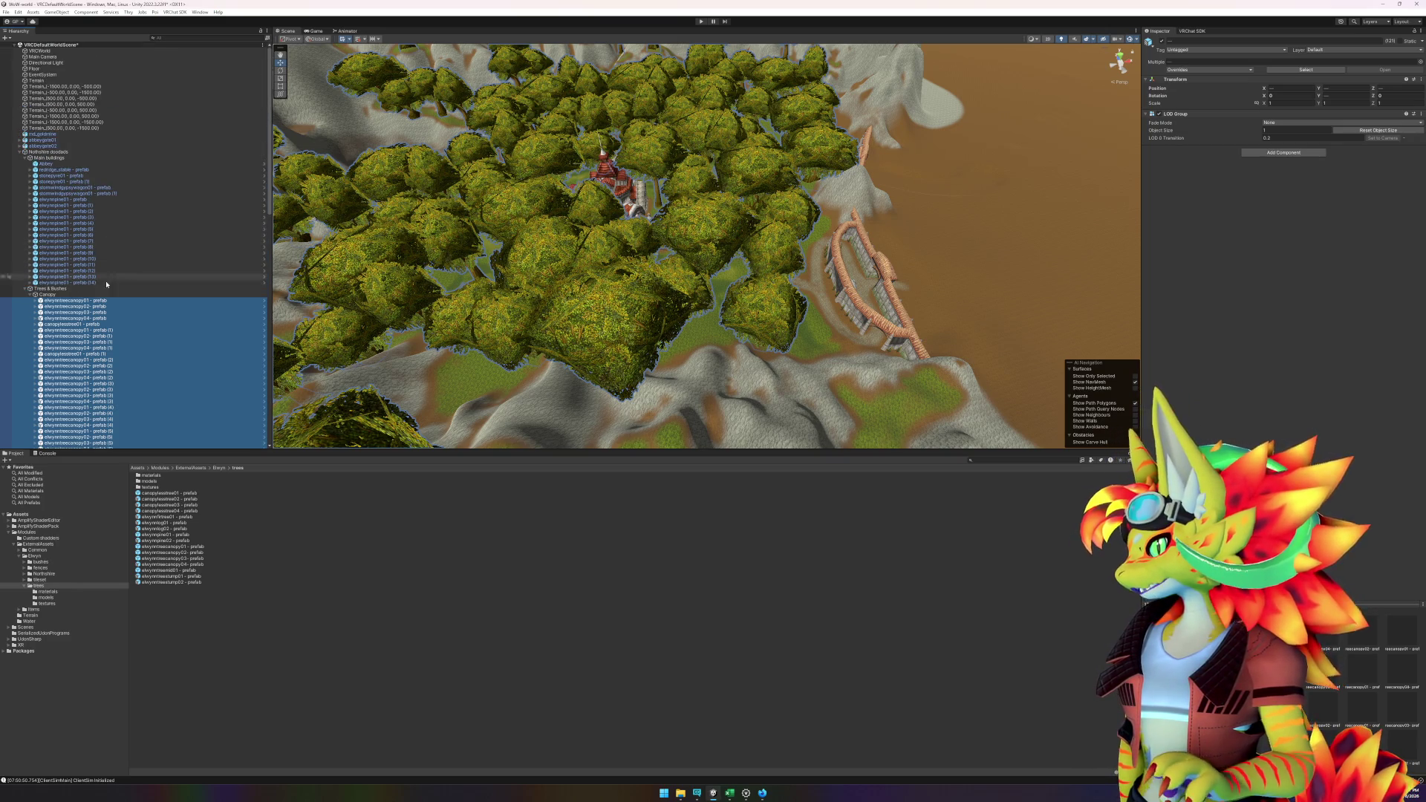
click(30, 295)
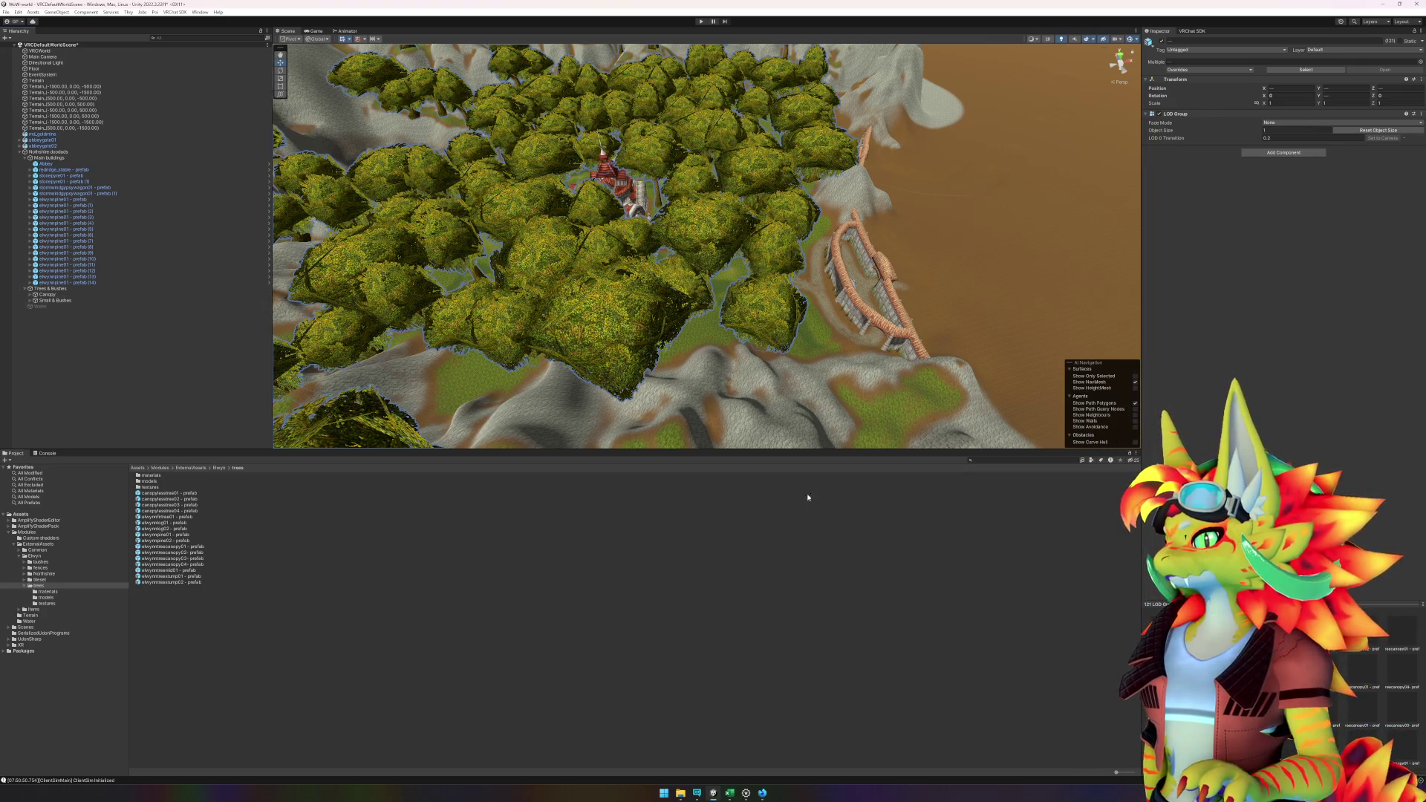
click(745, 560)
mouse_move(669, 319)
mouse_down()
mouse_move(659, 350)
mouse_move(493, 367)
mouse_move(398, 357)
mouse_move(664, 367)
mouse_up()
- Activate the Water object so the lake appears, and move the view toward the lakeshore
click(41, 306)
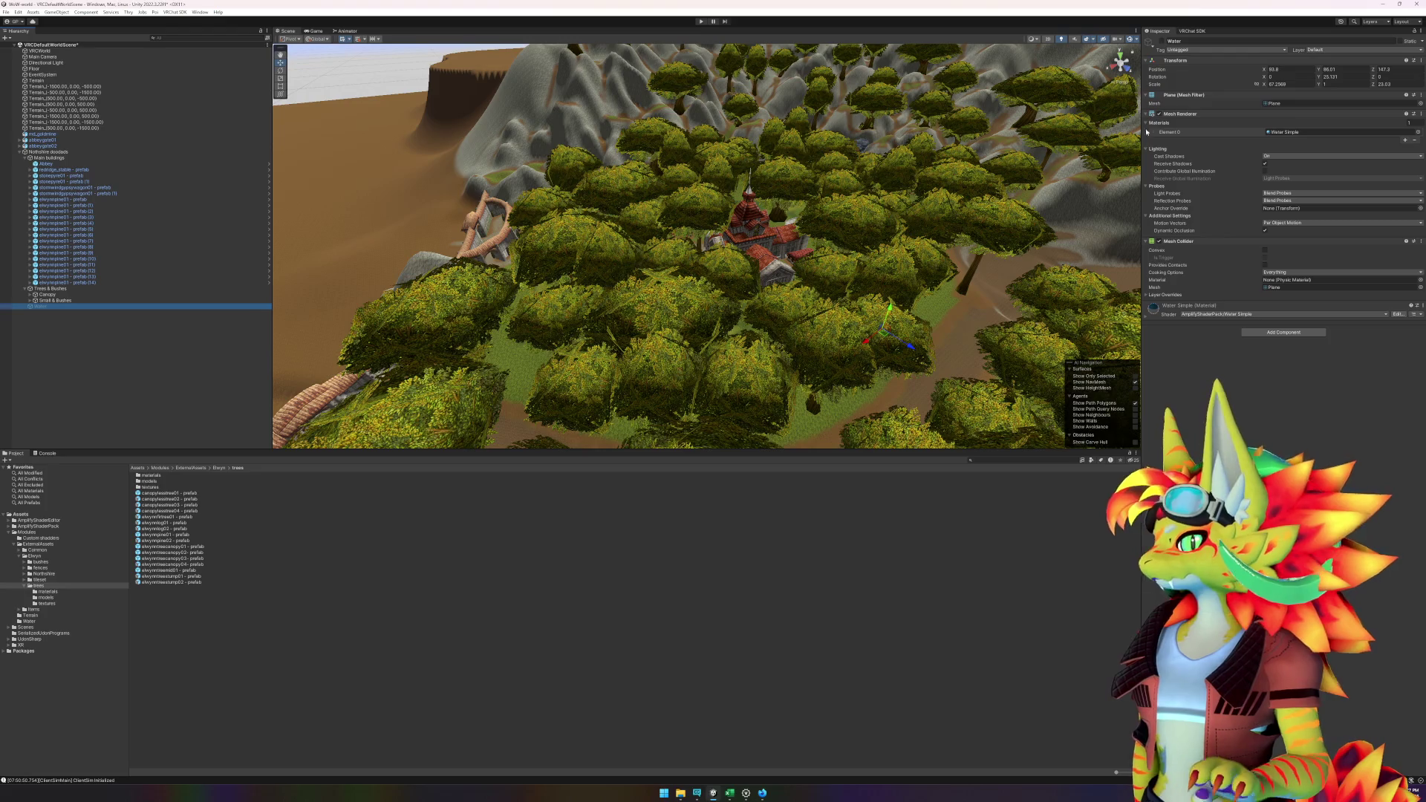
click(1163, 42)
mouse_move(728, 245)
mouse_down()
mouse_move(790, 247)
mouse_move(711, 307)
mouse_up()
drag(644, 348, 642, 341)
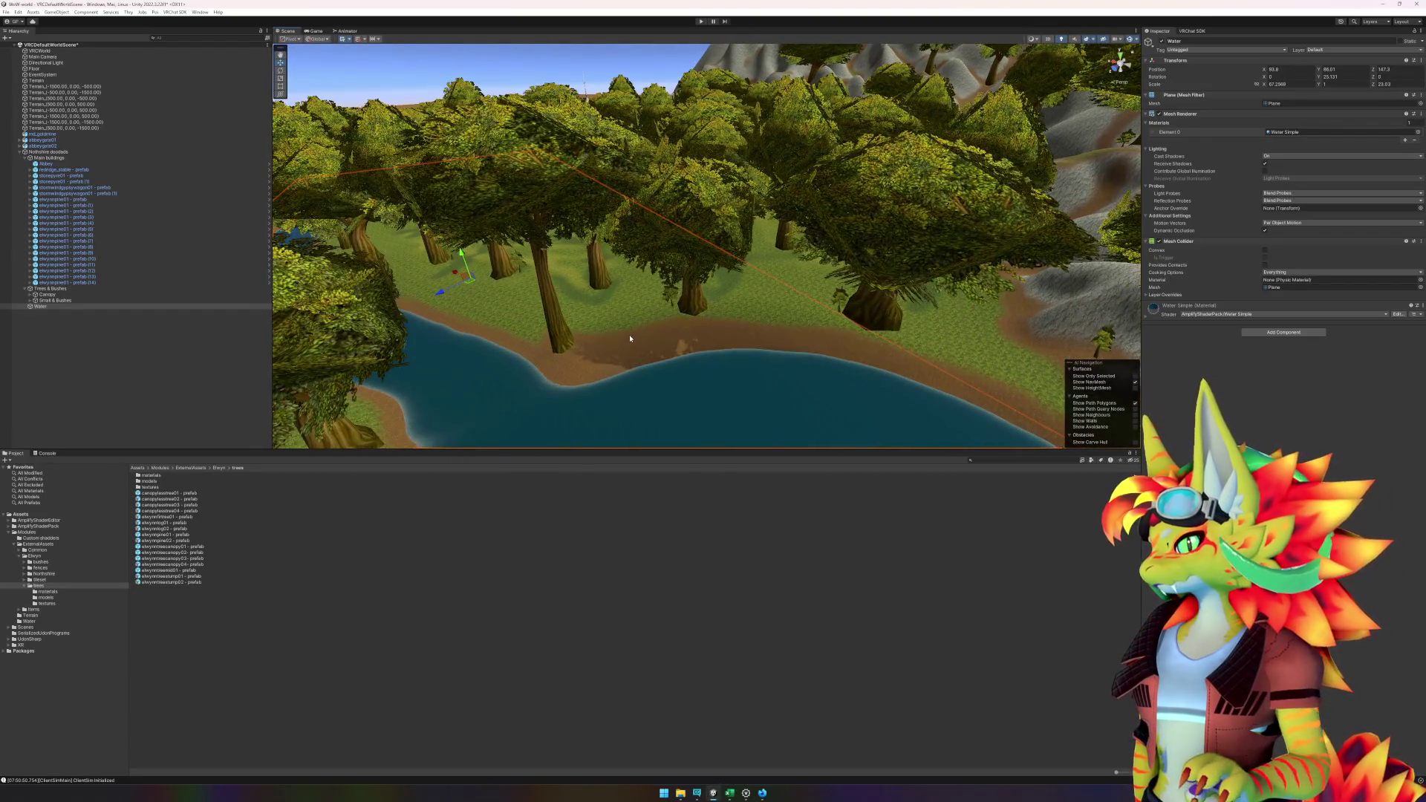
- Paint grass over the dirt near the shore with a hard round terrain brush
click(641, 342)
click(1273, 105)
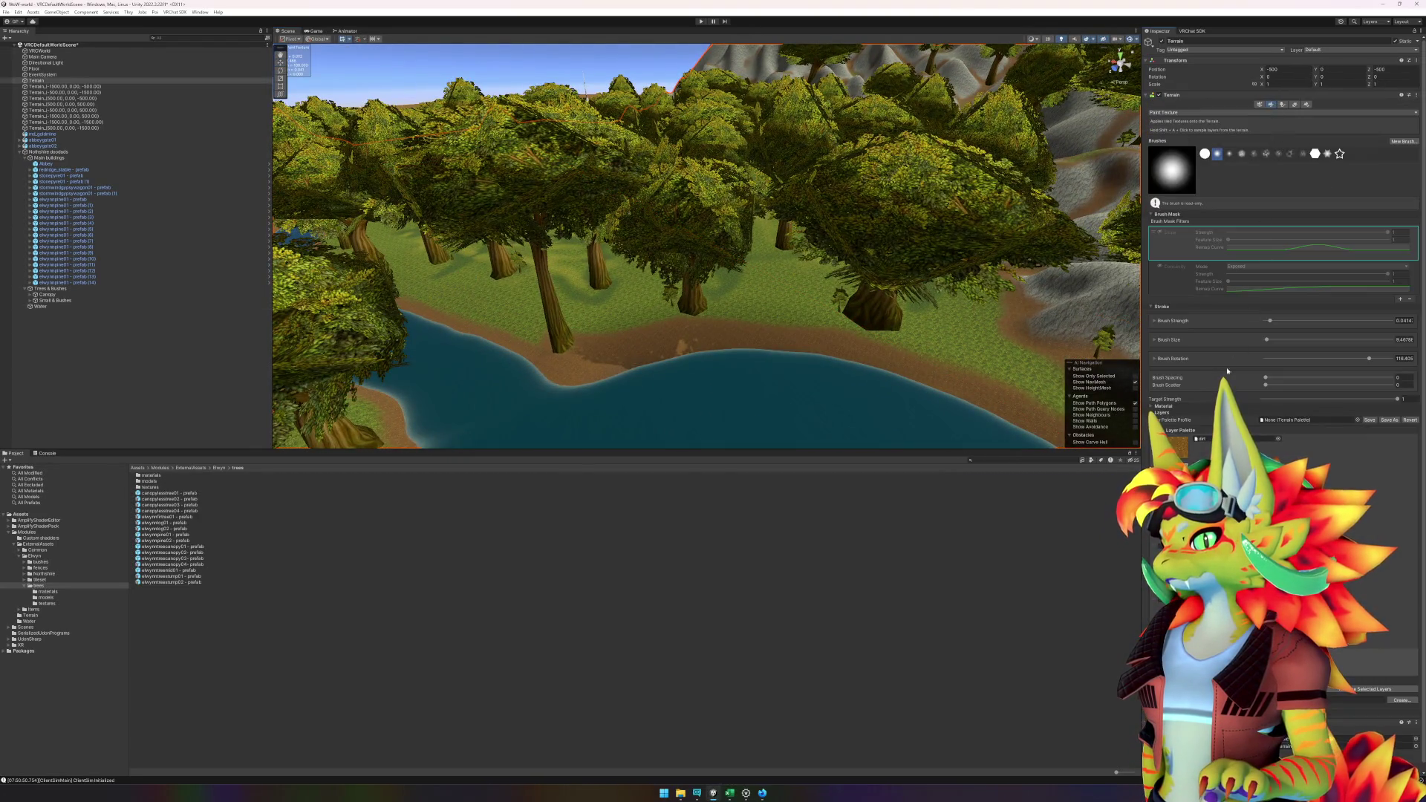
key(f)
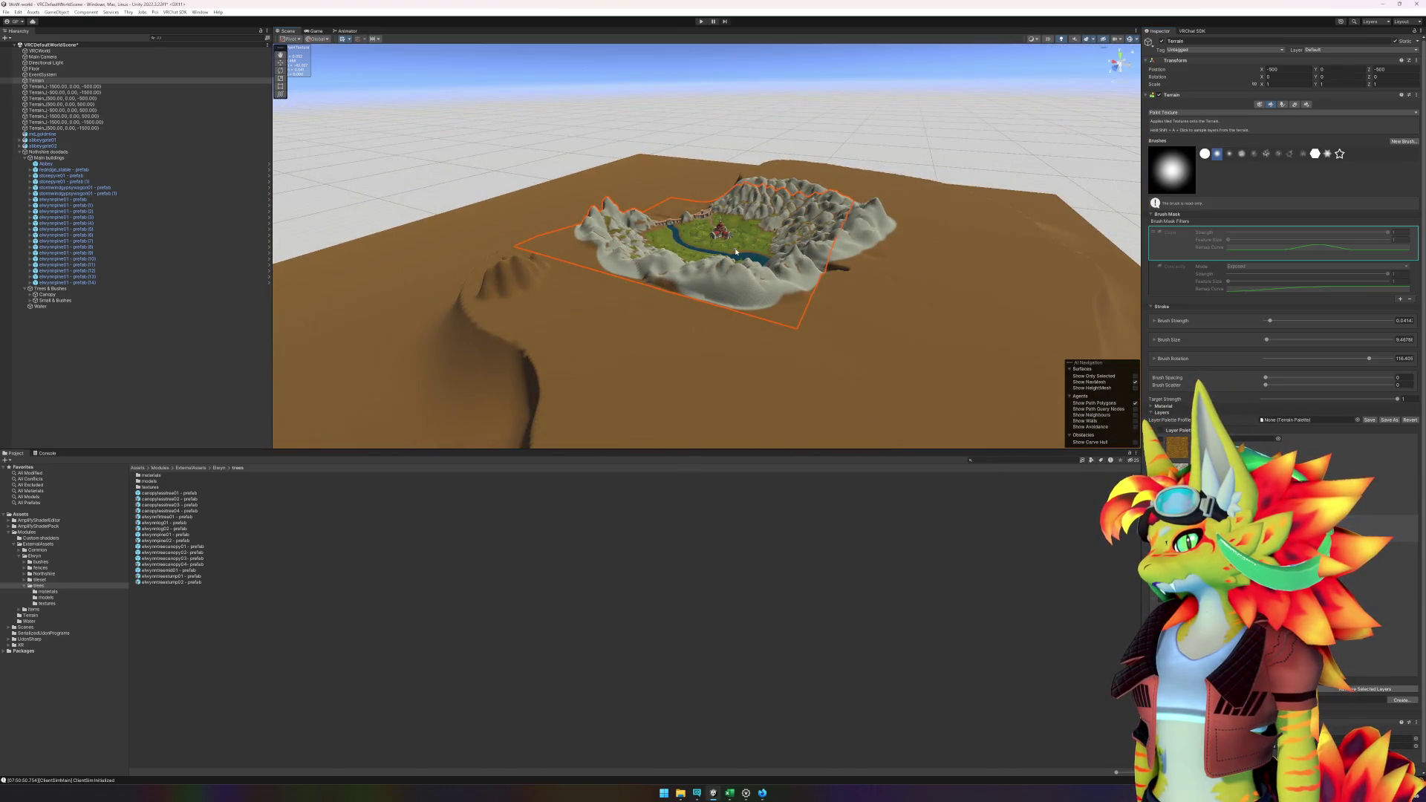
key(f)
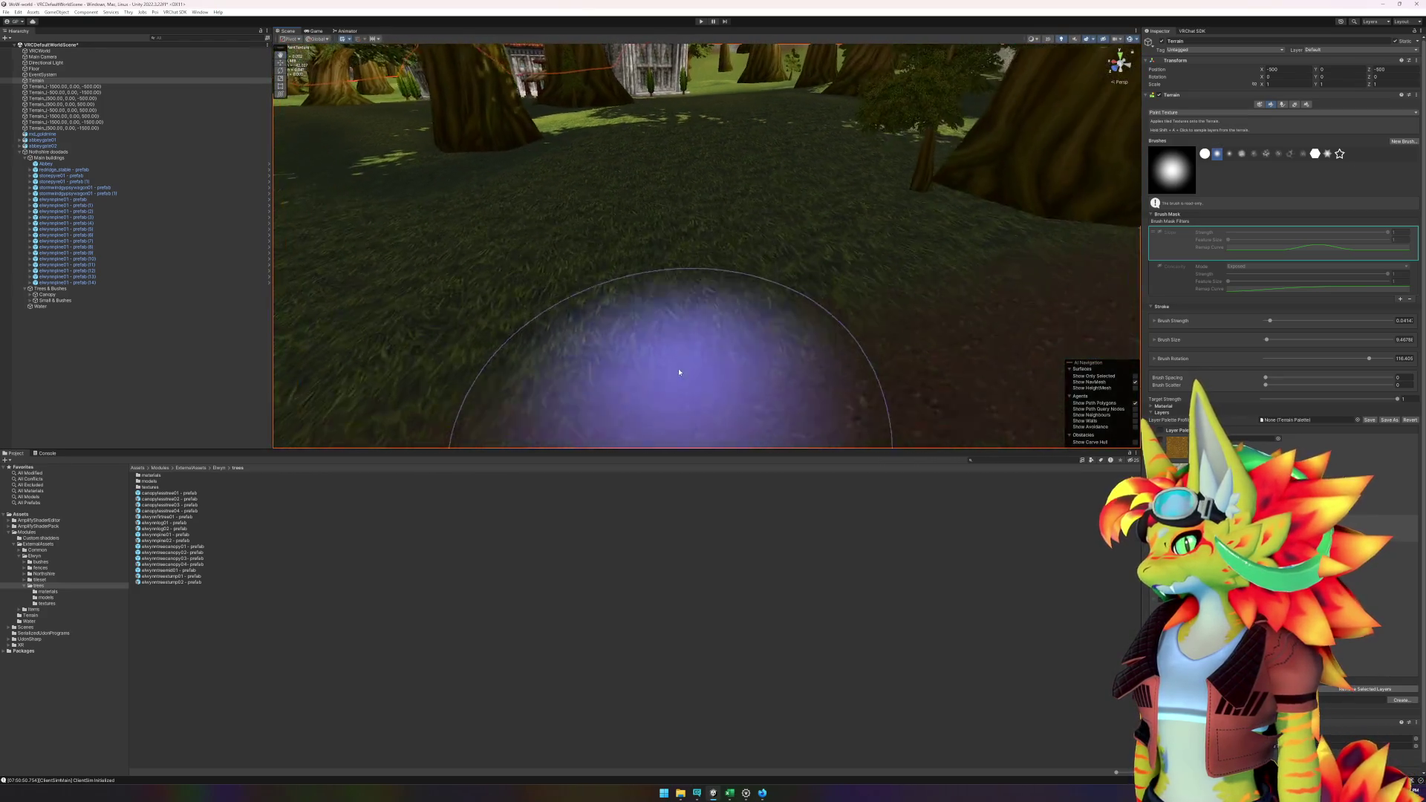
scroll(668, 356, down, 10)
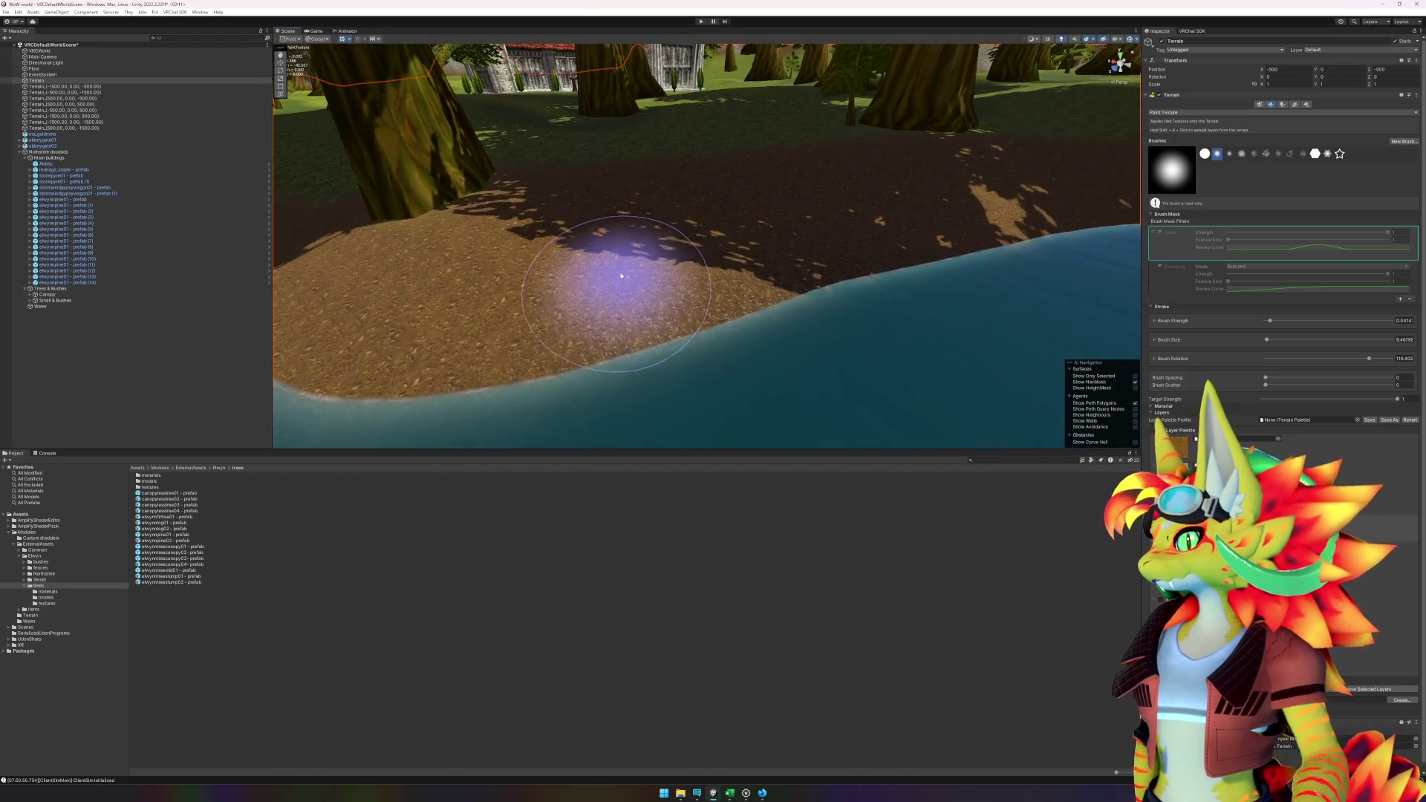
scroll(621, 275, down, 3)
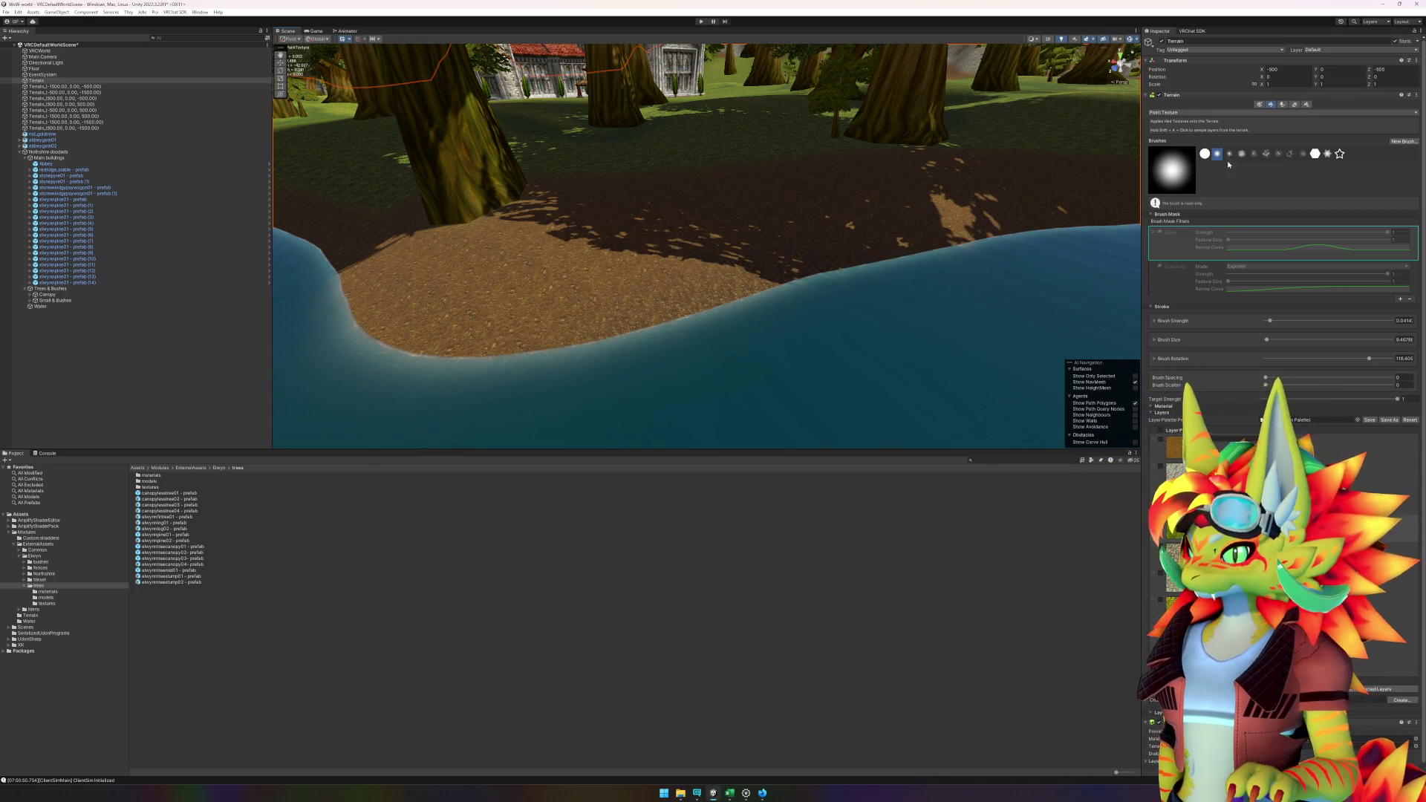
click(1205, 153)
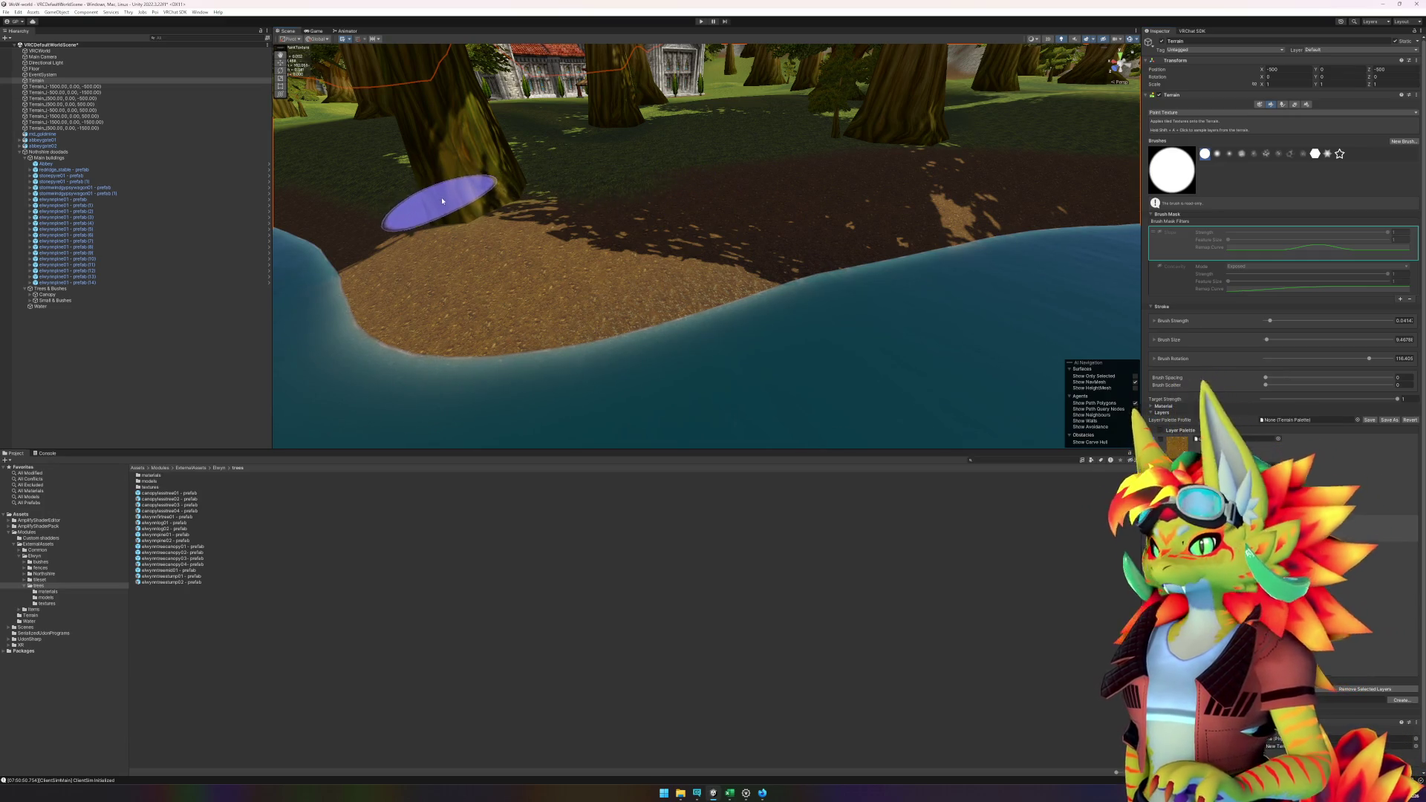
mouse_move(442, 201)
mouse_down()
mouse_move(470, 253)
mouse_move(548, 255)
mouse_move(693, 217)
mouse_move(707, 189)
mouse_up()
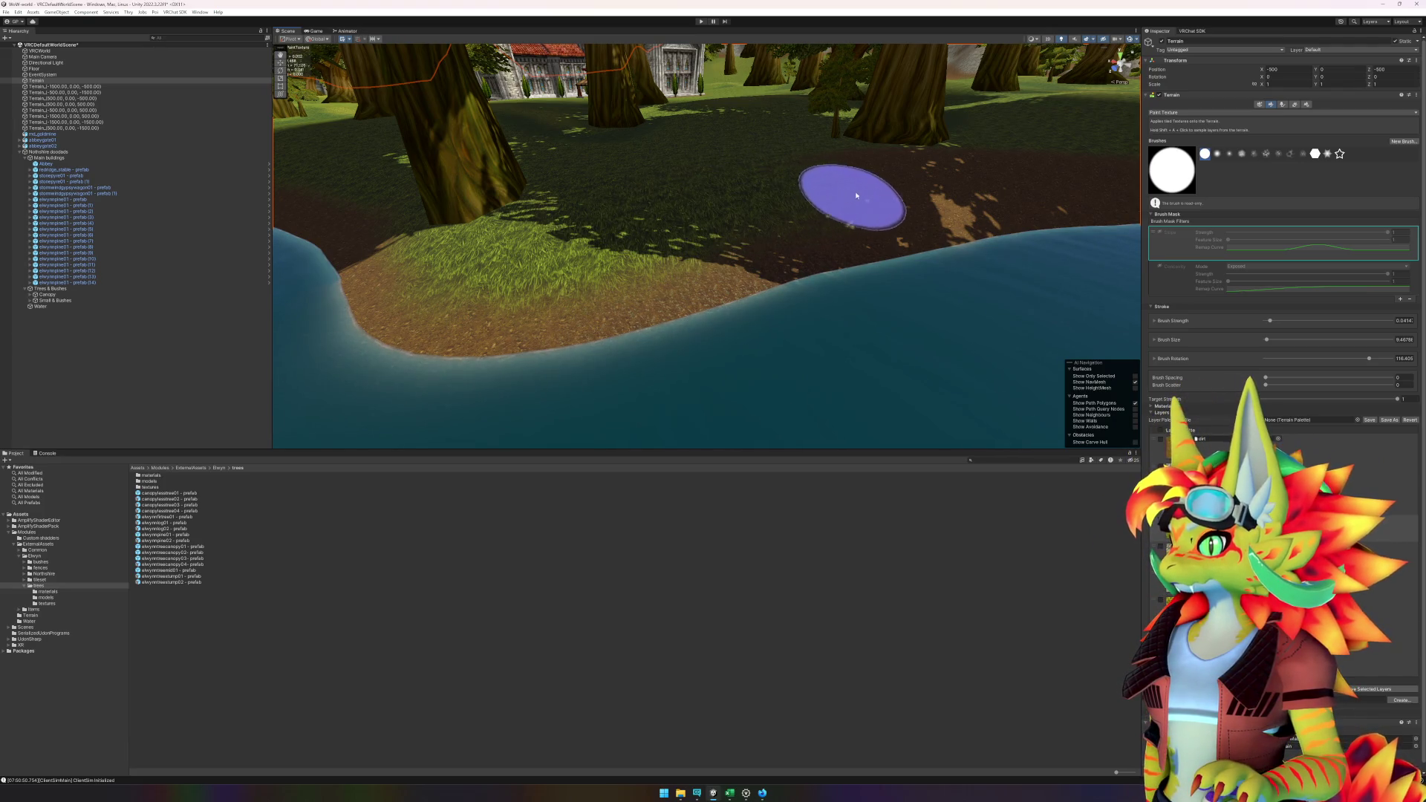
- Fly the view along the shore to the rocky hillside and select the goldmine hut
mouse_move(856, 195)
mouse_down()
mouse_move(898, 191)
mouse_move(844, 201)
mouse_move(942, 223)
mouse_move(537, 197)
mouse_up()
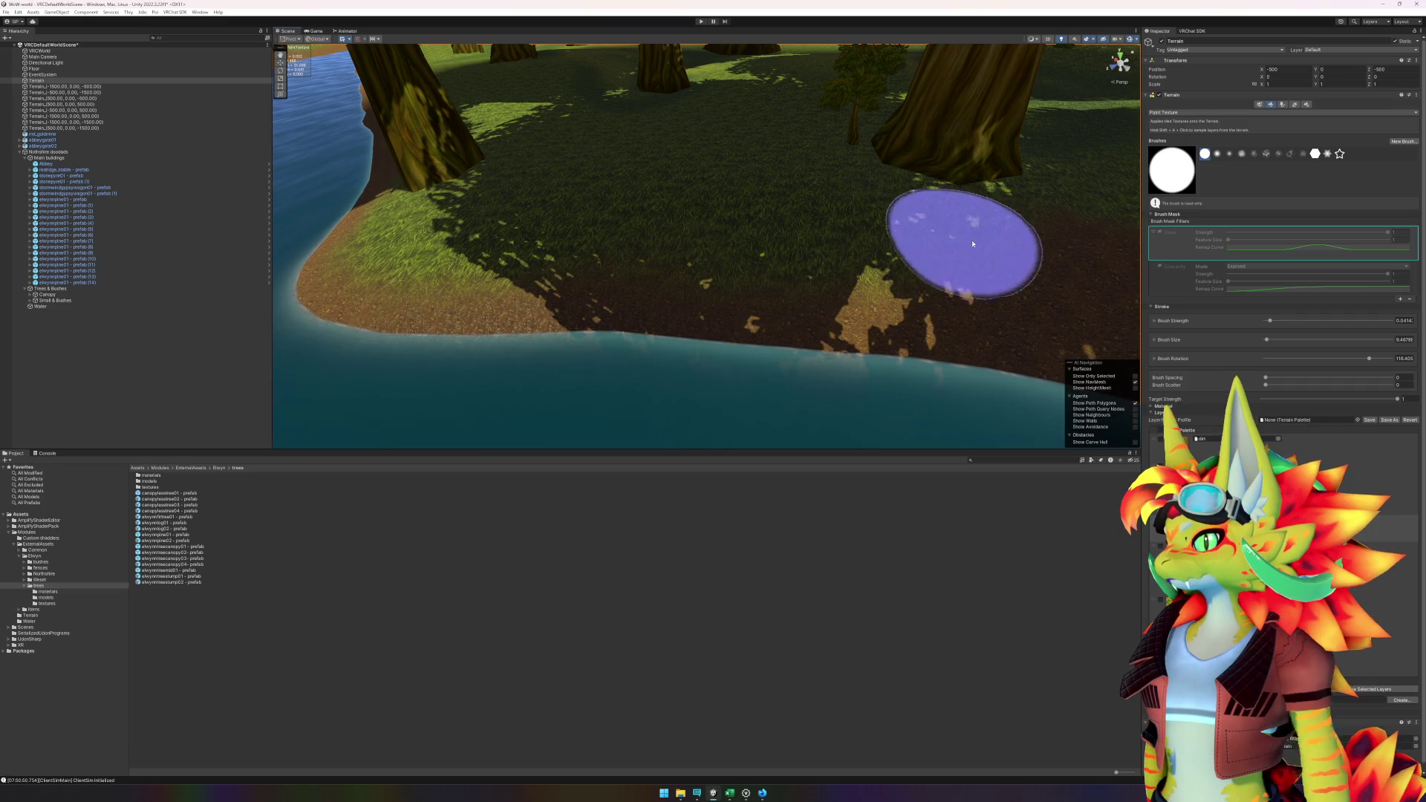
mouse_move(973, 244)
mouse_down()
mouse_move(812, 238)
mouse_move(534, 191)
mouse_up()
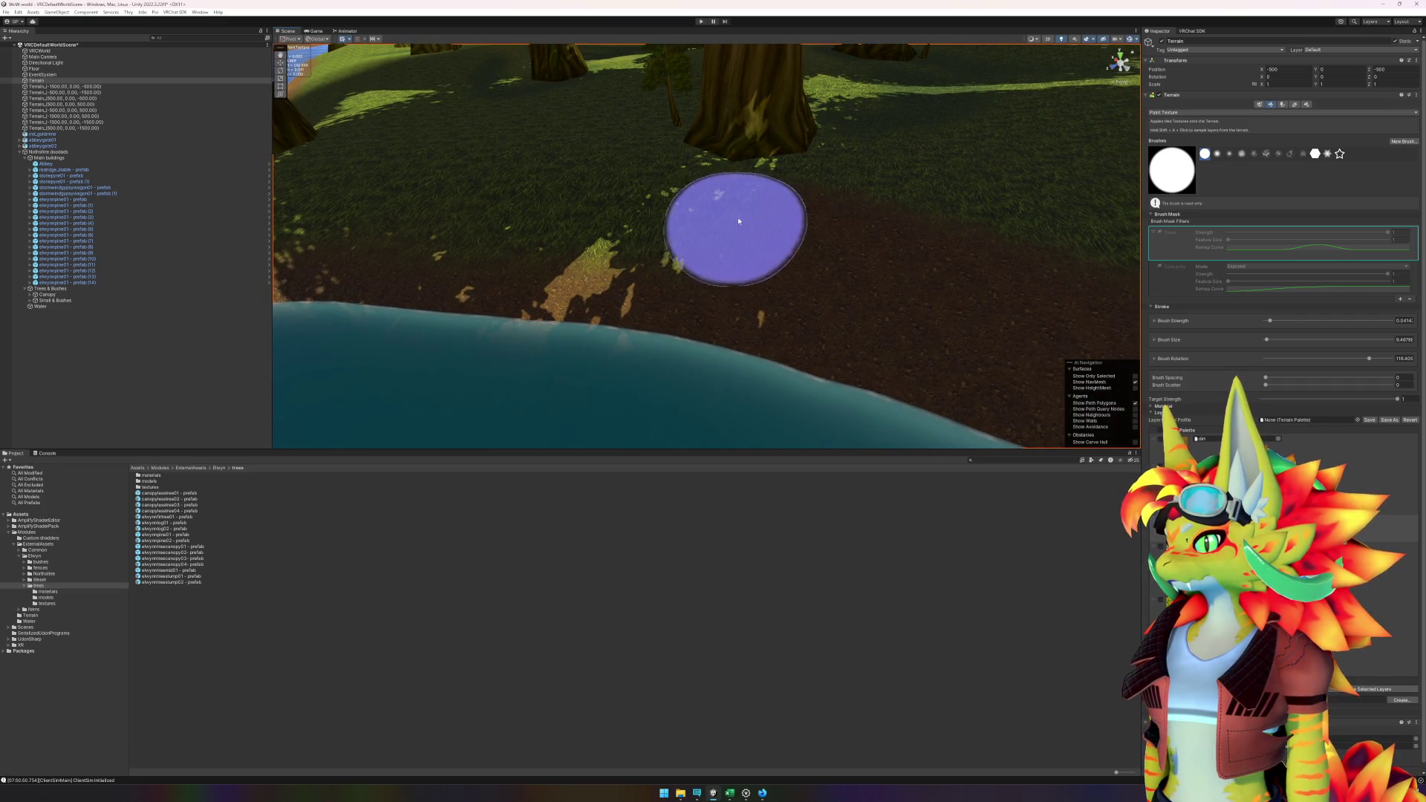
mouse_move(817, 205)
mouse_down()
mouse_move(943, 244)
mouse_move(821, 216)
mouse_move(668, 216)
mouse_up()
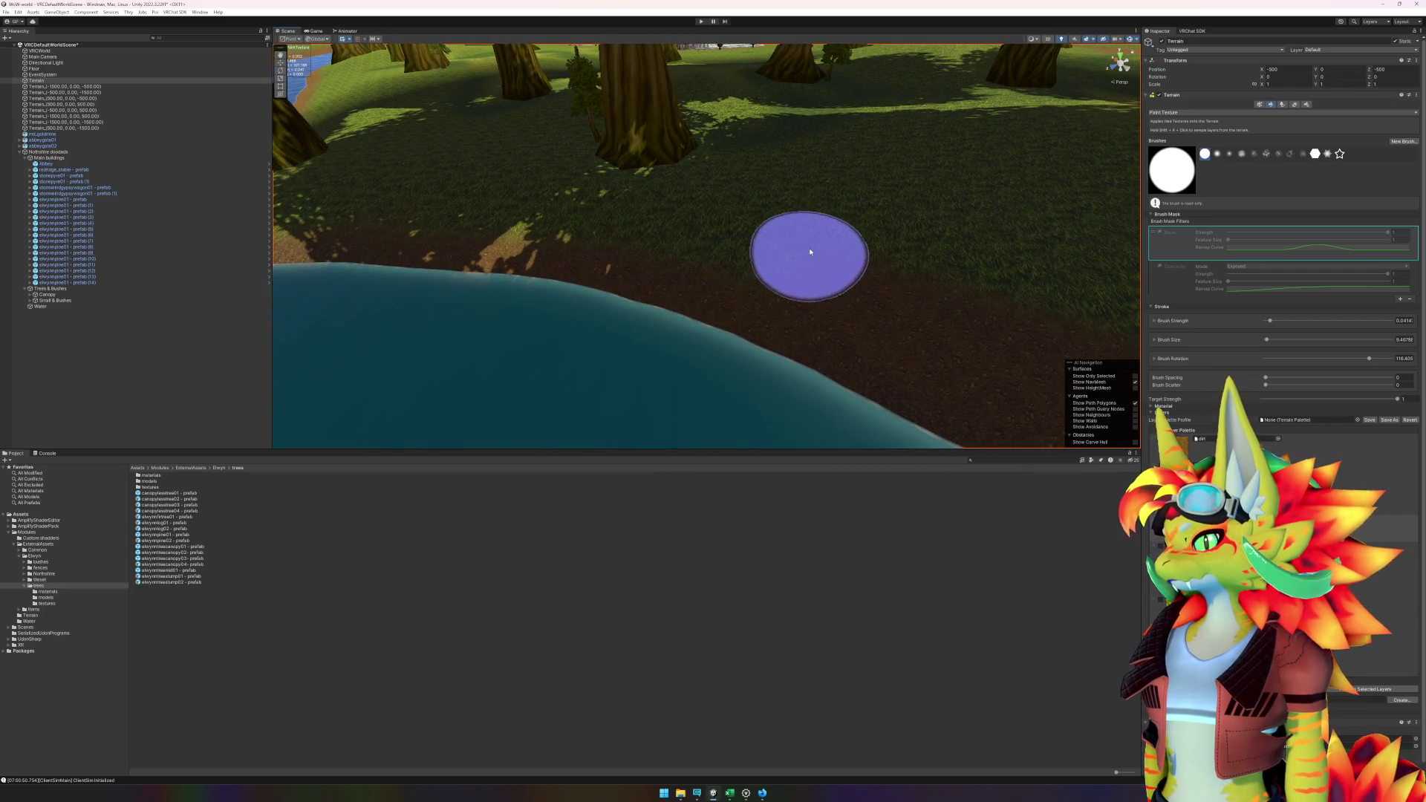
mouse_move(951, 296)
mouse_down()
mouse_move(758, 242)
mouse_move(726, 220)
mouse_up()
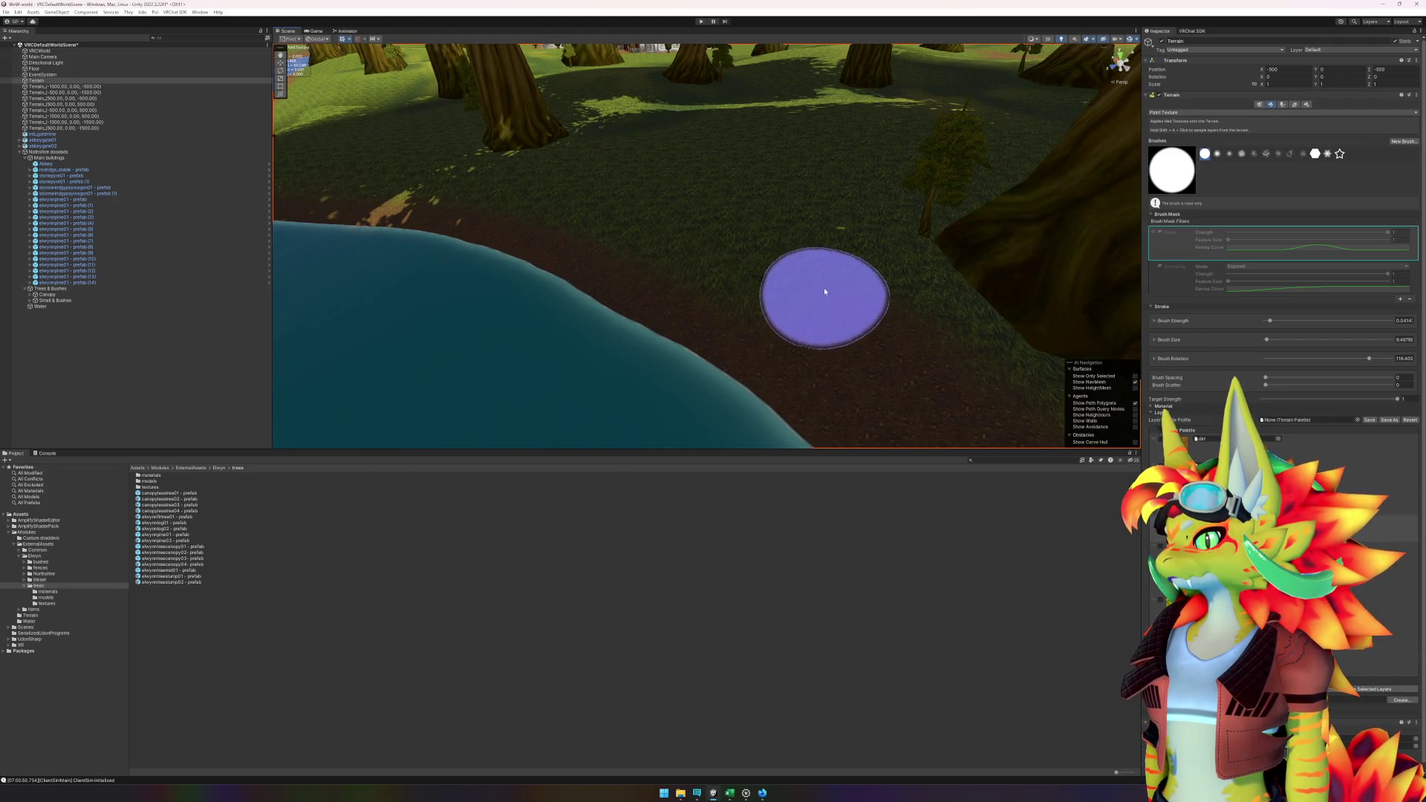
mouse_move(929, 331)
mouse_down()
mouse_move(1018, 328)
mouse_move(732, 282)
mouse_move(599, 223)
mouse_up()
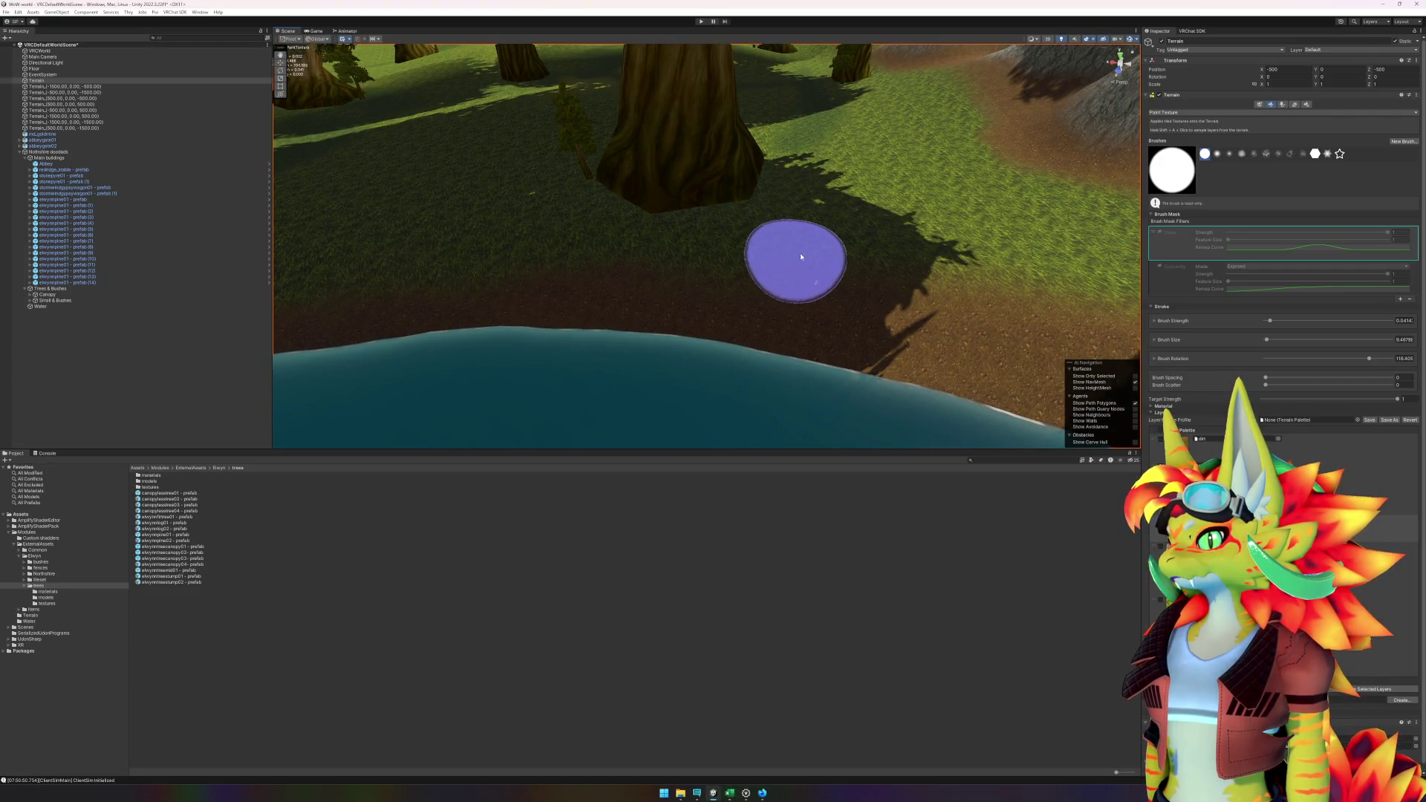
drag(987, 287, 566, 223)
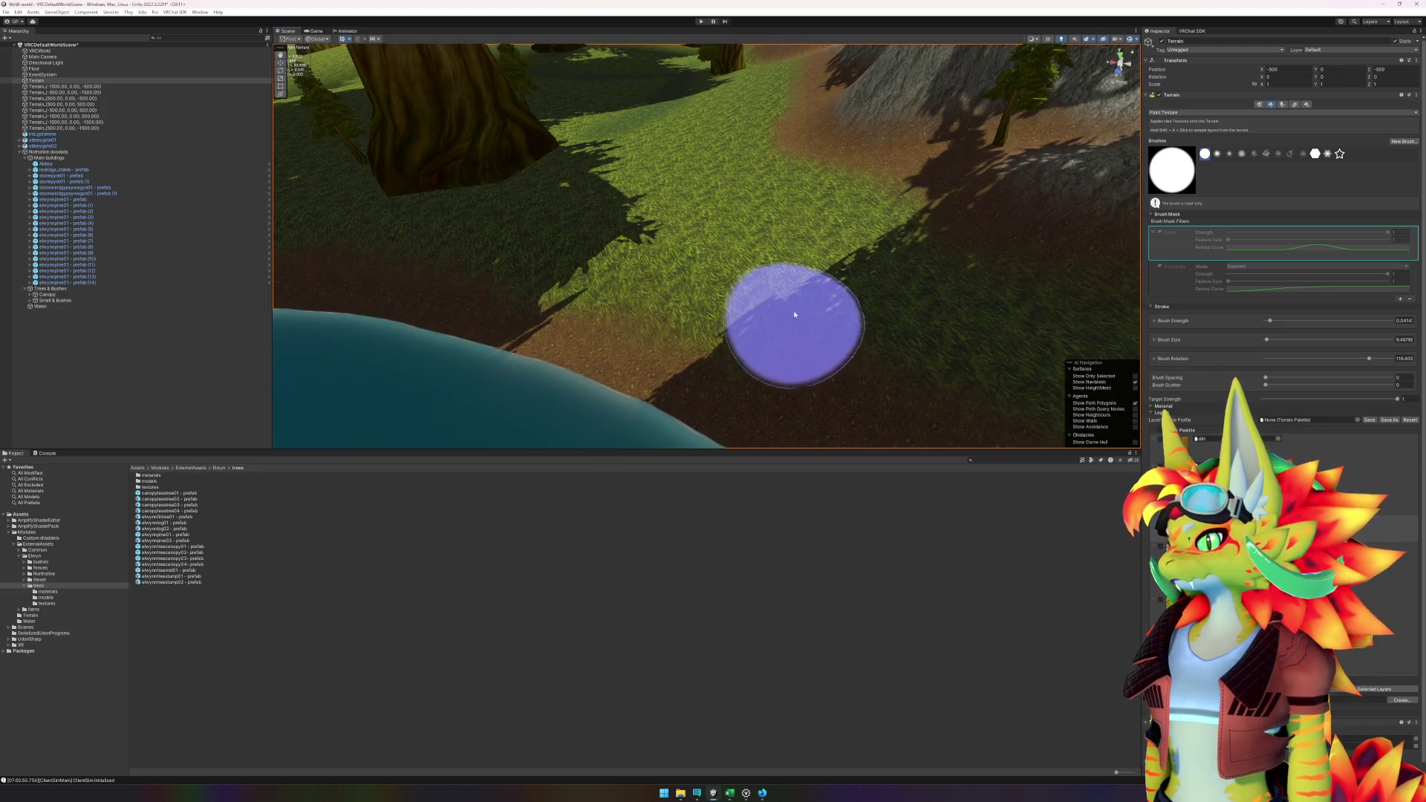
drag(853, 318, 825, 252)
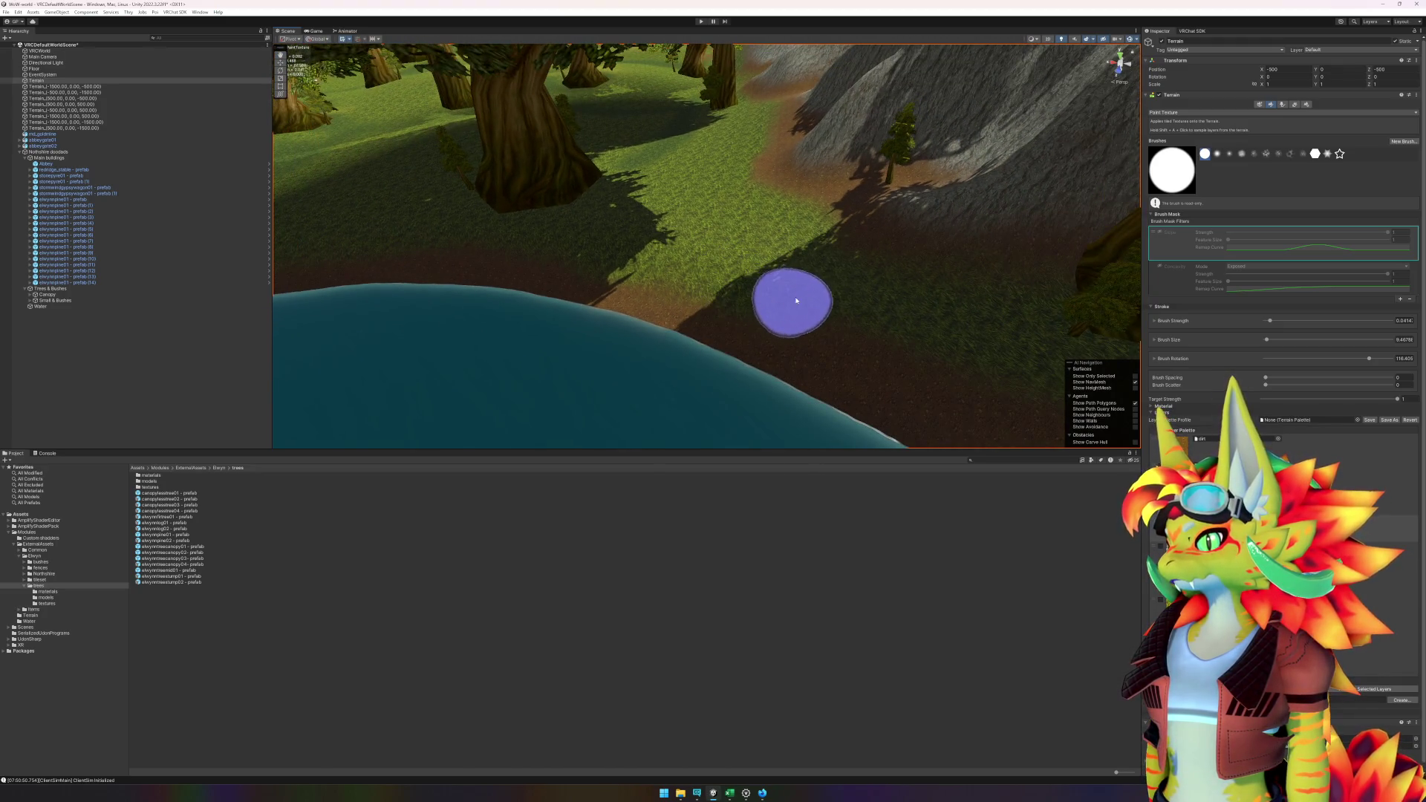
mouse_move(847, 318)
mouse_down()
mouse_move(821, 295)
mouse_move(875, 286)
mouse_move(776, 276)
mouse_move(291, 298)
mouse_move(548, 226)
mouse_move(748, 275)
mouse_move(621, 298)
mouse_up()
click(518, 295)
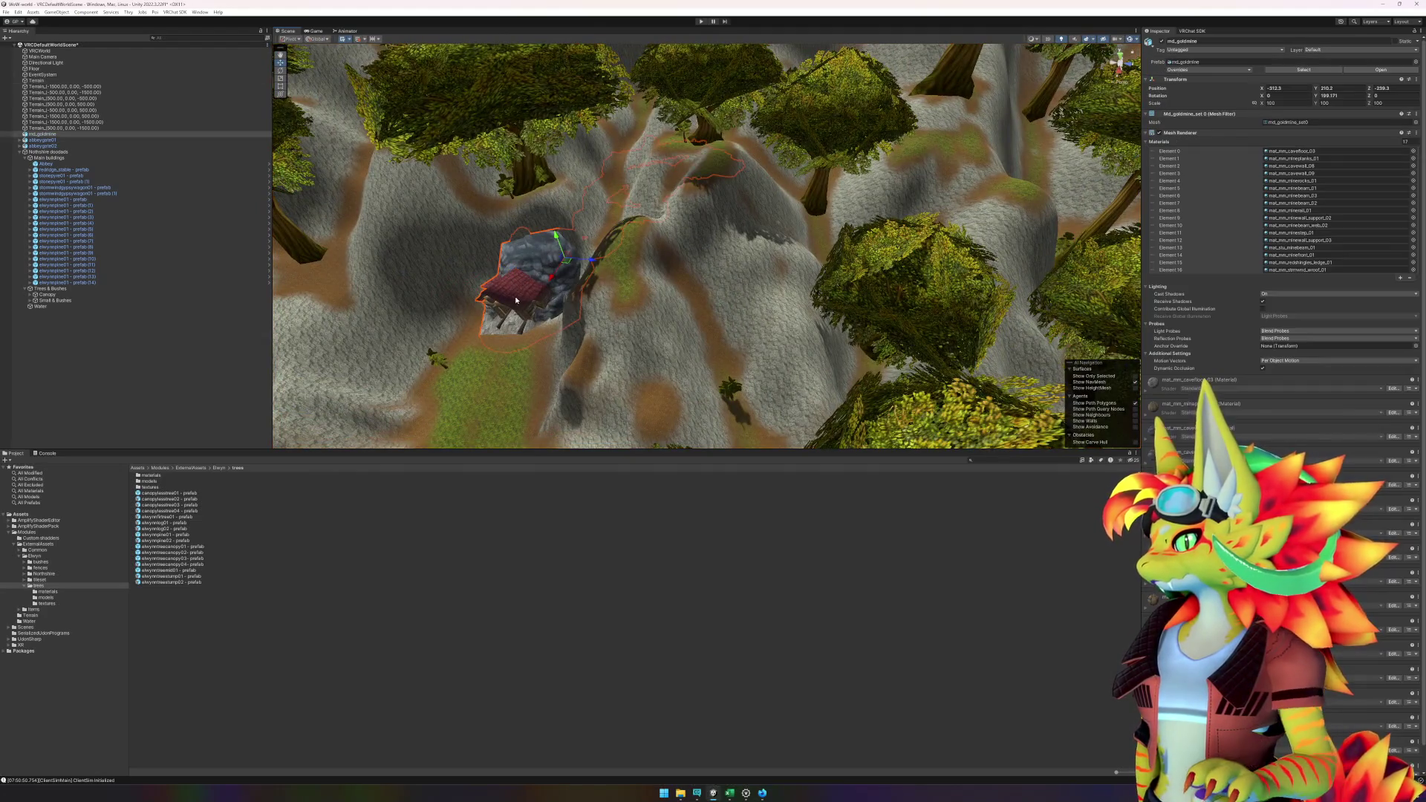
- Locate md_goldmine in the dungeons folder through its cave floor material, preview it in Prefab mode, then exit
click(1291, 152)
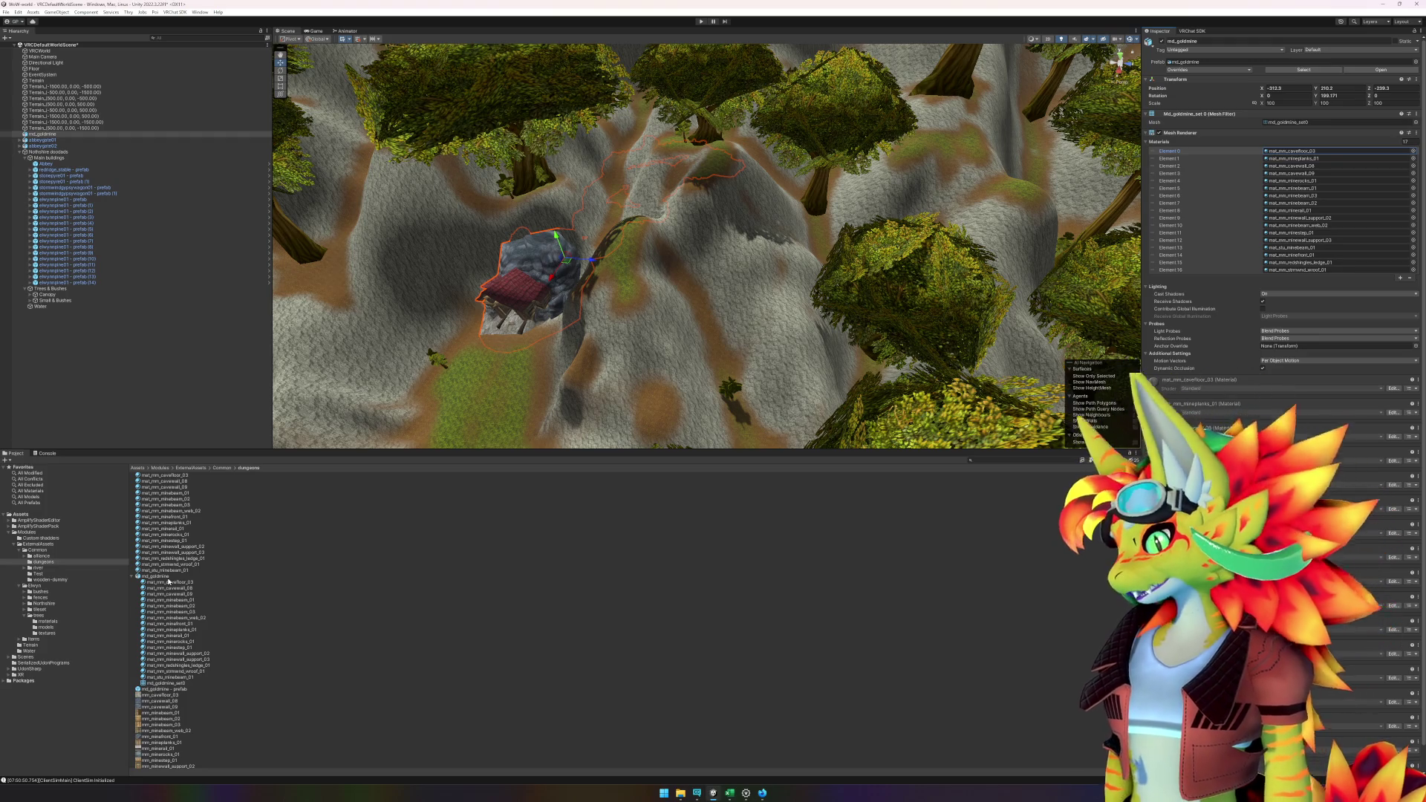
click(185, 689)
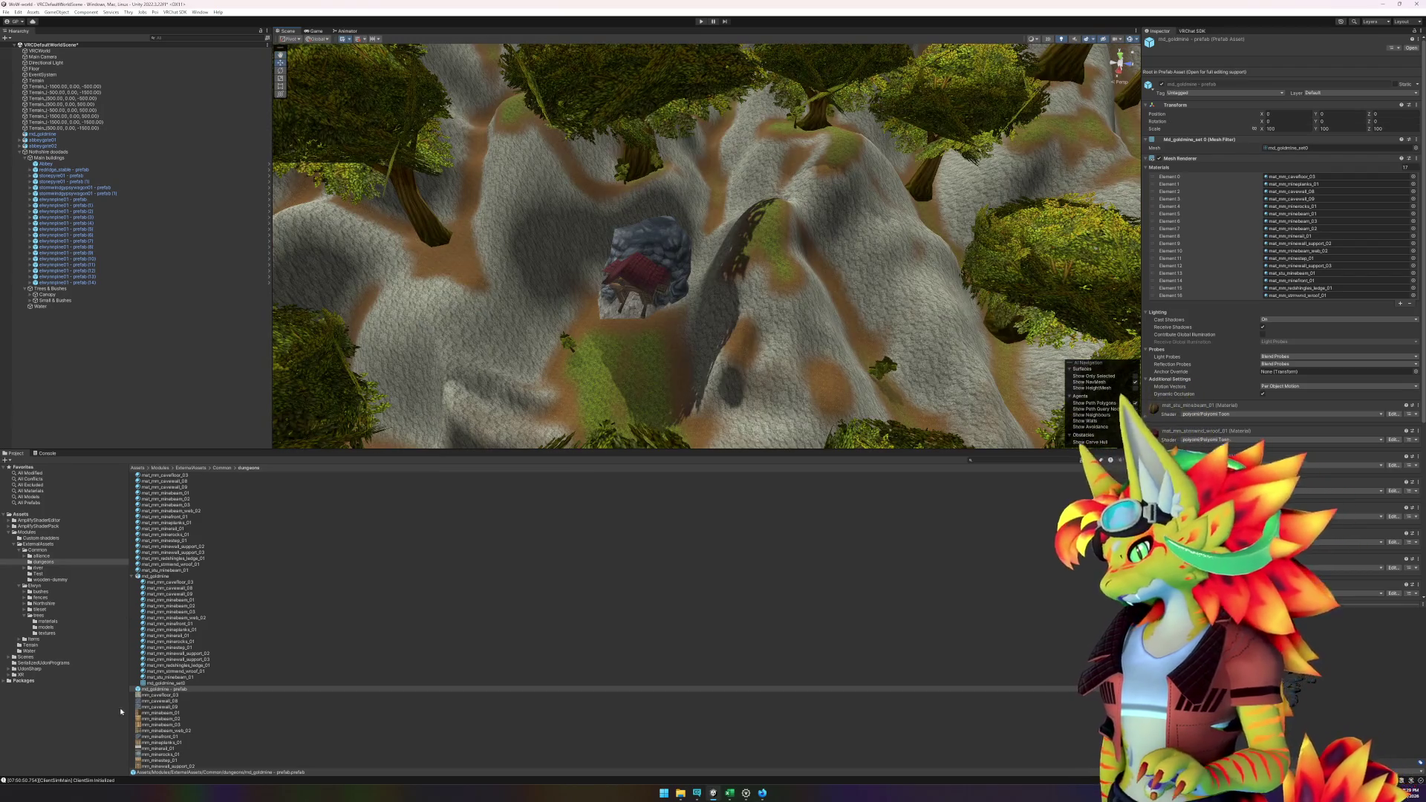
double_click(185, 689)
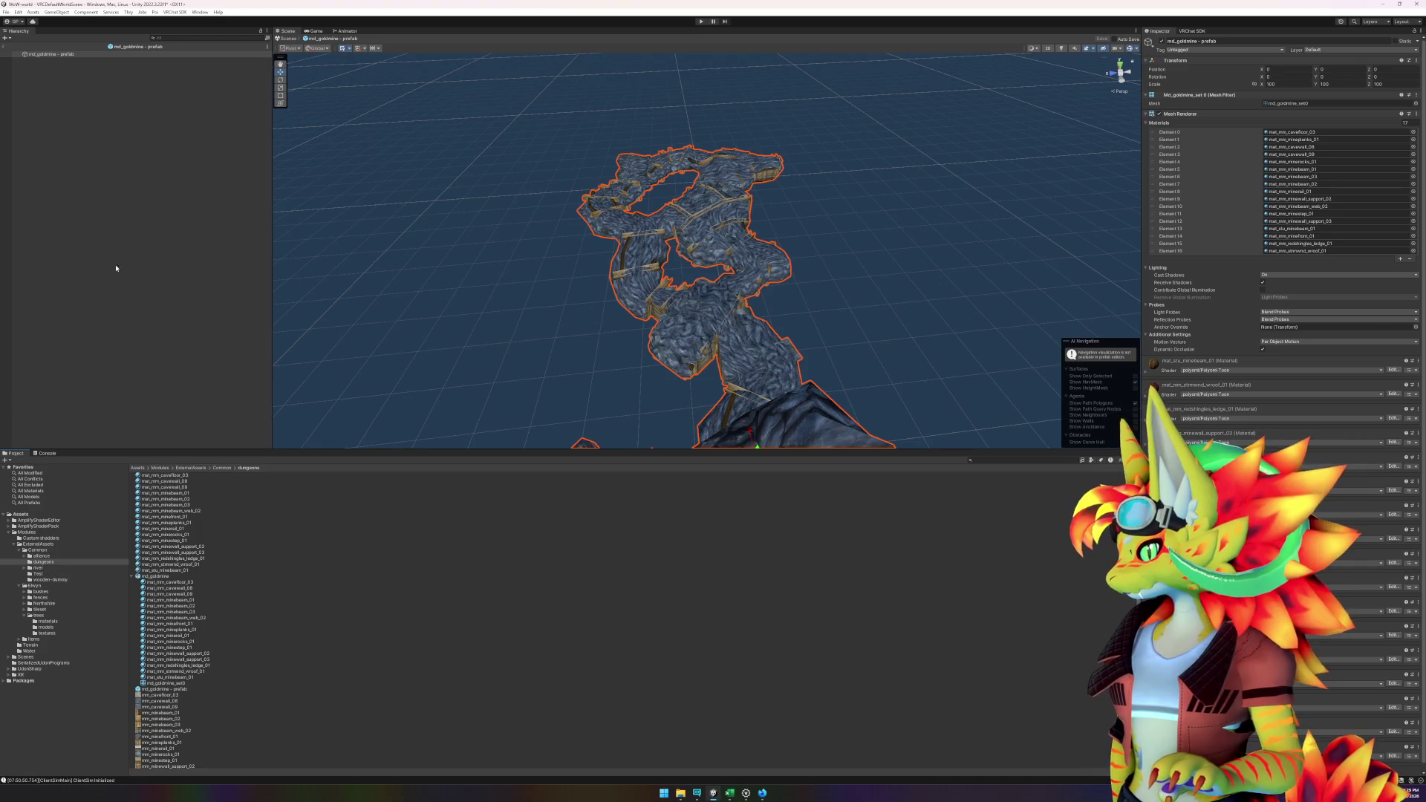
click(4, 55)
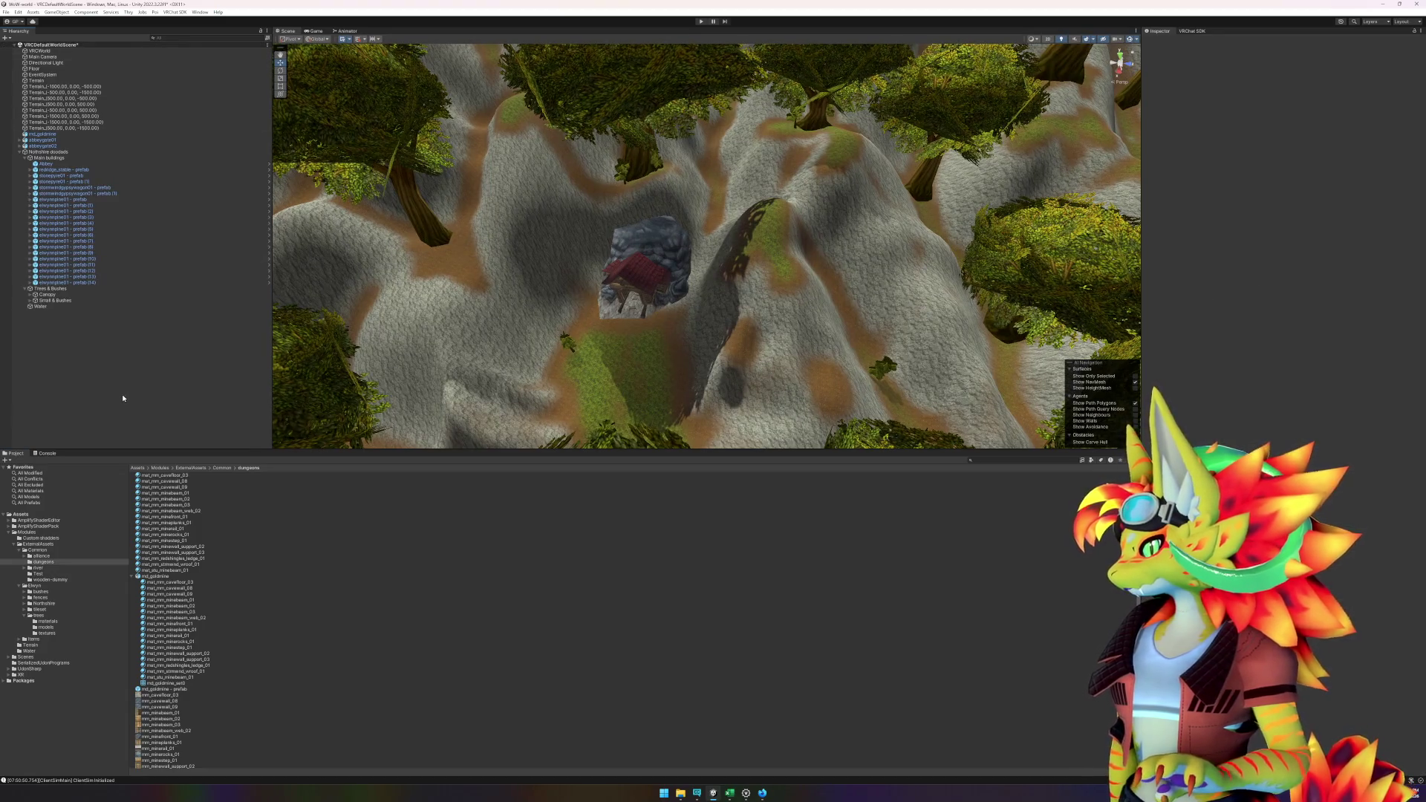
- Create an empty object named 'goldmine - prefab'
right_click(107, 369)
click(142, 471)
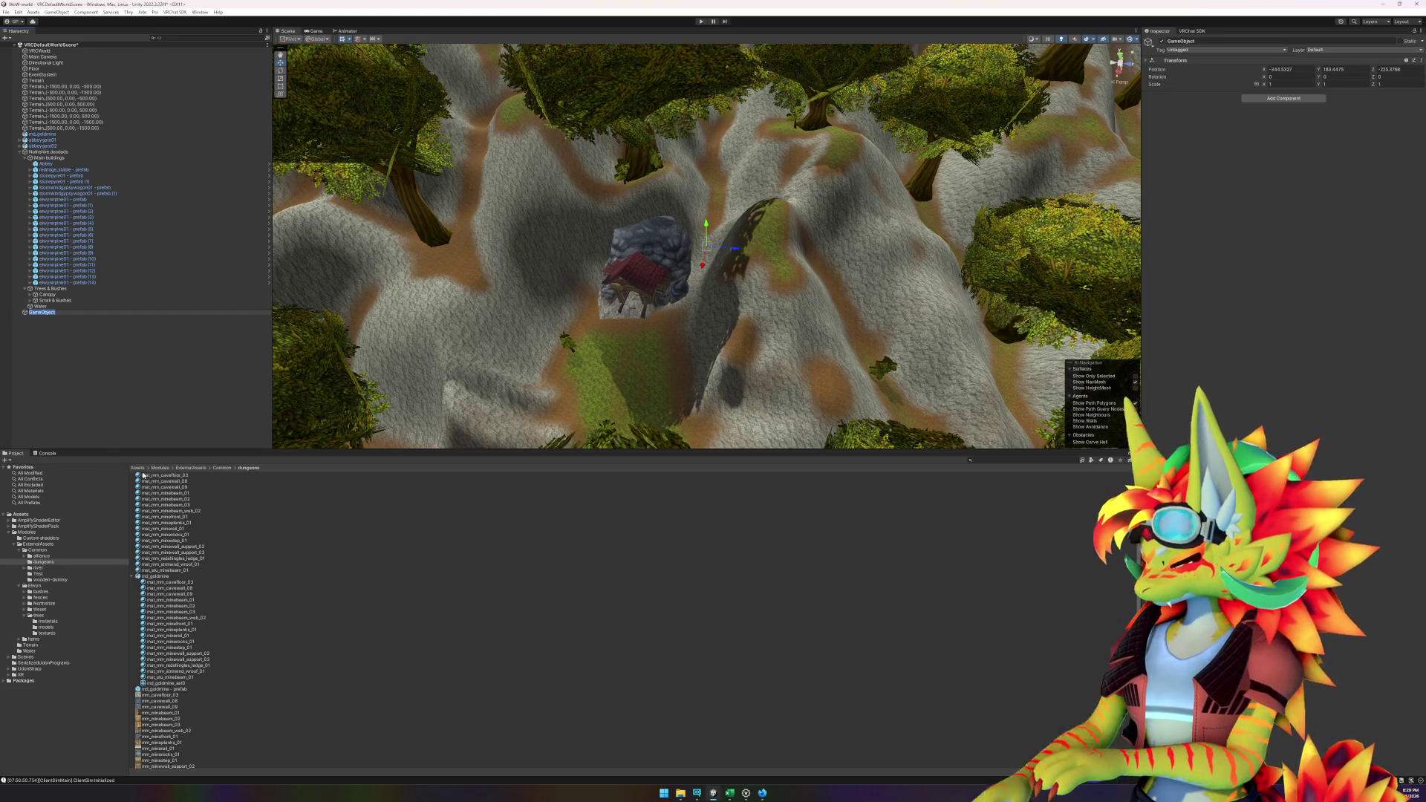
text(goldmine - prefa)
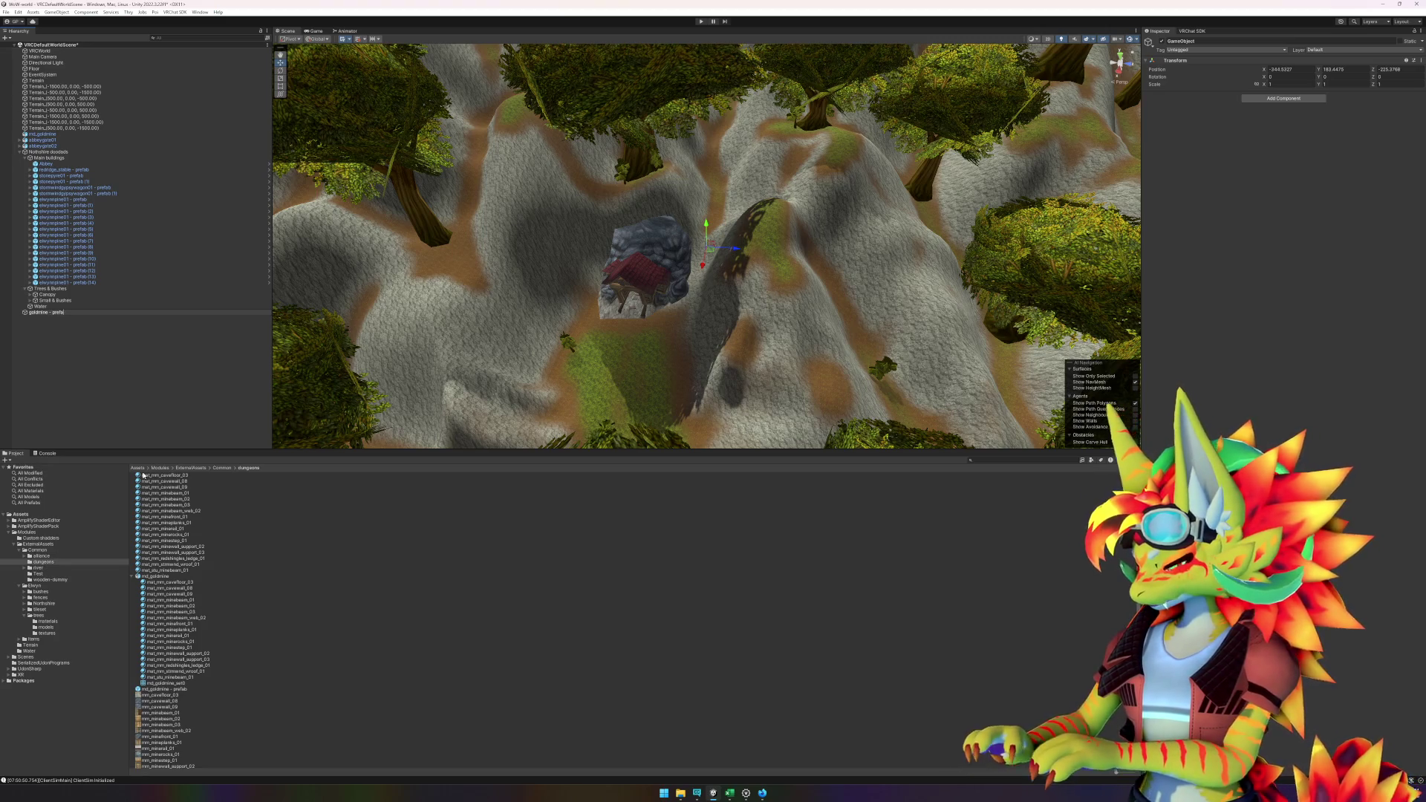
text(b)
key(Return)
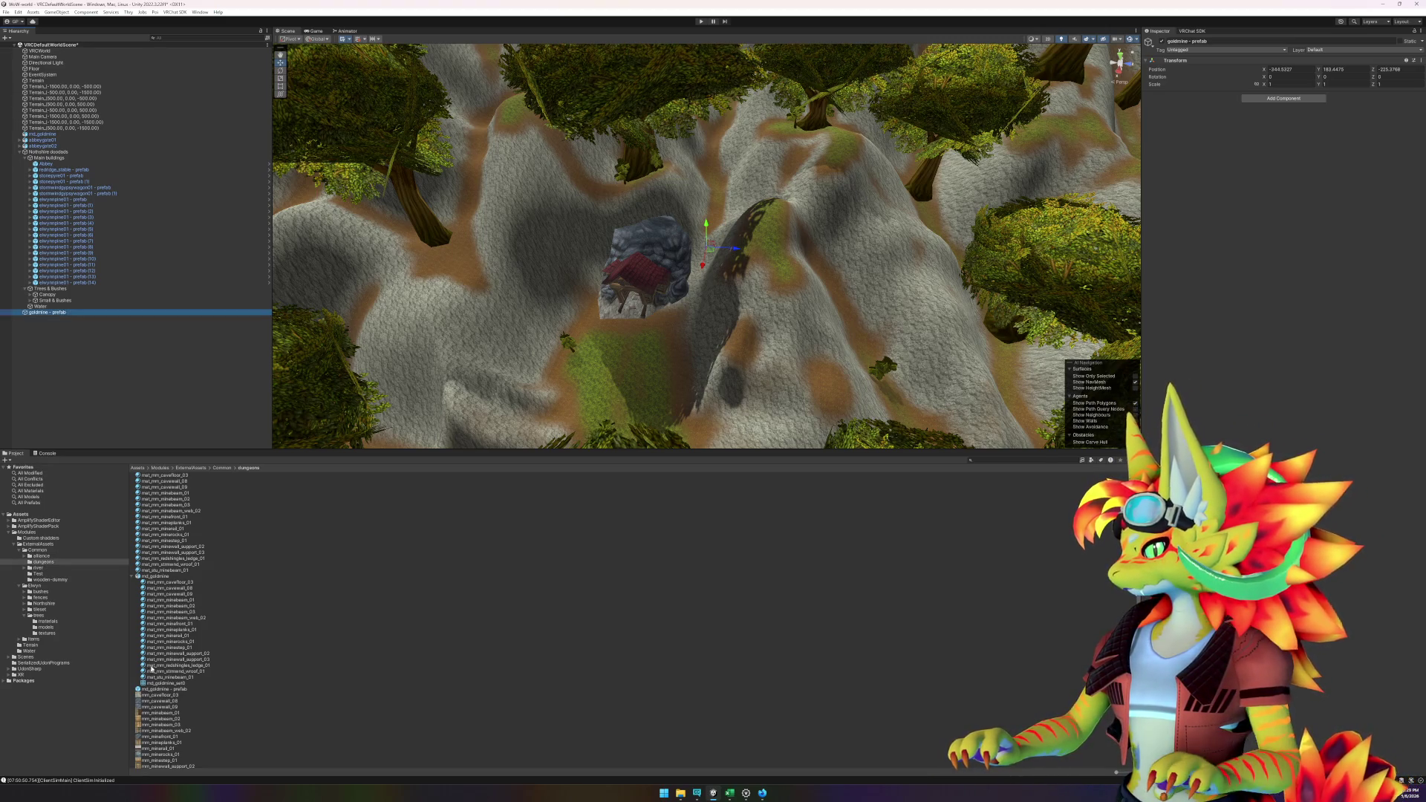
- Delete the child goldmine object and place the md_goldmine prefab inside goldmine - prefab
key(Right)
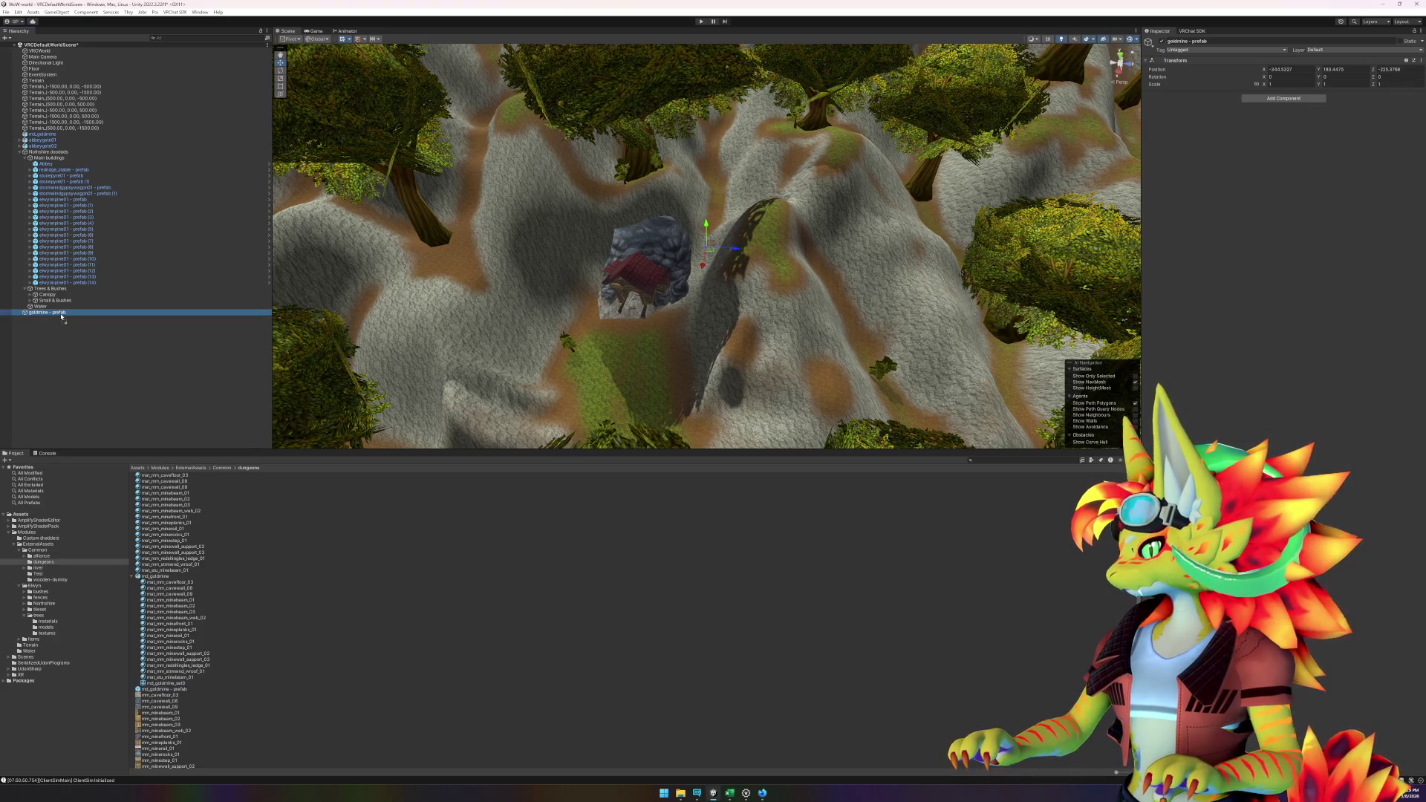
click(61, 317)
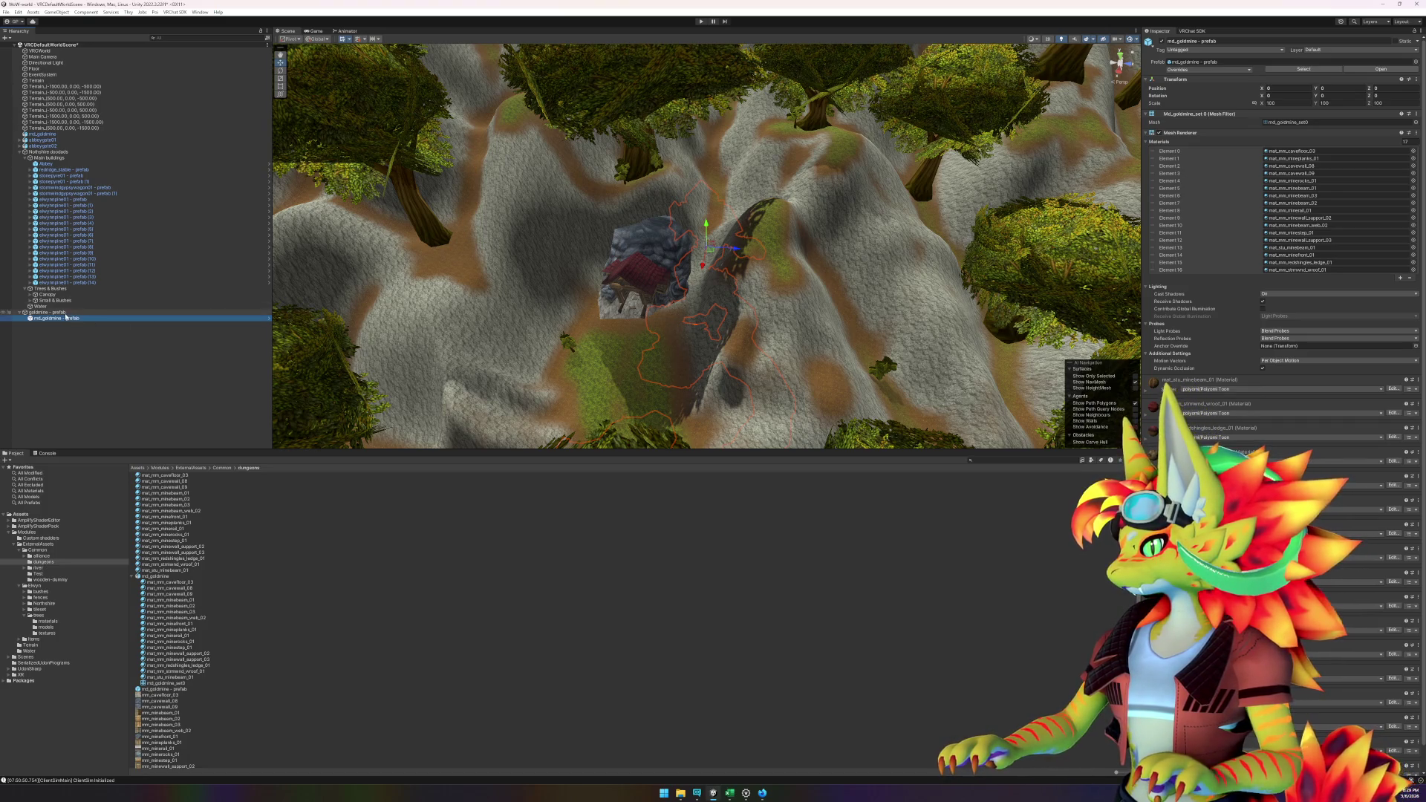
click(71, 318)
key(Escape)
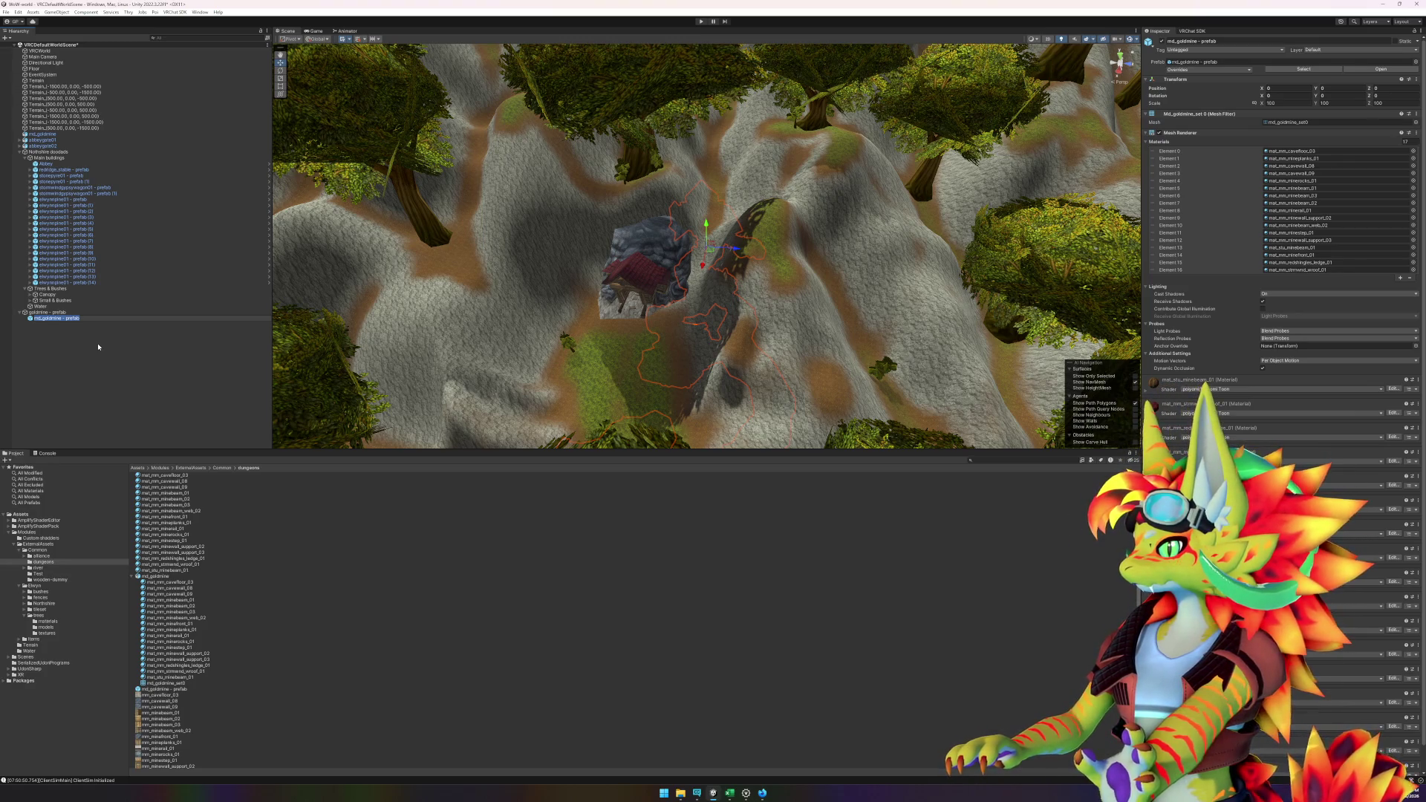
key(Delete)
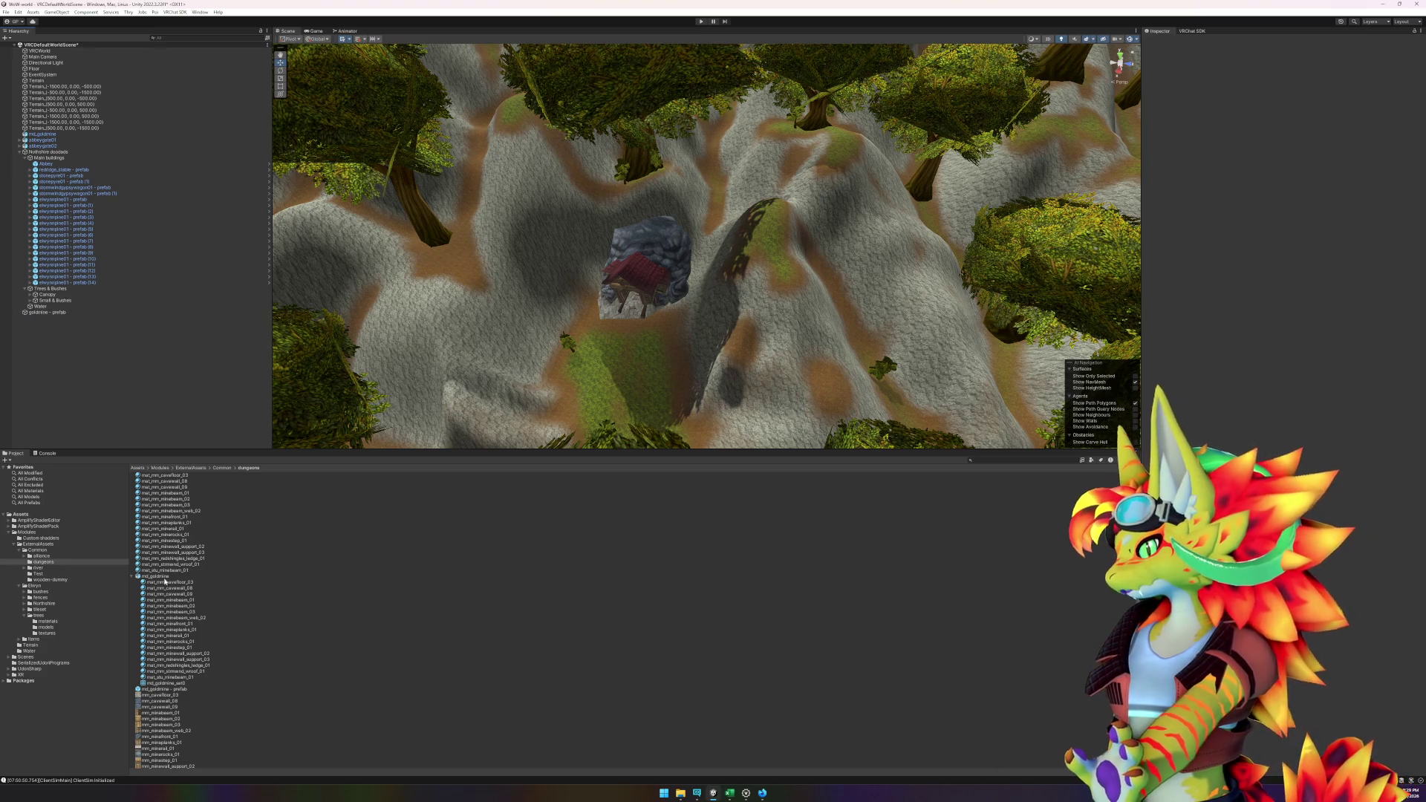
drag(165, 581, 54, 315)
- Copy the original goldmine's Transform values and paste them onto goldmine - prefab
click(55, 313)
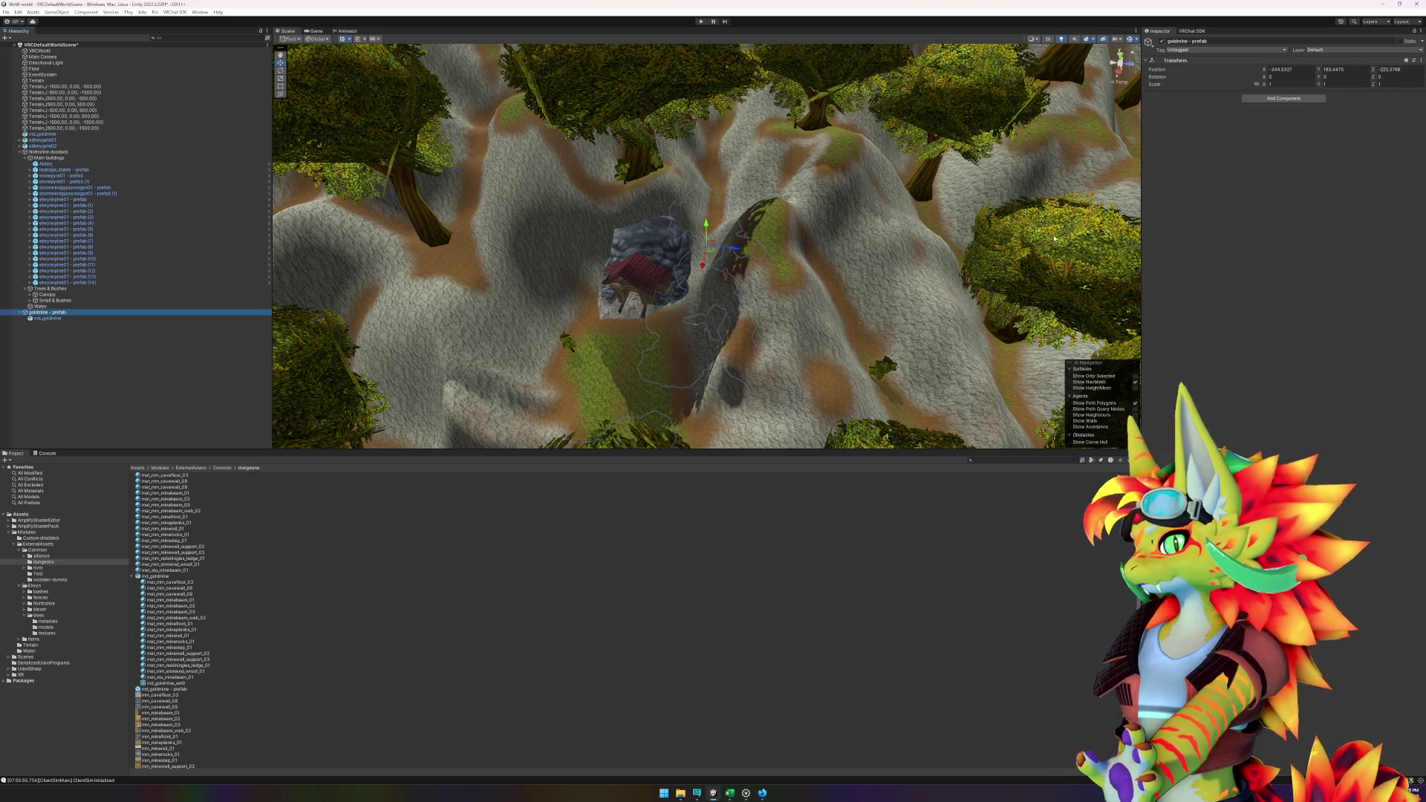
click(691, 263)
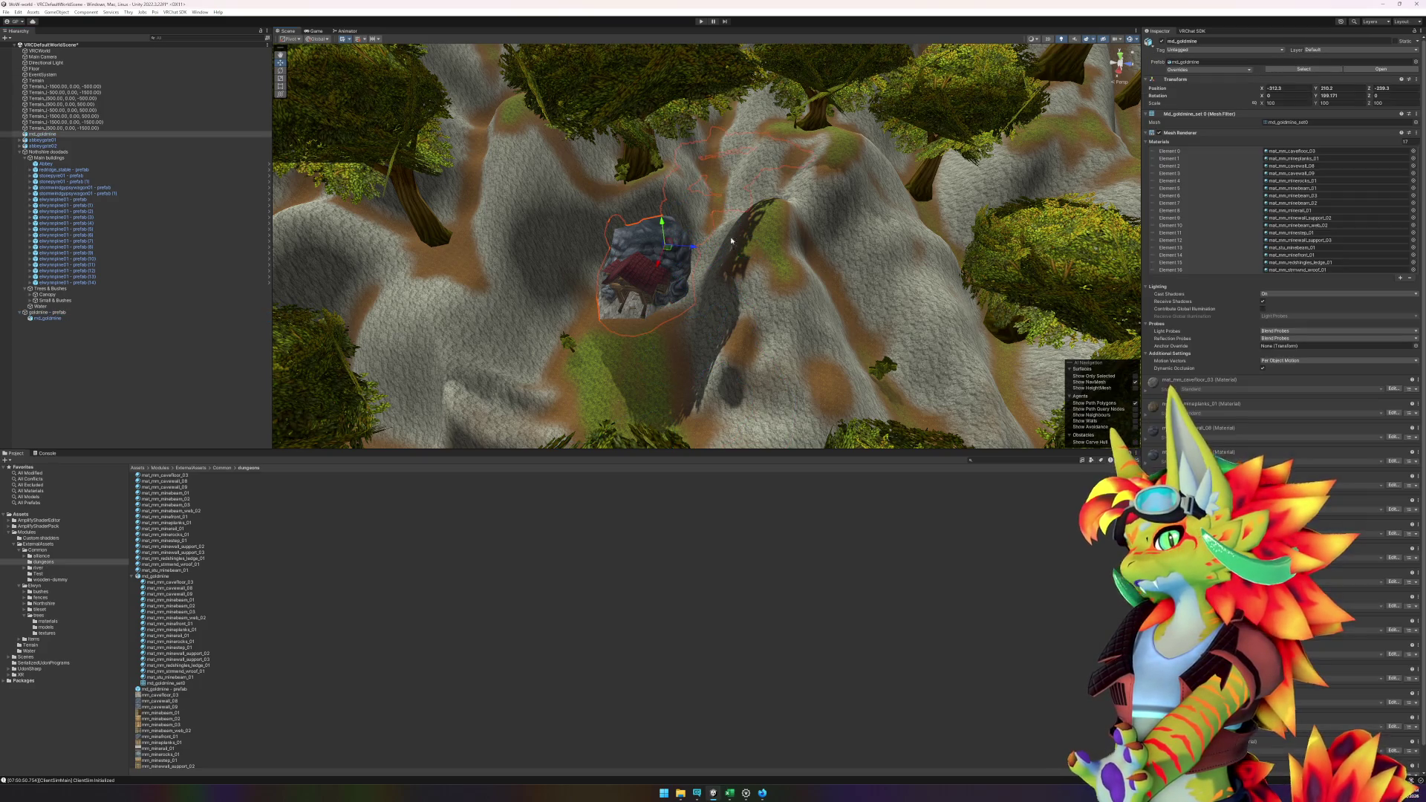
right_click(1163, 86)
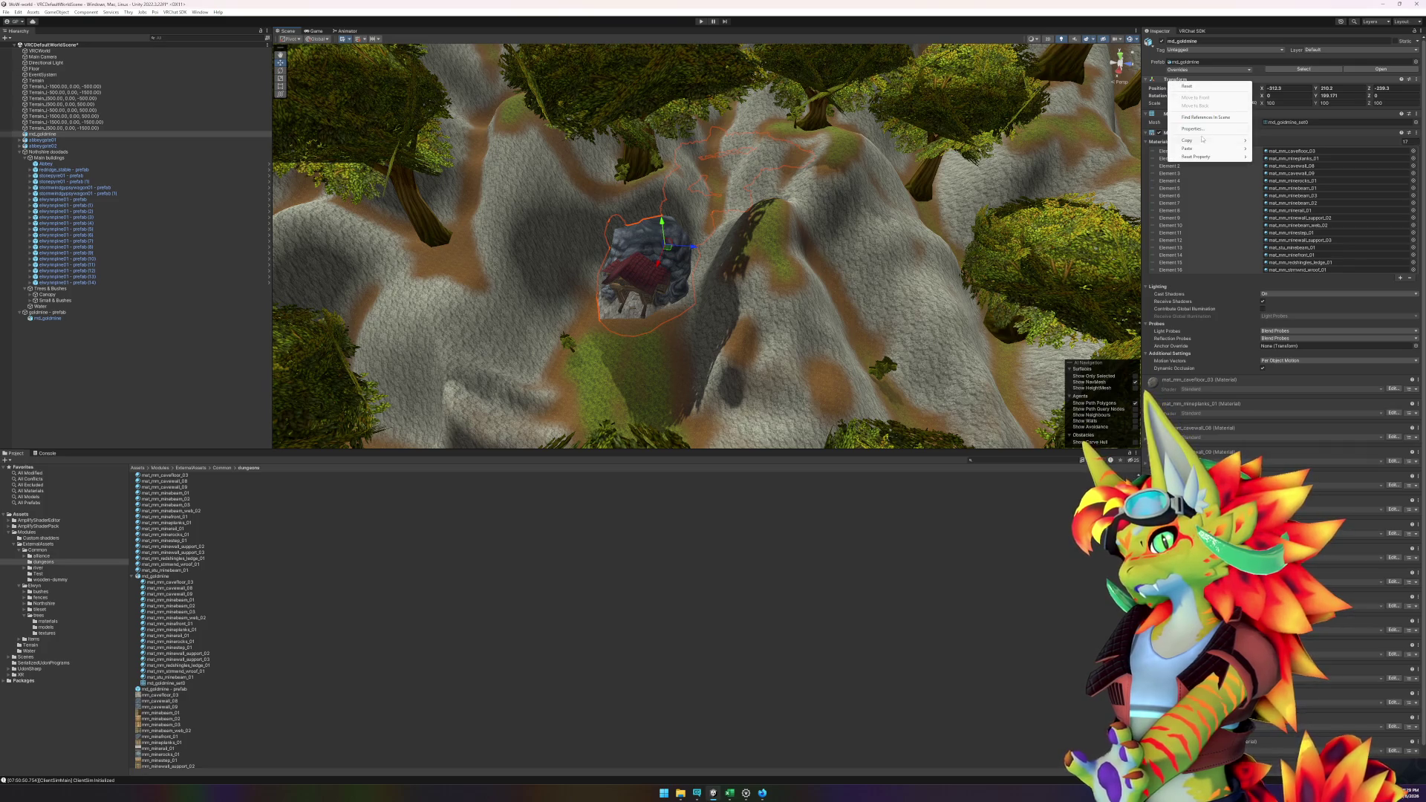
mouse_move(1202, 142)
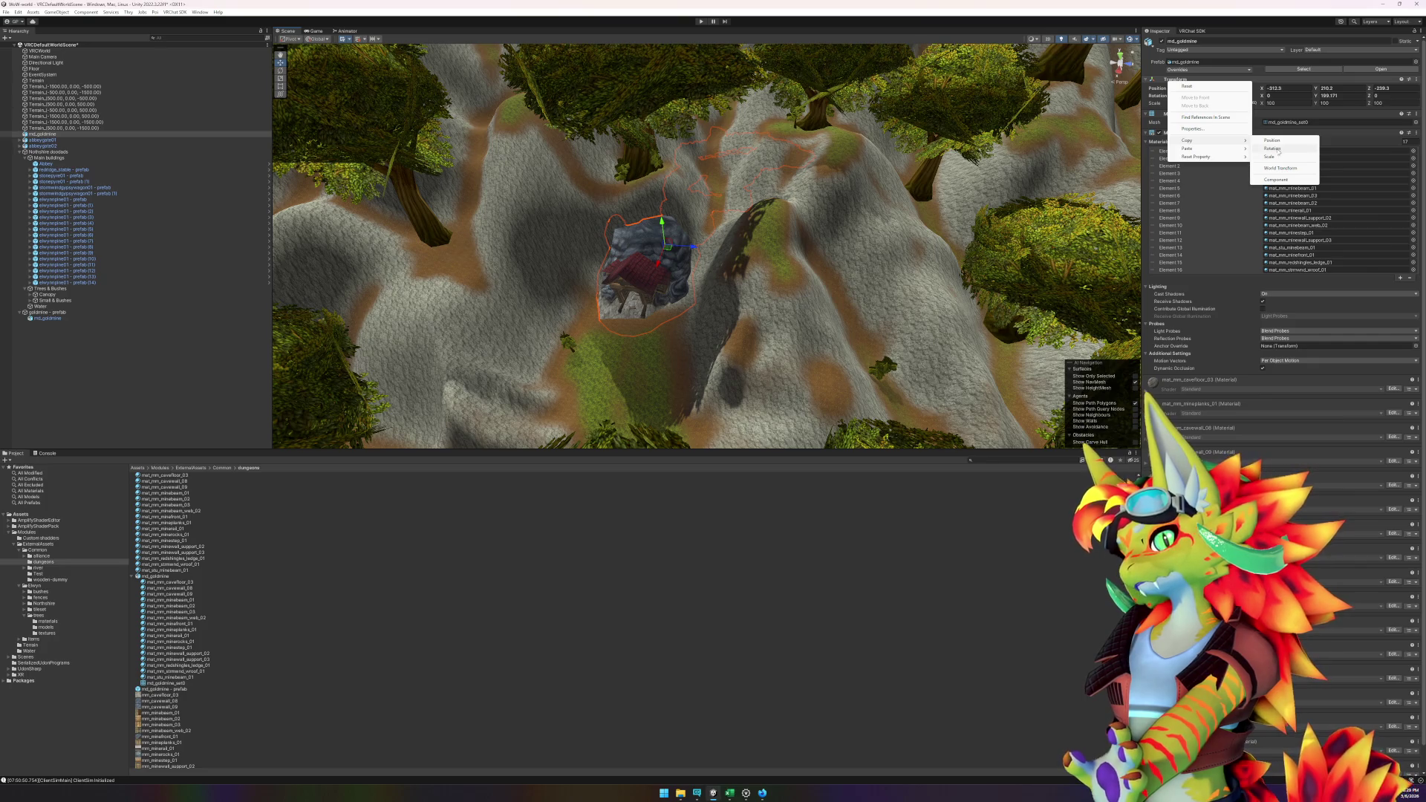
click(1279, 168)
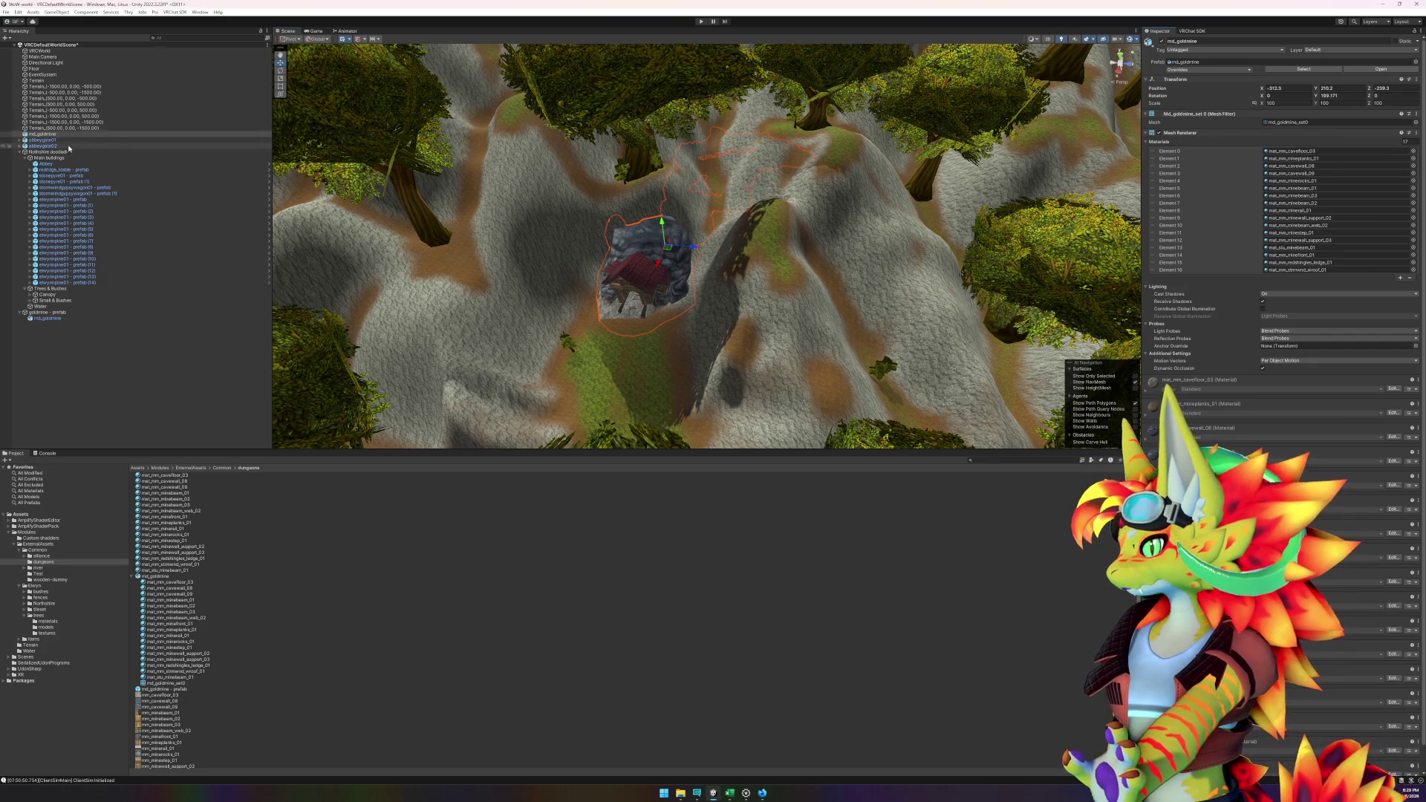
click(63, 313)
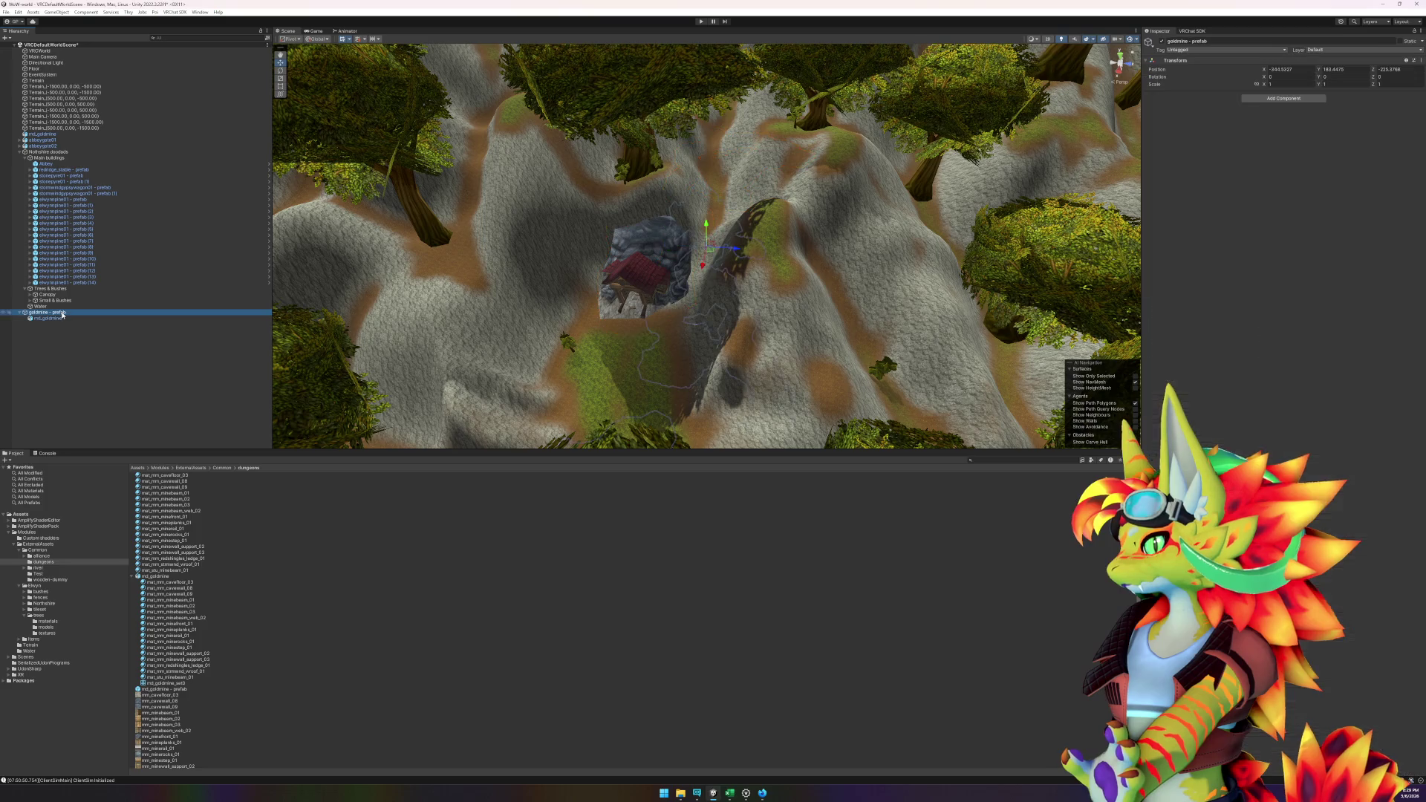
right_click(1185, 60)
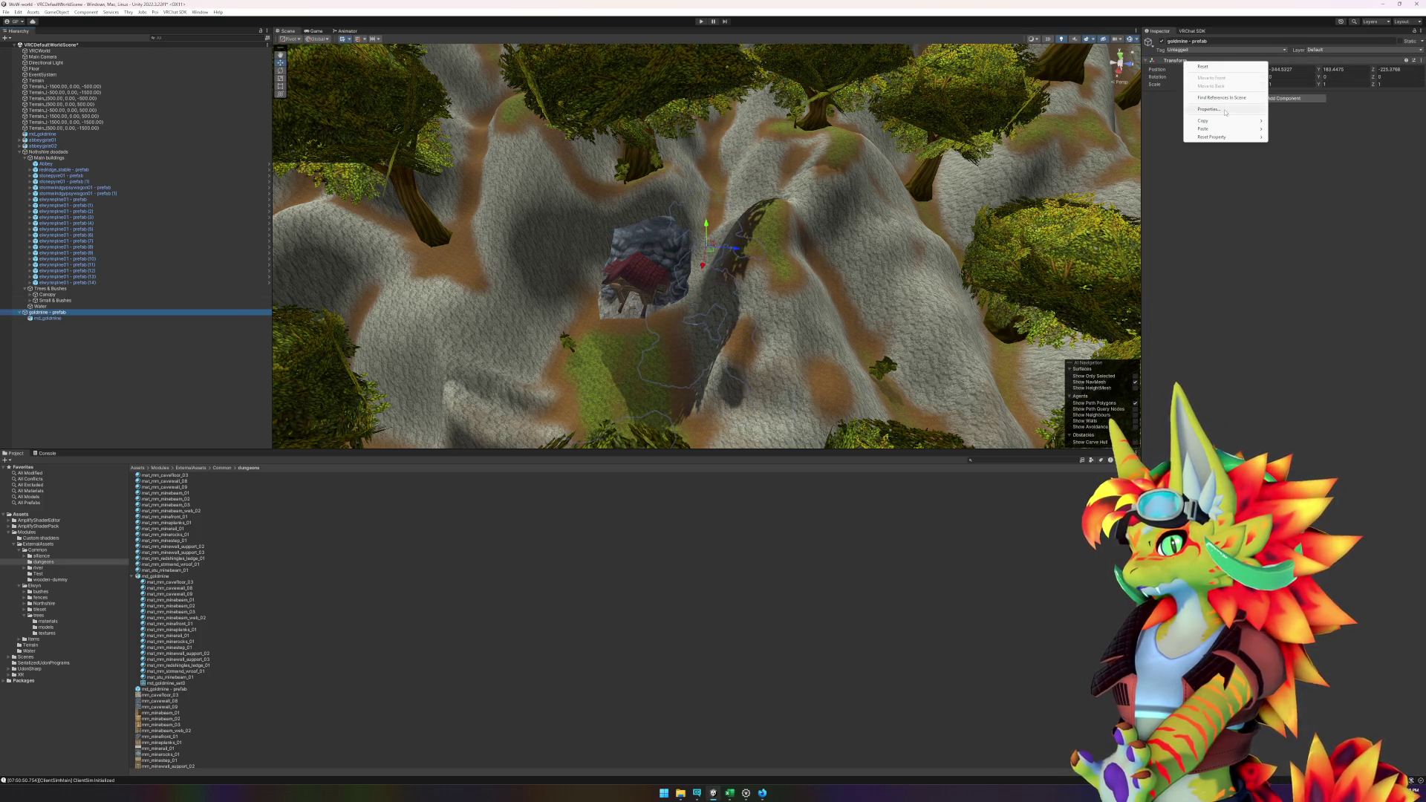
mouse_move(1240, 129)
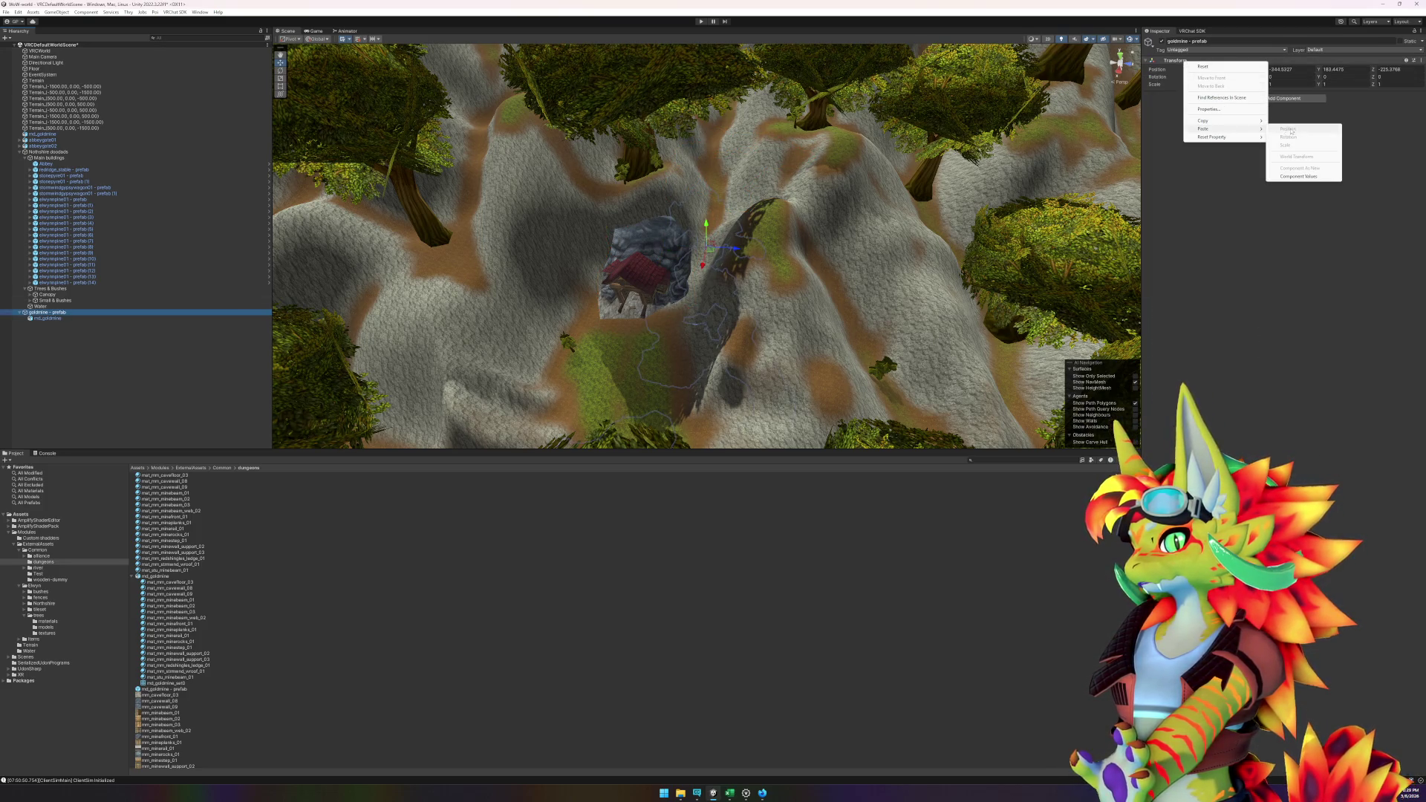
click(1299, 176)
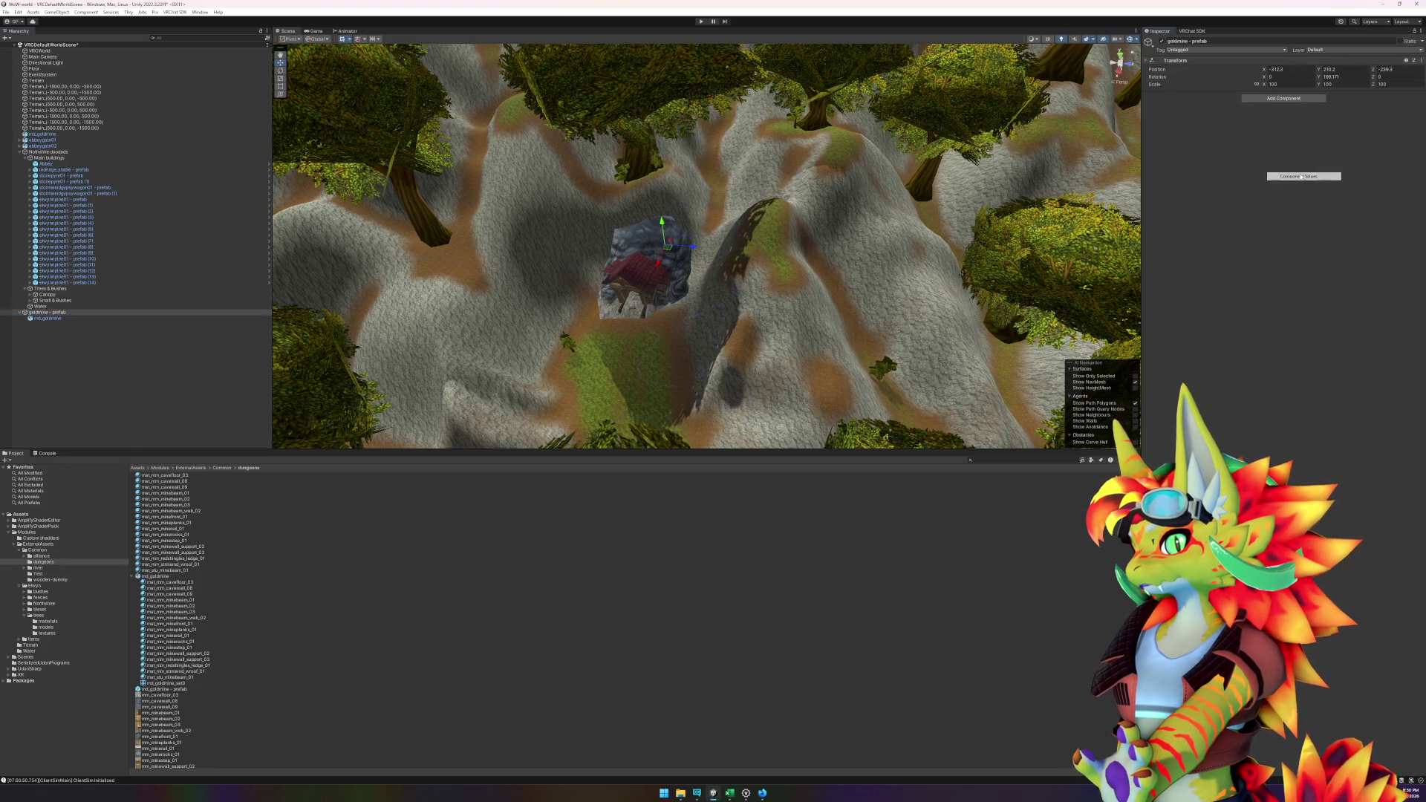
- Deactivate the original goldmine so it is hidden from the scene
click(59, 319)
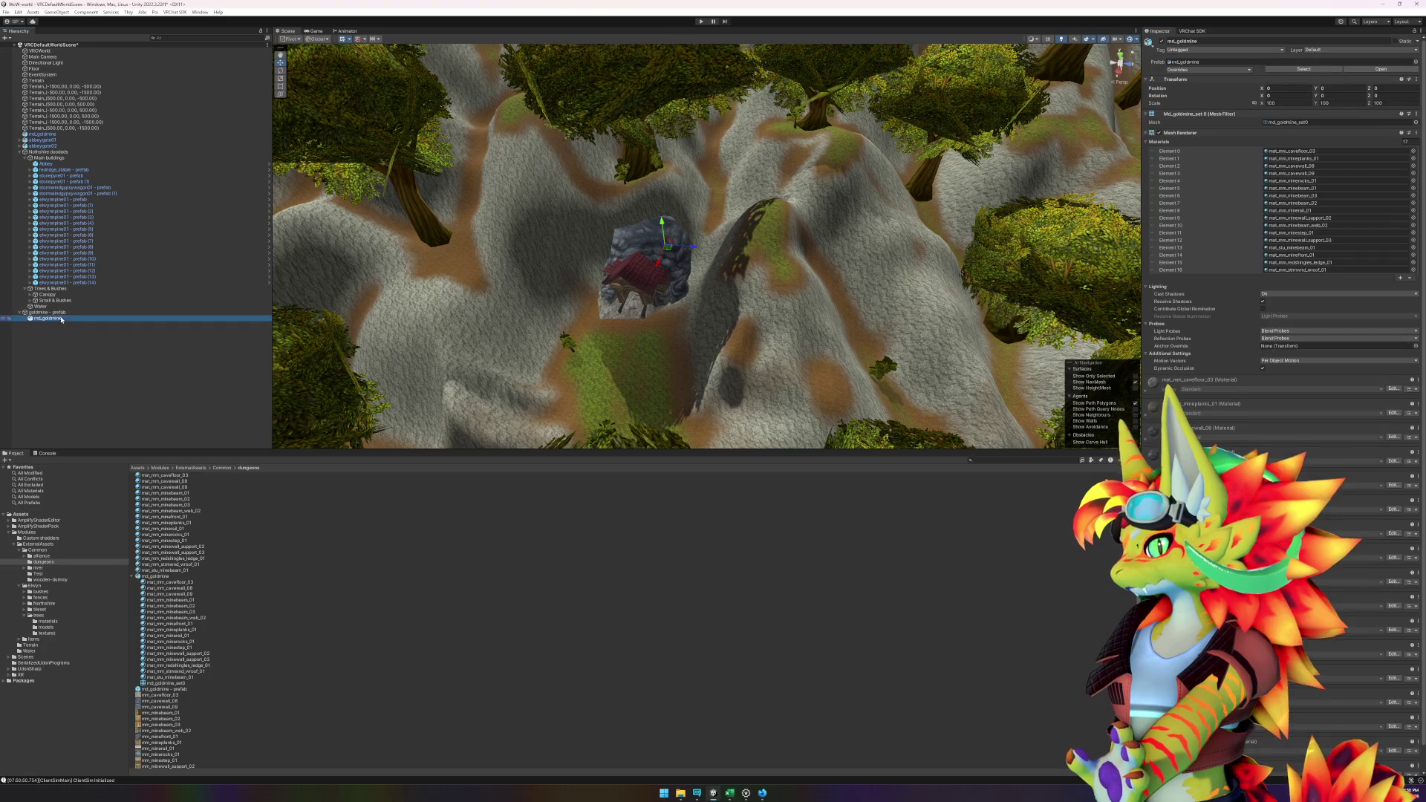
click(61, 313)
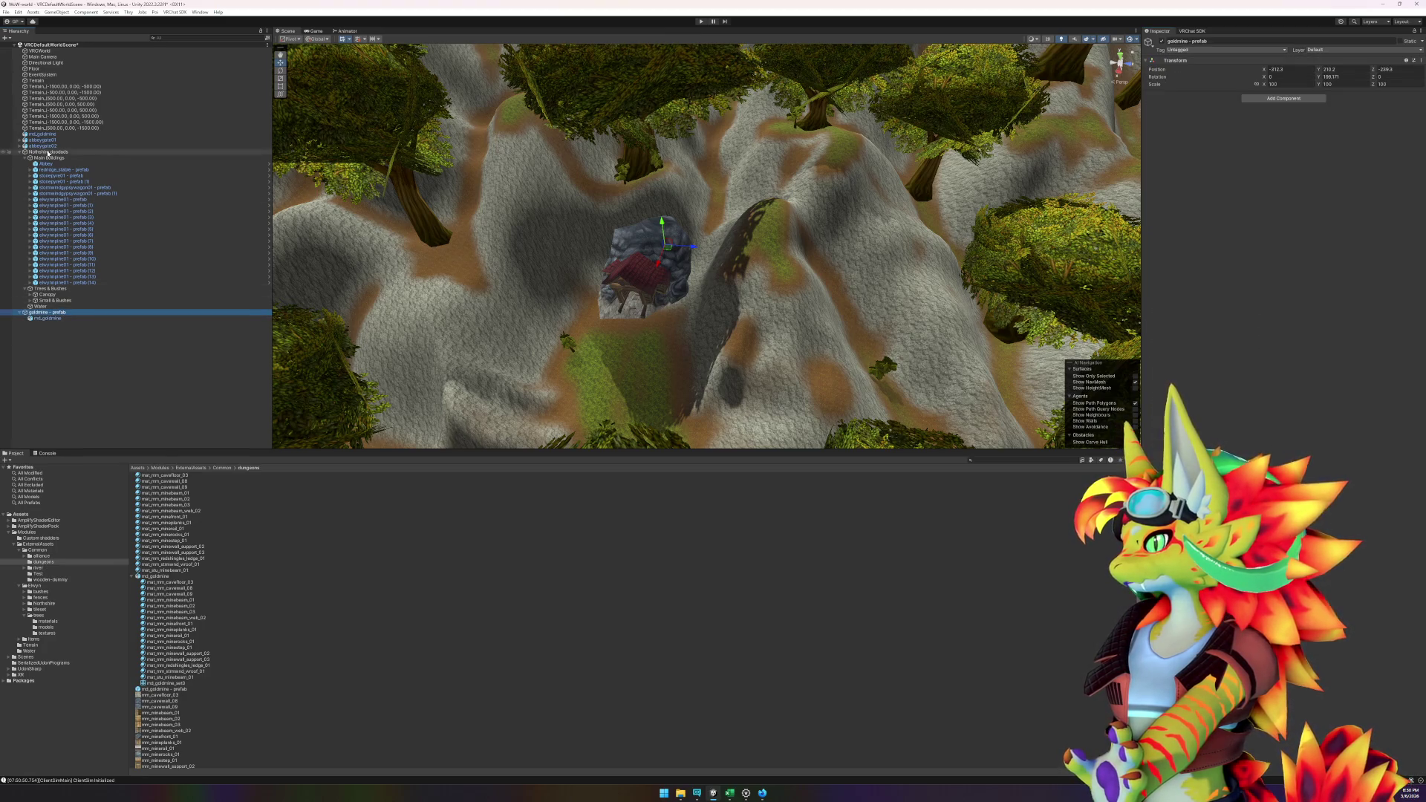
click(122, 132)
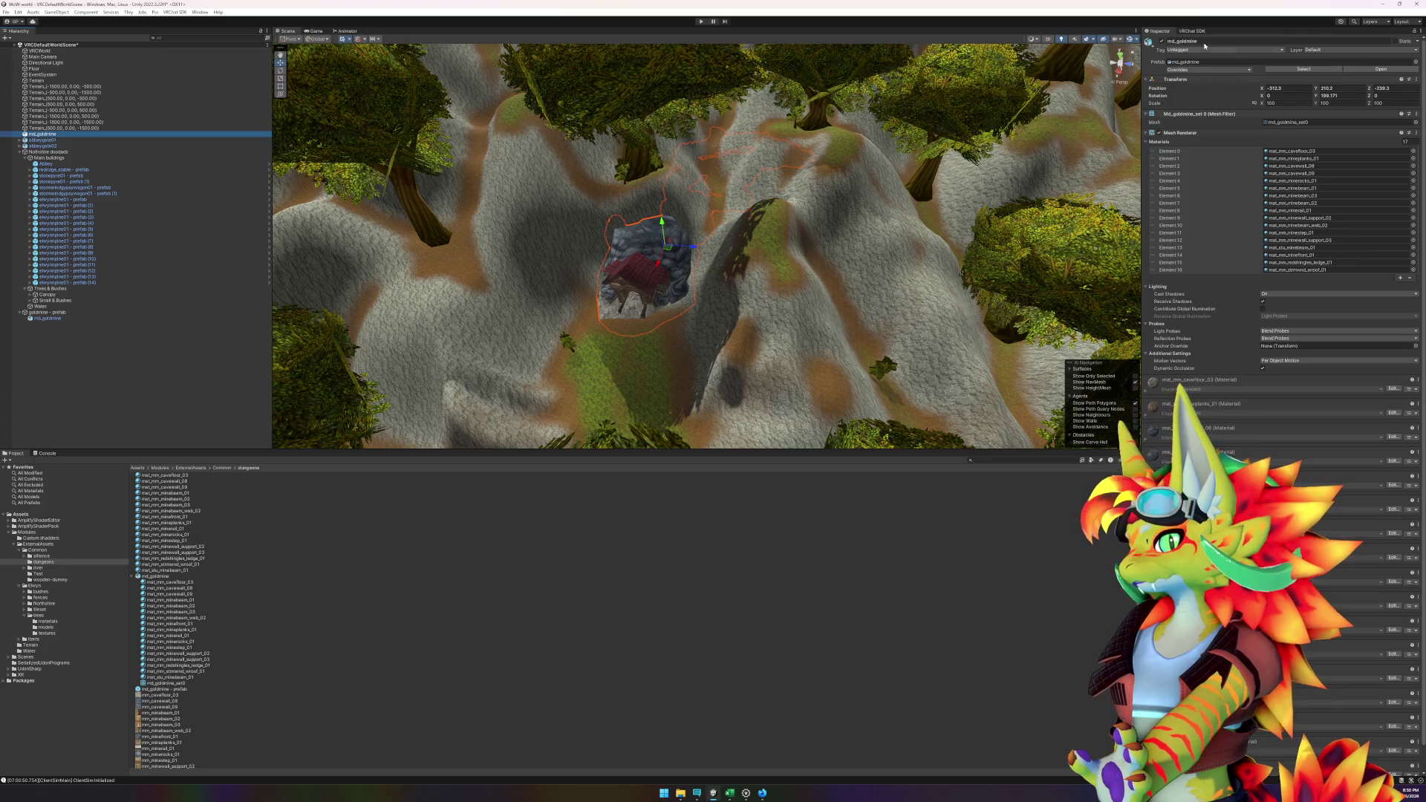
click(1163, 42)
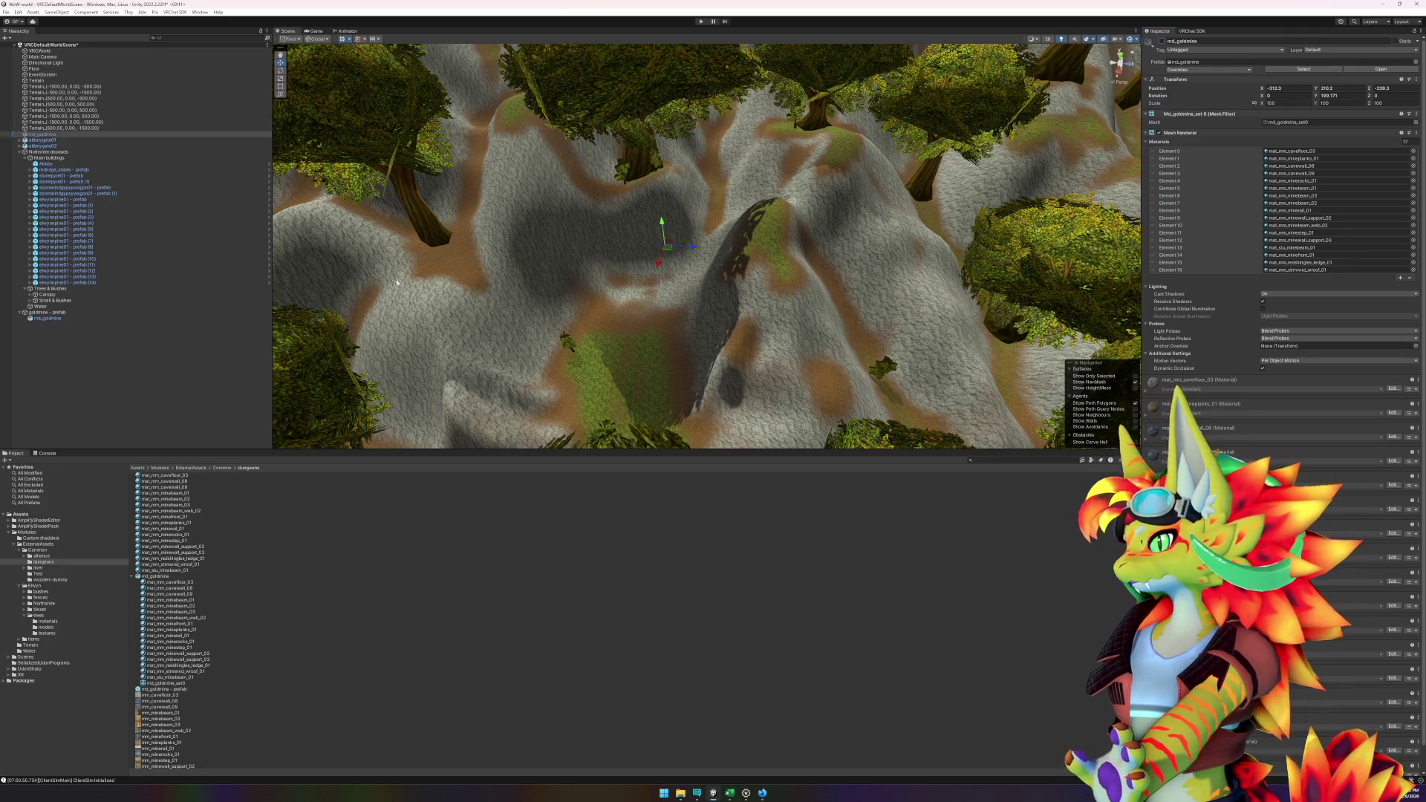
click(90, 319)
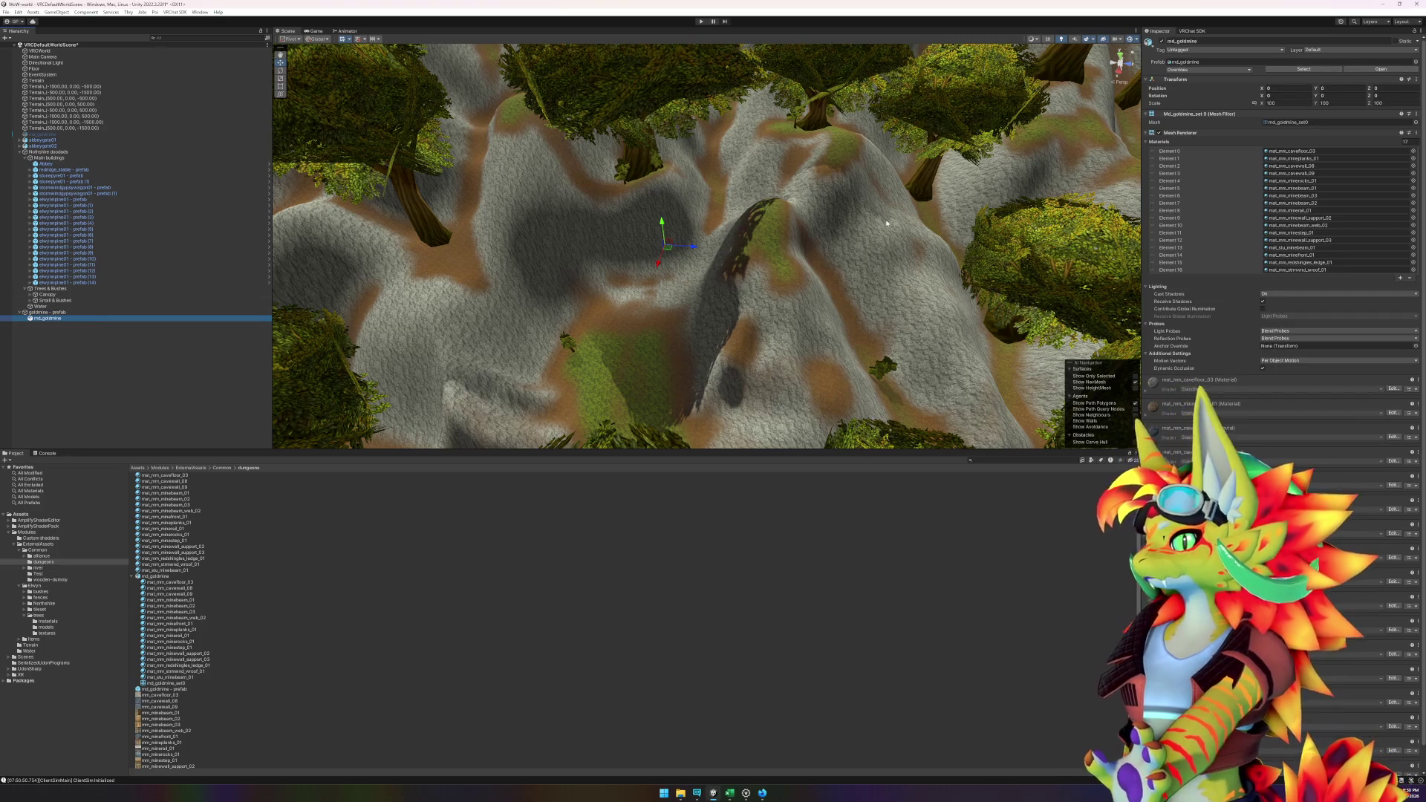
- Frame the new md_goldmine and try scale values of 0 on its X and Y
key(f)
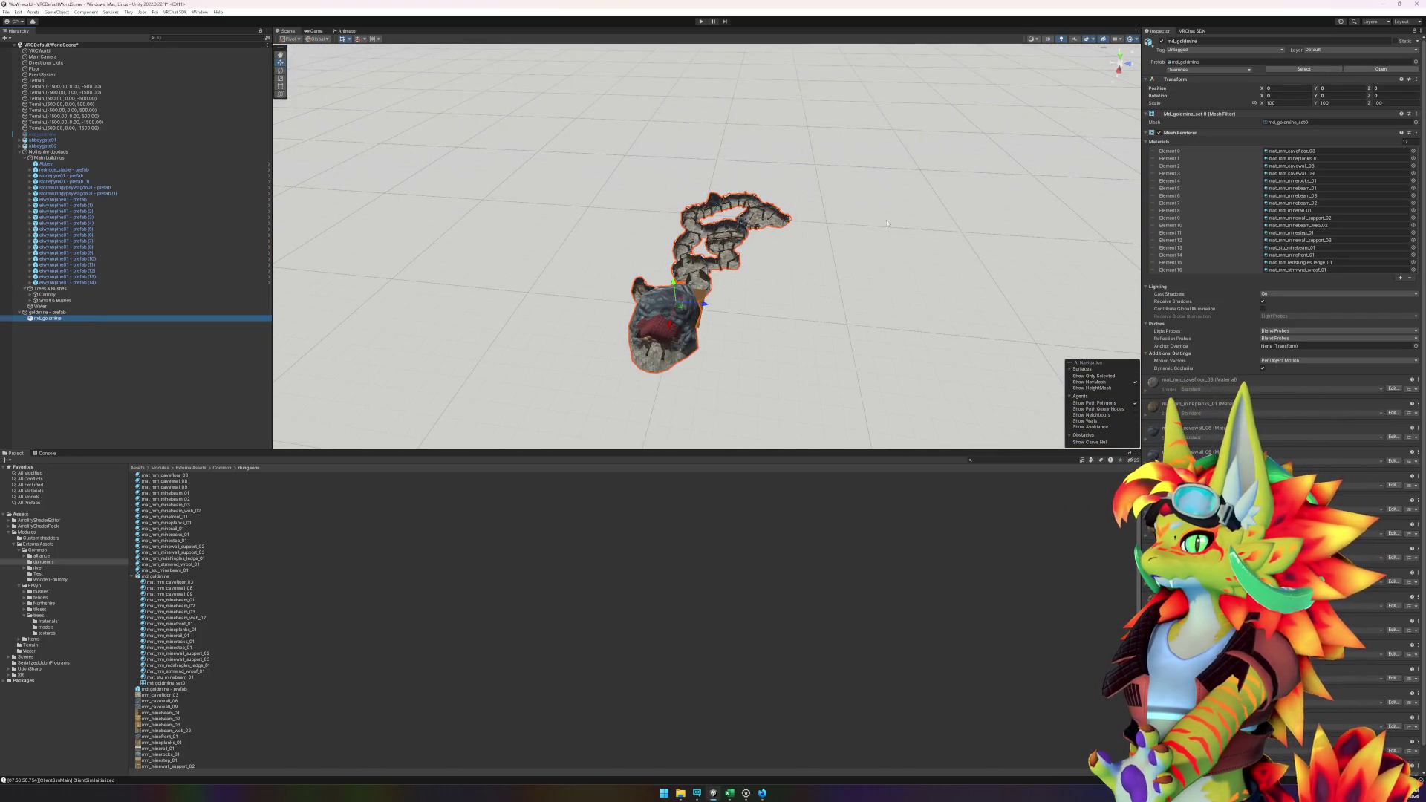
mouse_move(883, 226)
mouse_down()
mouse_move(729, 127)
mouse_move(700, 73)
mouse_move(714, 245)
mouse_up()
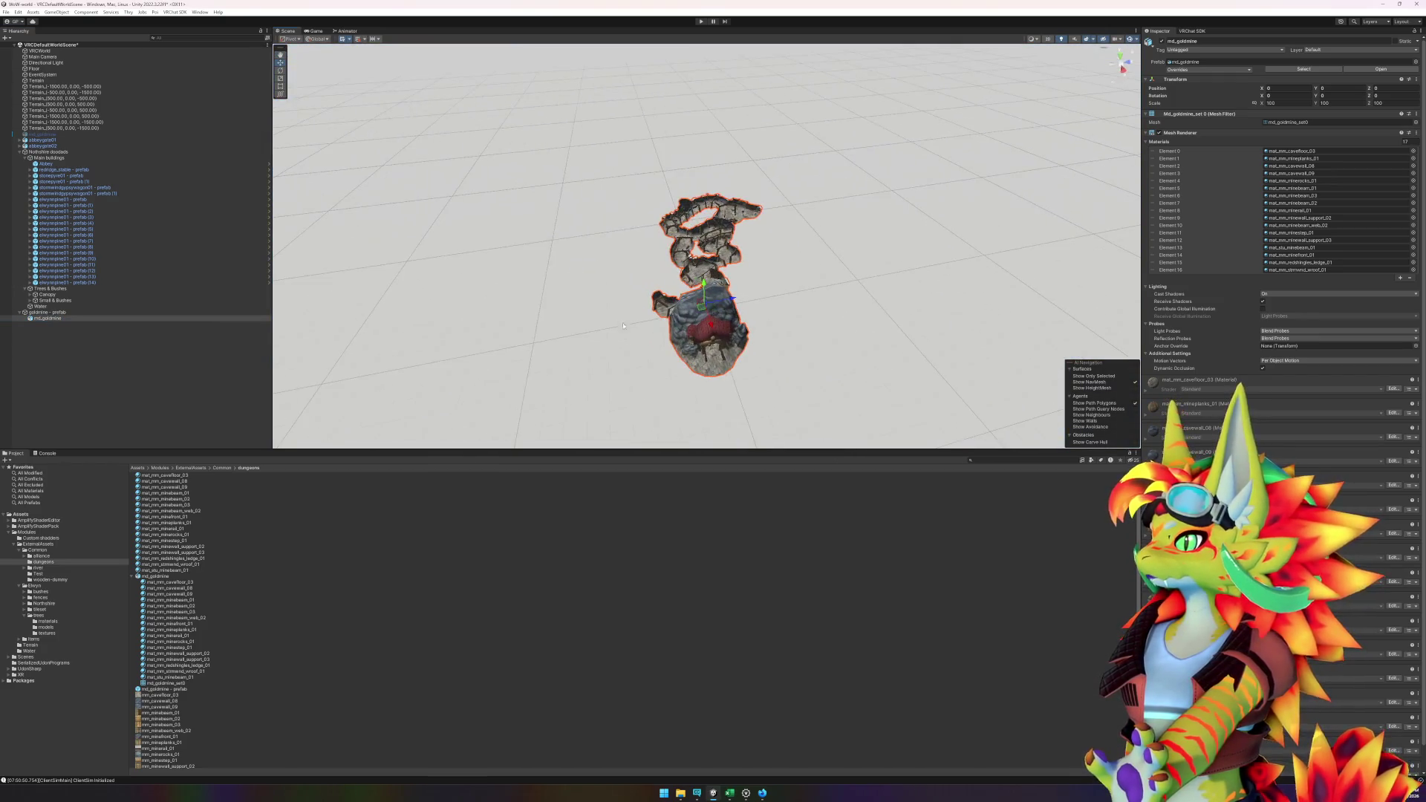
click(82, 312)
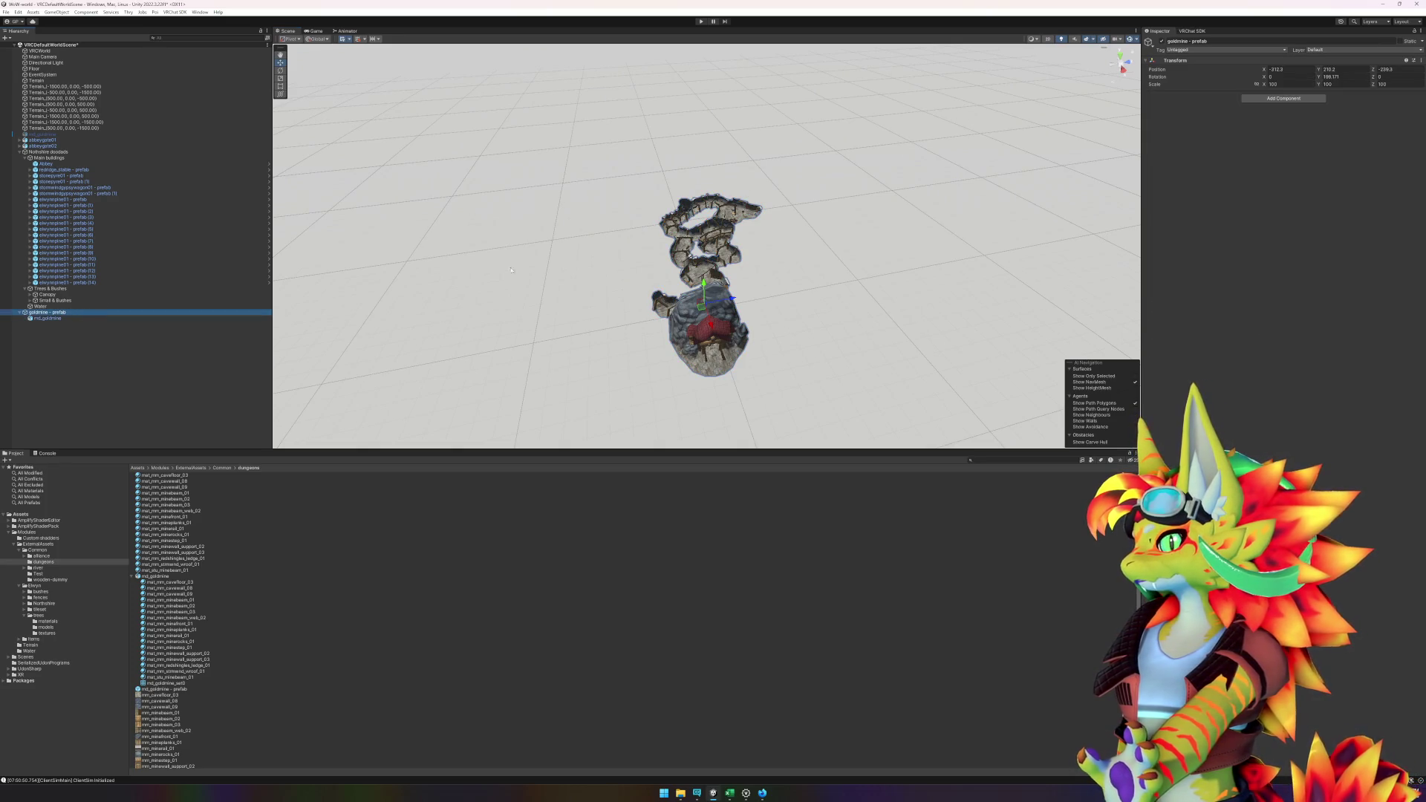
click(128, 315)
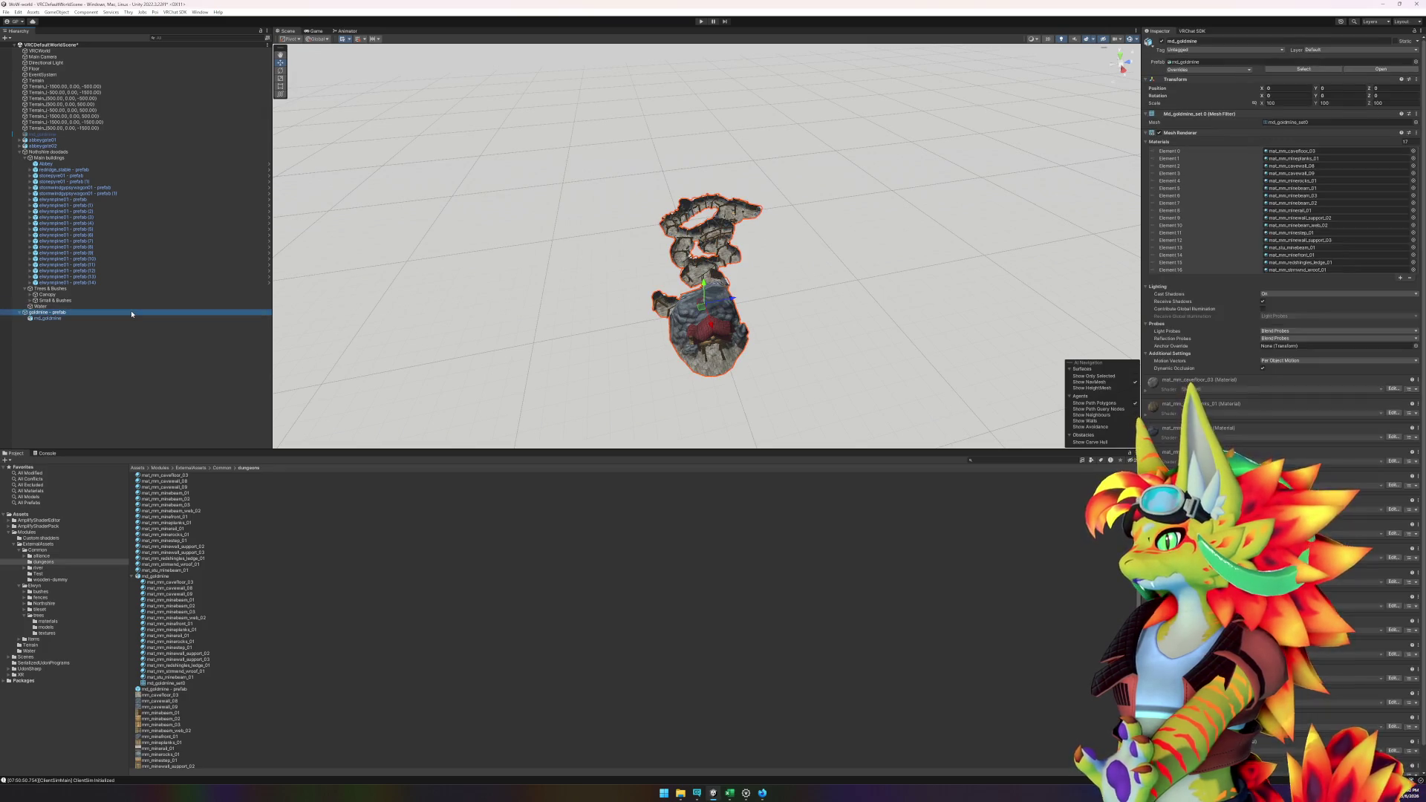
double_click(133, 307)
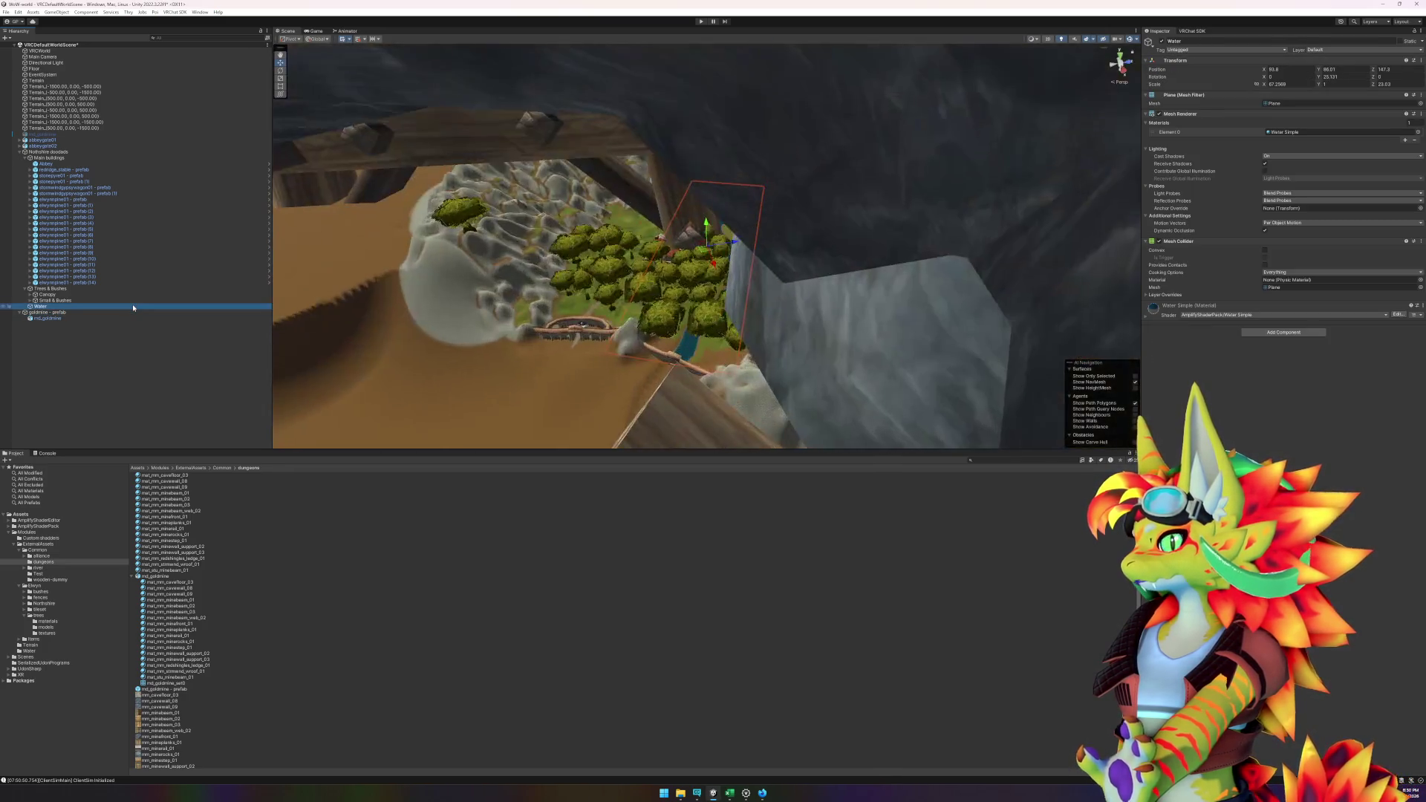
double_click(146, 318)
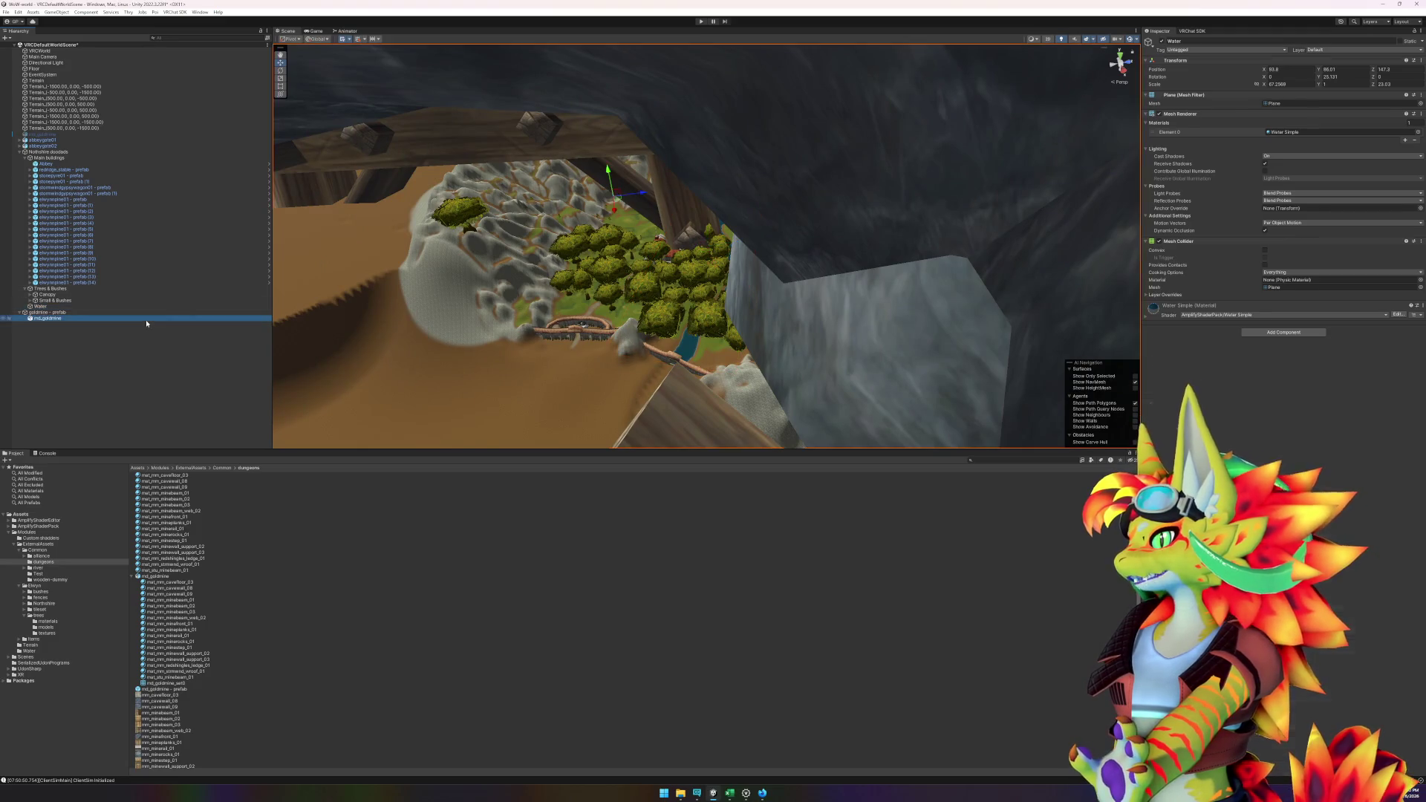
click(1299, 101)
text(00)
key(Tab)
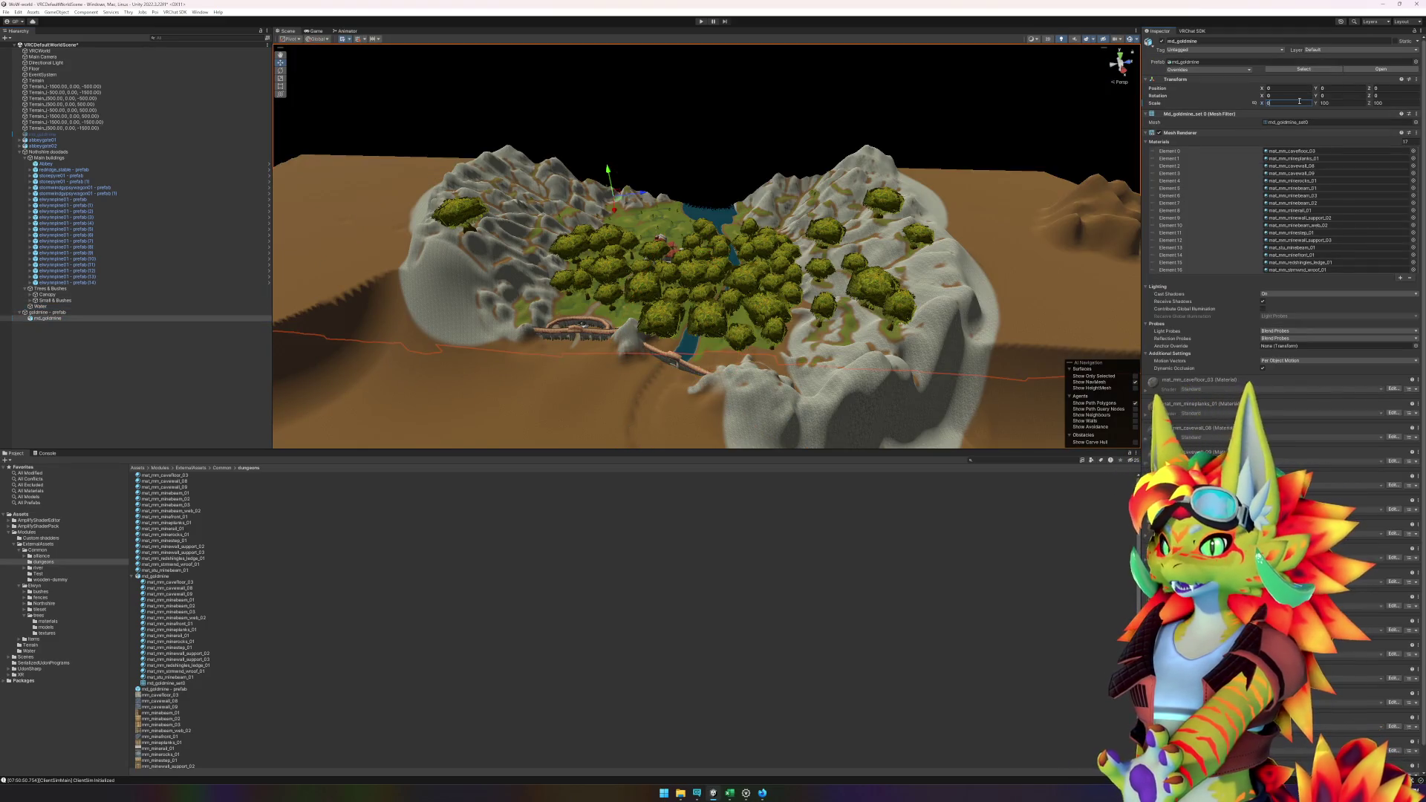
text(0)
key(Tab)
- Set md_goldmine's scale to 1 and orbit to check it sits in the hillside
key(f)
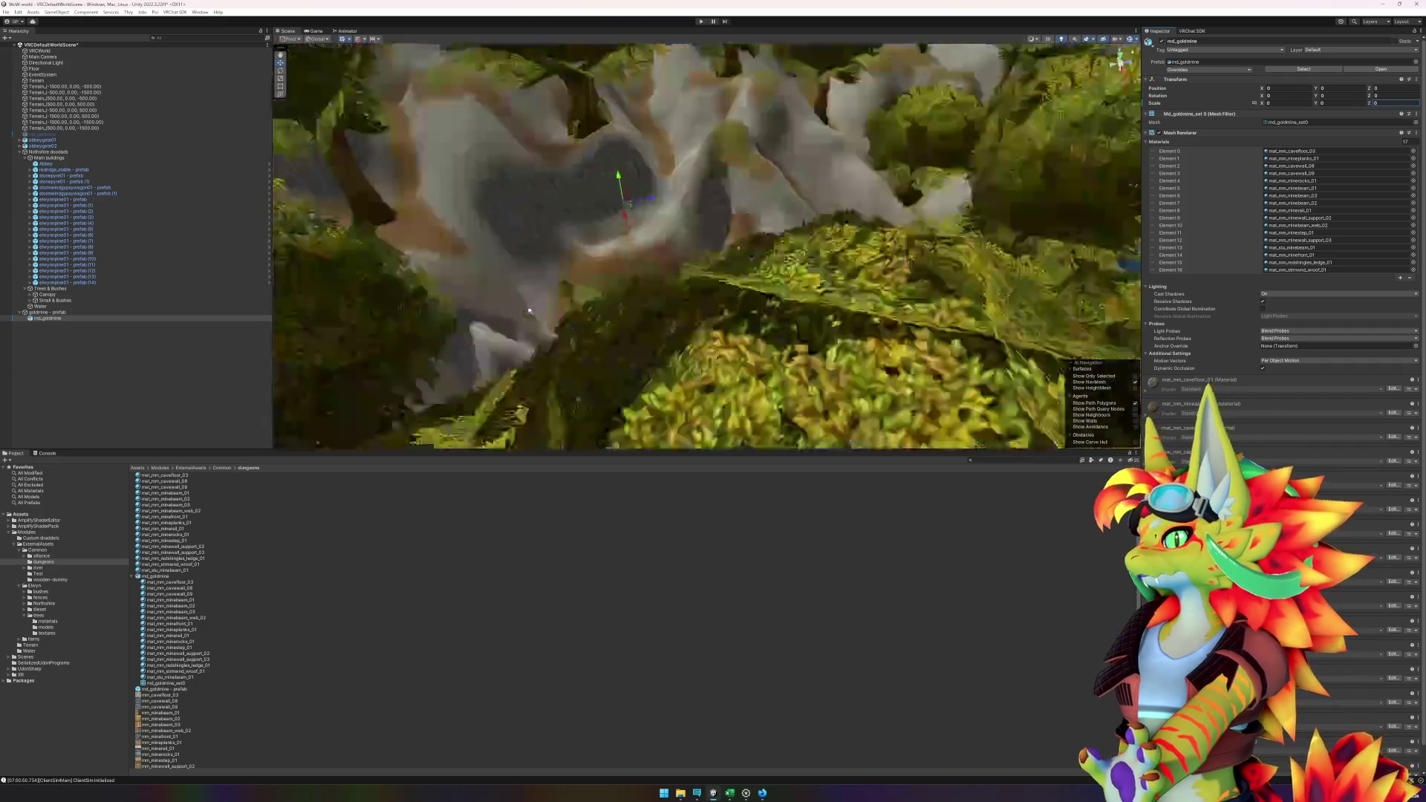
scroll(622, 282, down, 10)
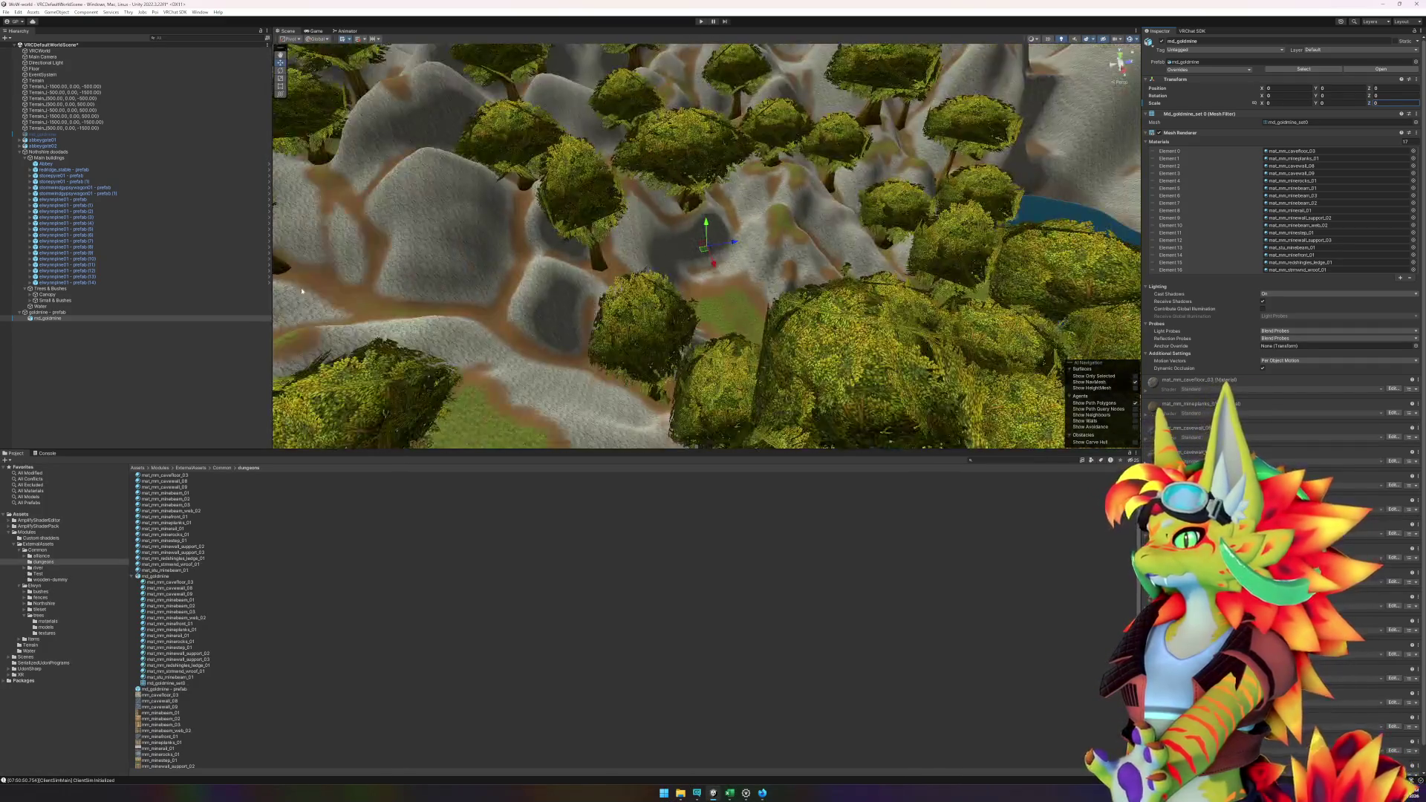
click(48, 312)
mouse_move(565, 253)
mouse_down()
mouse_move(424, 253)
mouse_move(229, 139)
mouse_move(94, 145)
mouse_move(22, 215)
mouse_up()
double_click(46, 318)
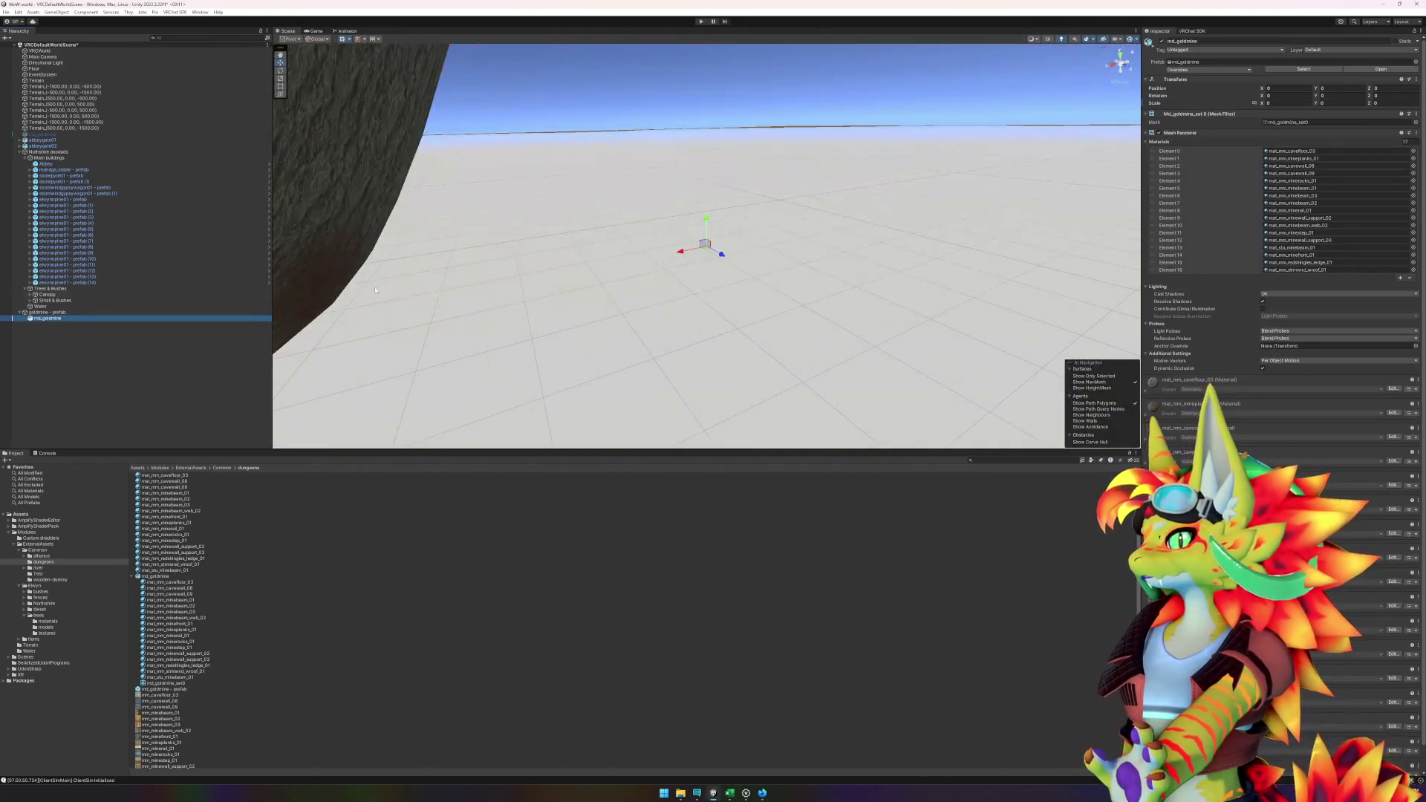
drag(375, 290, 783, 315)
click(1276, 102)
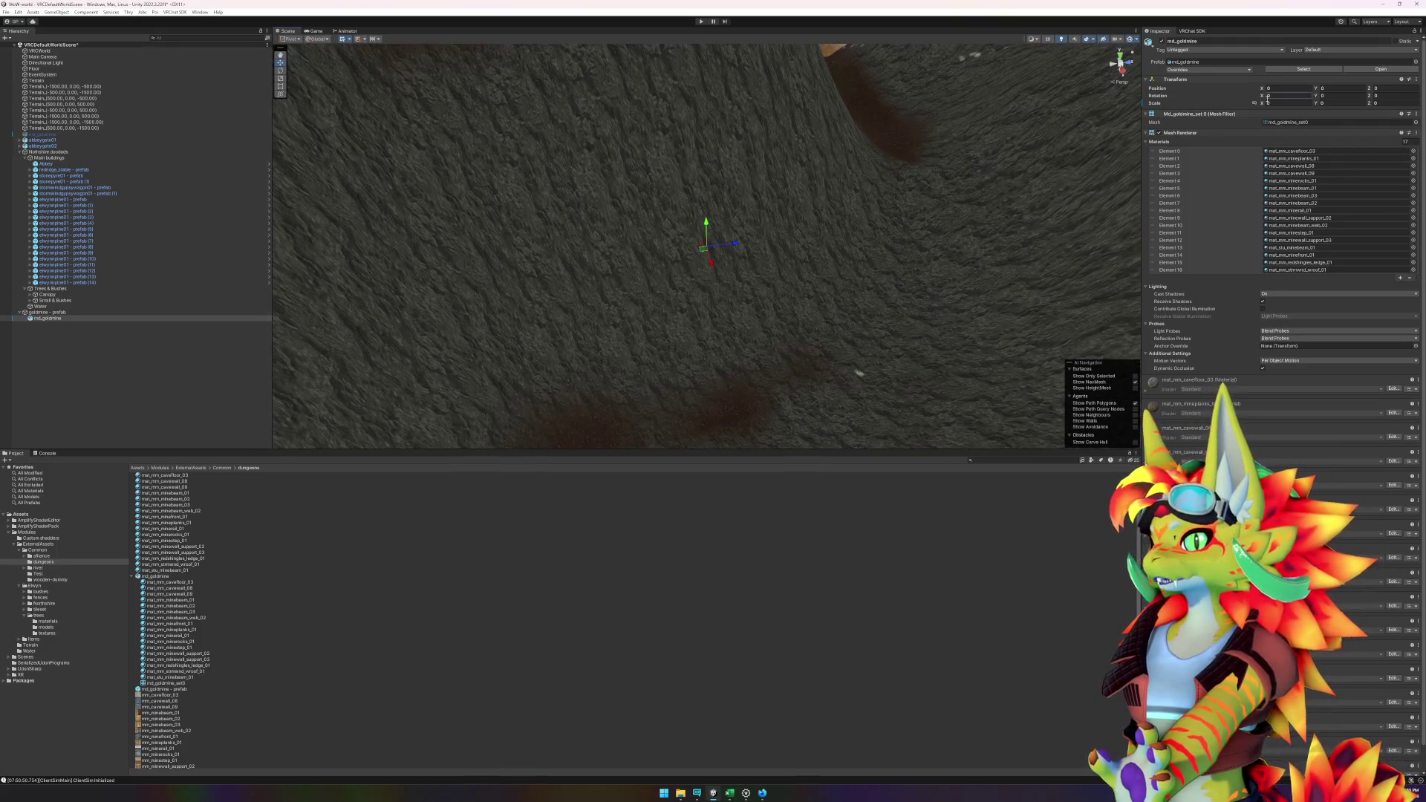
text(1)
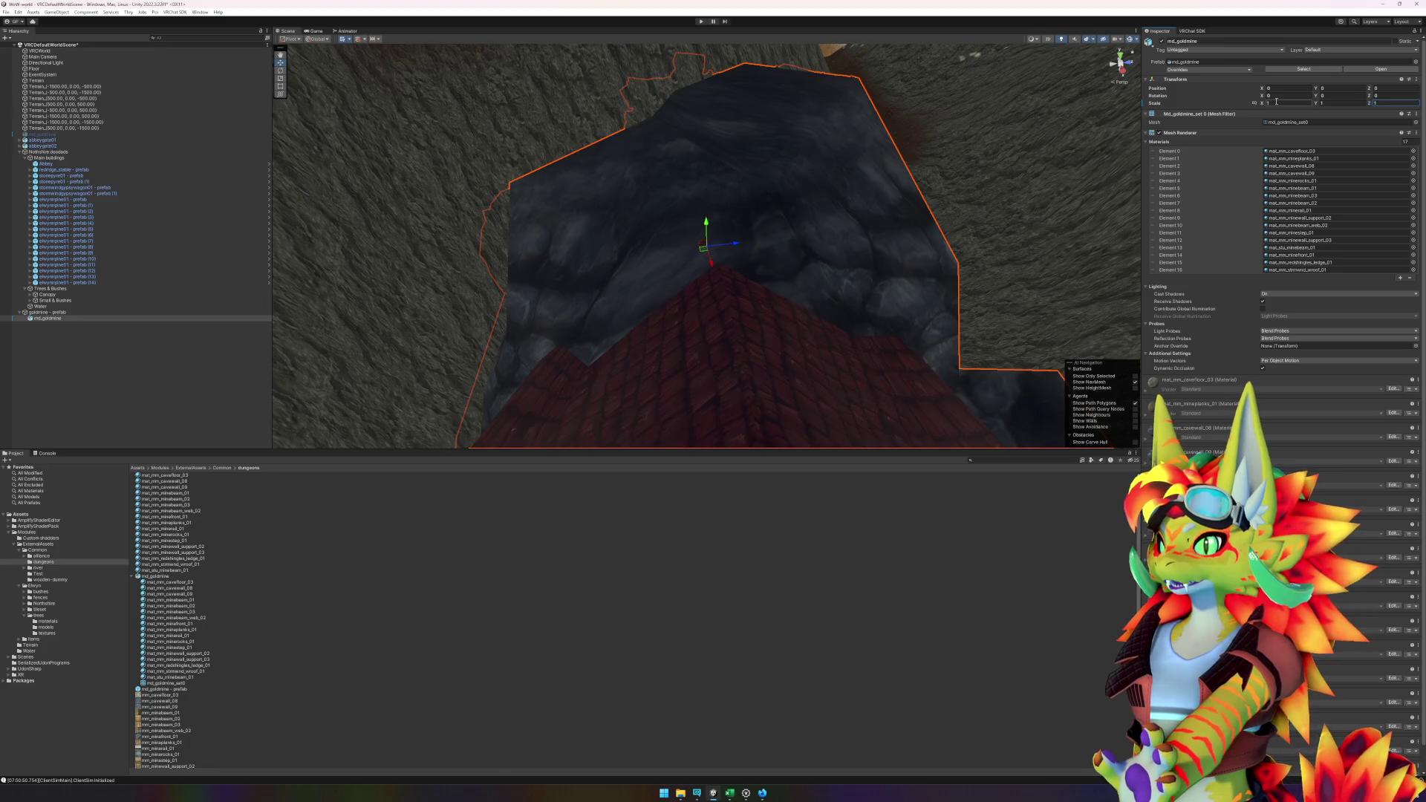
key(Tab)
key(Tab)
drag(803, 236, 740, 232)
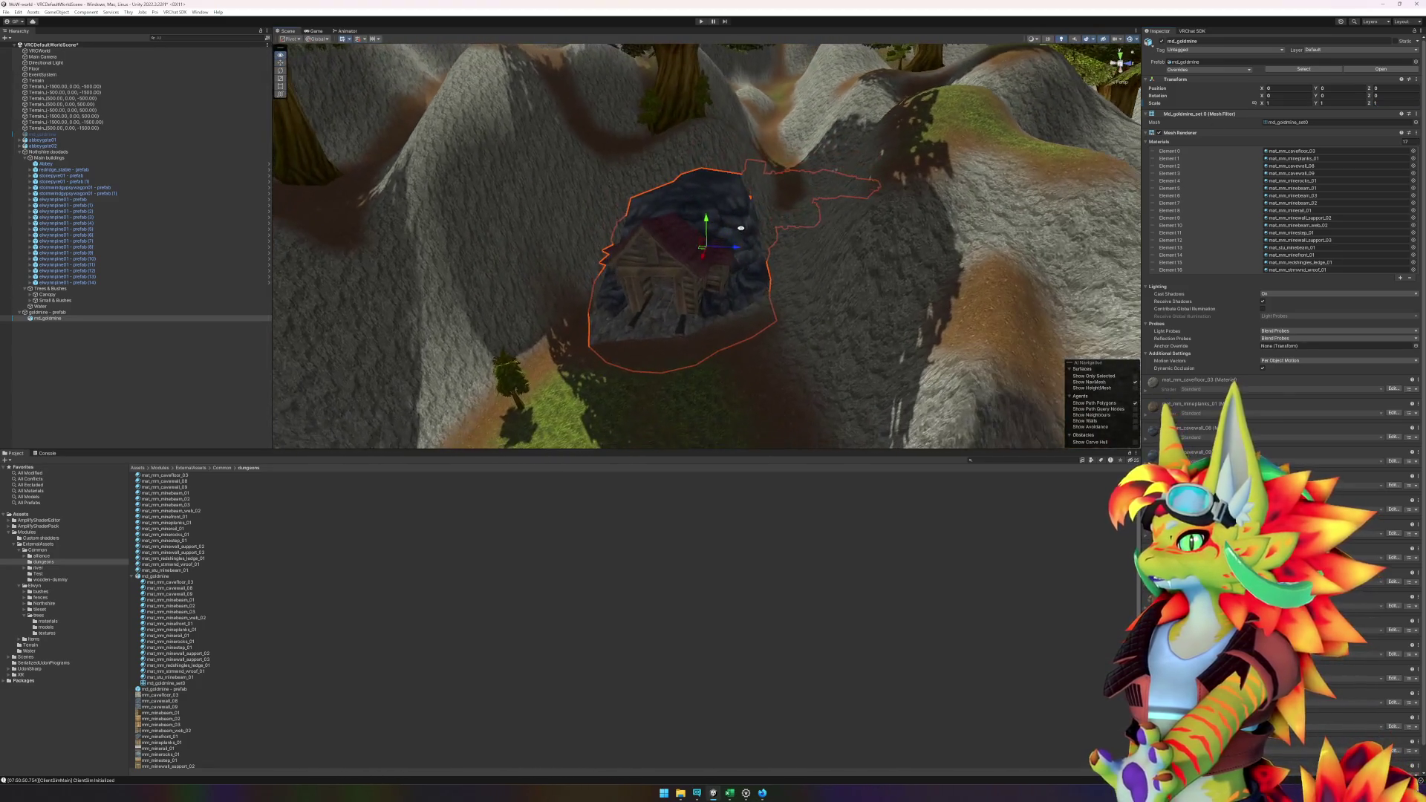
click(54, 313)
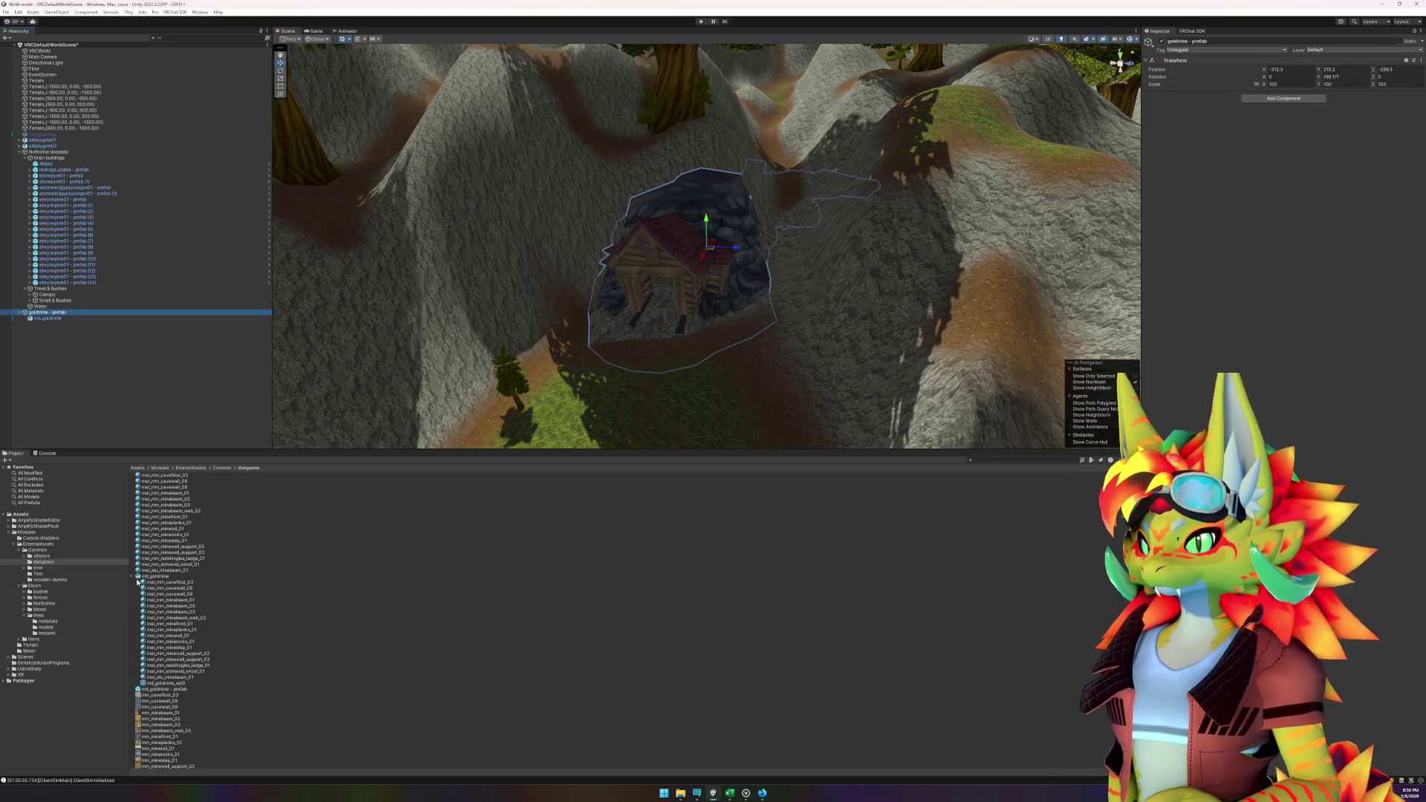
- Delete the old md_goldmine asset and save goldmine - prefab as a new asset in dungeons
click(138, 582)
click(151, 584)
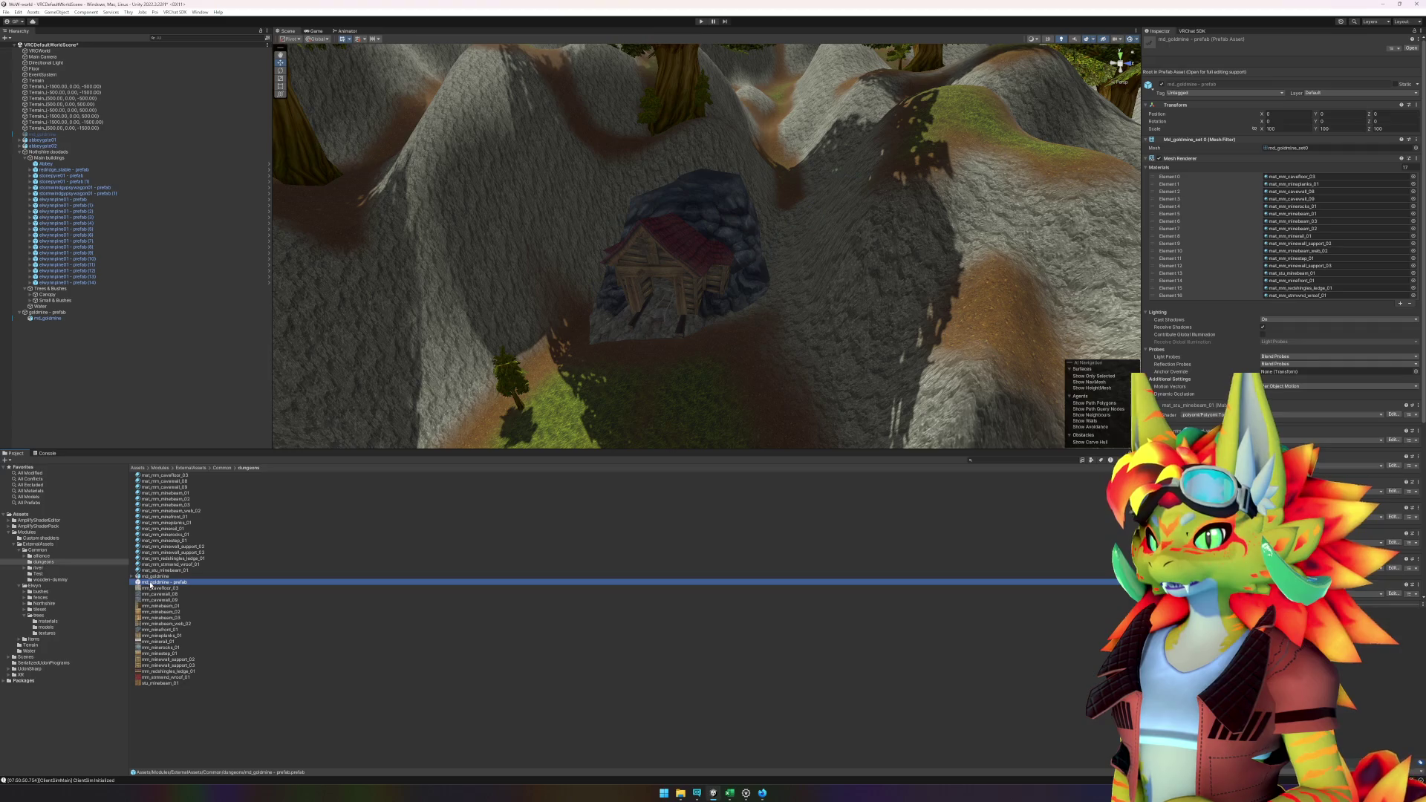
key(Delete)
key(Return)
click(52, 313)
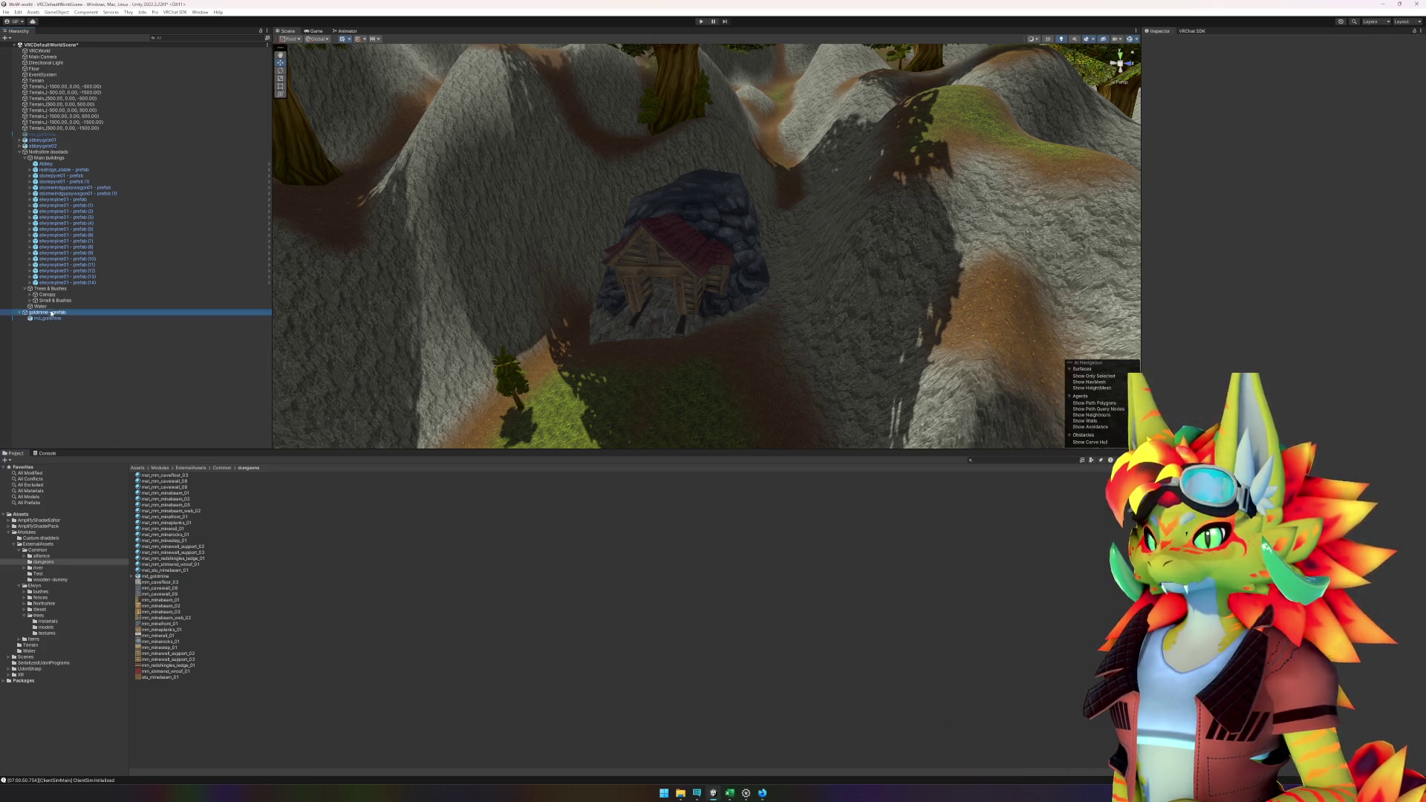
drag(52, 313, 301, 712)
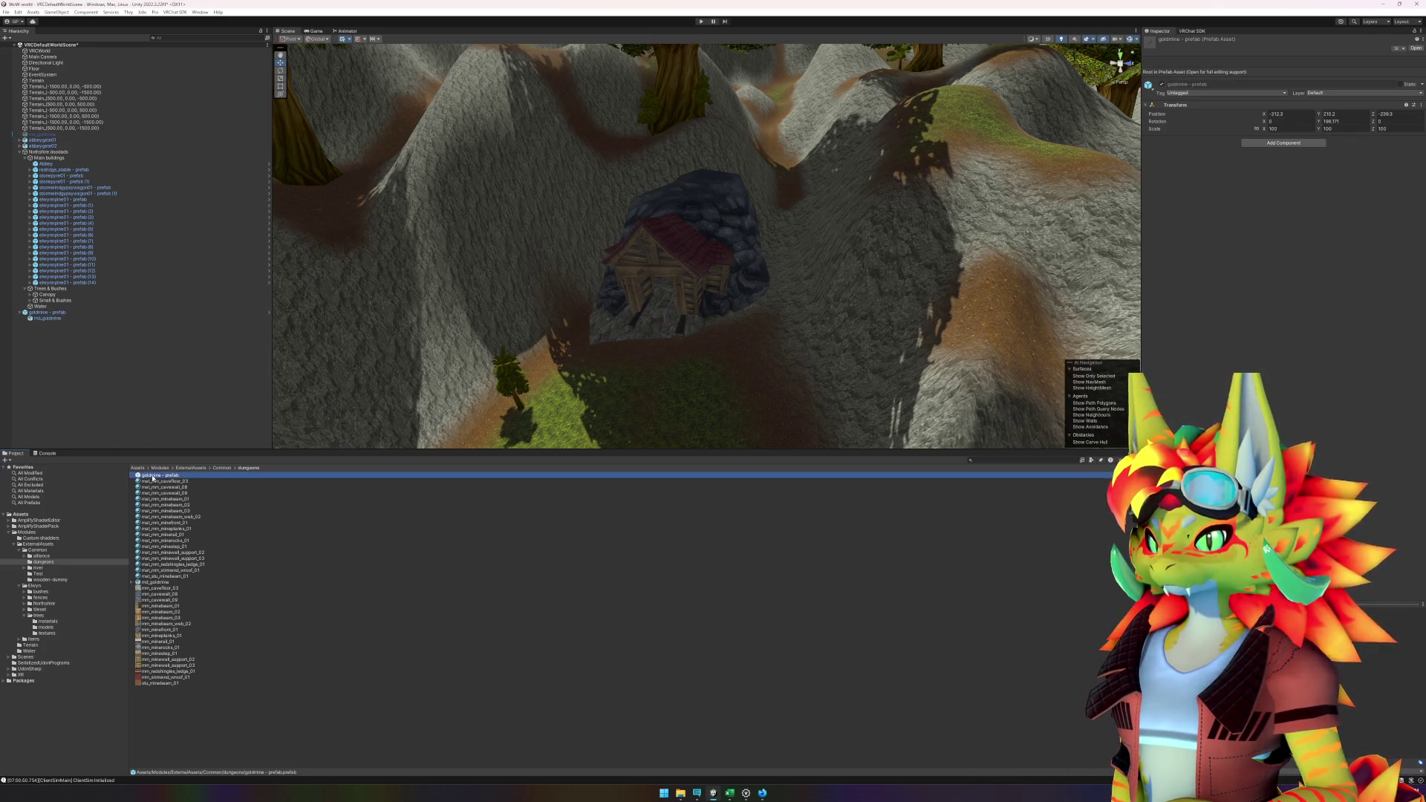
- Open goldmine - prefab for editing and unpack md_goldmine inside it
double_click(152, 476)
right_click(56, 60)
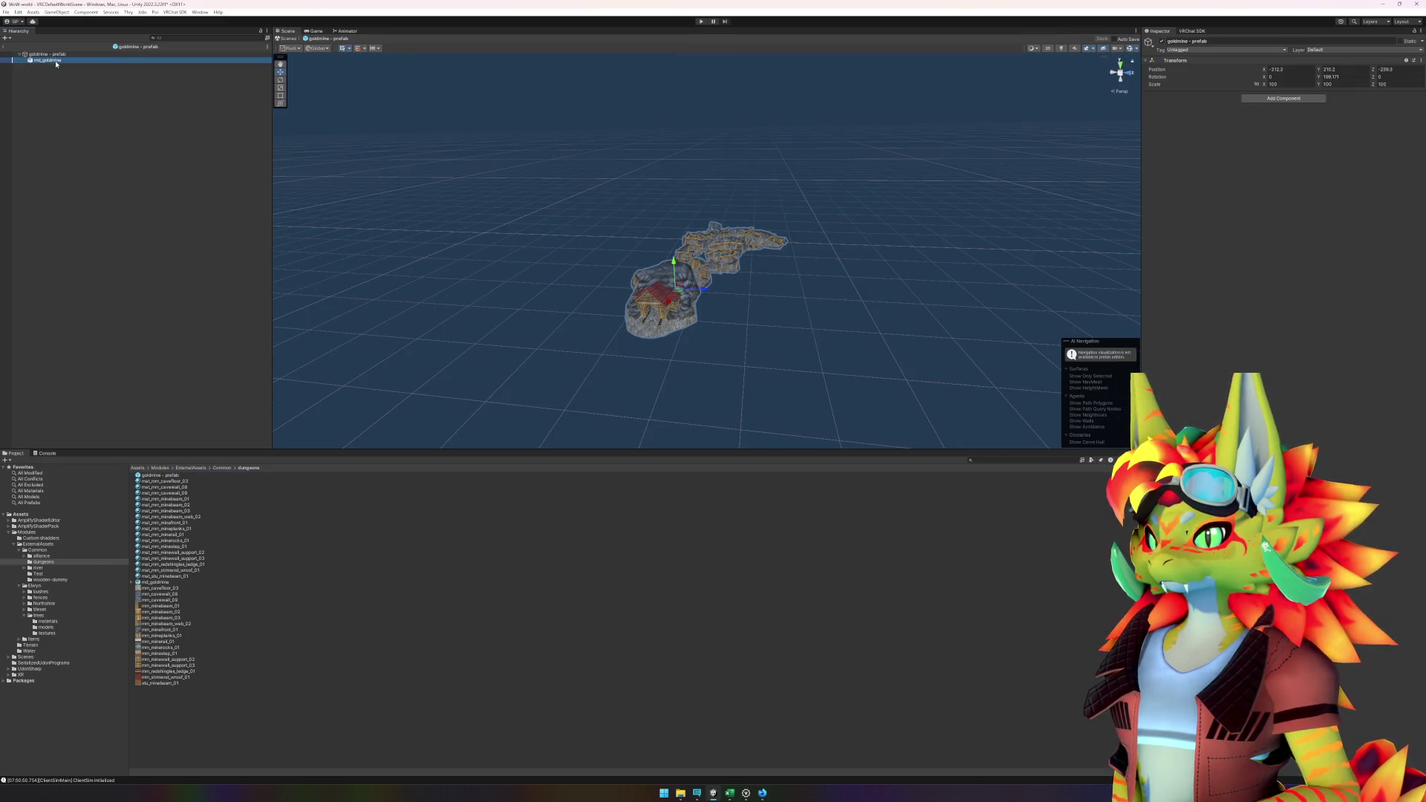
mouse_move(94, 167)
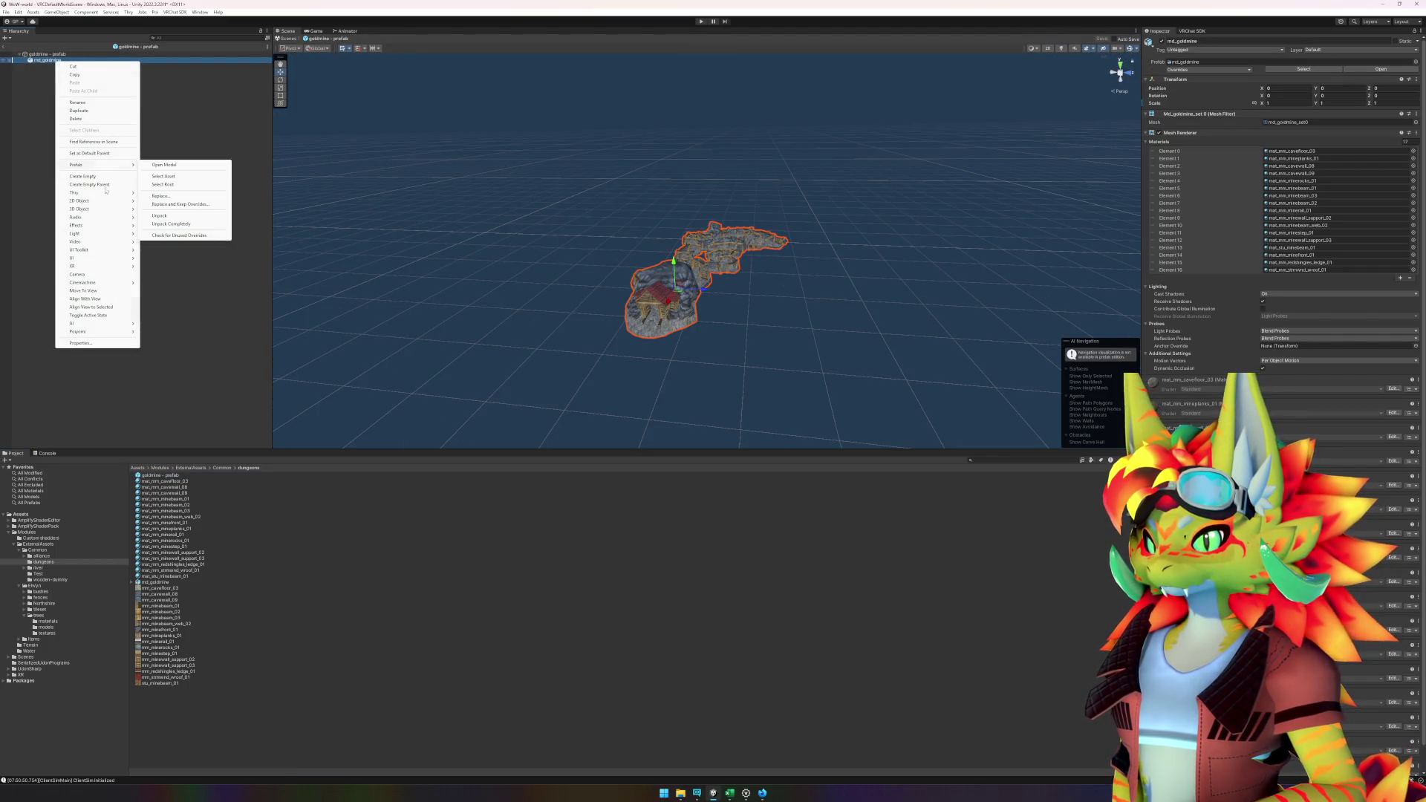
click(150, 228)
click(53, 62)
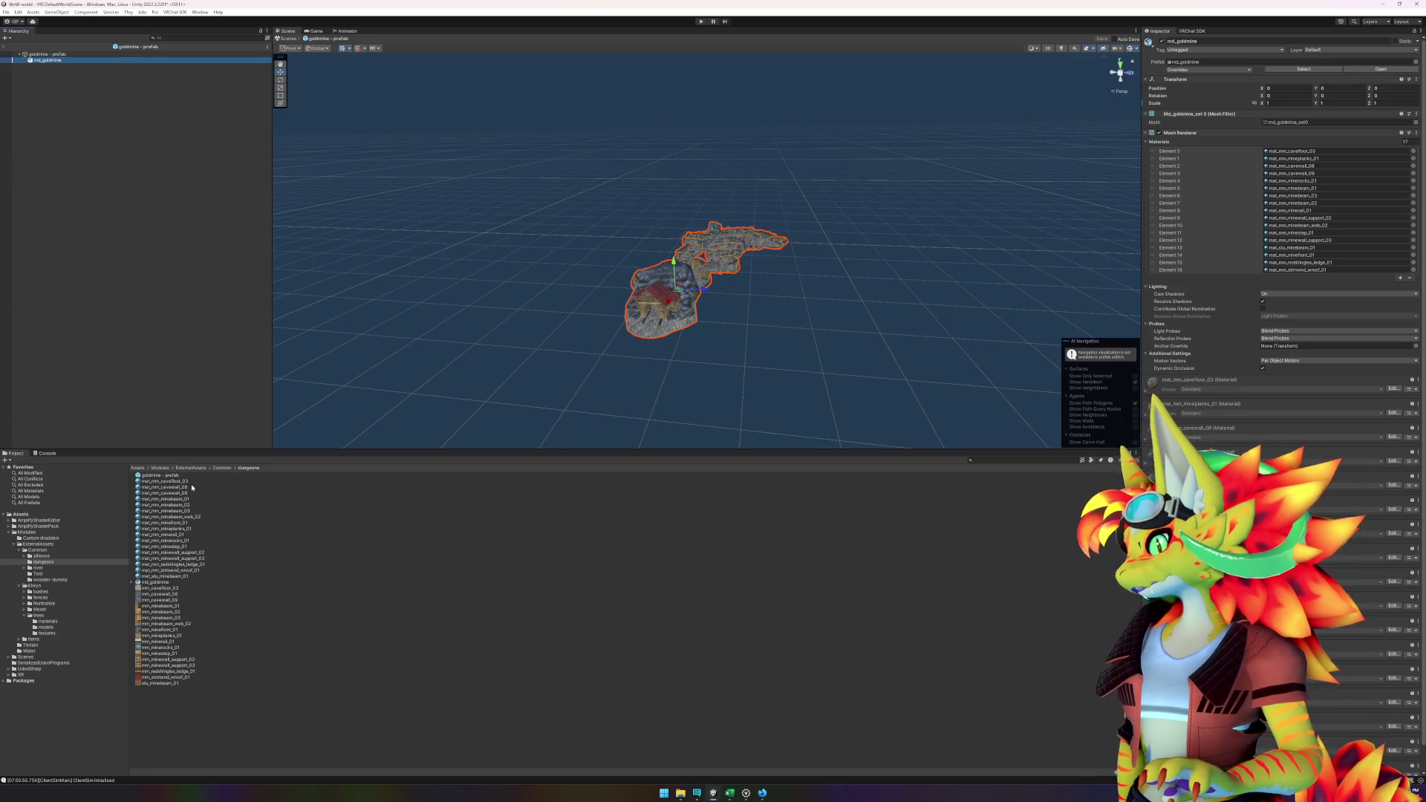
- Fill the first material slots with cavewall_09, minebeam_03, minebeam_web_02, minefront_01 and others
drag(180, 485, 1305, 154)
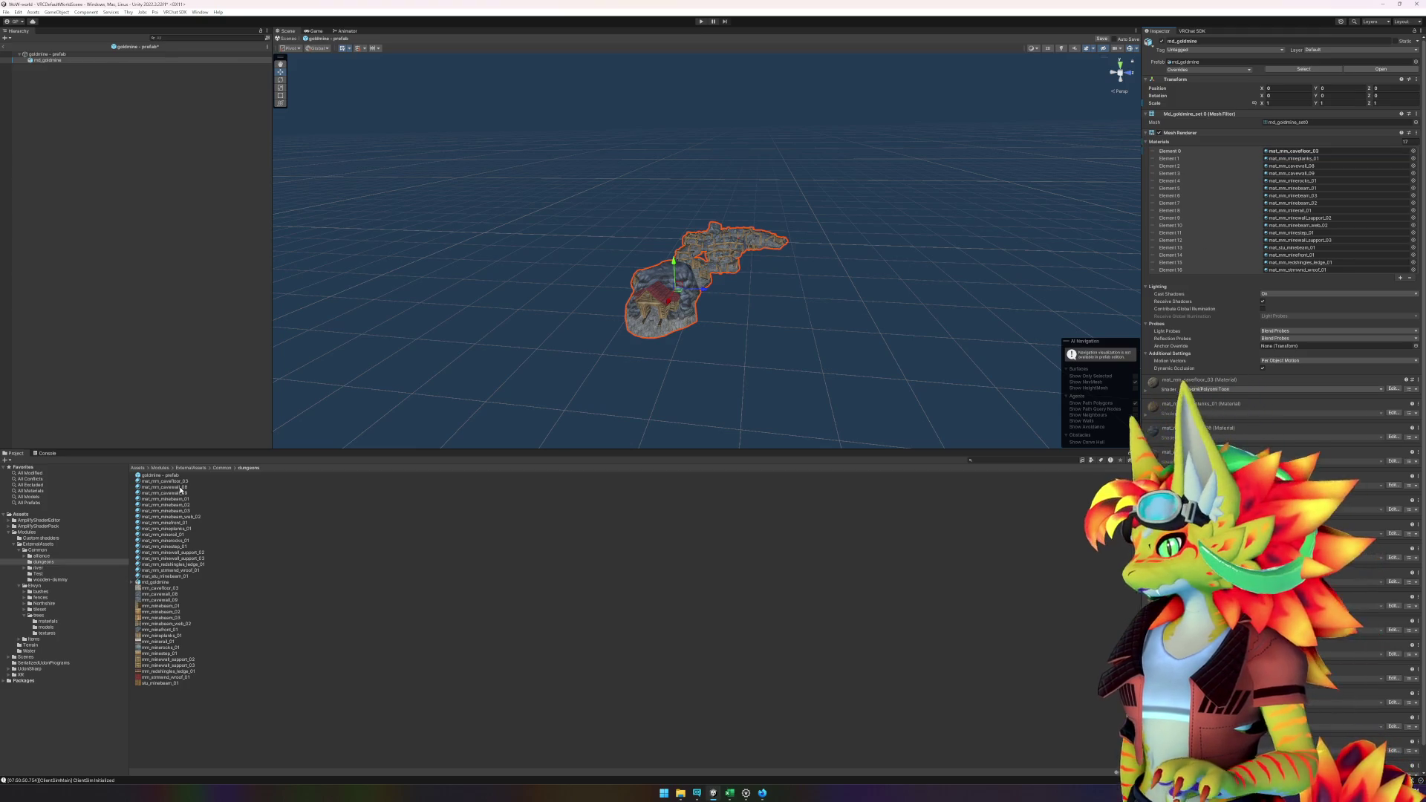
mouse_move(180, 490)
mouse_down()
mouse_move(901, 359)
mouse_move(1179, 212)
mouse_move(1296, 190)
mouse_move(1303, 166)
mouse_up()
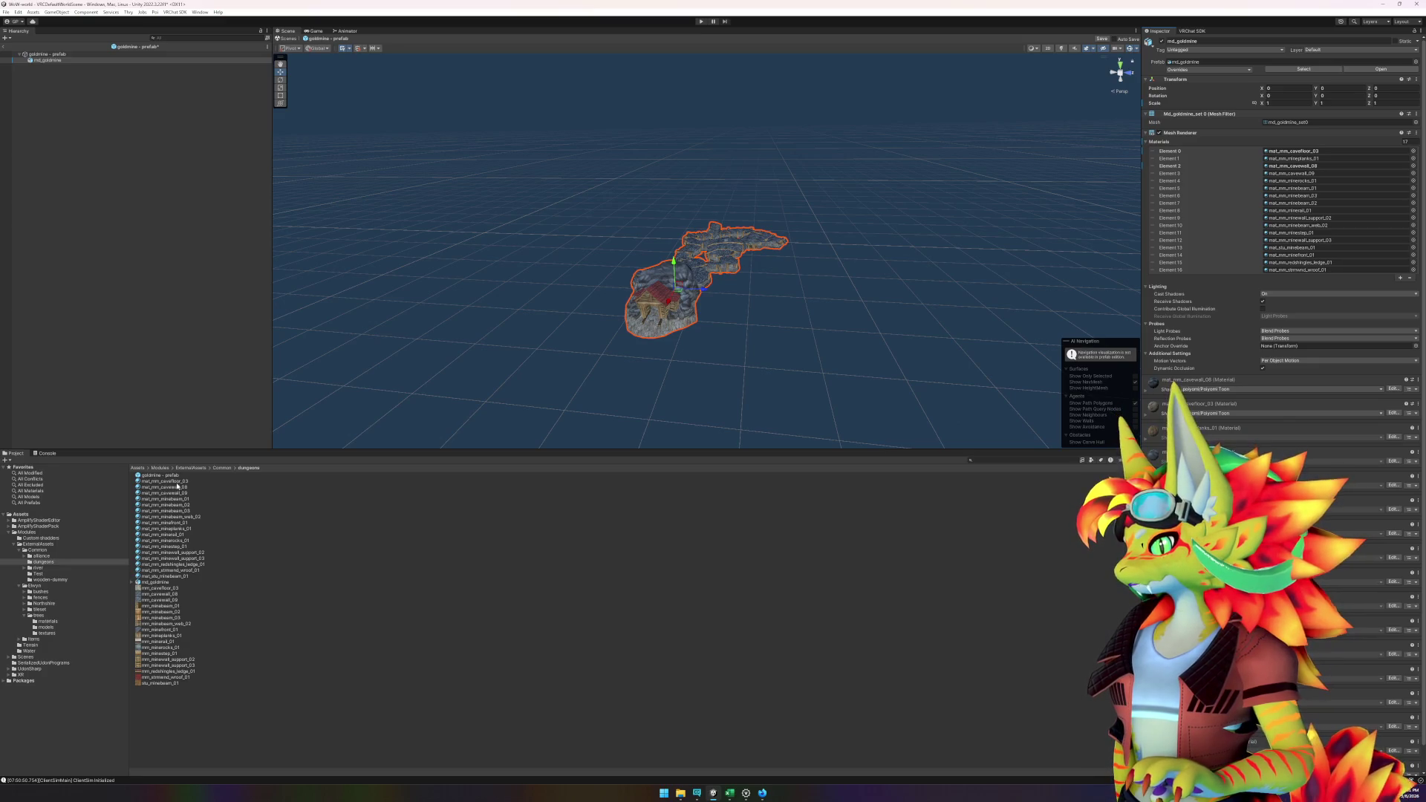
drag(174, 493, 1316, 175)
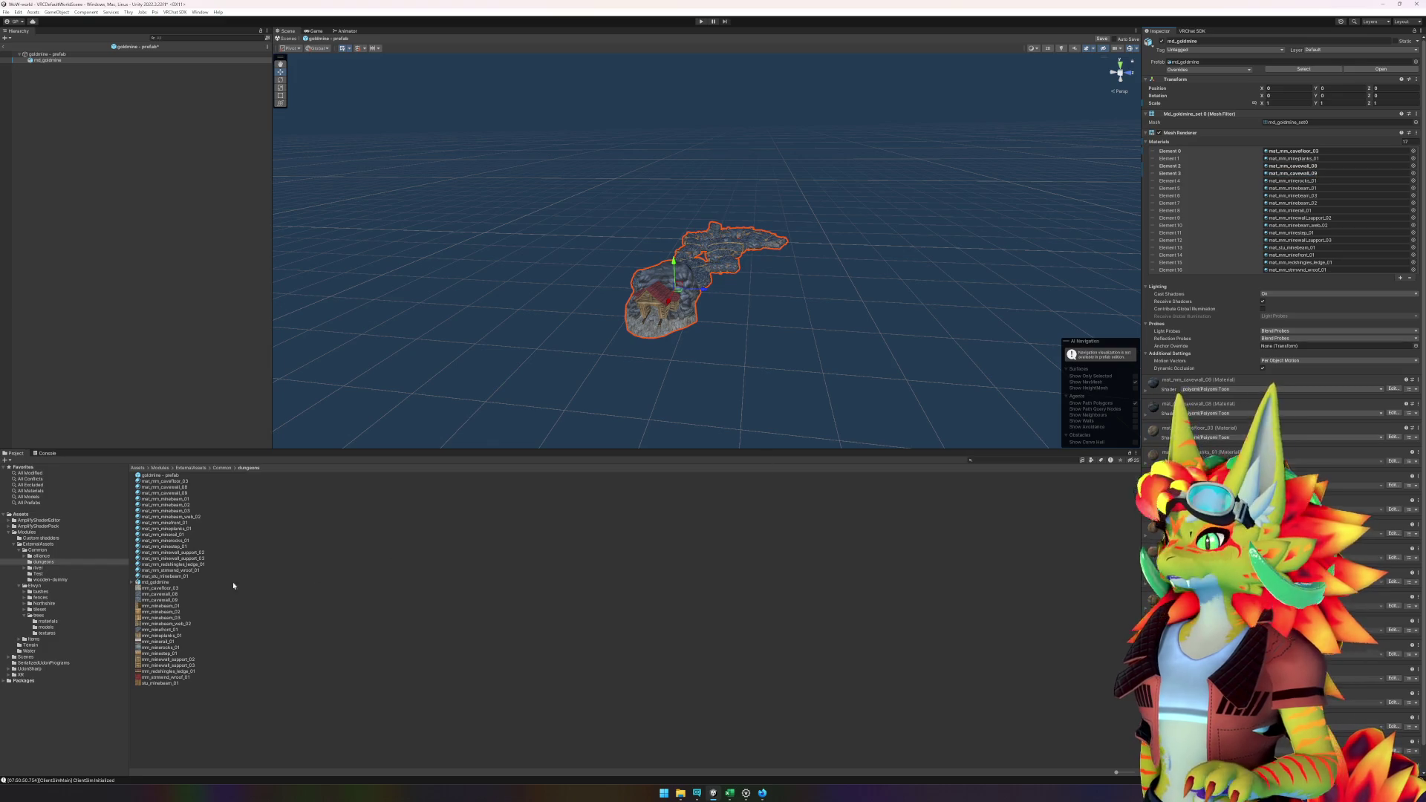
mouse_move(178, 502)
mouse_down()
mouse_move(743, 334)
mouse_move(1314, 190)
mouse_up()
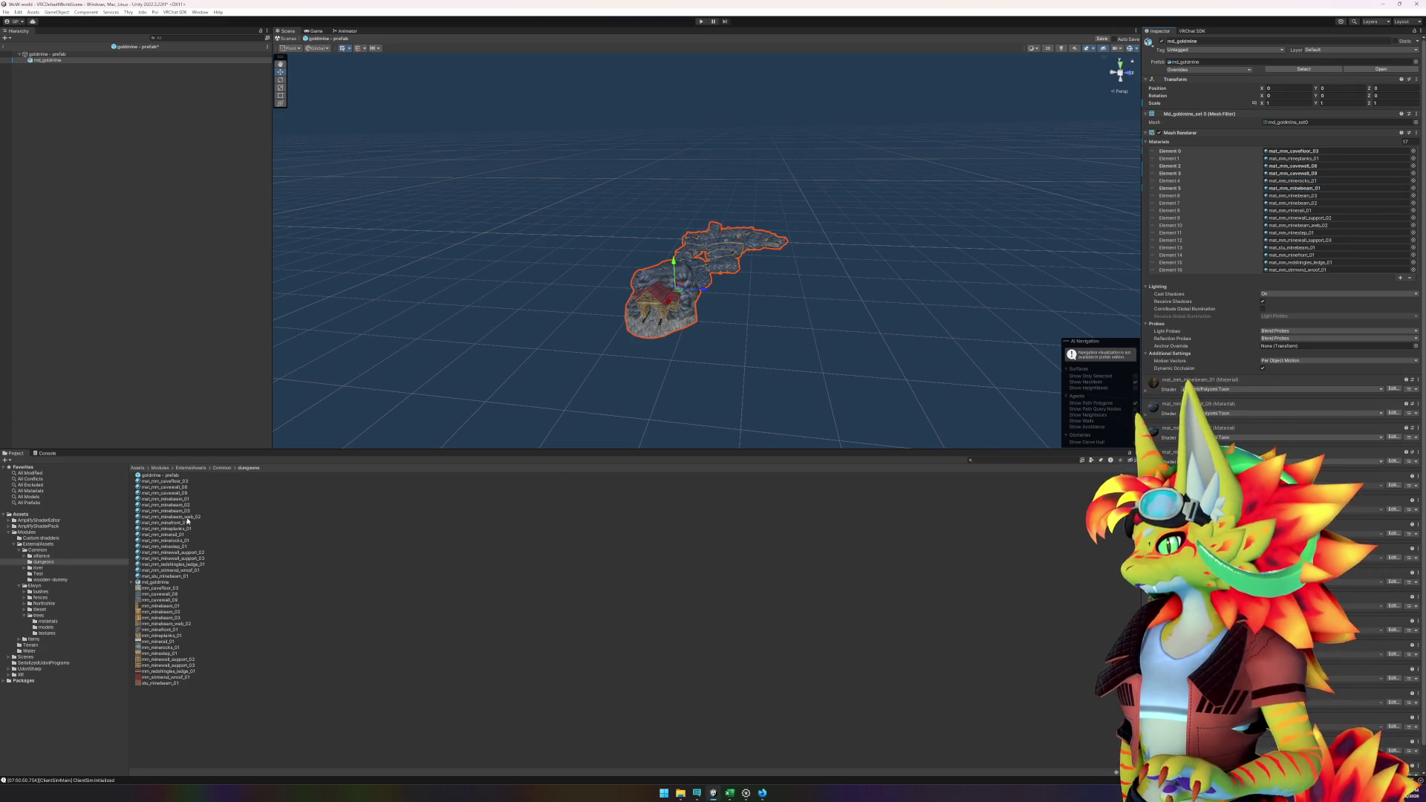
drag(179, 510, 755, 408)
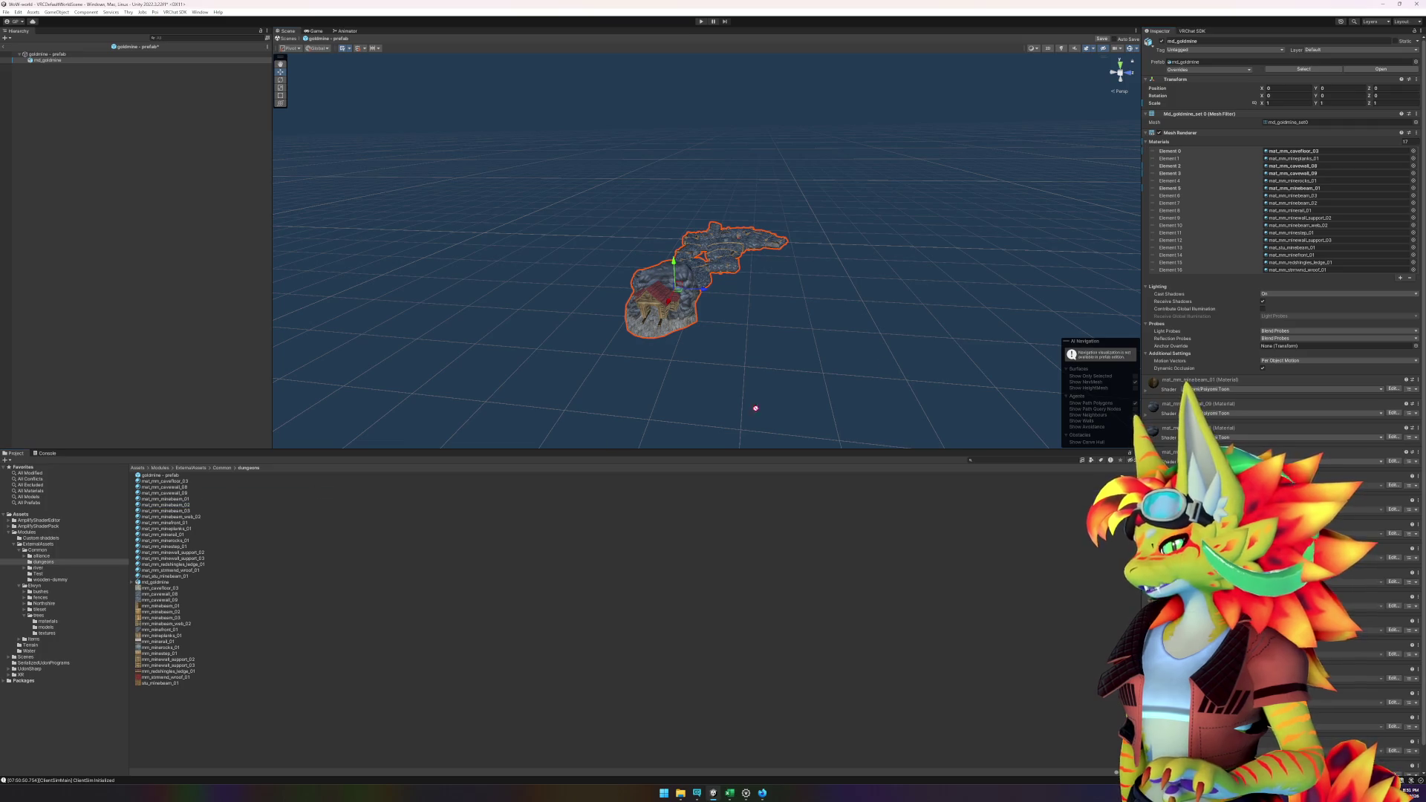
drag(1254, 161, 1329, 205)
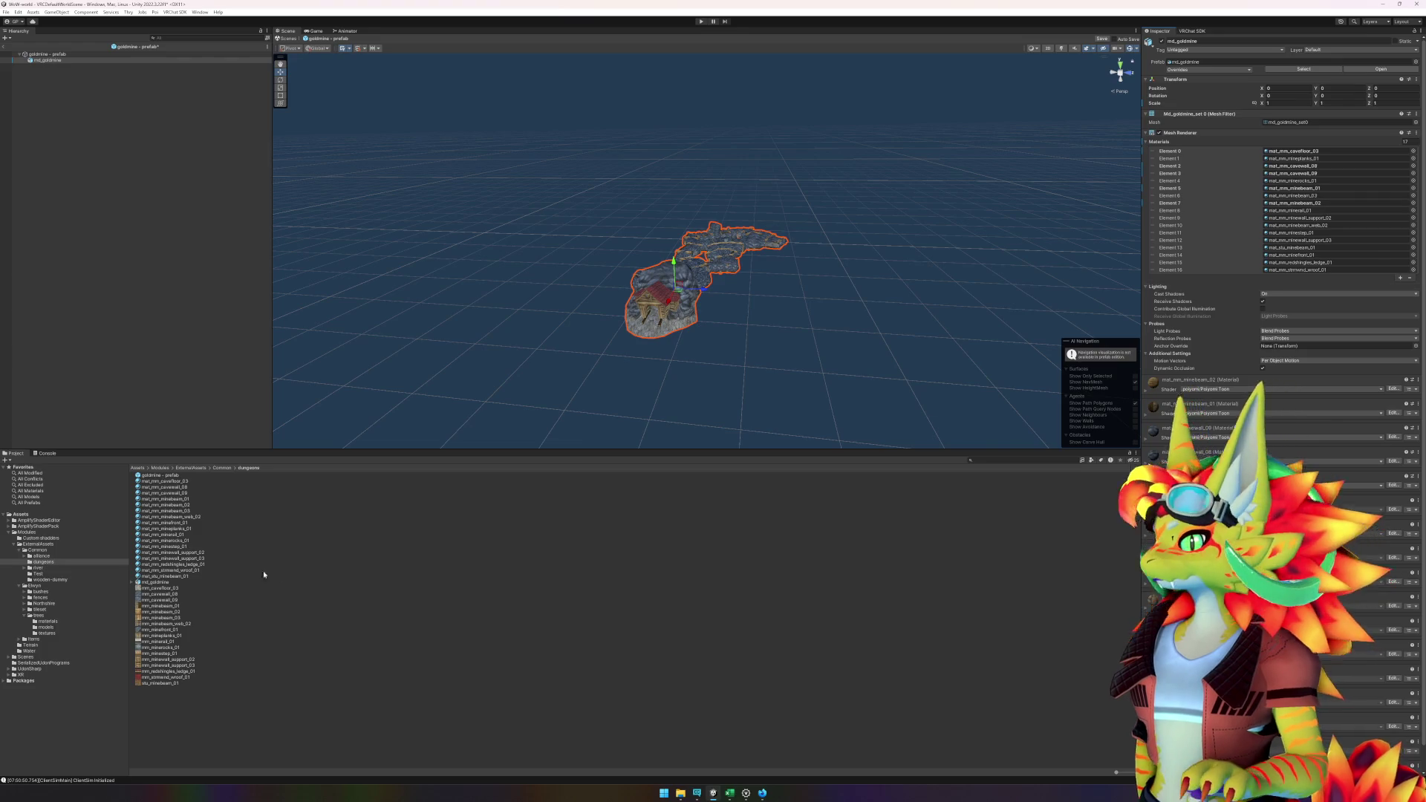
mouse_move(187, 512)
mouse_down()
mouse_move(395, 500)
mouse_move(1255, 182)
mouse_move(1346, 198)
mouse_up()
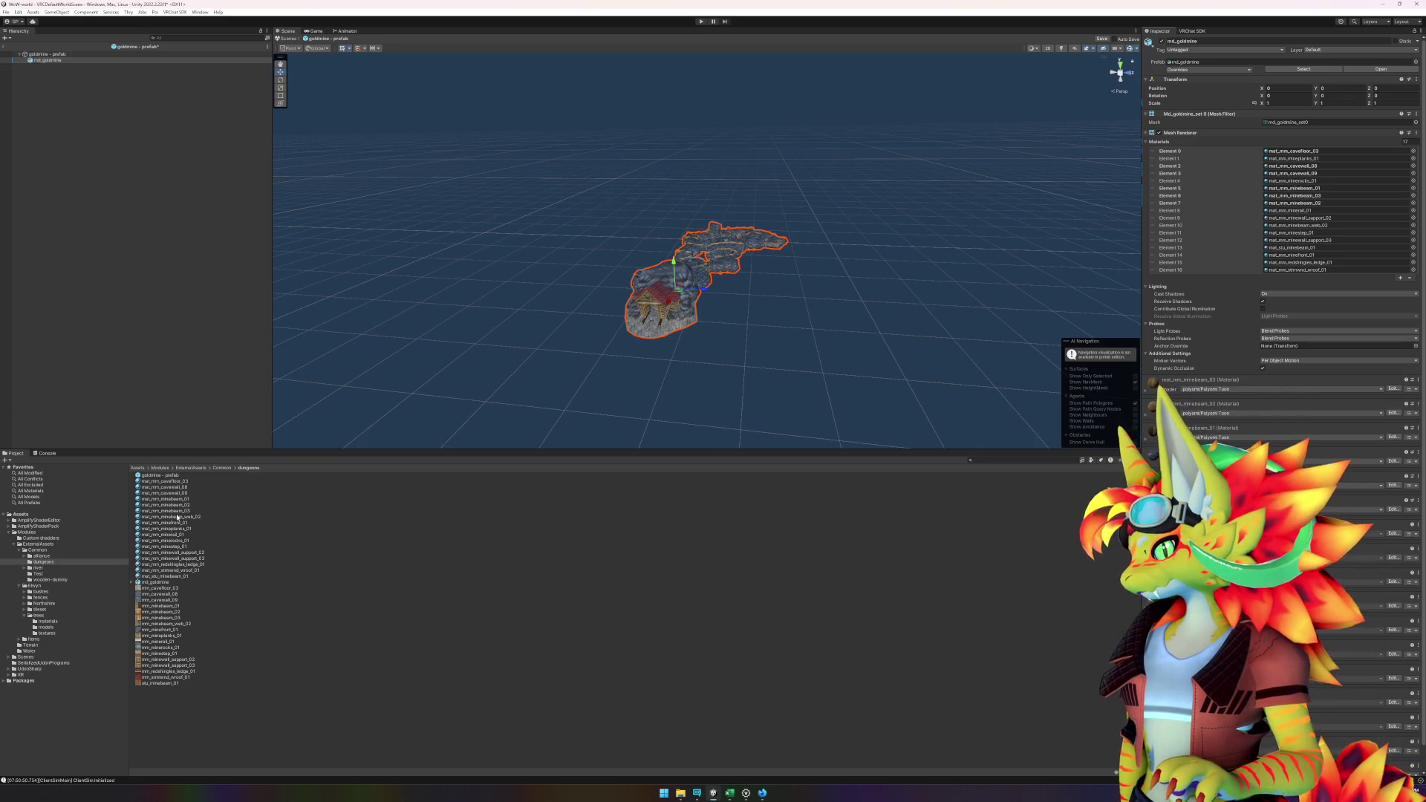
mouse_move(180, 520)
mouse_down()
mouse_move(1329, 158)
mouse_move(1342, 230)
mouse_up()
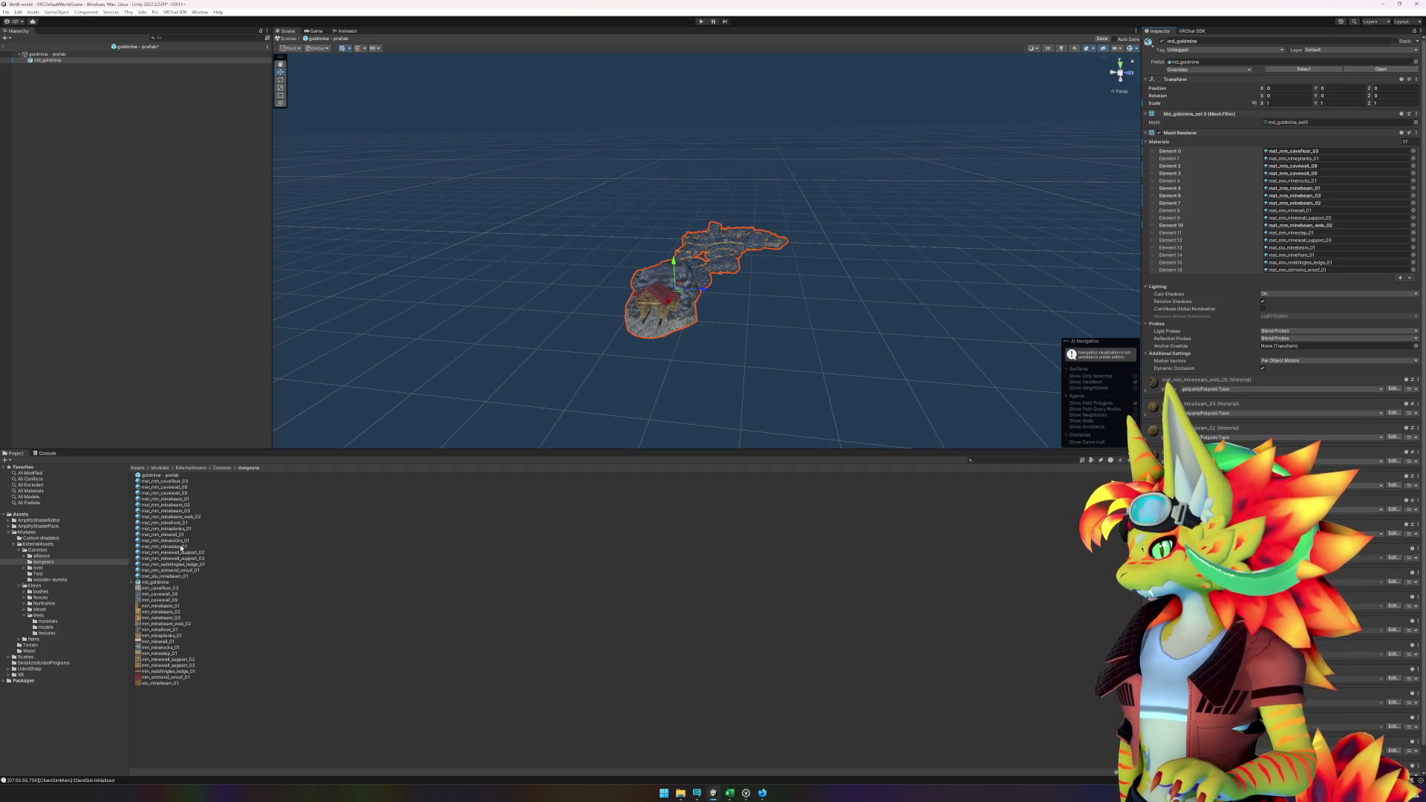
mouse_move(169, 525)
mouse_down()
mouse_move(222, 521)
mouse_move(1040, 282)
mouse_move(1307, 178)
mouse_move(1324, 257)
mouse_up()
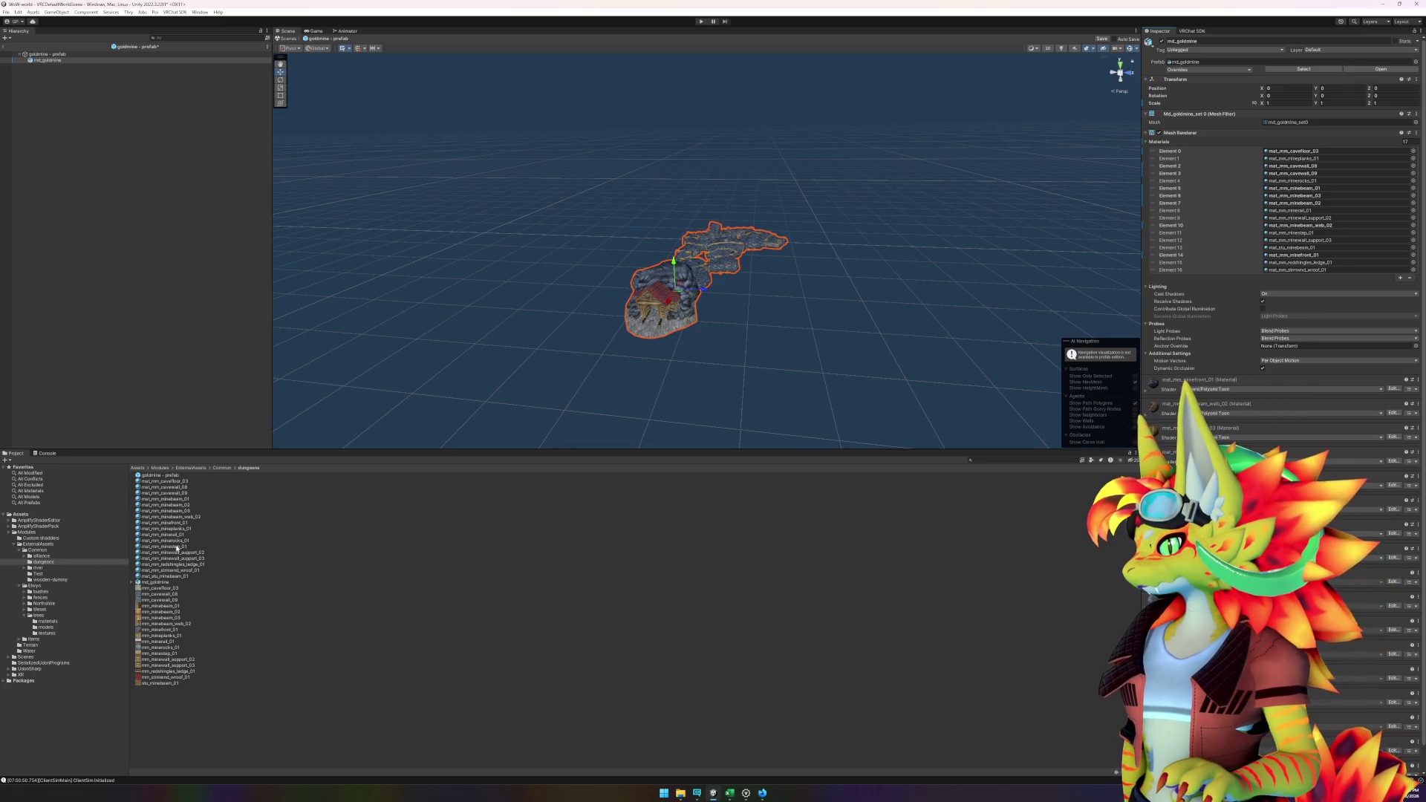
- Assign minerocks_01, minewall_support_02/03 (Element 12), and mat_stu_minebeam_01 to Elements 16 and 8
mouse_move(181, 531)
mouse_down()
mouse_move(945, 442)
mouse_move(1329, 231)
mouse_move(1329, 188)
mouse_move(1330, 263)
mouse_move(1315, 159)
mouse_up()
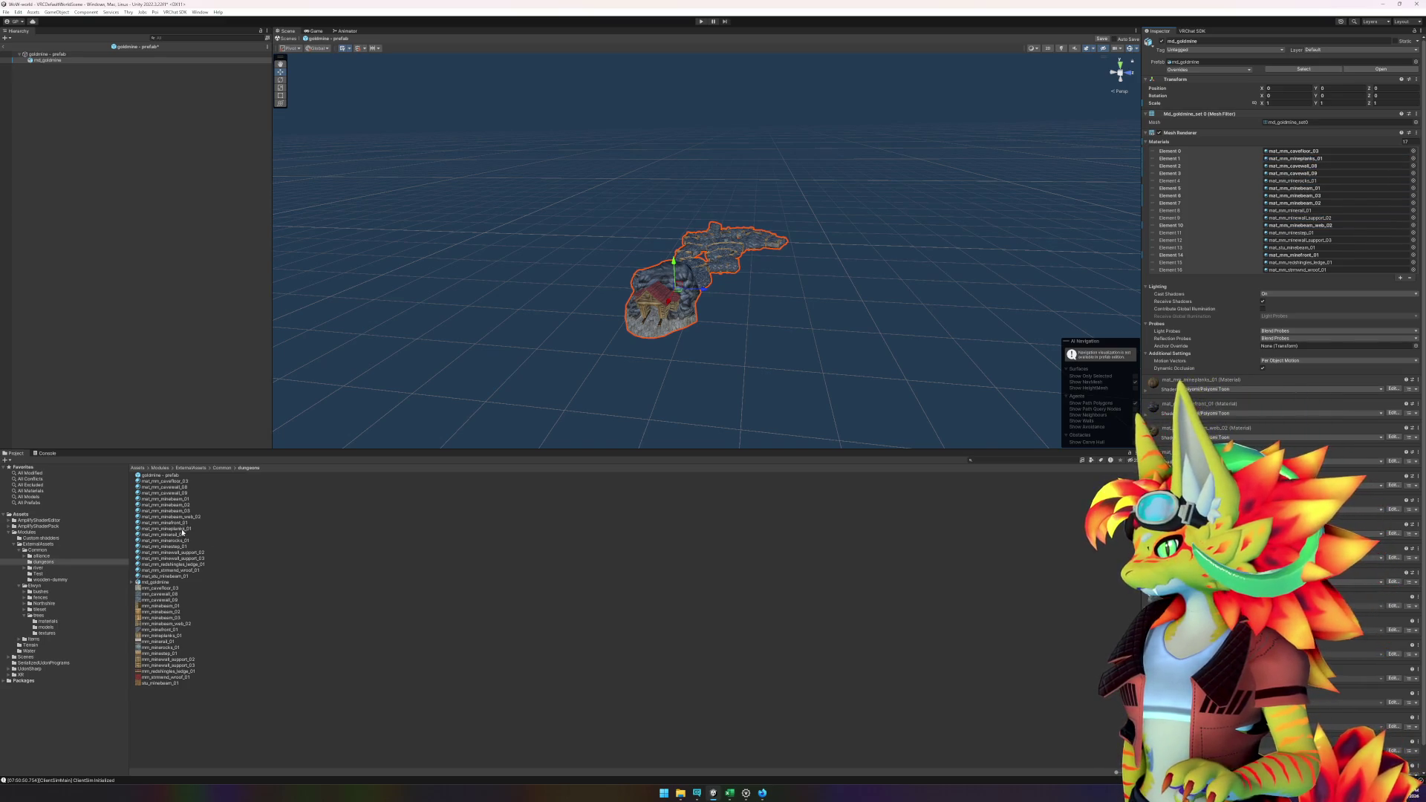
mouse_move(176, 539)
mouse_down()
mouse_move(282, 111)
mouse_move(1188, 44)
mouse_move(1307, 182)
mouse_move(1314, 211)
mouse_up()
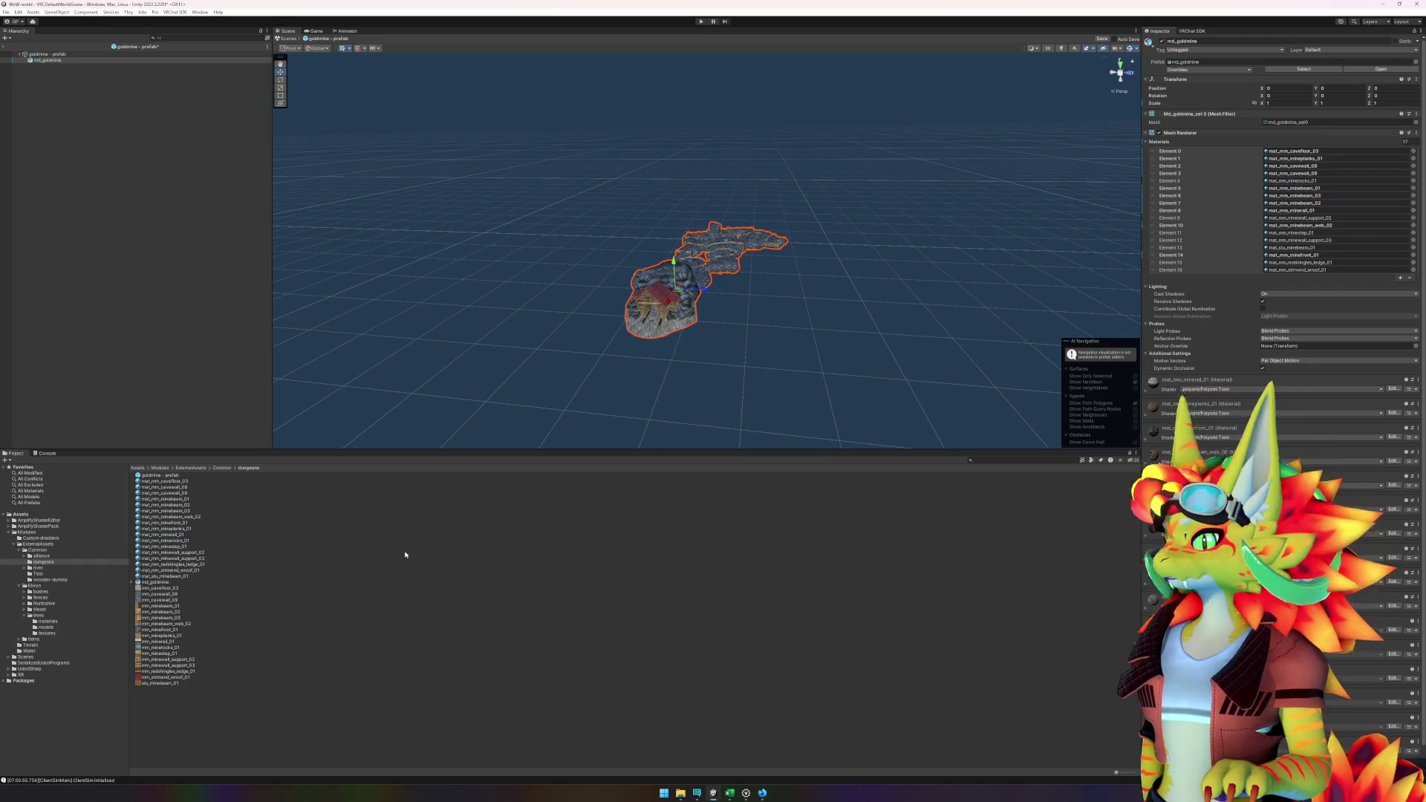
mouse_move(170, 542)
mouse_down()
mouse_move(1069, 238)
mouse_move(1298, 181)
mouse_up()
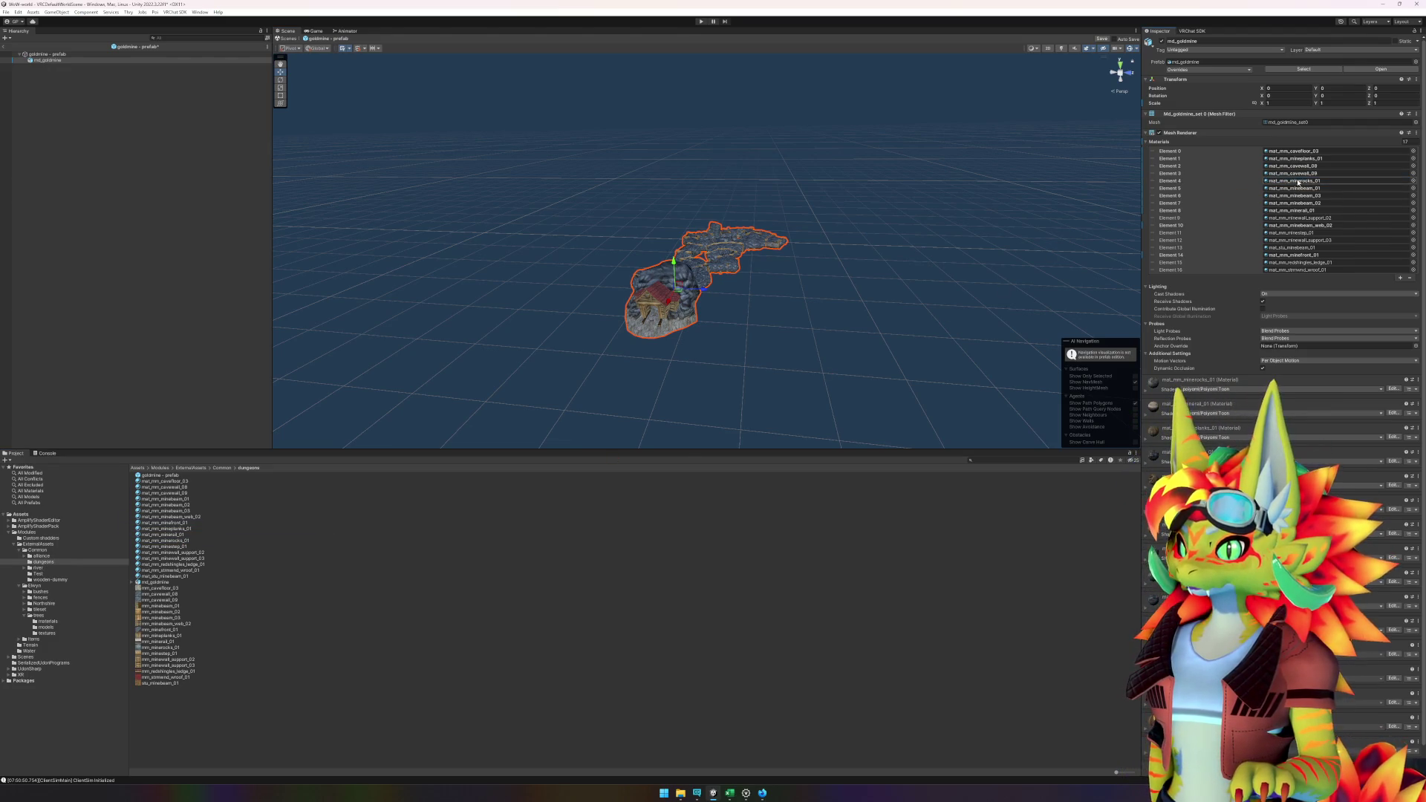
drag(177, 552, 1327, 222)
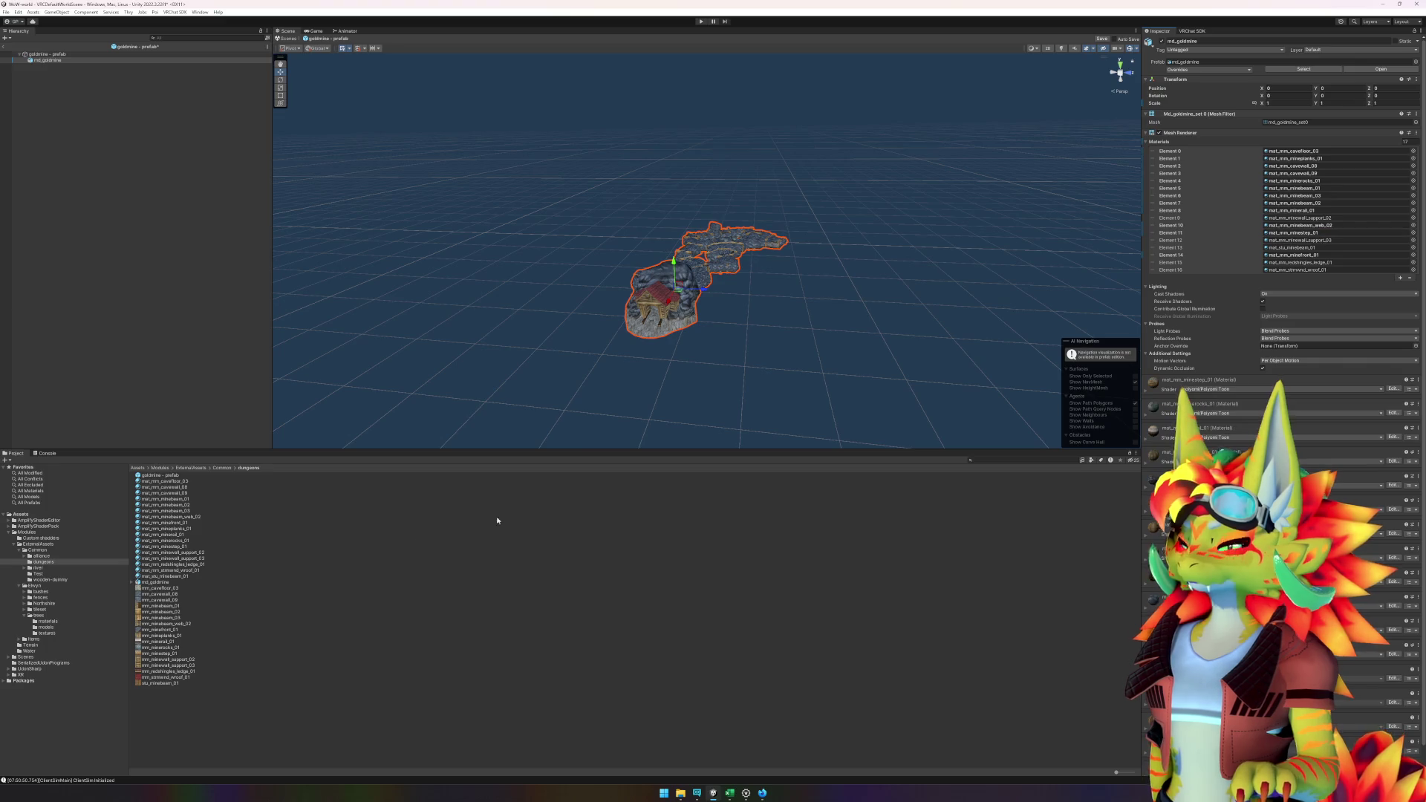
mouse_move(181, 559)
mouse_down()
mouse_move(993, 366)
mouse_move(1277, 268)
mouse_move(1337, 225)
mouse_up()
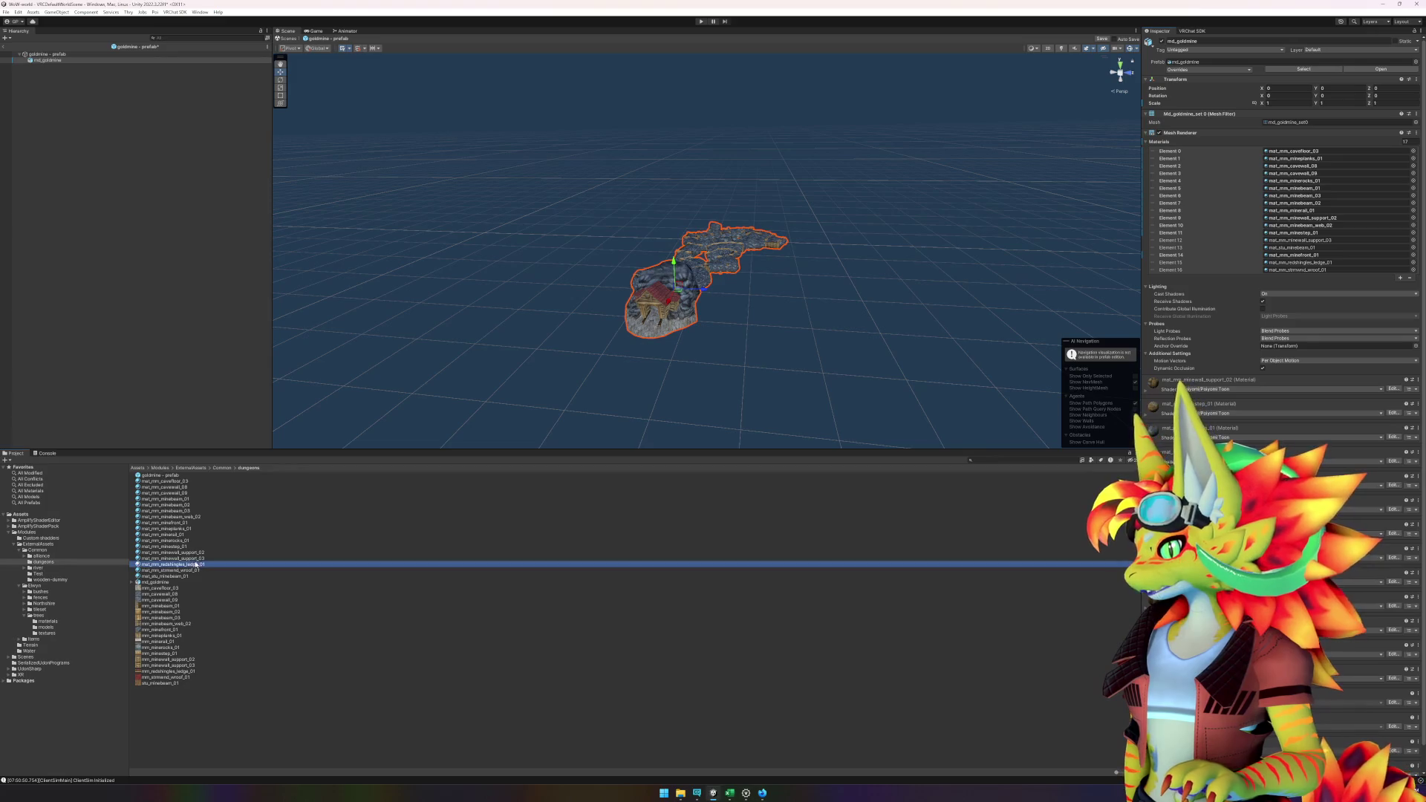
drag(1116, 291, 1329, 244)
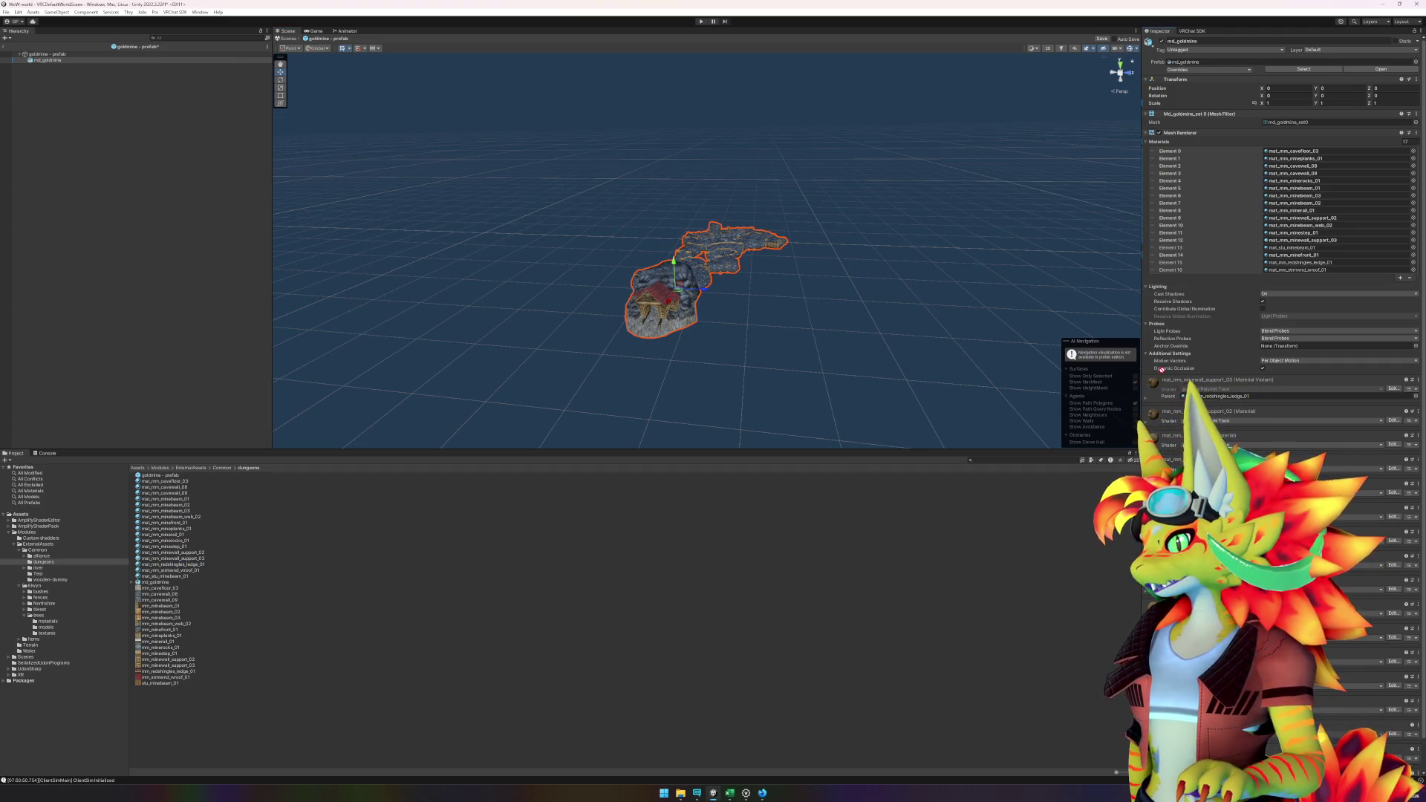
click(1310, 248)
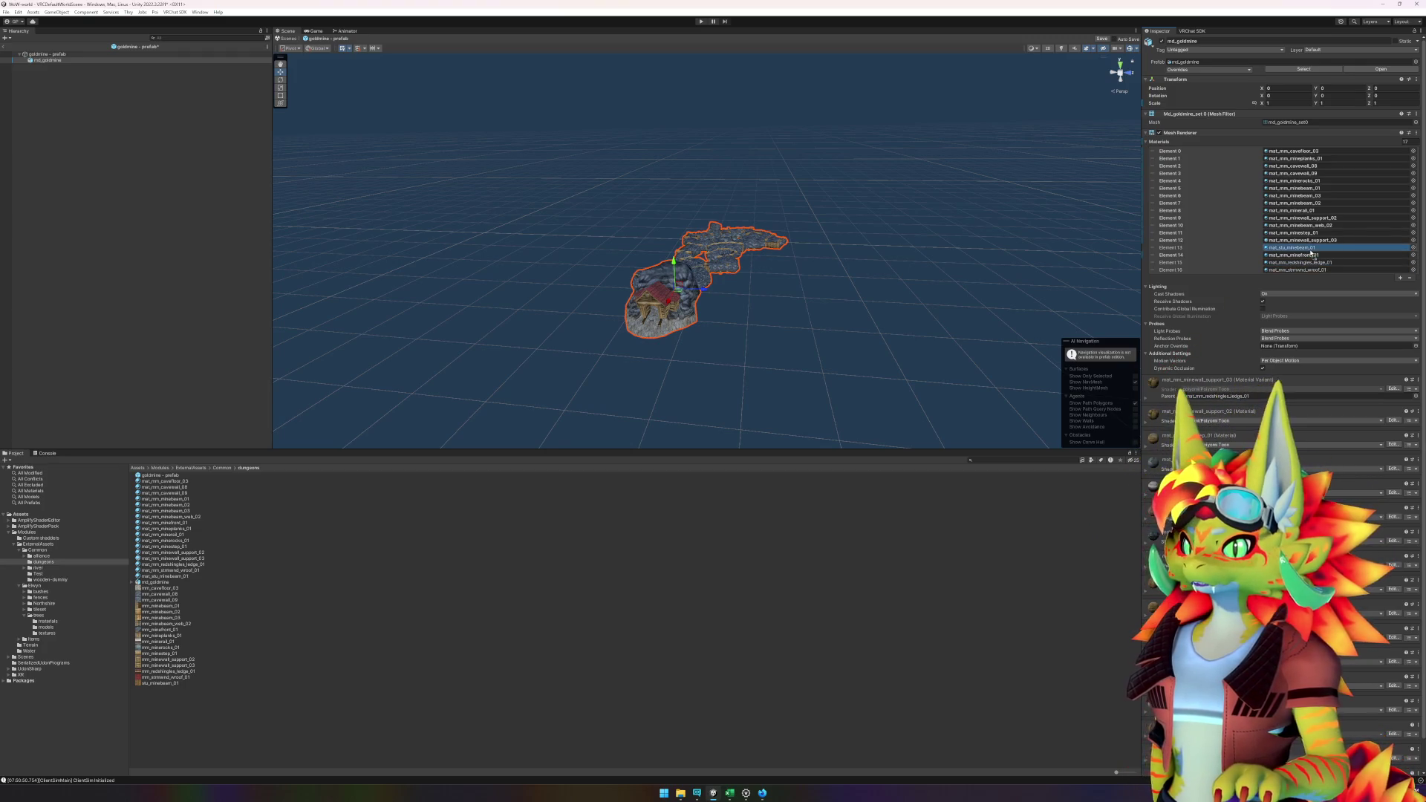
click(1313, 262)
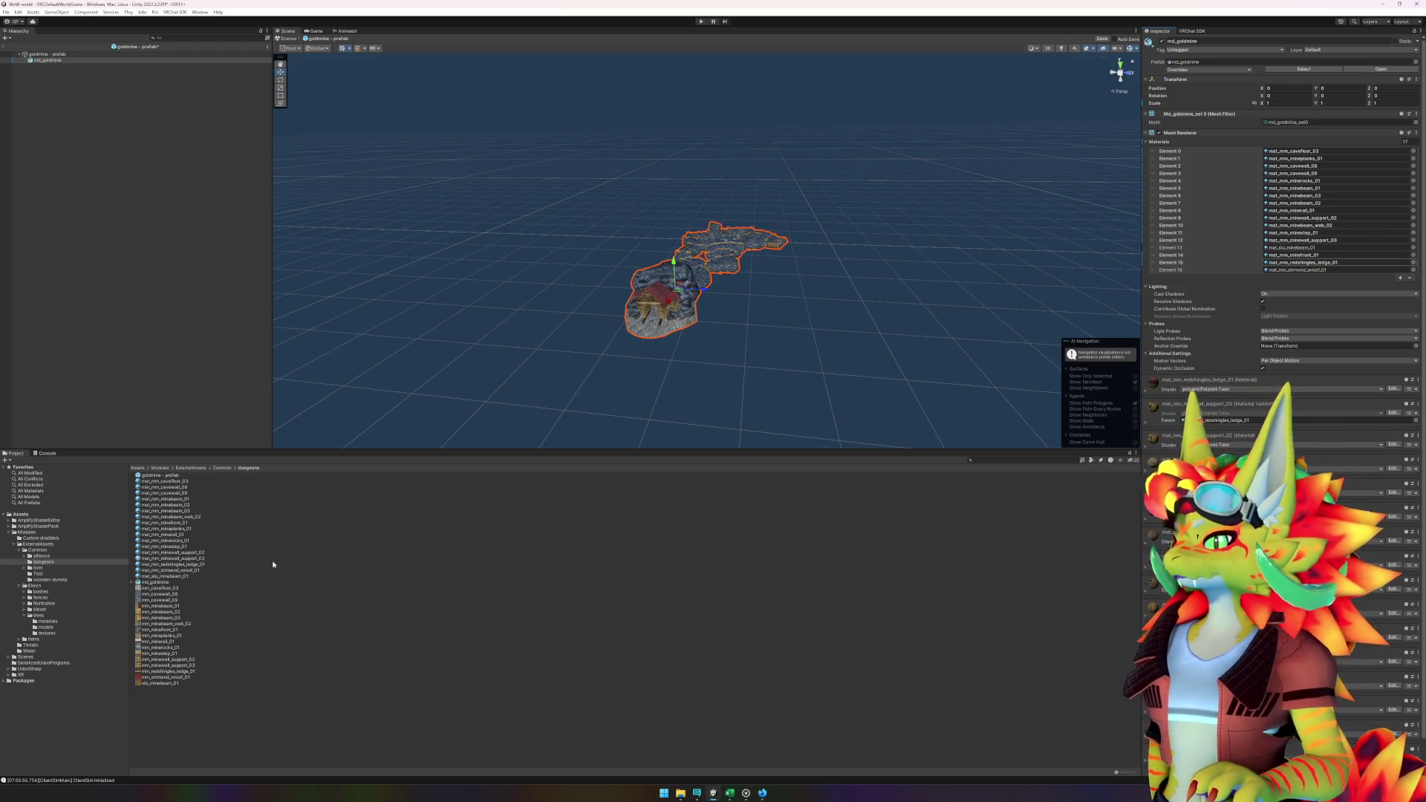
drag(177, 573, 1419, 289)
drag(1302, 271, 1303, 271)
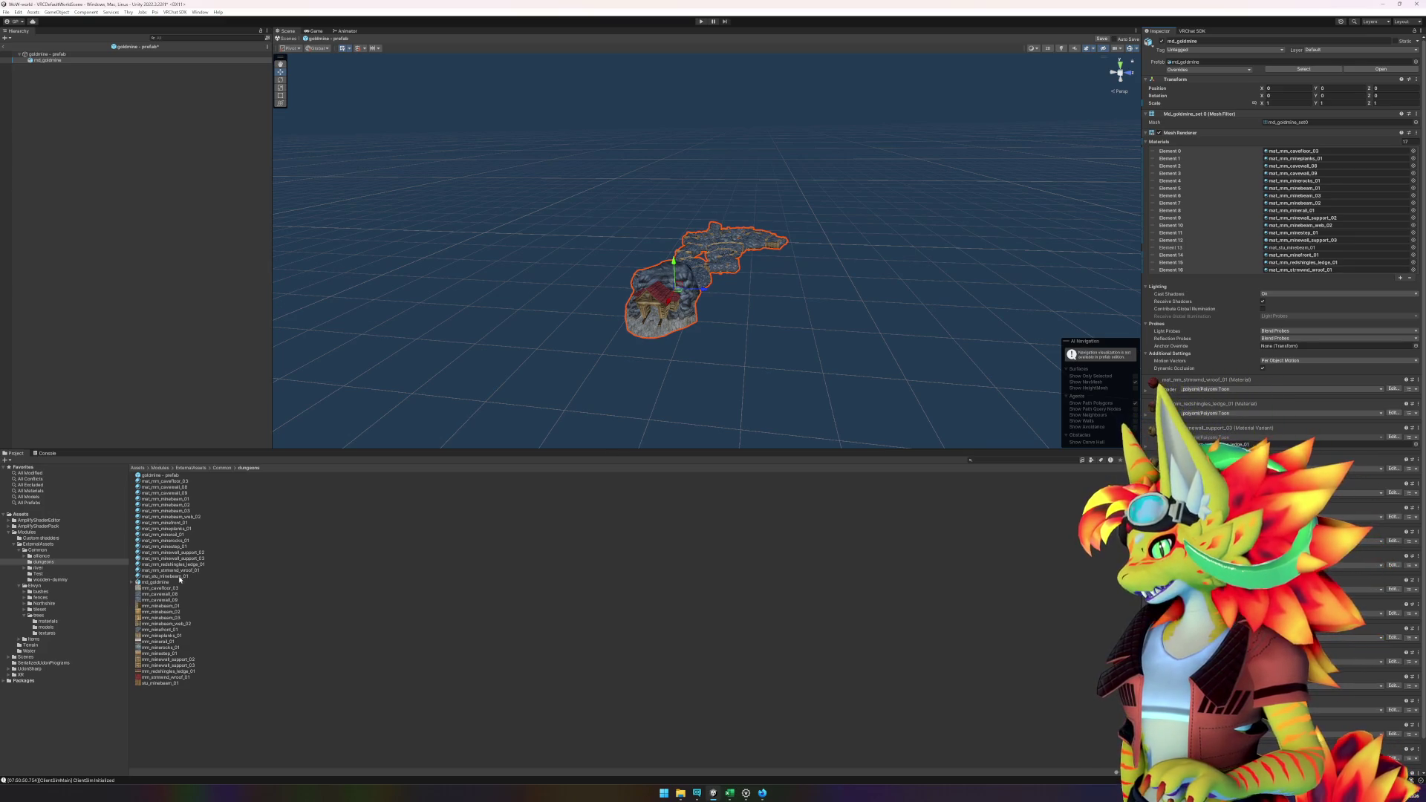
mouse_move(180, 578)
mouse_down()
mouse_move(1307, 225)
mouse_move(1307, 199)
mouse_move(1319, 249)
mouse_up()
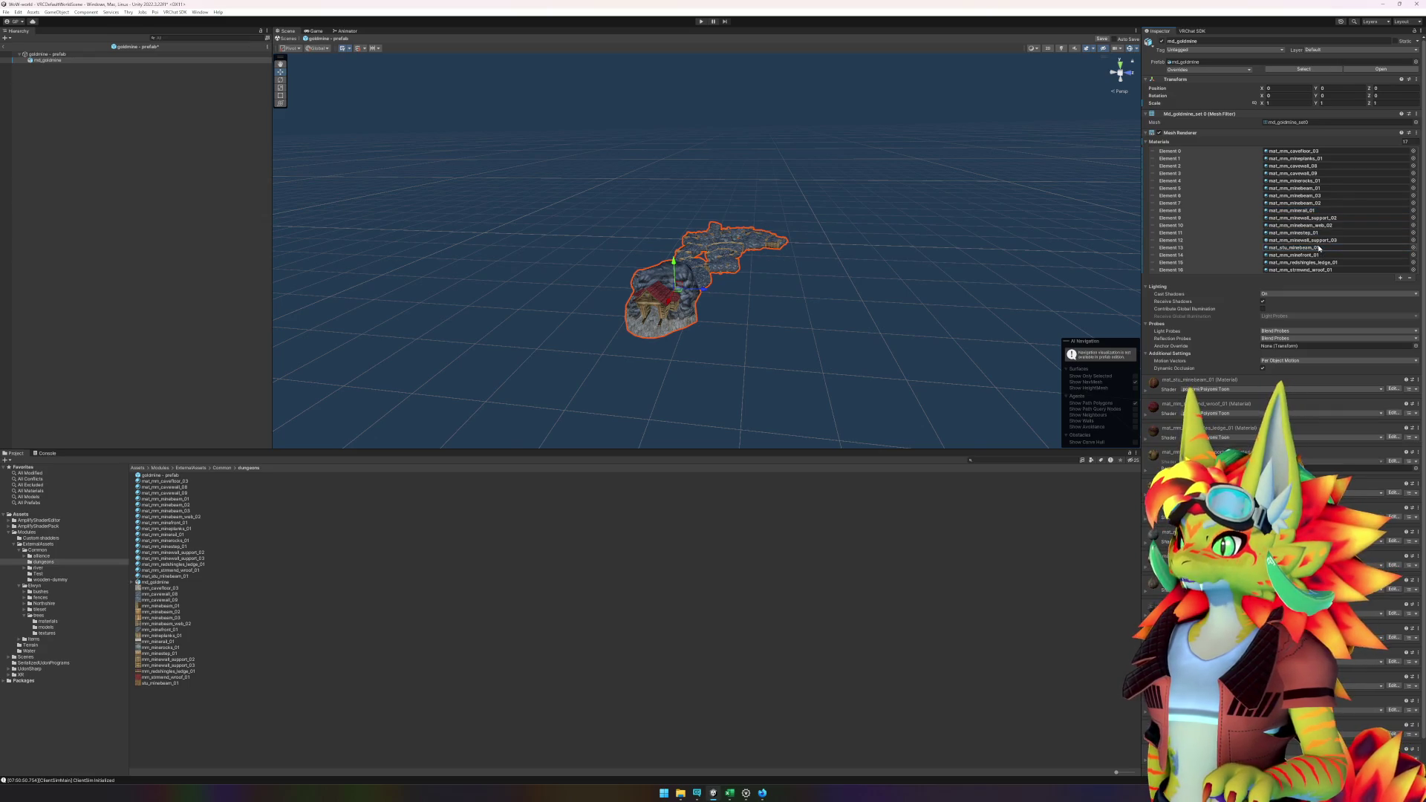
- Check the options for the materials list and Element 10, then clear the selection
right_click(1166, 145)
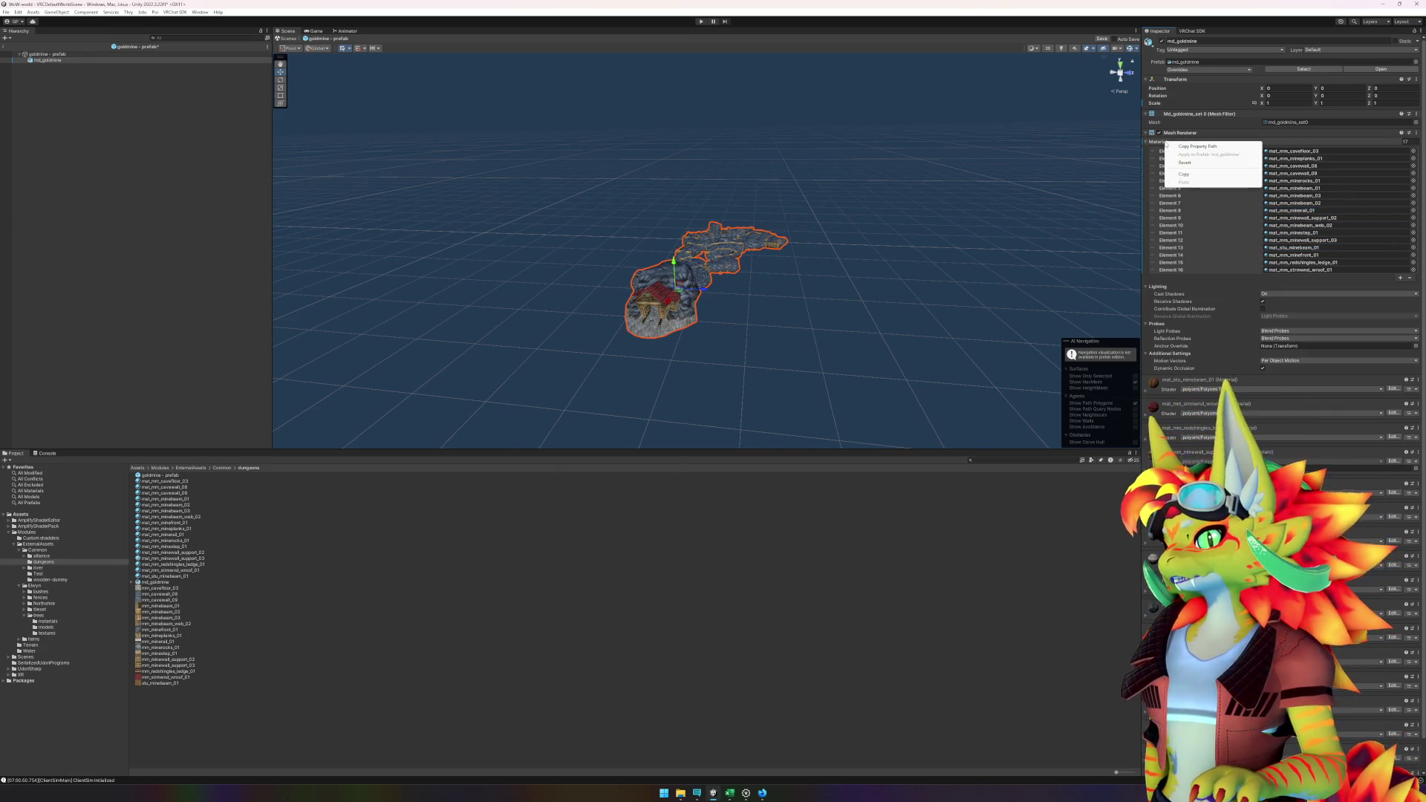
right_click(1177, 229)
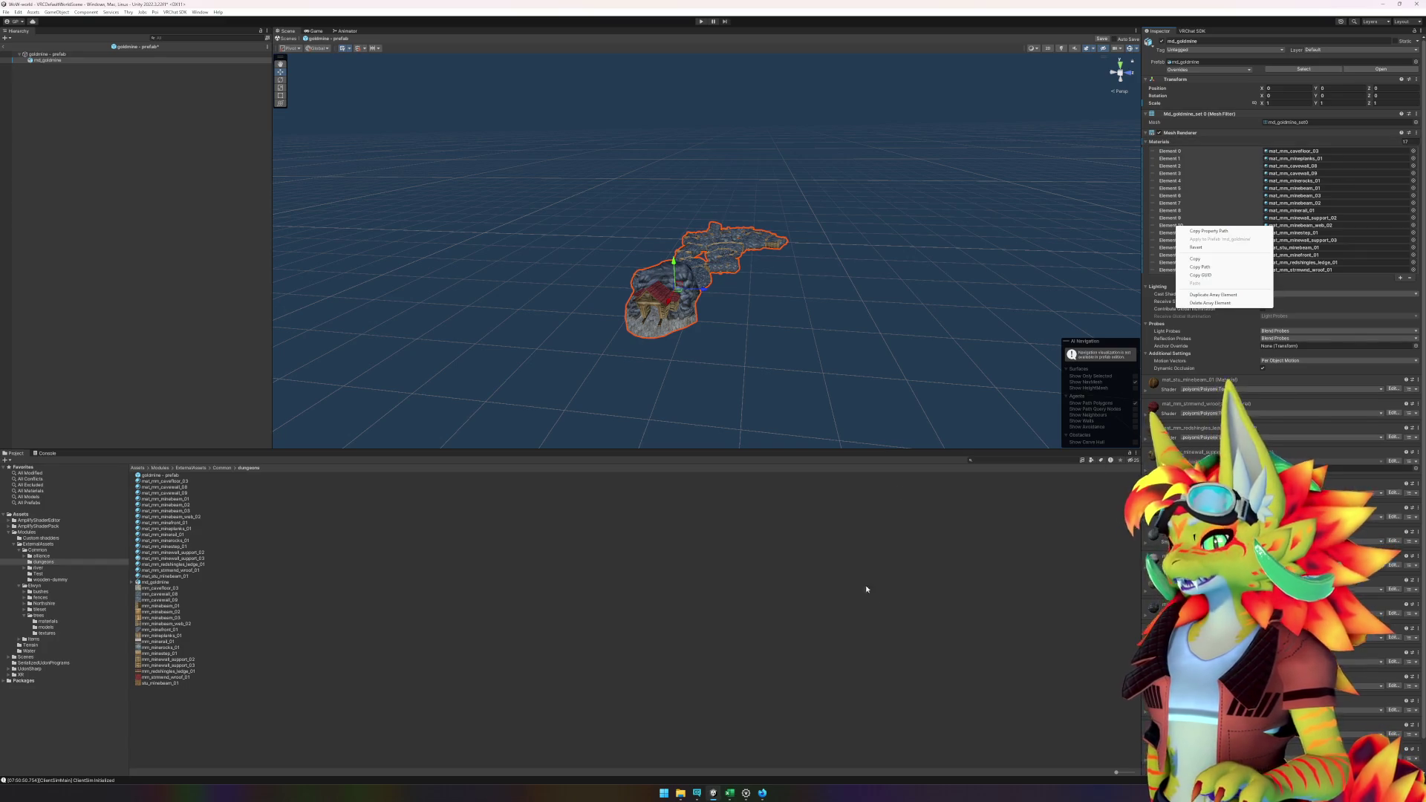
click(872, 600)
click(474, 677)
click(418, 712)
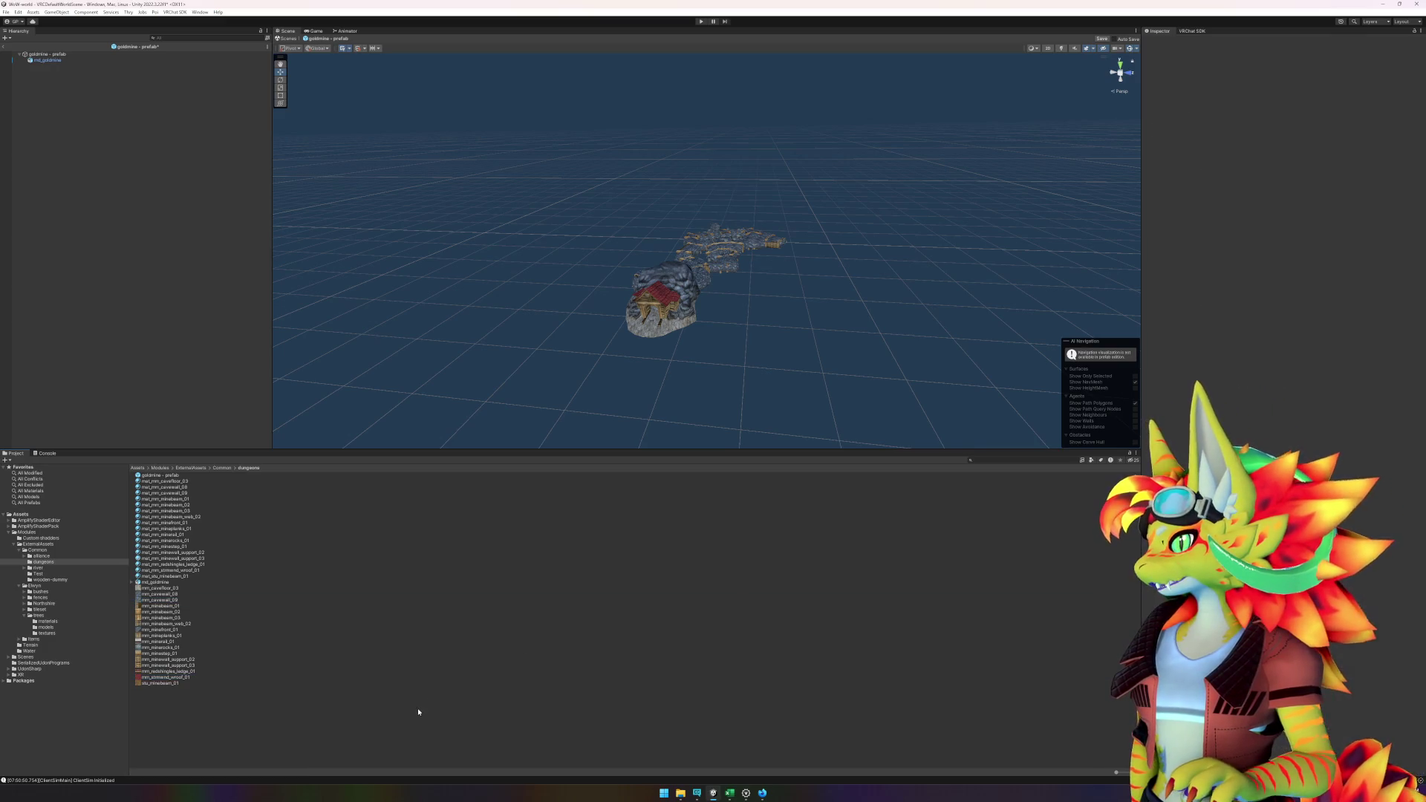
- Select all 17 goldmine materials to inspect their Shading settings, then return to the world scene
click(169, 481)
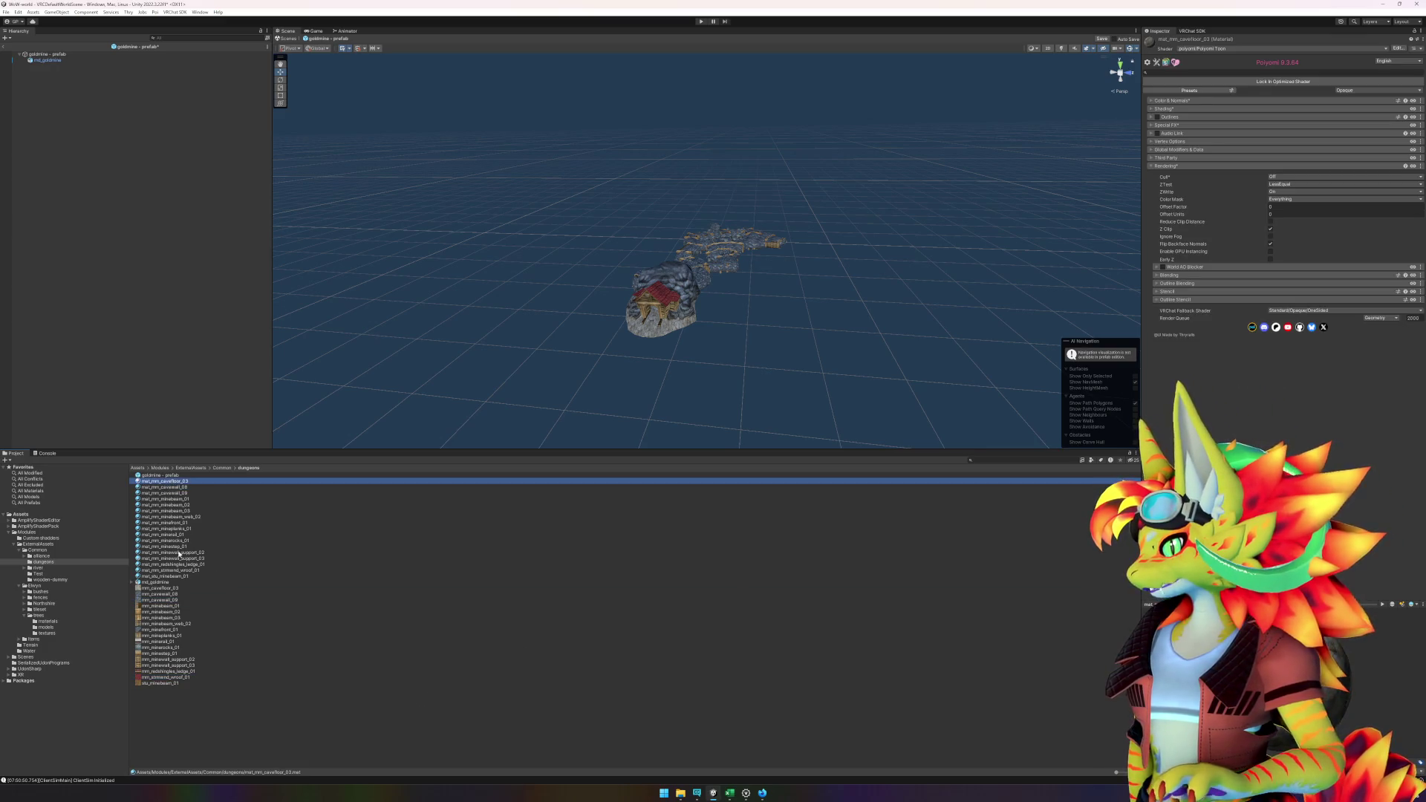
shift+click(173, 577)
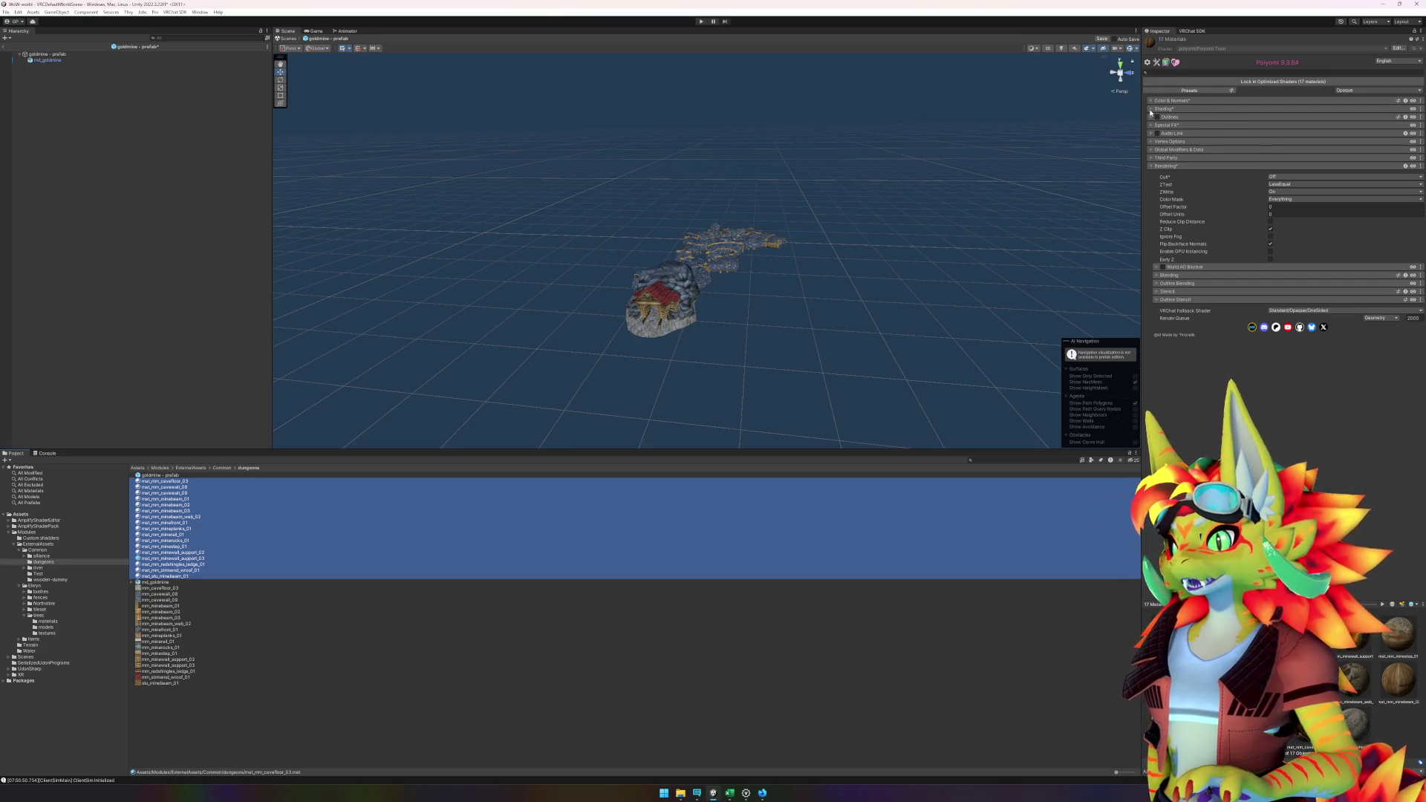
click(1151, 109)
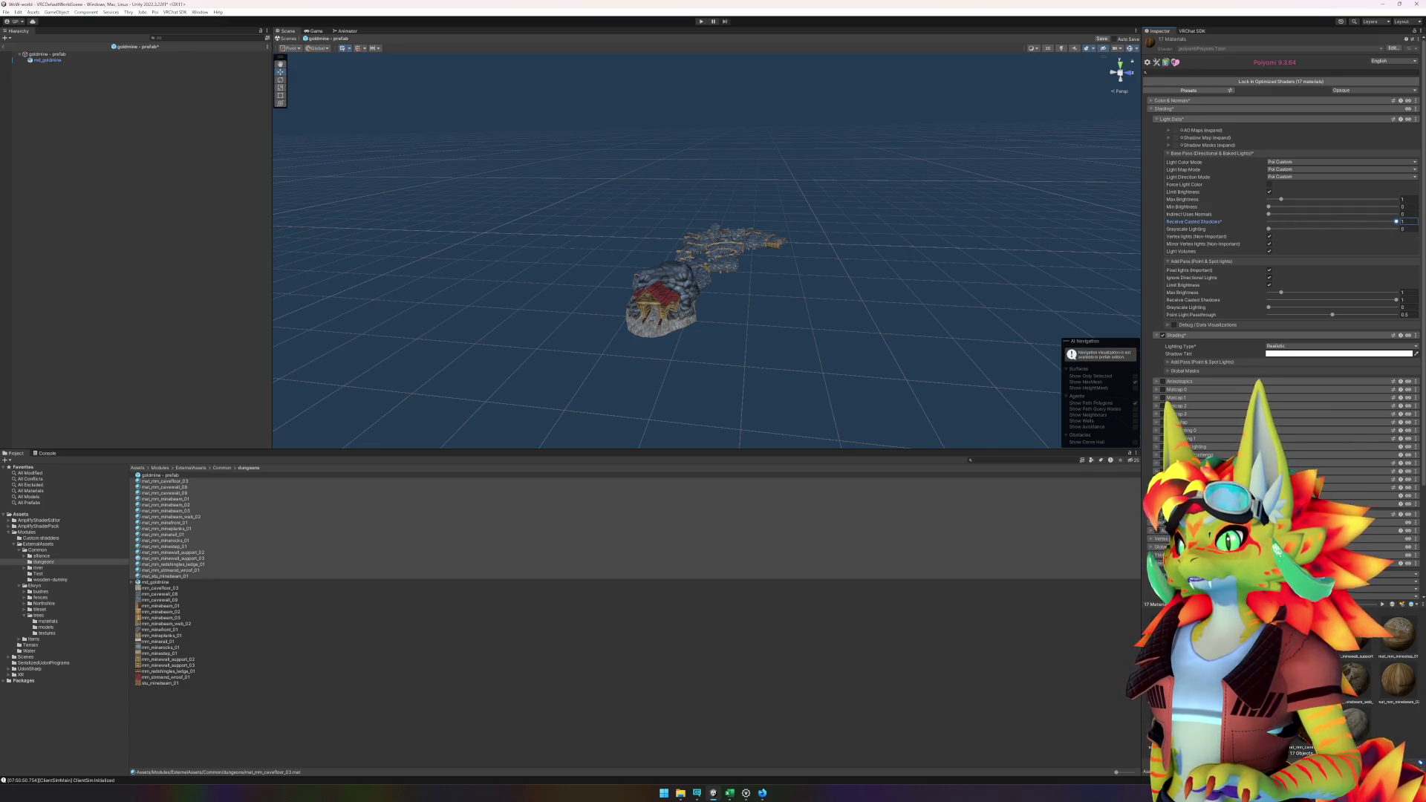
click(49, 123)
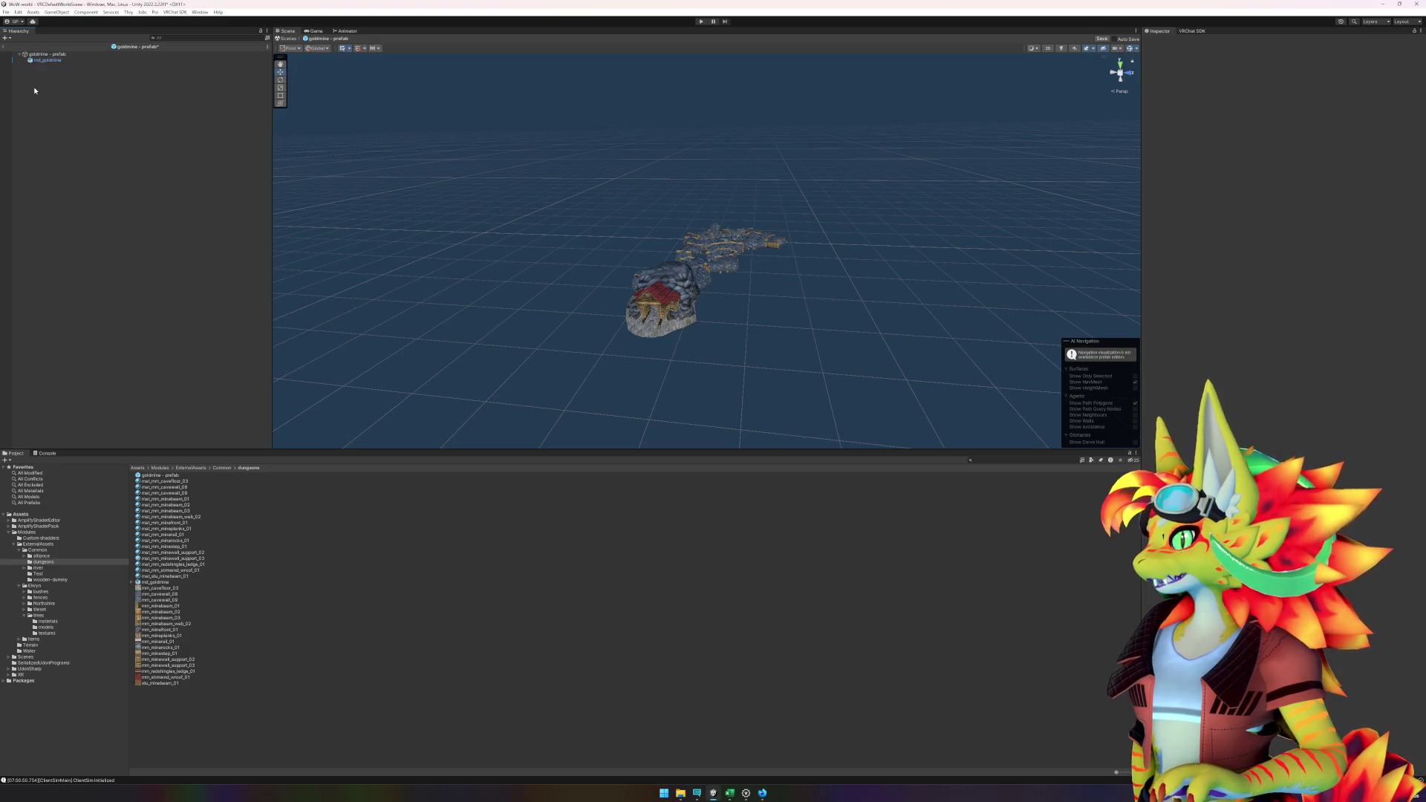
click(5, 45)
mouse_move(784, 307)
mouse_down()
mouse_move(773, 349)
mouse_move(802, 354)
mouse_up()
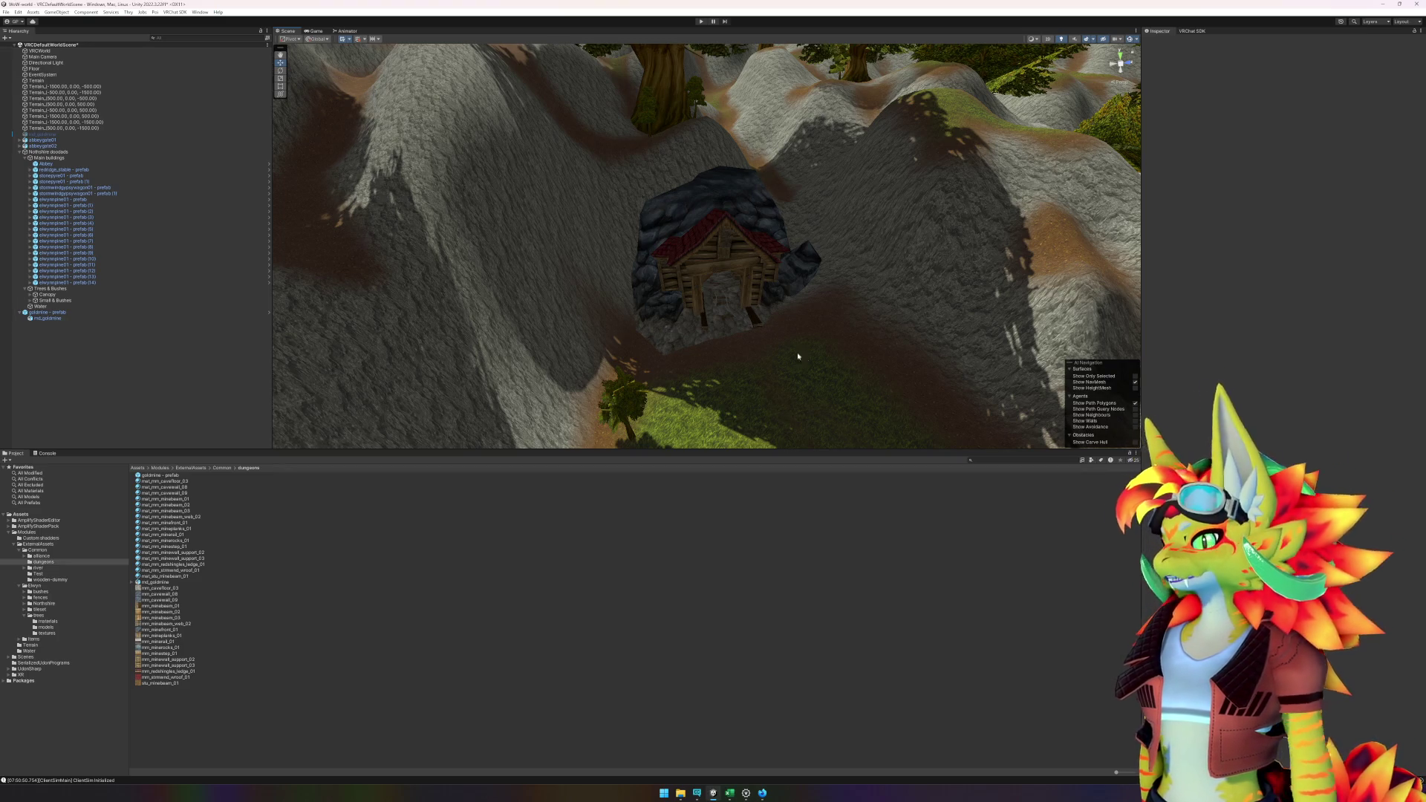
- Orbit and zoom around the goldmine, then select the elwynntreemid01 - prefab (9) tree beside it
mouse_move(731, 334)
mouse_down()
mouse_move(662, 314)
mouse_move(803, 362)
mouse_move(873, 349)
mouse_move(797, 332)
mouse_move(810, 327)
mouse_move(750, 287)
mouse_move(774, 291)
mouse_move(773, 279)
mouse_move(758, 298)
mouse_up()
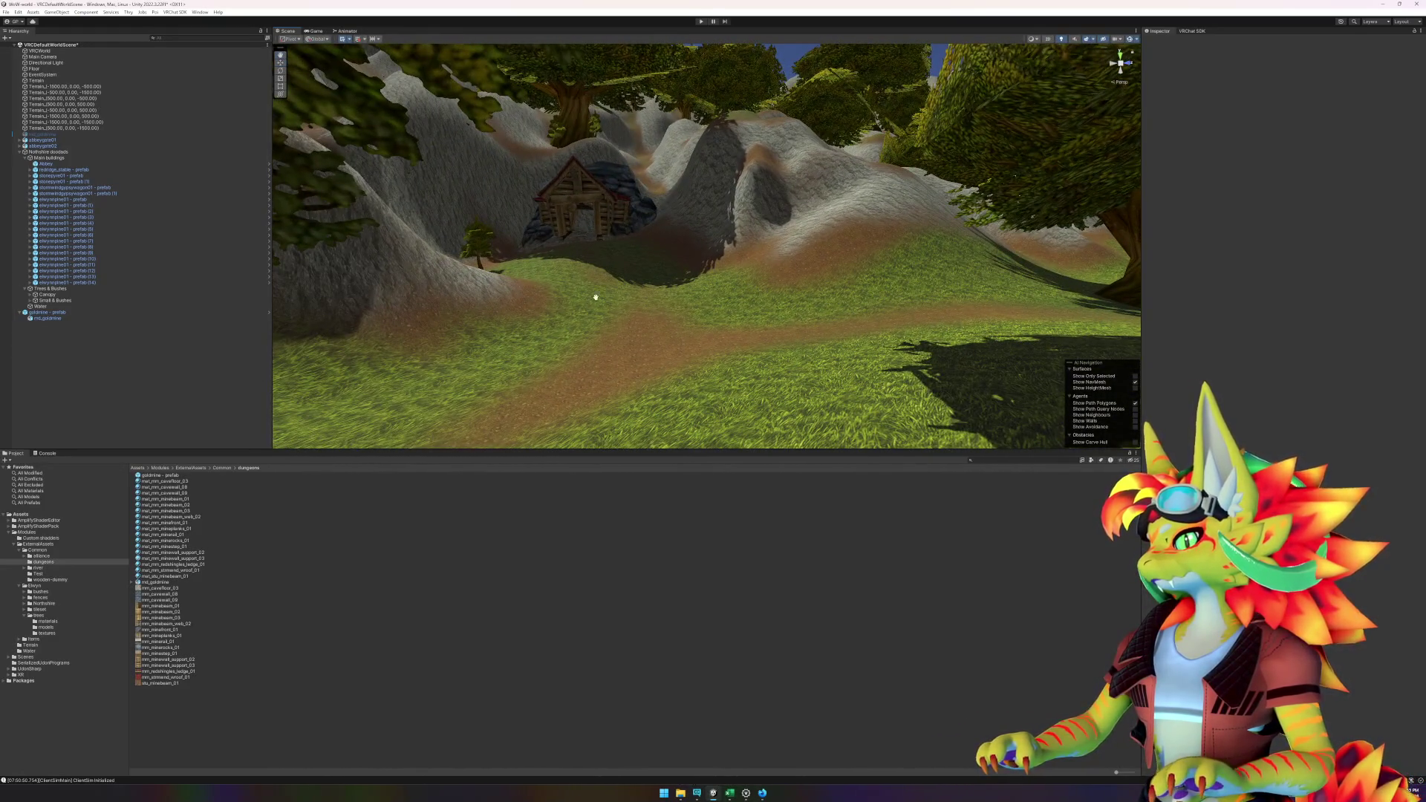
mouse_move(595, 297)
mouse_down()
mouse_move(651, 306)
mouse_move(646, 338)
mouse_move(618, 336)
mouse_move(753, 392)
mouse_move(705, 325)
mouse_up()
scroll(617, 335, down, 5)
scroll(705, 324, down, 10)
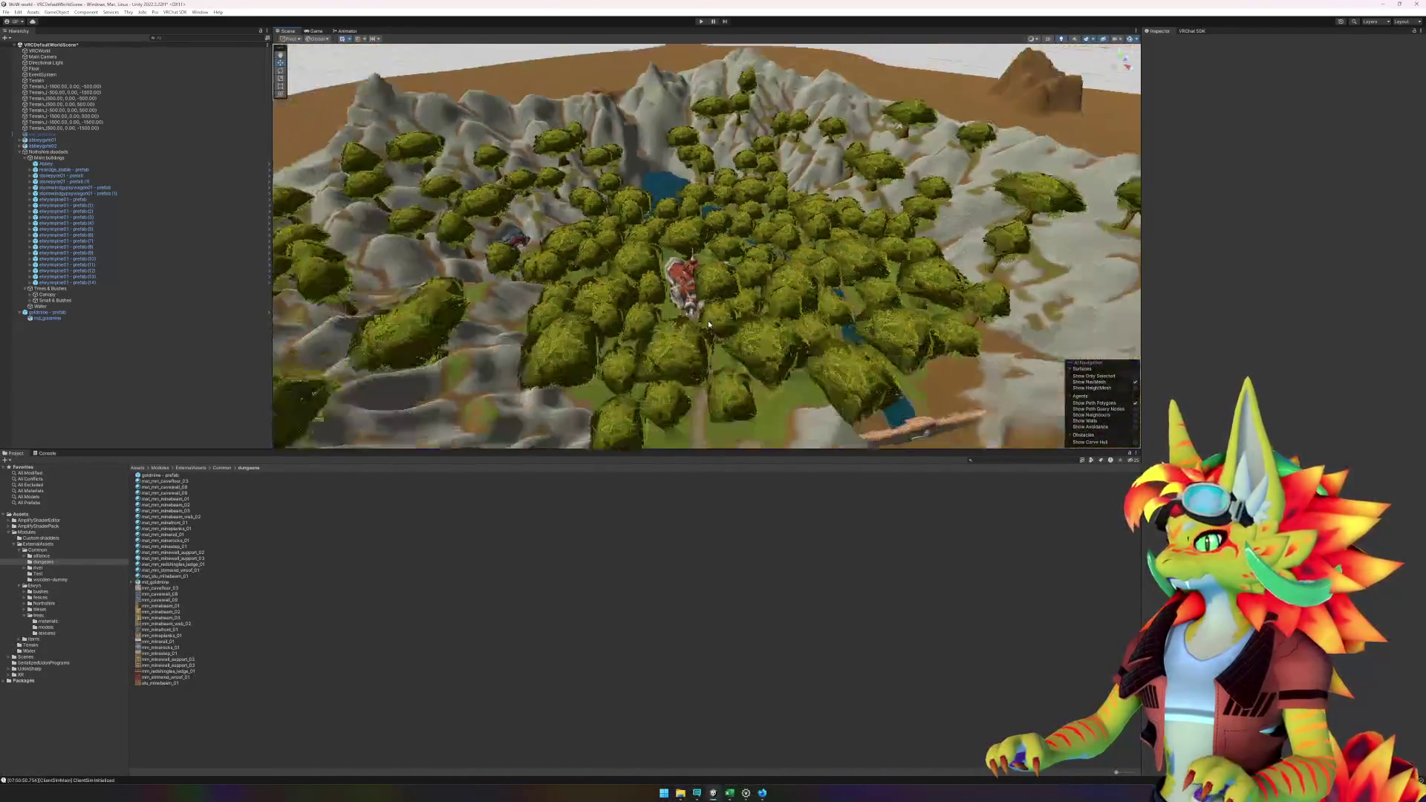
scroll(635, 347, up, 10)
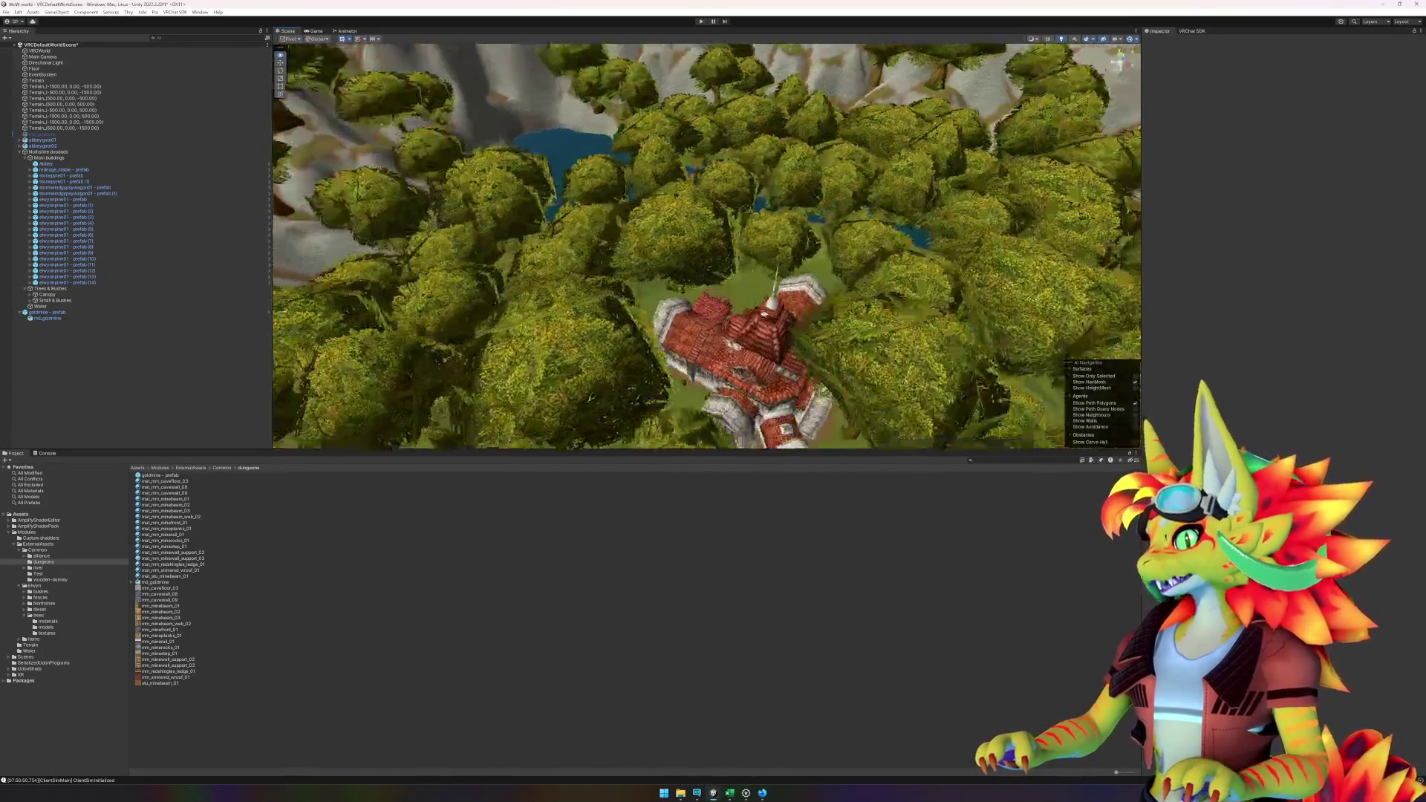
drag(763, 314, 915, 281)
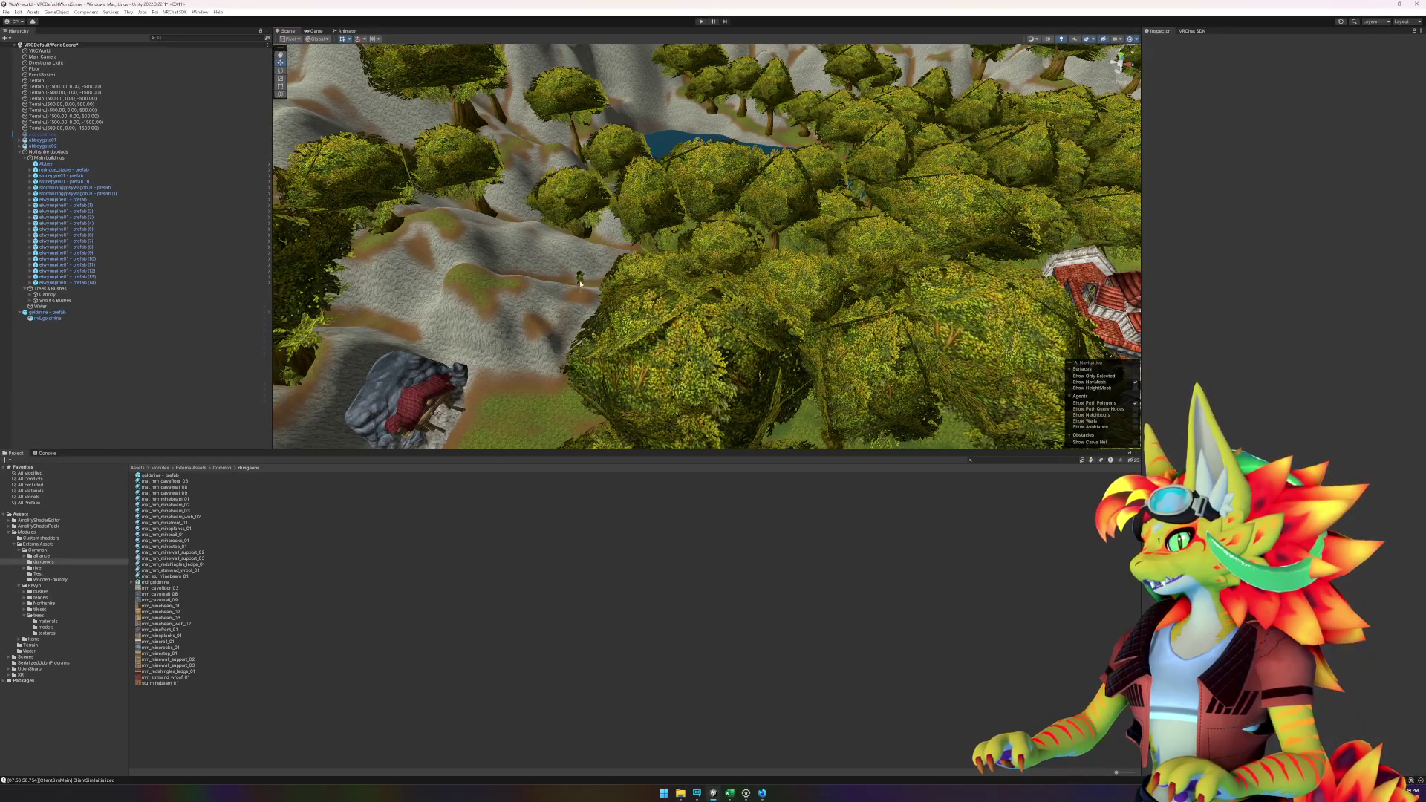
click(581, 283)
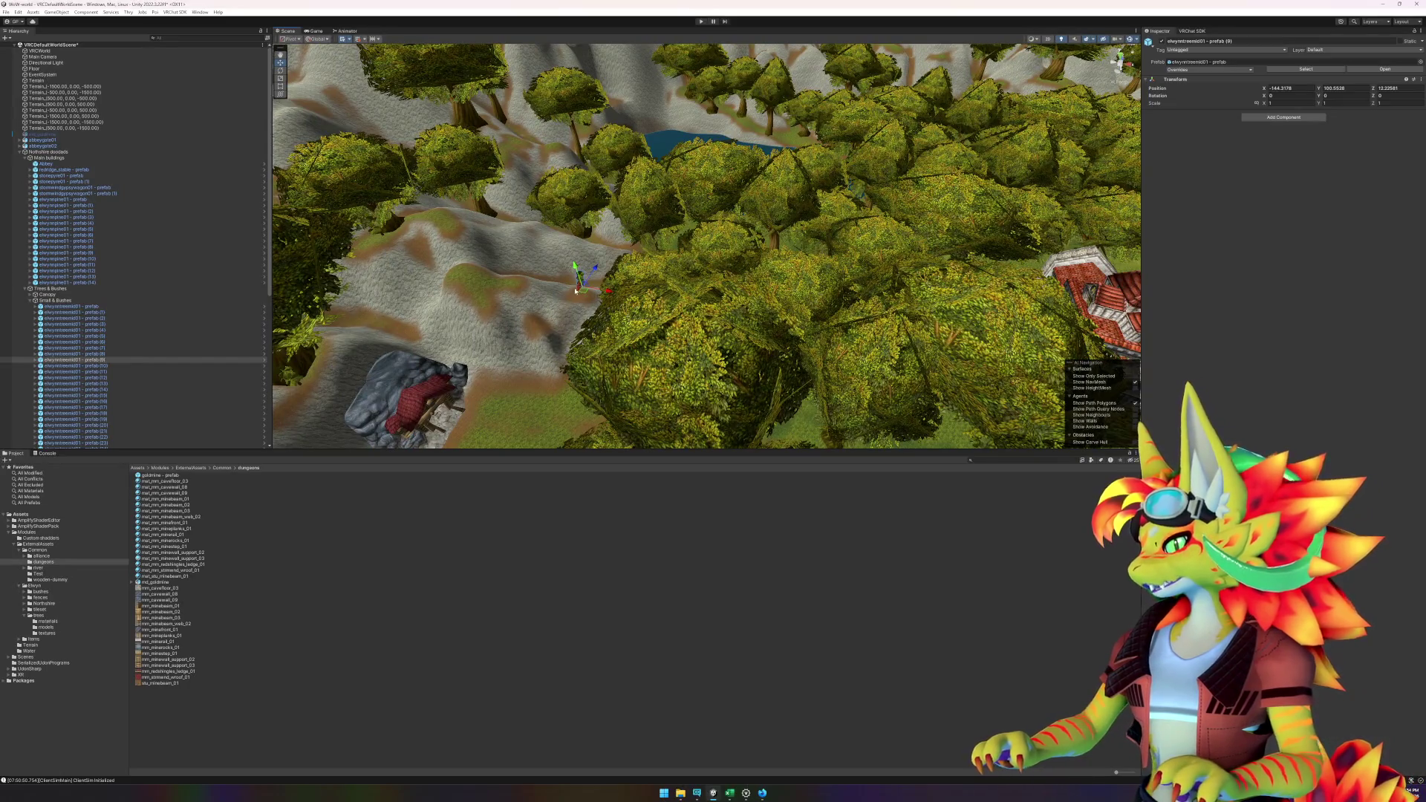
- Open the tree prefab in isolation and select the elwynntreemid01 object
right_click(92, 361)
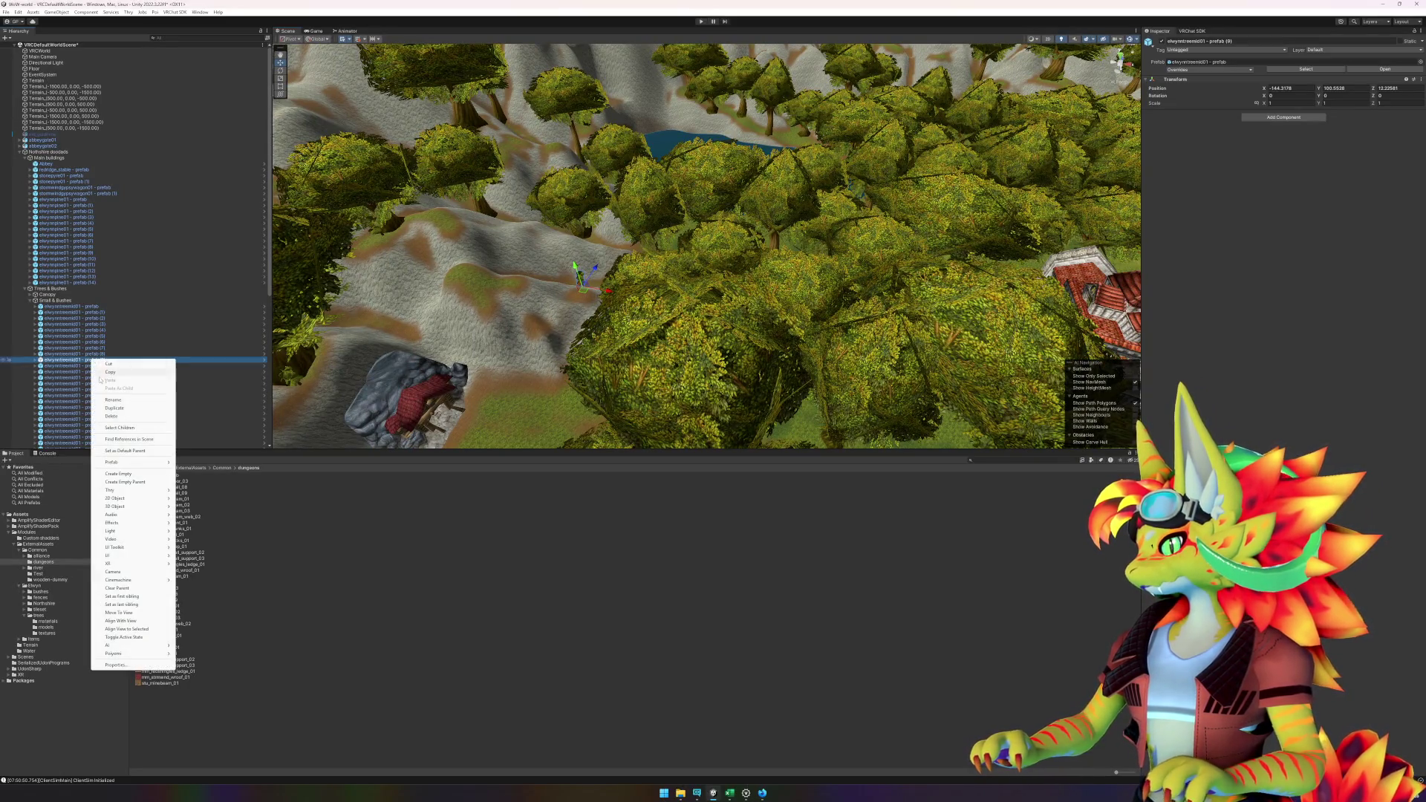
mouse_move(152, 463)
click(204, 471)
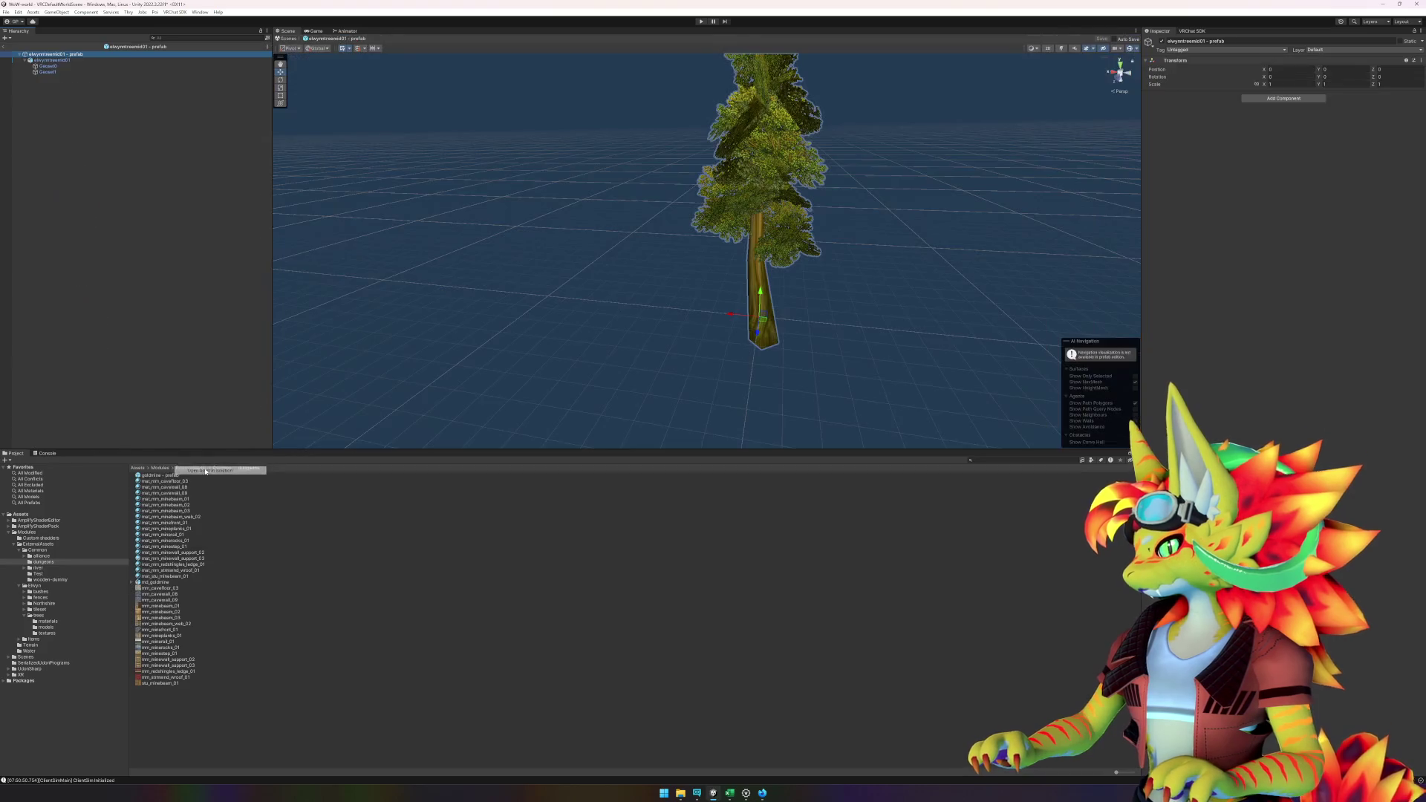
click(83, 64)
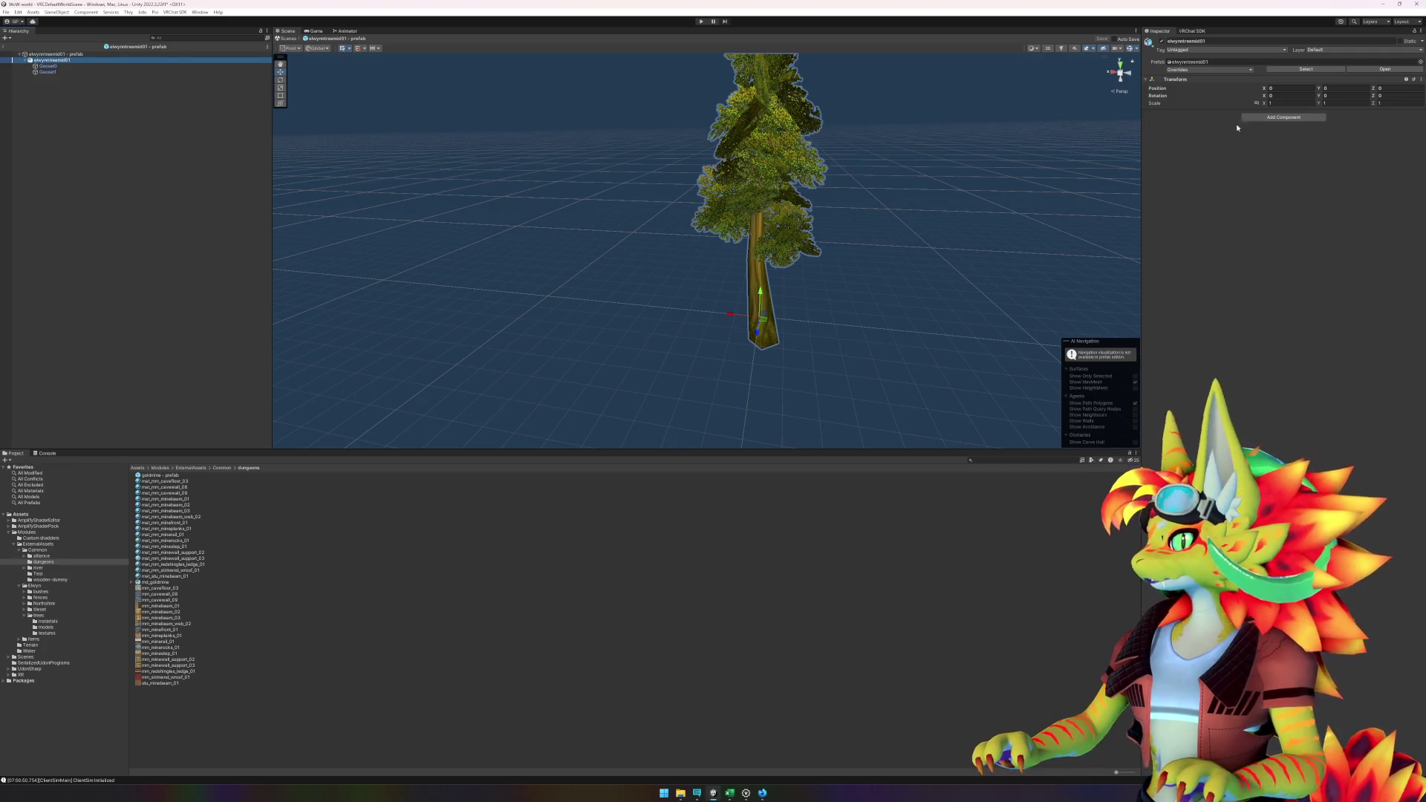
- Add an LOD Group, delete LOD 2 and LOD 1, and enter 0.2 for LOD 0's transition
click(1284, 118)
text(lod)
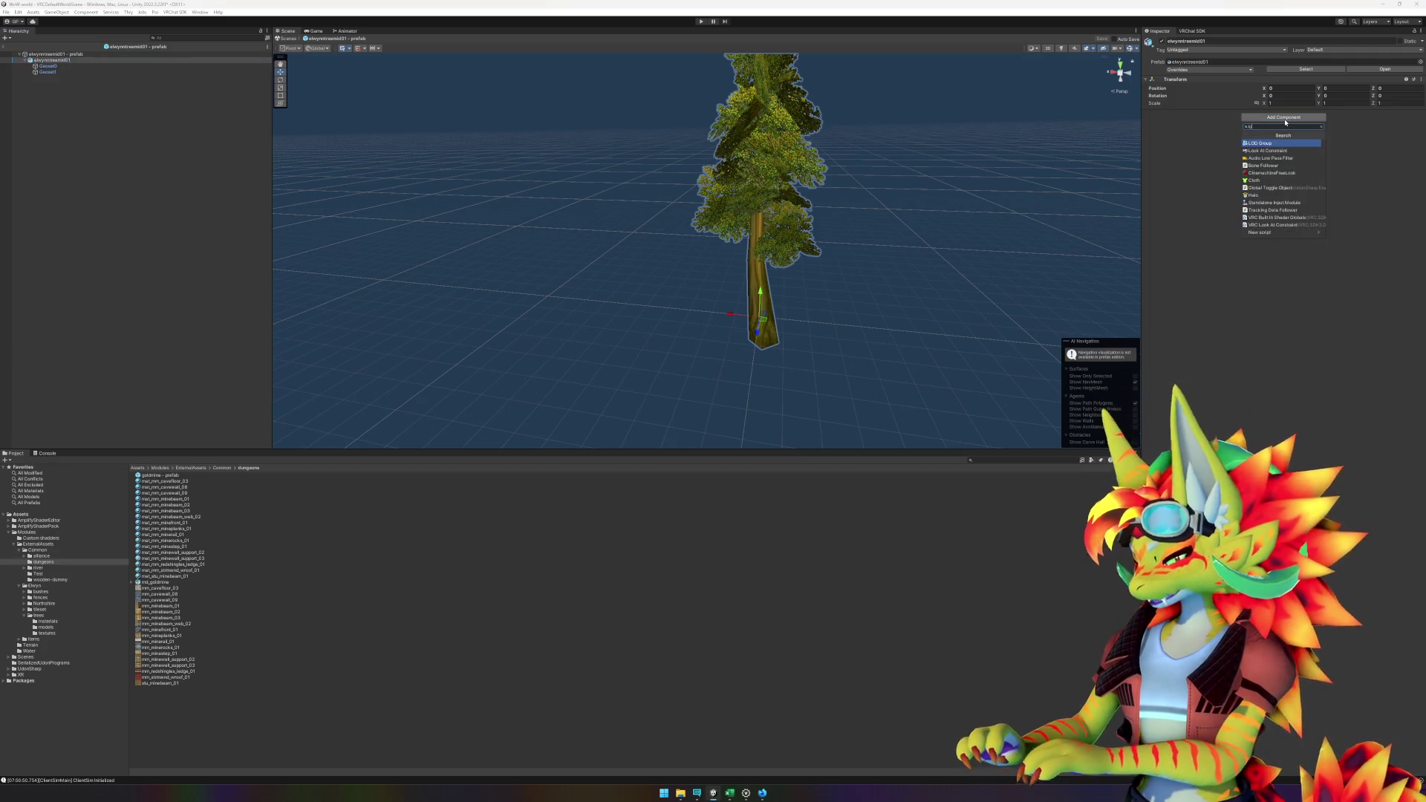
click(1265, 143)
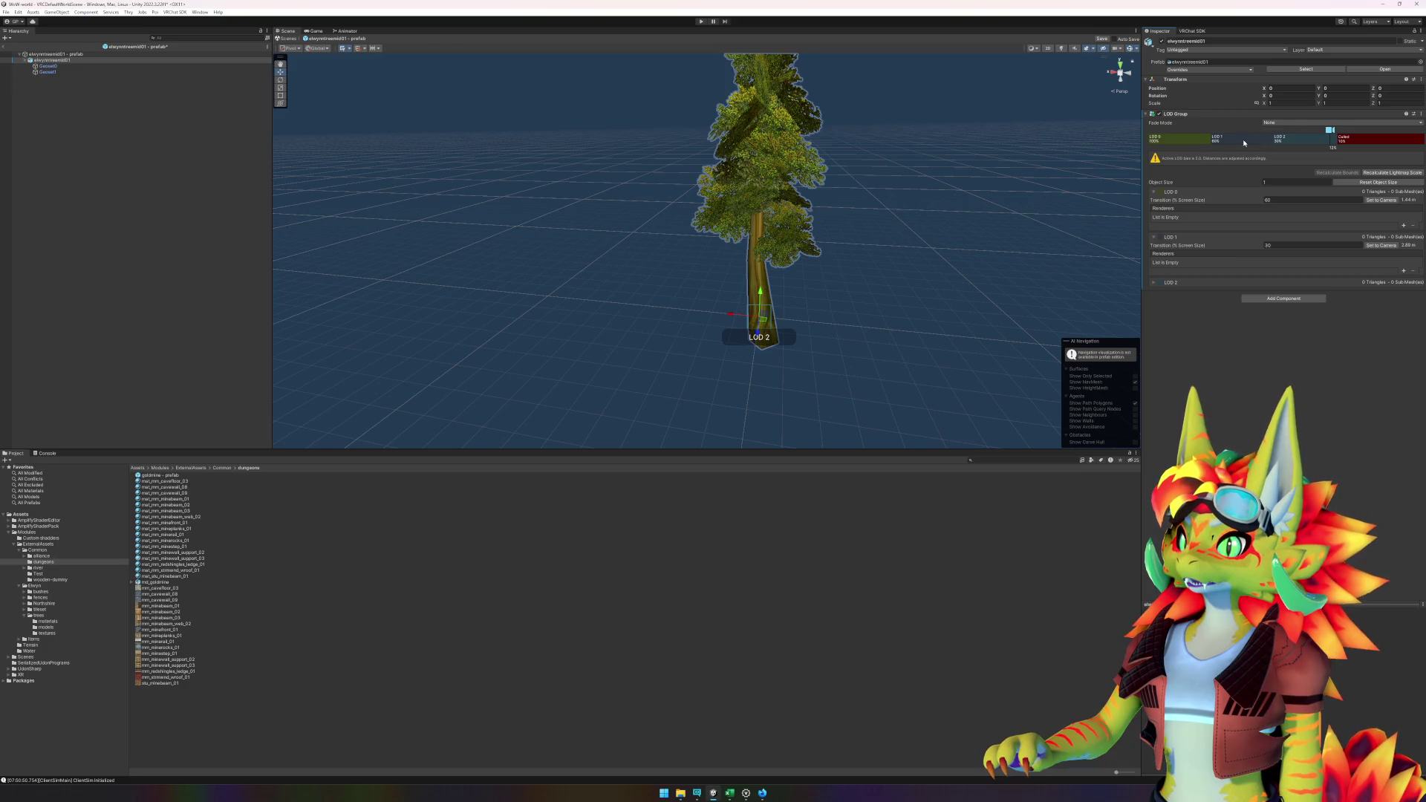
click(1244, 143)
right_click(1237, 139)
click(1266, 152)
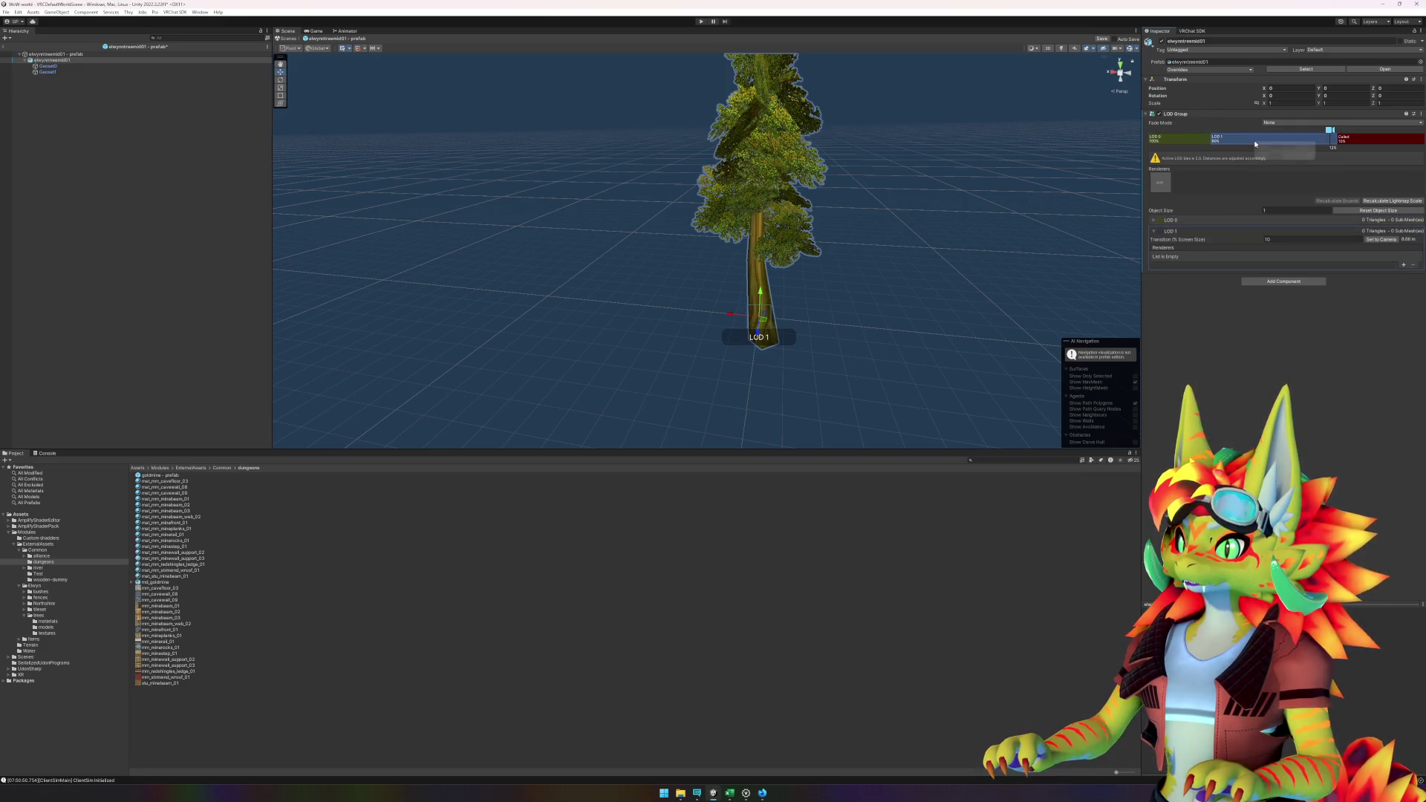
click(1270, 155)
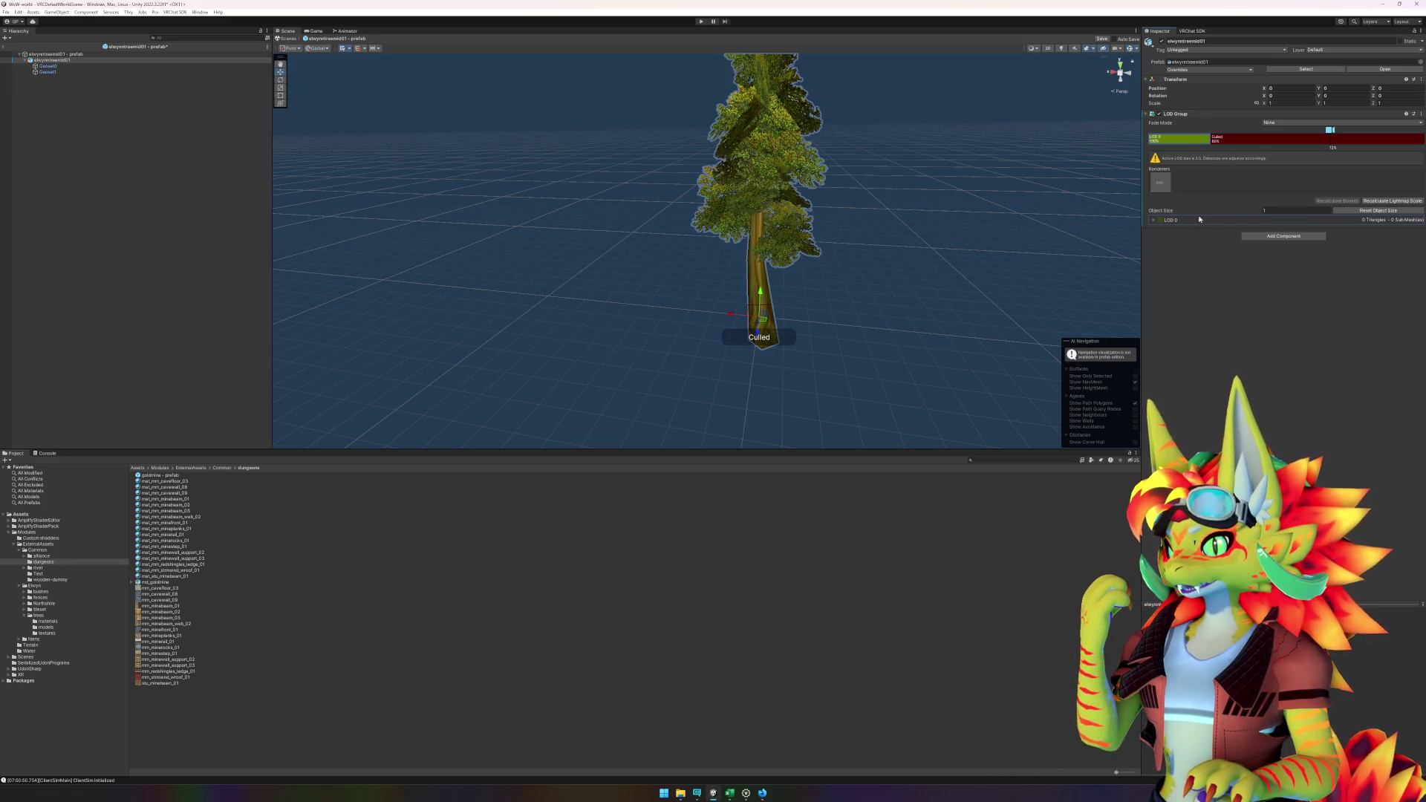
click(1153, 220)
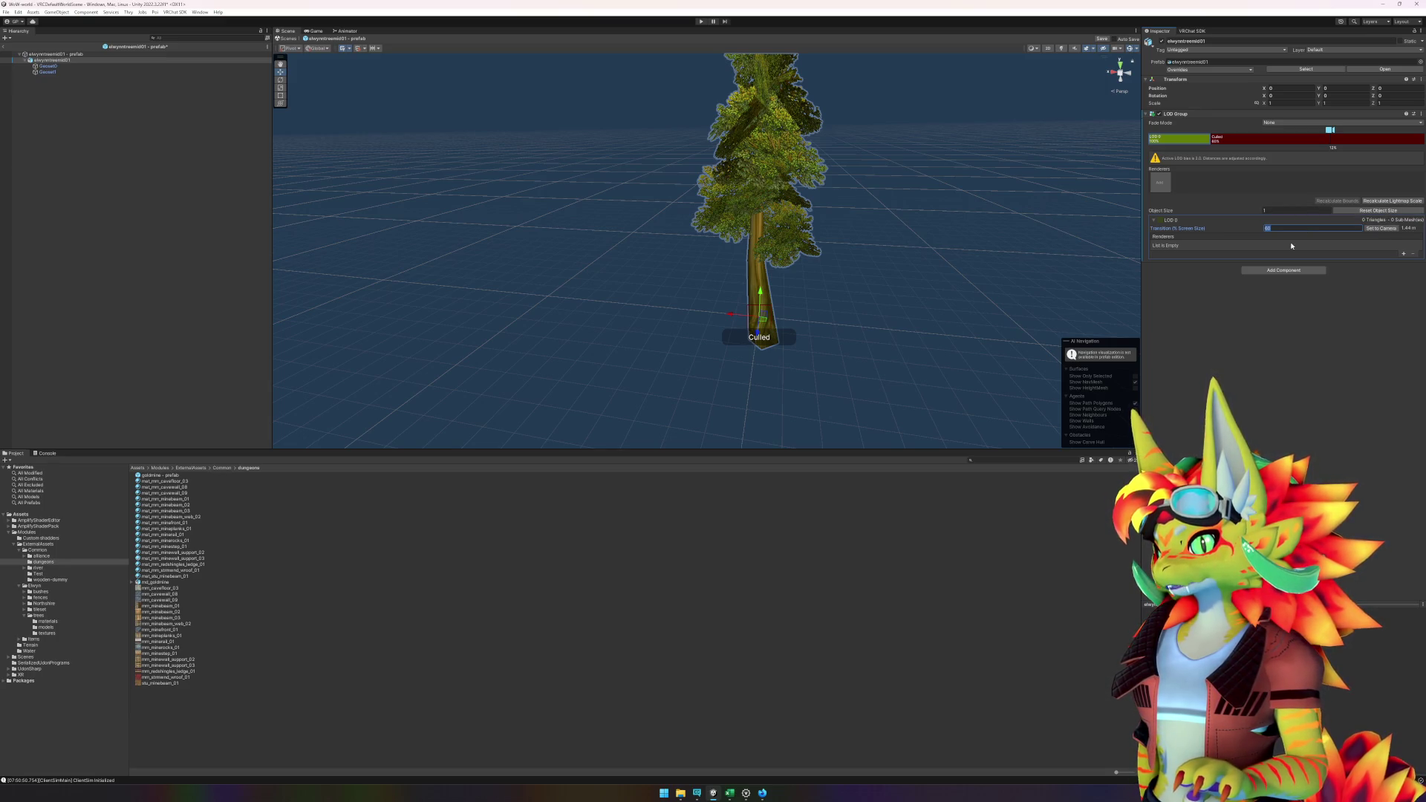
text(0.2)
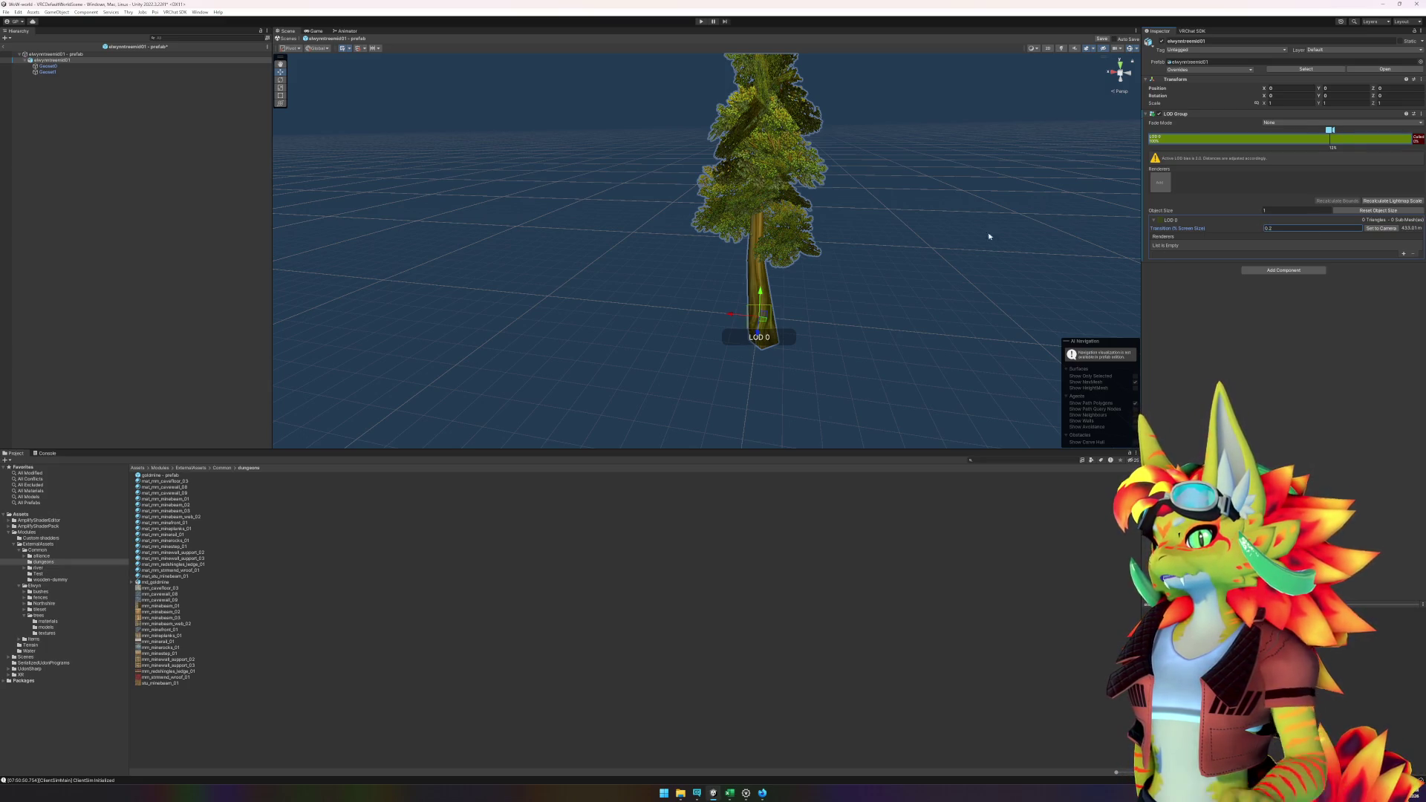
- Reselect the elwynntreemid01 tree after accidentally selecting the mat_mm_minebeam_02 material
scroll(965, 231, down, 8)
scroll(957, 233, down, 6)
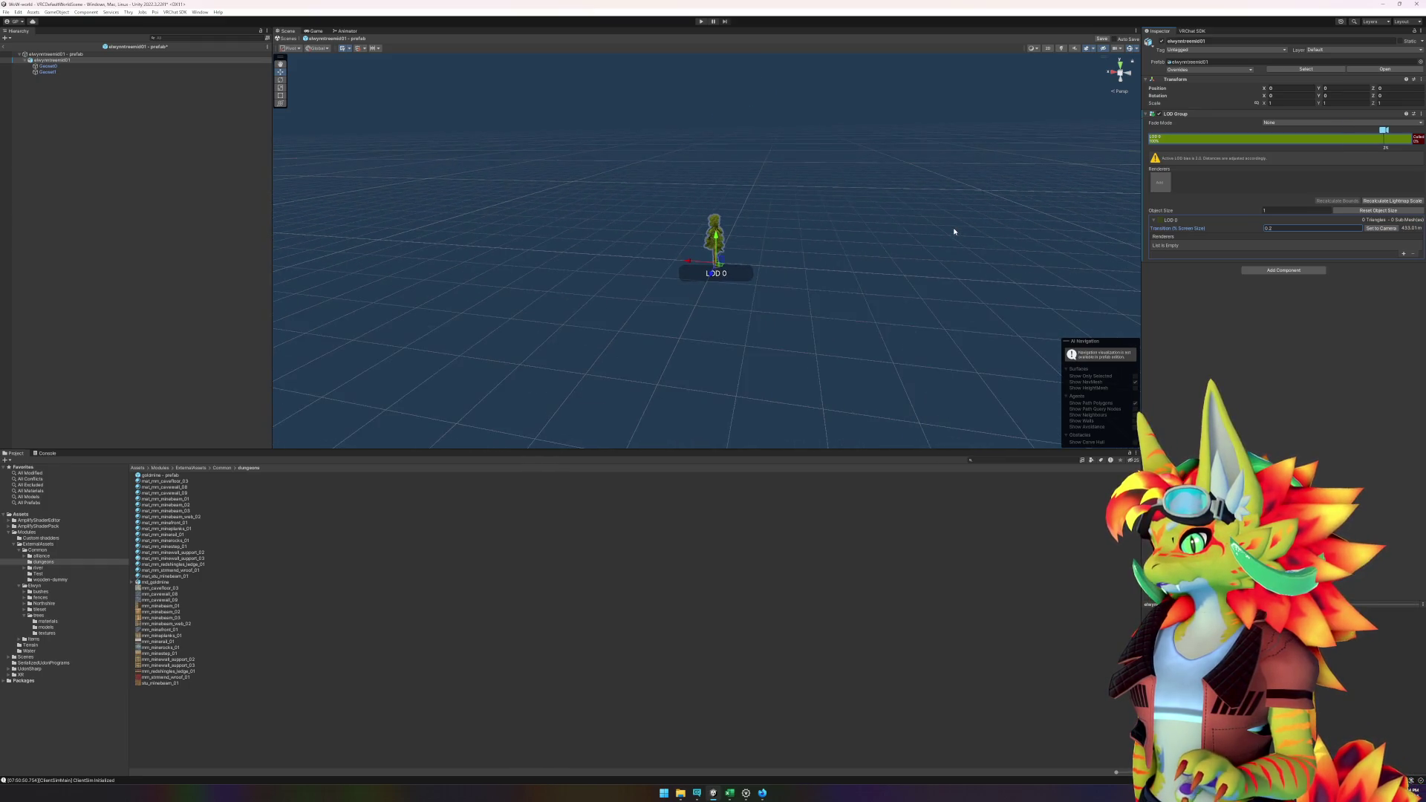
scroll(955, 232, down, 2)
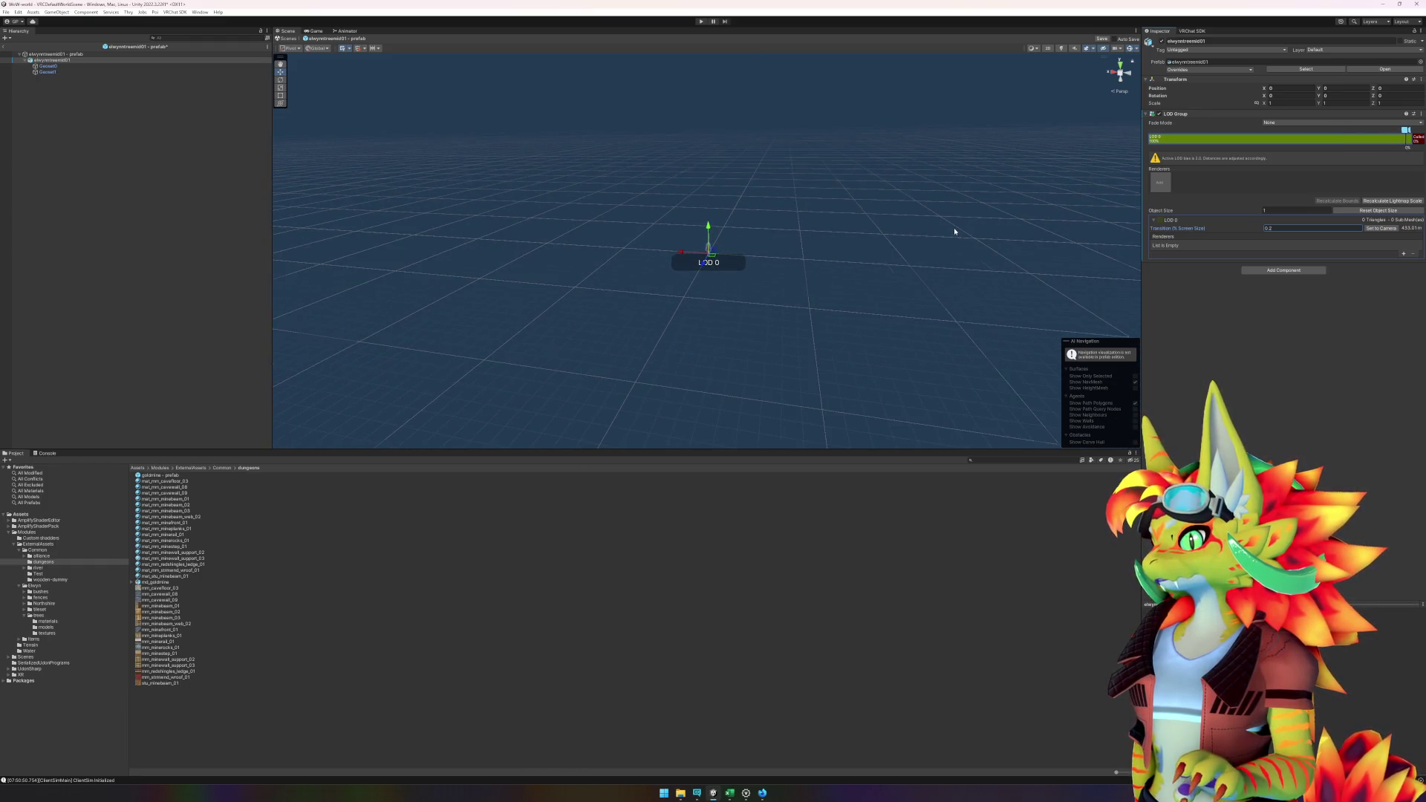
click(955, 505)
click(746, 325)
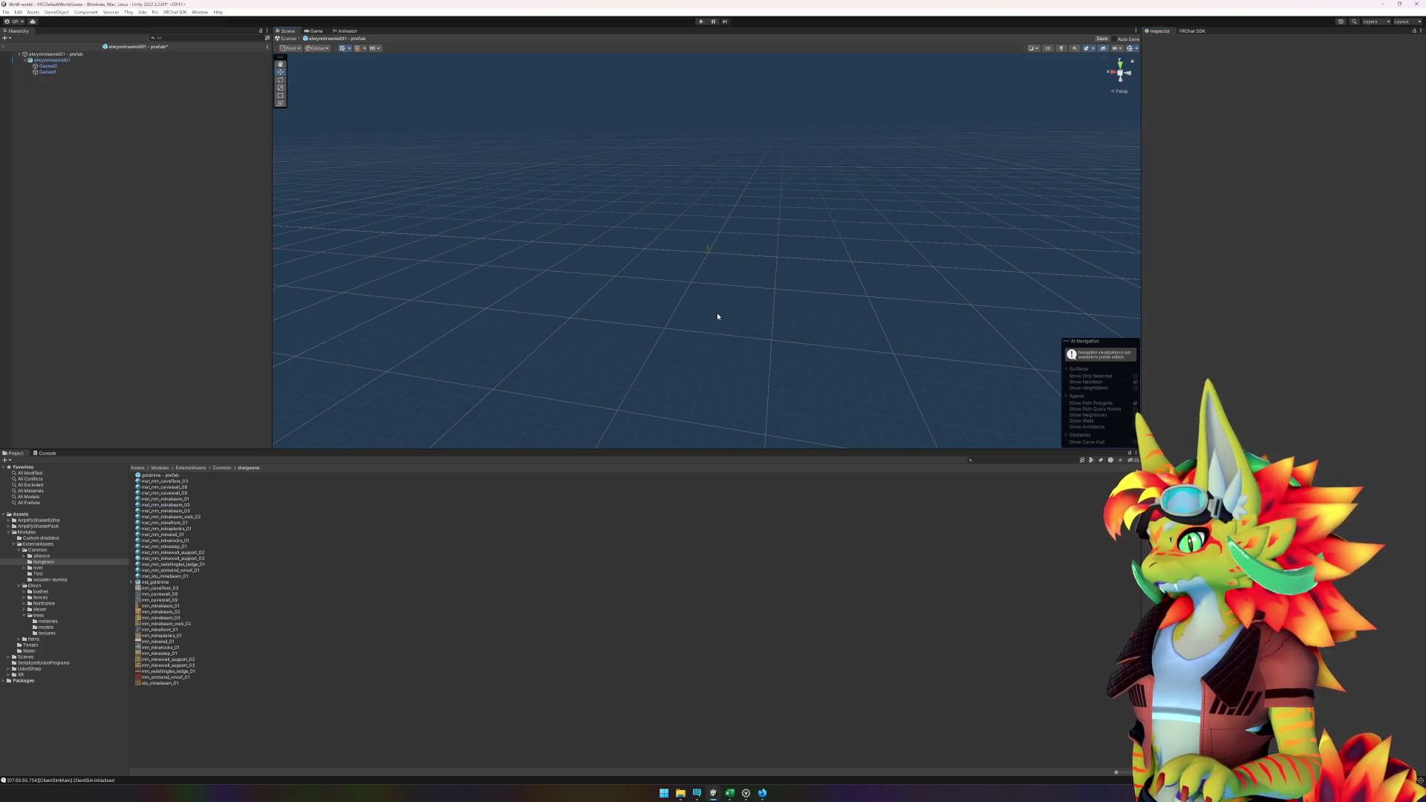
click(708, 251)
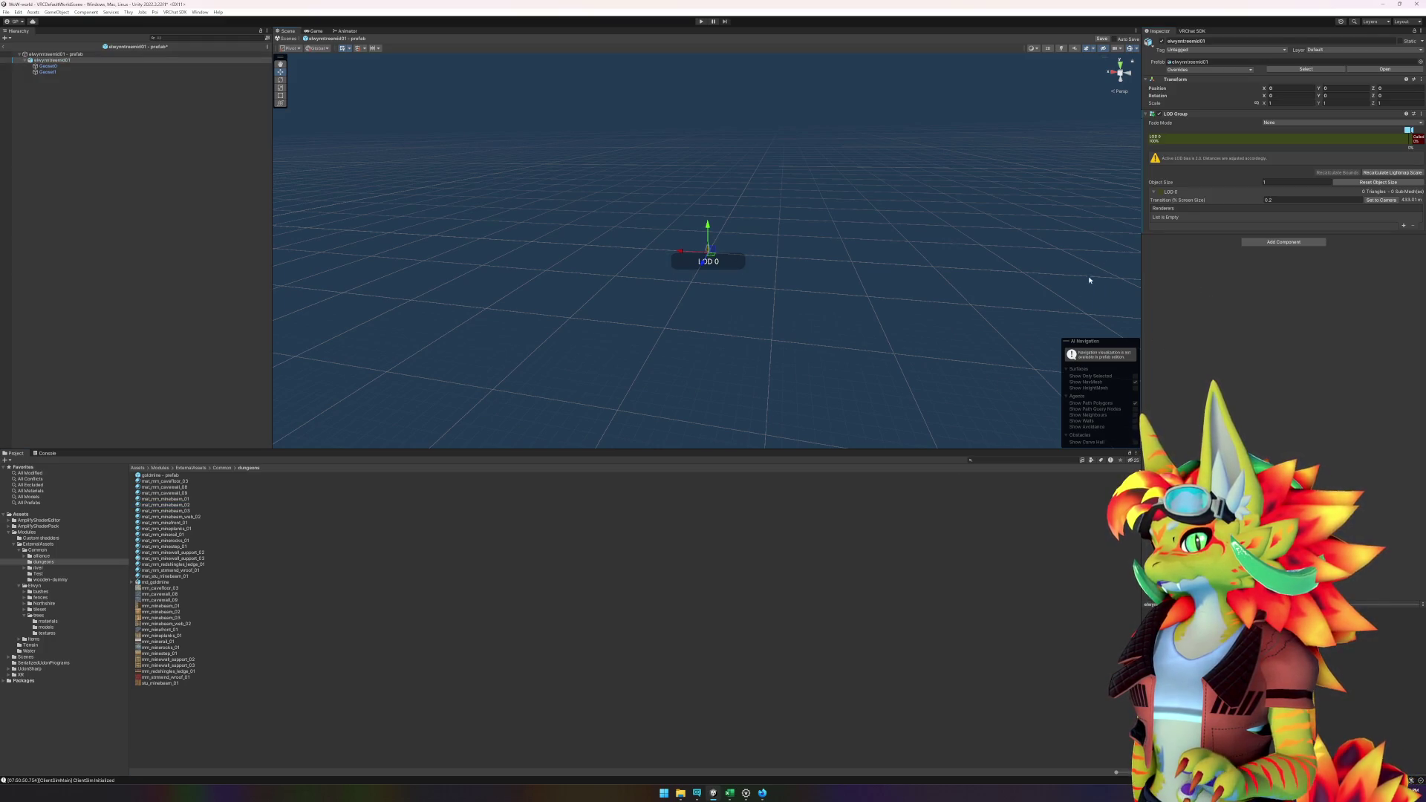
scroll(986, 280, down, 4)
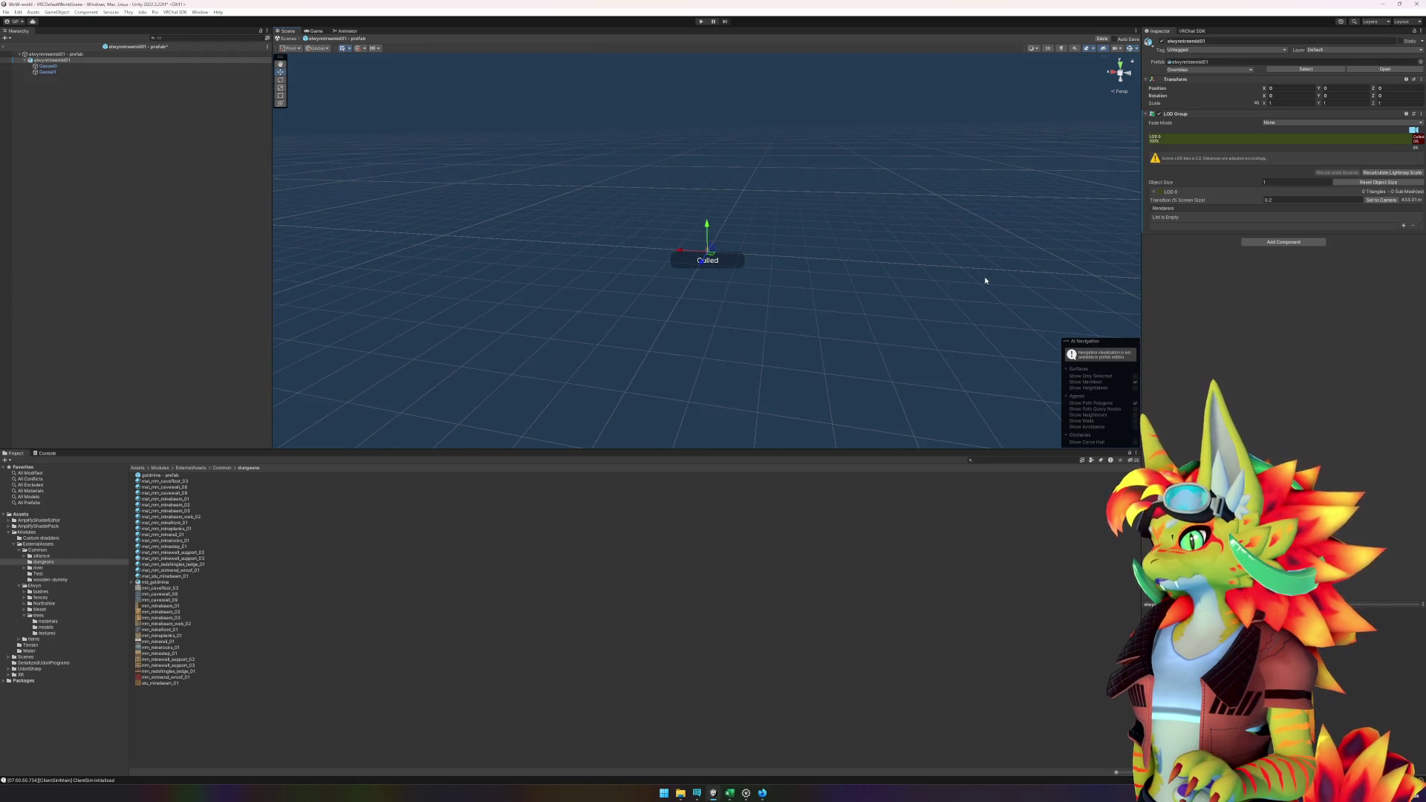
- Set the LOD 0 transition screen size to 2, then change it to 1
click(1329, 200)
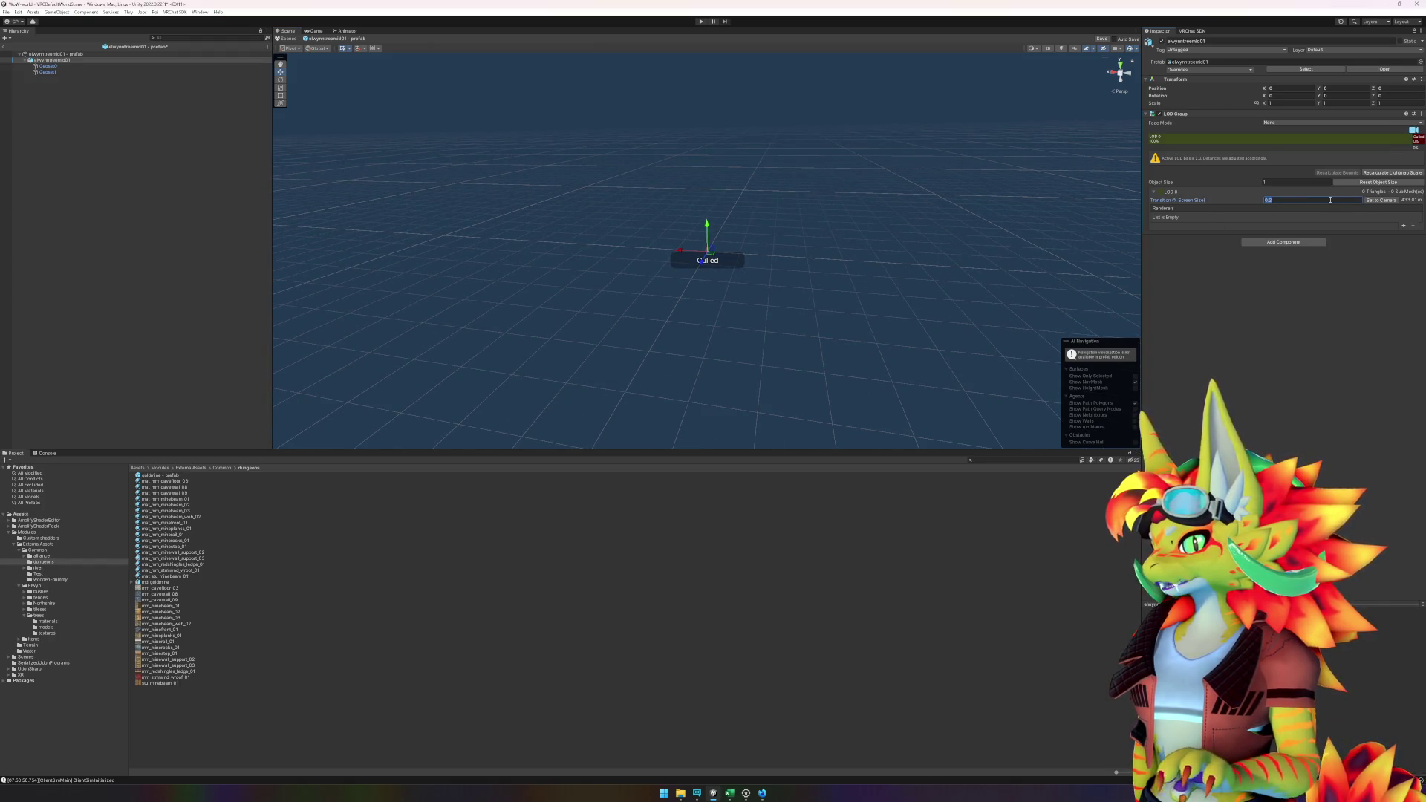
text(2)
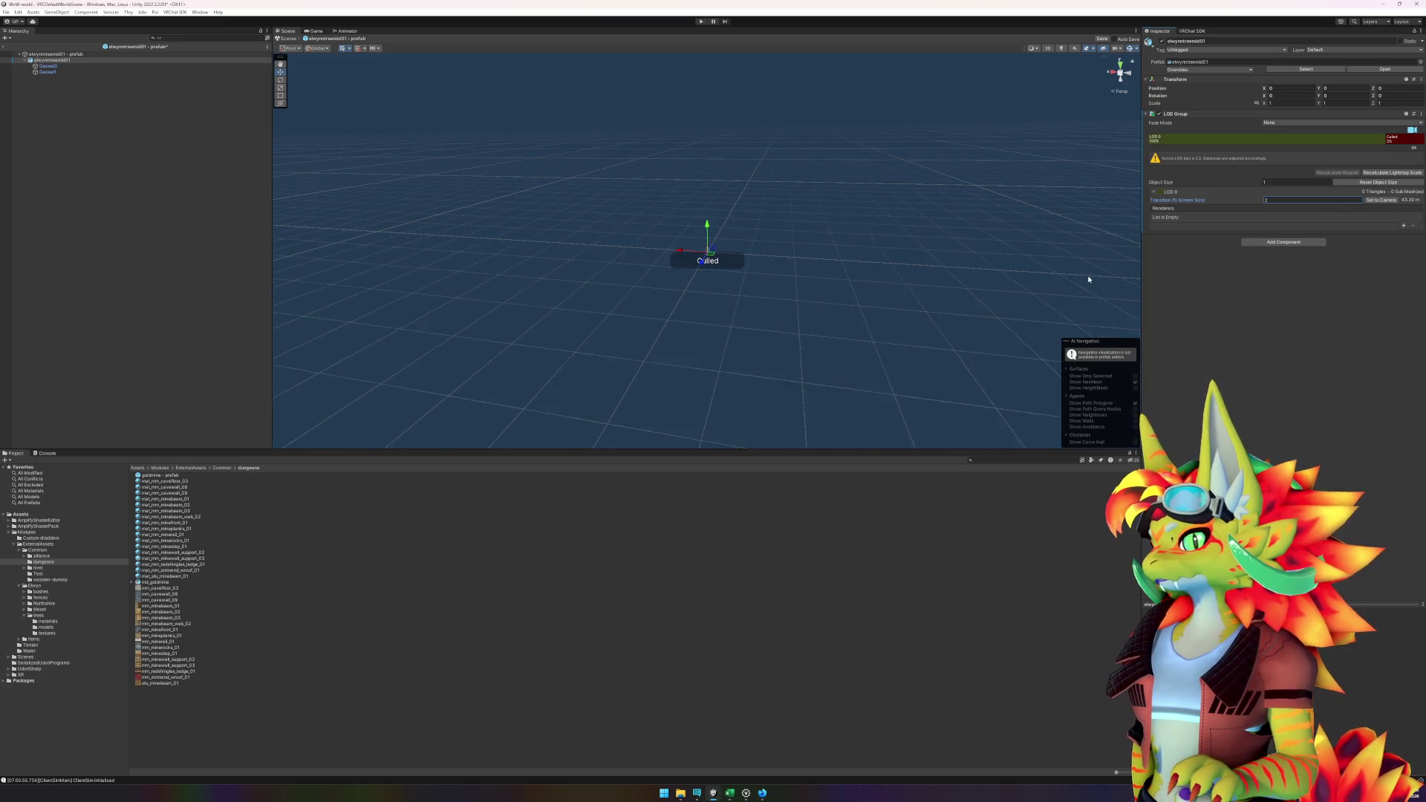
scroll(1065, 282, up, 2)
scroll(1063, 282, up, 3)
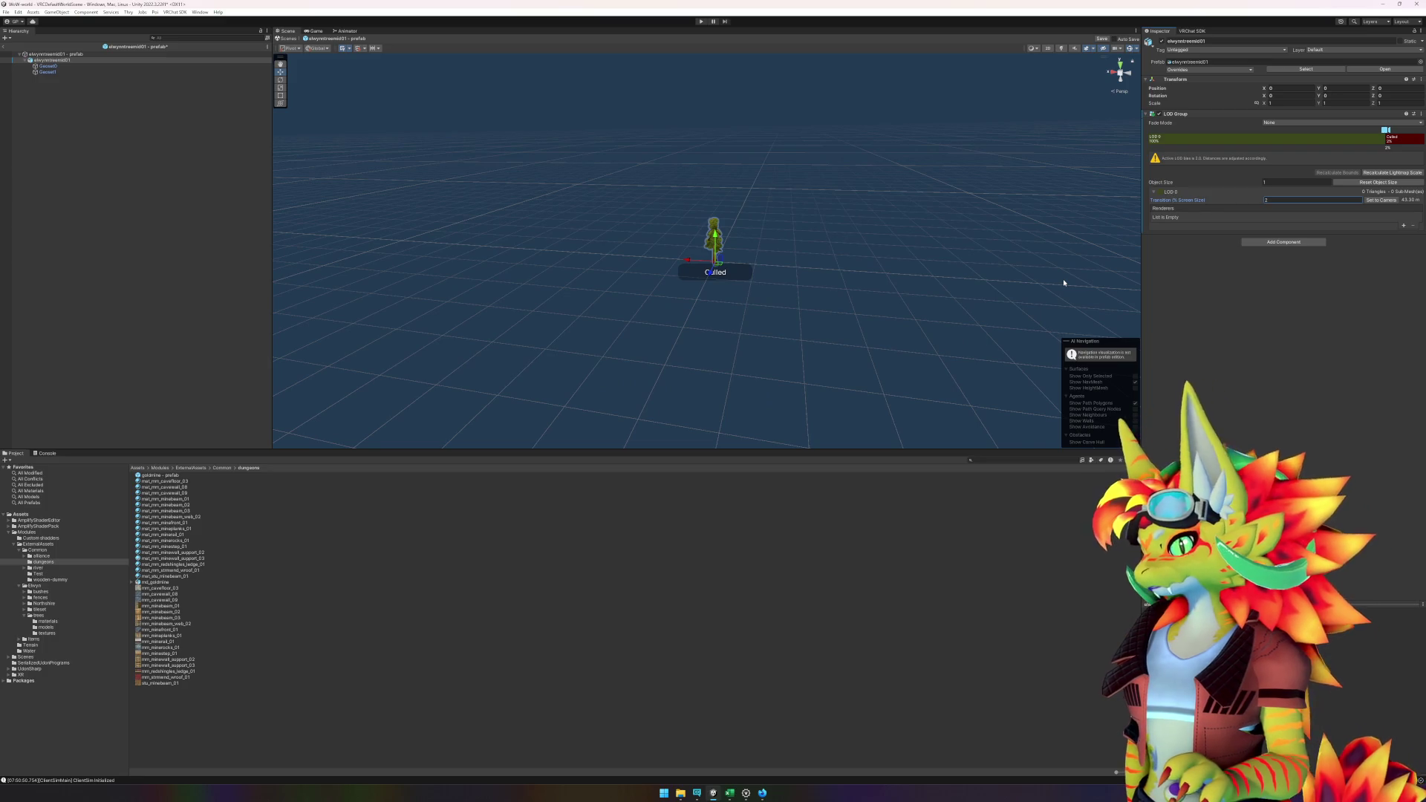
click(1238, 309)
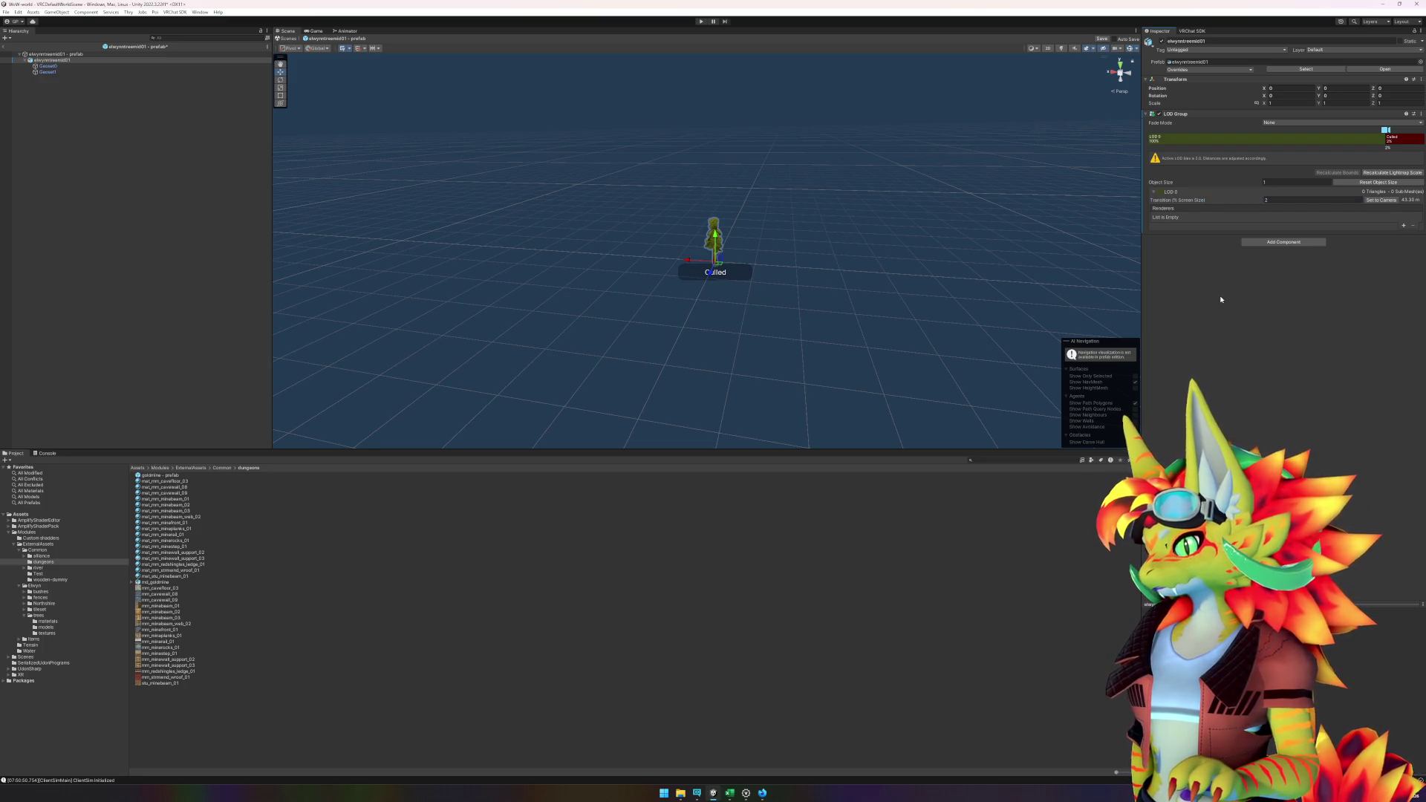
click(1312, 200)
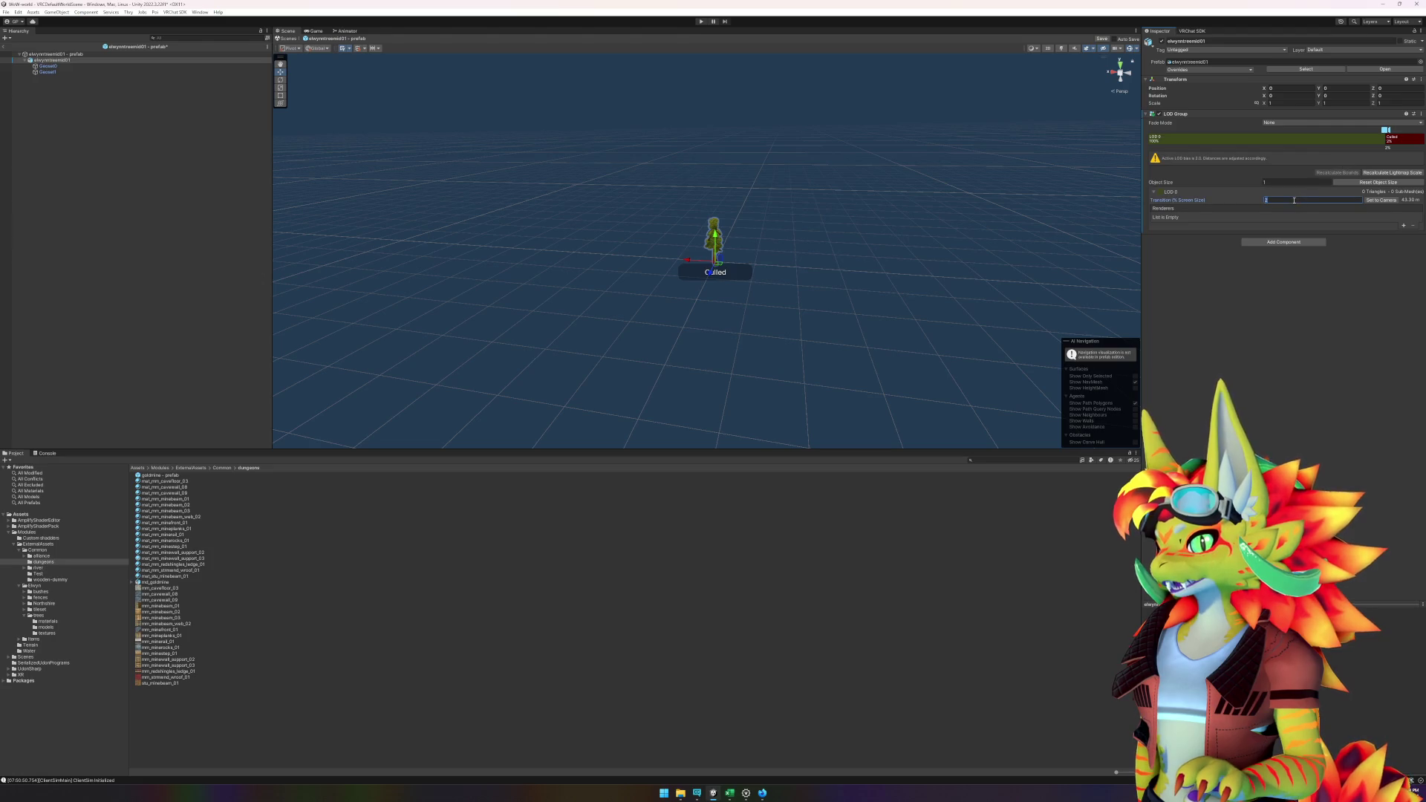
text(1)
- Add two renderer slots to LOD 0 and fill them with the Geoset0 and Geoset1 meshes
scroll(1013, 248, down, 3)
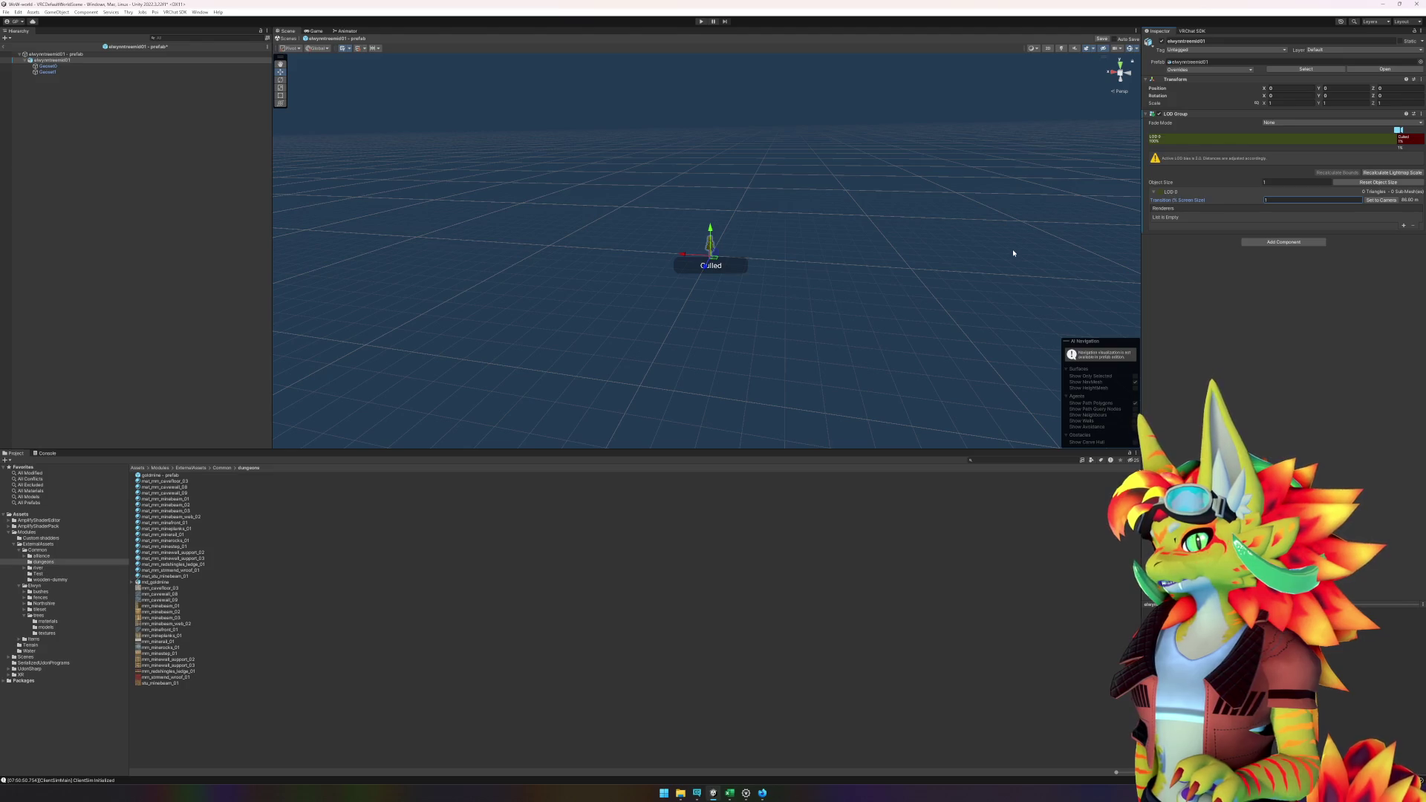
scroll(1013, 252, up, 2)
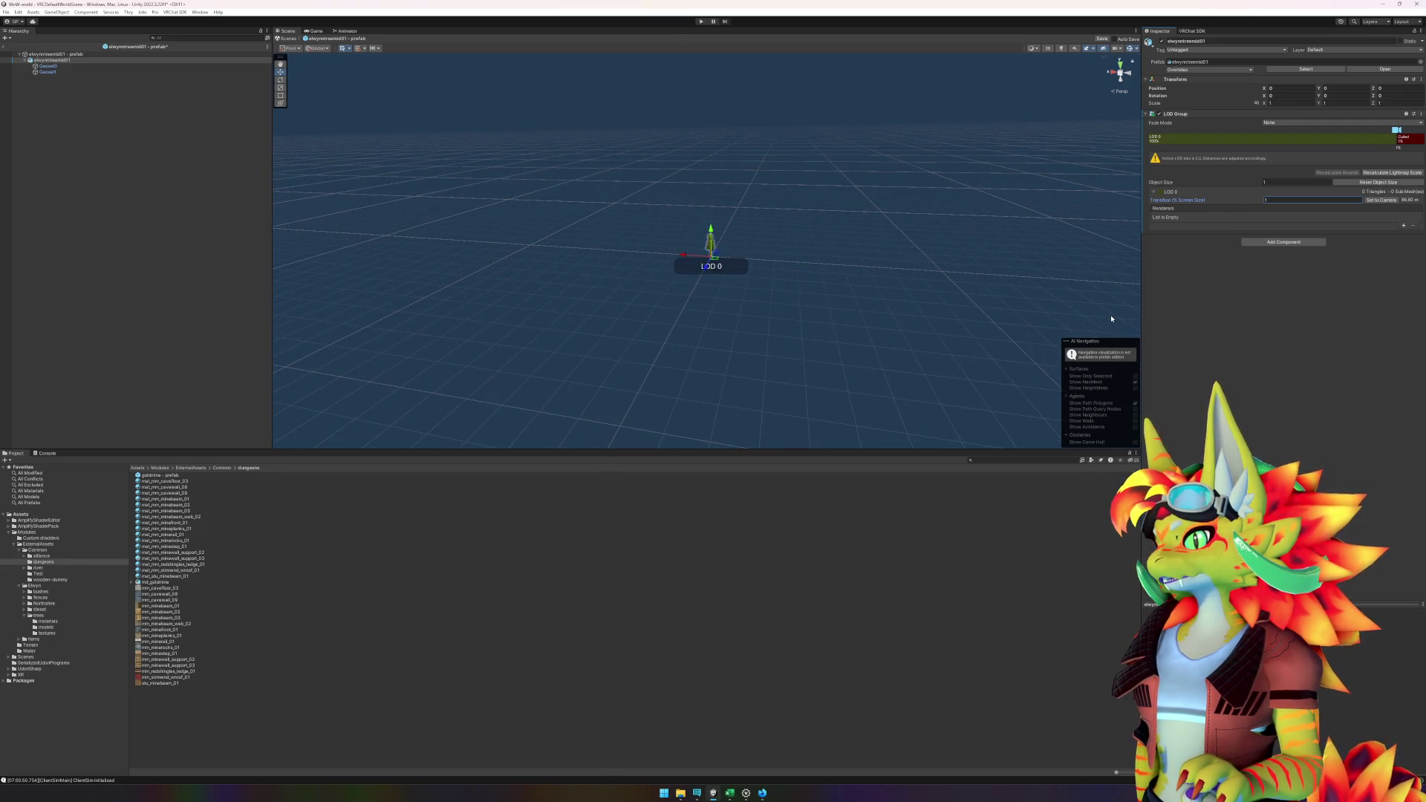
scroll(1112, 318, up, 1)
scroll(1112, 318, up, 3)
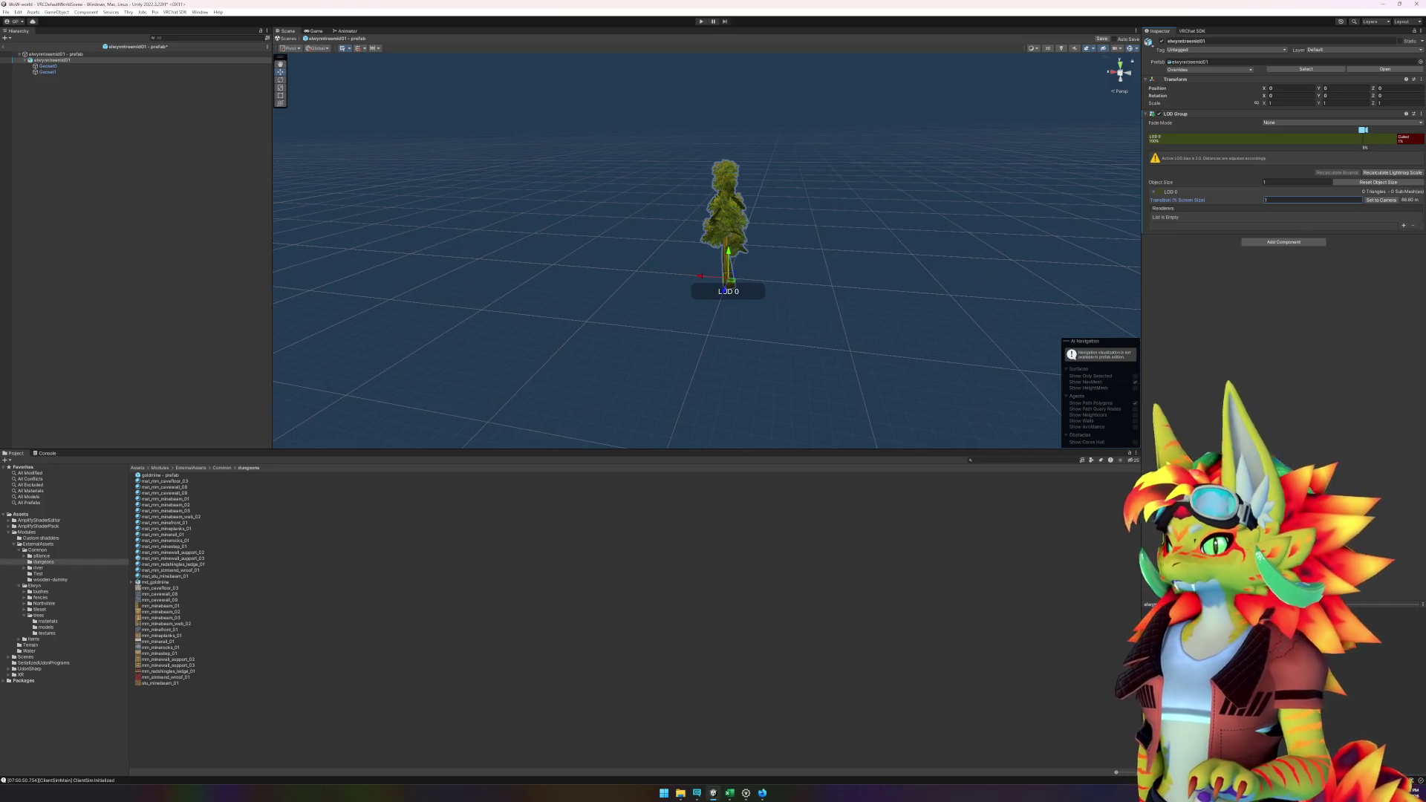
click(1404, 228)
click(1403, 232)
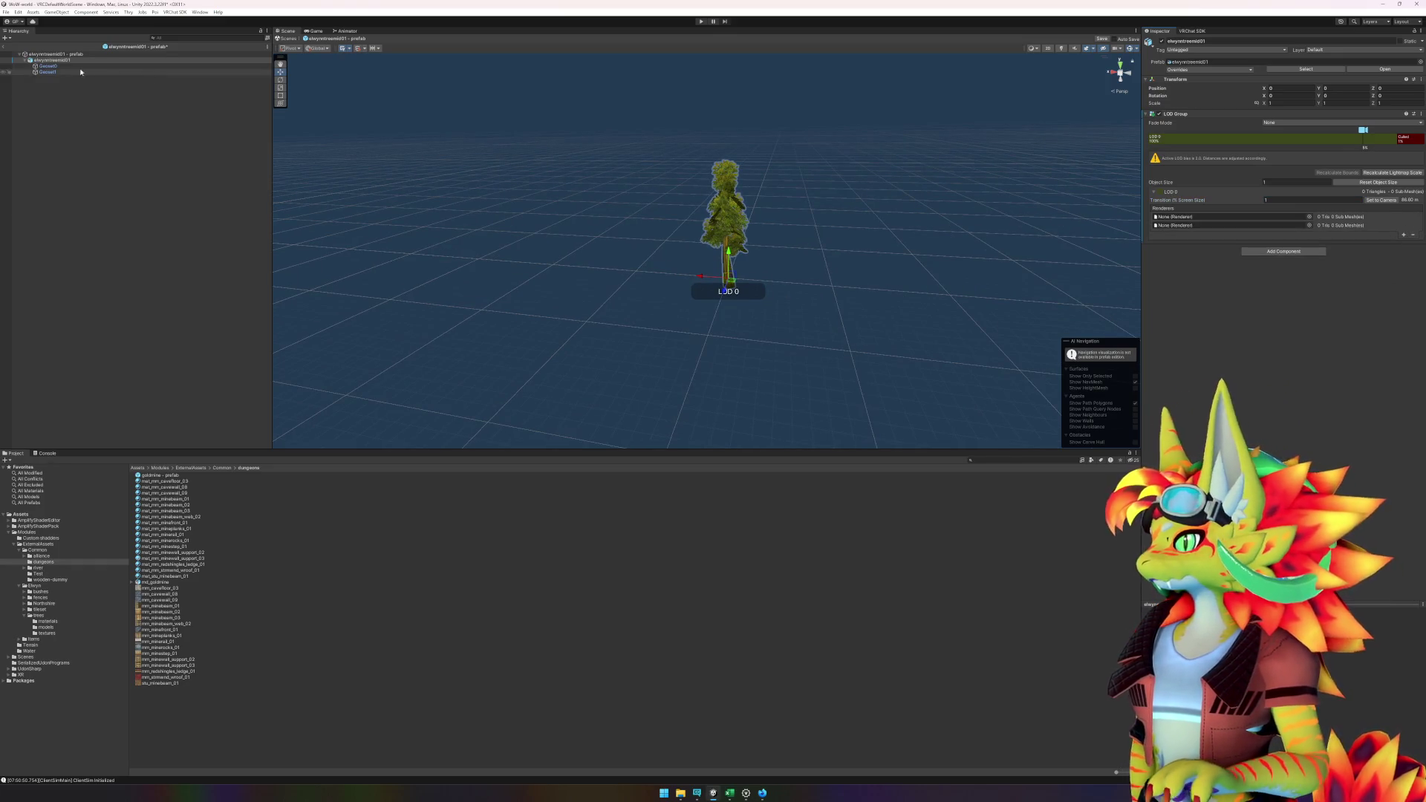
mouse_move(78, 71)
mouse_down()
mouse_move(186, 71)
mouse_move(965, 208)
mouse_move(1200, 227)
mouse_up()
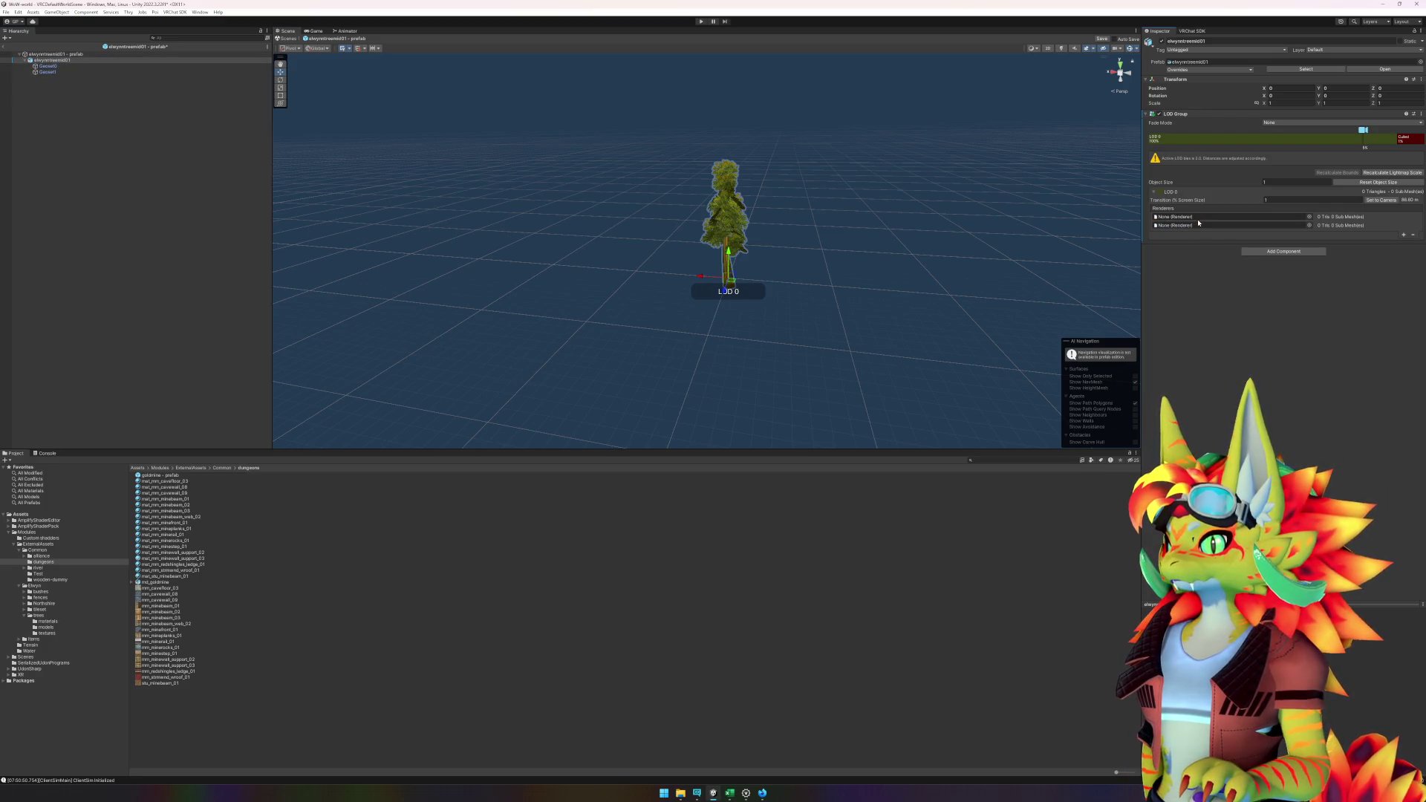
click(238, 66)
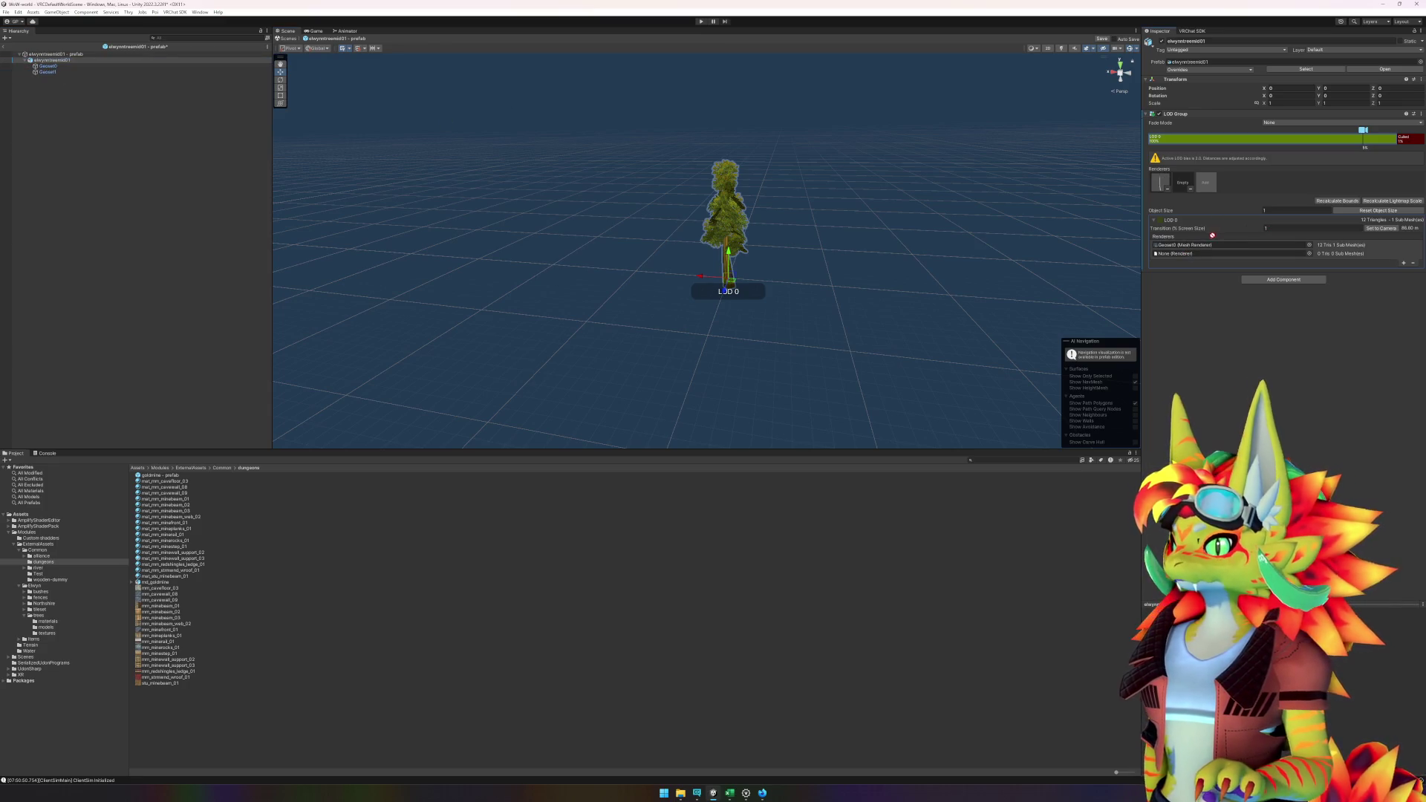
drag(1212, 235, 1222, 253)
scroll(958, 298, down, 4)
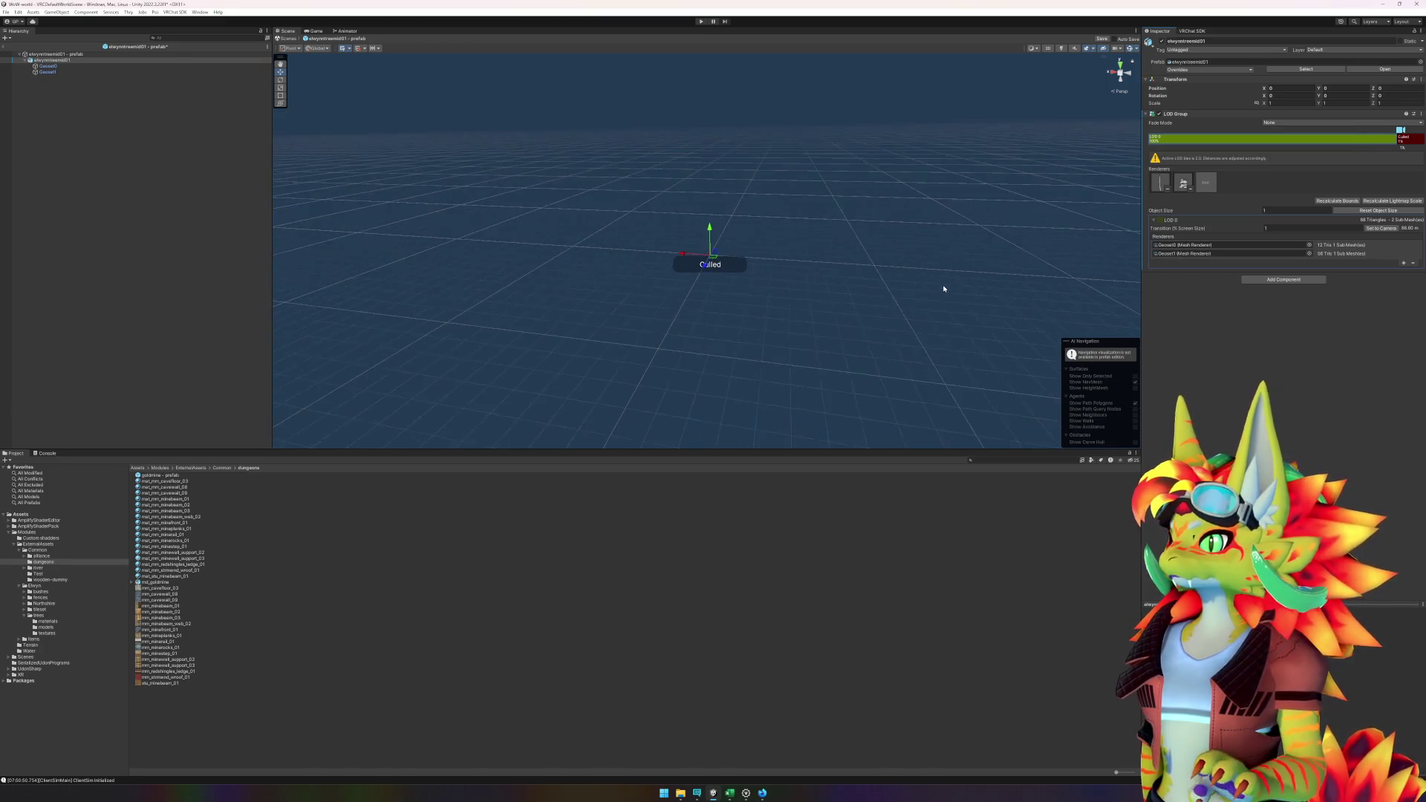
scroll(947, 289, up, 2)
scroll(949, 289, down, 2)
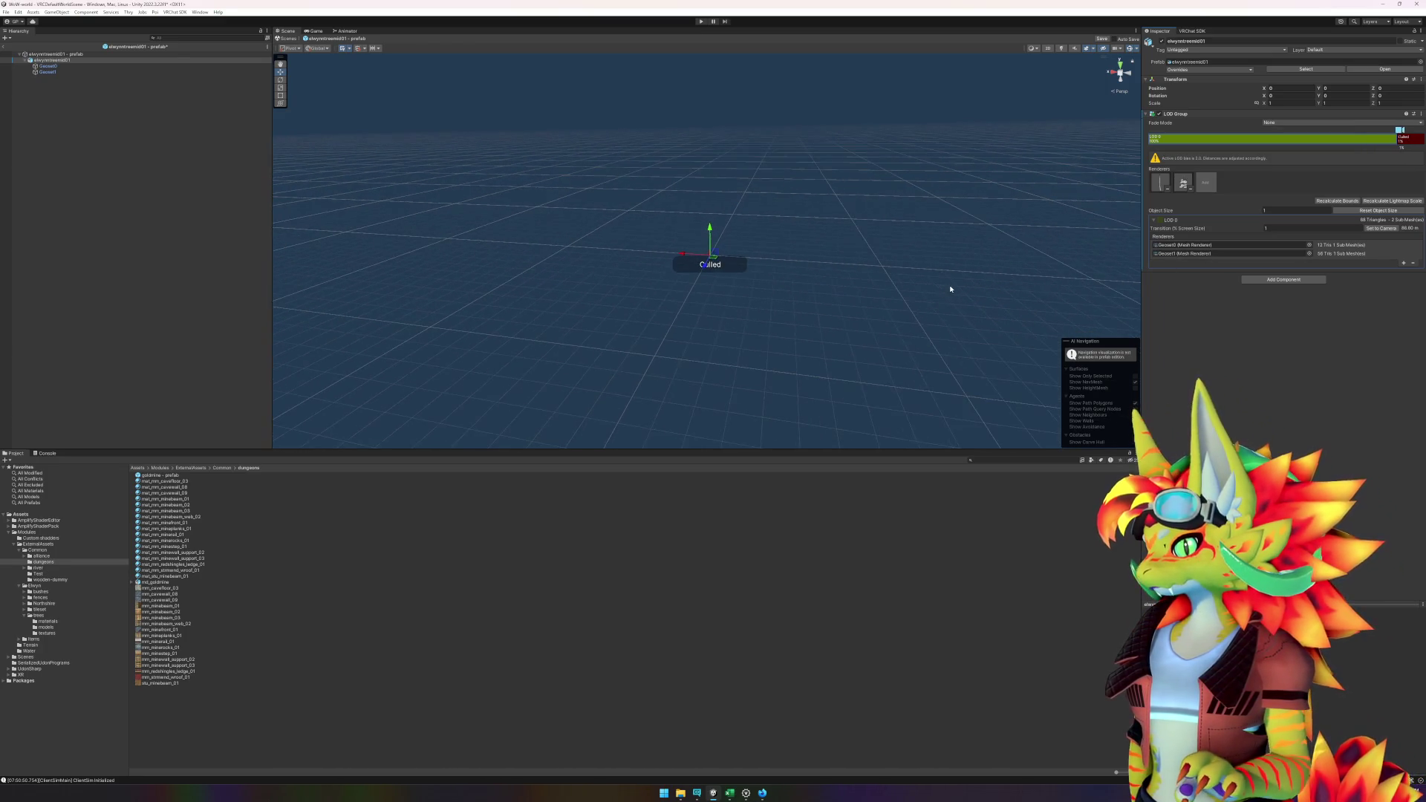
scroll(950, 287, up, 3)
- Recalculate the LOD Group bounds on the prefab root and set the cull transition to 2%
click(152, 262)
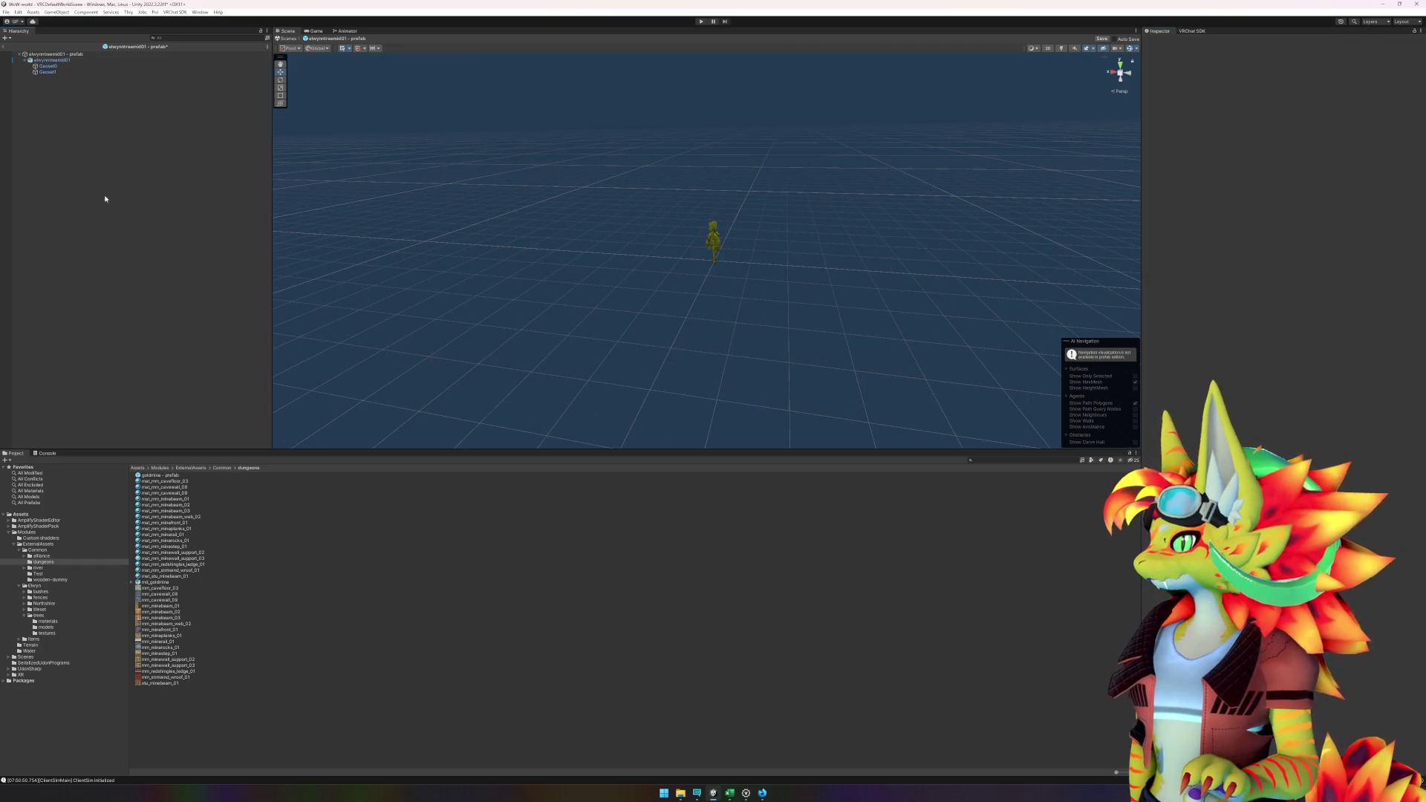
click(52, 61)
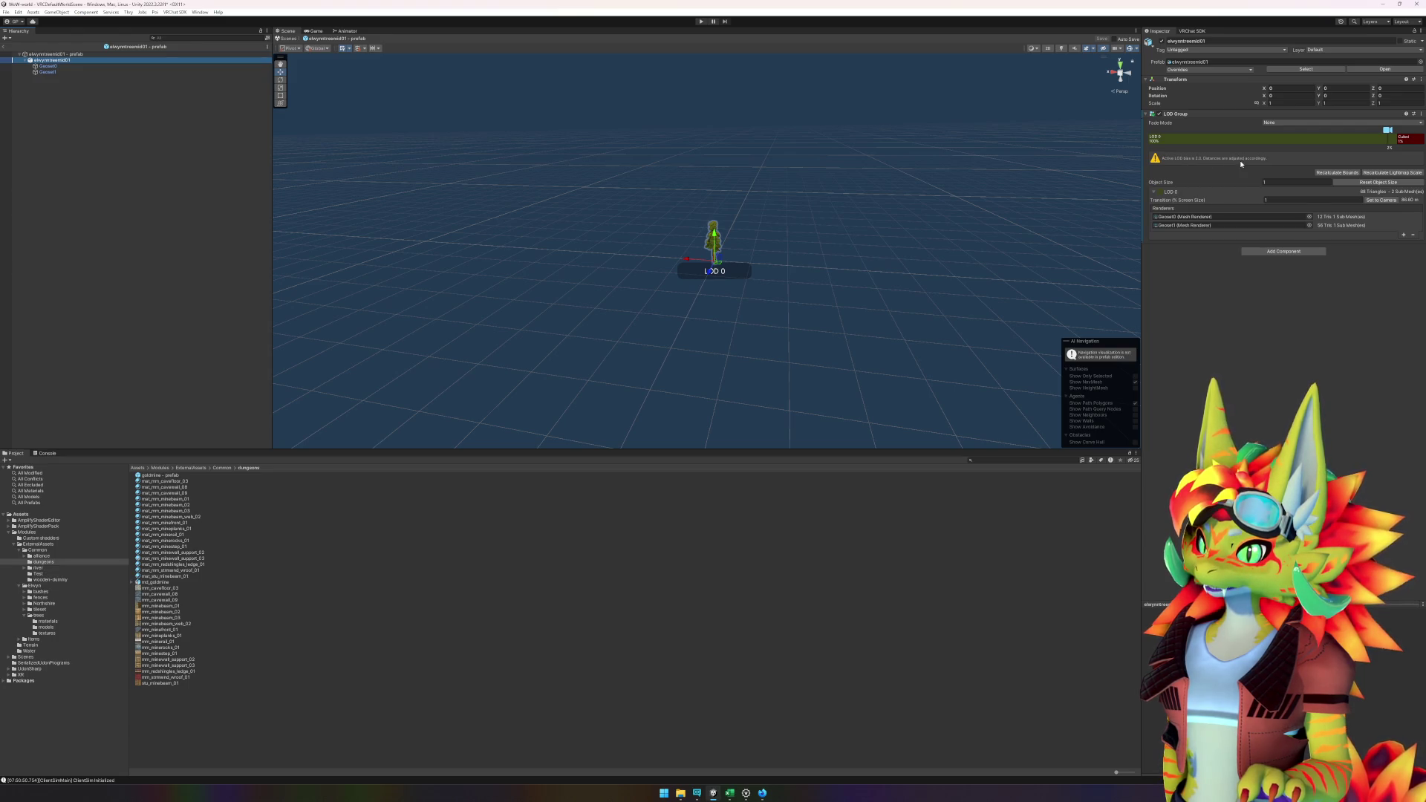
click(1337, 172)
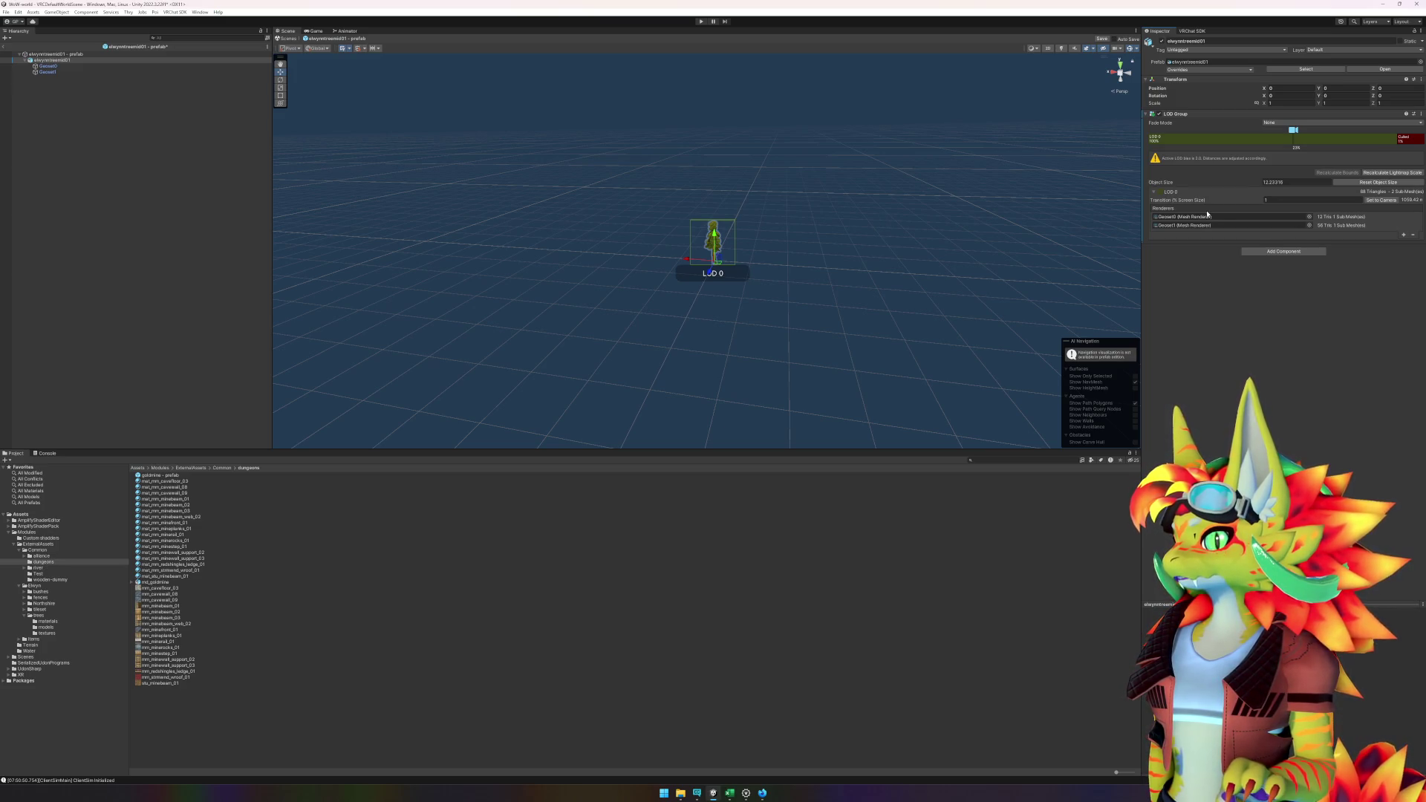
scroll(835, 245, down, 10)
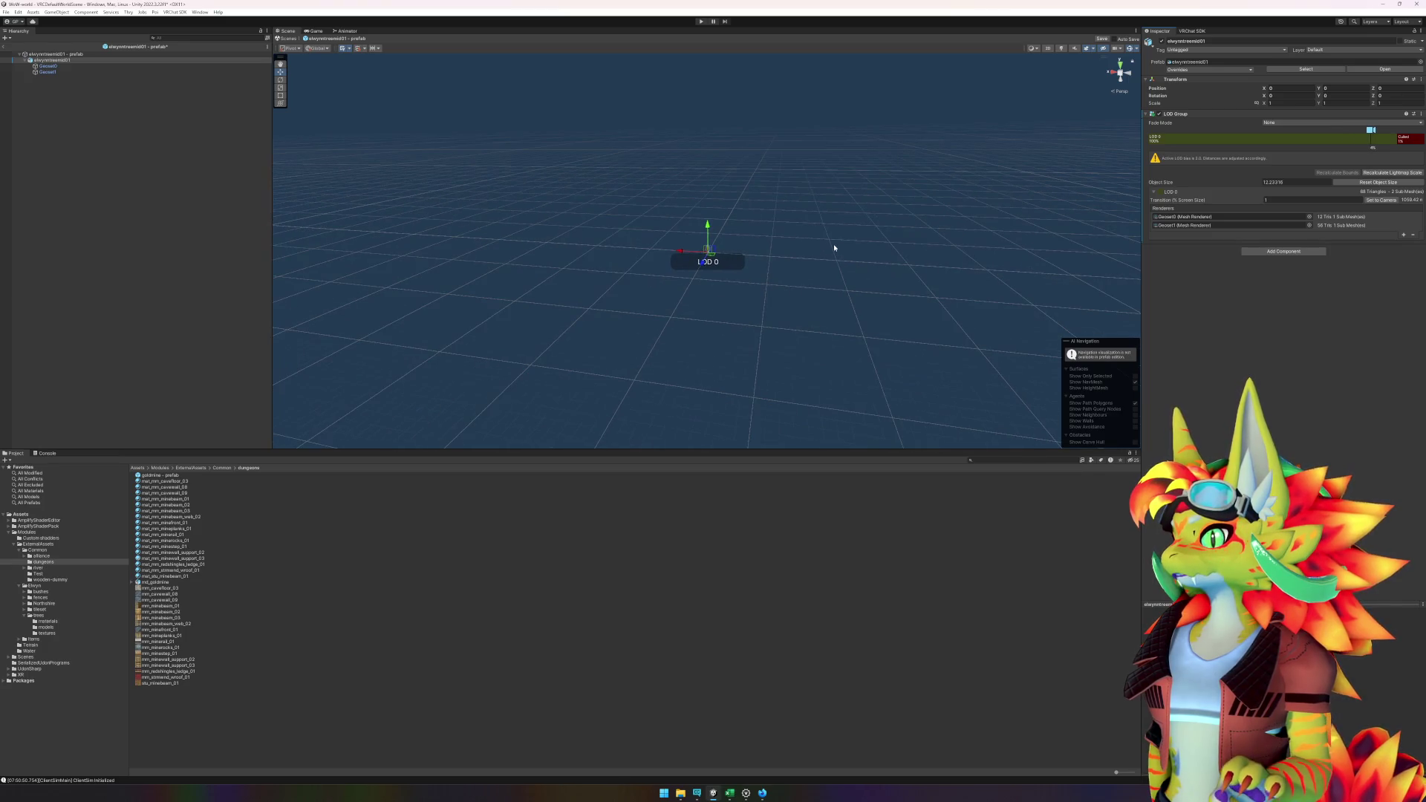
click(1273, 199)
text(2)
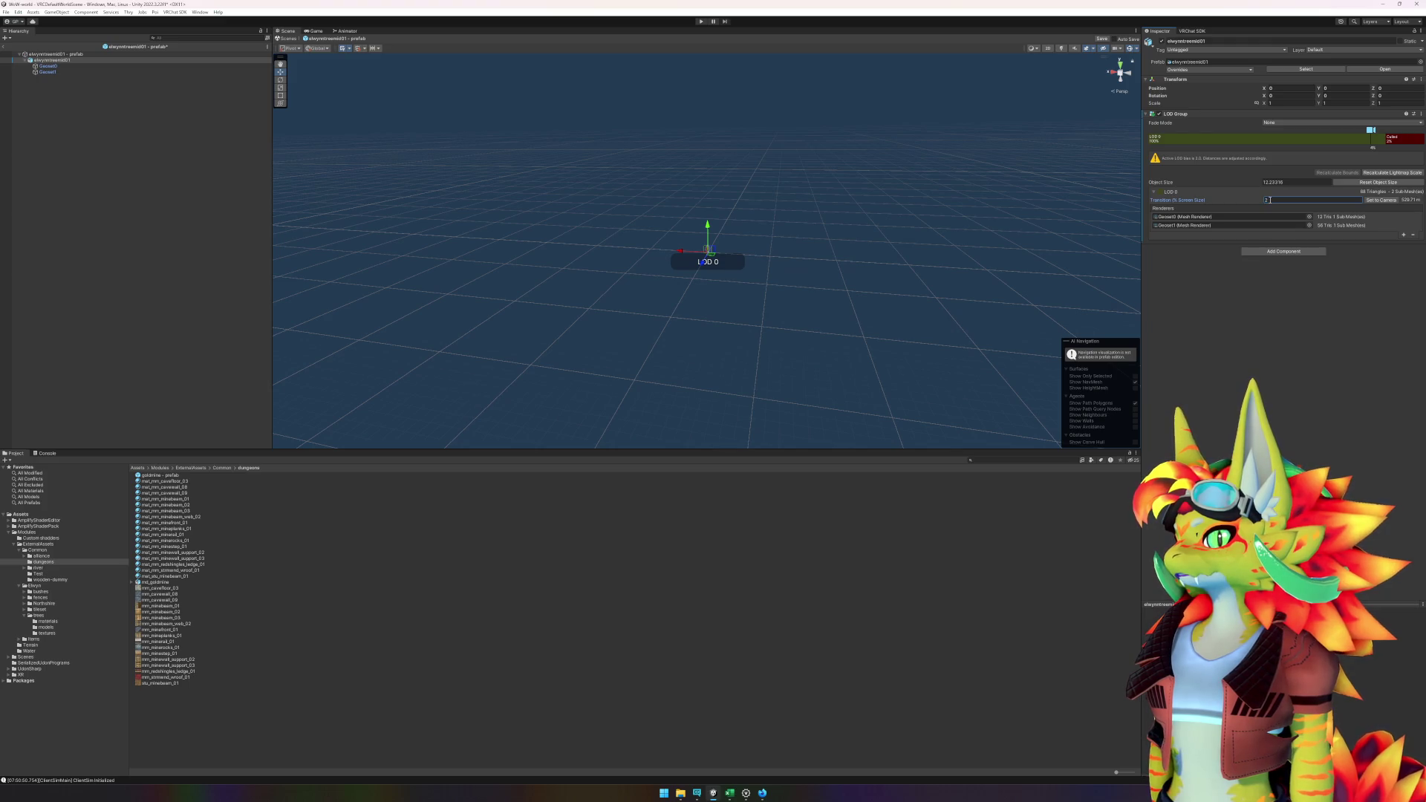
- Glance at the mm_minefront_01 texture import settings, then return to the tree's LOD Group object size
scroll(793, 263, down, 5)
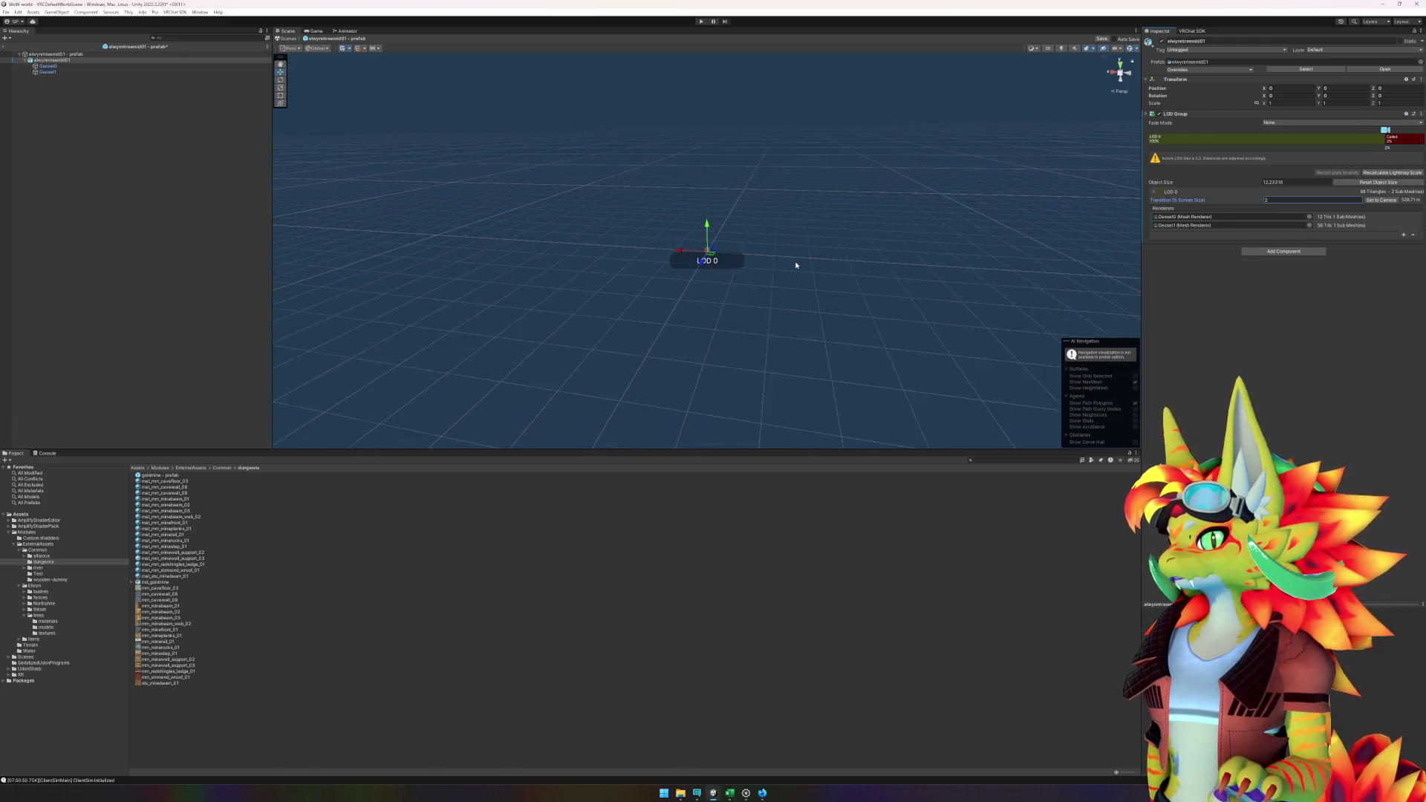
scroll(795, 265, up, 3)
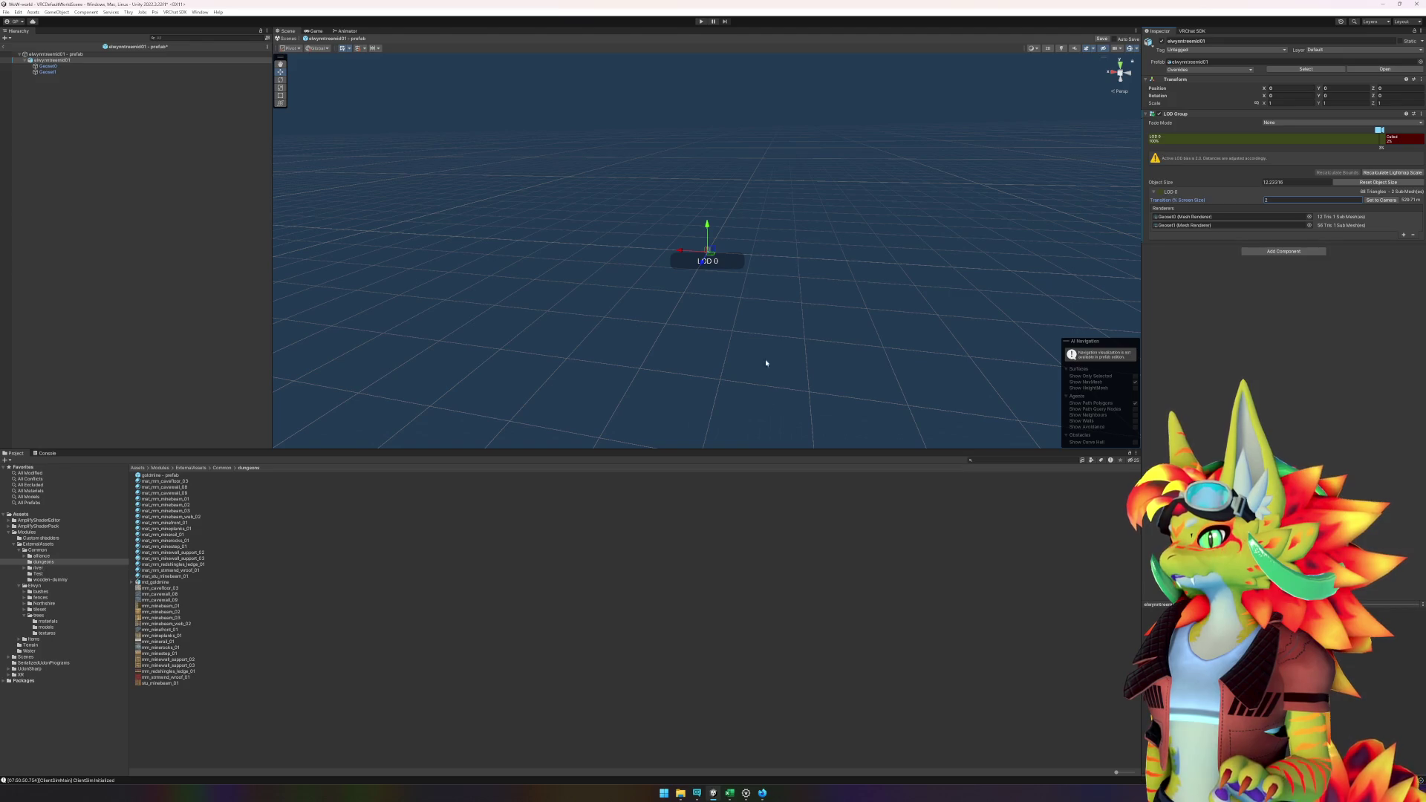
click(824, 629)
scroll(779, 340, down, 2)
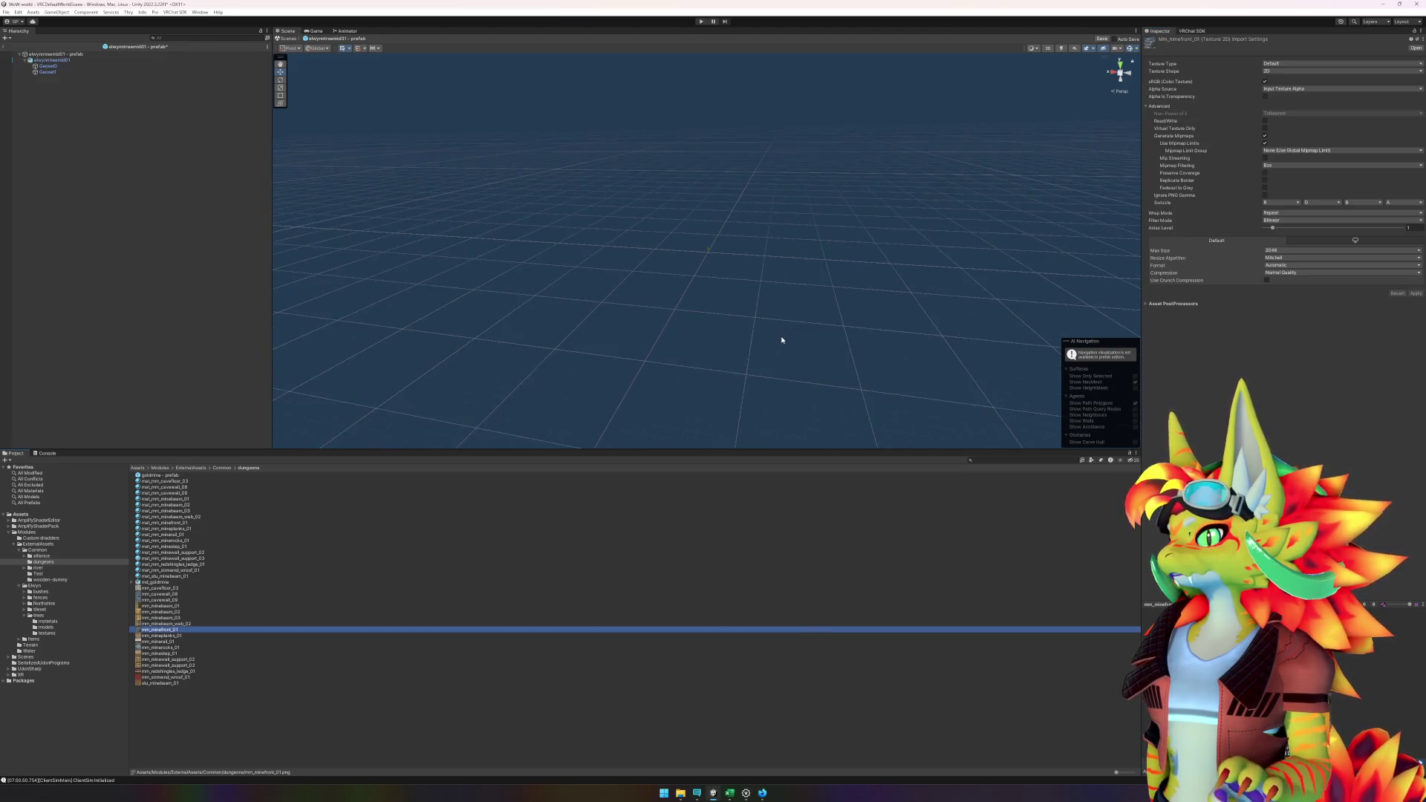
click(52, 61)
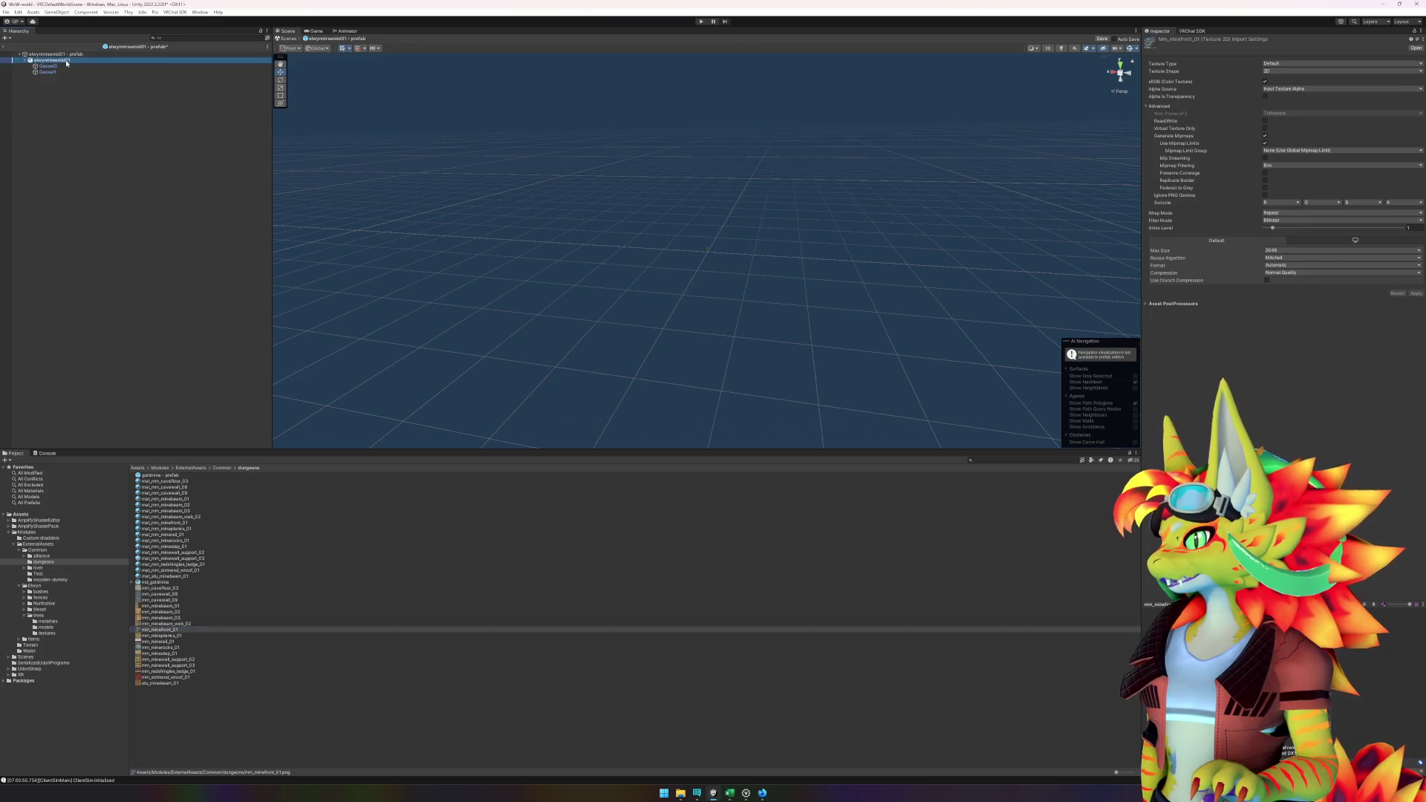
click(1280, 199)
click(1236, 182)
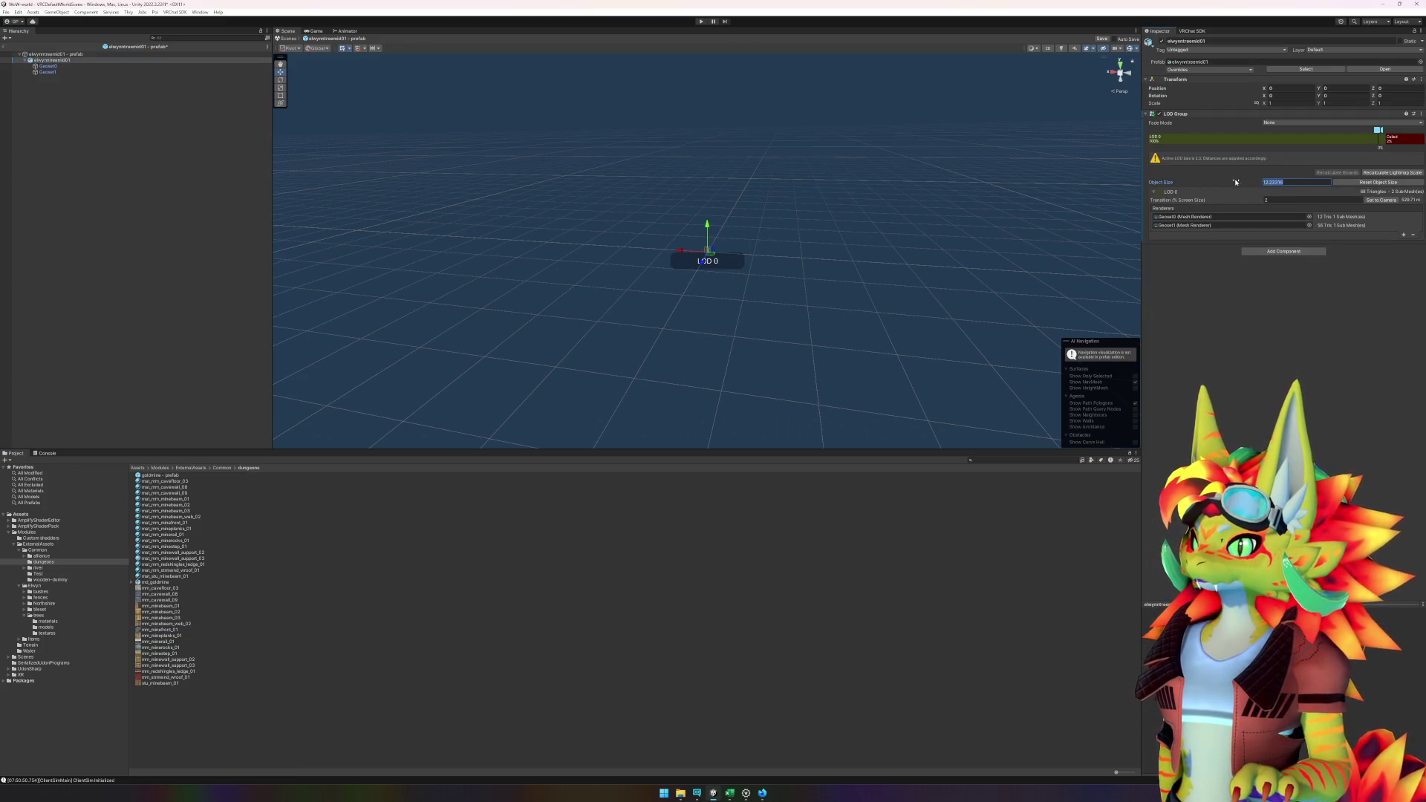
- Try an object size of 10, then reset it and recalculate the bounds around the tree
text(10)
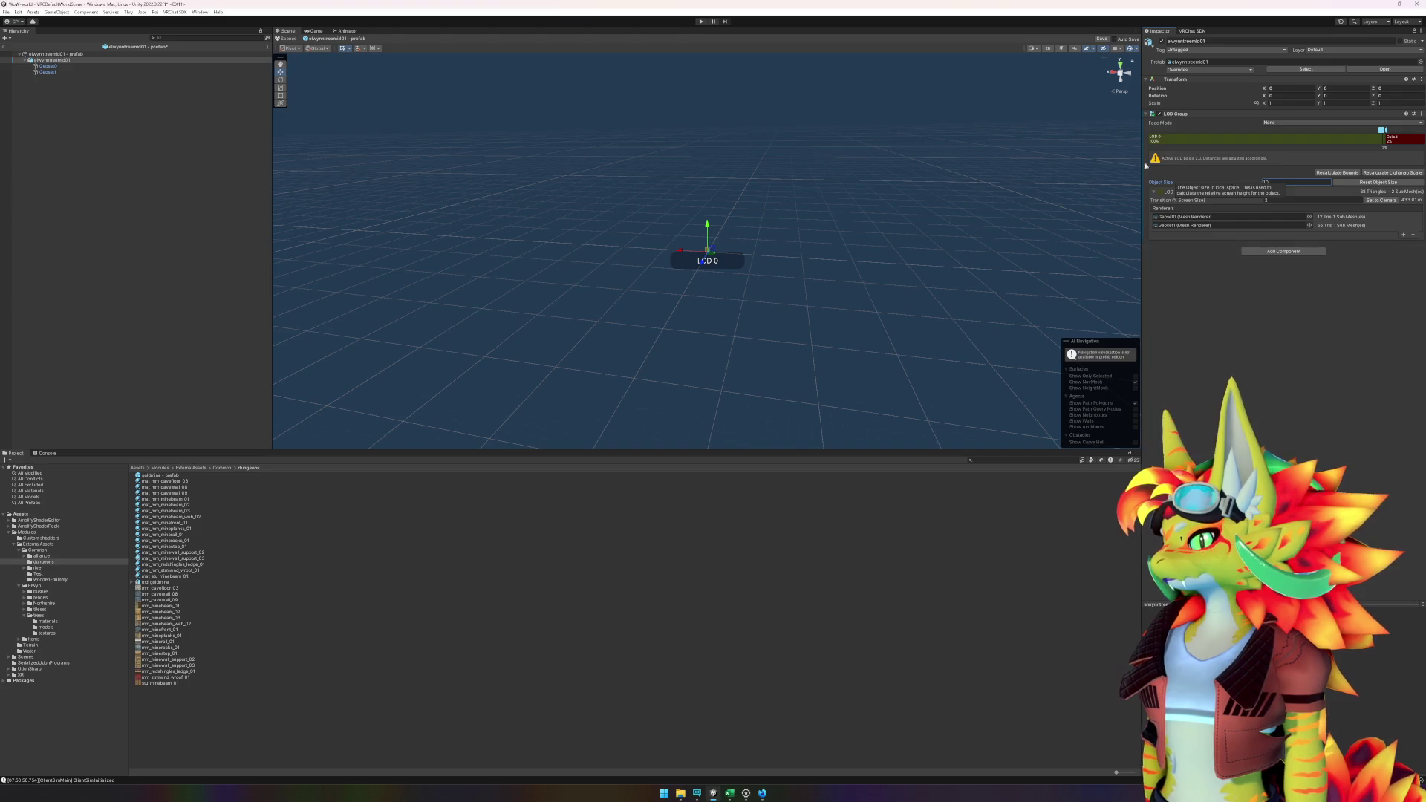
text(f)
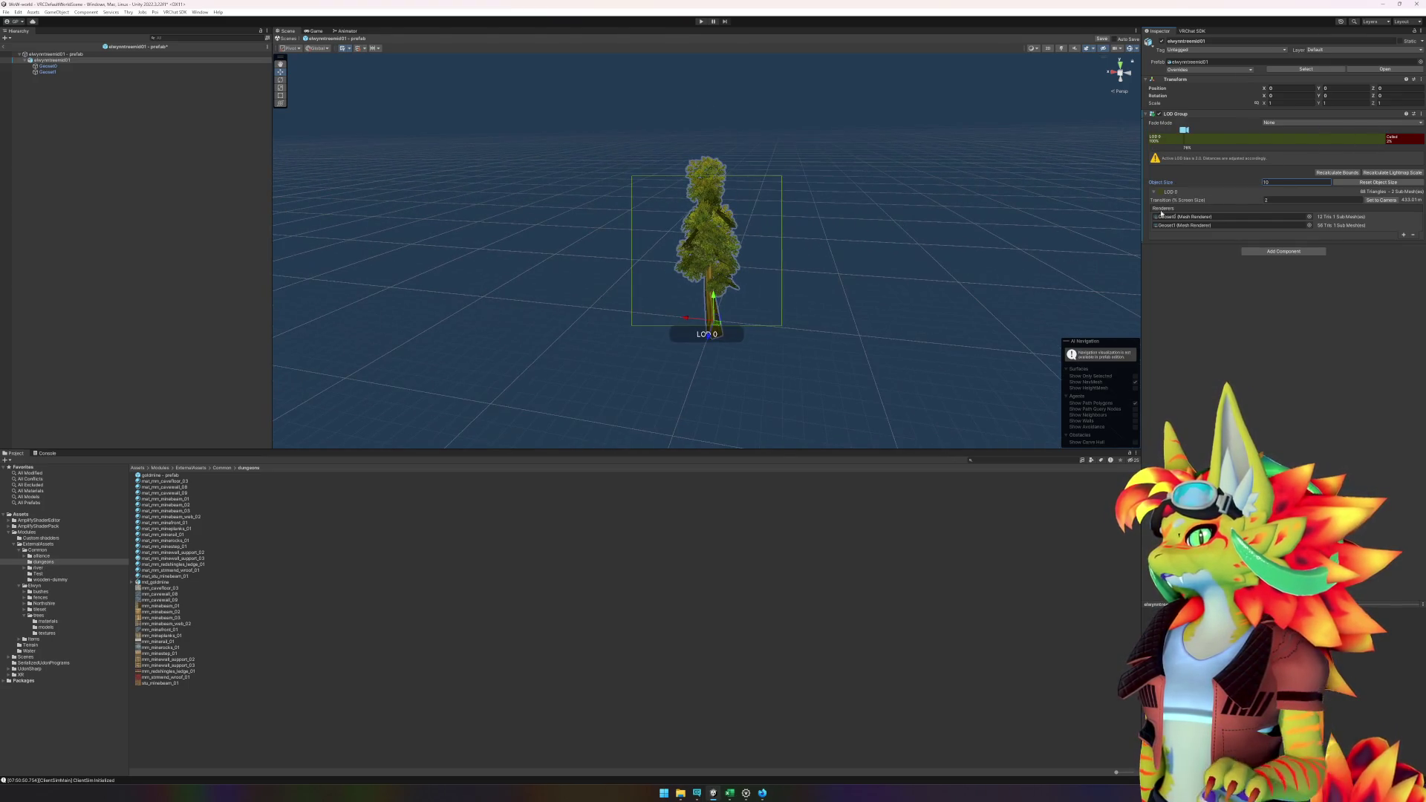
click(1349, 183)
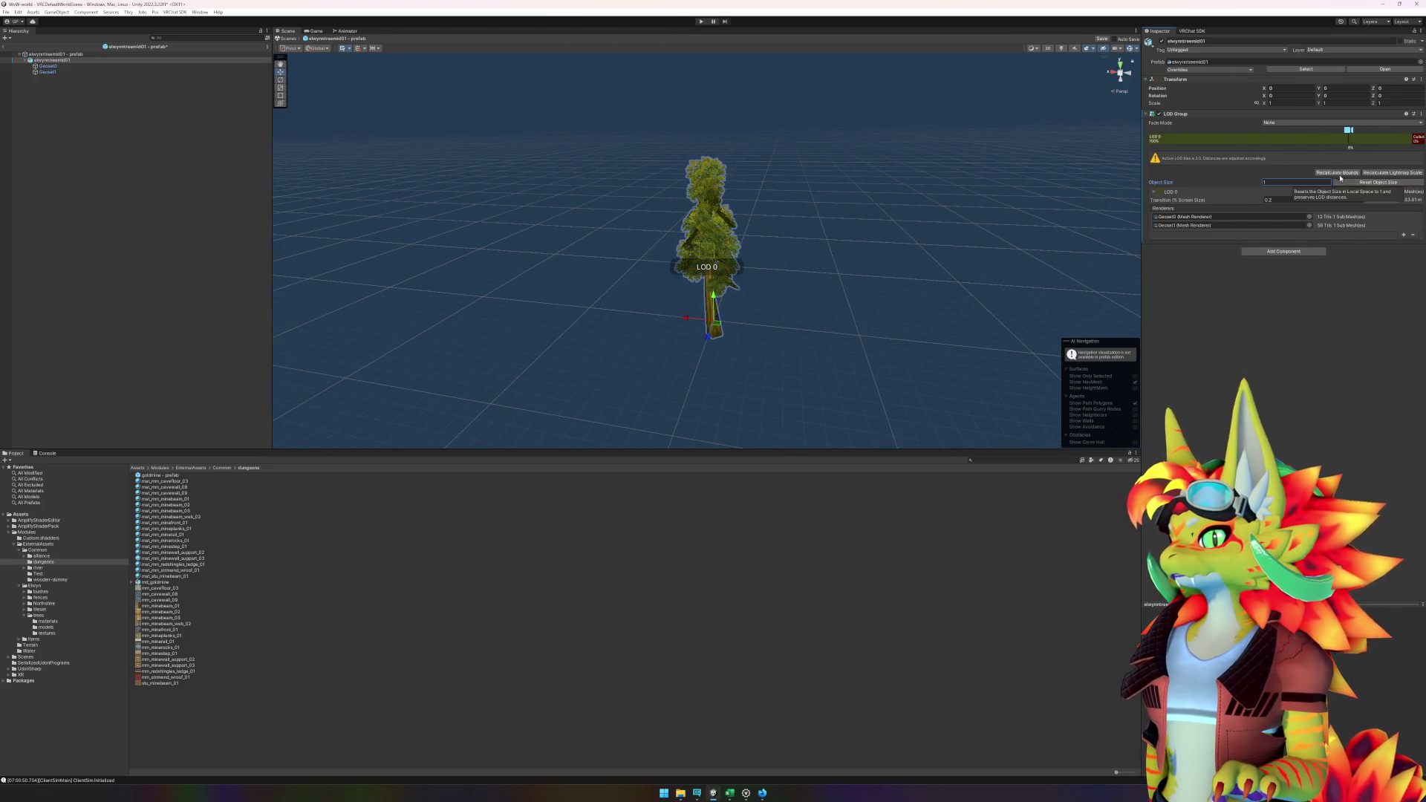
click(1337, 173)
mouse_move(738, 244)
mouse_down()
mouse_move(846, 238)
mouse_move(1028, 175)
mouse_move(936, 135)
mouse_move(767, 210)
mouse_move(770, 235)
mouse_move(849, 210)
mouse_up()
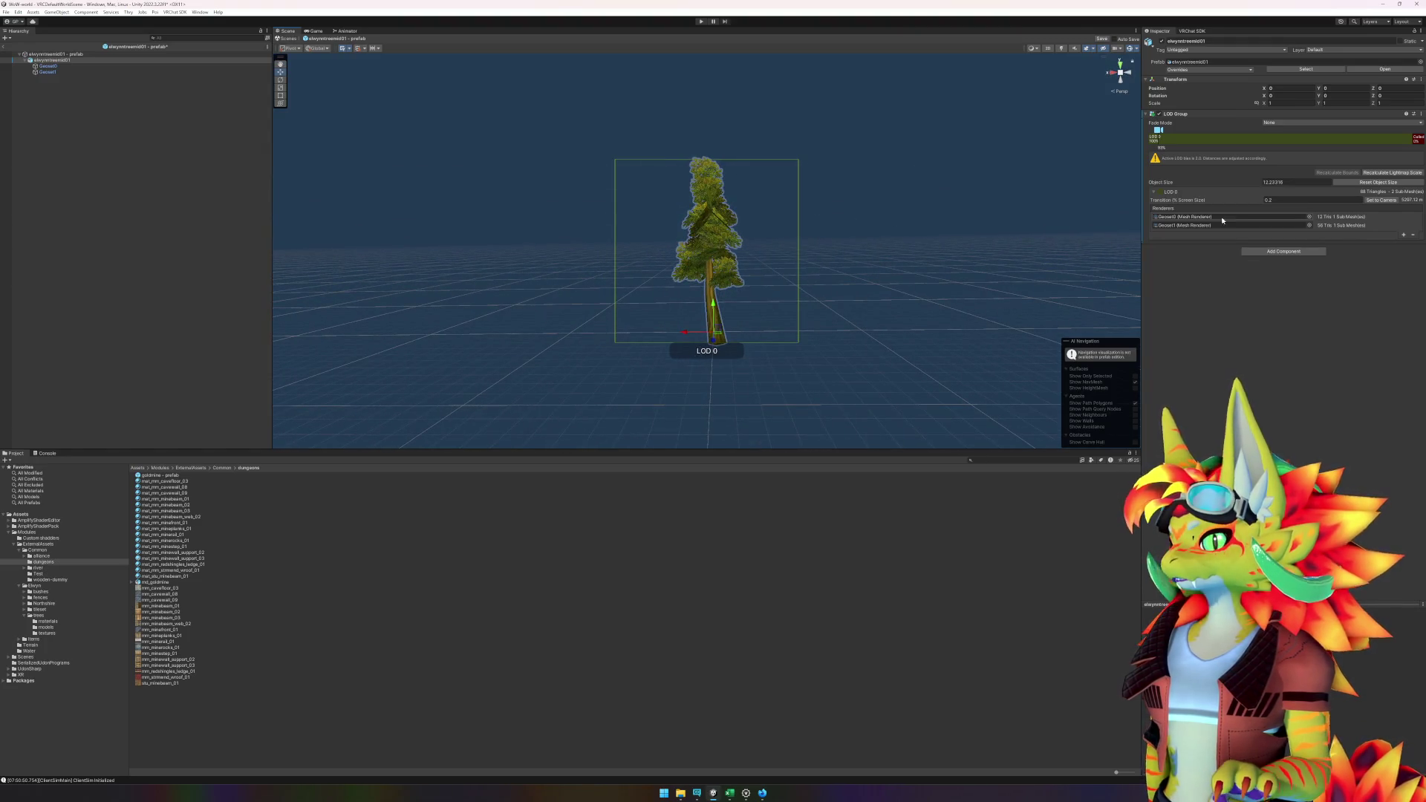
- Set the LOD 0 cull transition to 5% and exit prefab mode to the world
click(1299, 200)
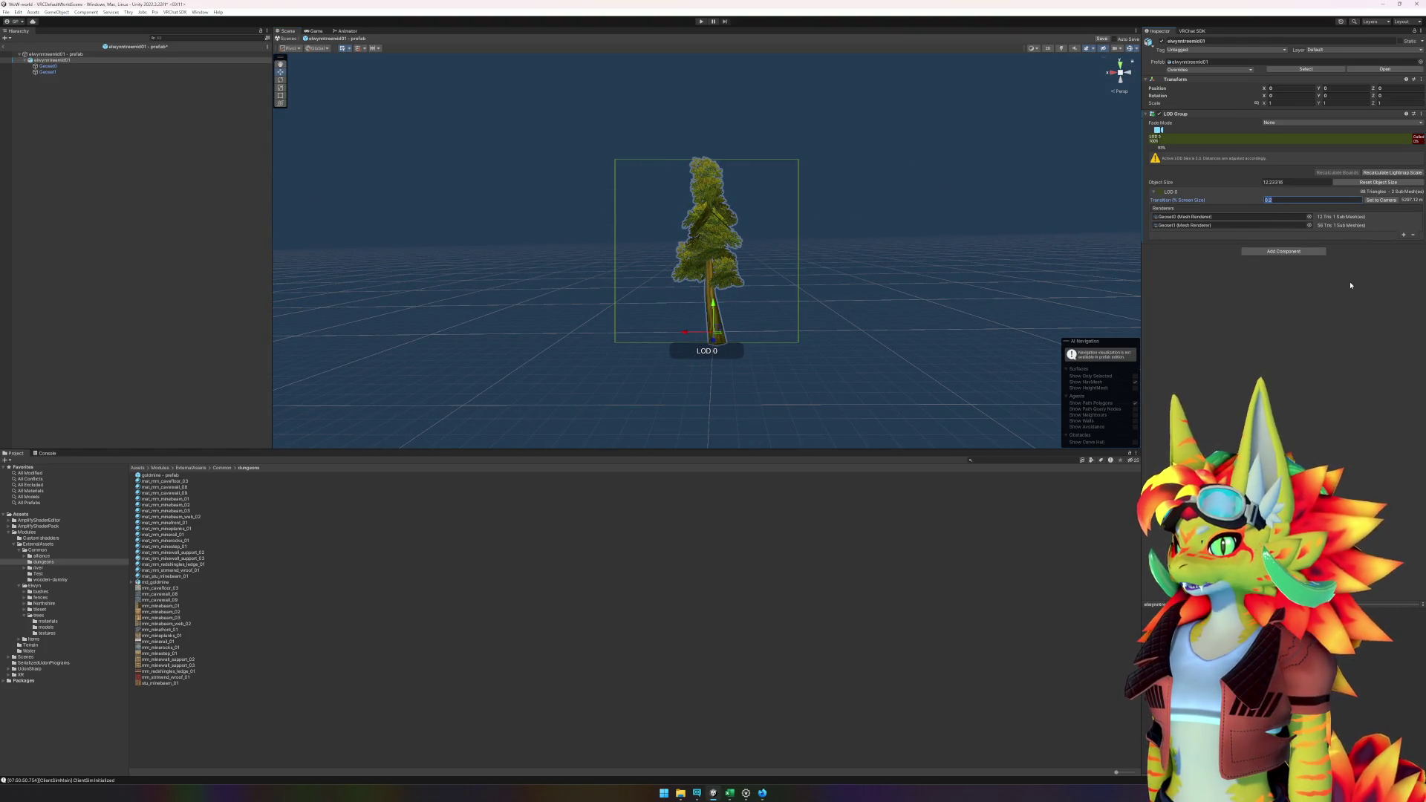
text(10)
scroll(761, 270, down, 10)
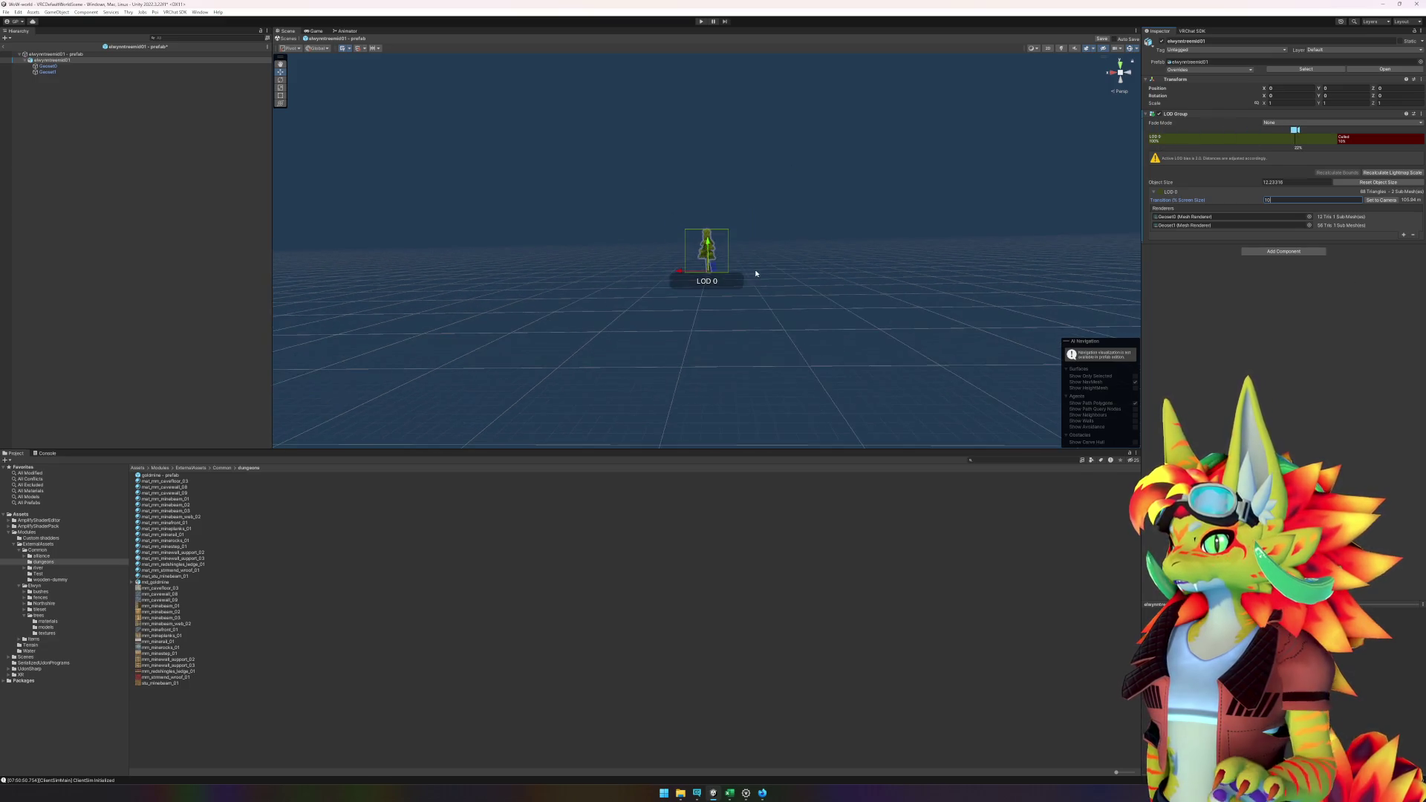
scroll(760, 270, up, 1)
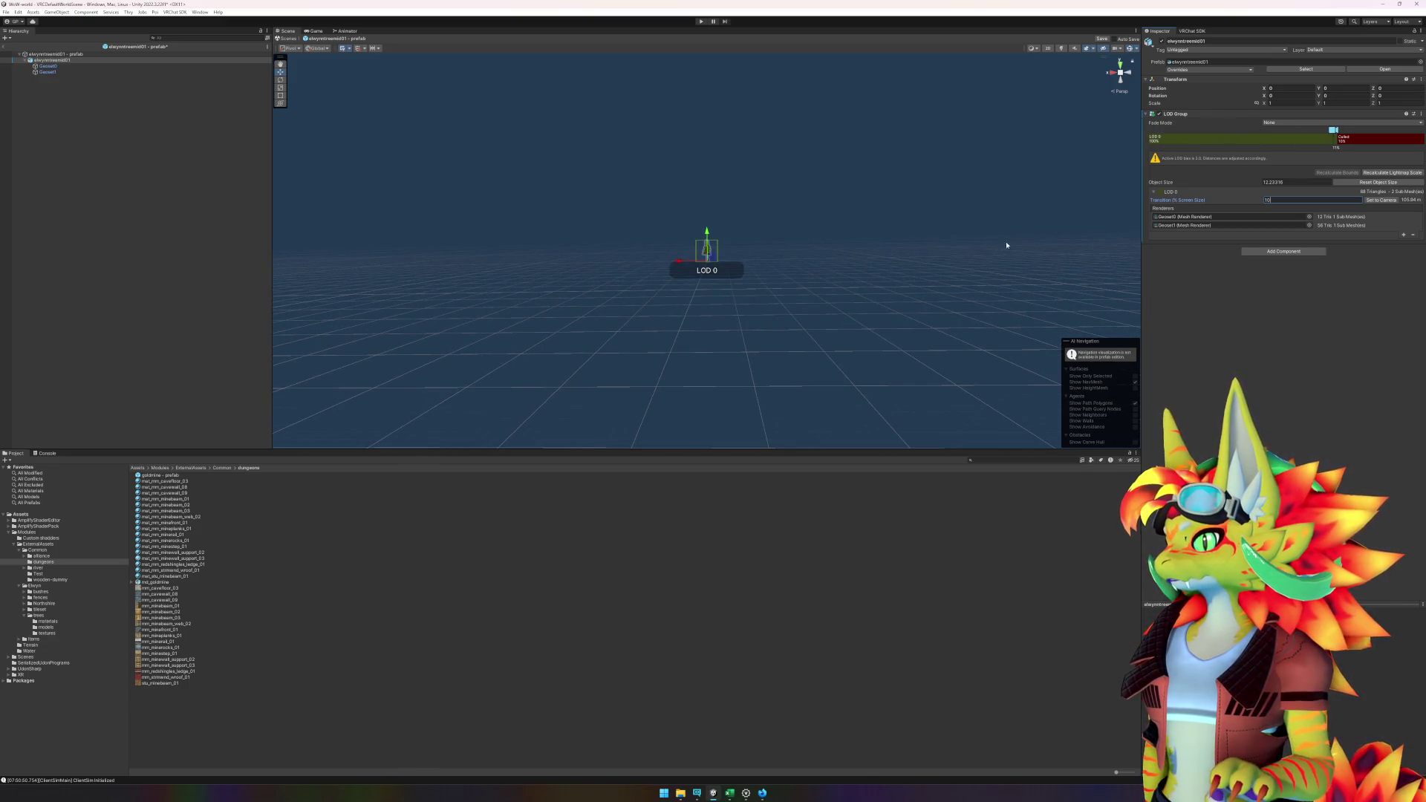
text(15)
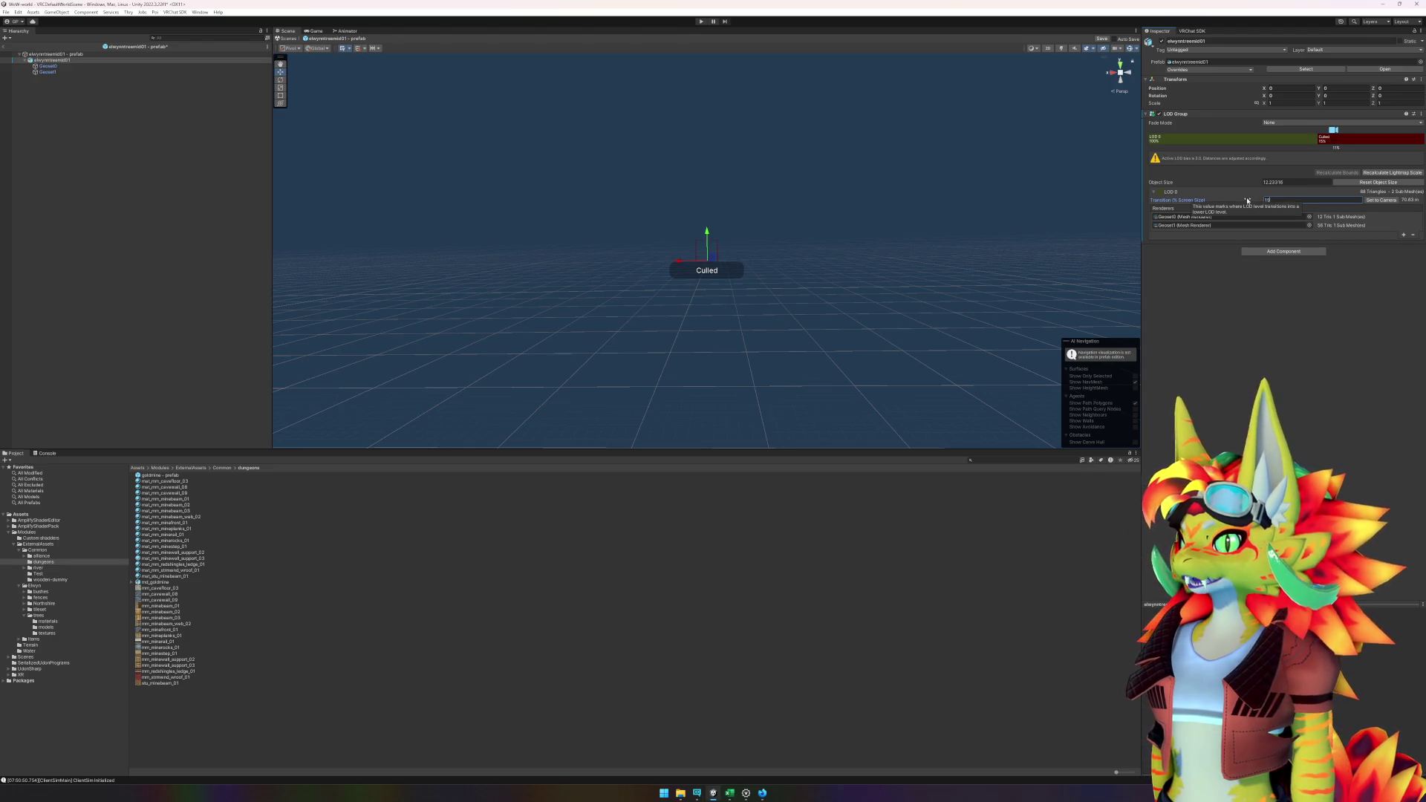
key(BackSpace)
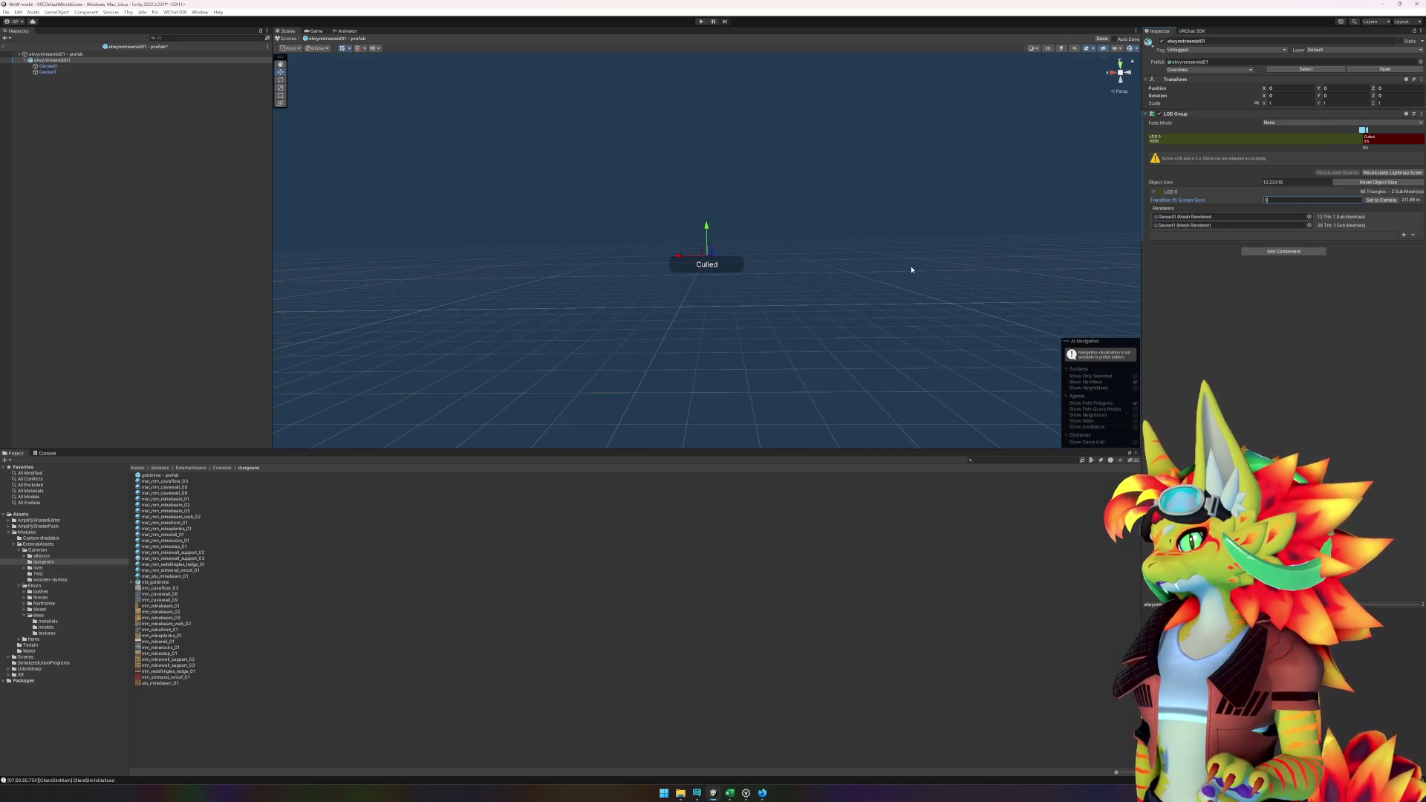
scroll(910, 268, down, 1)
click(61, 232)
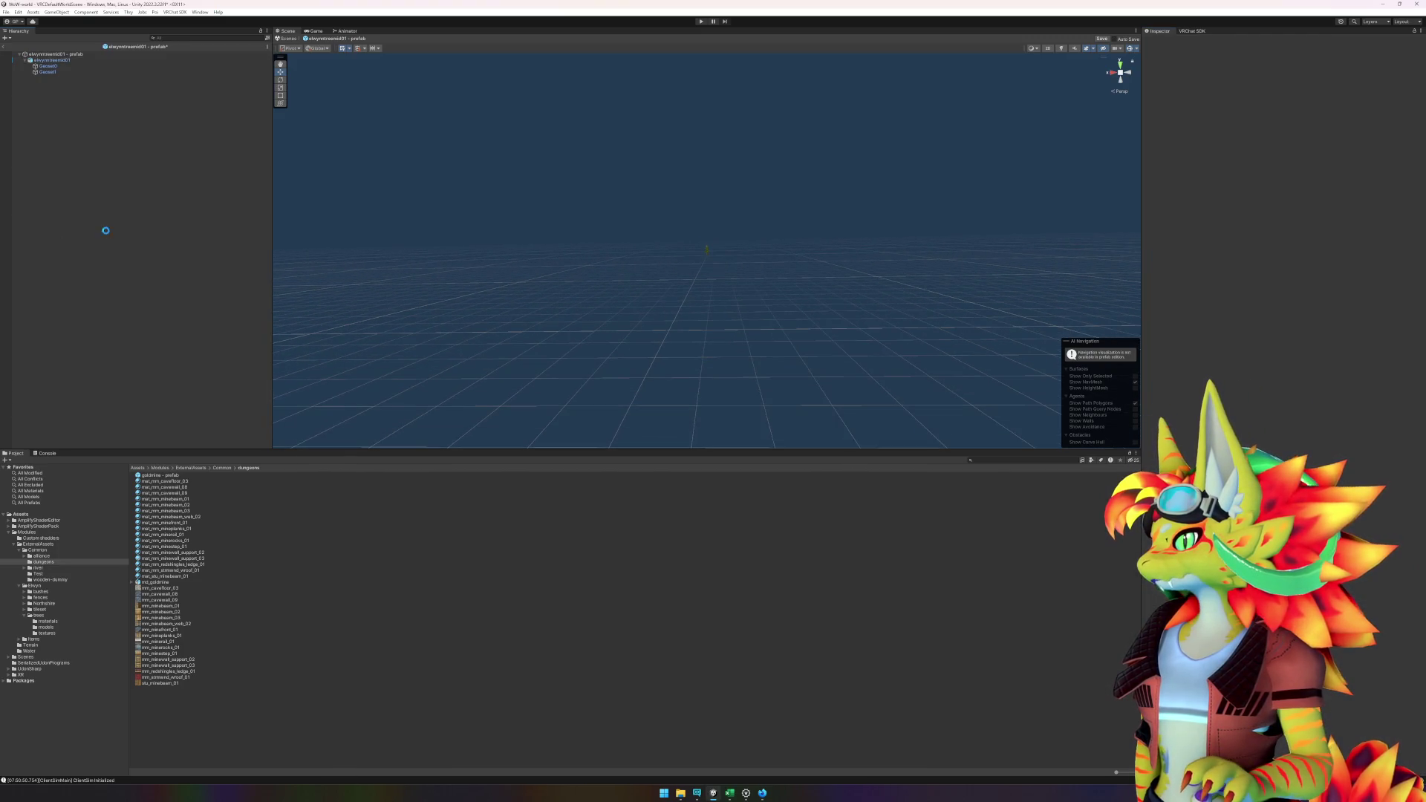
- Fly around the lake and riverbank trees, then bring up the model placement spreadsheet in Excel
click(4, 45)
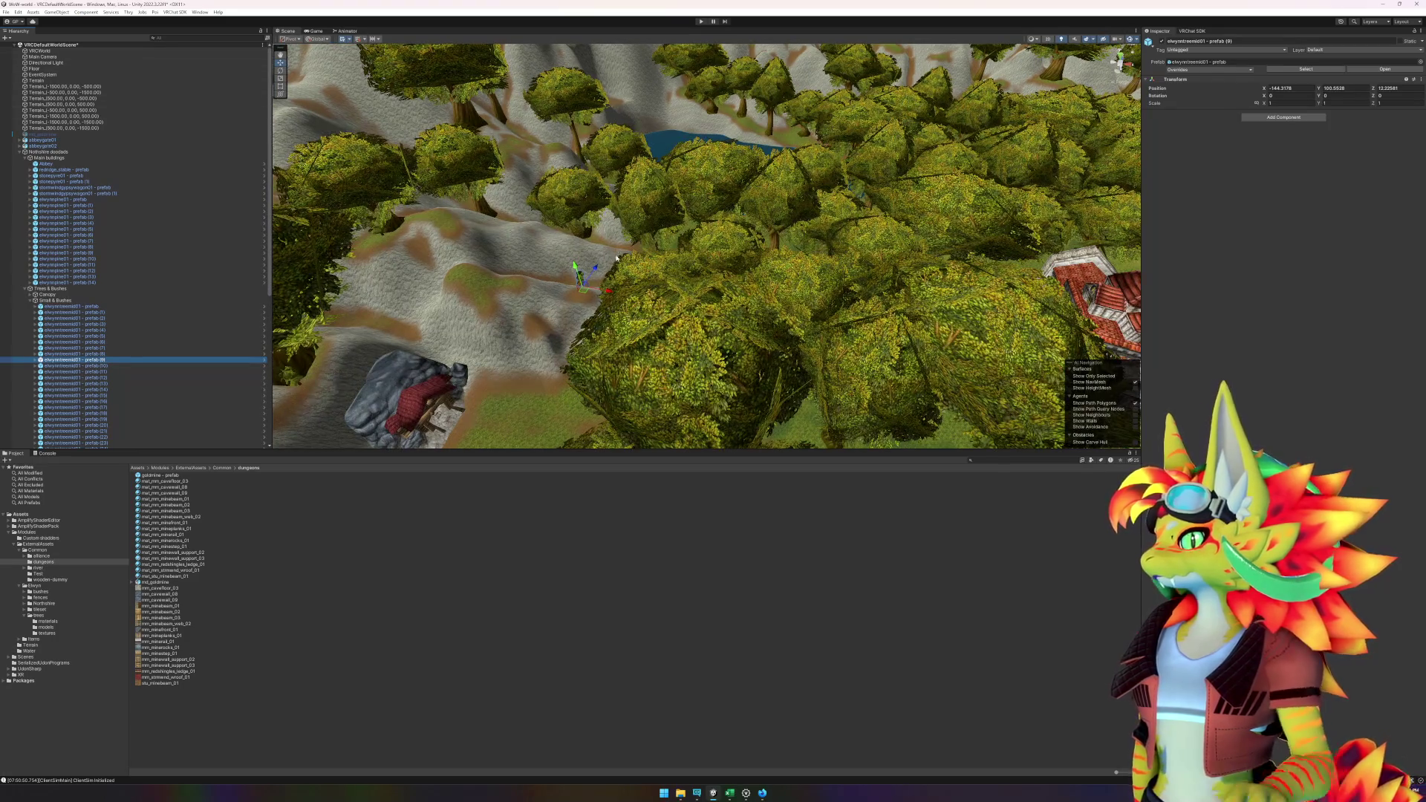
mouse_move(617, 257)
mouse_down()
mouse_move(948, 253)
mouse_move(817, 252)
mouse_up()
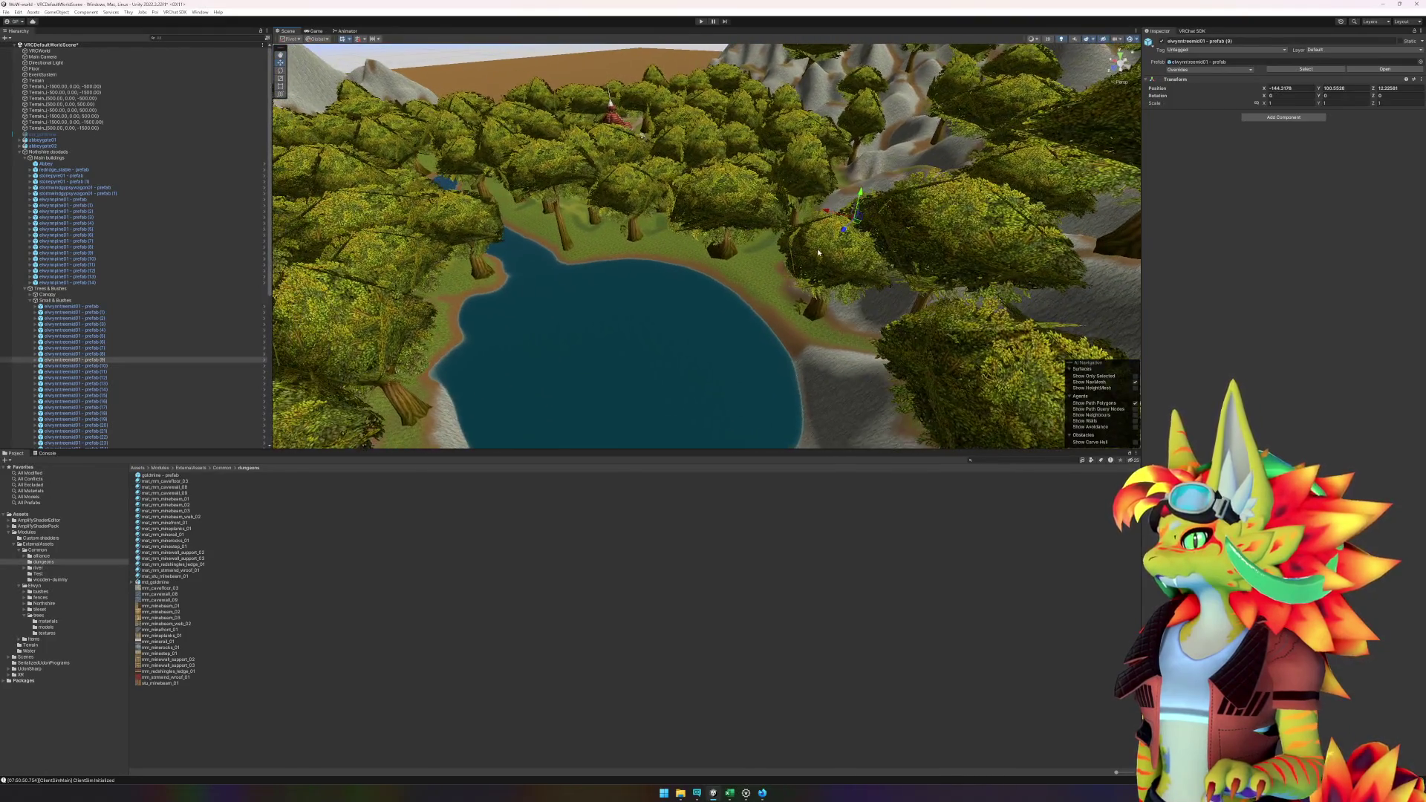
scroll(817, 252, down, 5)
scroll(818, 247, down, 8)
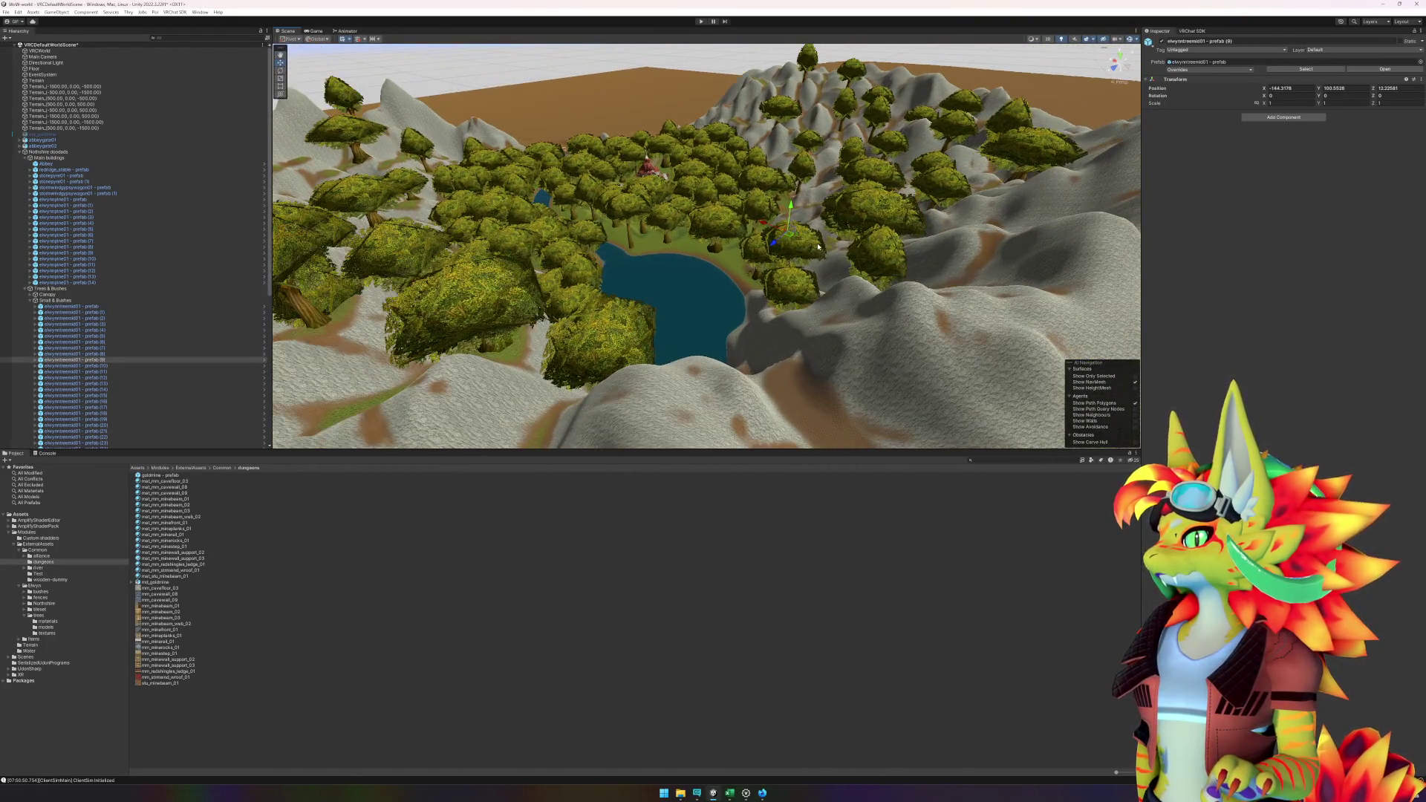
scroll(817, 246, up, 10)
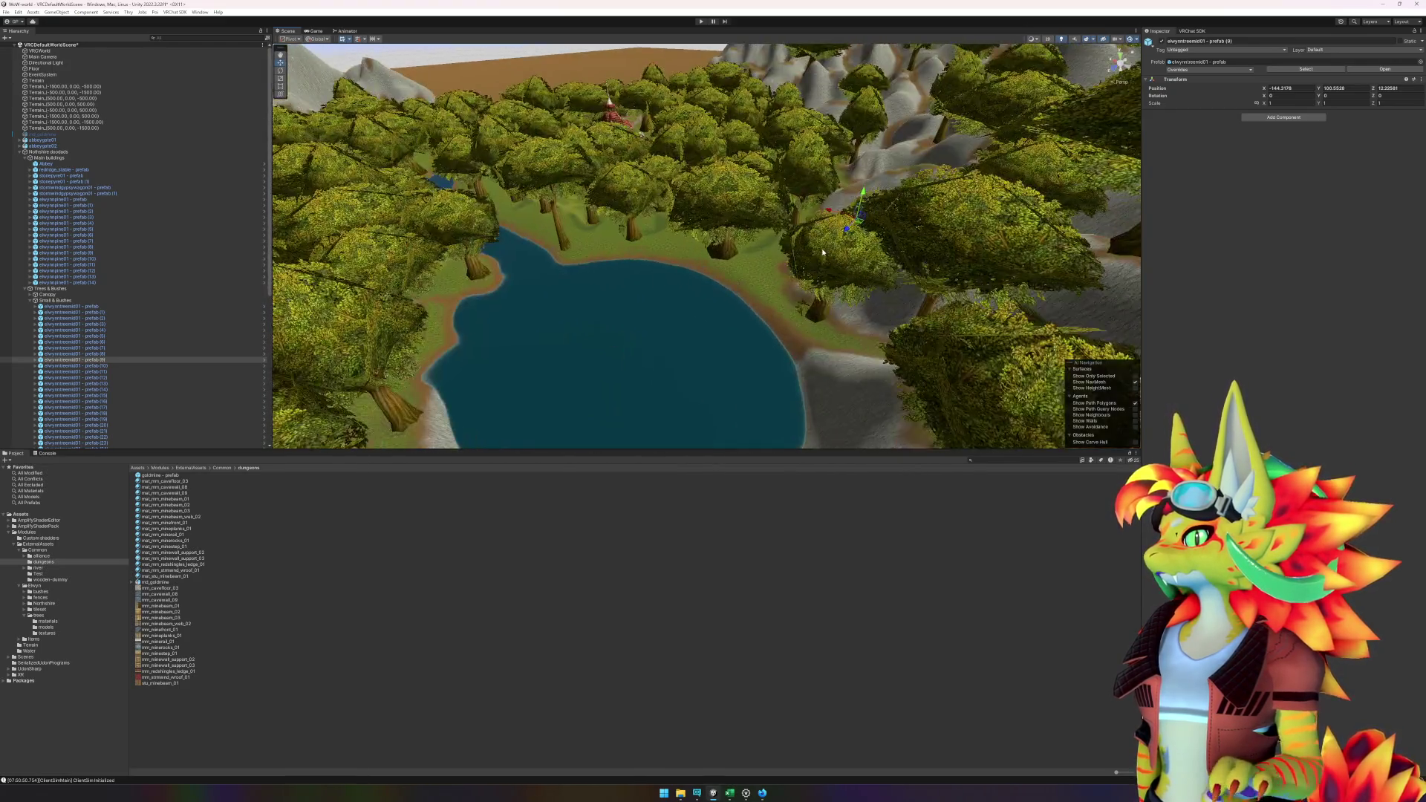
scroll(822, 252, up, 8)
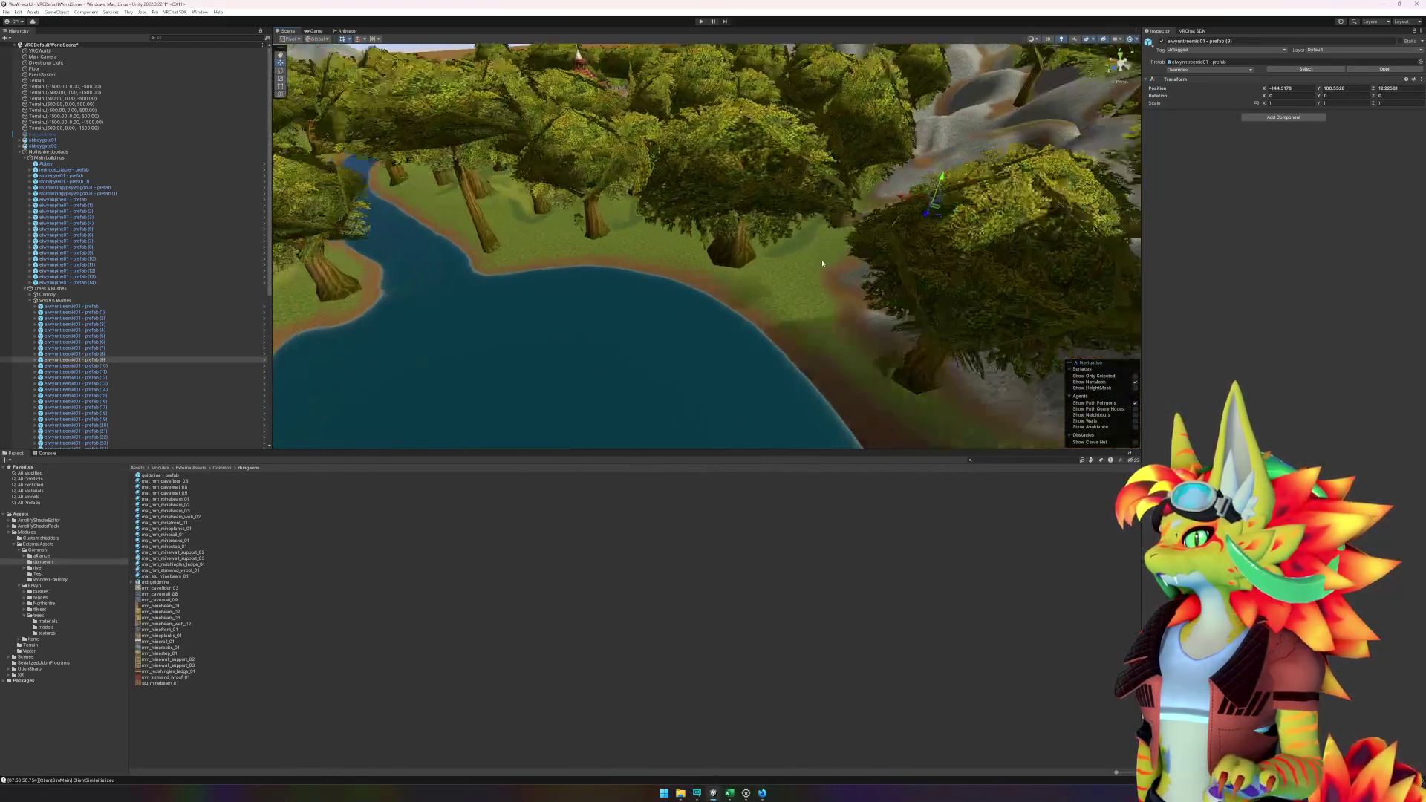
mouse_move(792, 288)
mouse_down()
mouse_move(777, 306)
mouse_move(627, 321)
mouse_move(264, 306)
mouse_up()
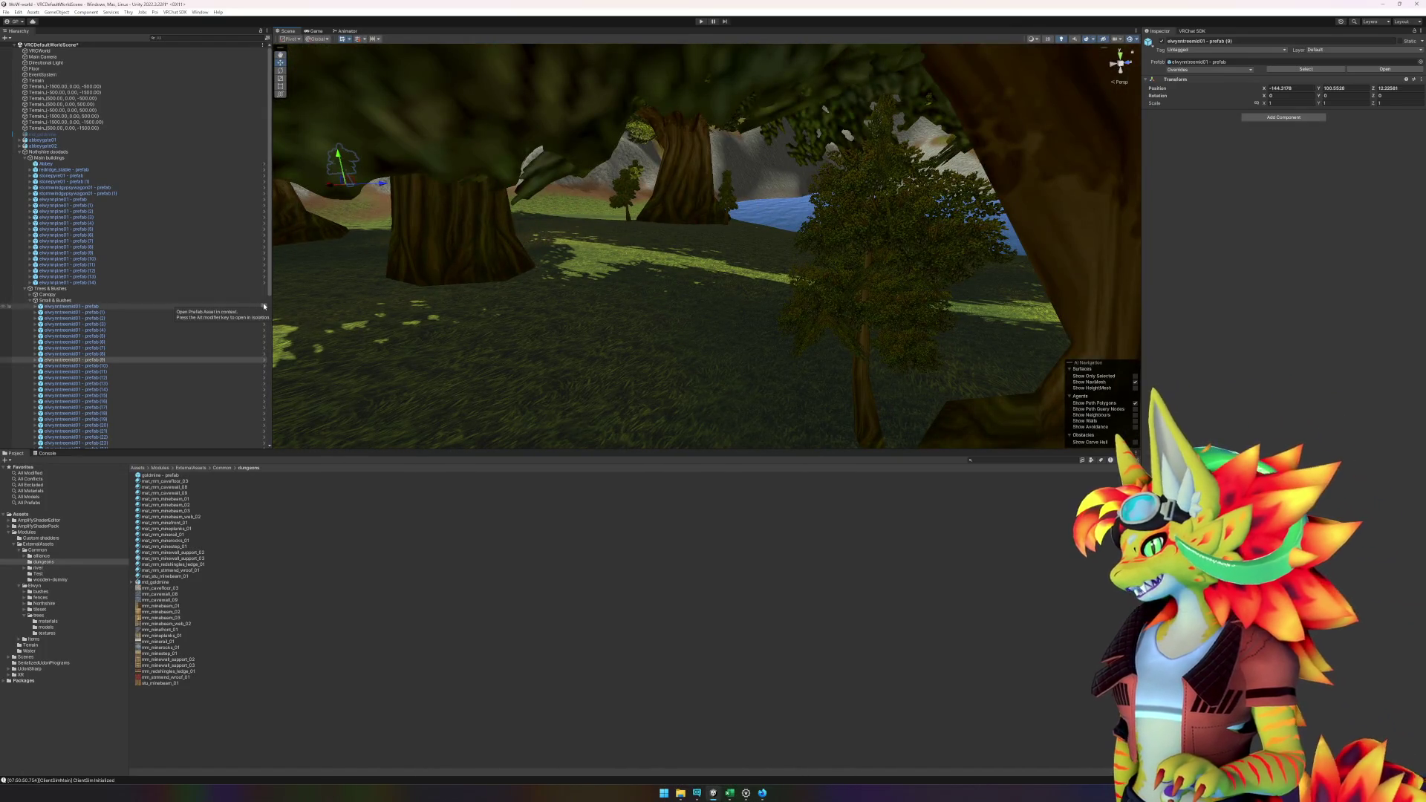
click(729, 793)
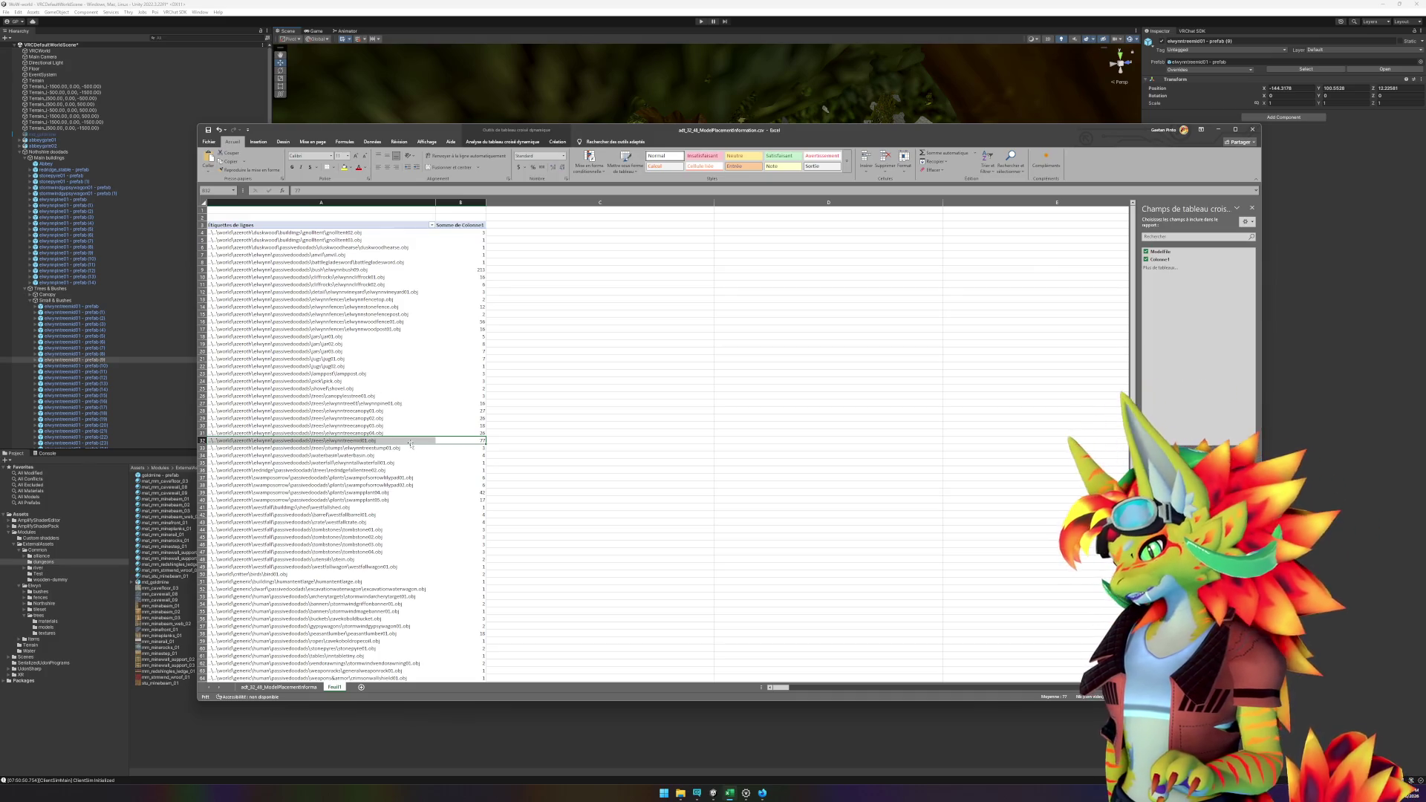
- Search the pivot table for 'bushe', step to the next match, then go back to cell A4
click(522, 461)
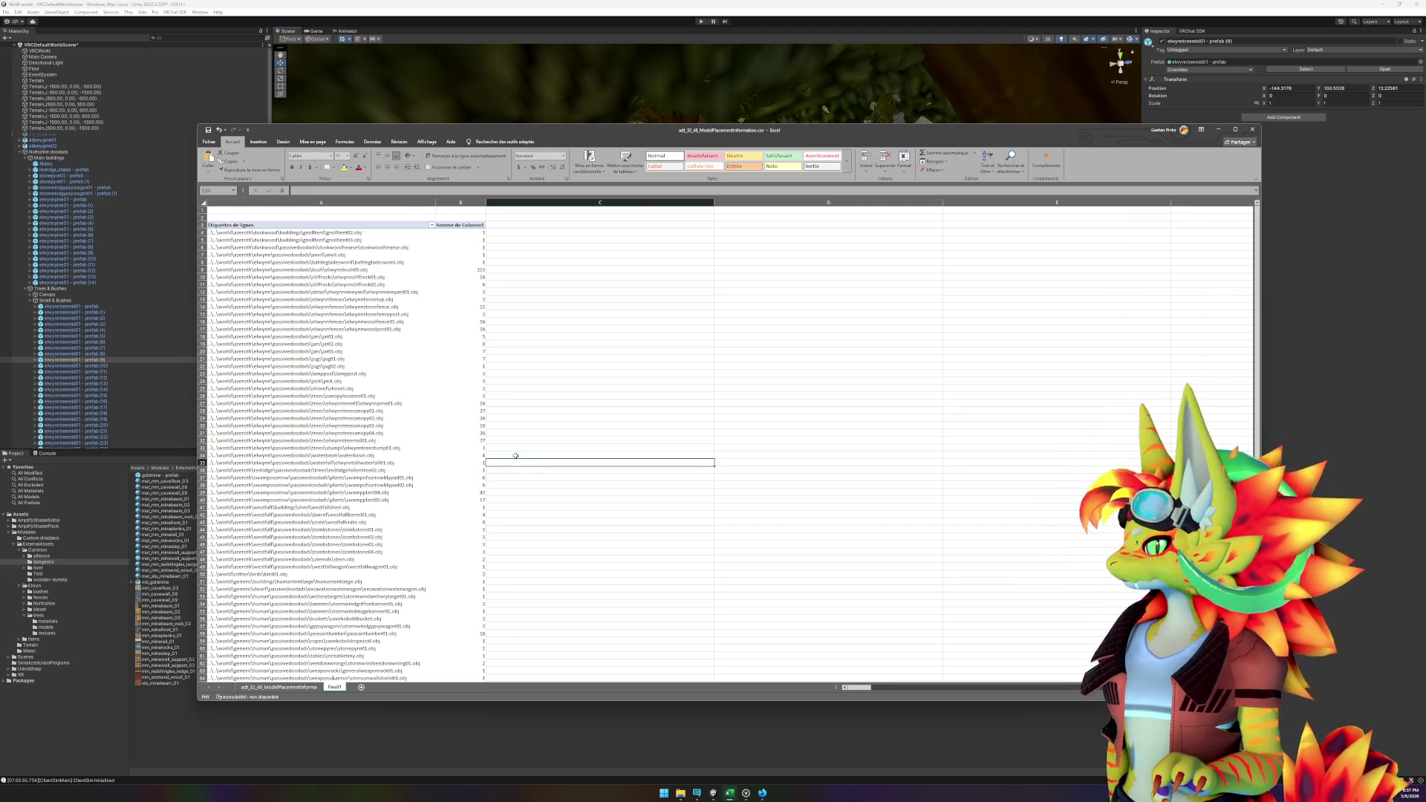
scroll(412, 500, down, 6)
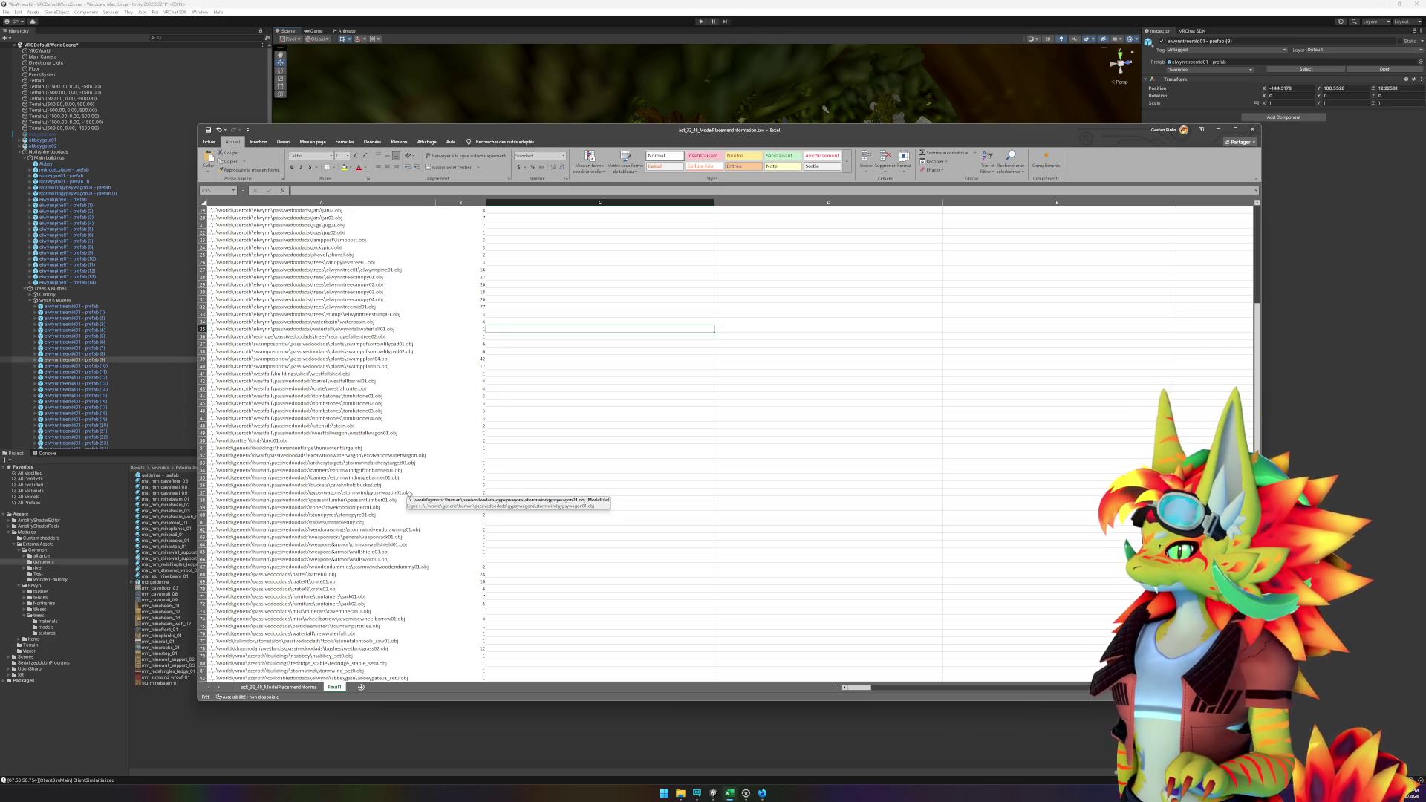
key(ctrl+f)
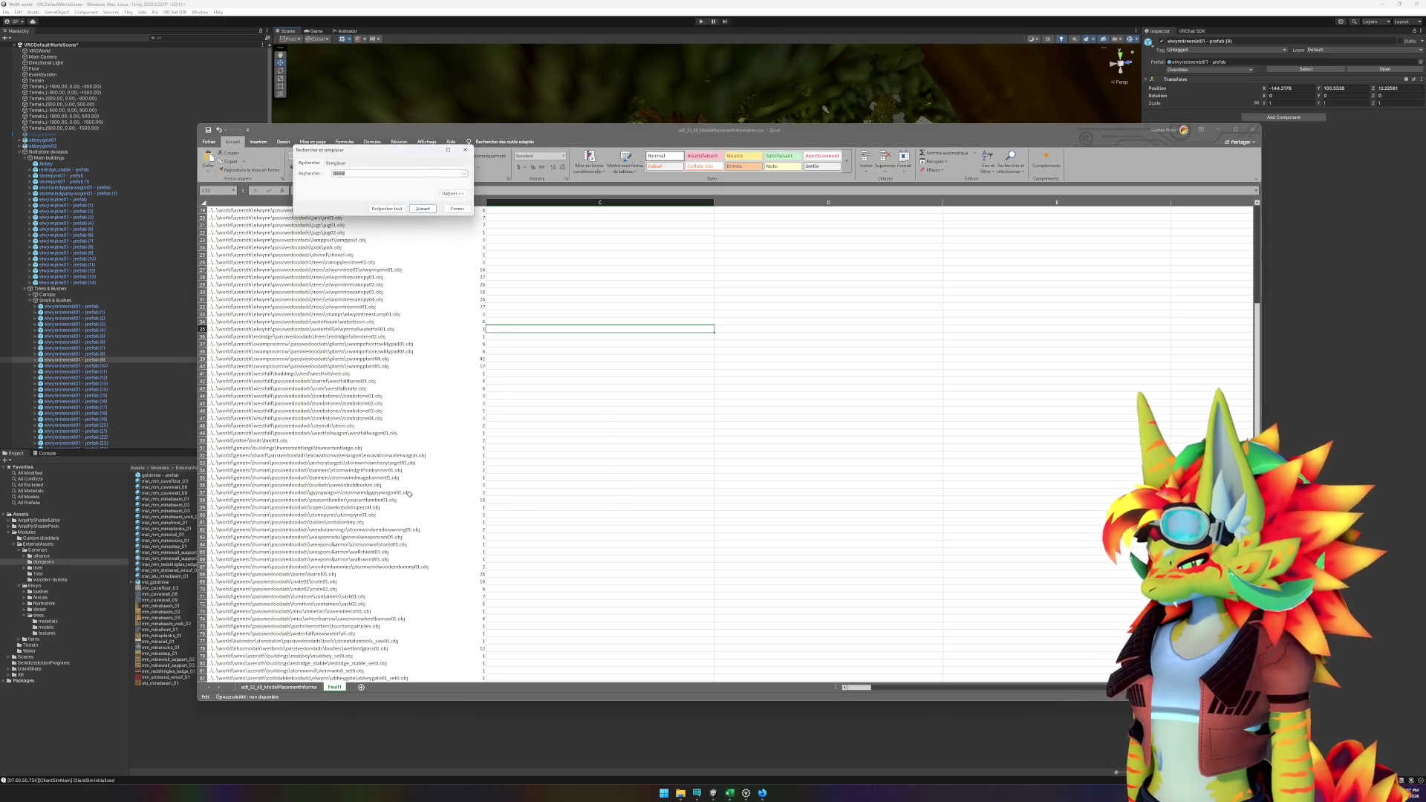
key(Return)
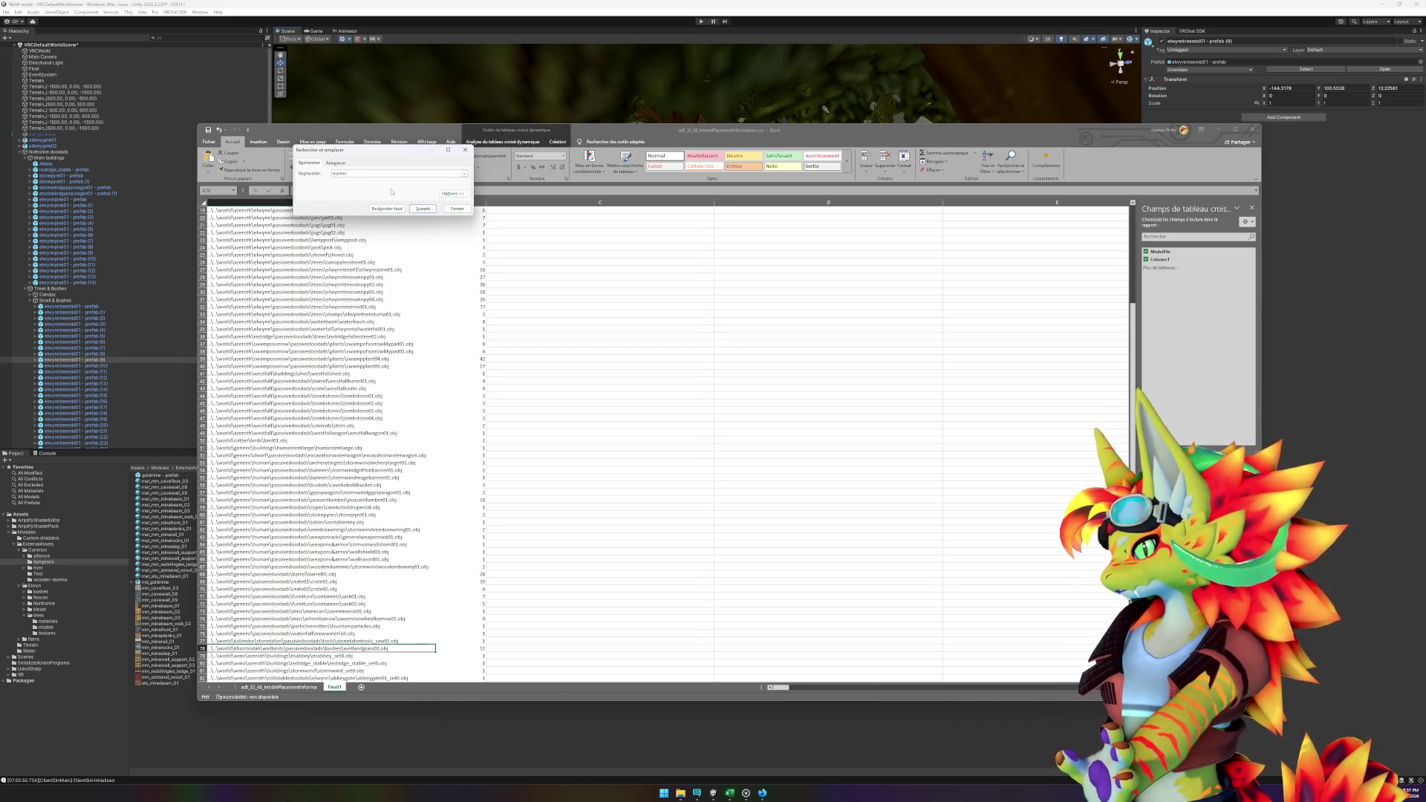
click(425, 209)
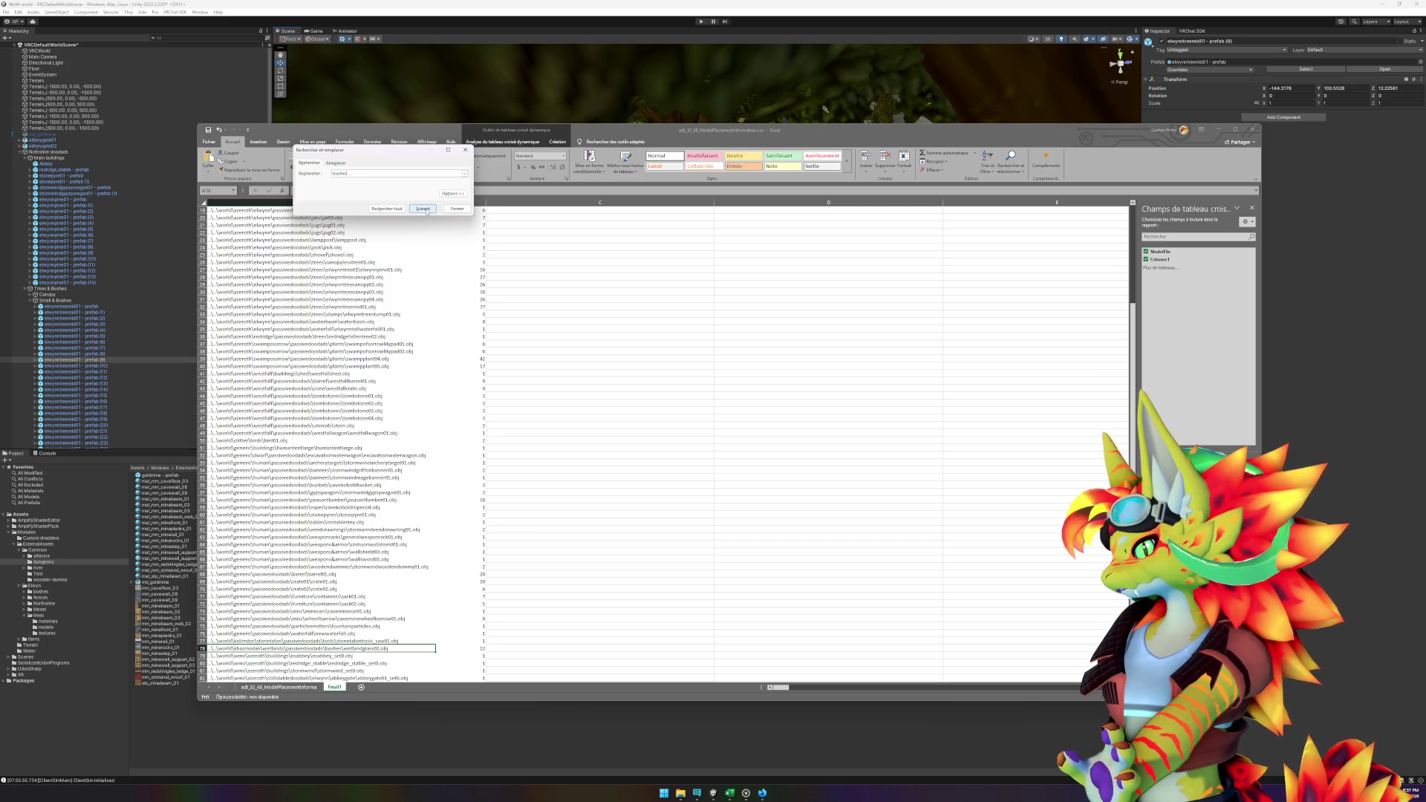
click(454, 209)
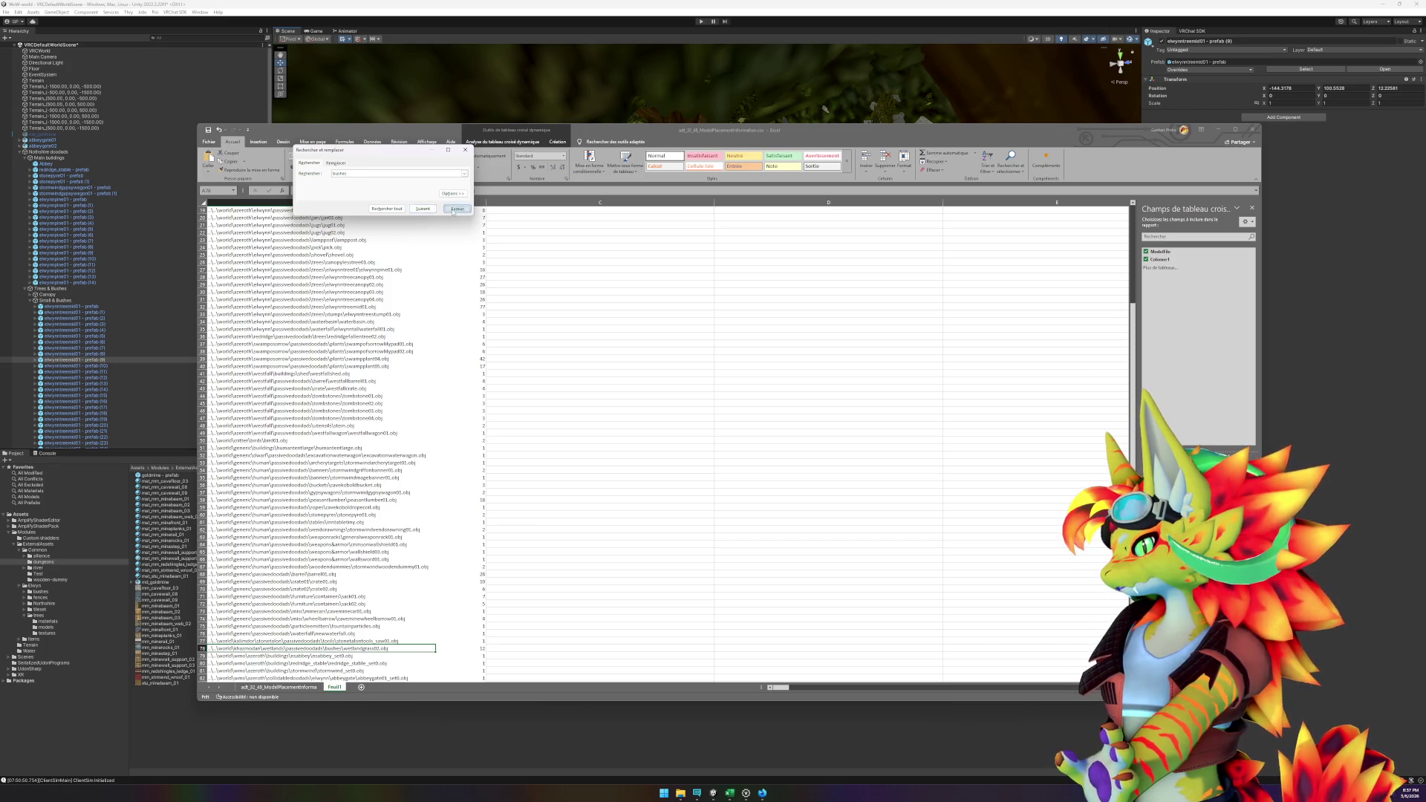
scroll(437, 359, up, 6)
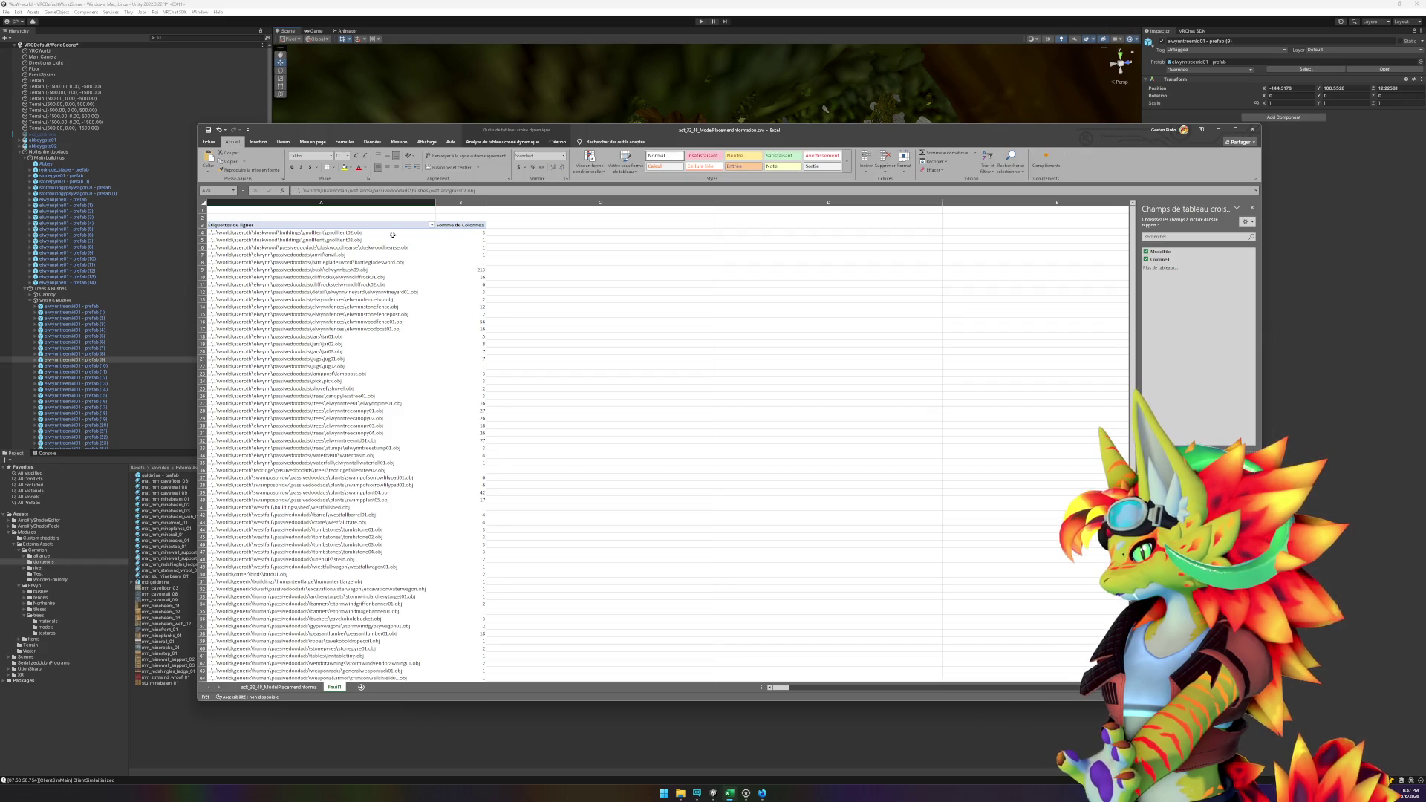
click(392, 234)
- Search for 'bush' instead and step through matches to elwynnbush09.obj
key(ctrl+f)
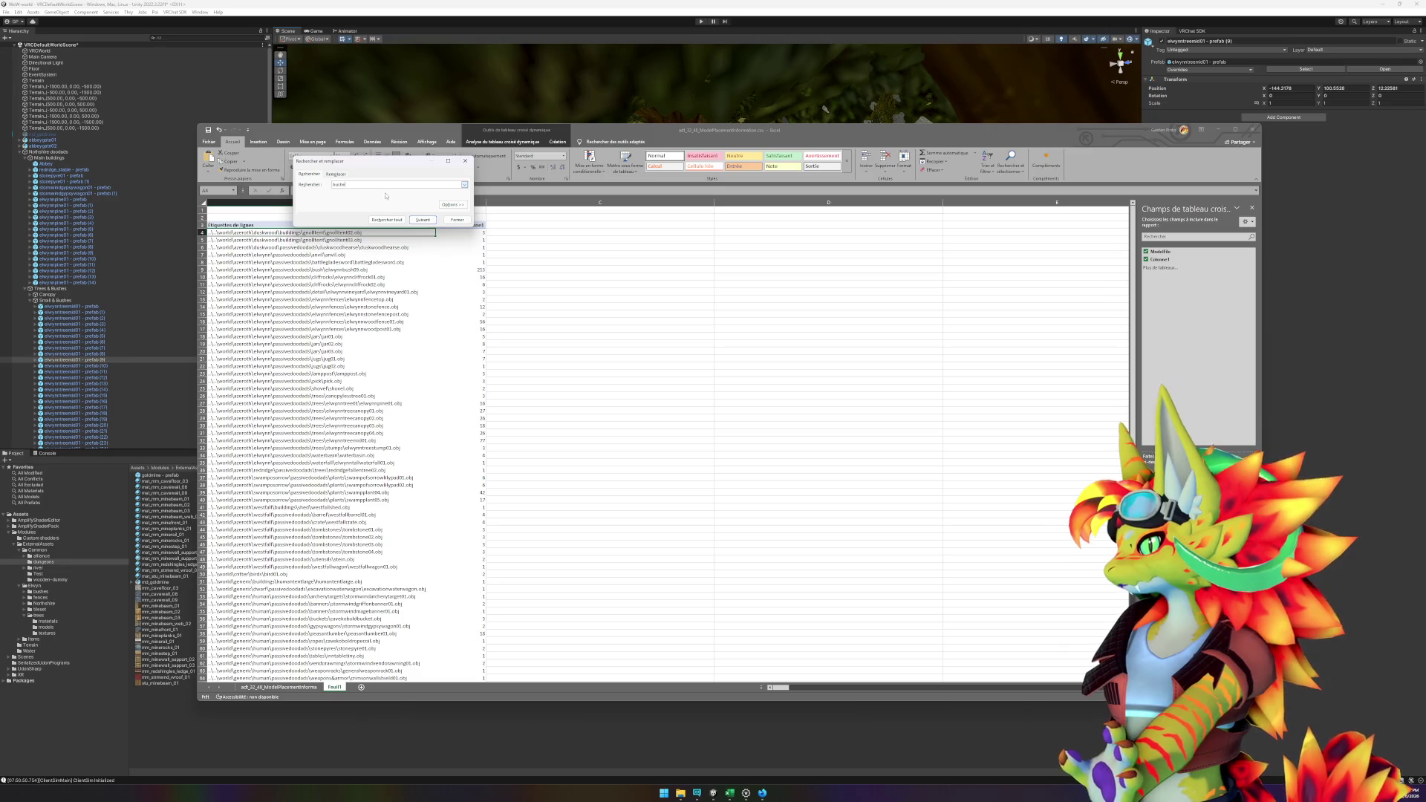
click(421, 220)
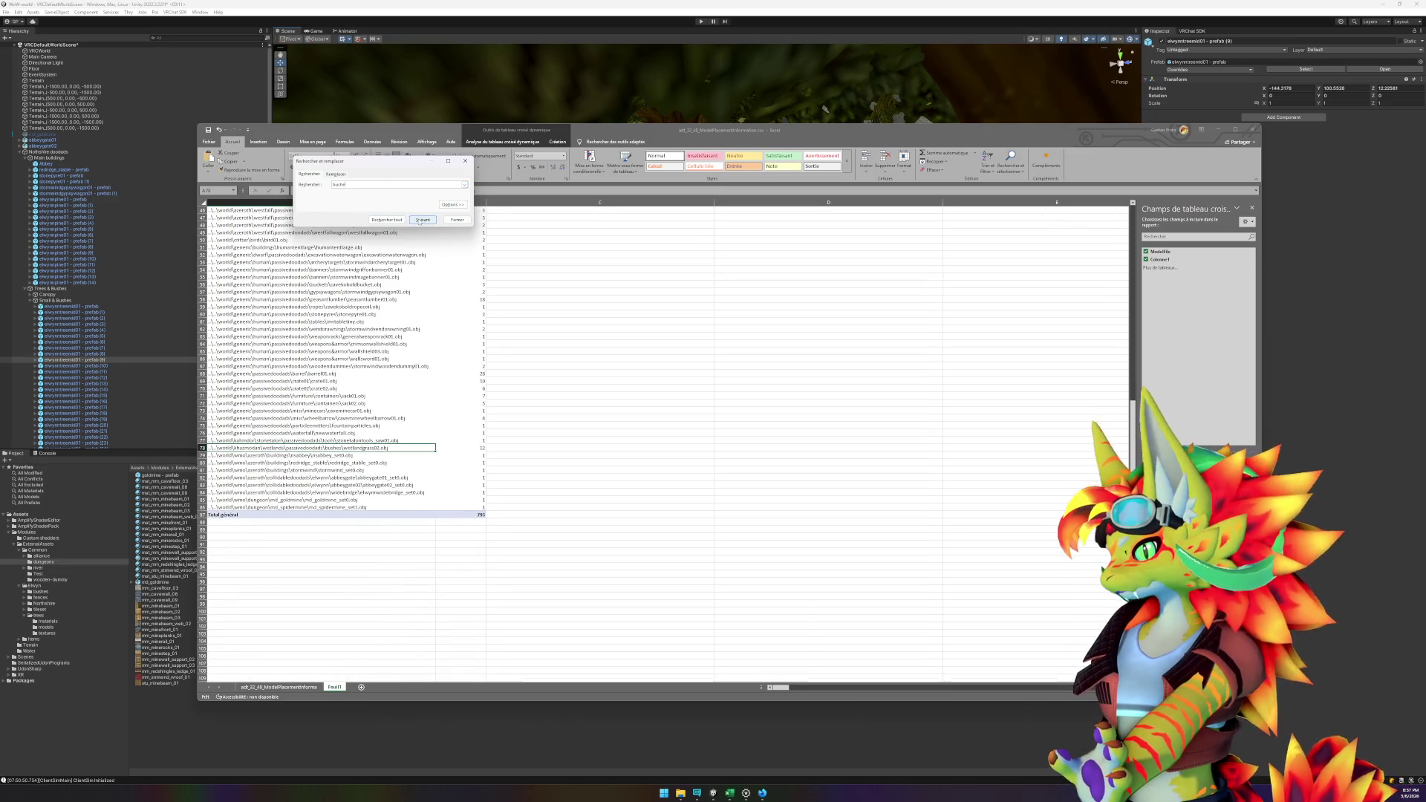
key(BackSpace)
key(Return)
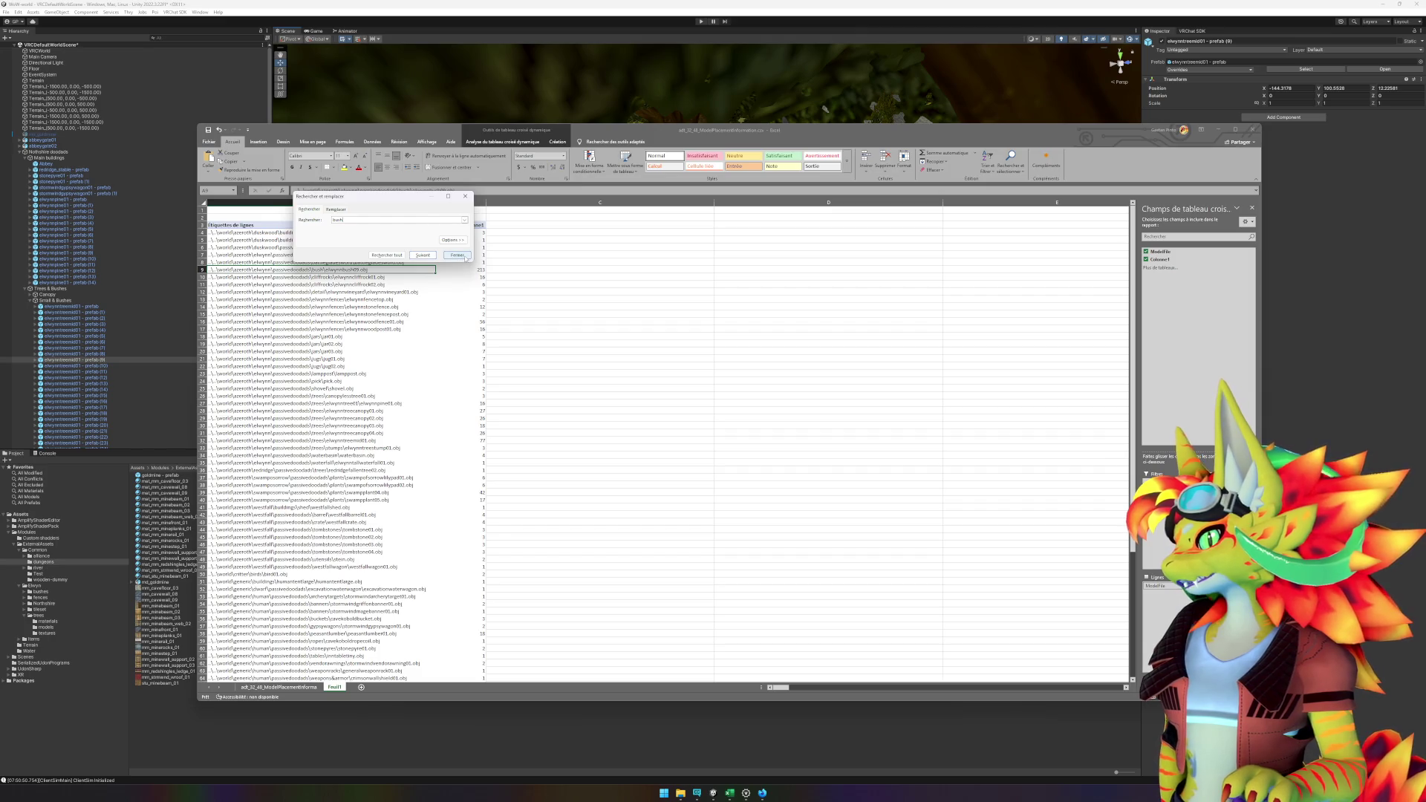
click(458, 255)
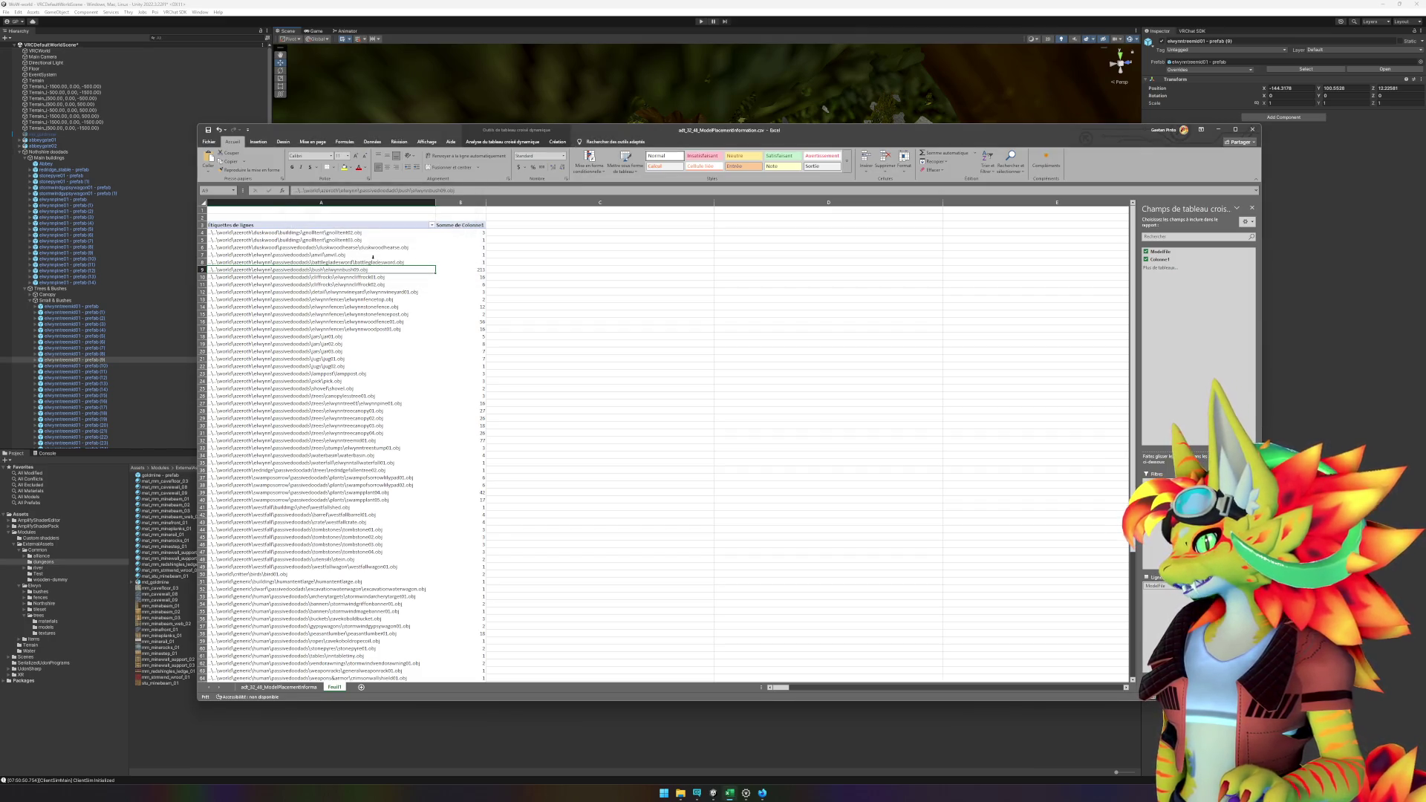
- Open the elwynnbush09 prefab from the Elwyn bushes folder and unpack it
click(320, 18)
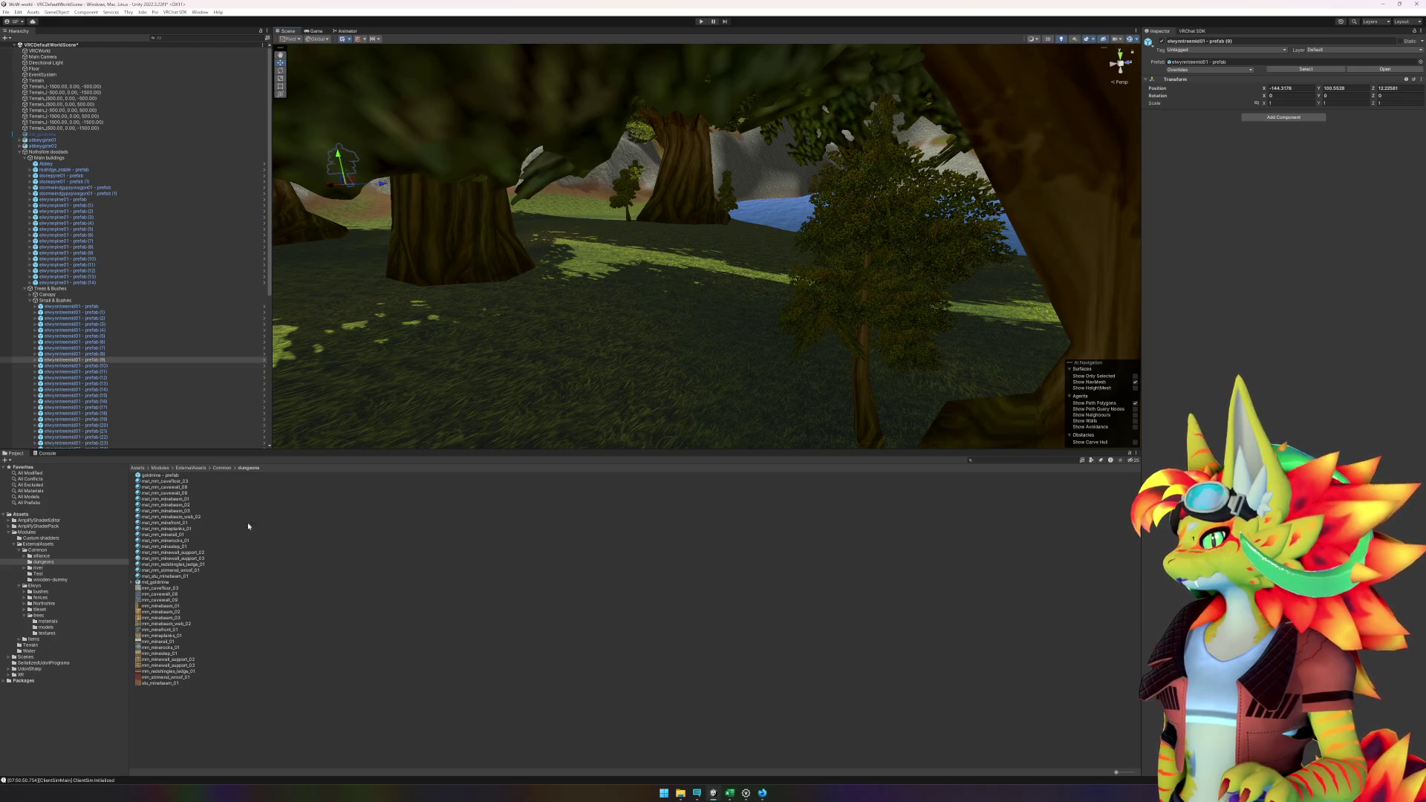
click(49, 593)
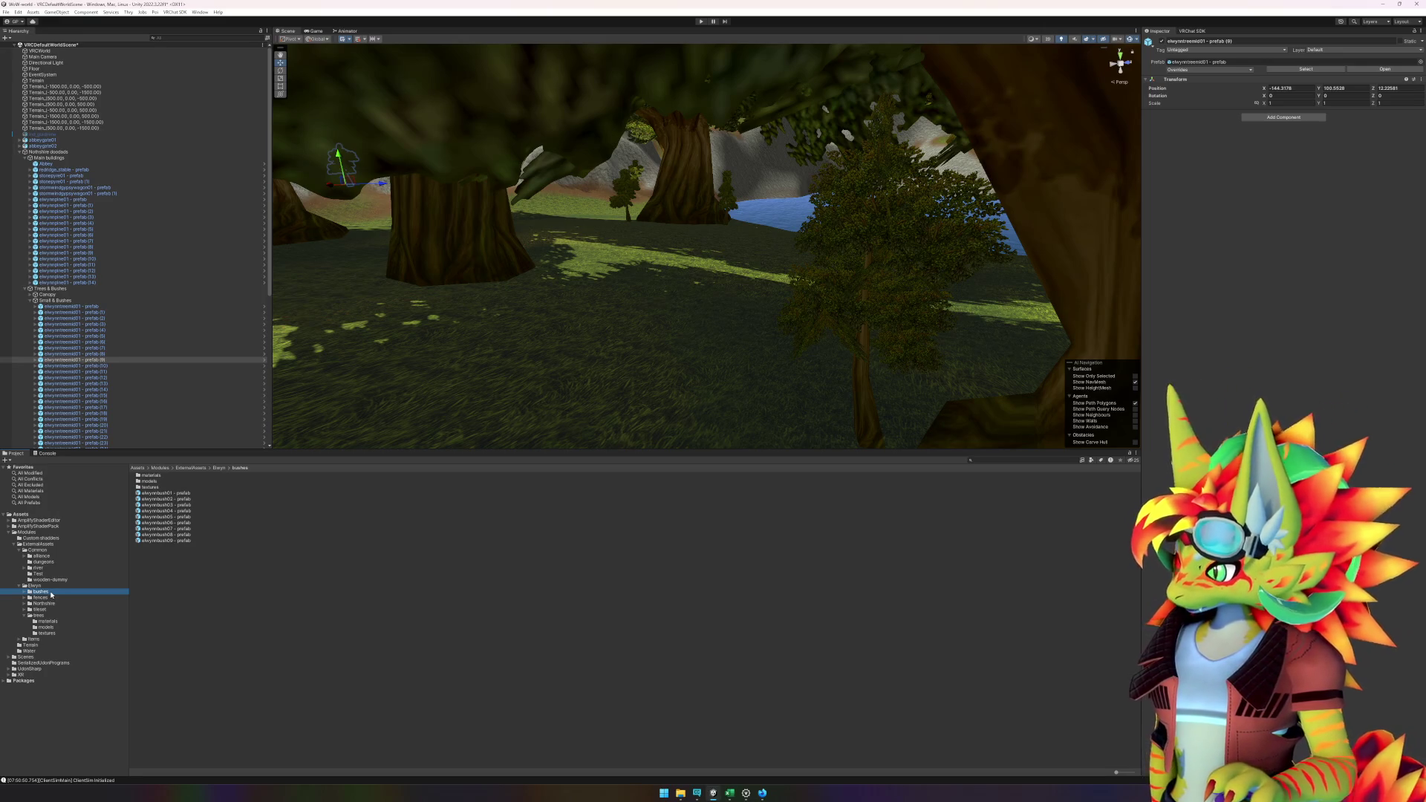
double_click(209, 541)
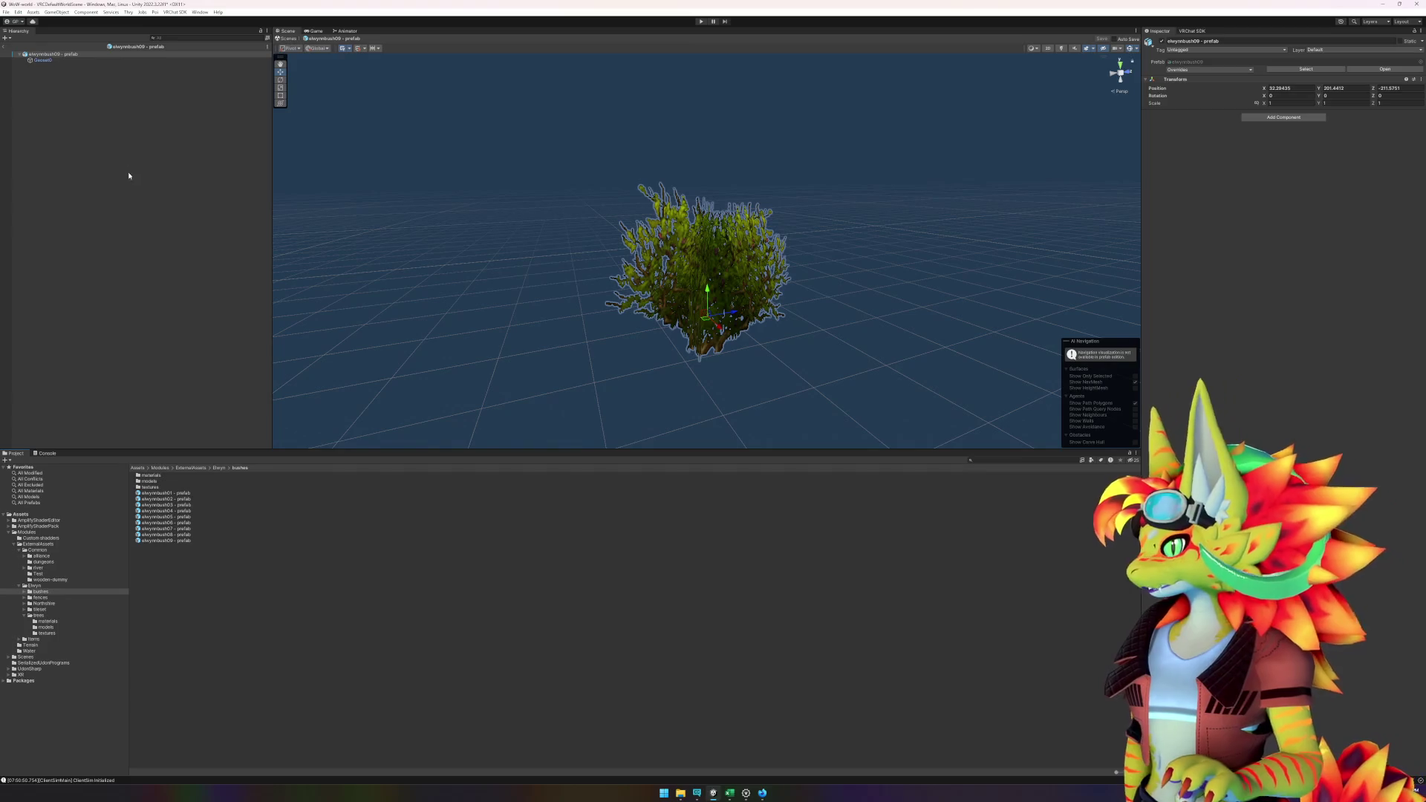
right_click(69, 55)
mouse_move(111, 159)
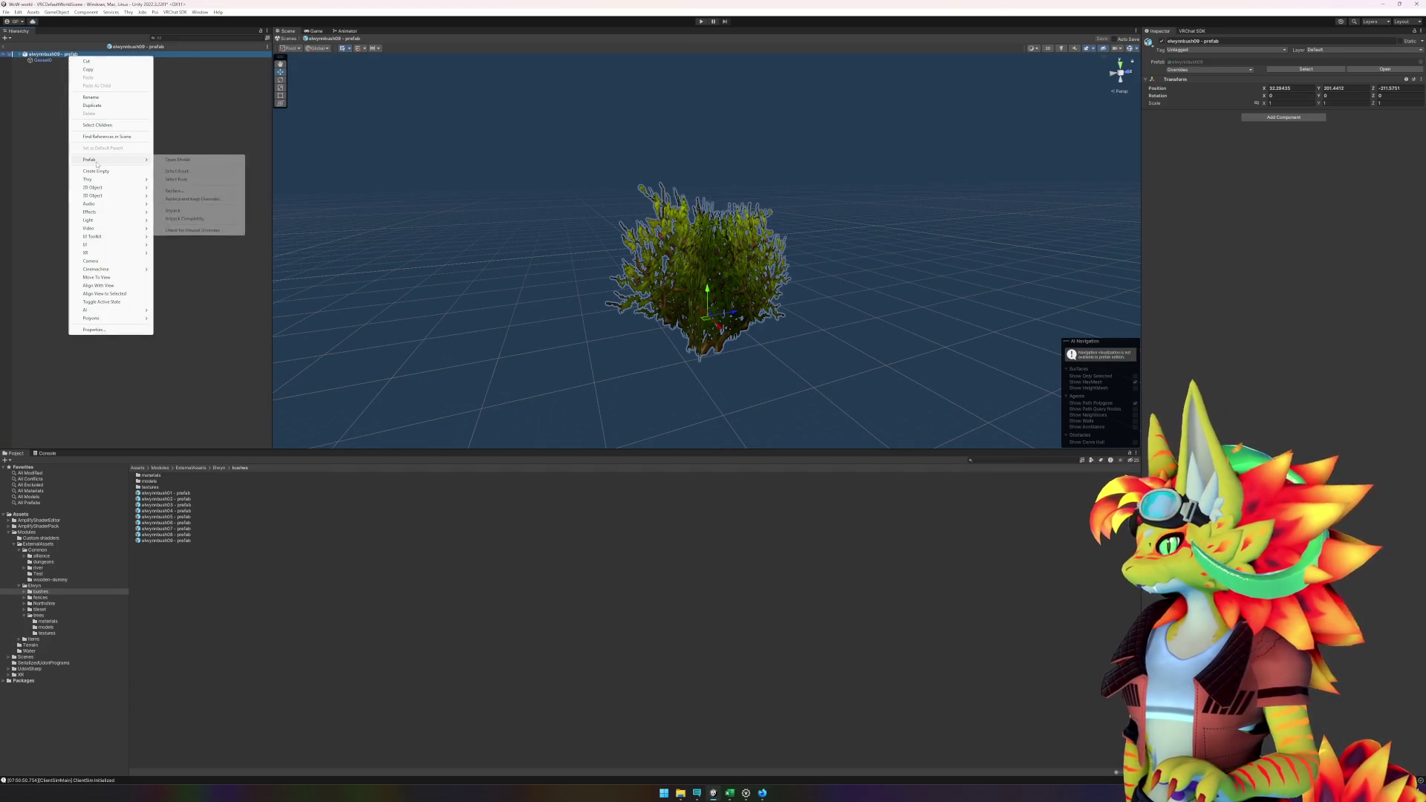
click(178, 211)
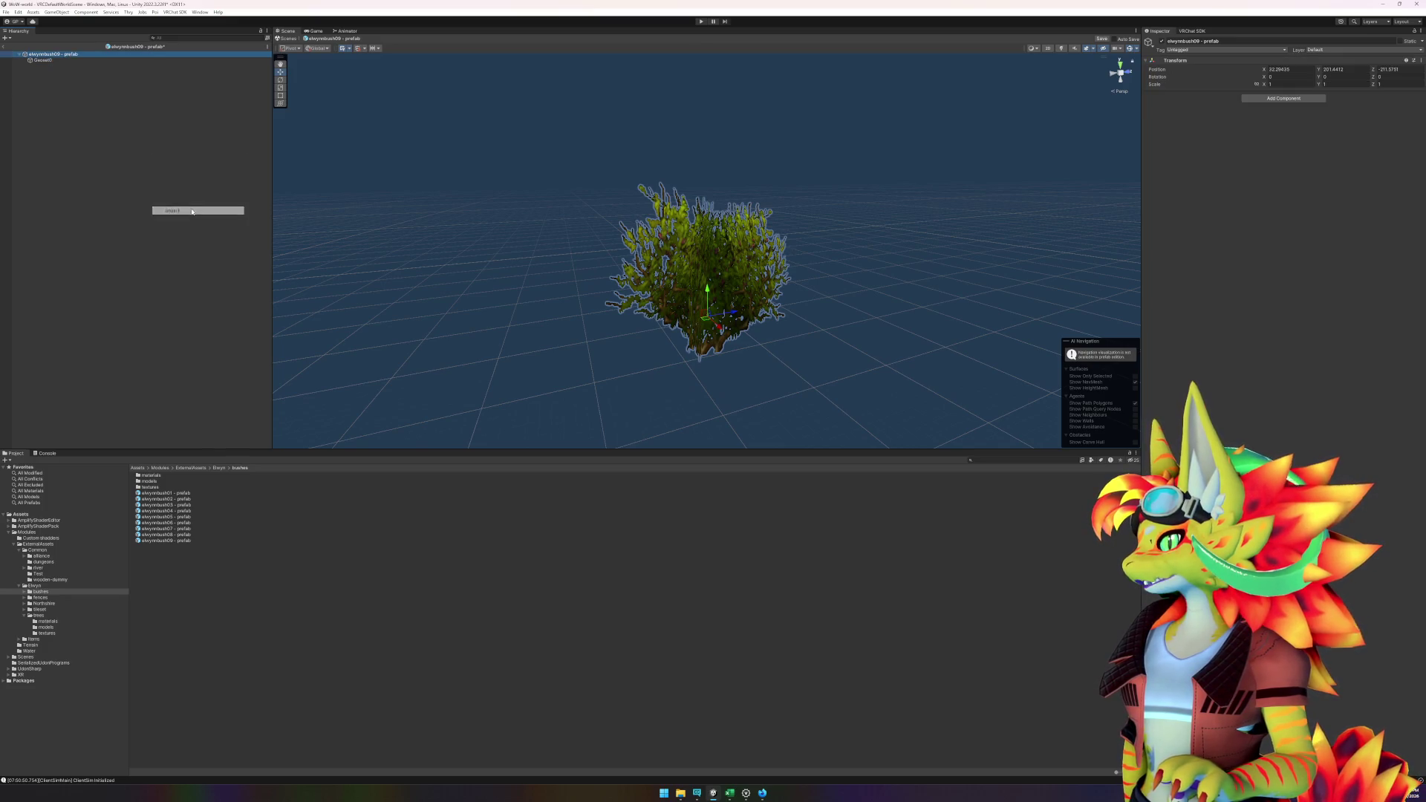
click(54, 61)
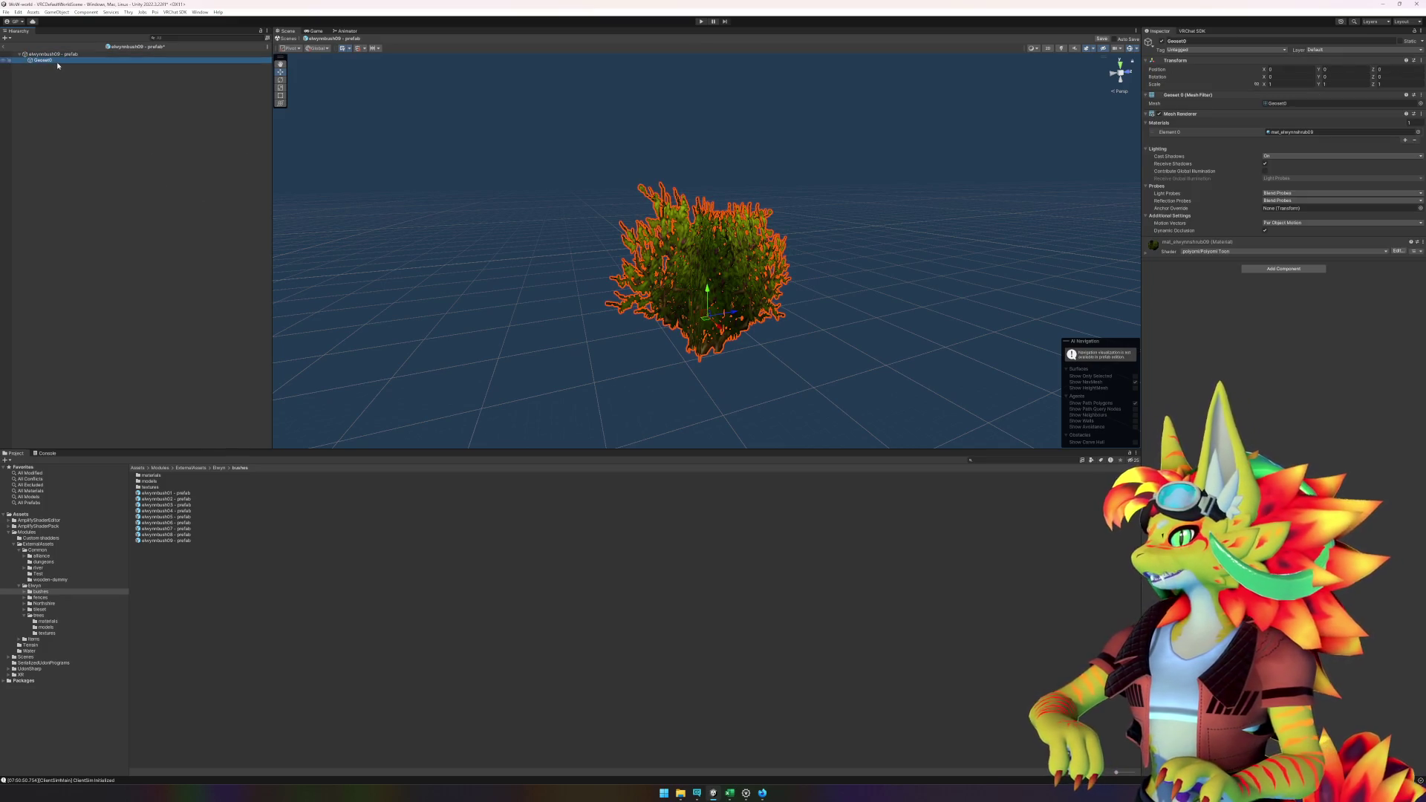
- Add the elwynnbush09 model under the prefab root and select its Geoset0 mesh
double_click(150, 481)
drag(156, 523, 48, 56)
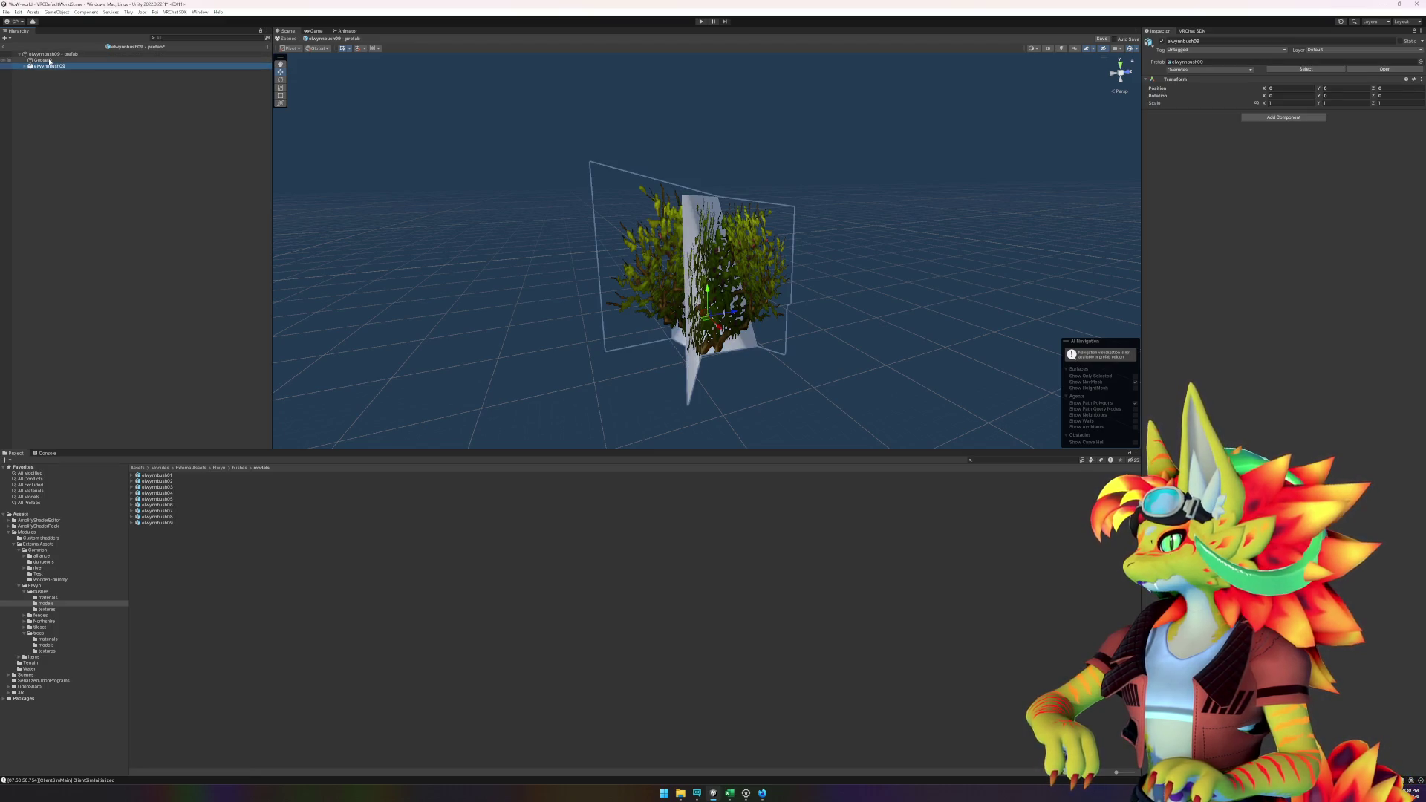
click(46, 60)
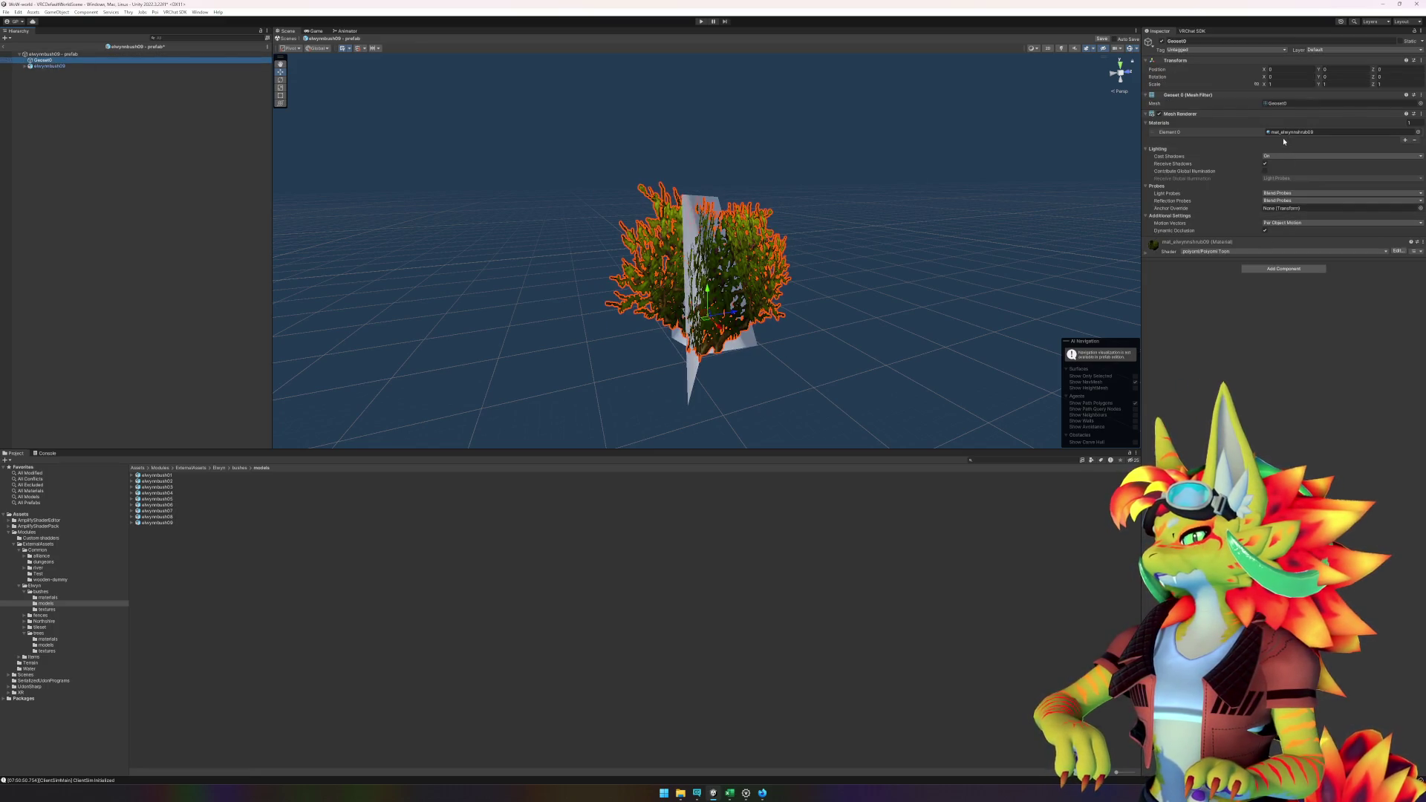
click(245, 153)
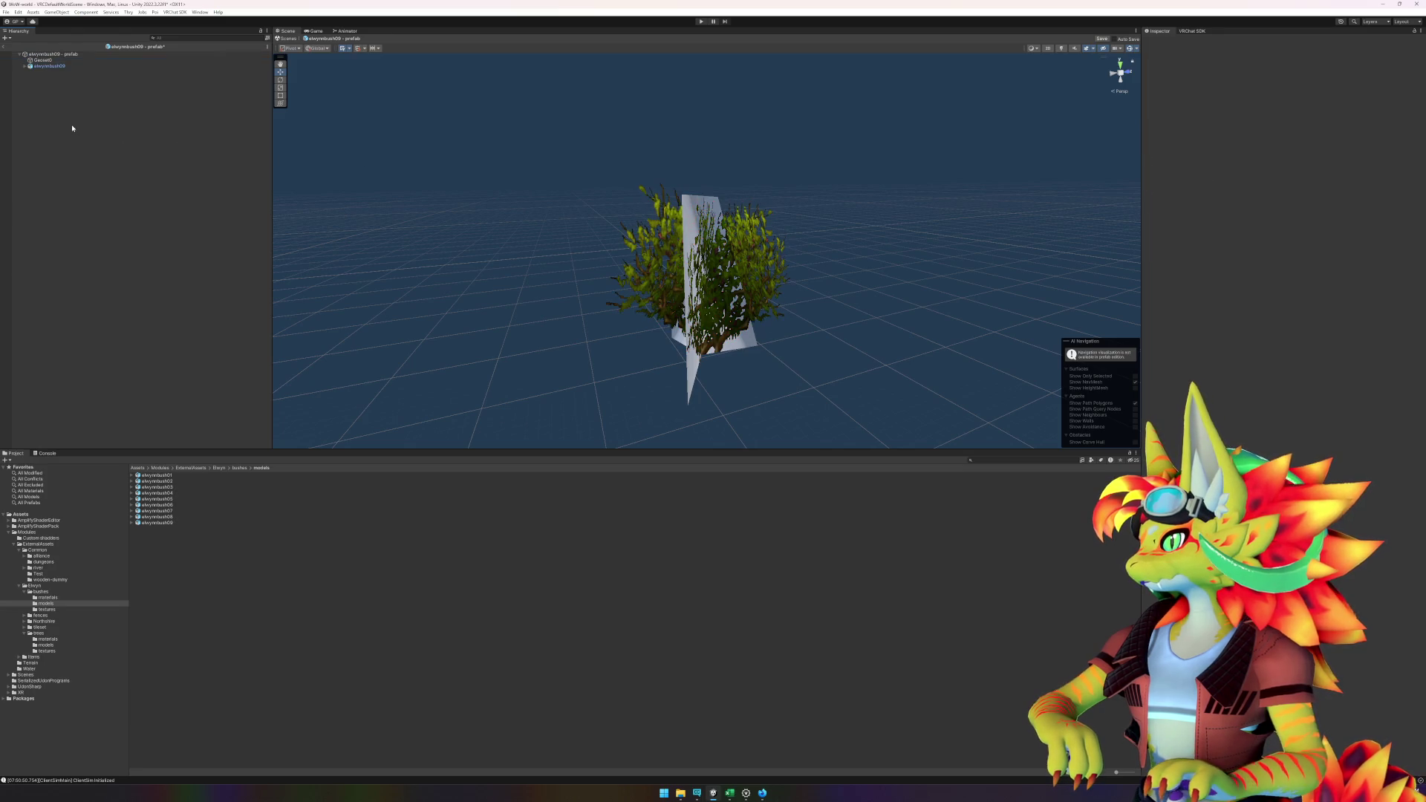
click(52, 67)
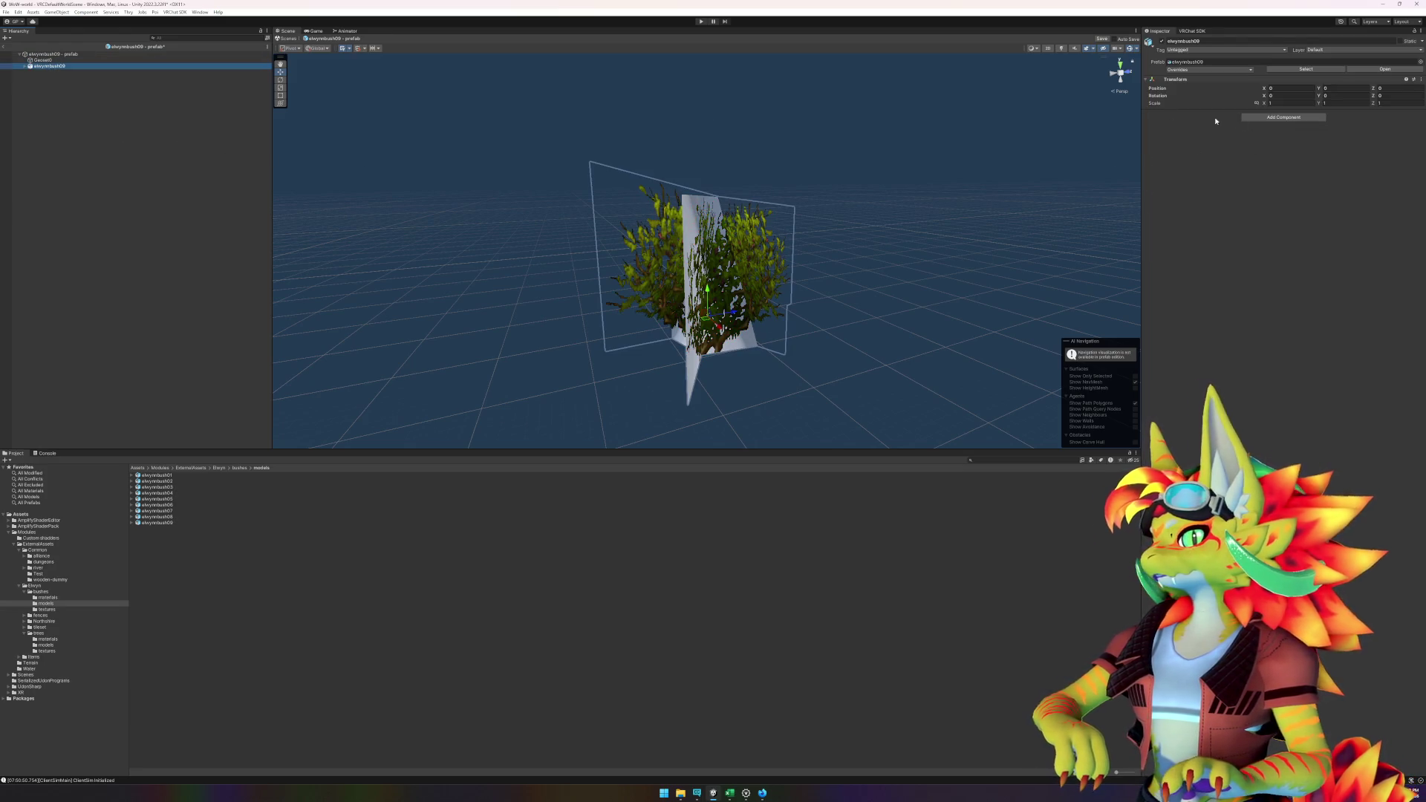
key(Up)
- Apply the mat_elwynnshrub09 foliage material to the bush's white plane, then reselect elwynnbush09
click(1279, 133)
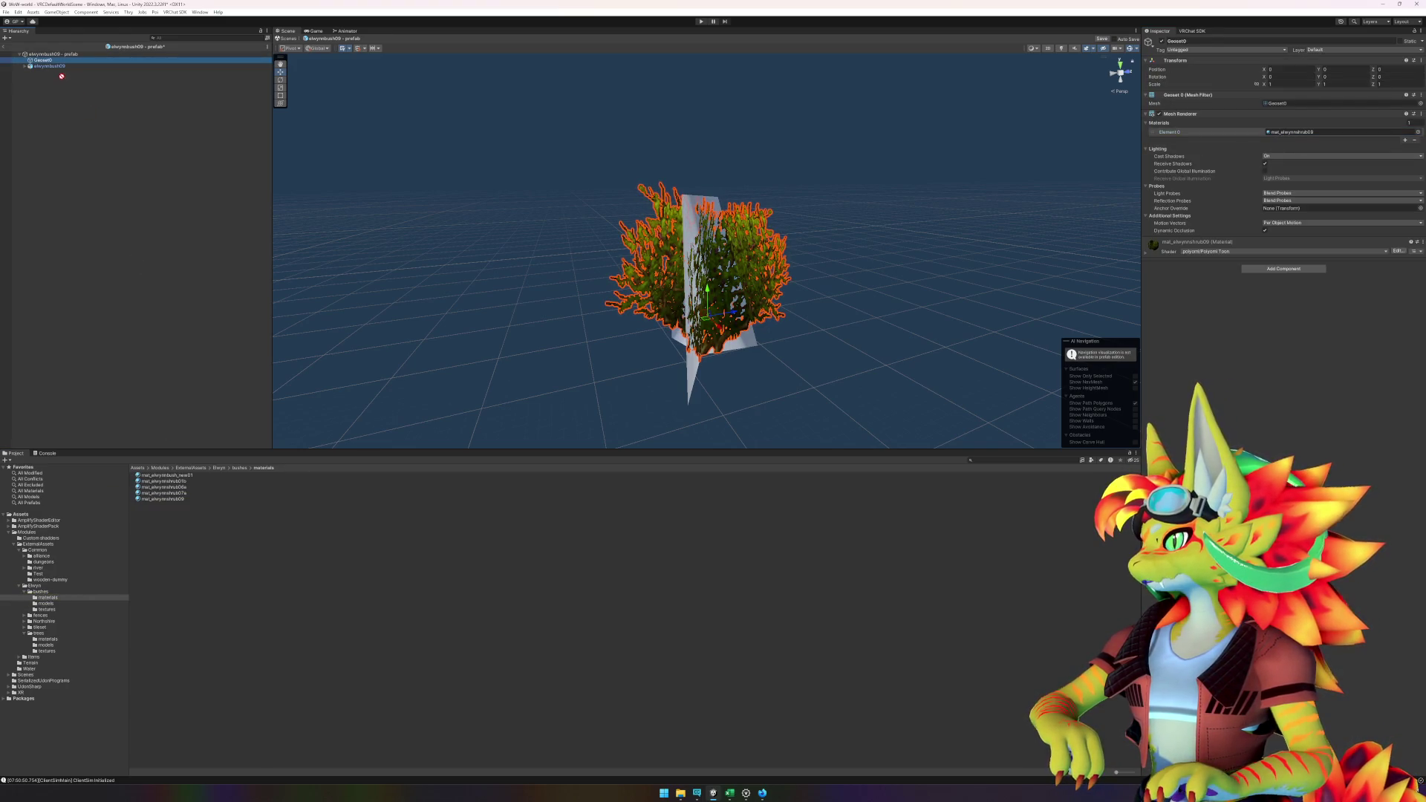
mouse_move(61, 75)
mouse_down()
mouse_move(614, 248)
mouse_move(701, 202)
mouse_up()
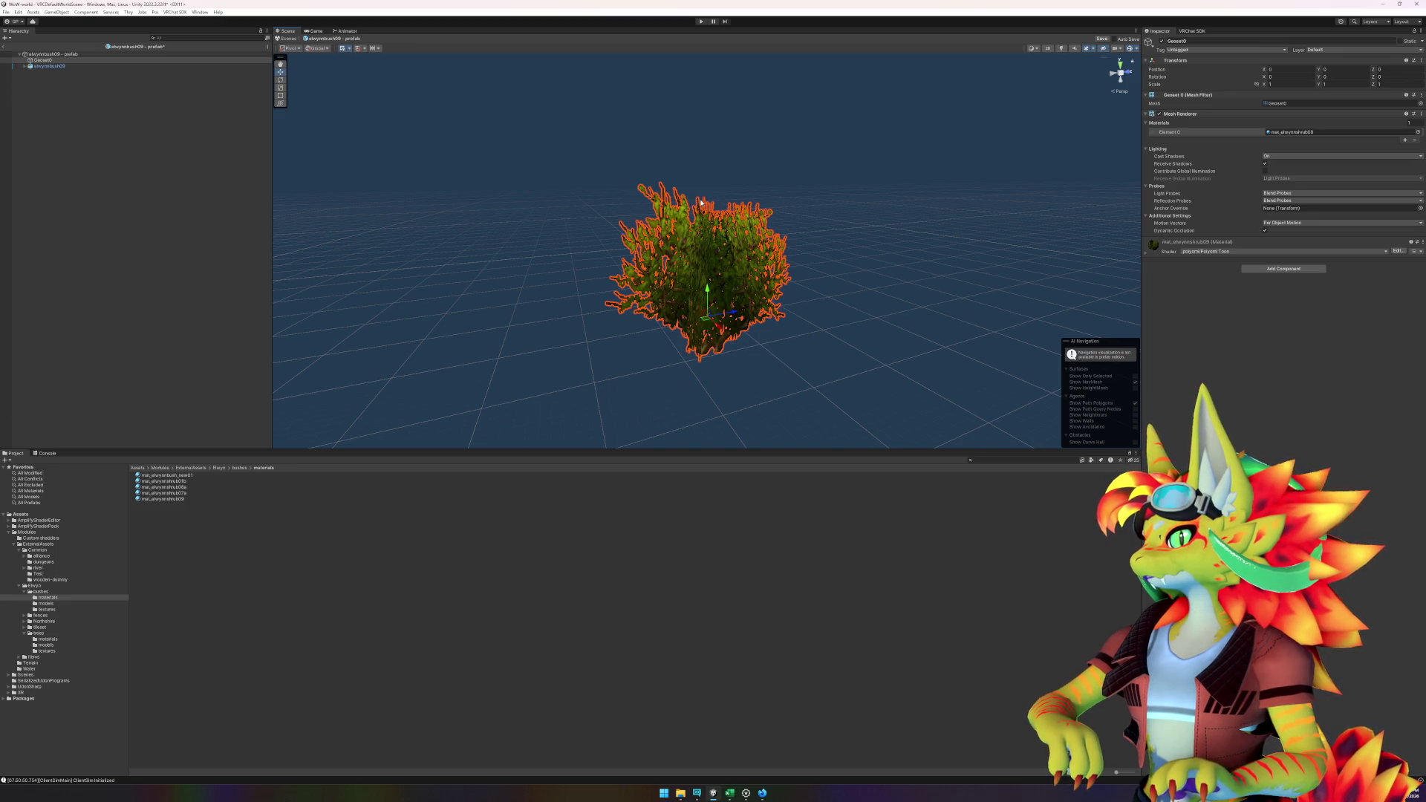
click(31, 108)
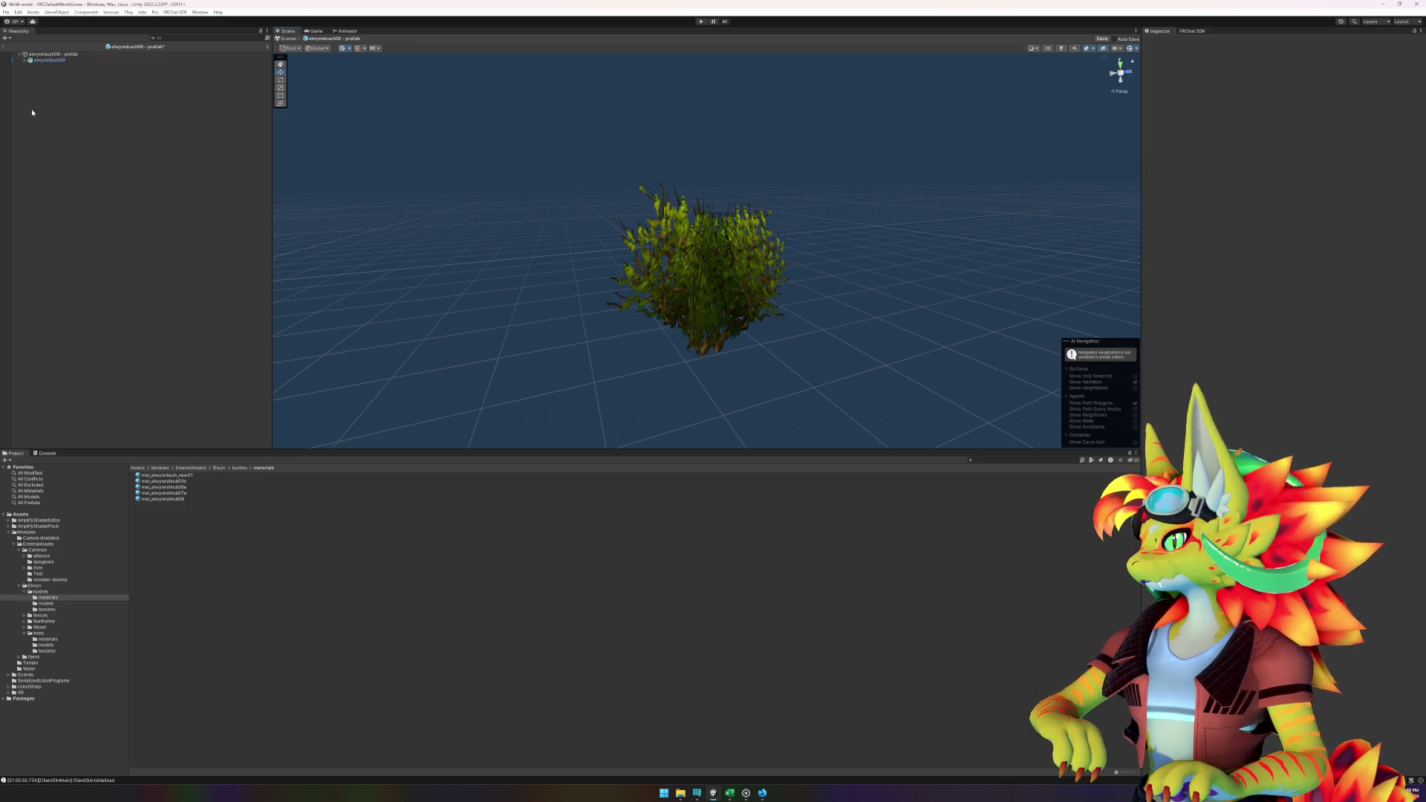
click(47, 61)
click(47, 66)
click(47, 60)
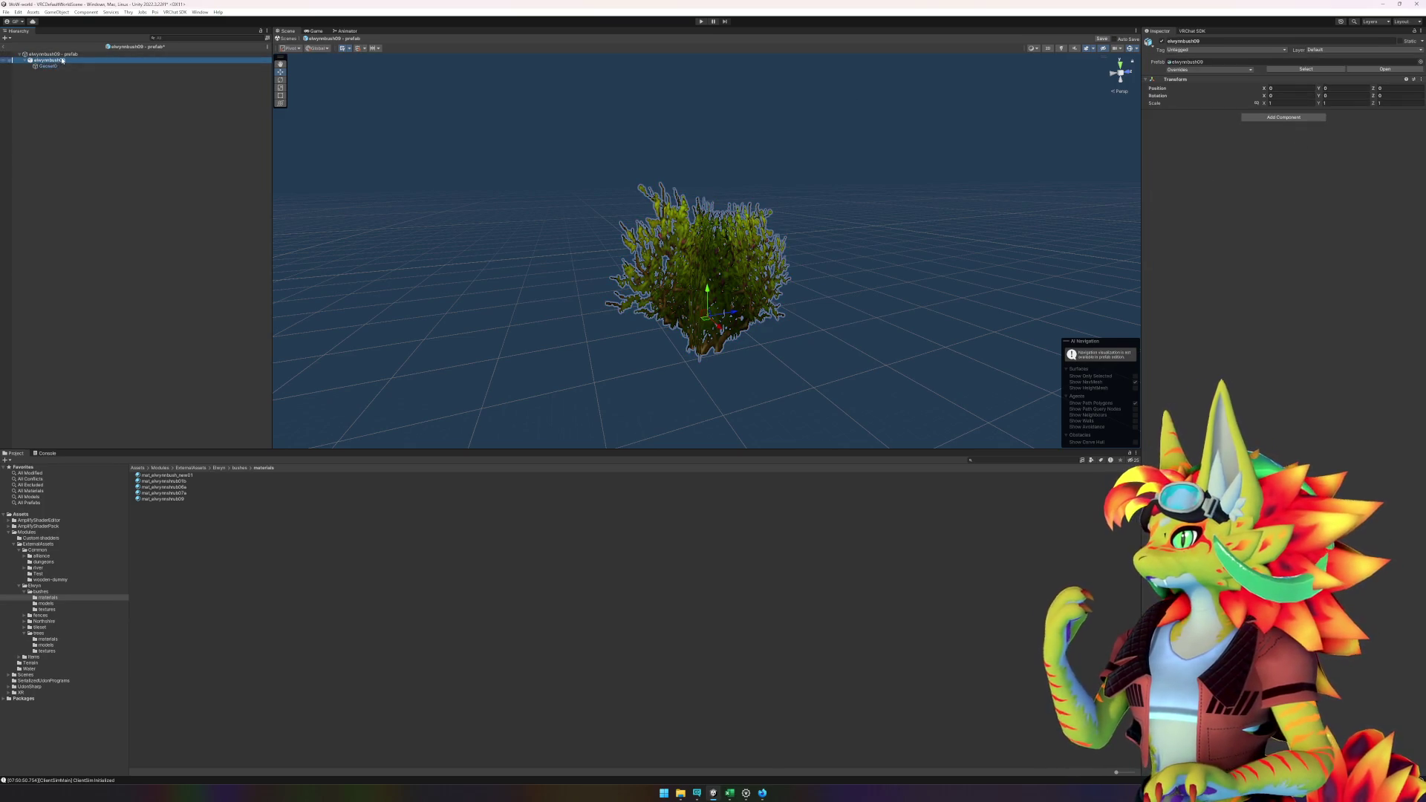
click(83, 55)
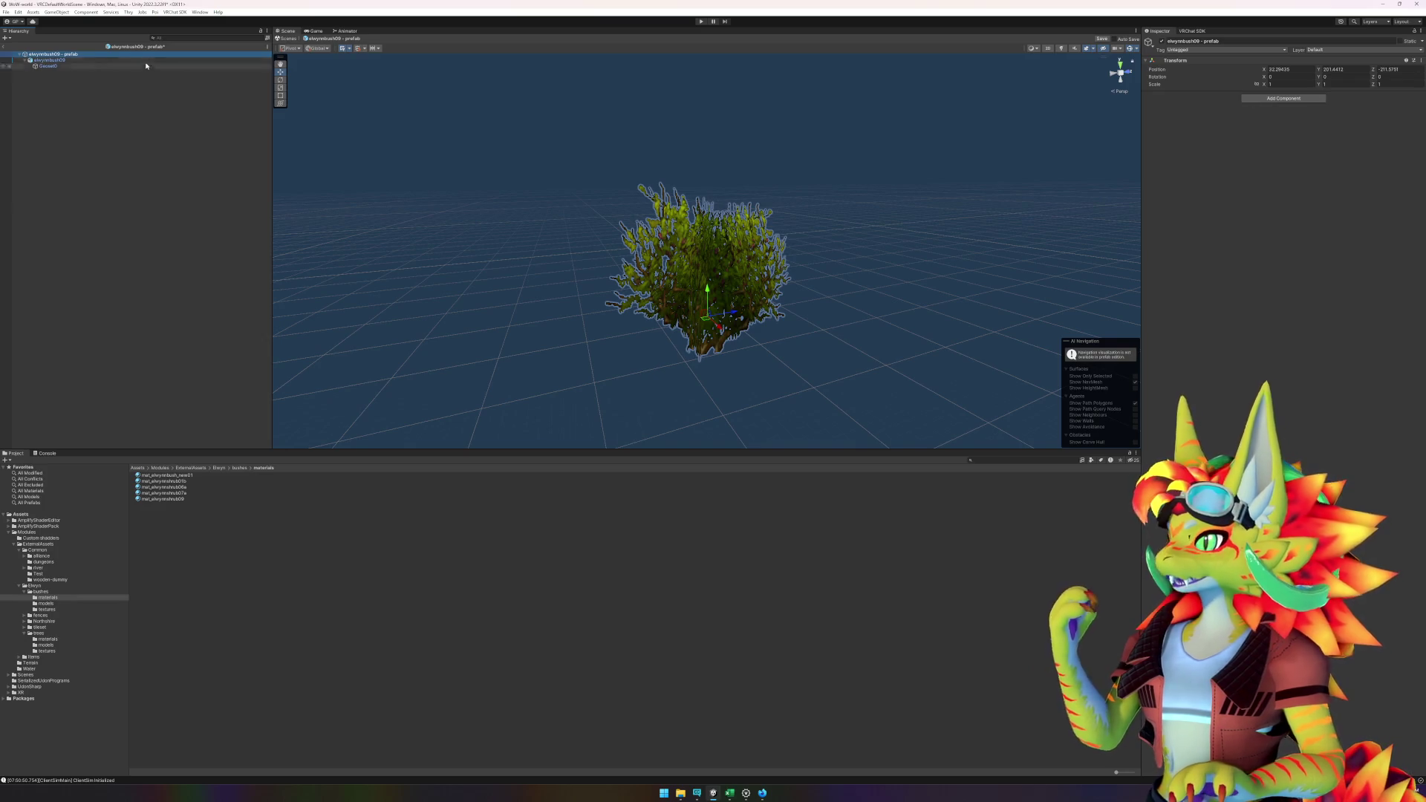
click(115, 62)
click(1270, 118)
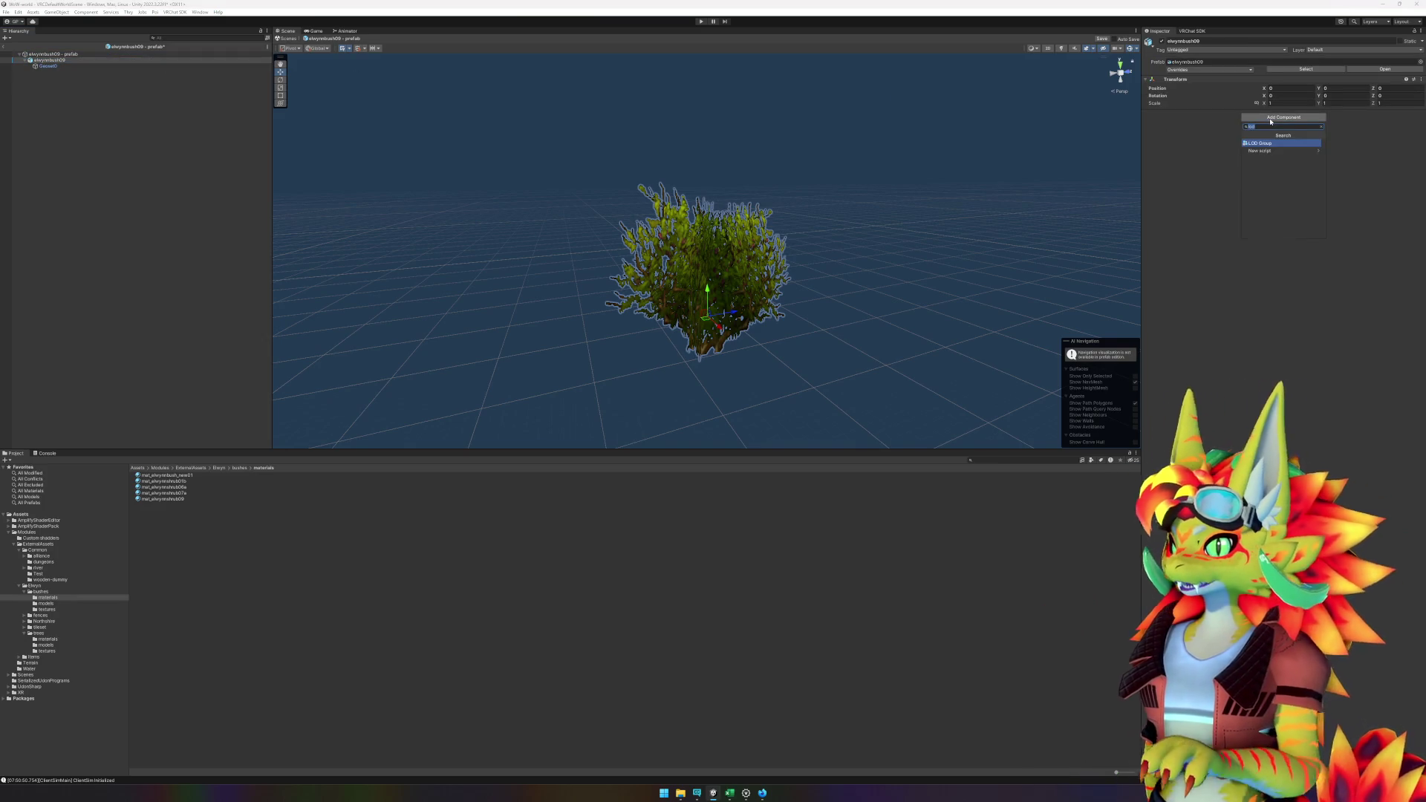
- Add an LOD Group to the bush, delete LOD 2 and LOD 1, and set the transition to 5%
click(1267, 150)
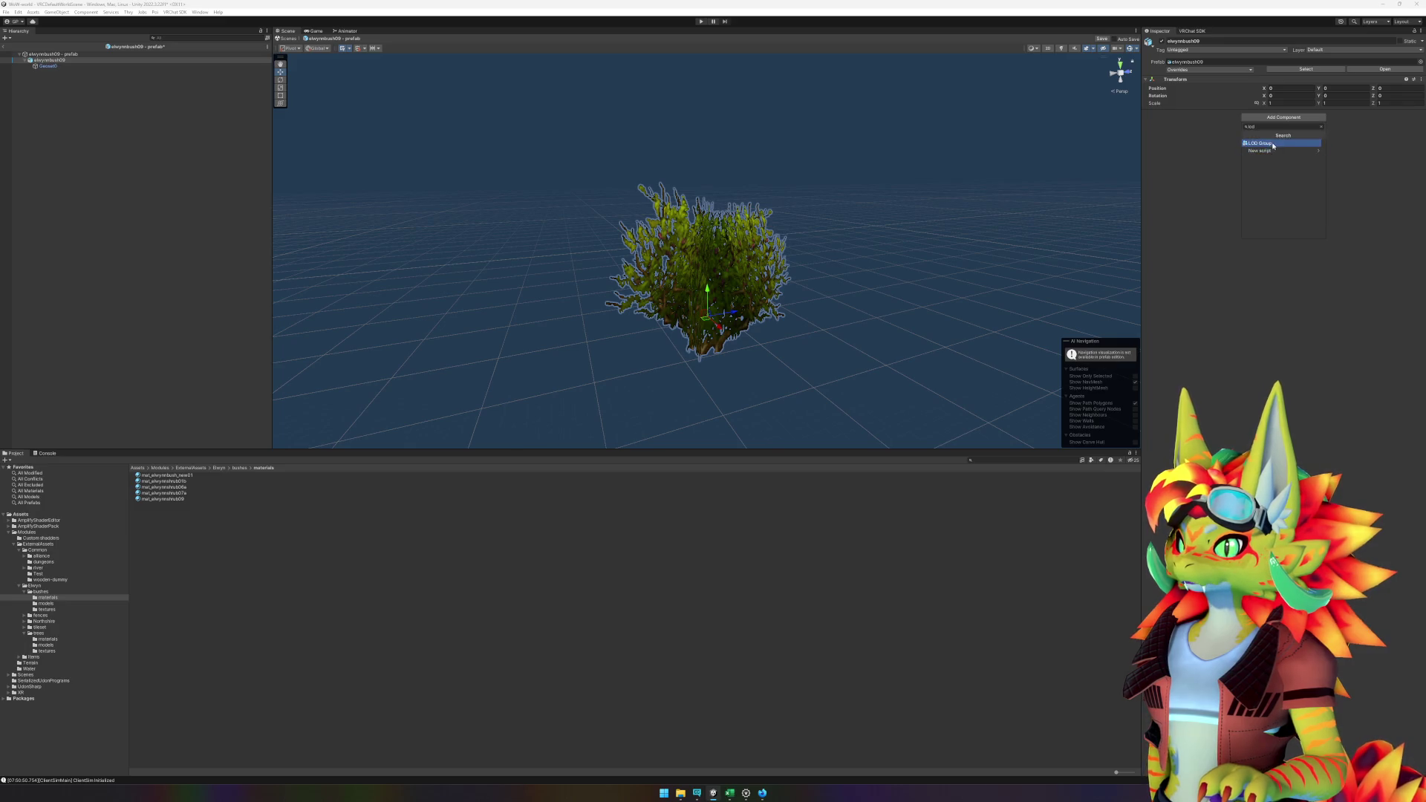
click(1269, 146)
right_click(1307, 146)
click(1315, 152)
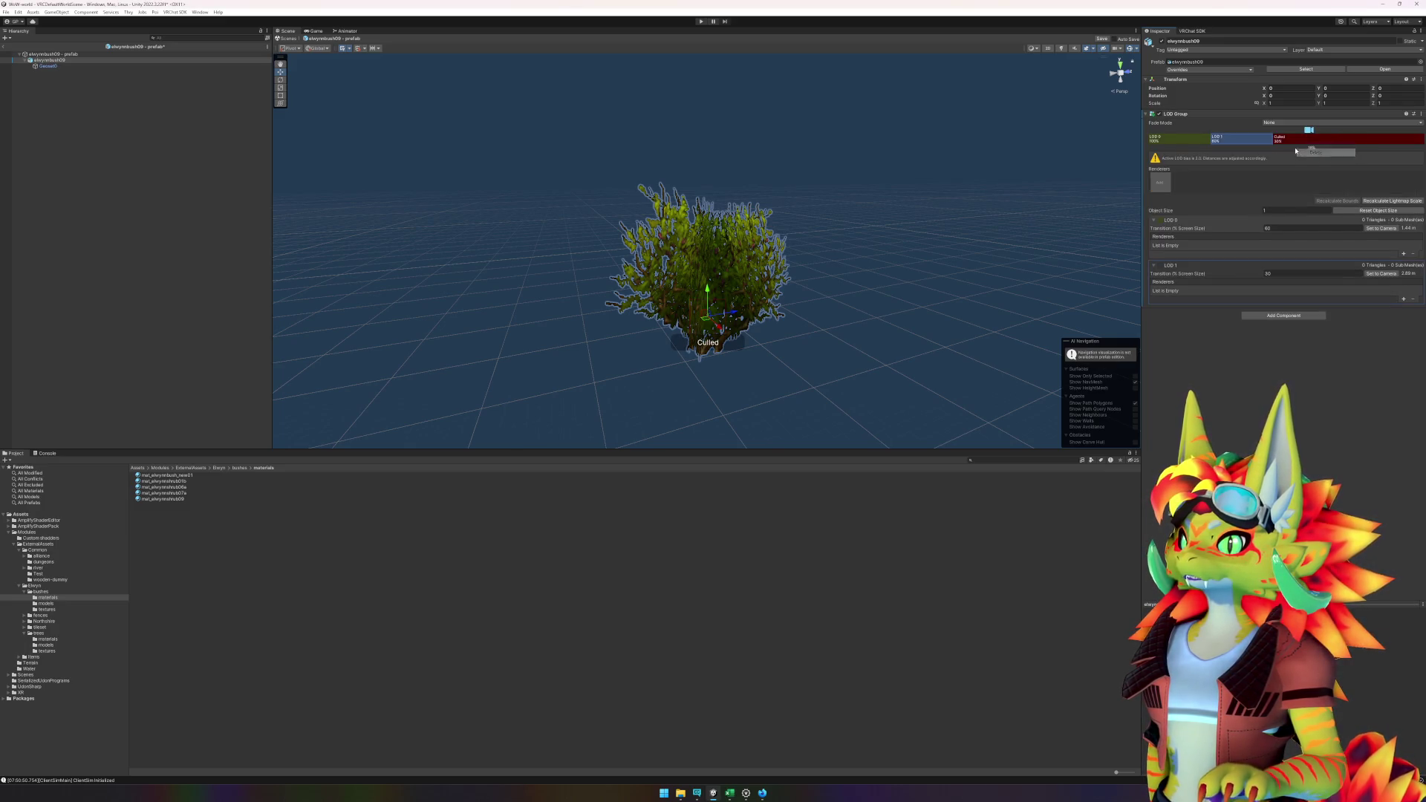
right_click(1257, 139)
click(1272, 152)
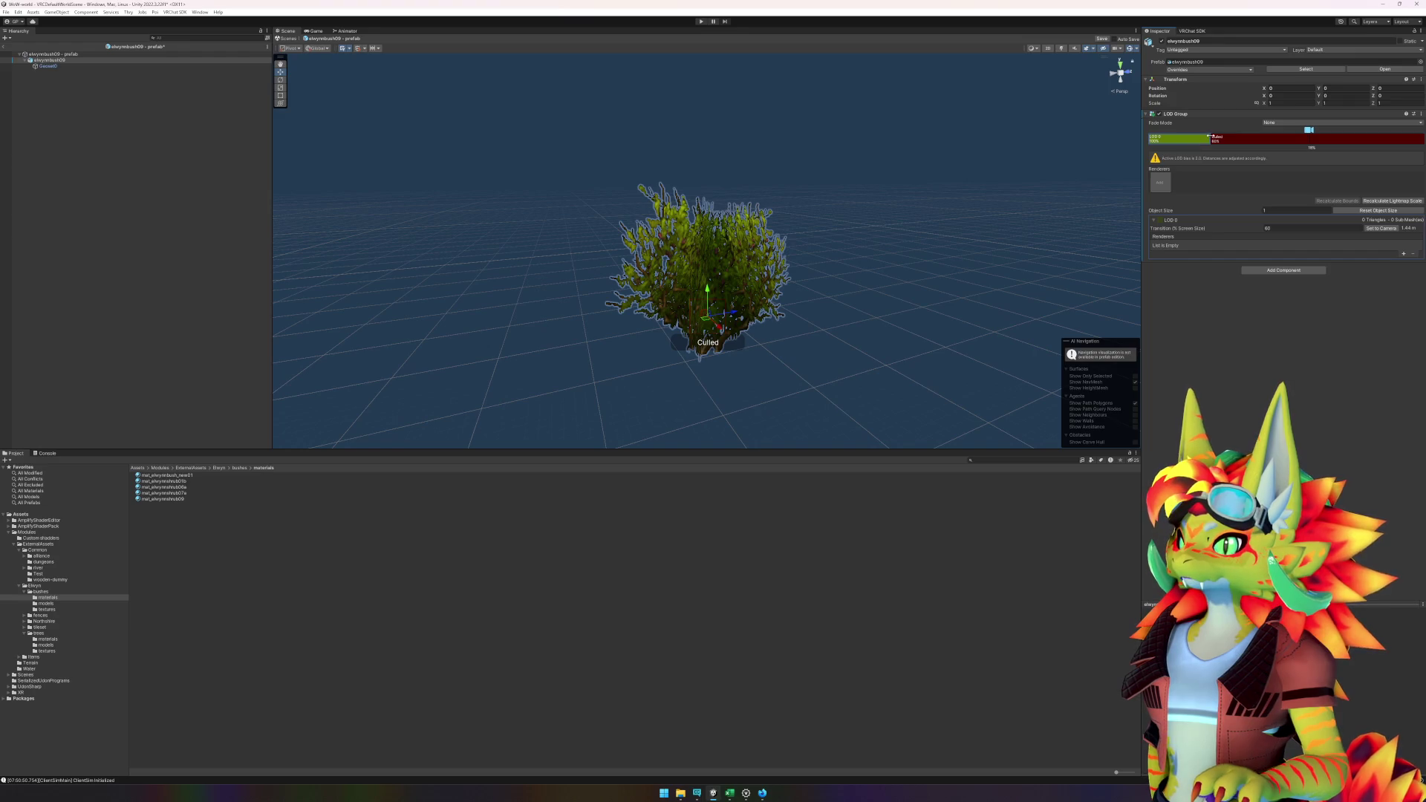
click(1293, 210)
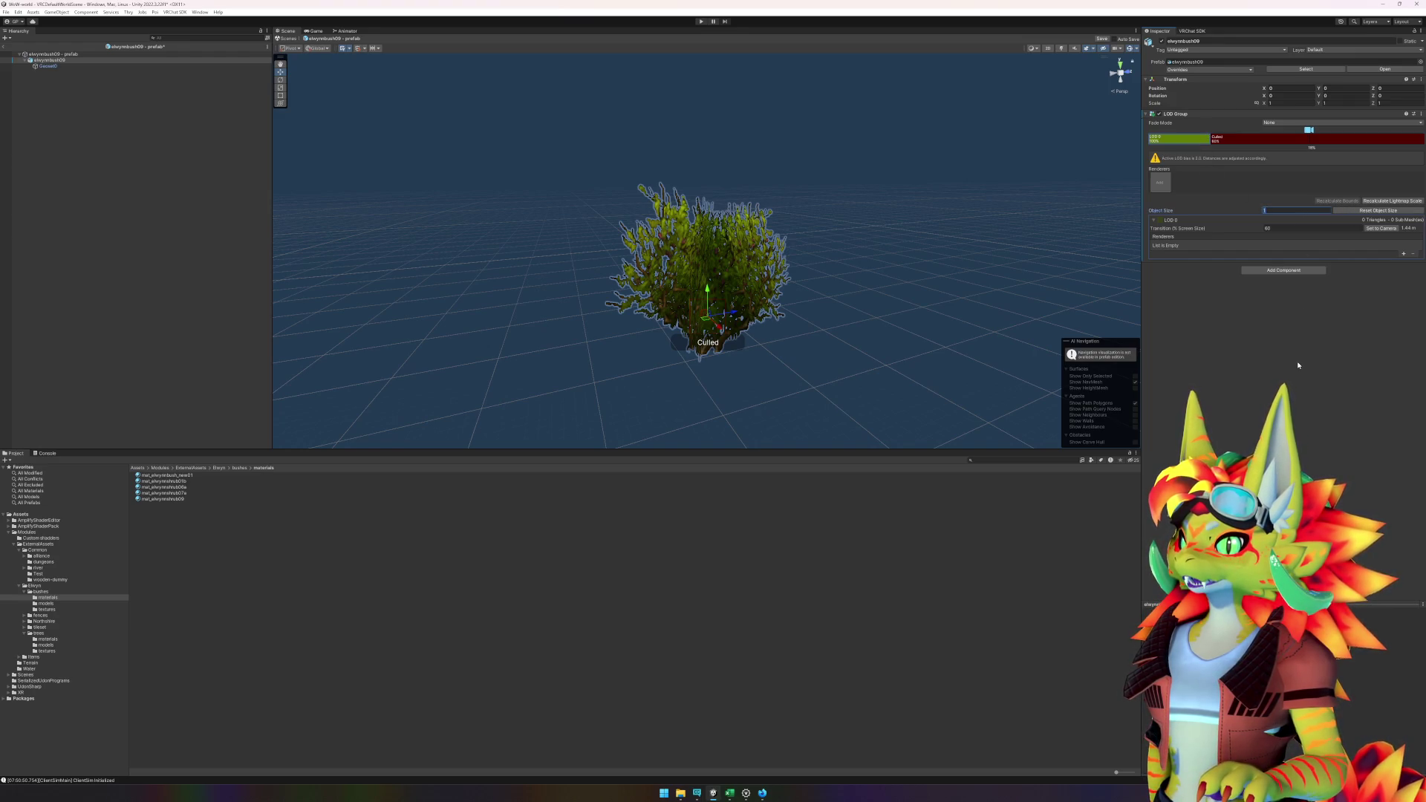
click(1288, 230)
text(5)
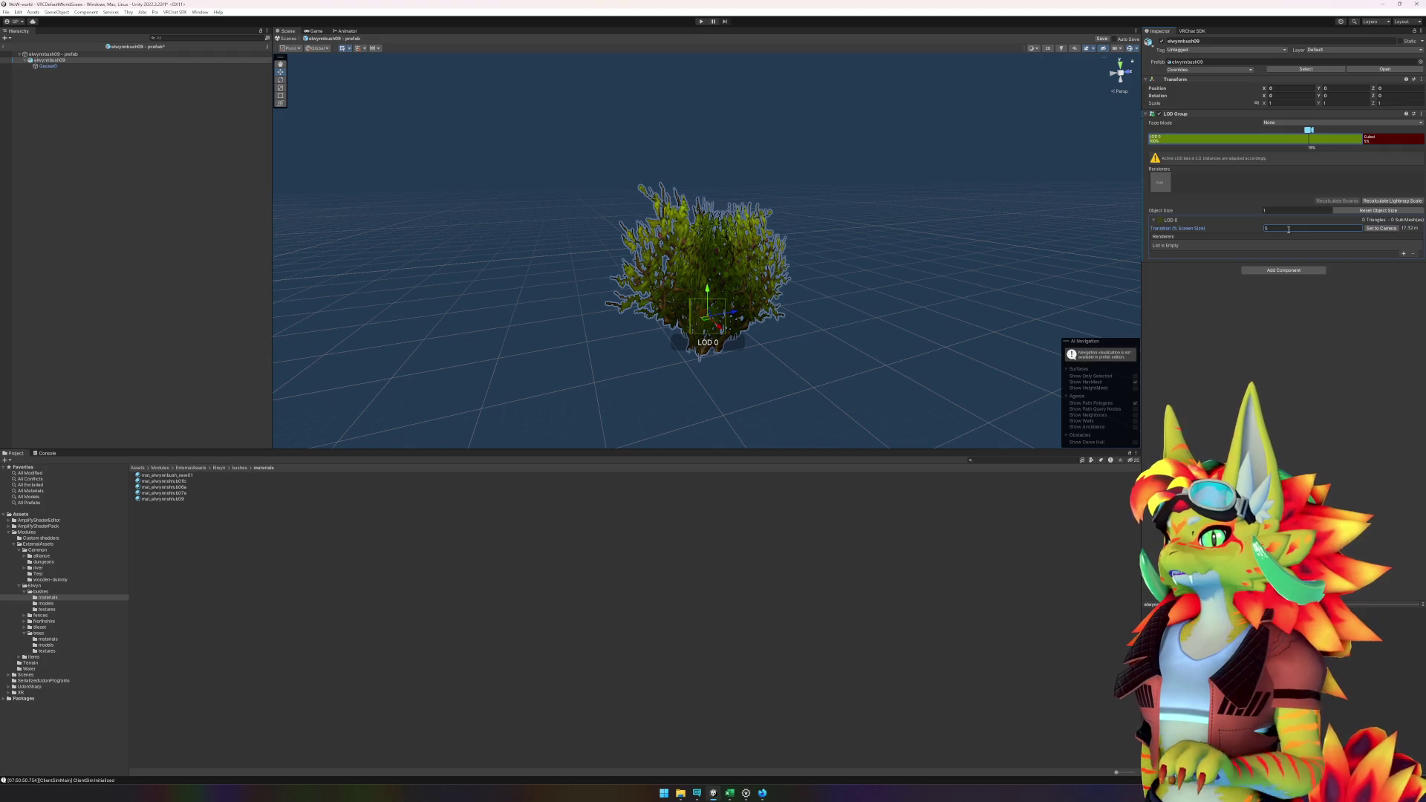
scroll(943, 216, down, 5)
scroll(937, 219, down, 3)
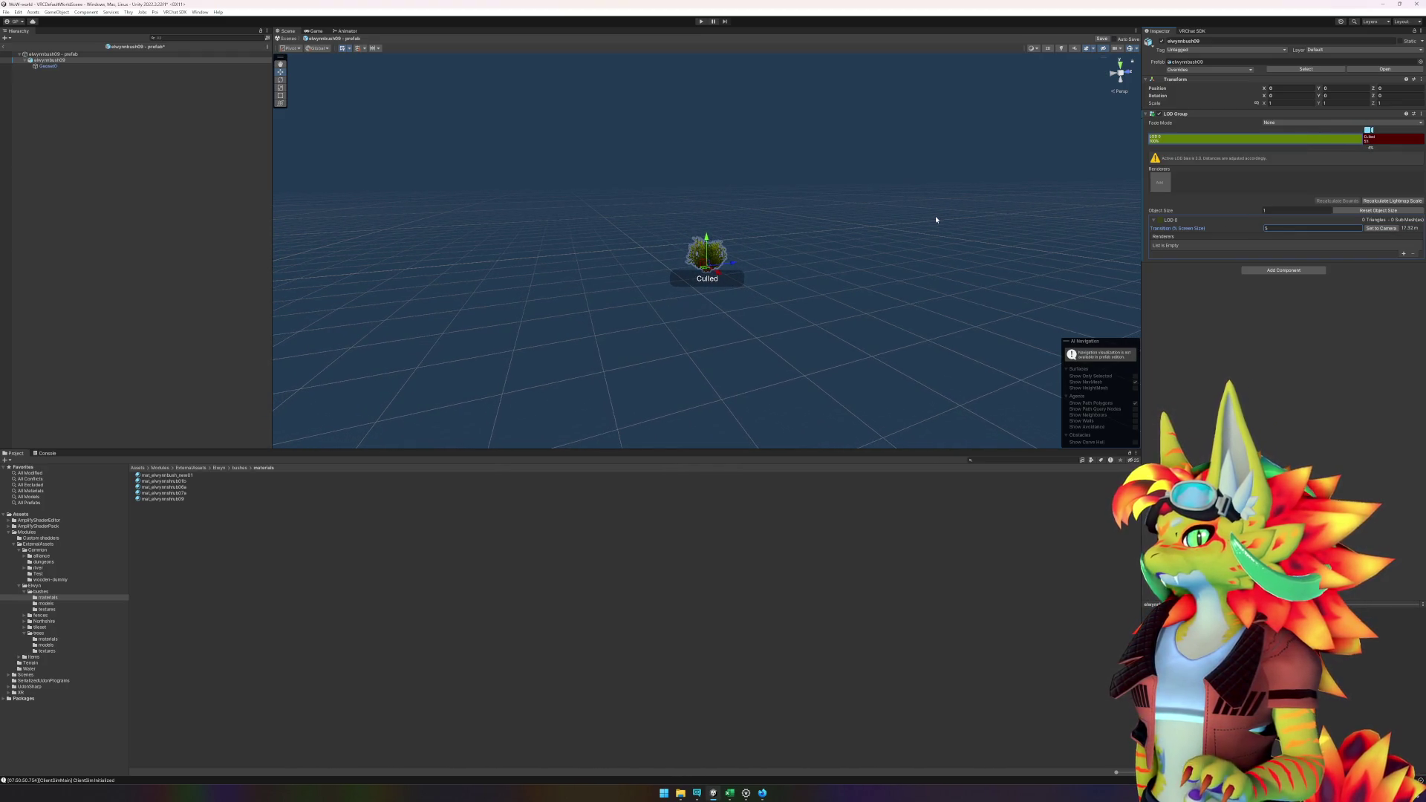
scroll(936, 220, up, 1)
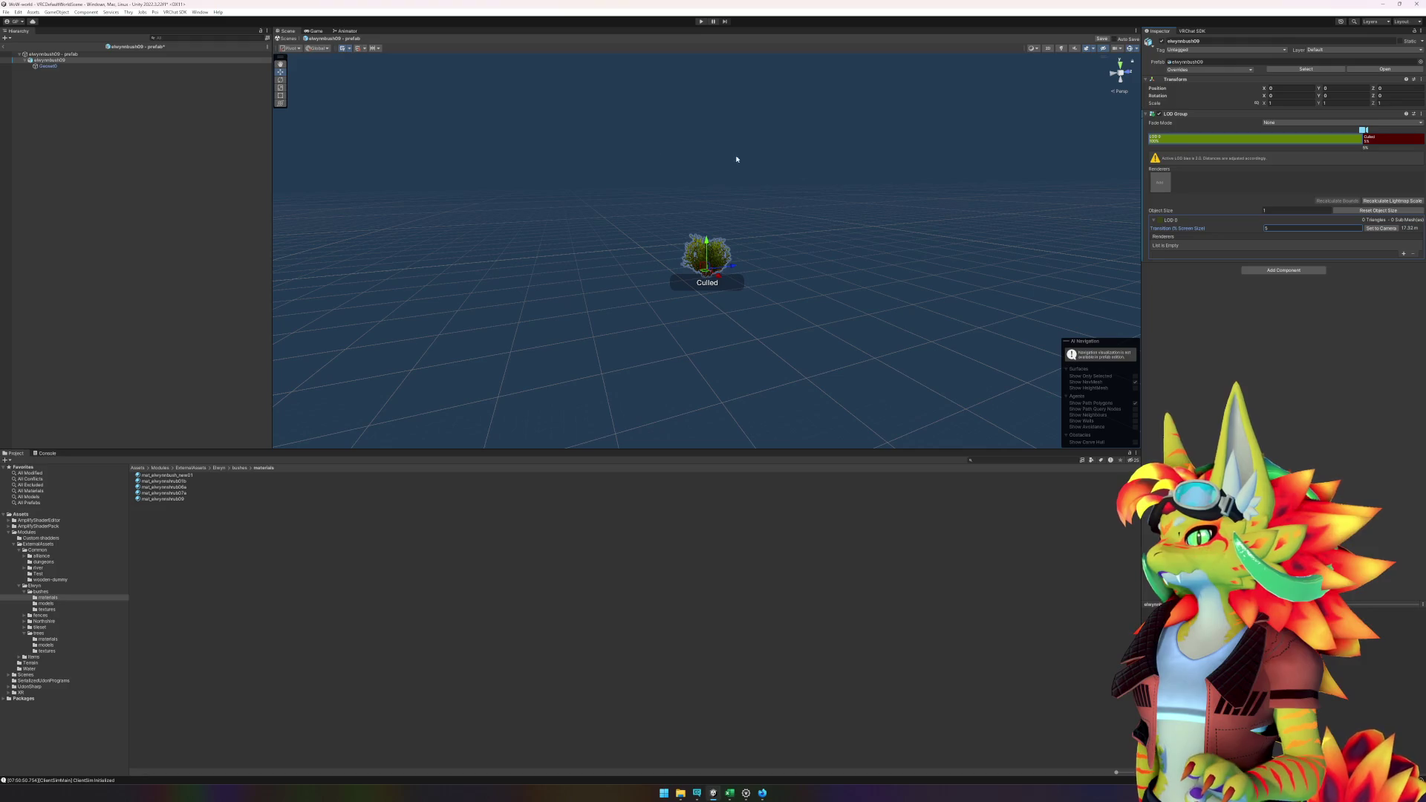
- Assign the Geoset0 renderer to LOD 0 and save the bush prefab
click(47, 67)
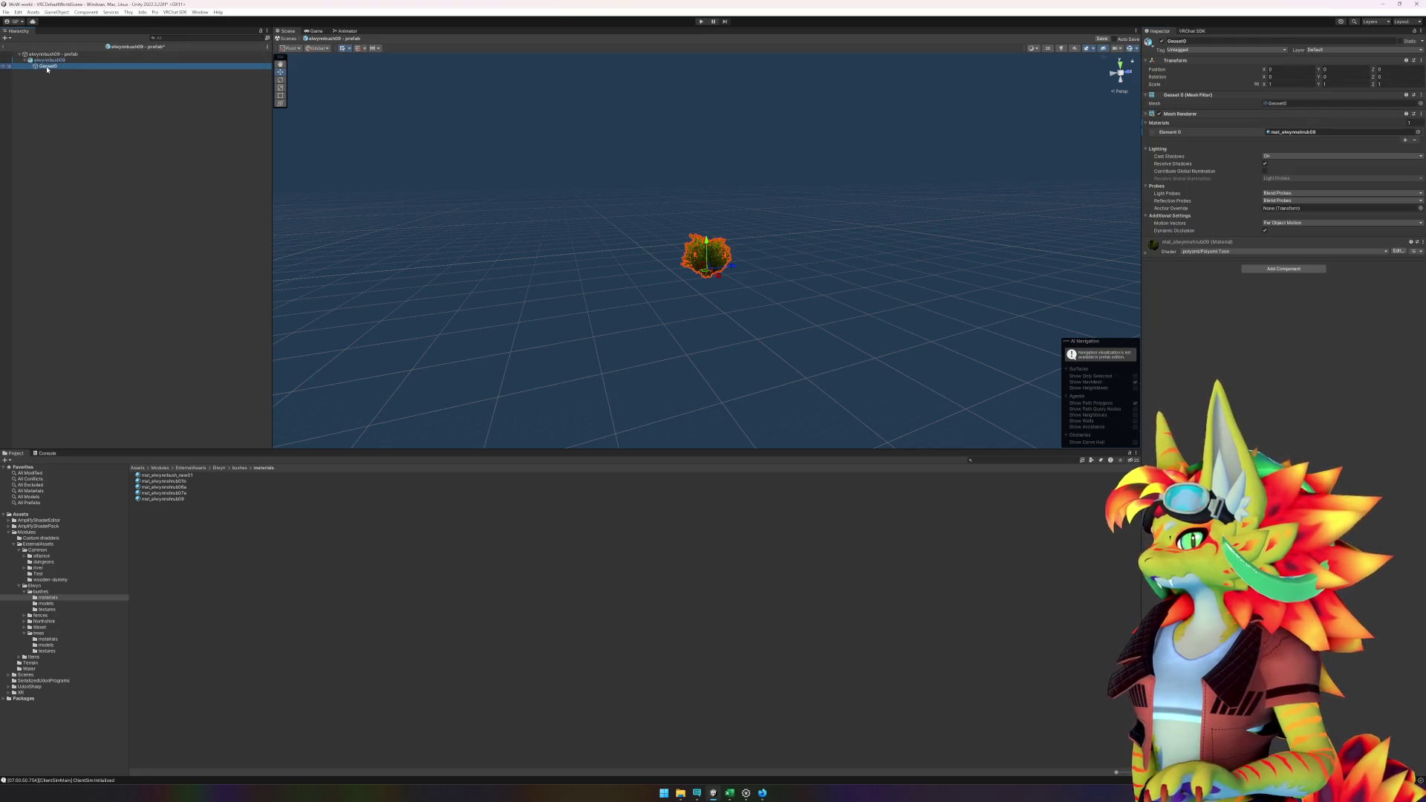
click(49, 60)
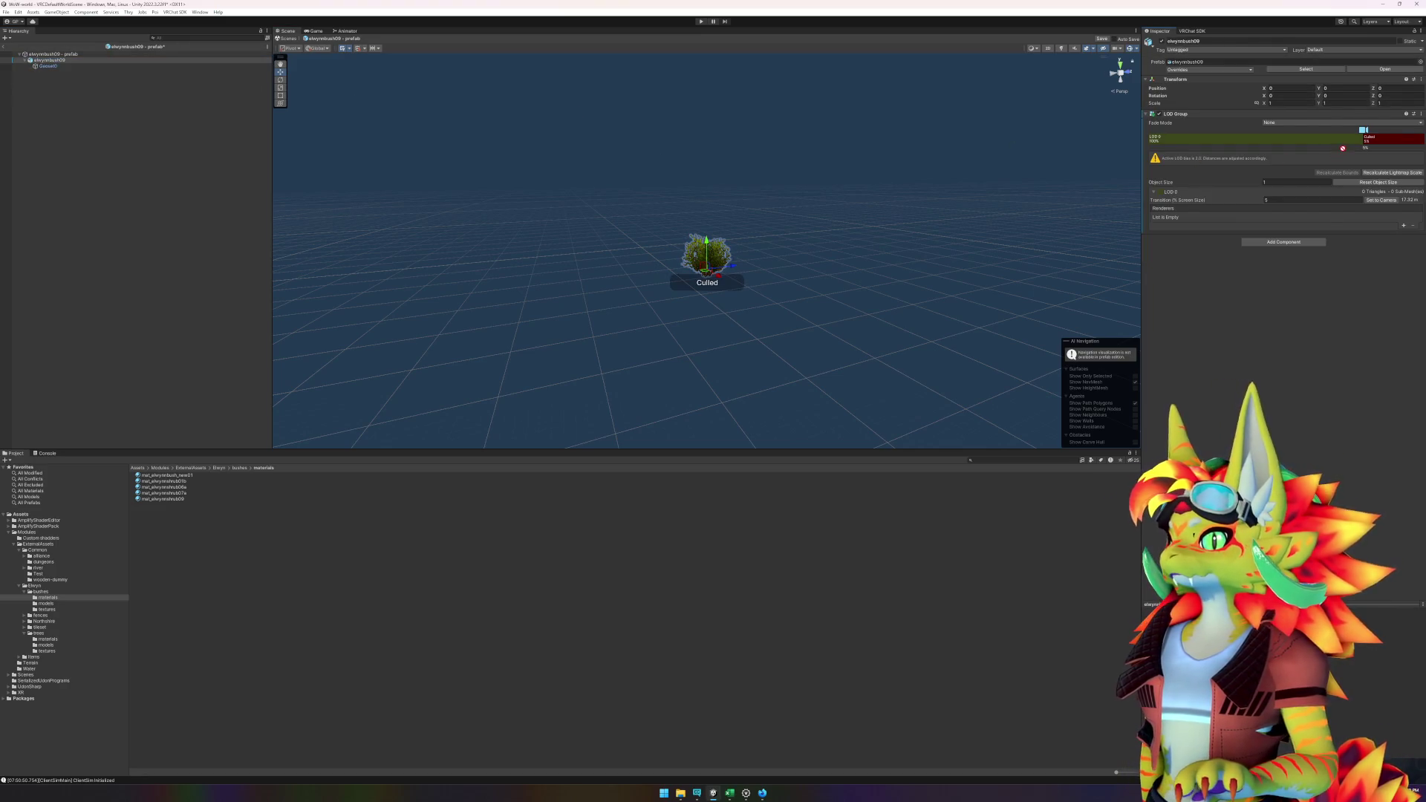
click(1262, 139)
click(1167, 185)
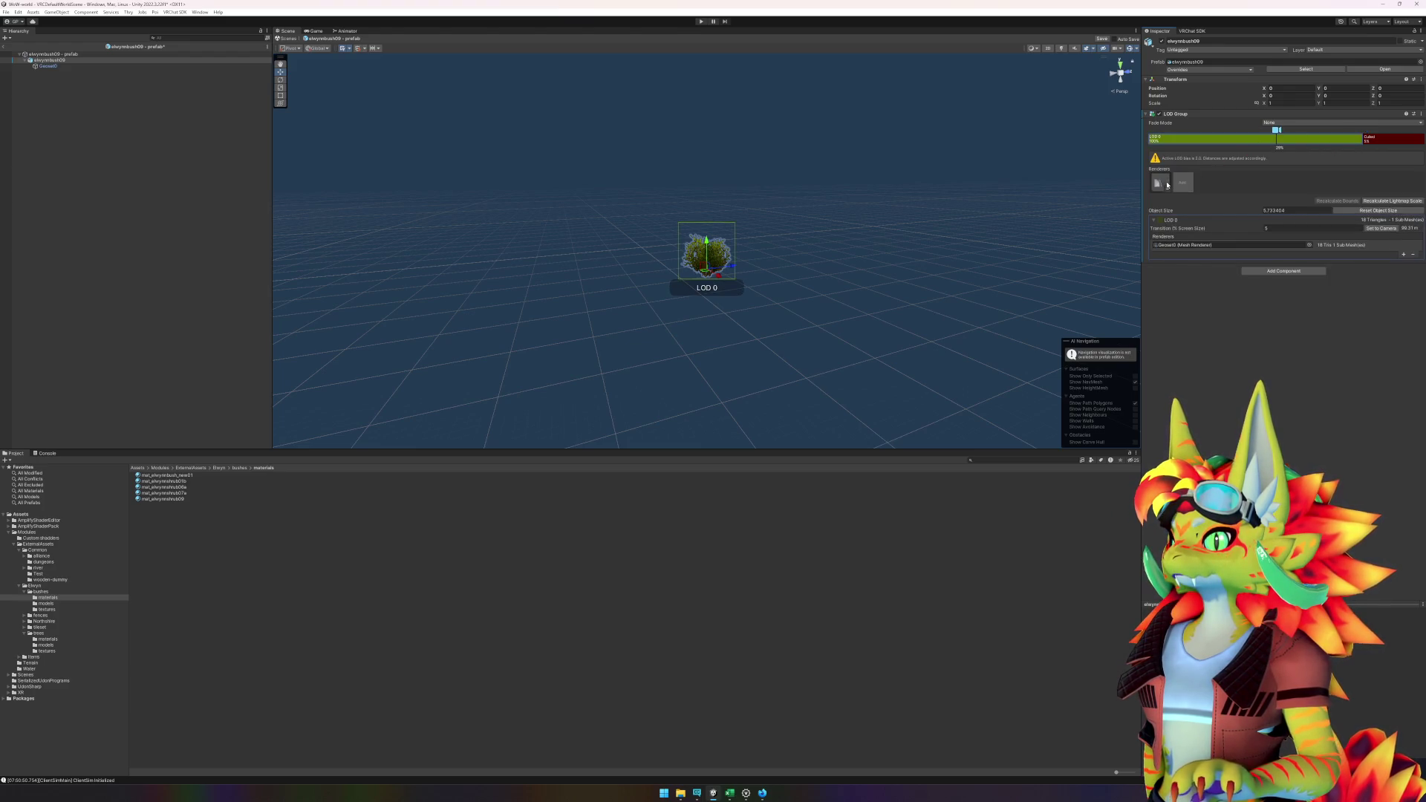
scroll(841, 328, down, 6)
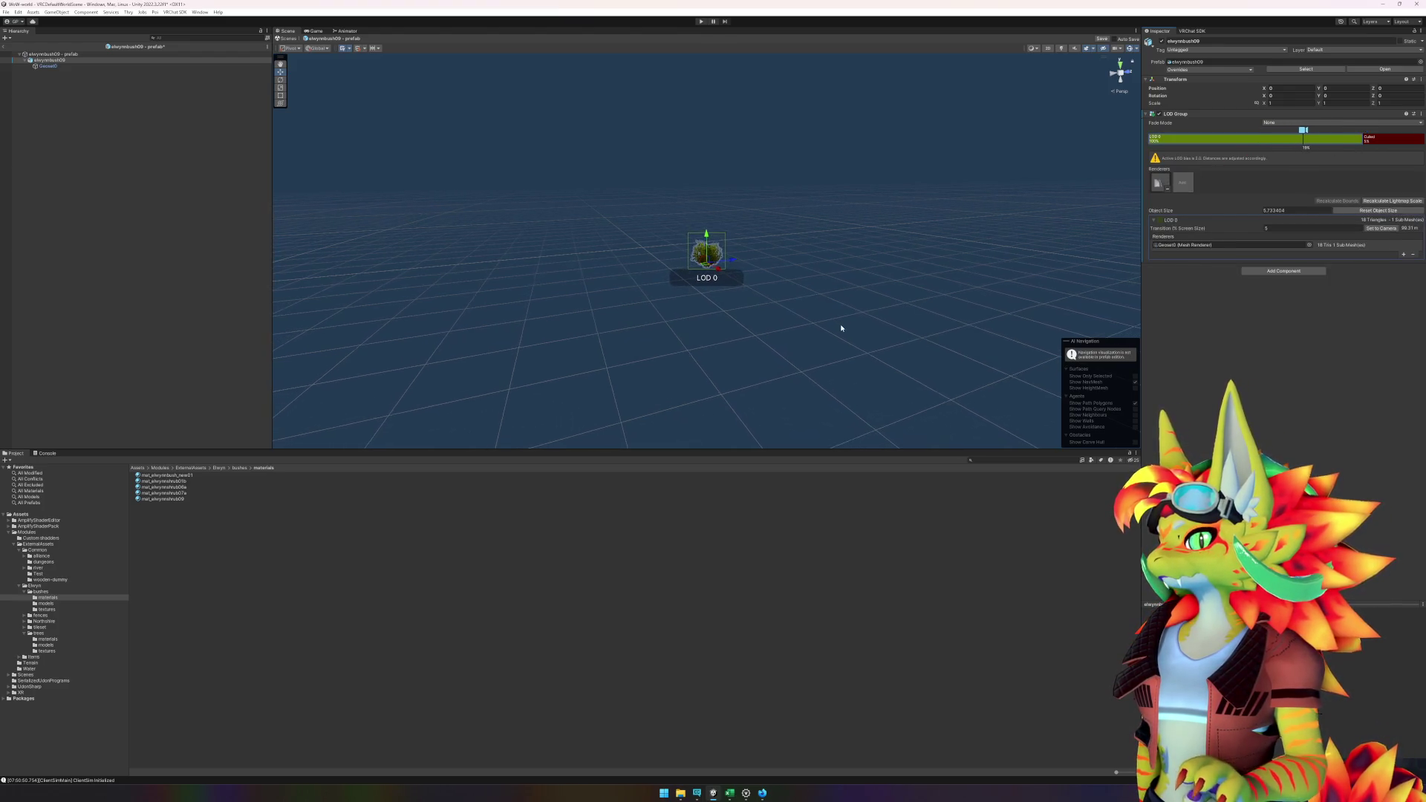
scroll(837, 327, down, 2)
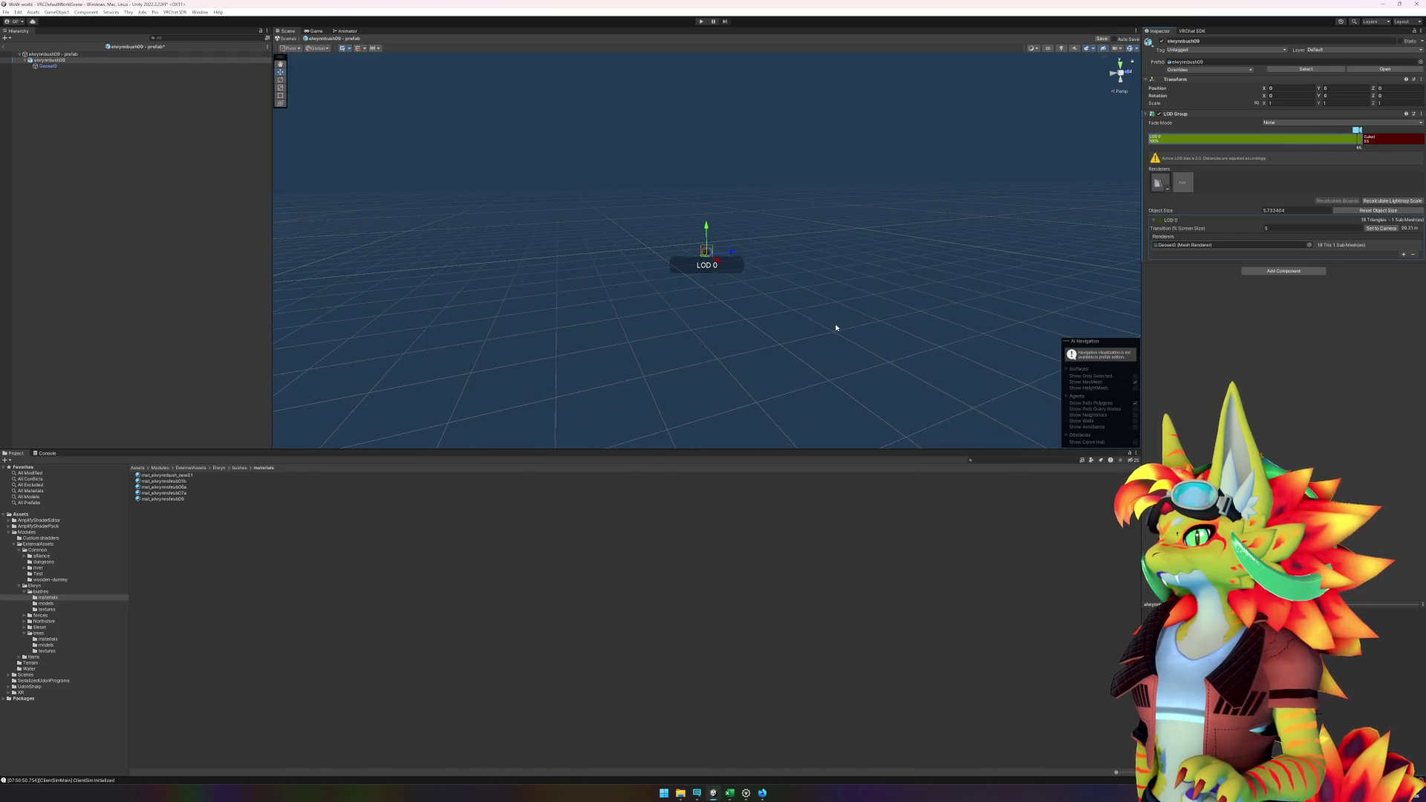
scroll(930, 230, down, 3)
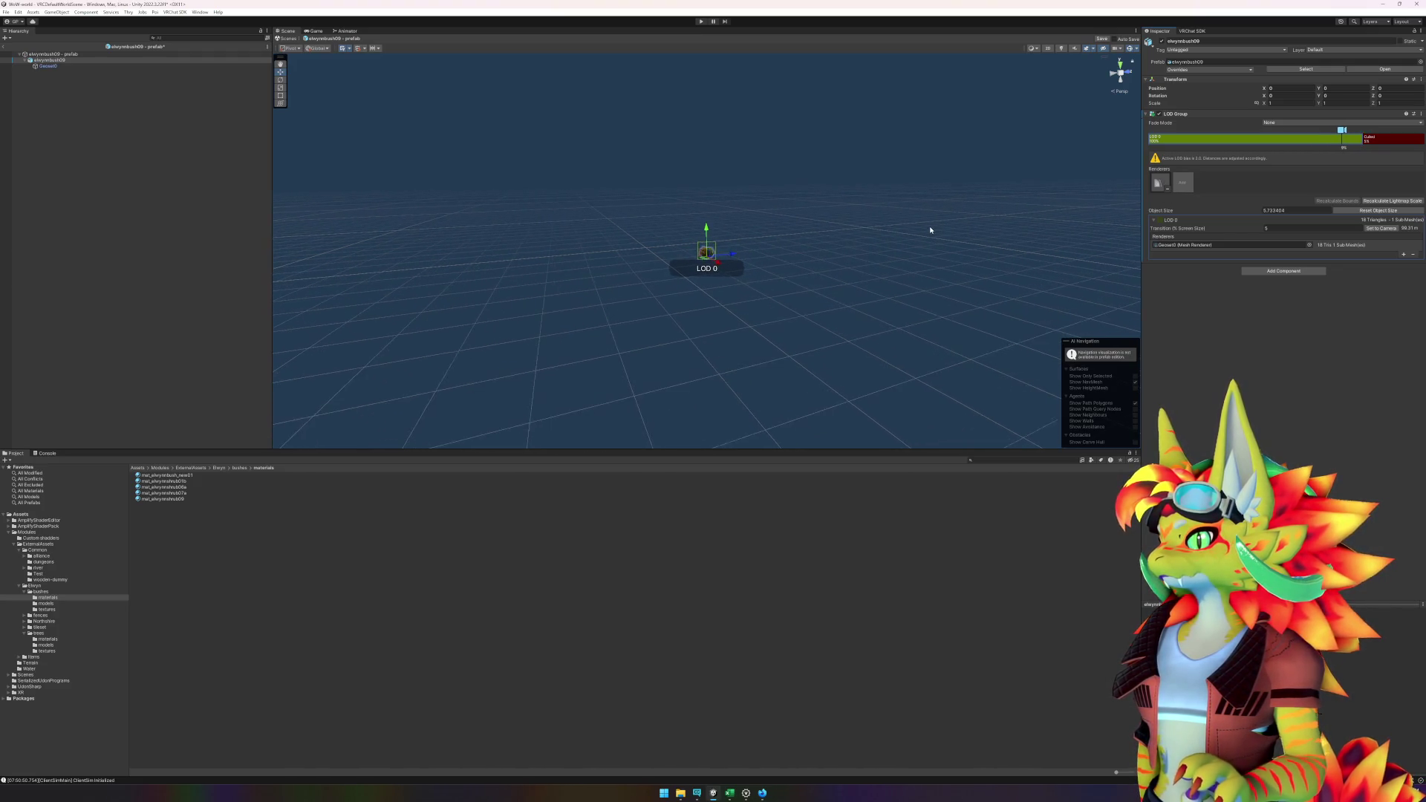
scroll(928, 230, up, 5)
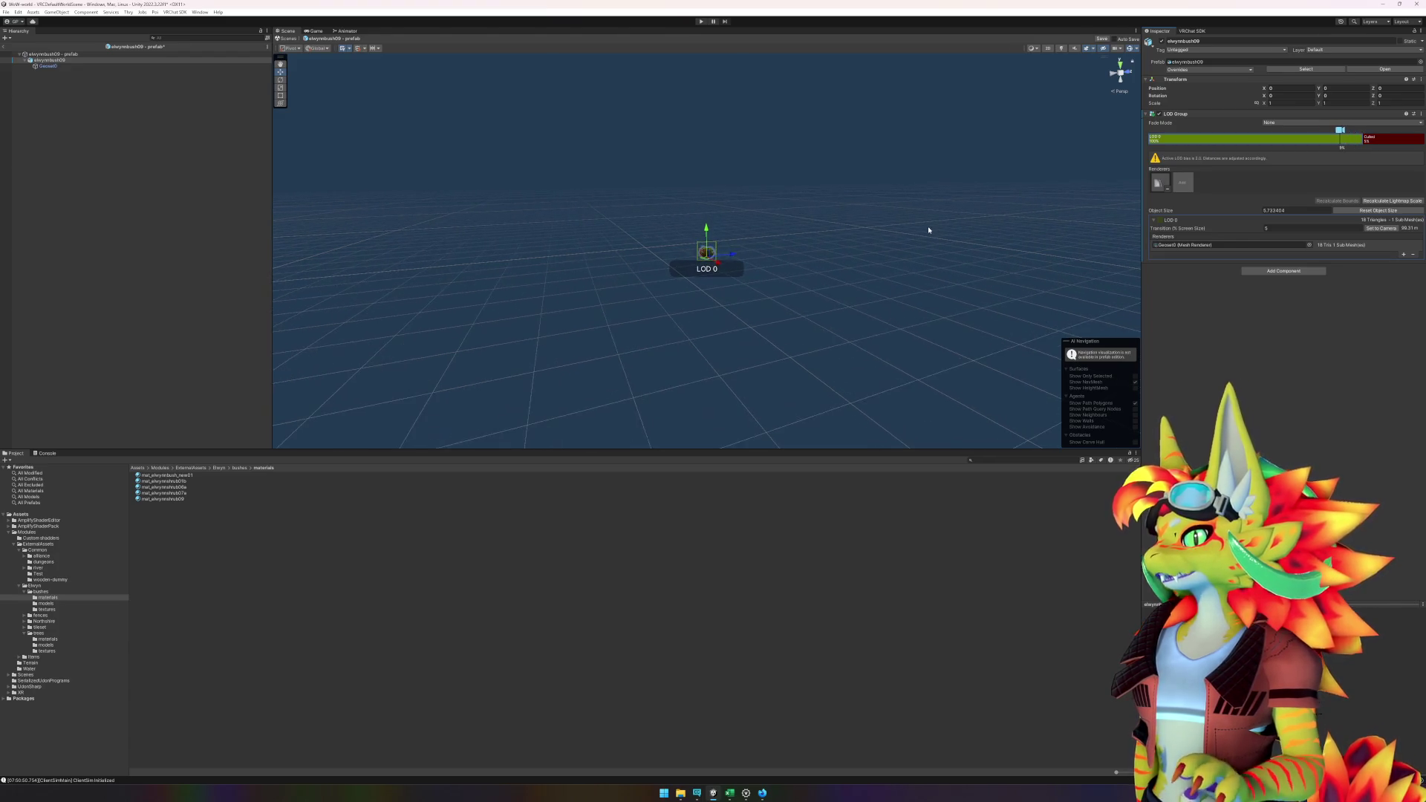
scroll(931, 231, up, 2)
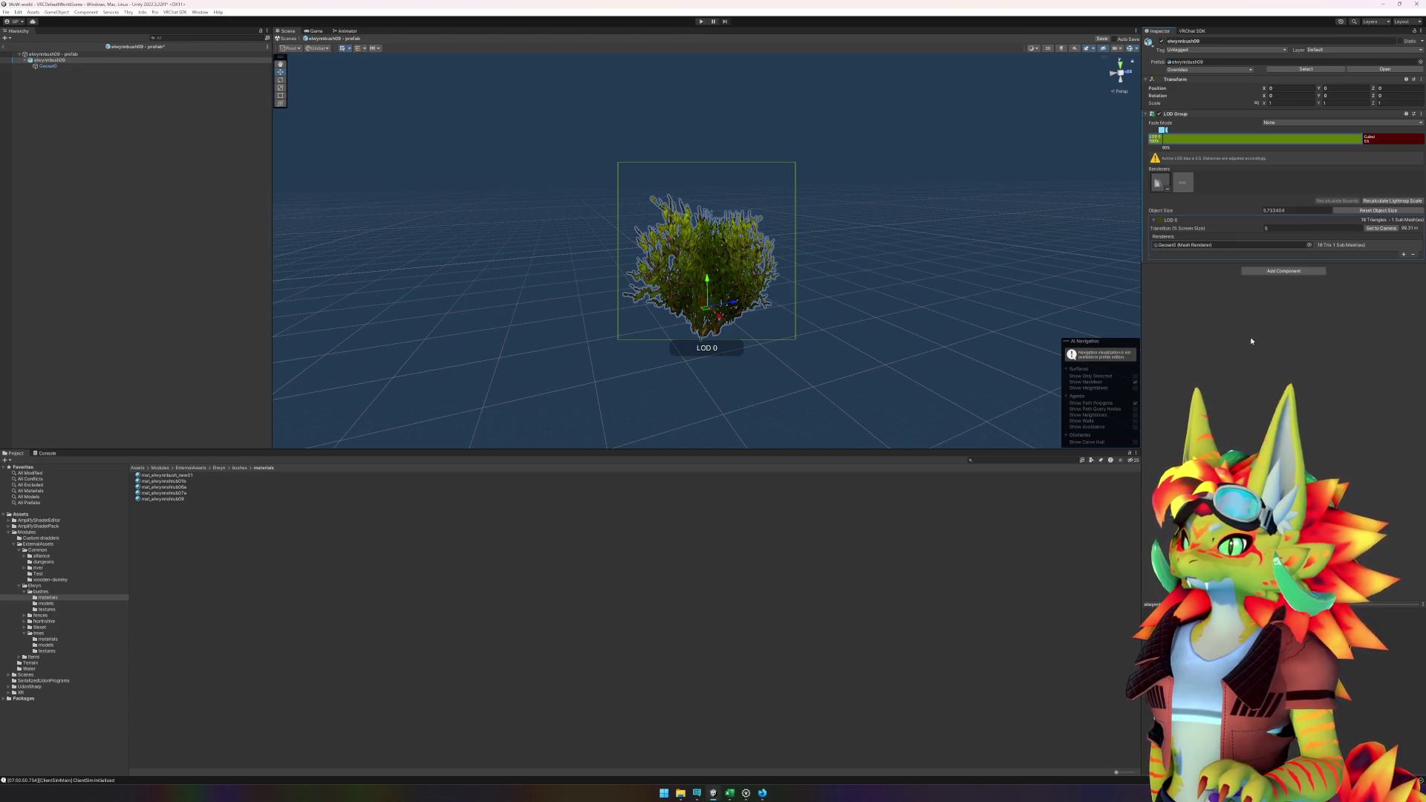
key(ctrl+s)
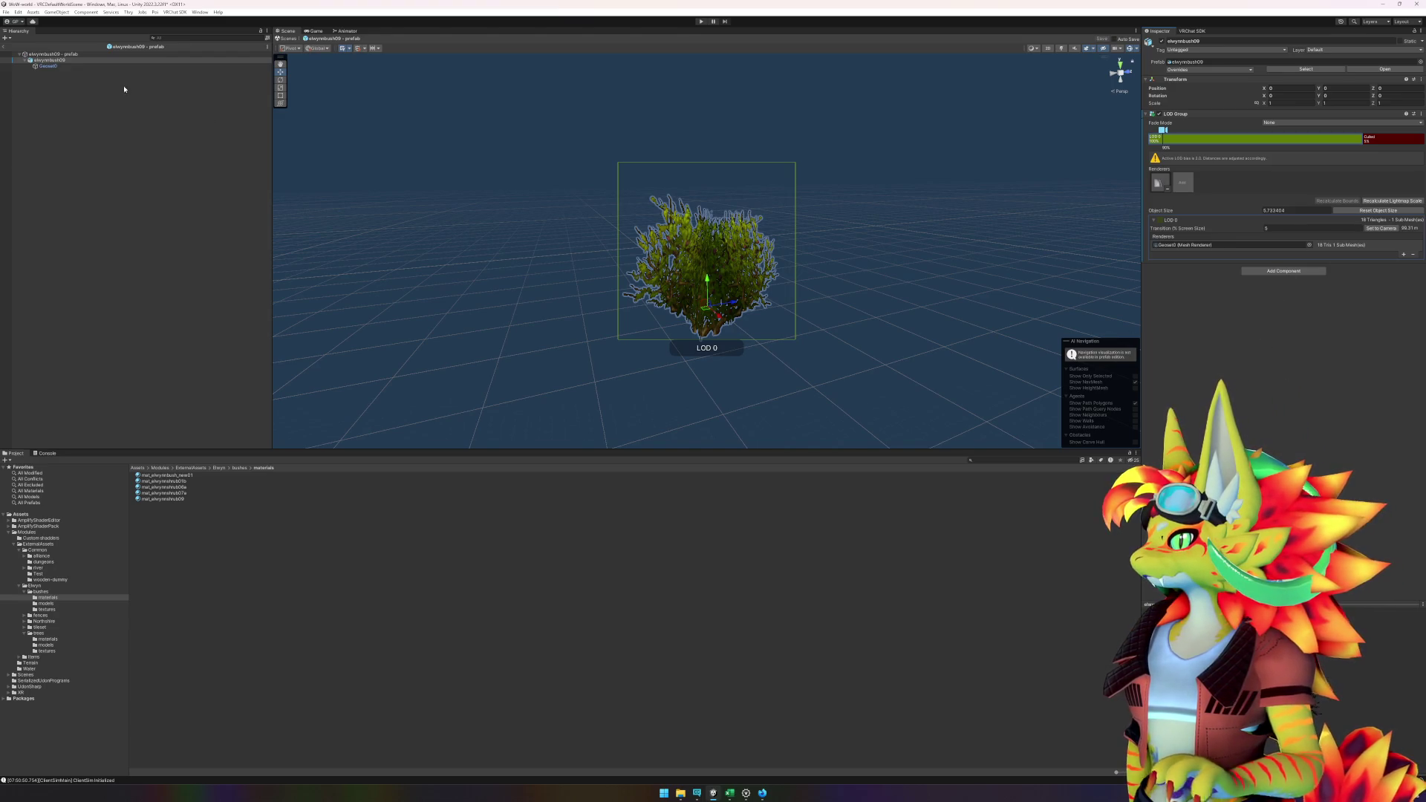
click(35, 55)
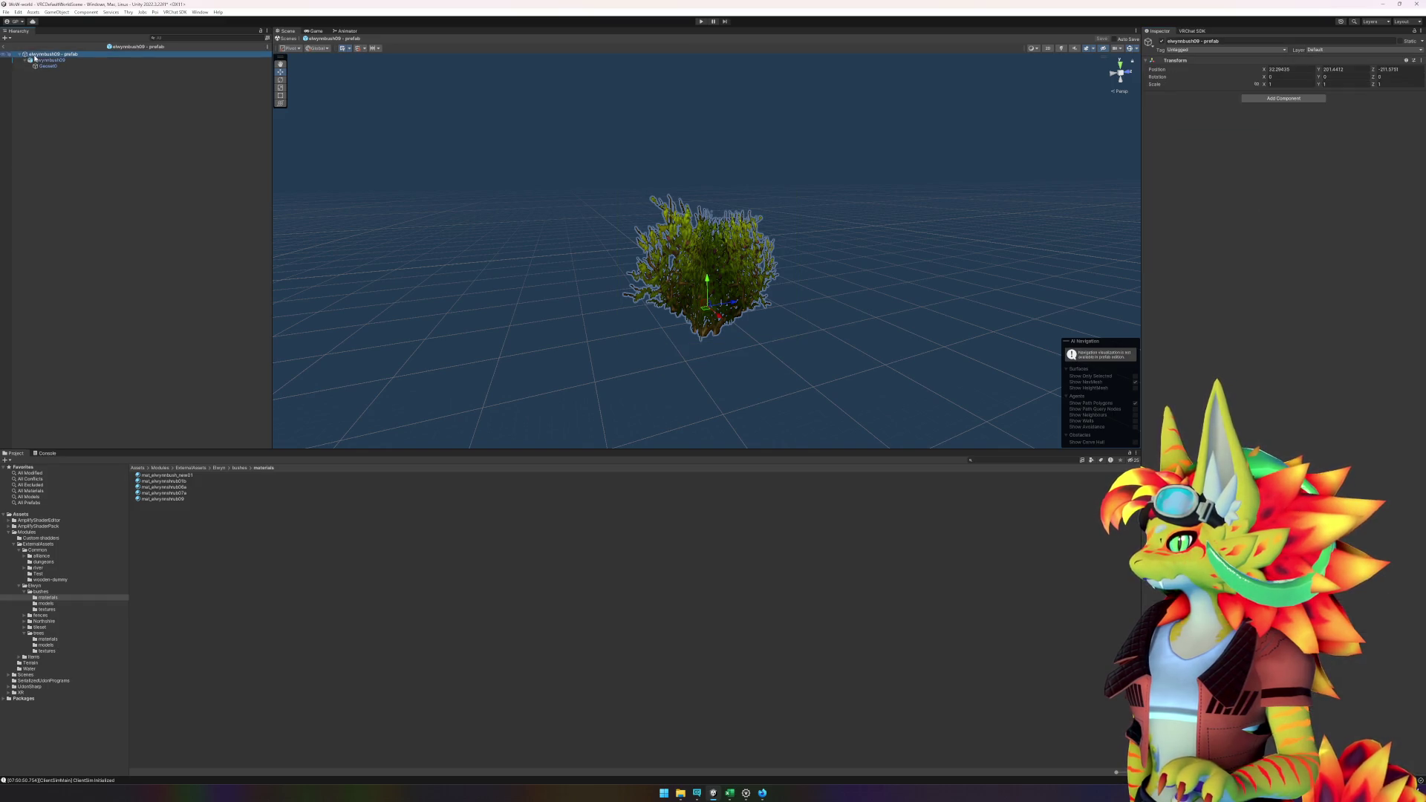
- Return to the world scene and rename the Small & Bushes group to 'Medium trees'
click(7, 48)
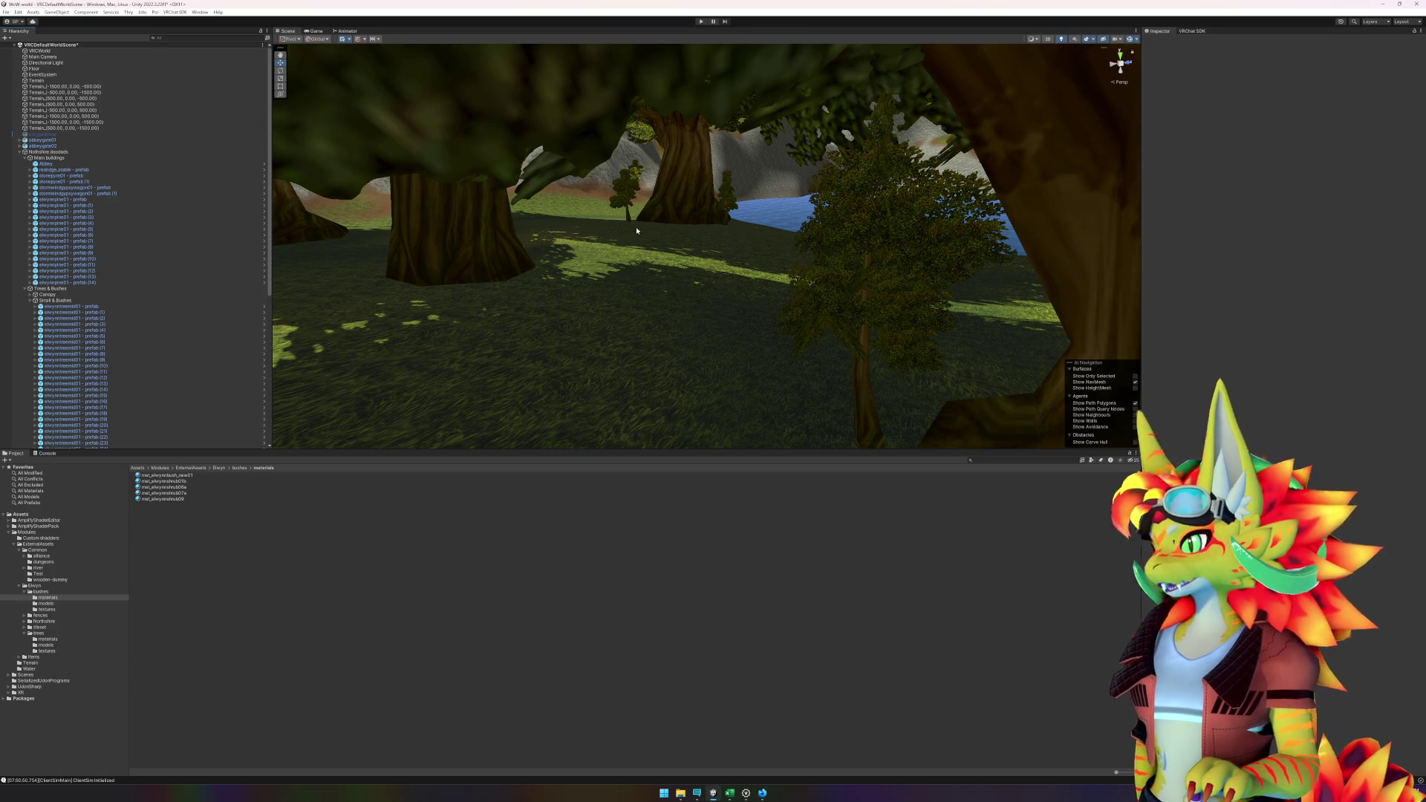
click(30, 300)
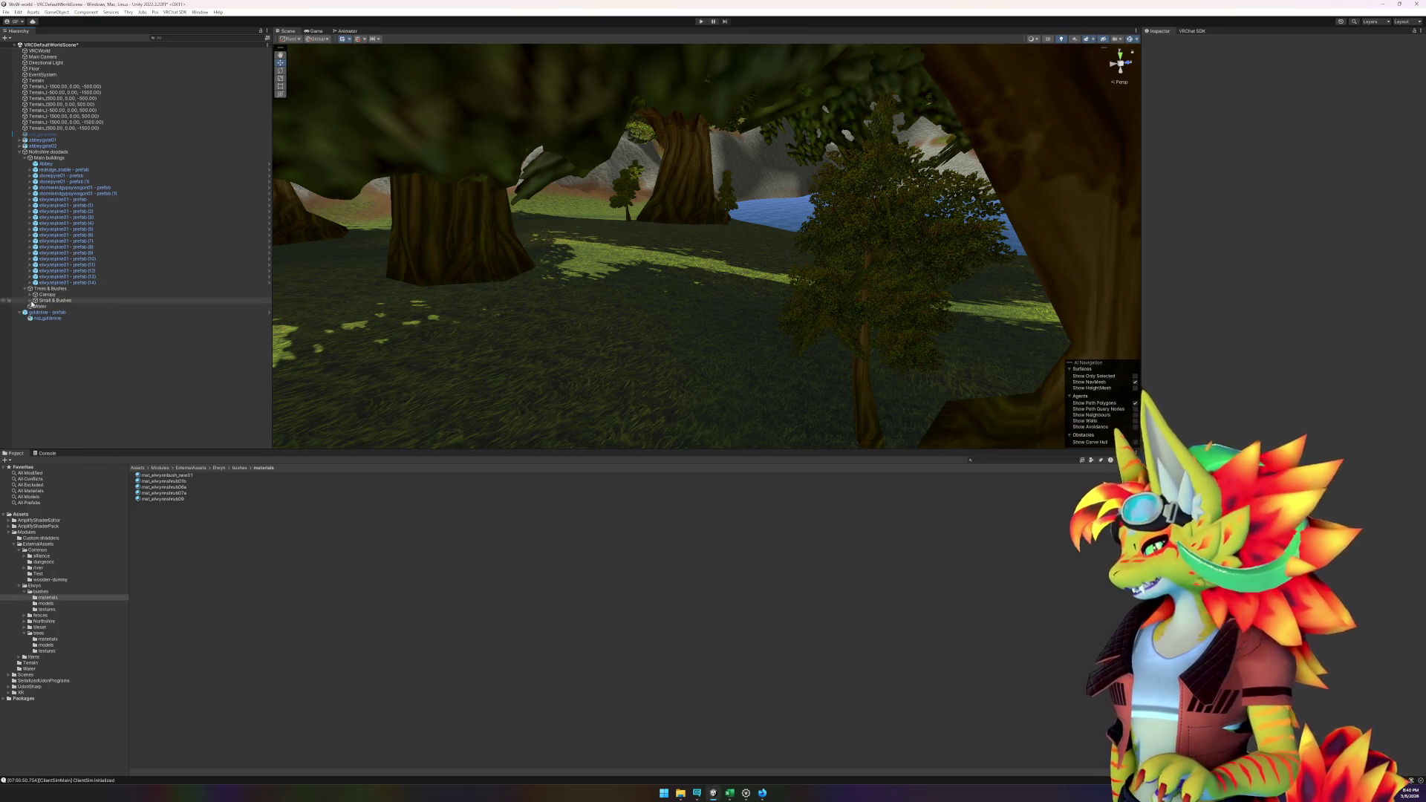
click(34, 302)
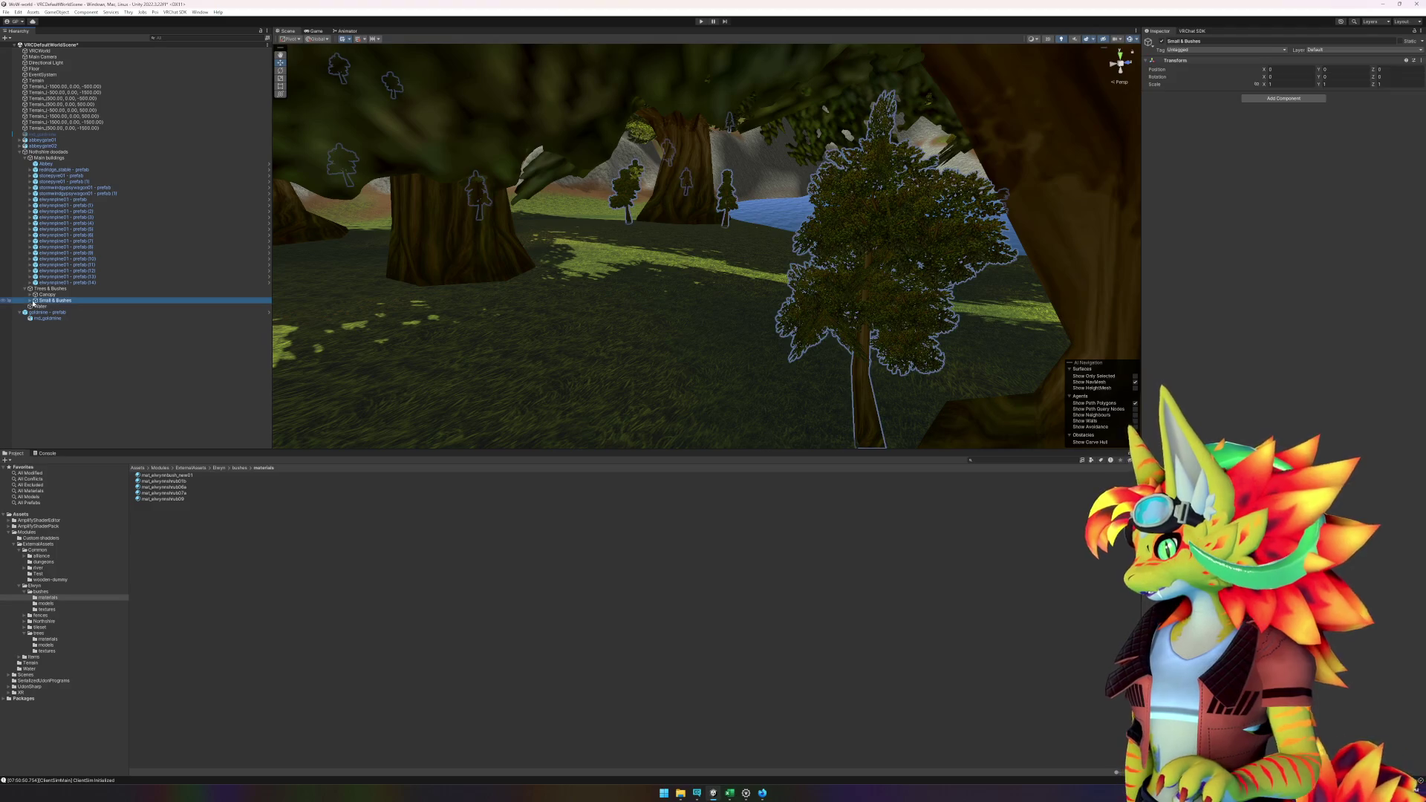
click(30, 301)
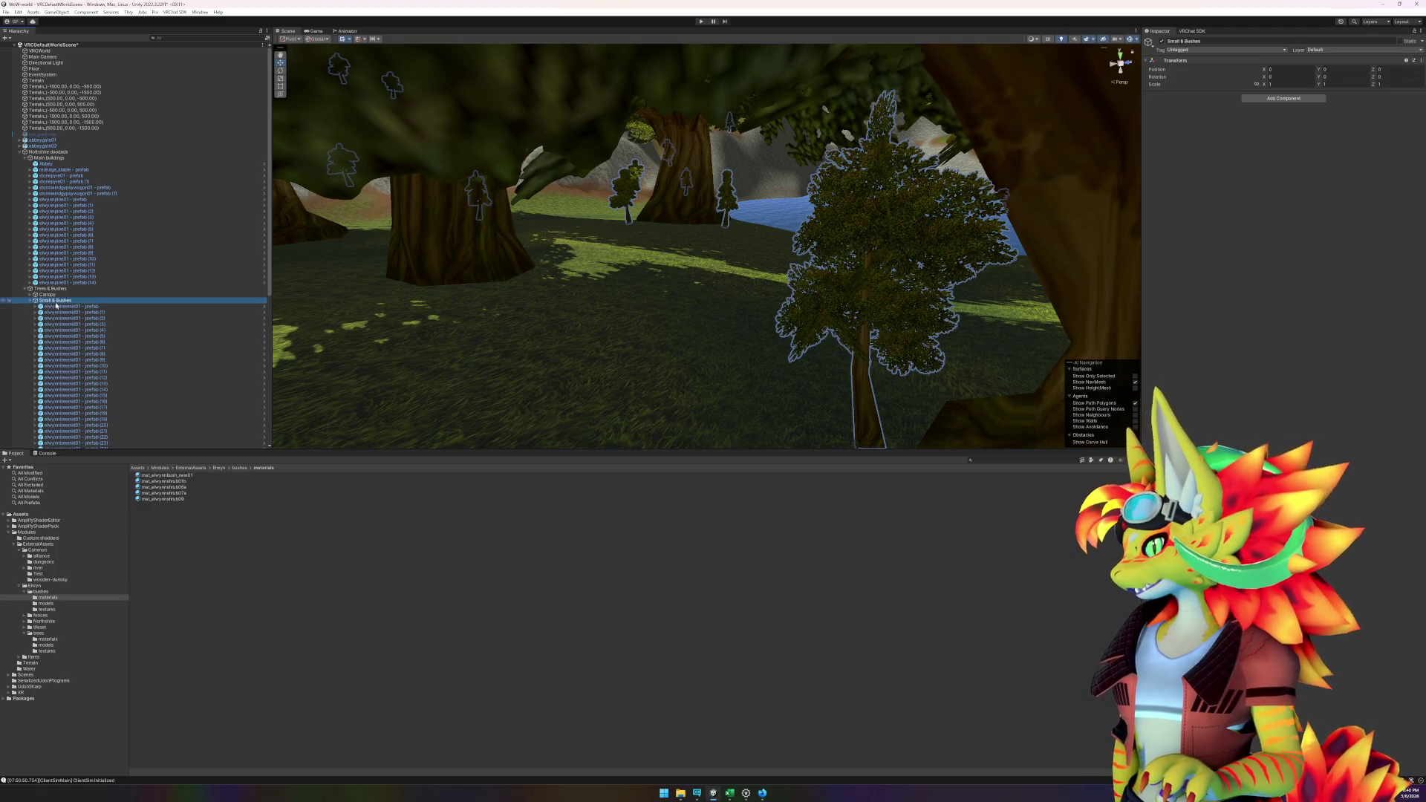
click(57, 300)
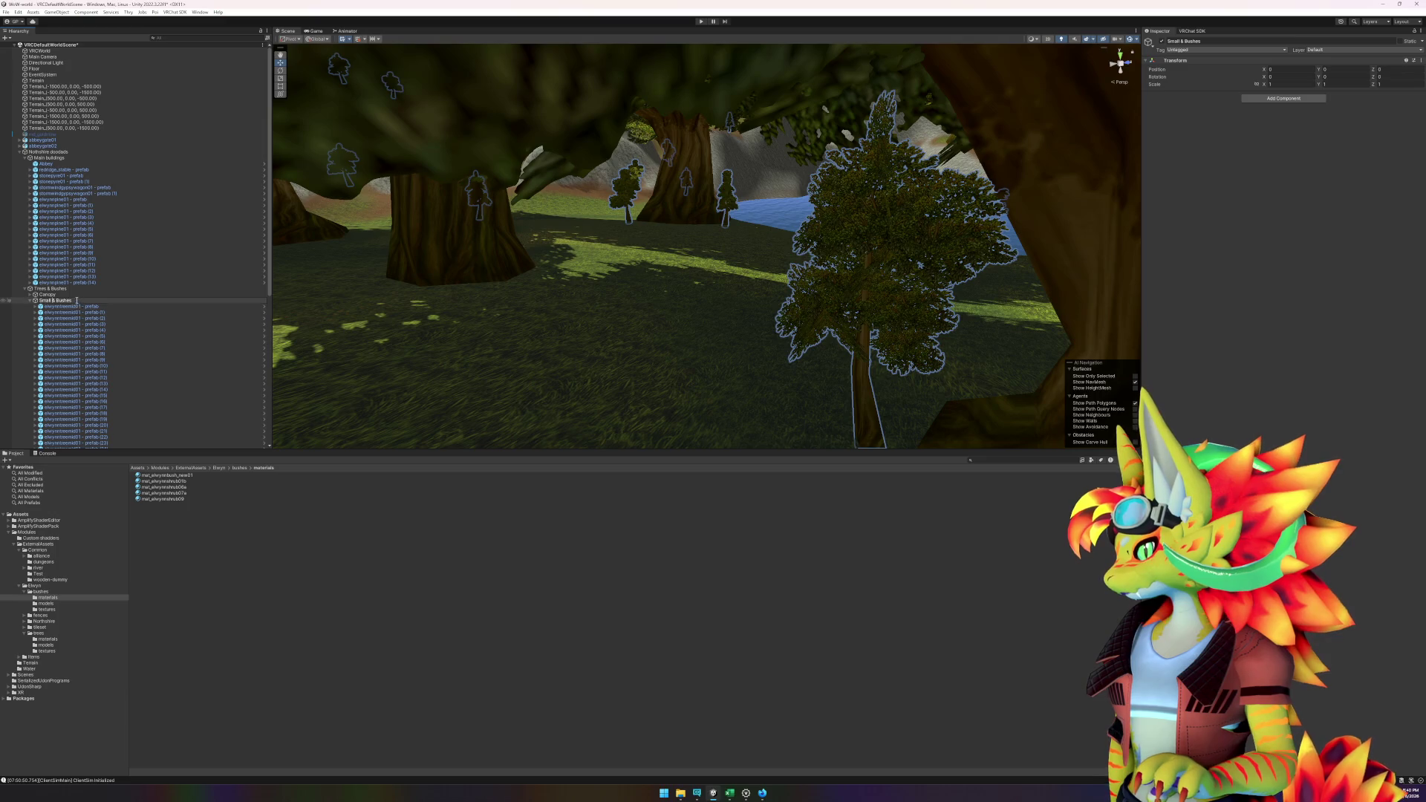
text(Mediu)
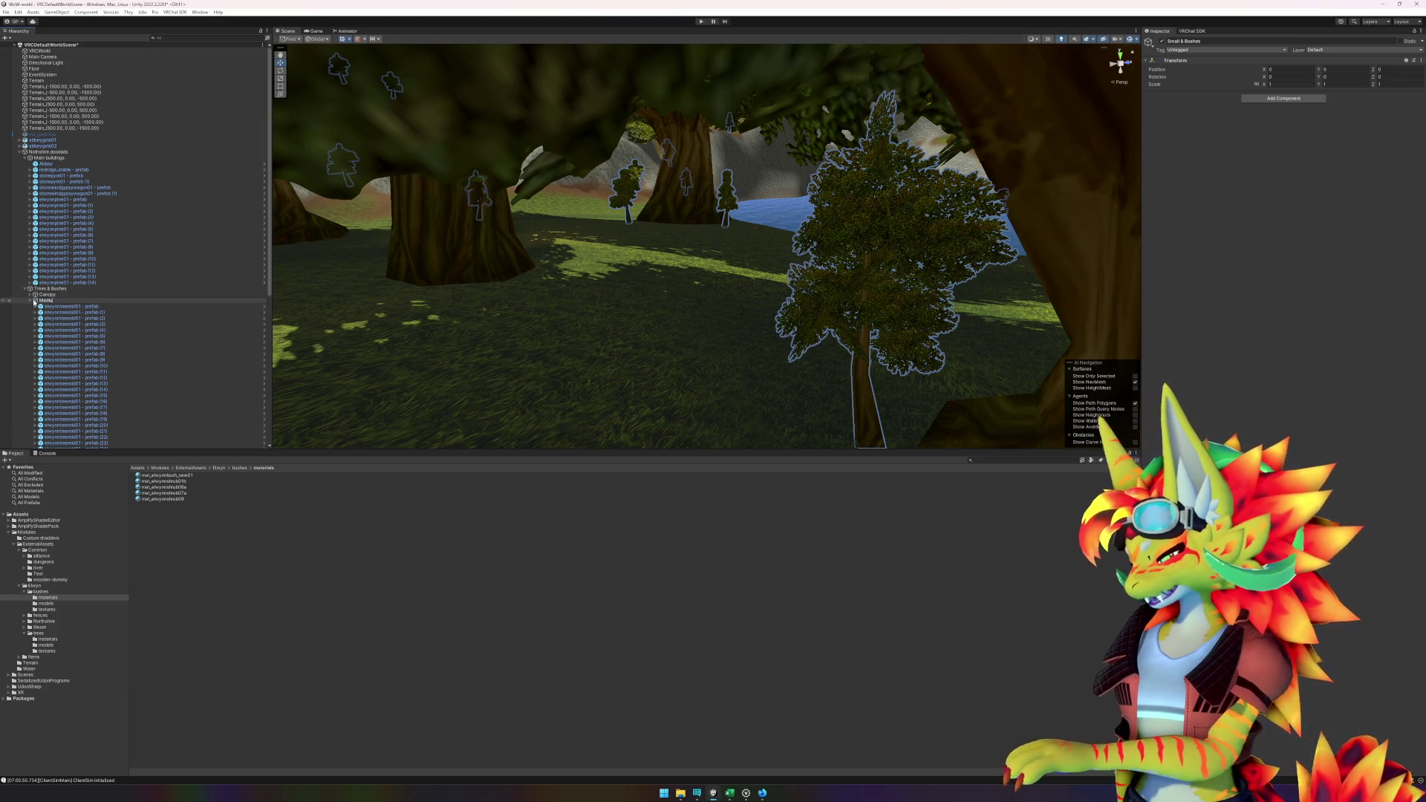
text(m trees)
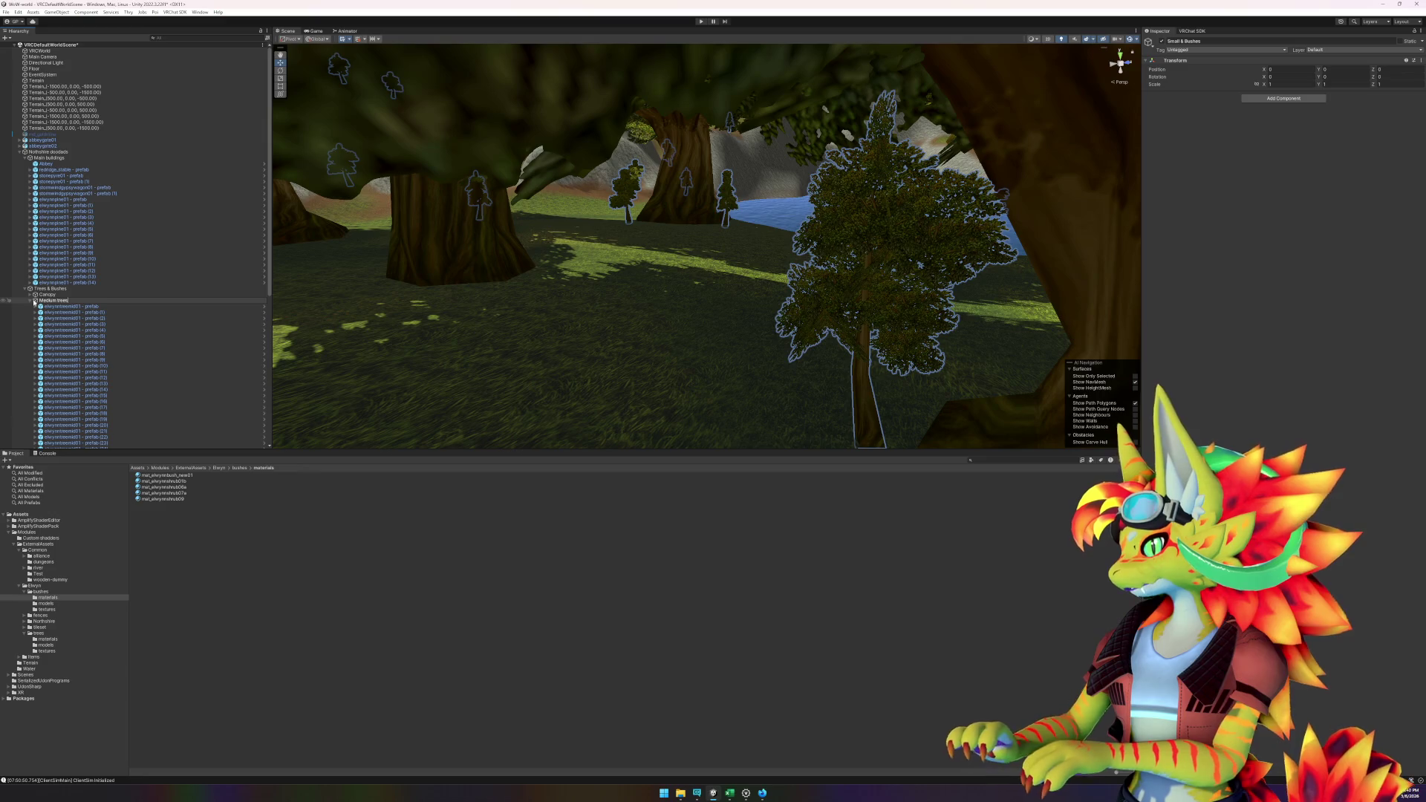
key(Return)
click(29, 301)
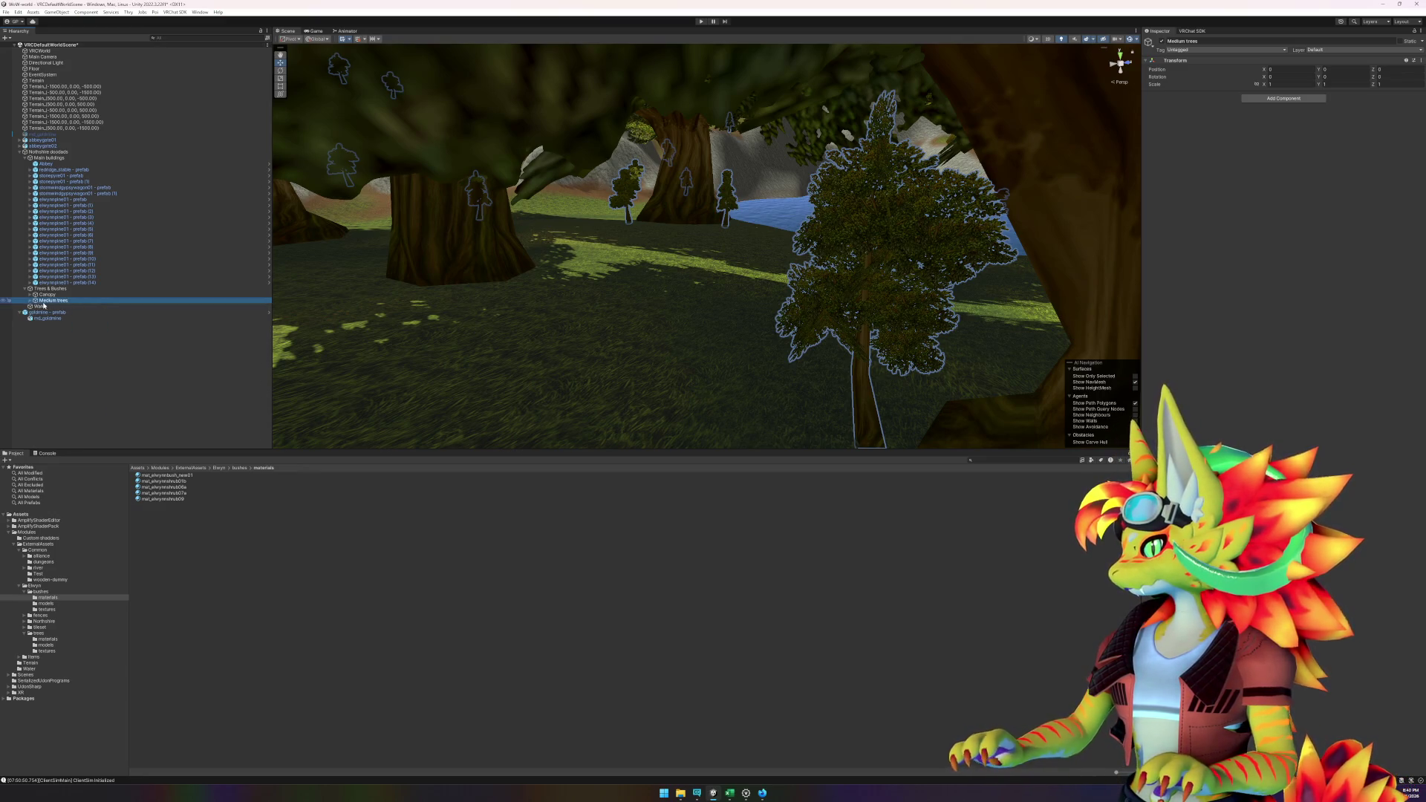
click(46, 301)
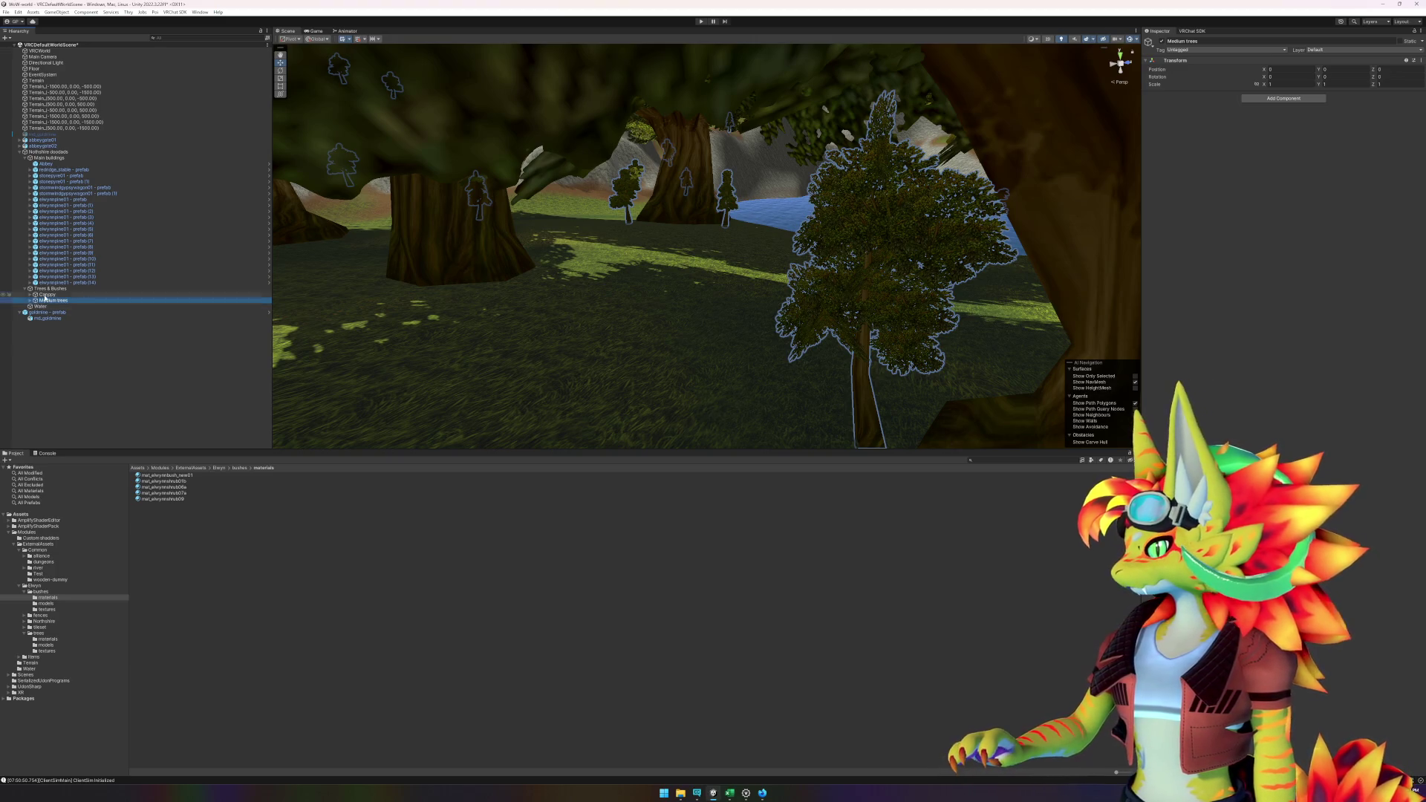
- Create an empty child object named 'Bushes' under Trees & Bushes
right_click(53, 291)
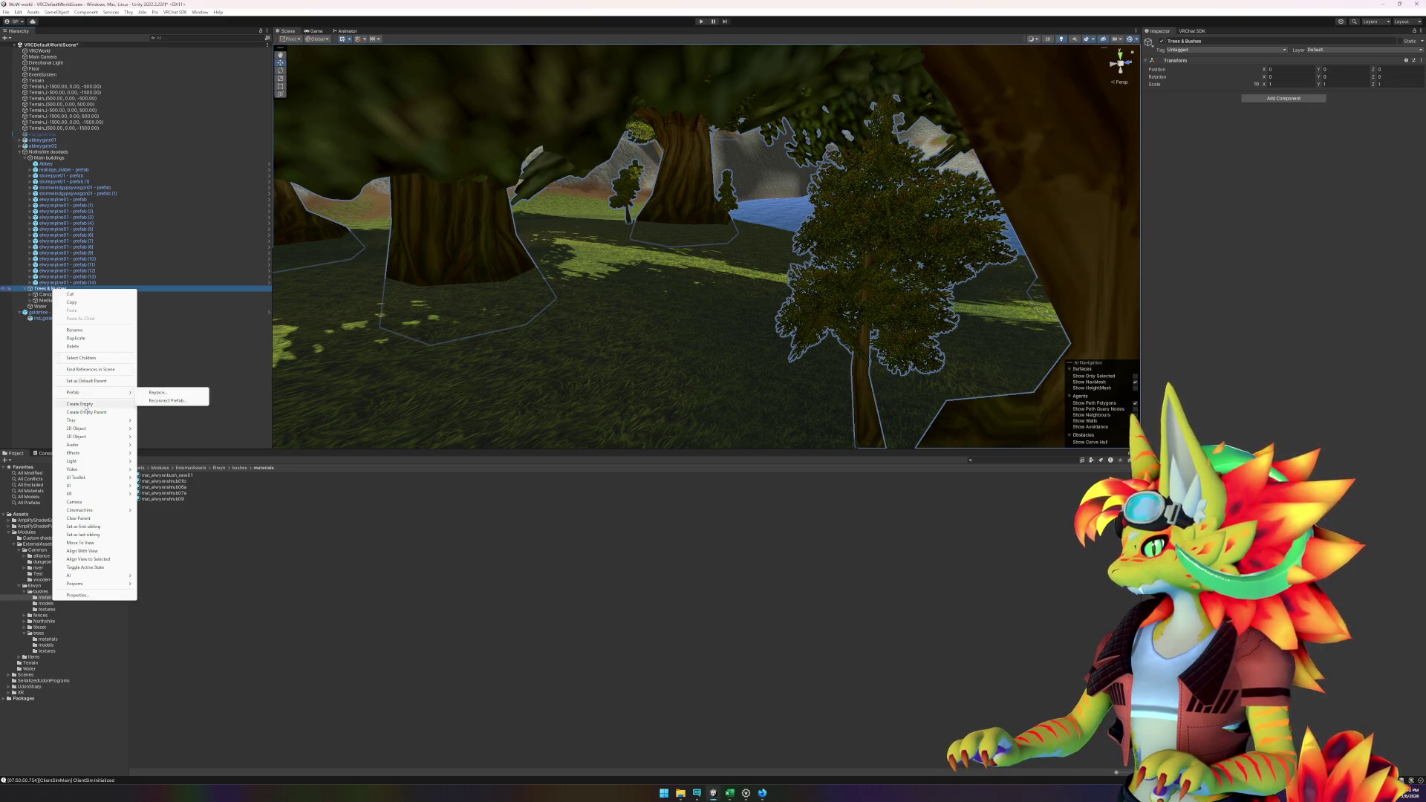
click(79, 404)
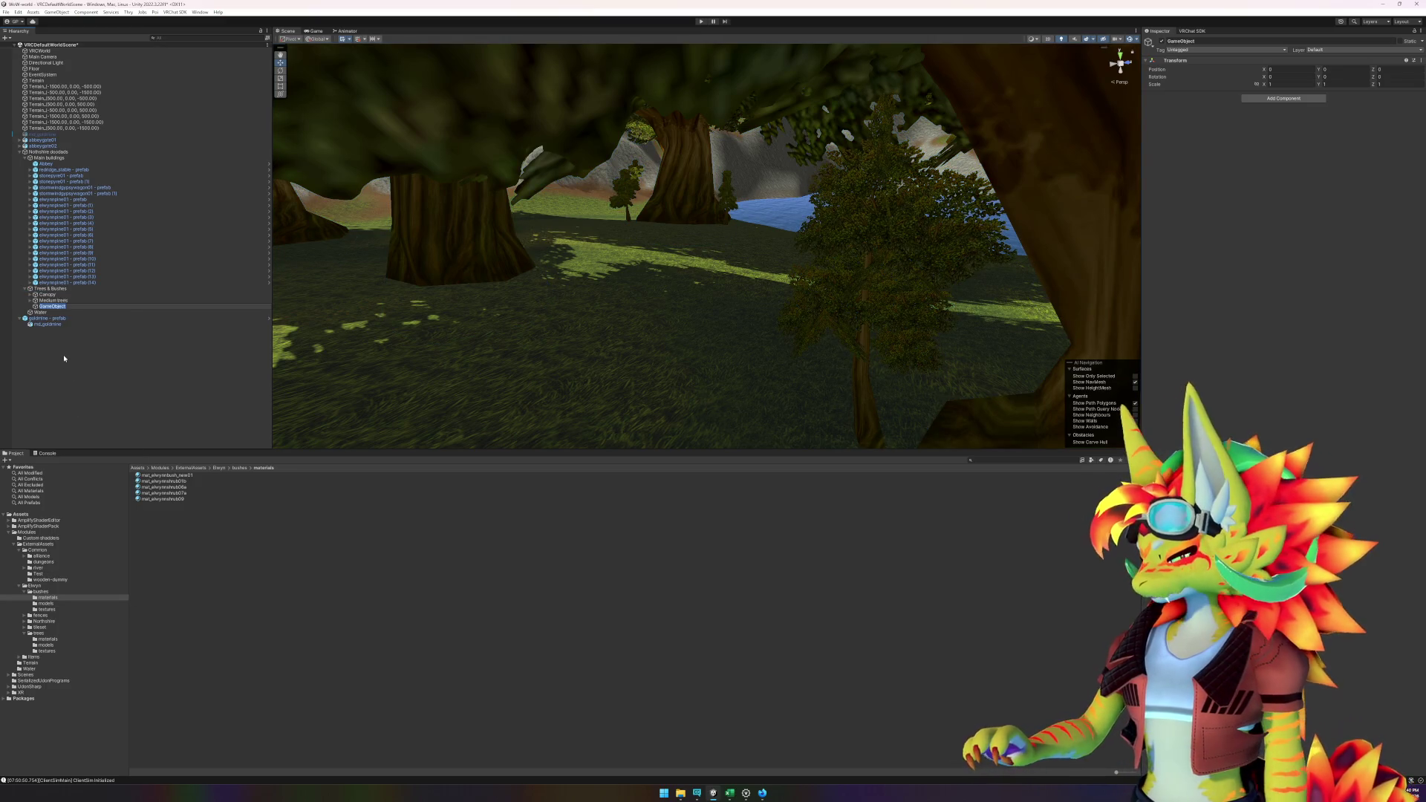
text(Bushes)
key(Return)
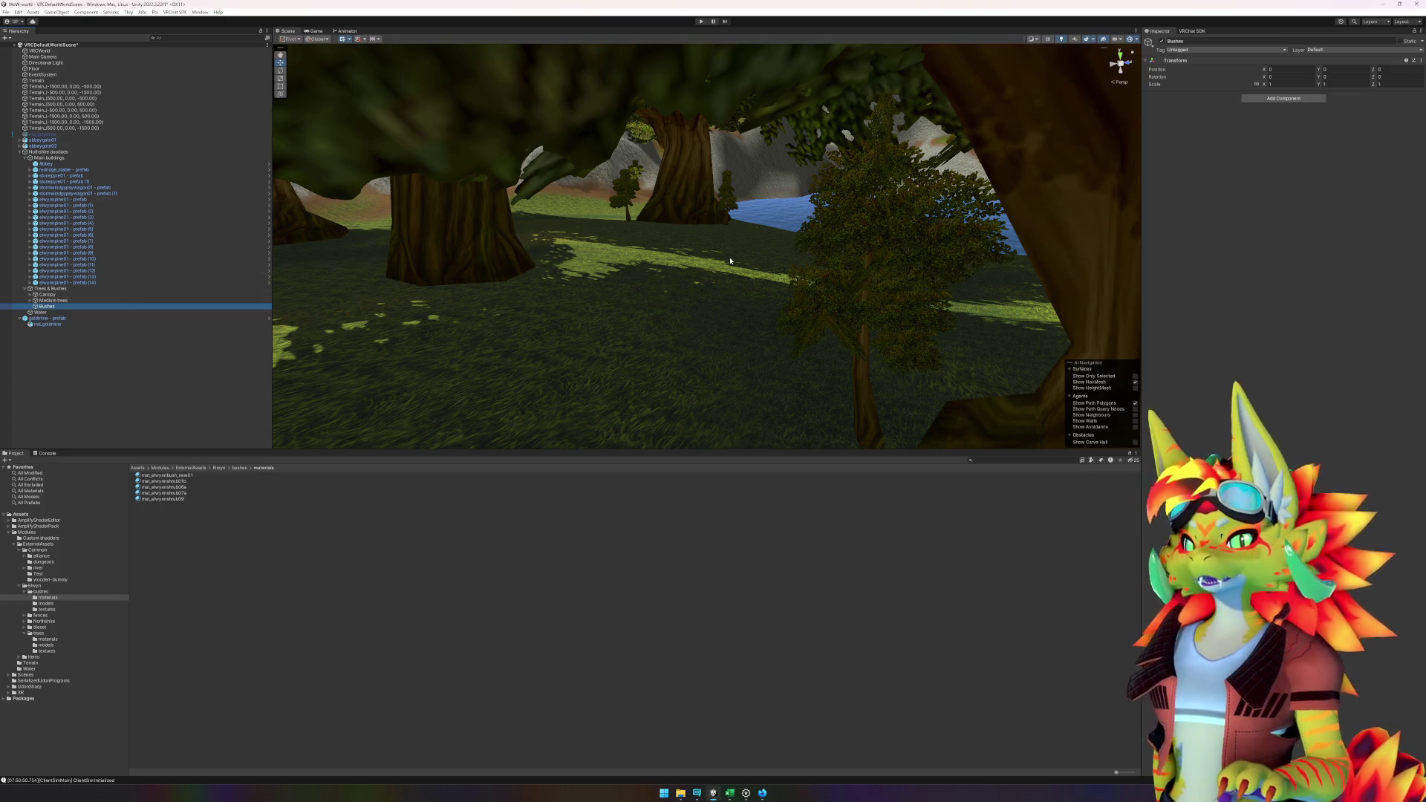
click(422, 653)
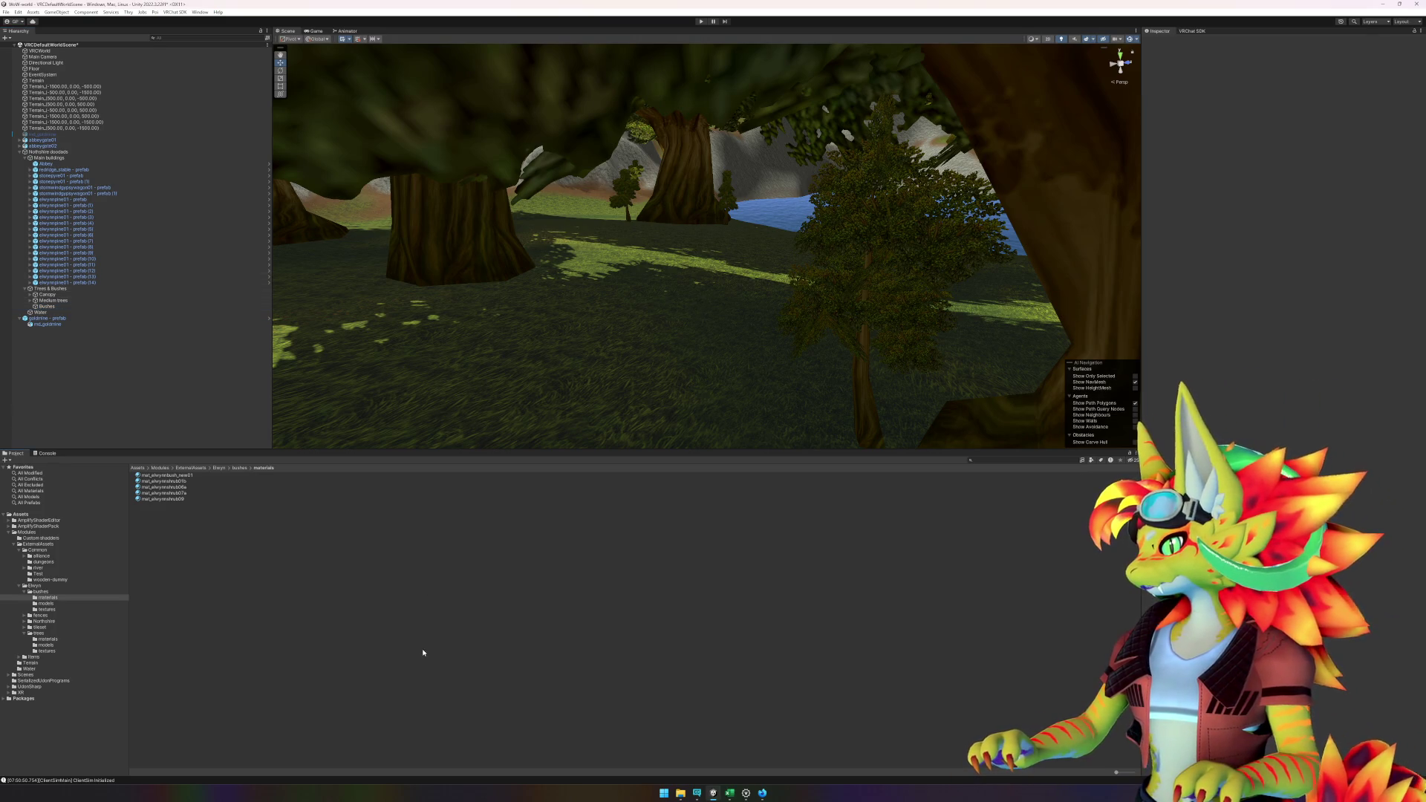
- Make Bushes the default parent for new objects and save the scene
click(54, 307)
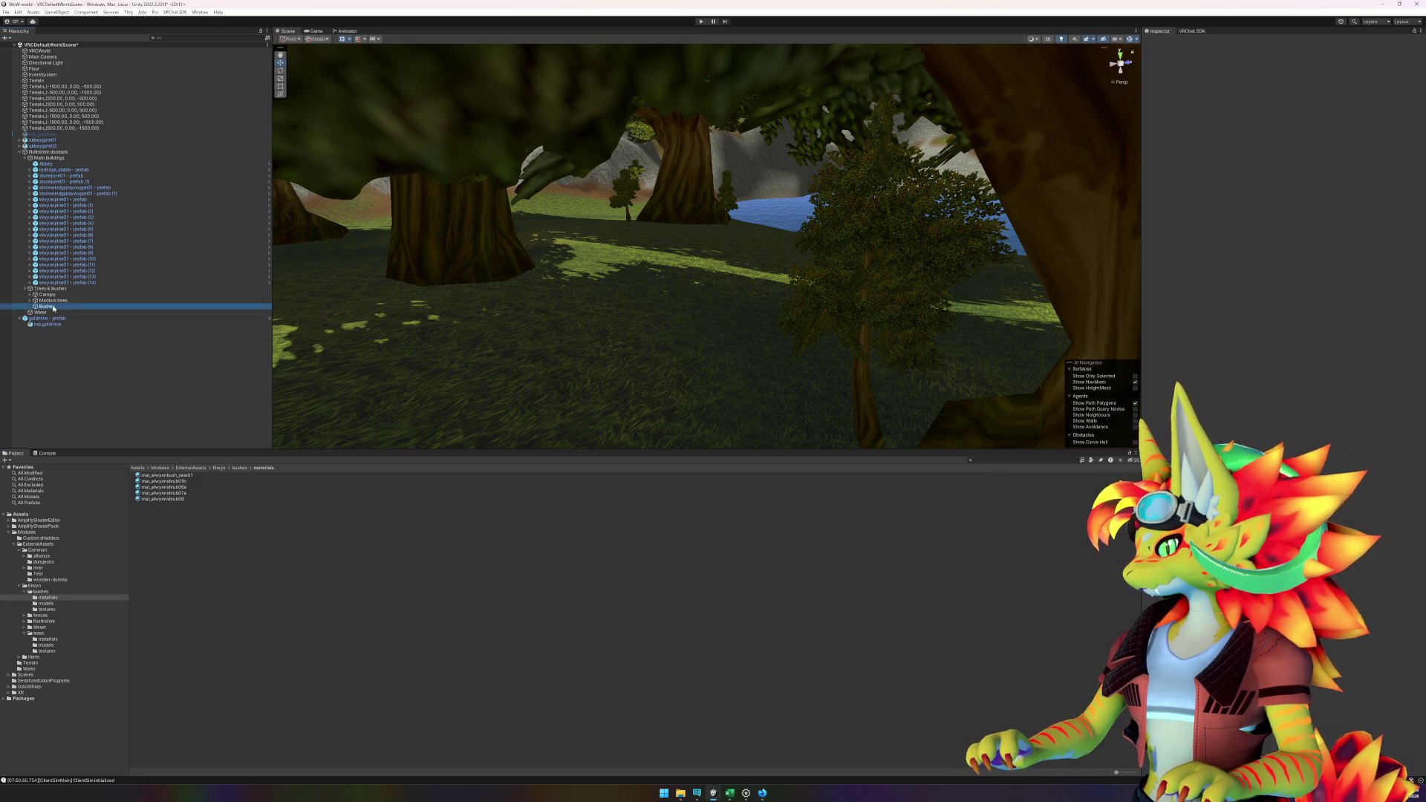
right_click(54, 307)
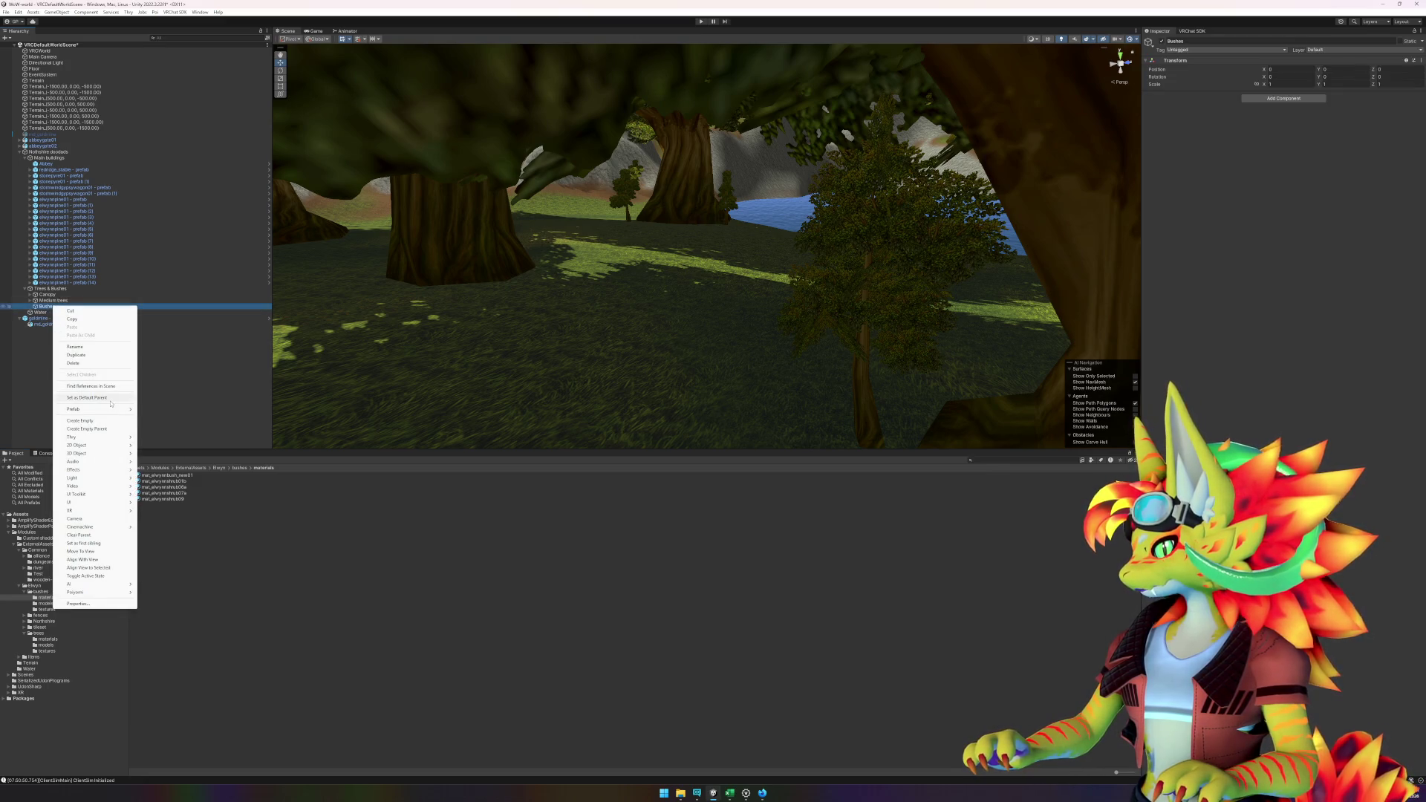
click(111, 401)
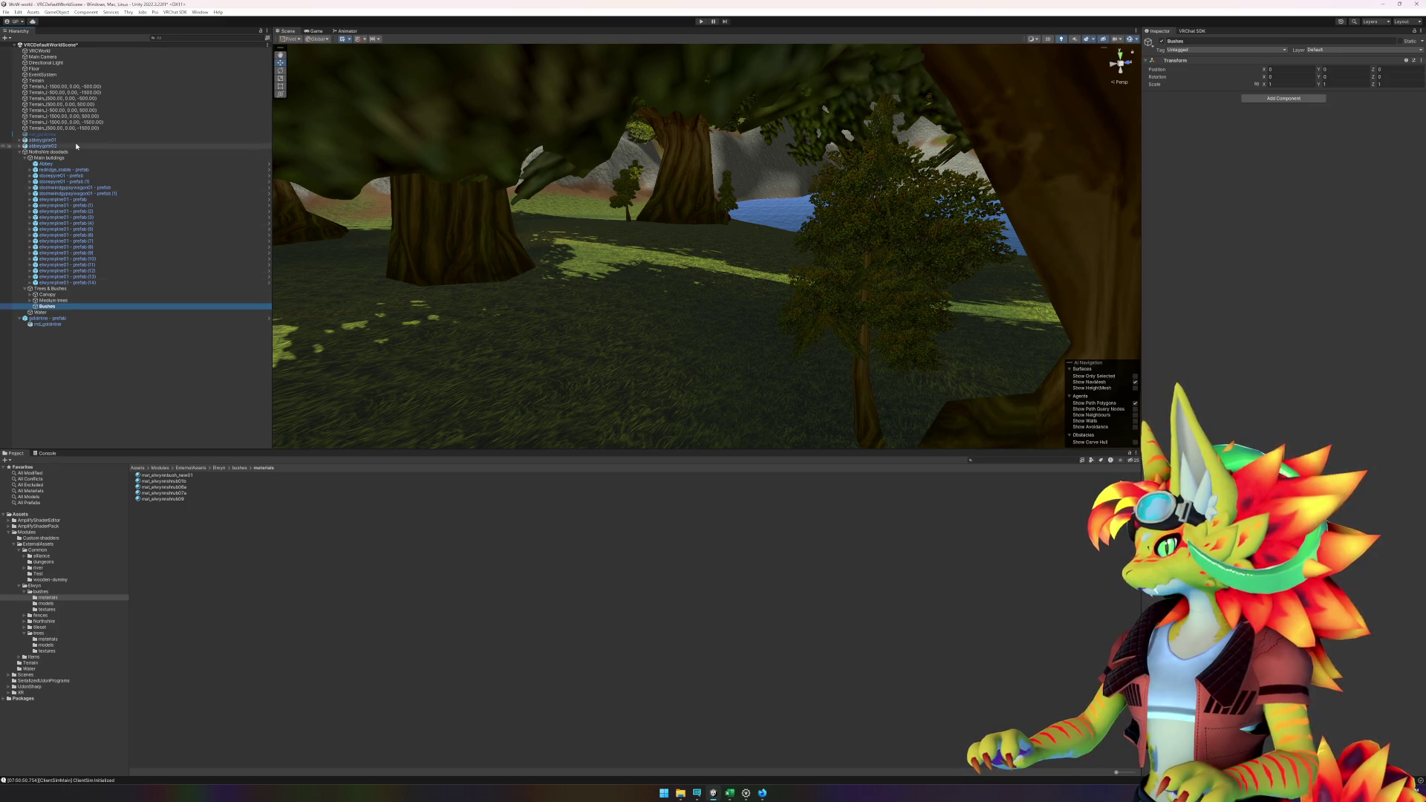
key(ctrl+s)
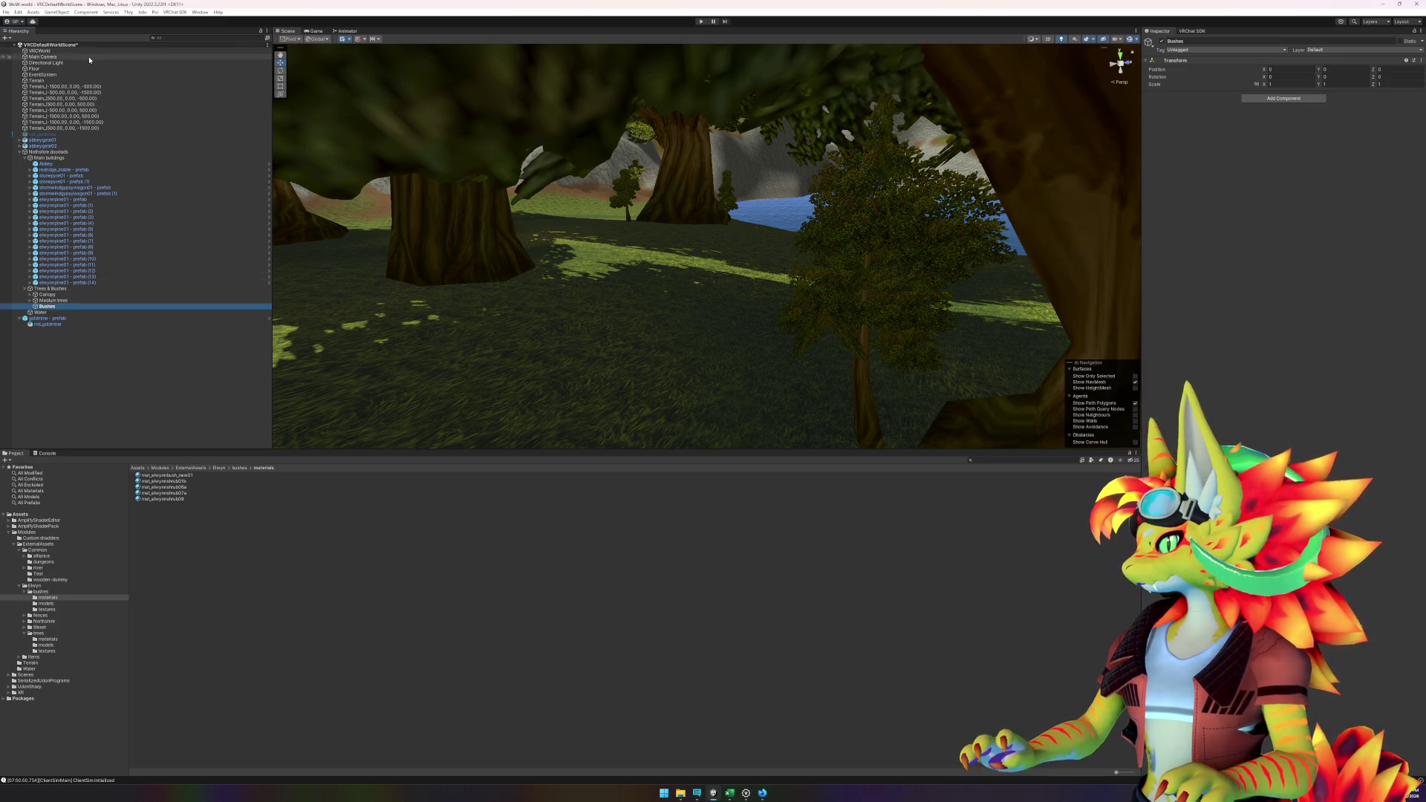
- Place a trial elwynnbush09 bush from the bushes folder, frame it, then delete it
click(40, 592)
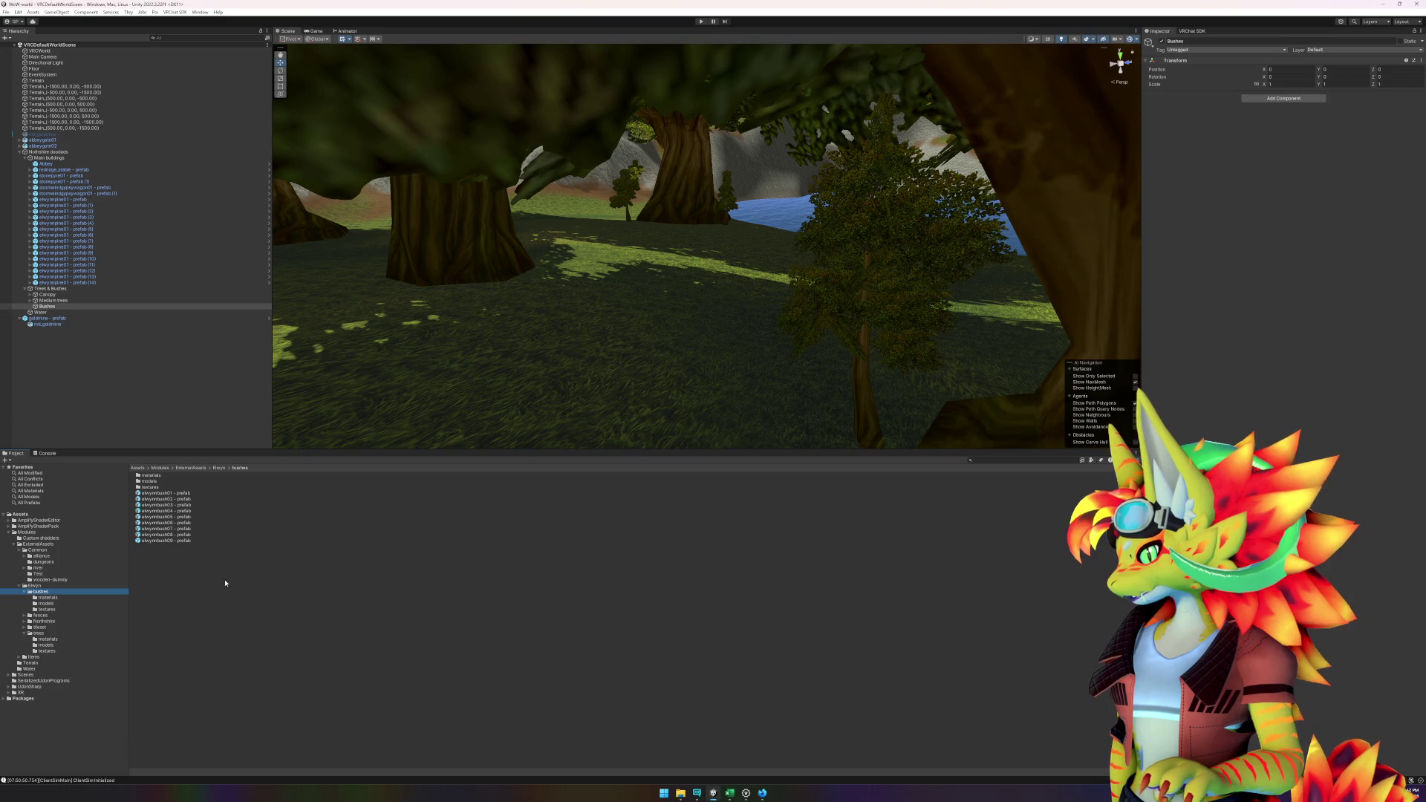
click(182, 542)
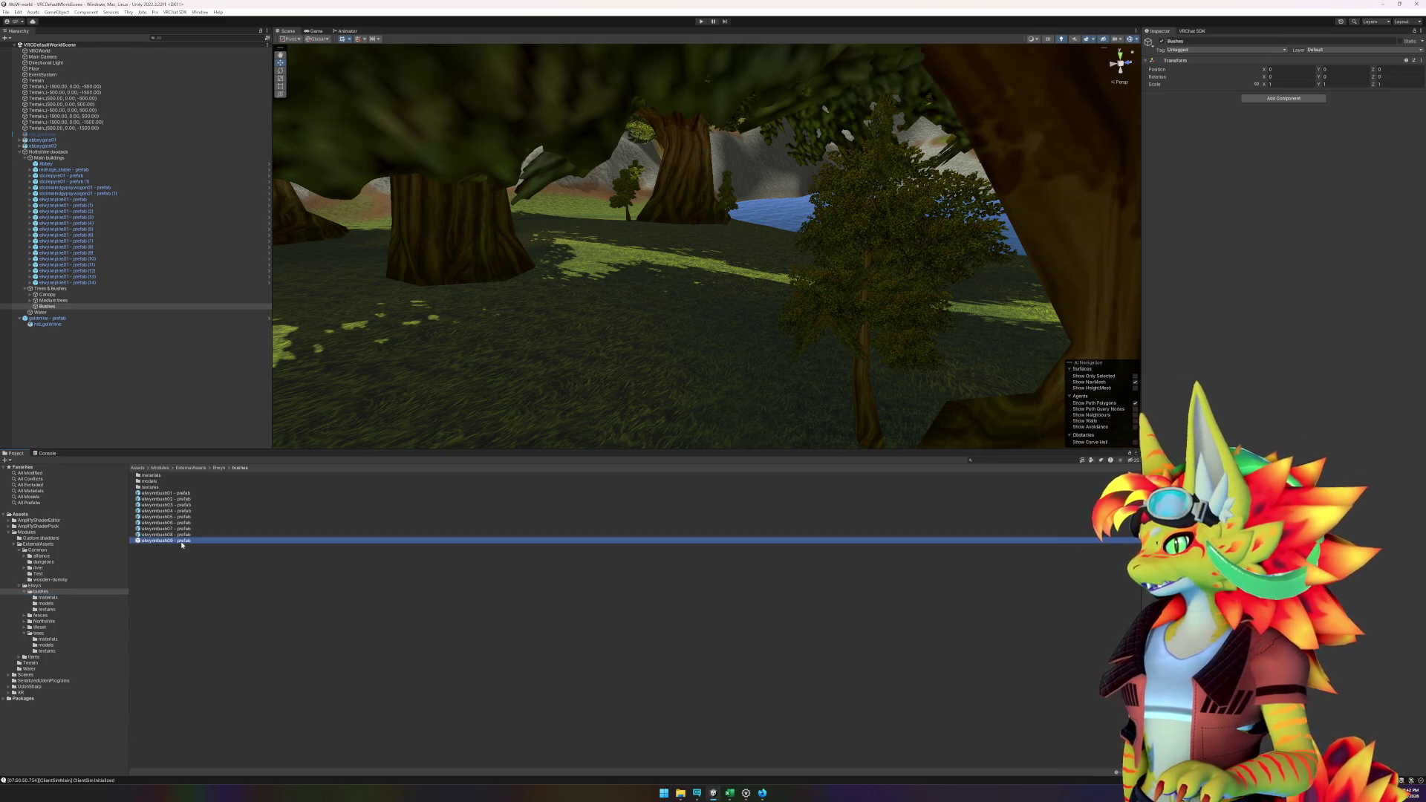
mouse_move(226, 536)
mouse_down()
mouse_move(566, 398)
mouse_move(805, 416)
mouse_move(788, 427)
mouse_up()
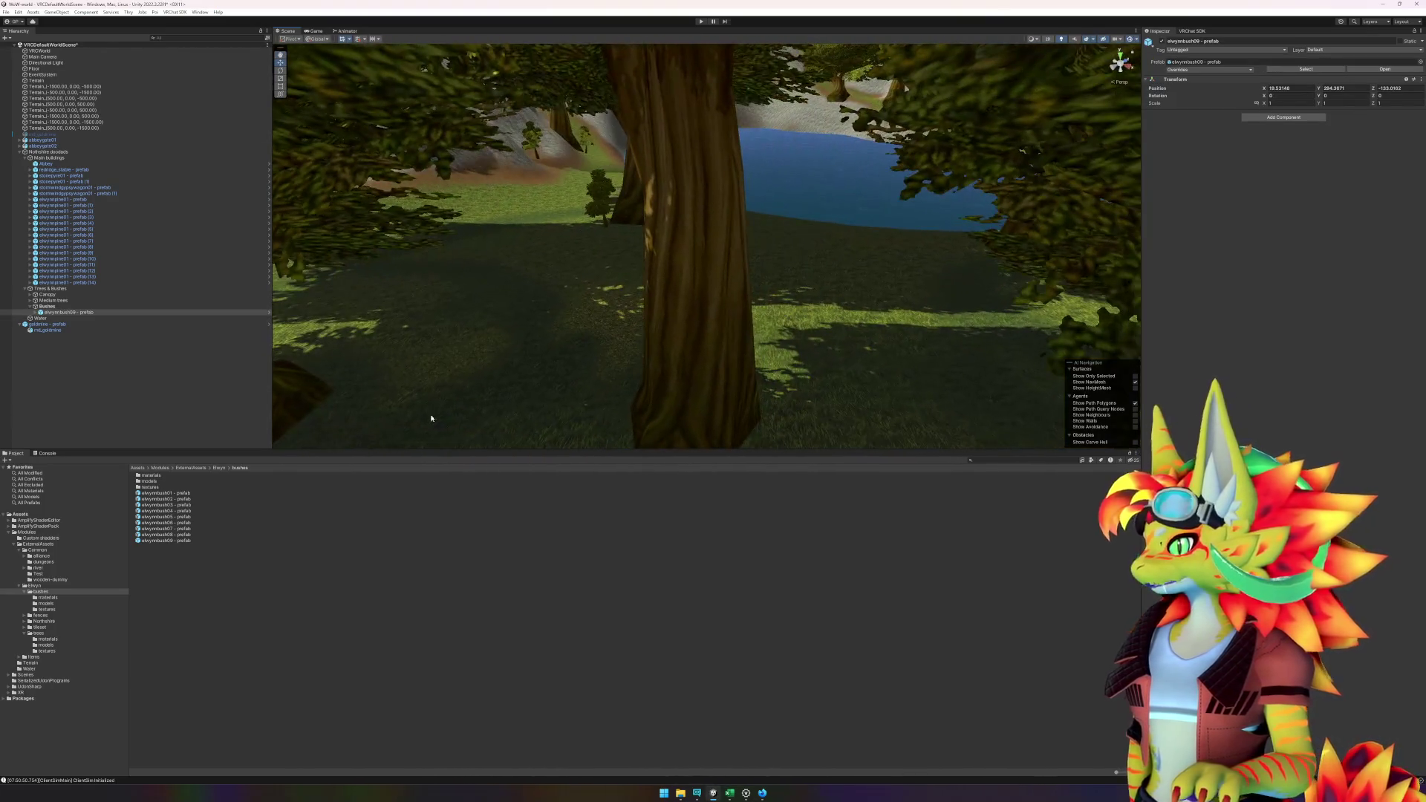
click(151, 382)
click(79, 307)
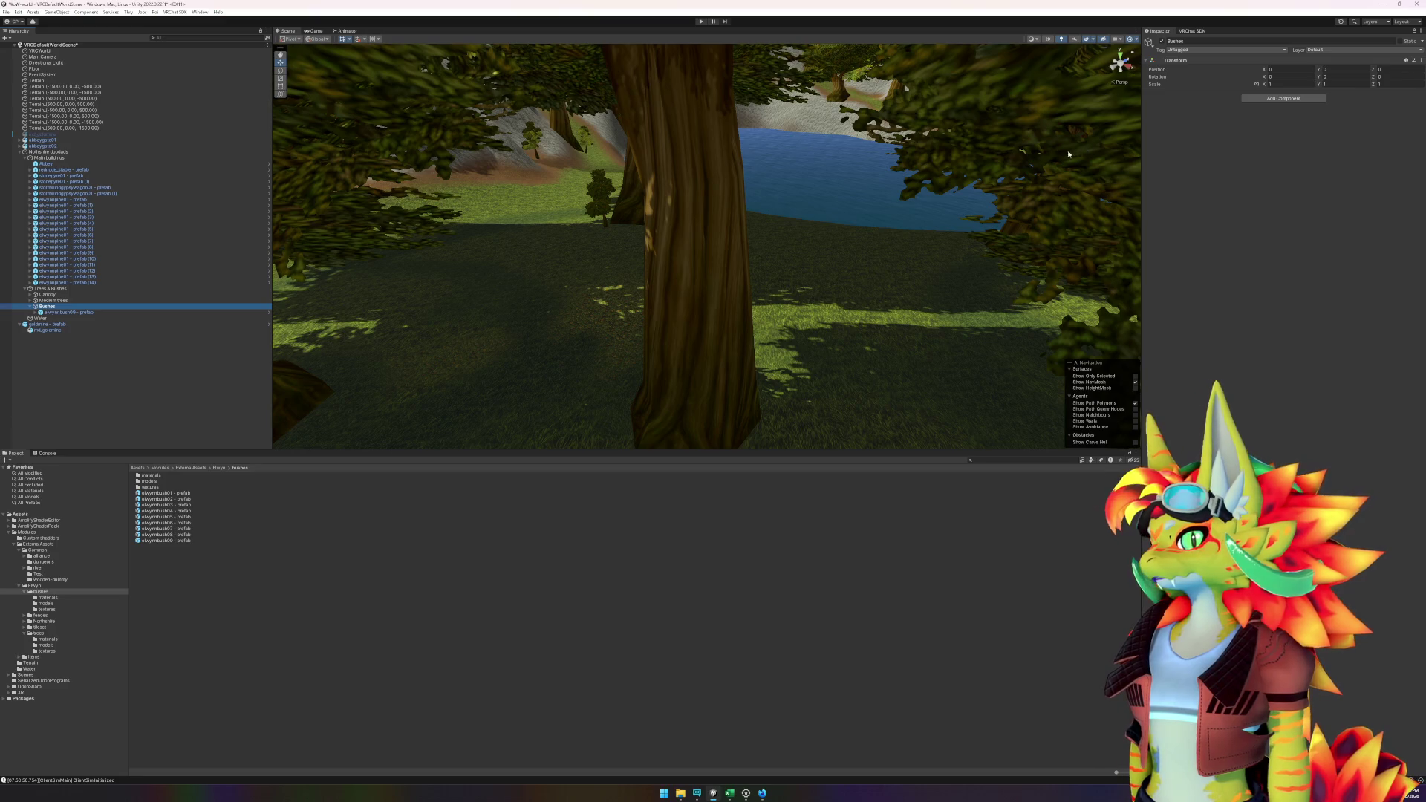
click(107, 314)
key(f)
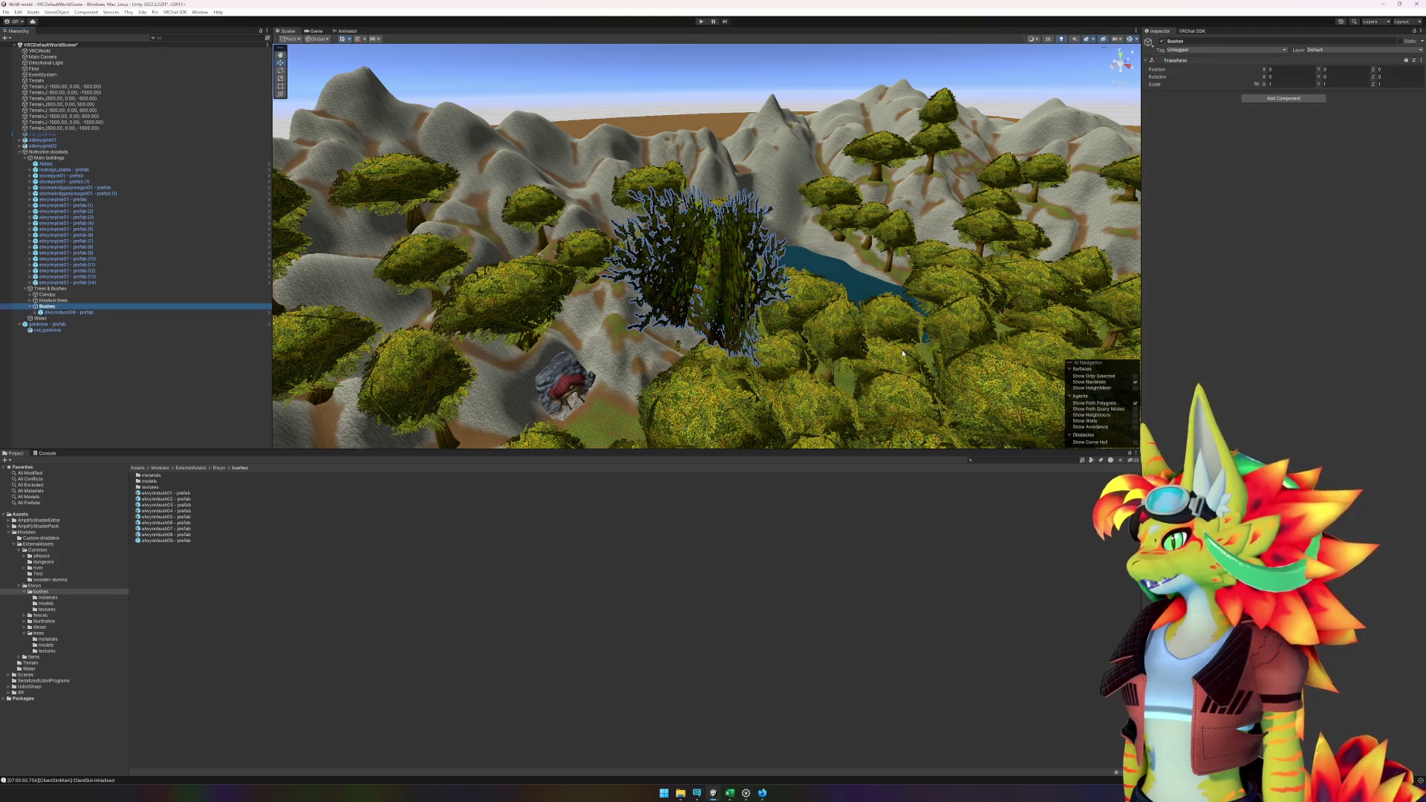
click(903, 353)
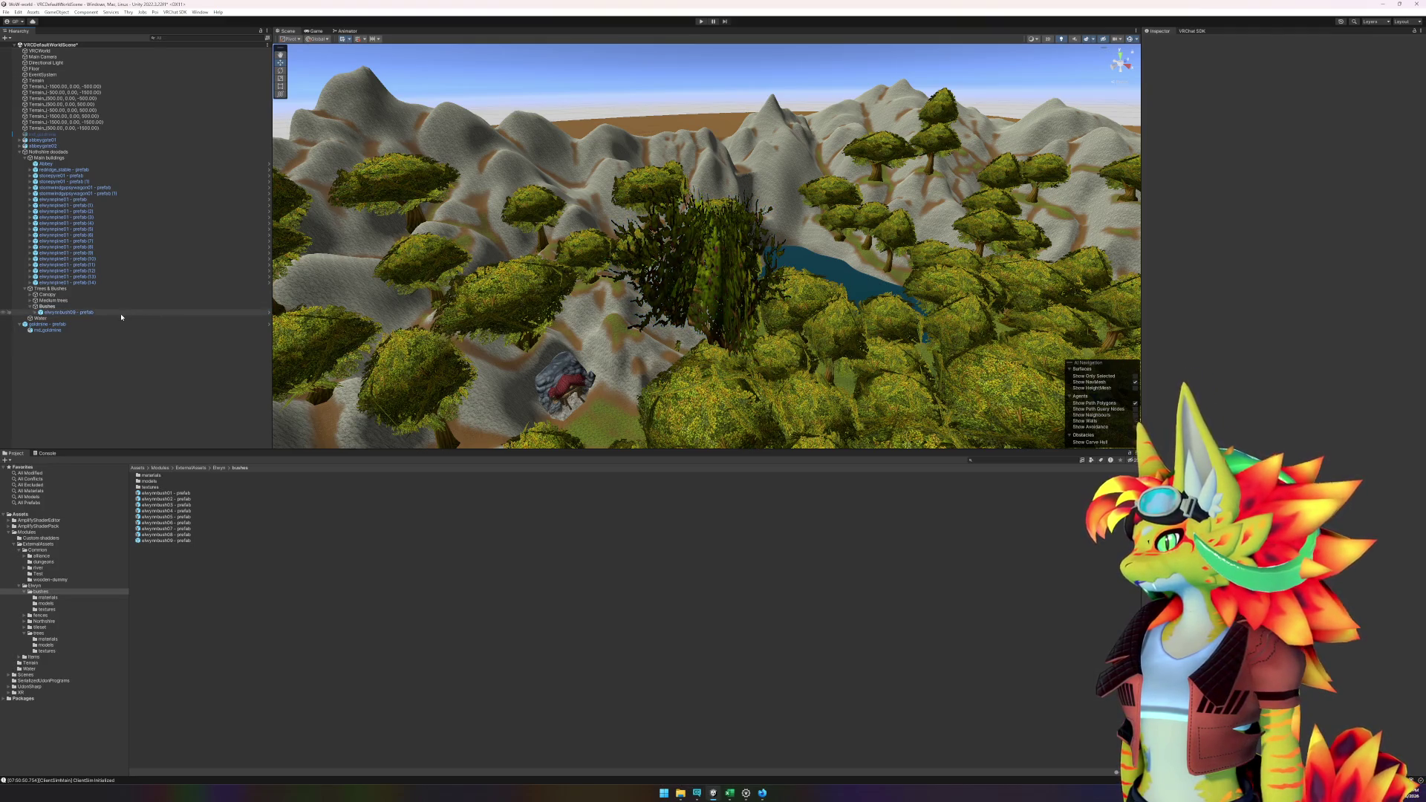
click(122, 312)
key(Delete)
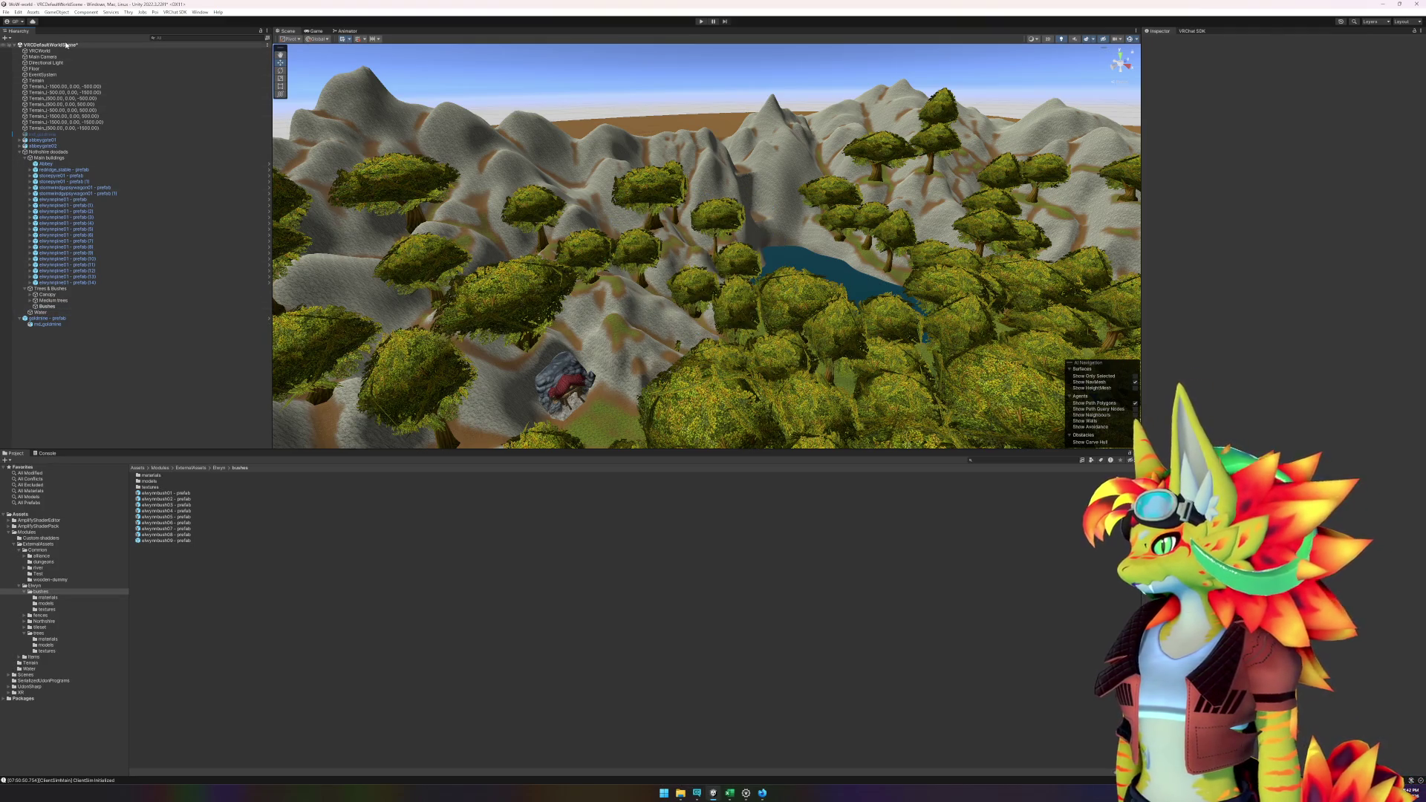
- Clear Bushes as the default parent
right_click(72, 44)
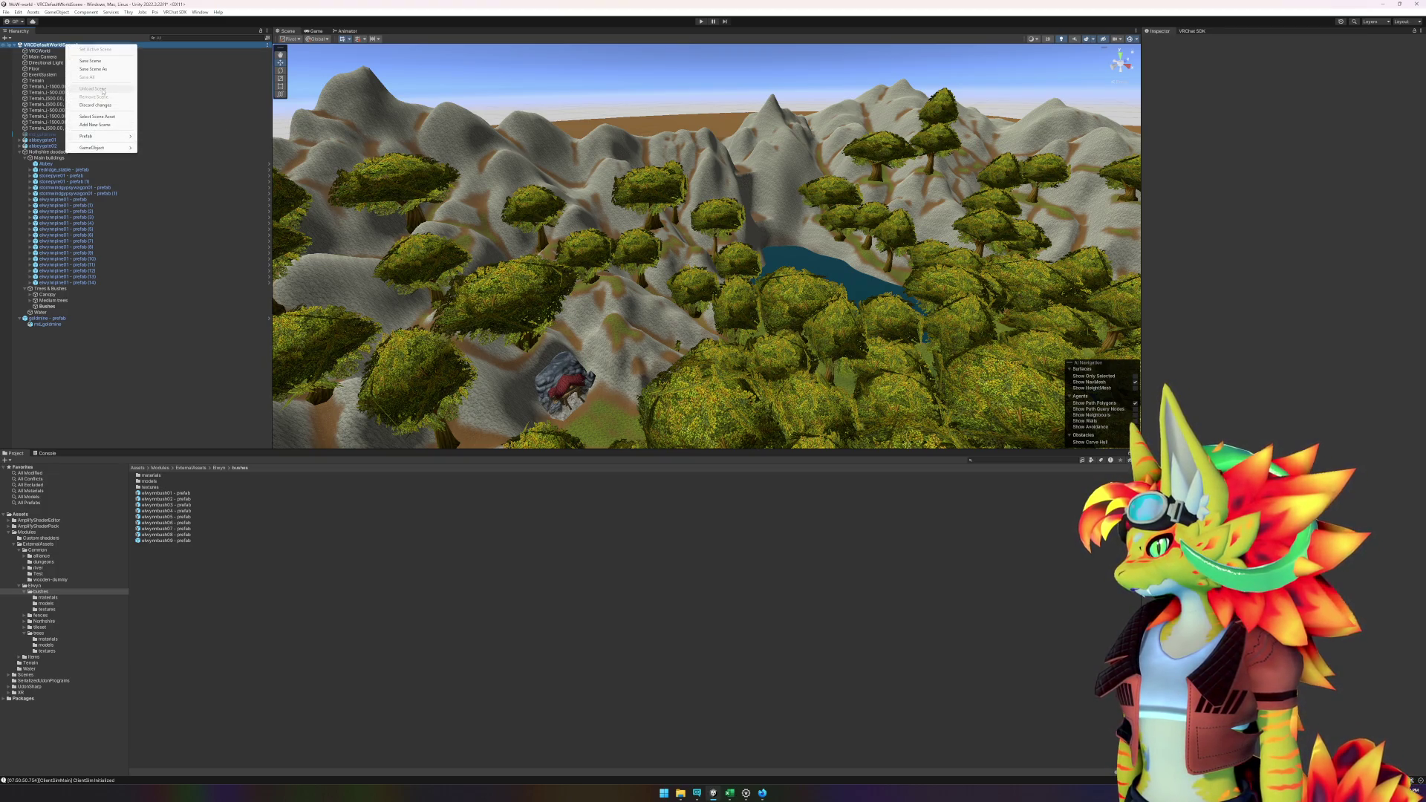
right_click(121, 342)
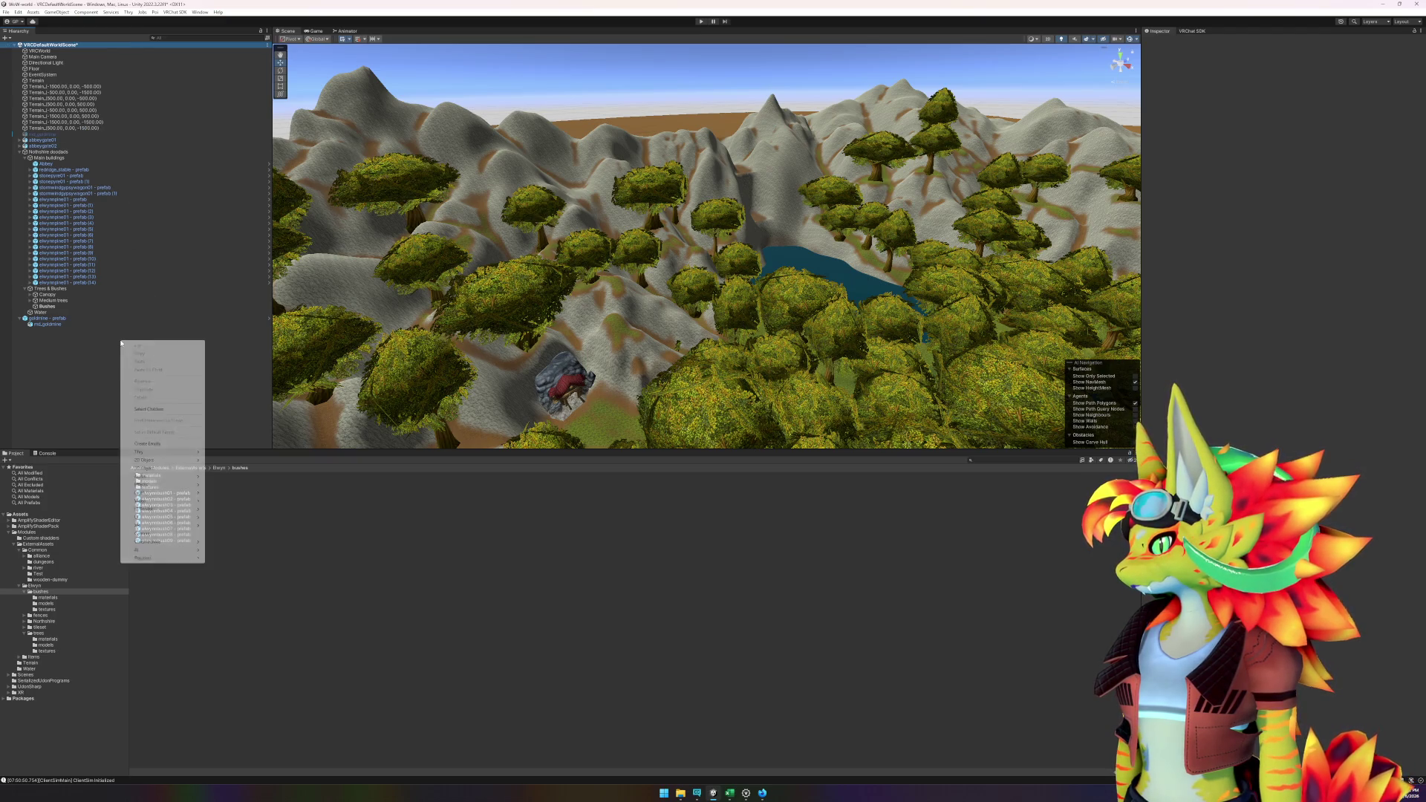
right_click(64, 306)
click(116, 395)
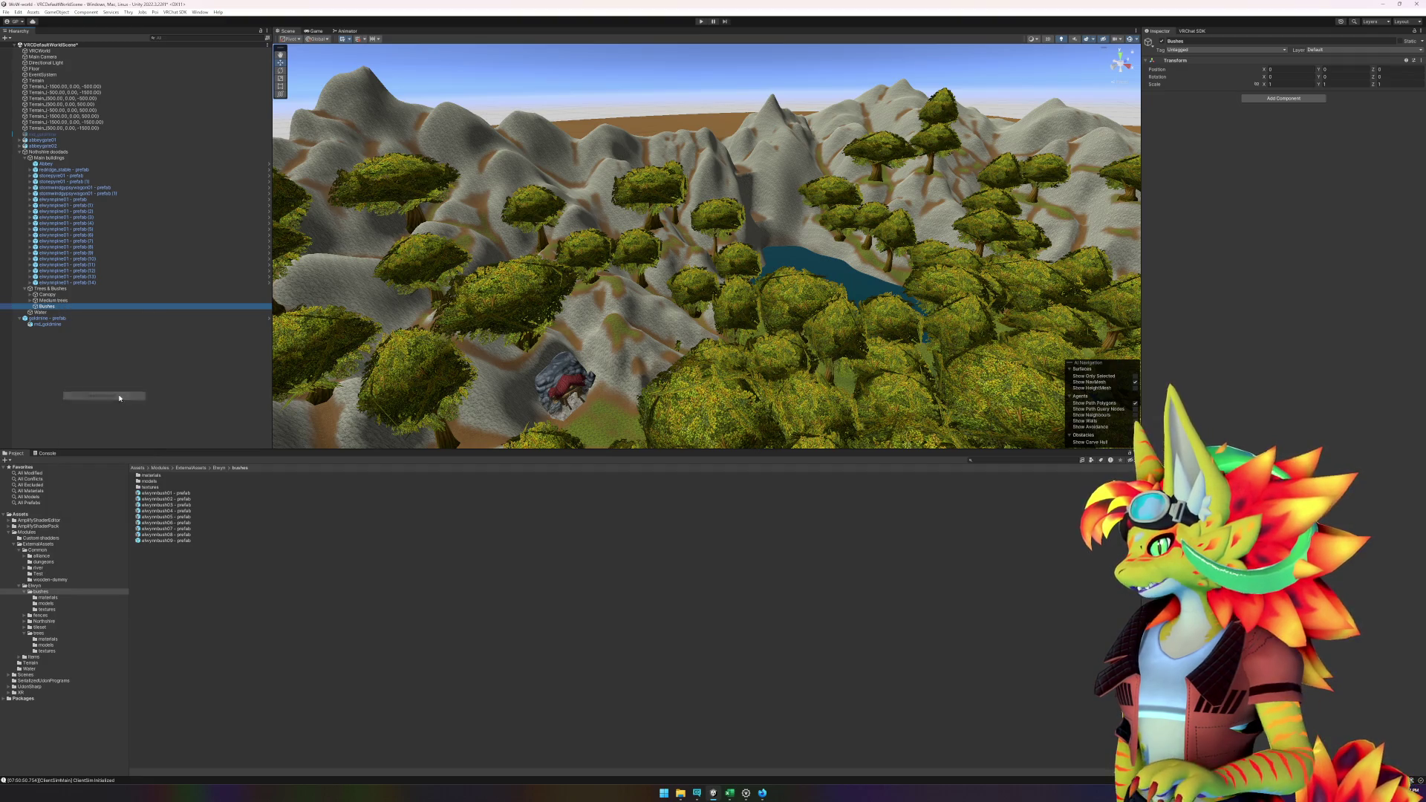
- Frame the Scene view on the Bushes group, then on the elwynnpine01 - prefab (14) tree
key(f)
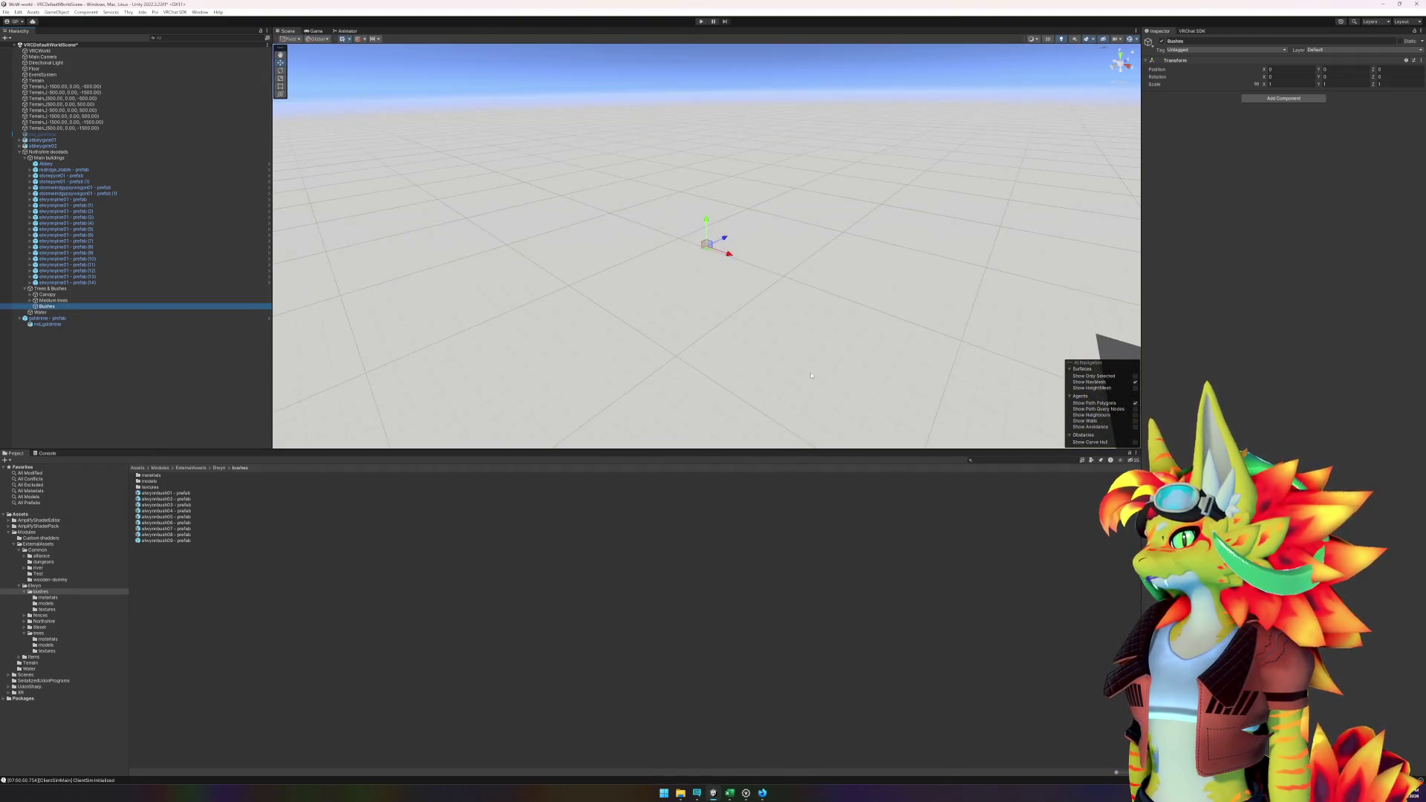
mouse_move(785, 359)
mouse_down()
mouse_move(782, 347)
mouse_move(785, 379)
mouse_move(807, 354)
mouse_up()
key(f)
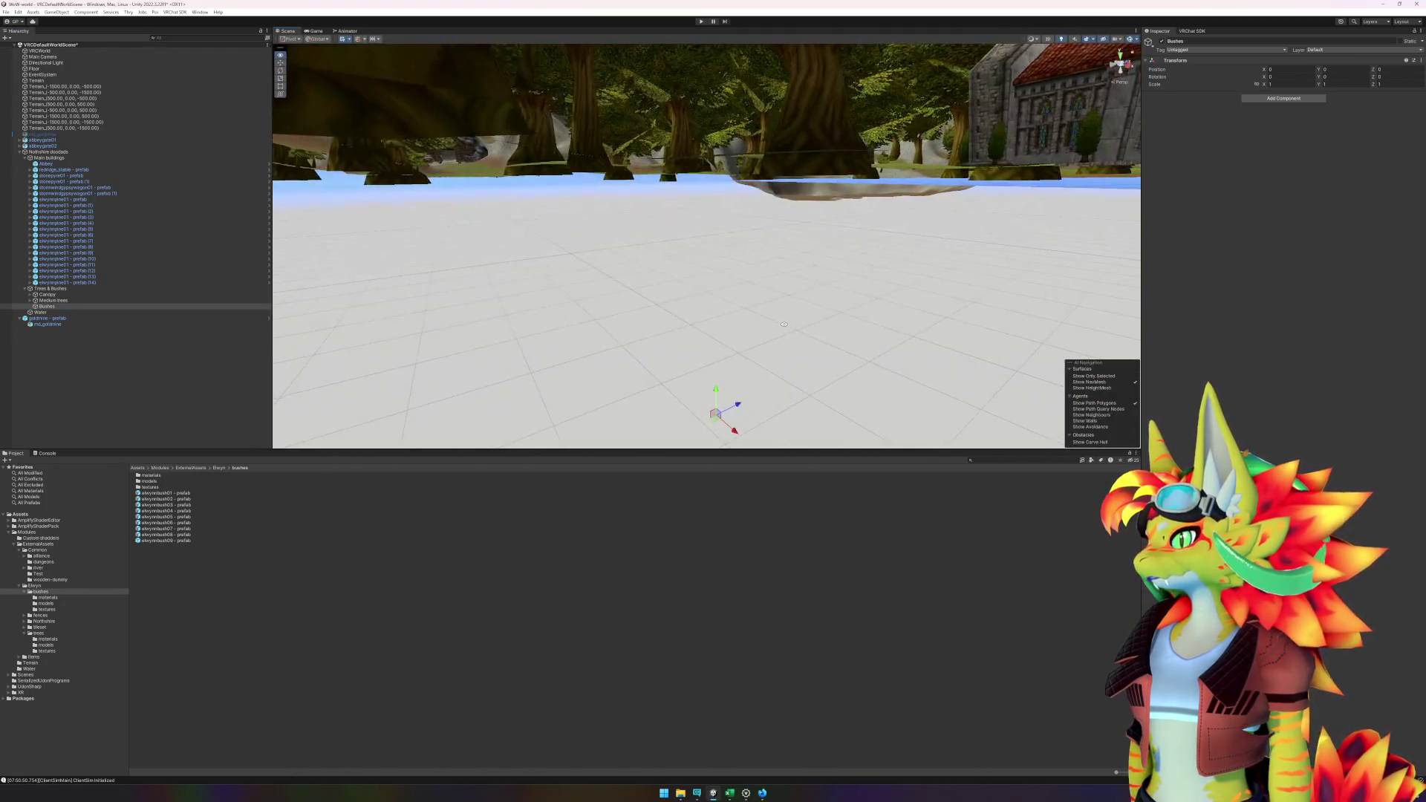
click(63, 300)
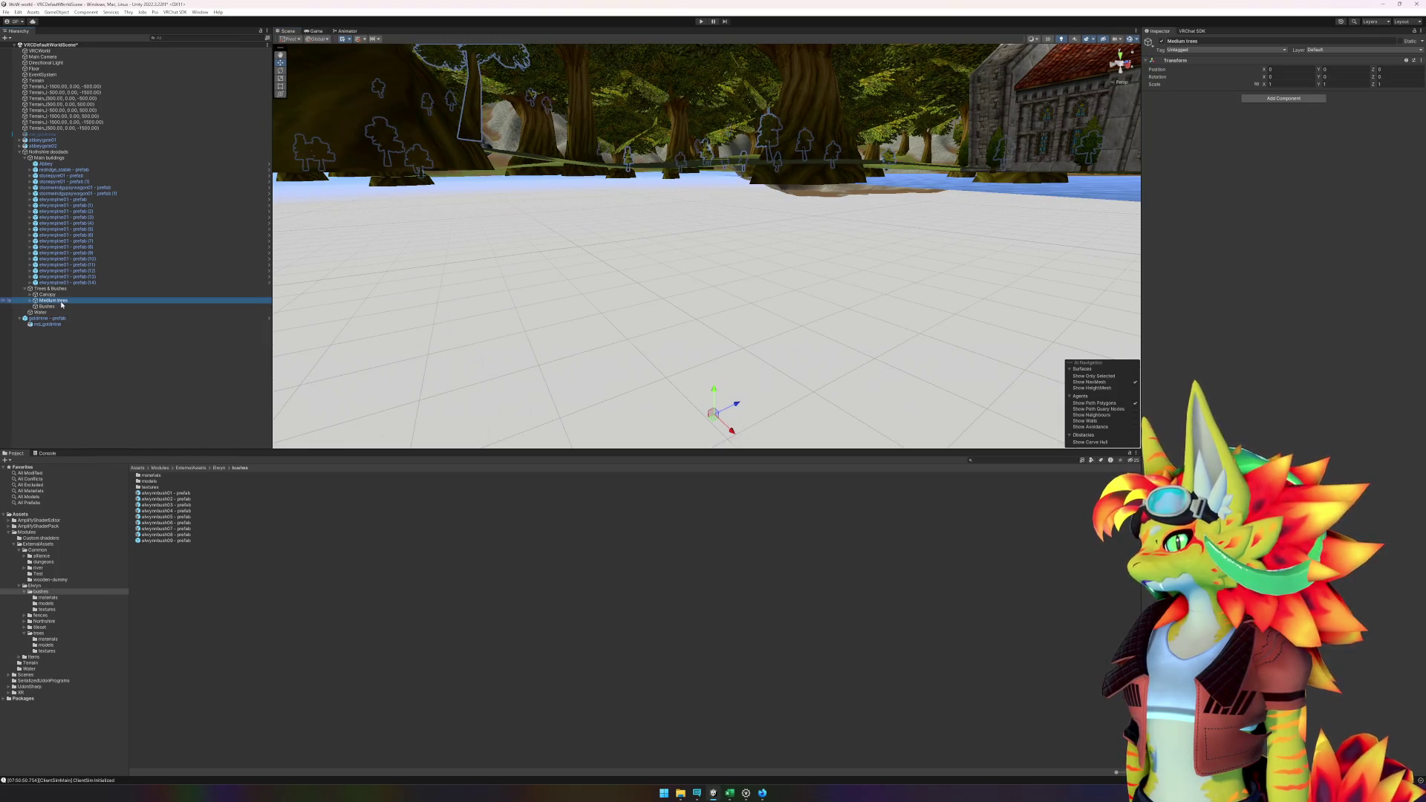
click(62, 306)
click(58, 290)
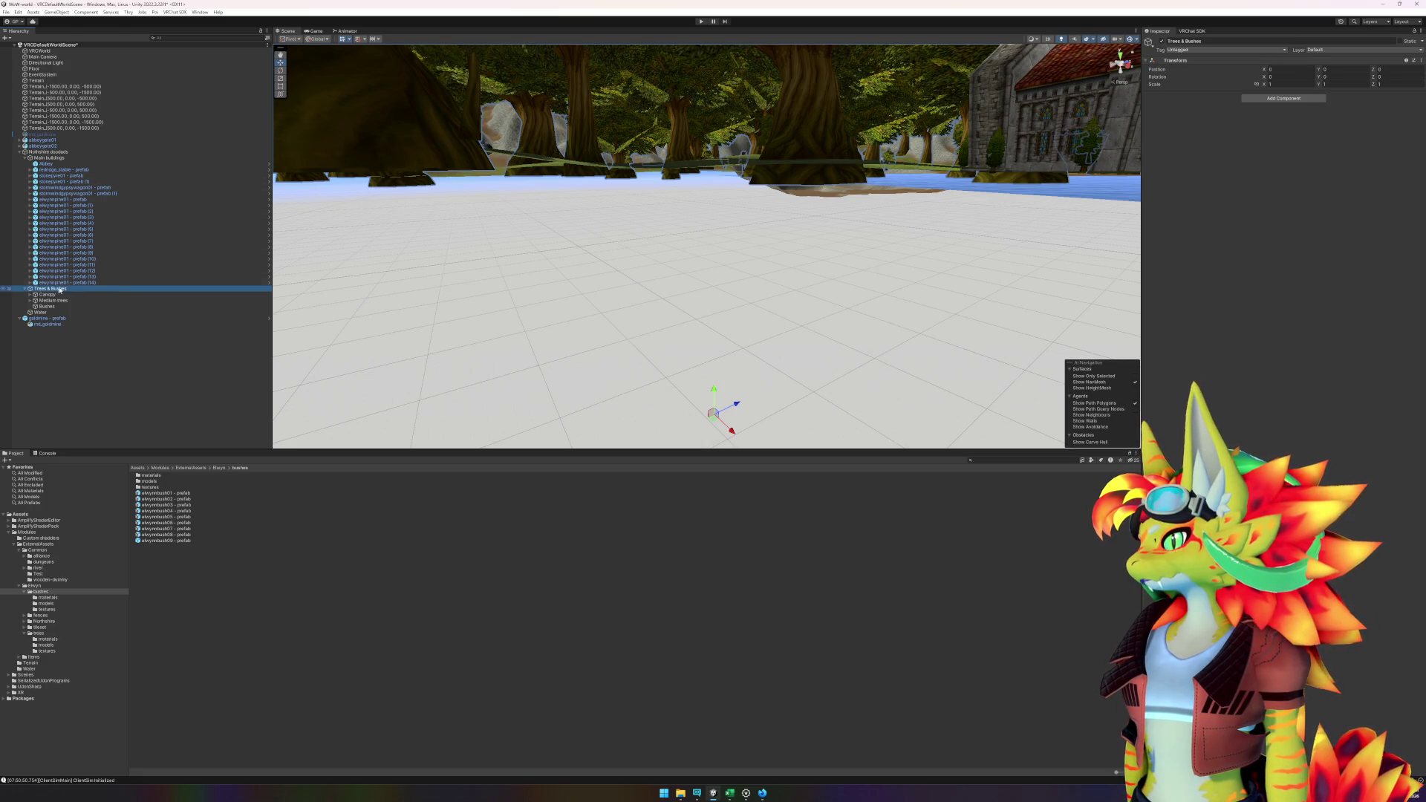
click(57, 301)
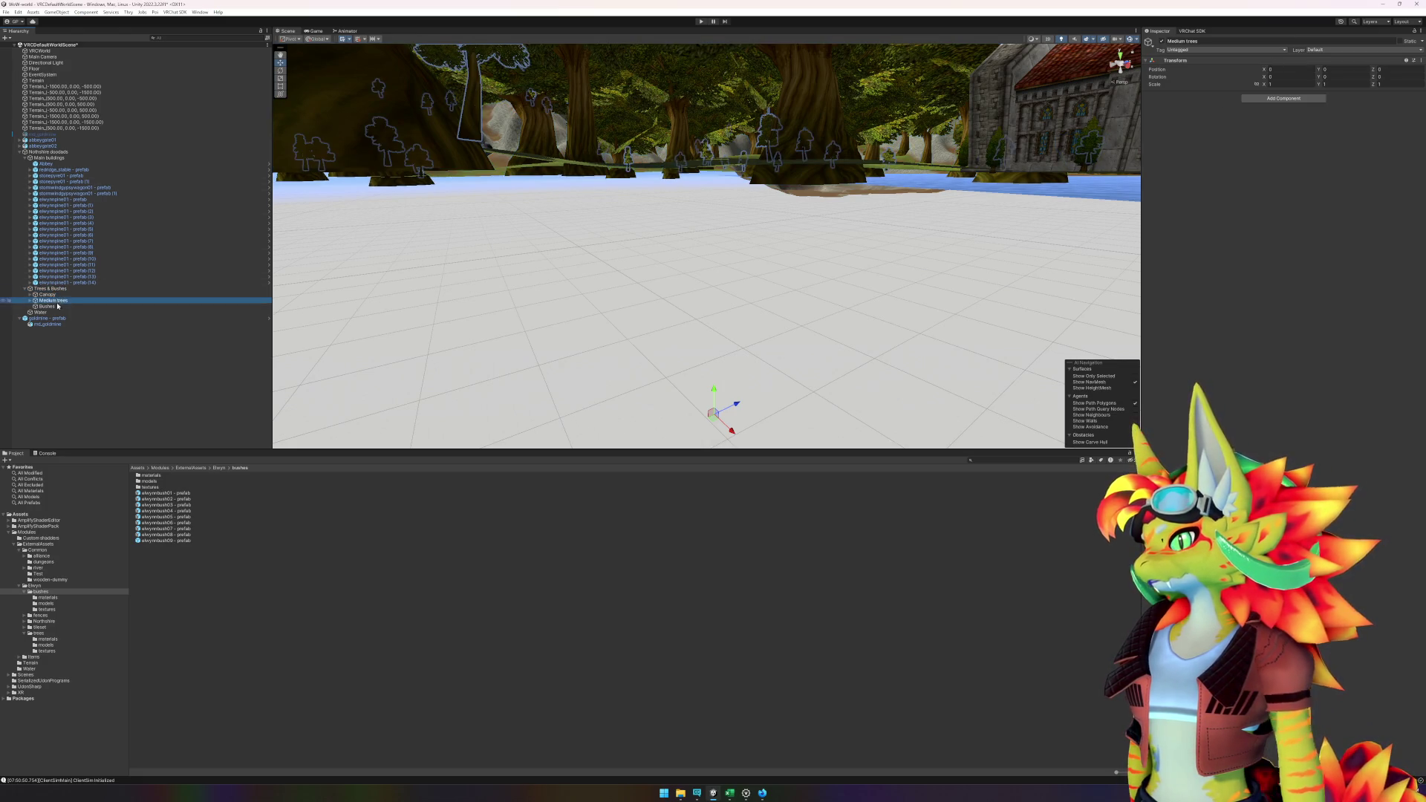
click(58, 306)
key(f)
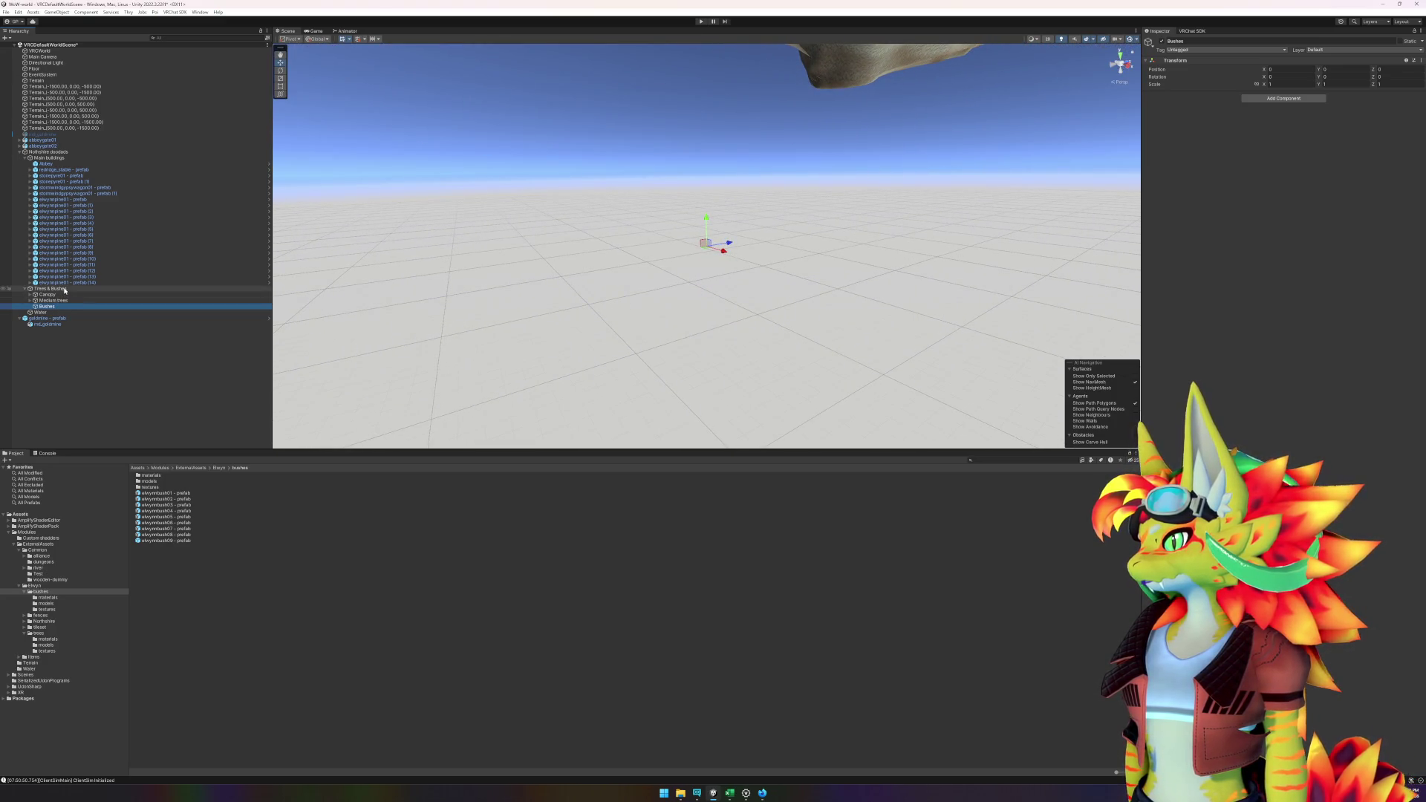
click(67, 283)
key(f)
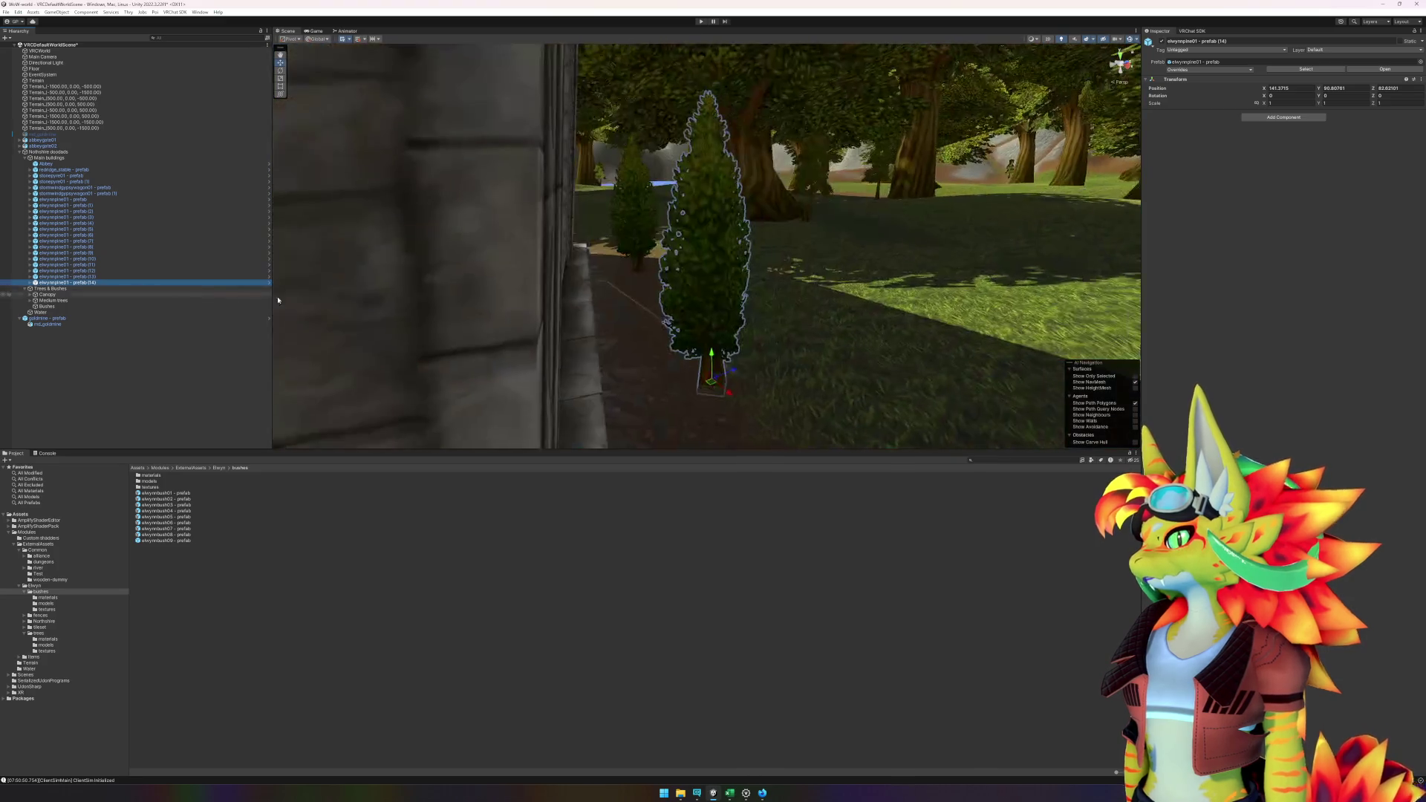
- Fly the view around the abbey entrance, then bring up the reference video in the browser
key(w)
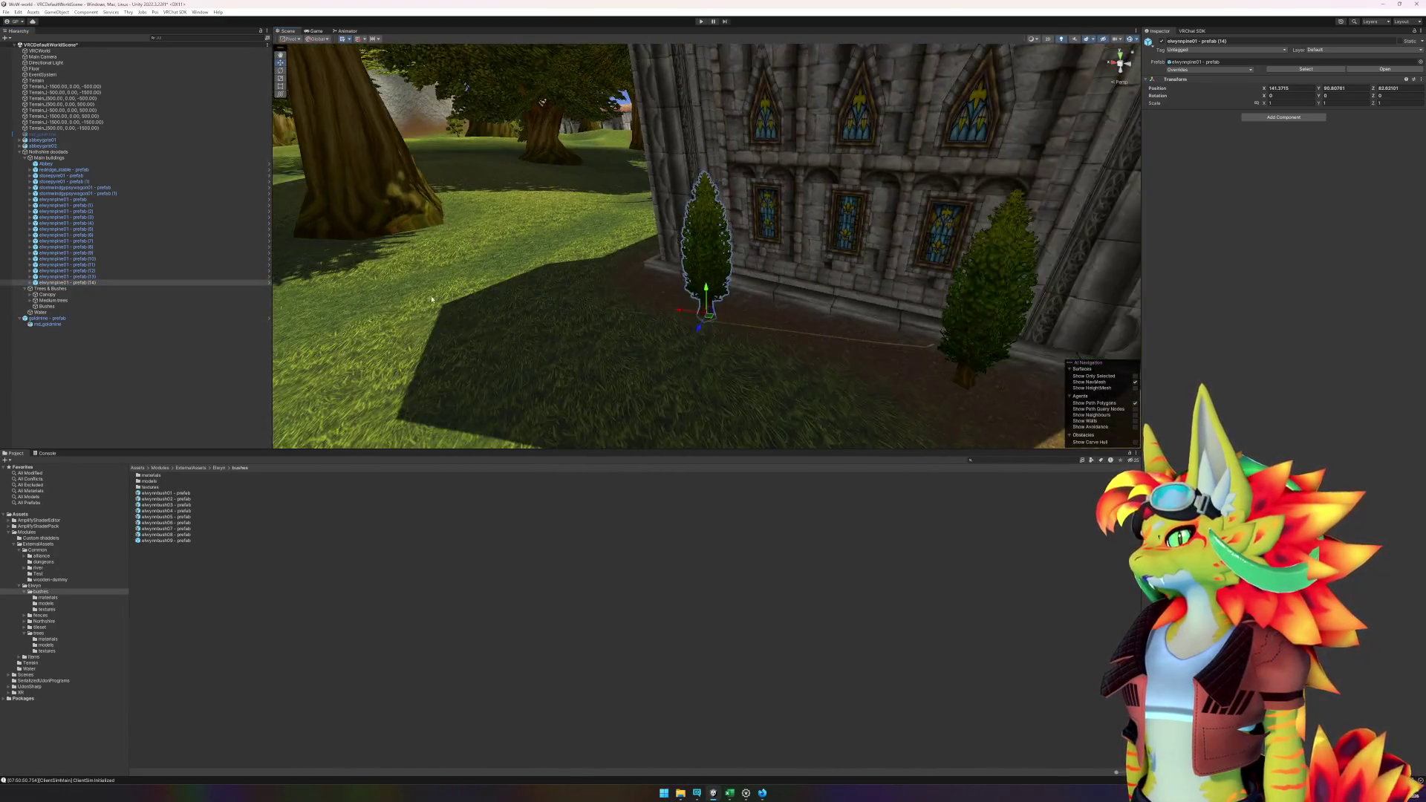
key(w)
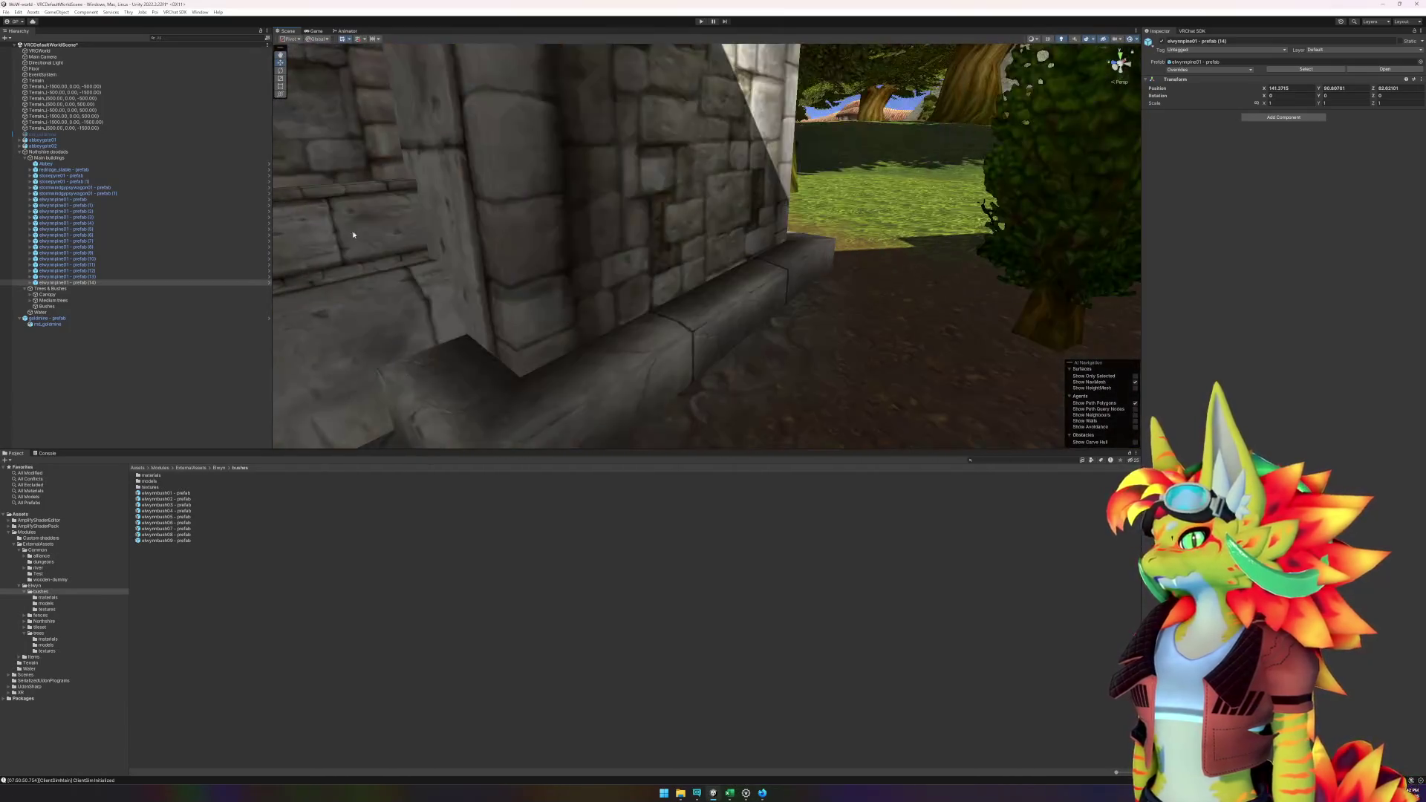
key(w)
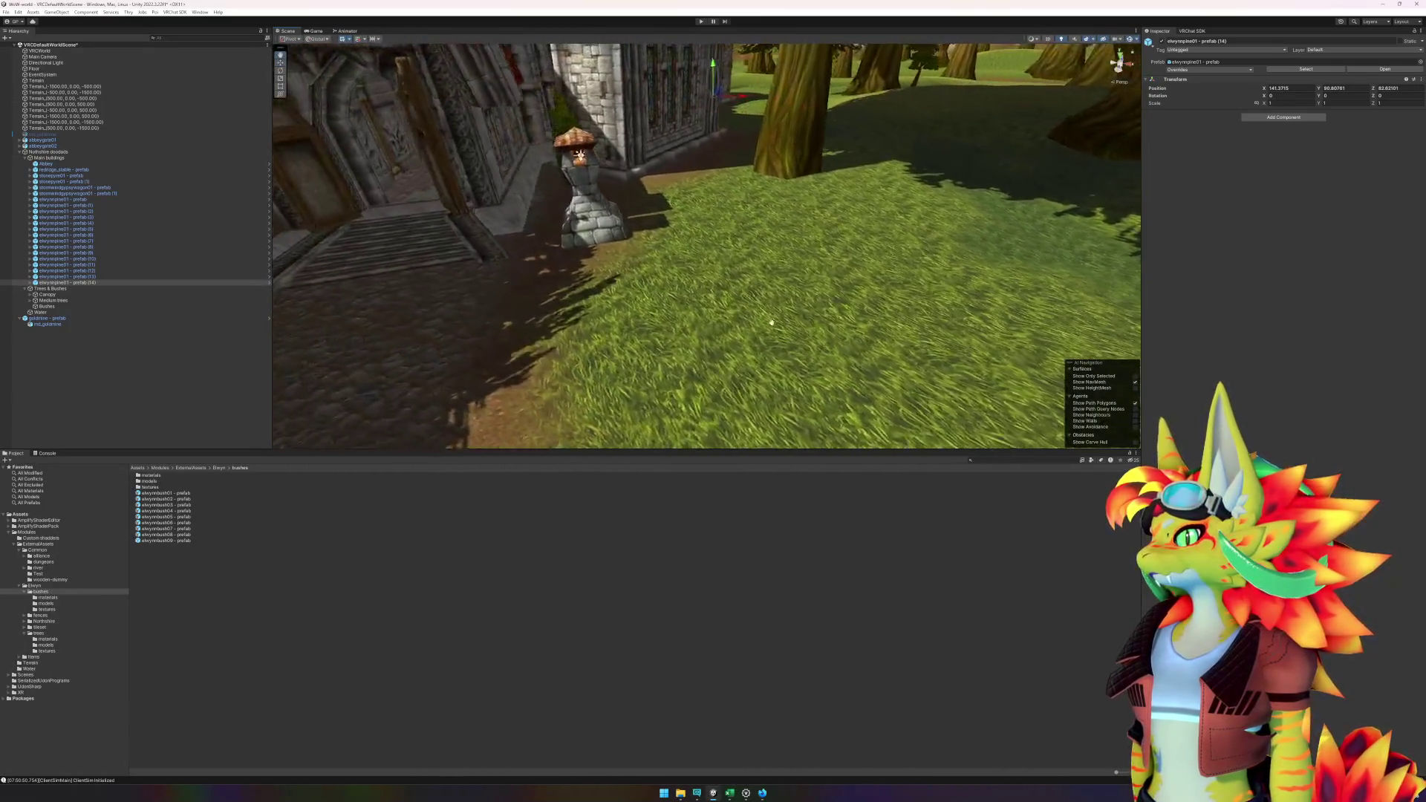
key(a)
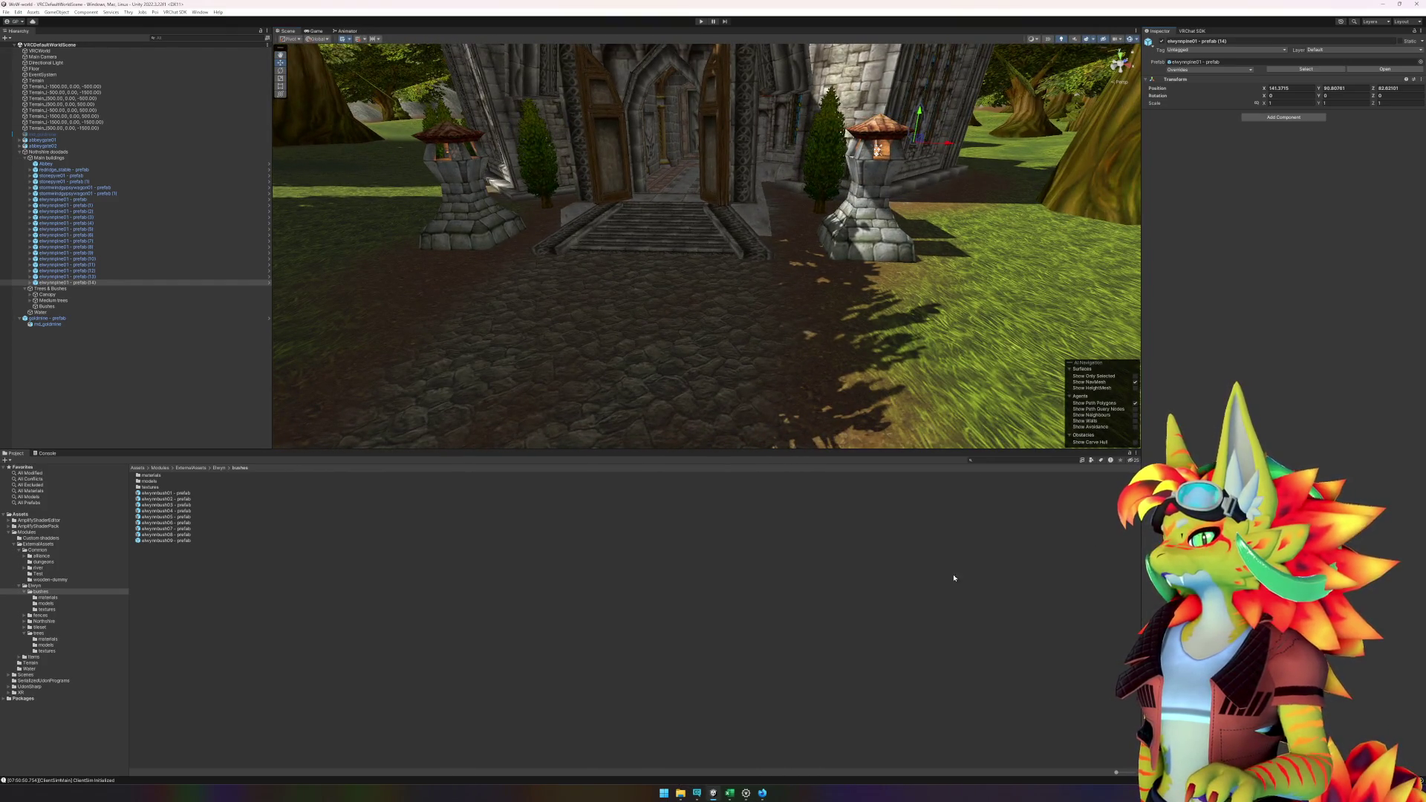
mouse_move(762, 792)
click(762, 761)
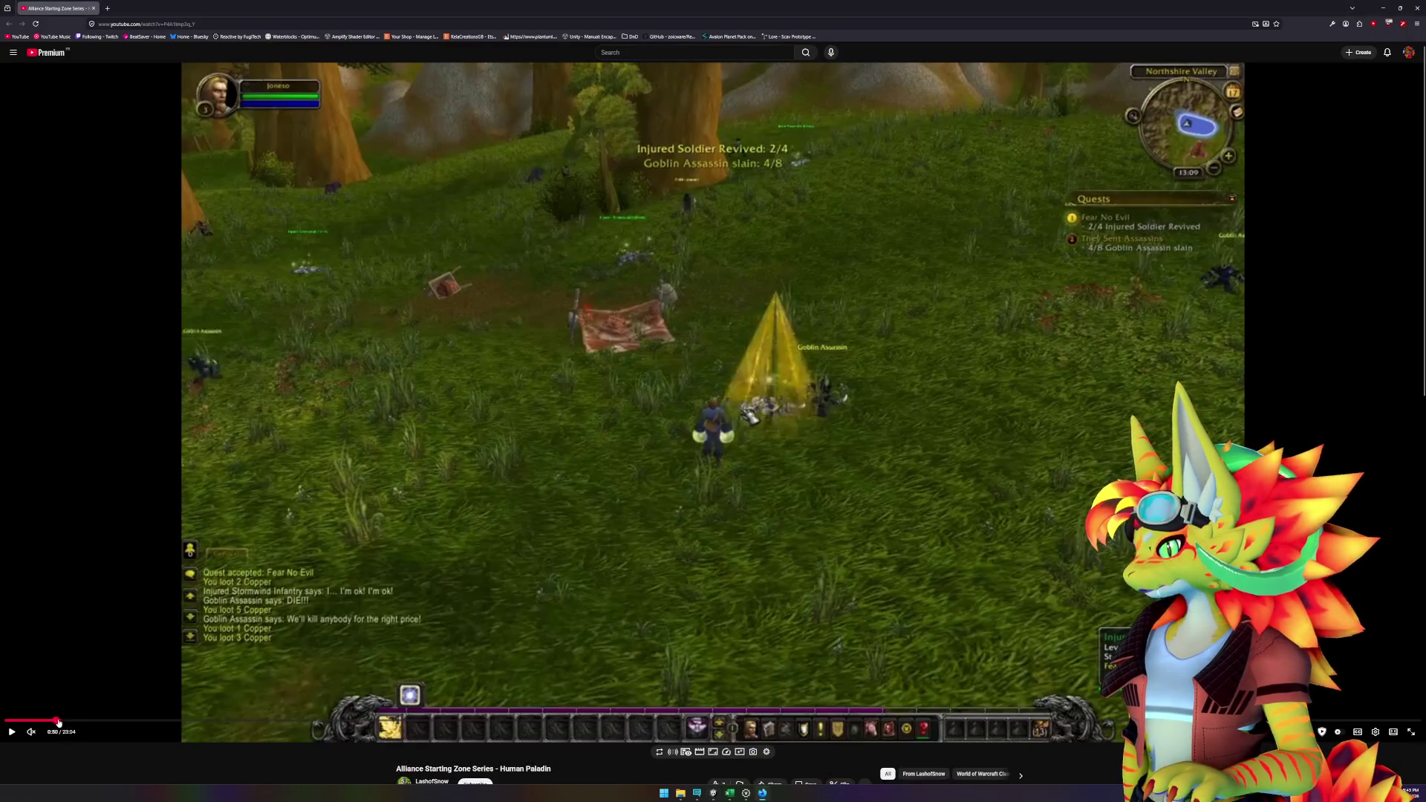
- Watch the abbey entrance footage from 1:22 to 1:34, pause, and return to Unity
click(90, 722)
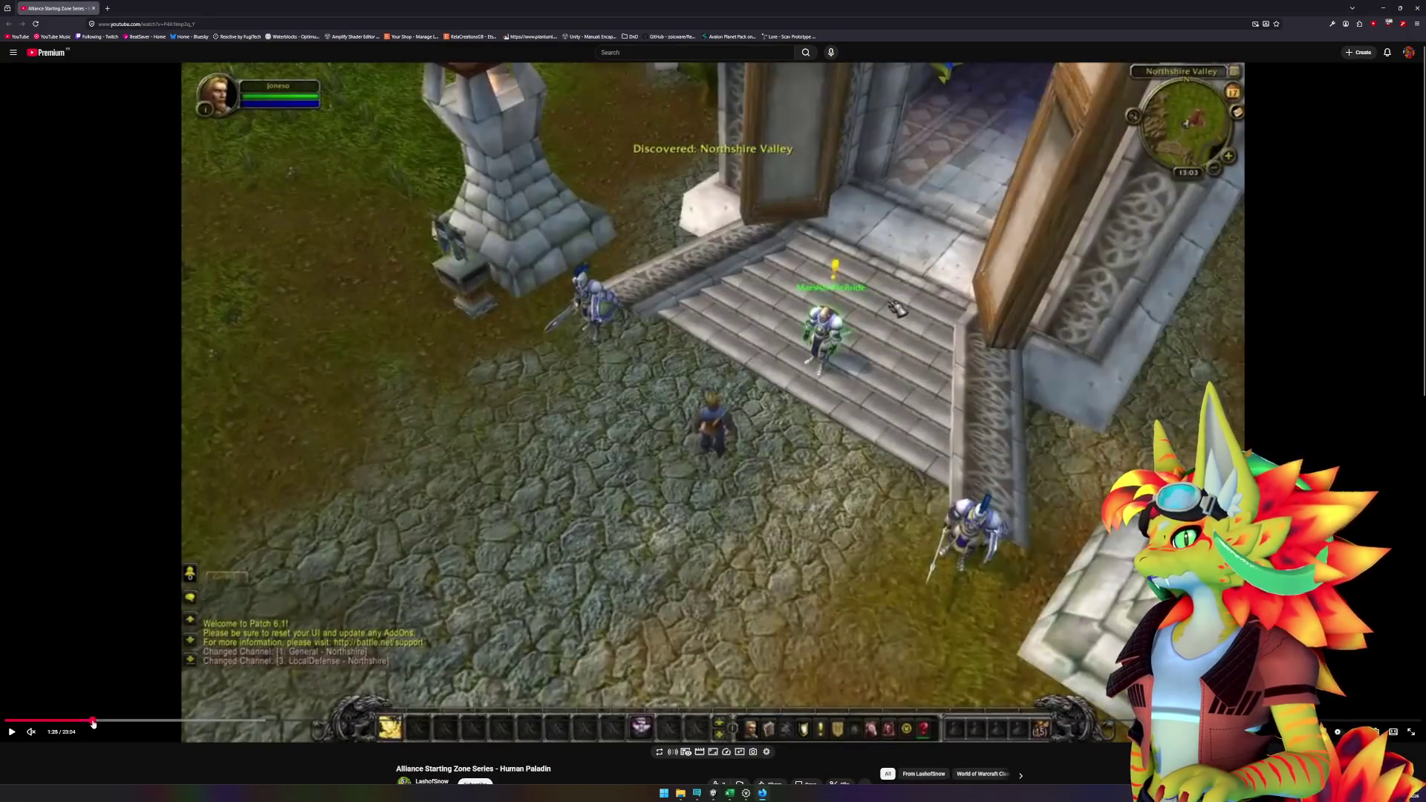
click(89, 721)
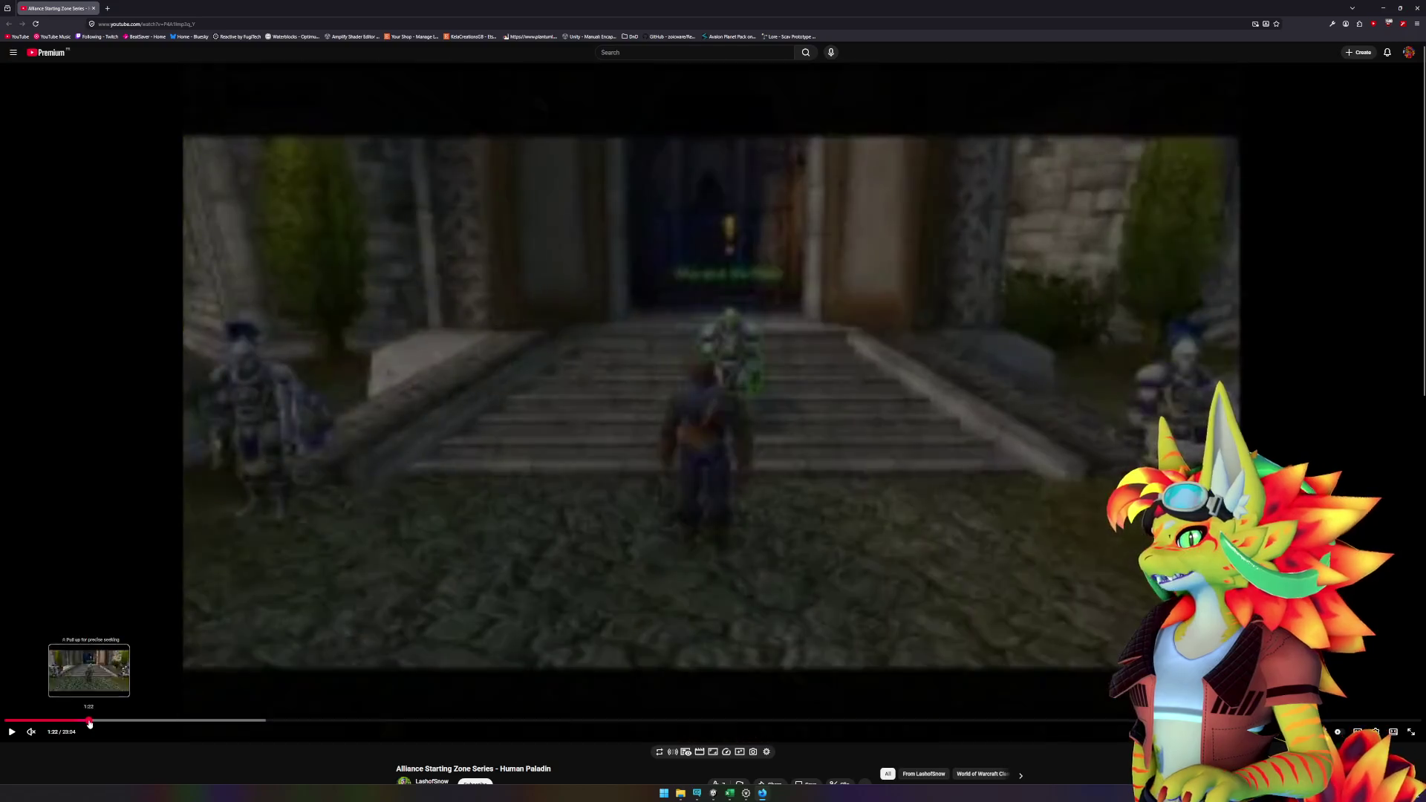
click(886, 425)
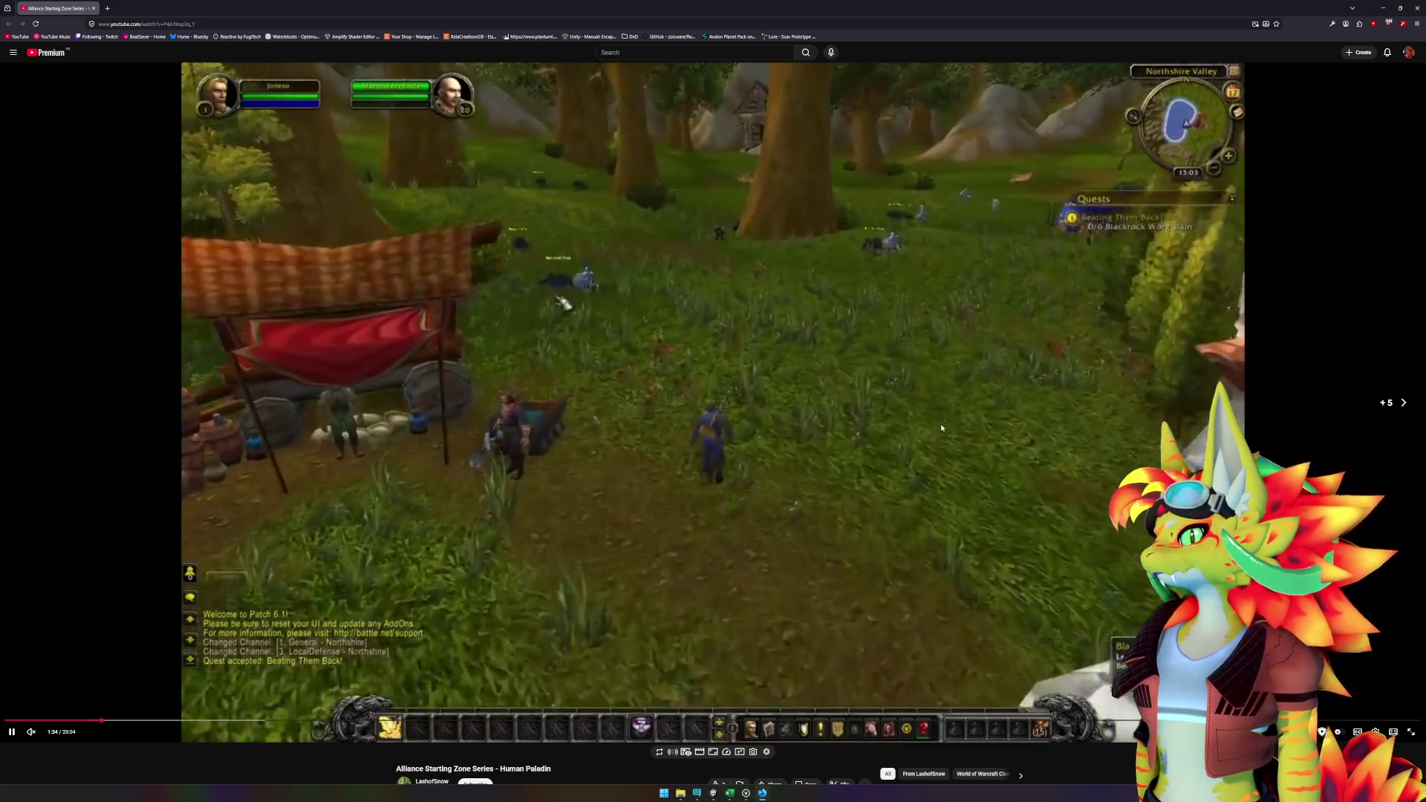
click(941, 428)
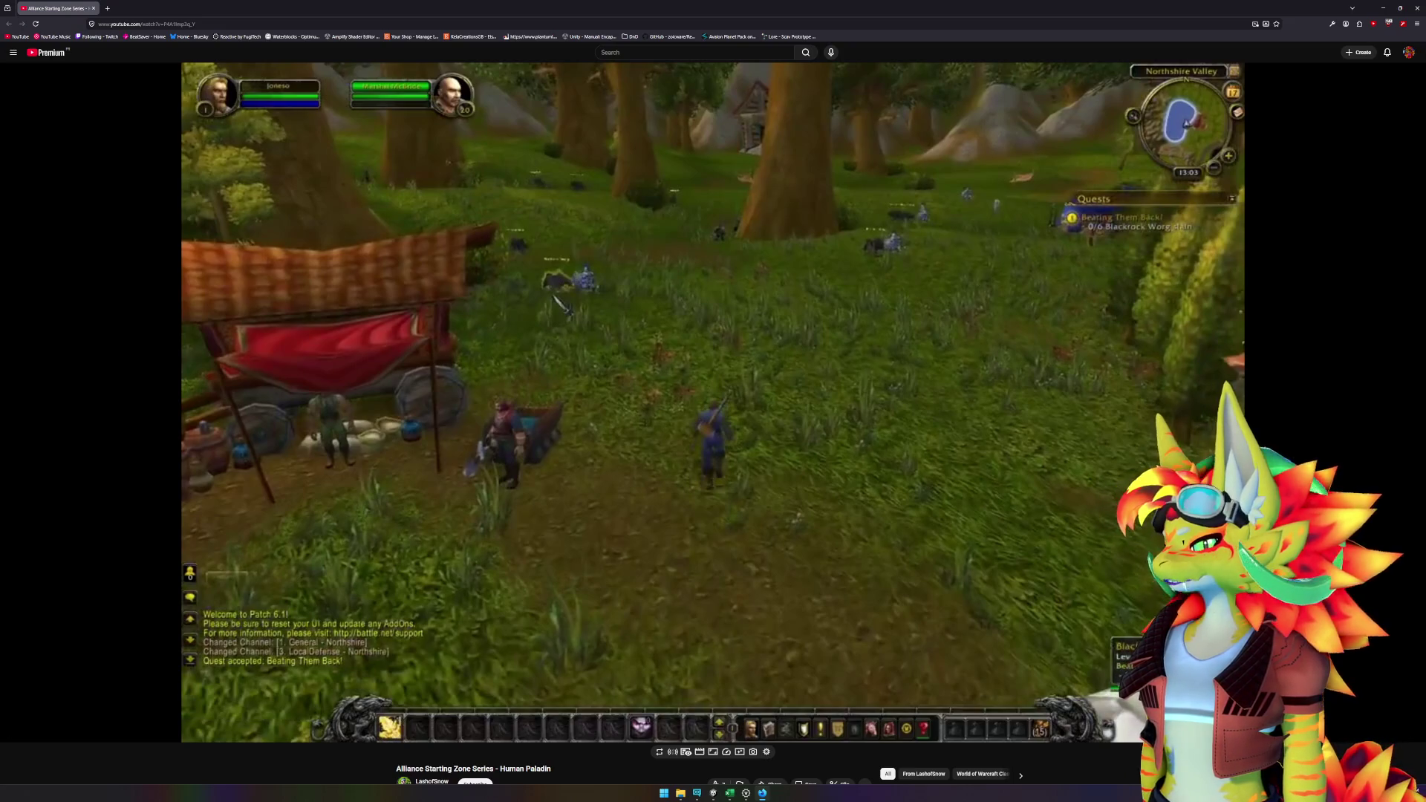
click(721, 793)
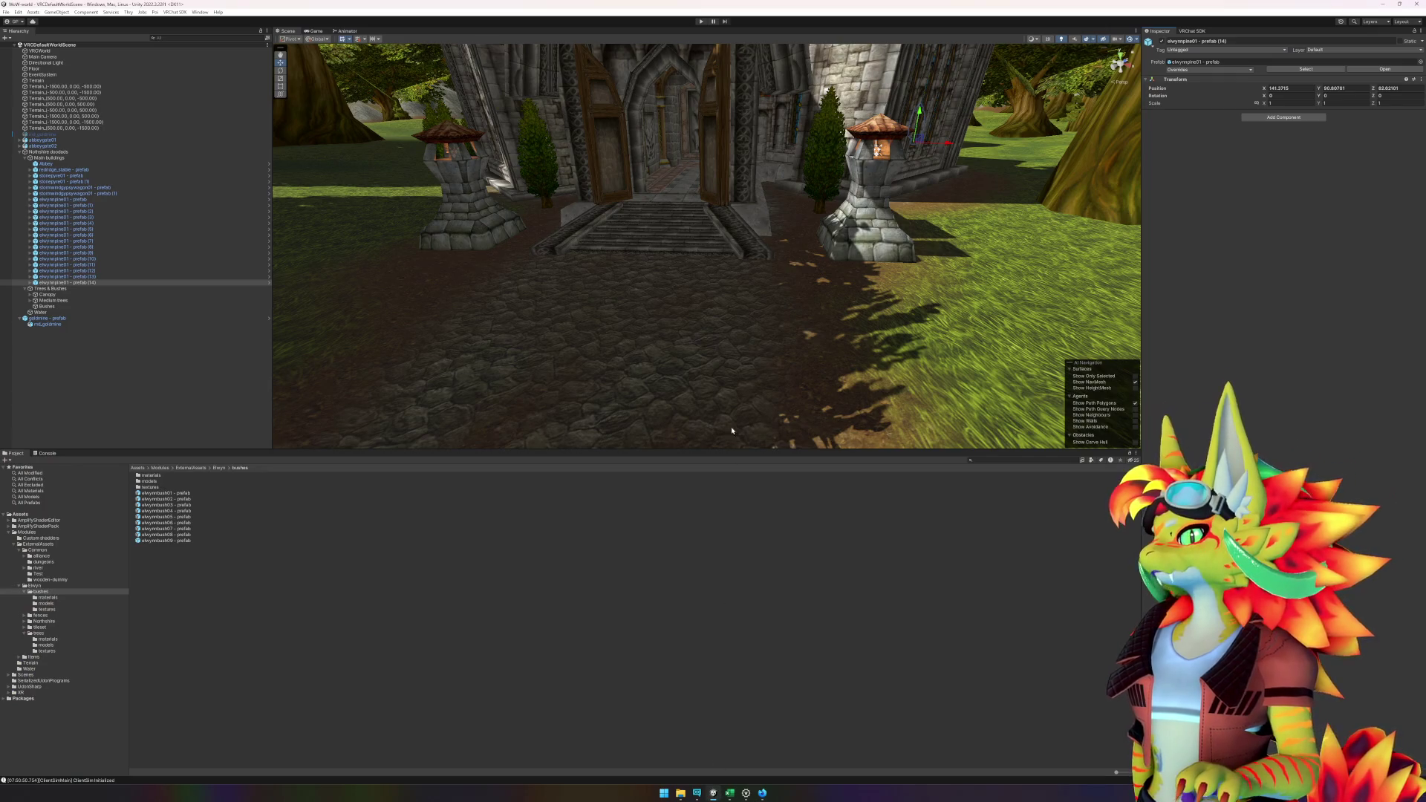
- Drop an elwynnbush09 bush beside the right pillar at the abbey steps and frame it
drag(697, 192, 179, 358)
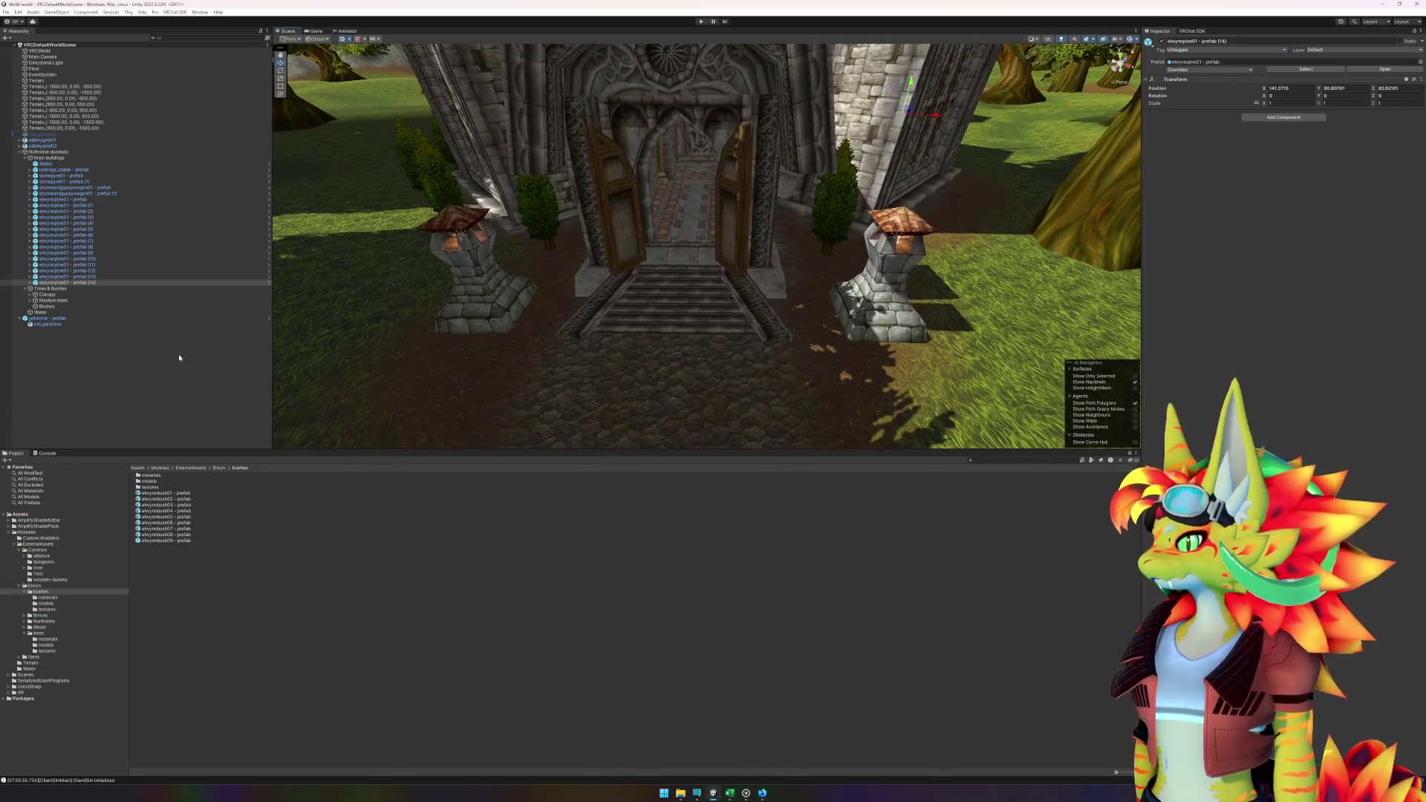
mouse_move(179, 542)
mouse_down()
mouse_move(631, 386)
mouse_move(808, 266)
mouse_move(803, 239)
mouse_up()
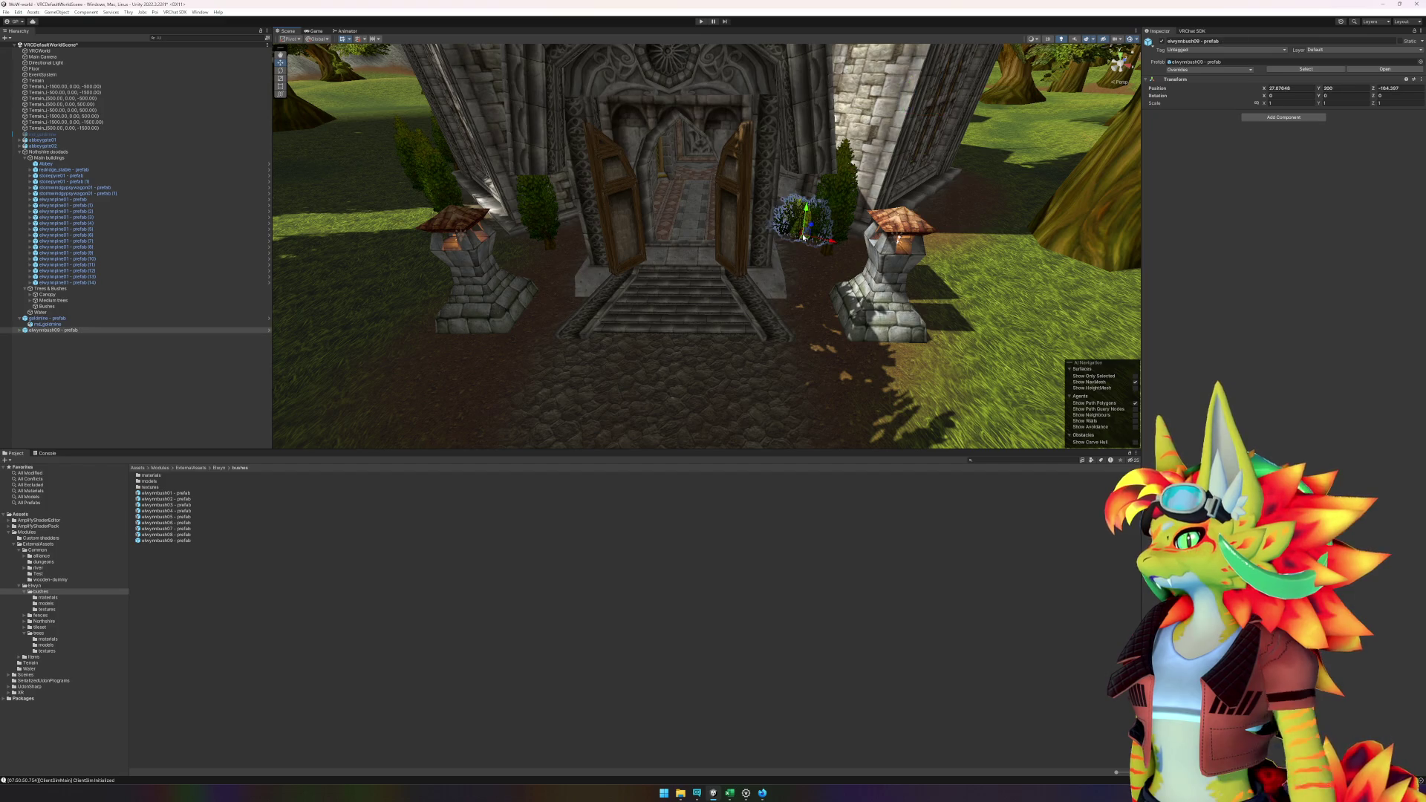
double_click(61, 331)
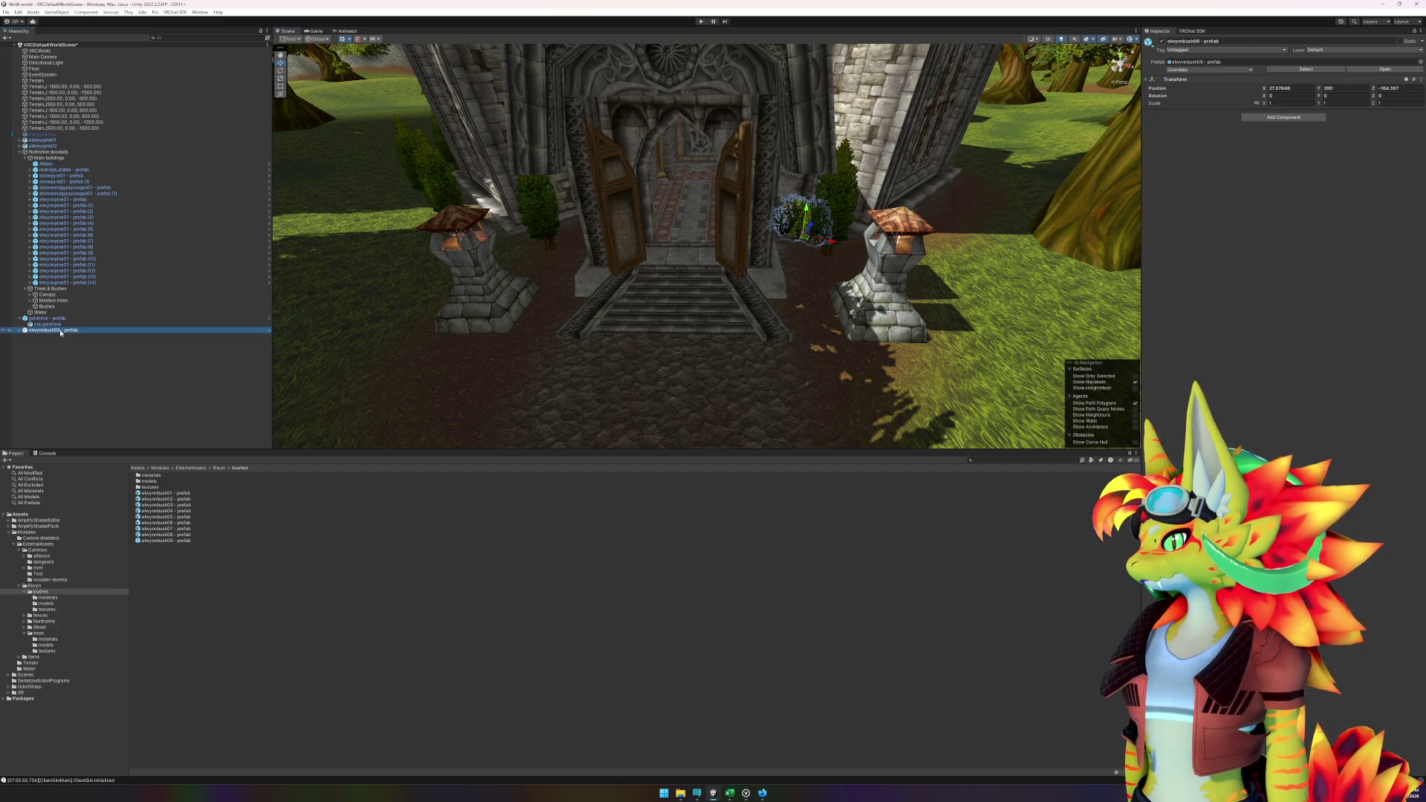
right_click(61, 331)
- Set Receive Casted Shadows to 1 on all five elwynnbush09 materials, then exit Prefab Mode
mouse_move(104, 433)
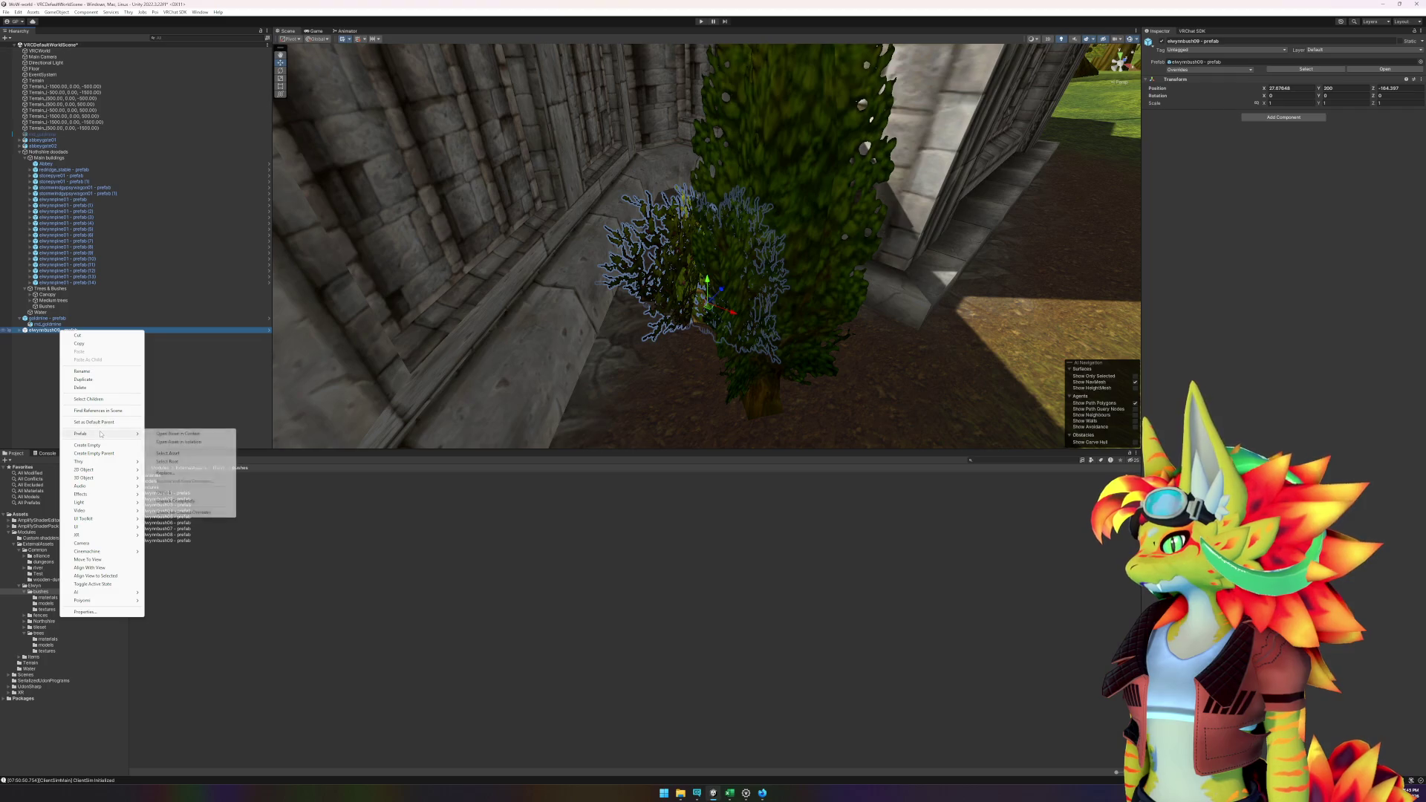
click(195, 441)
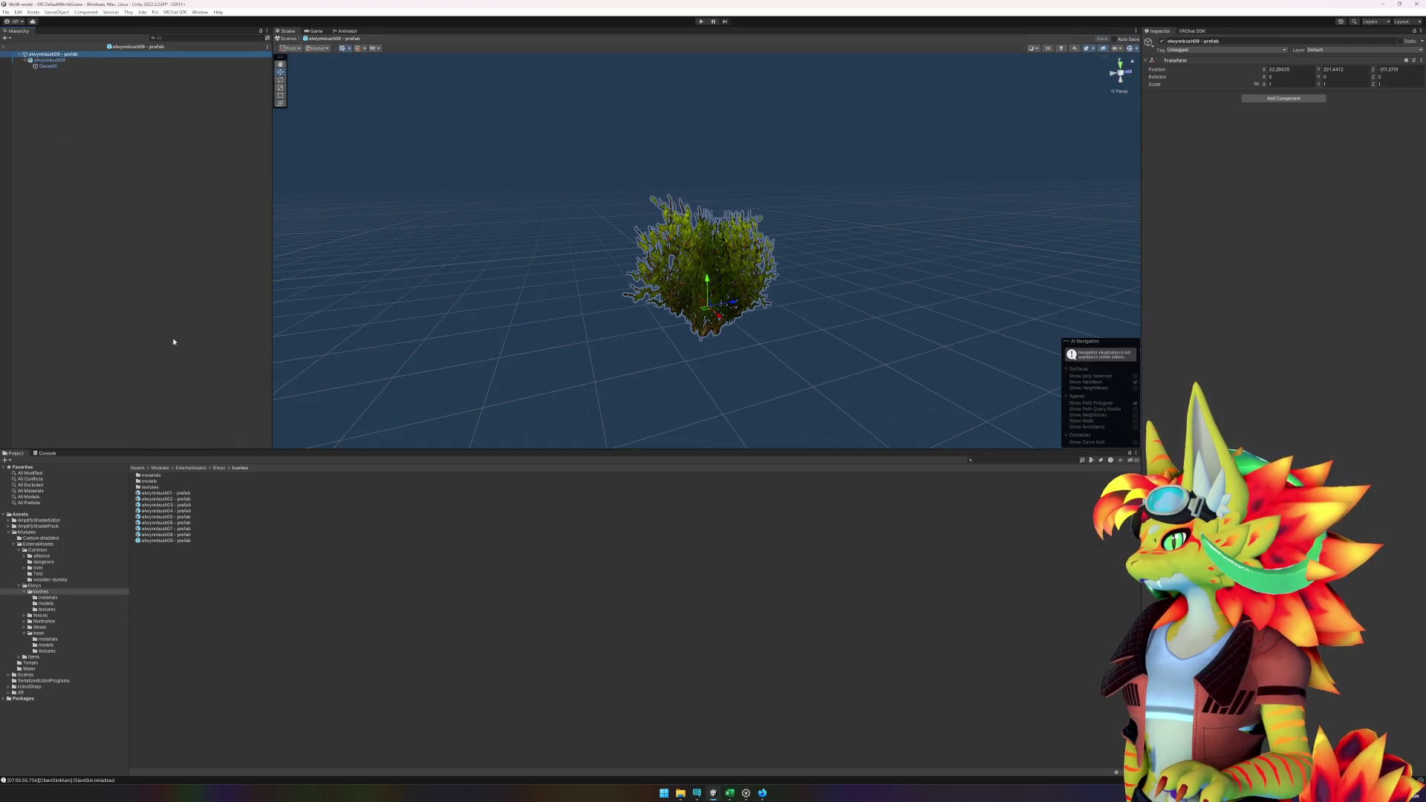
click(49, 66)
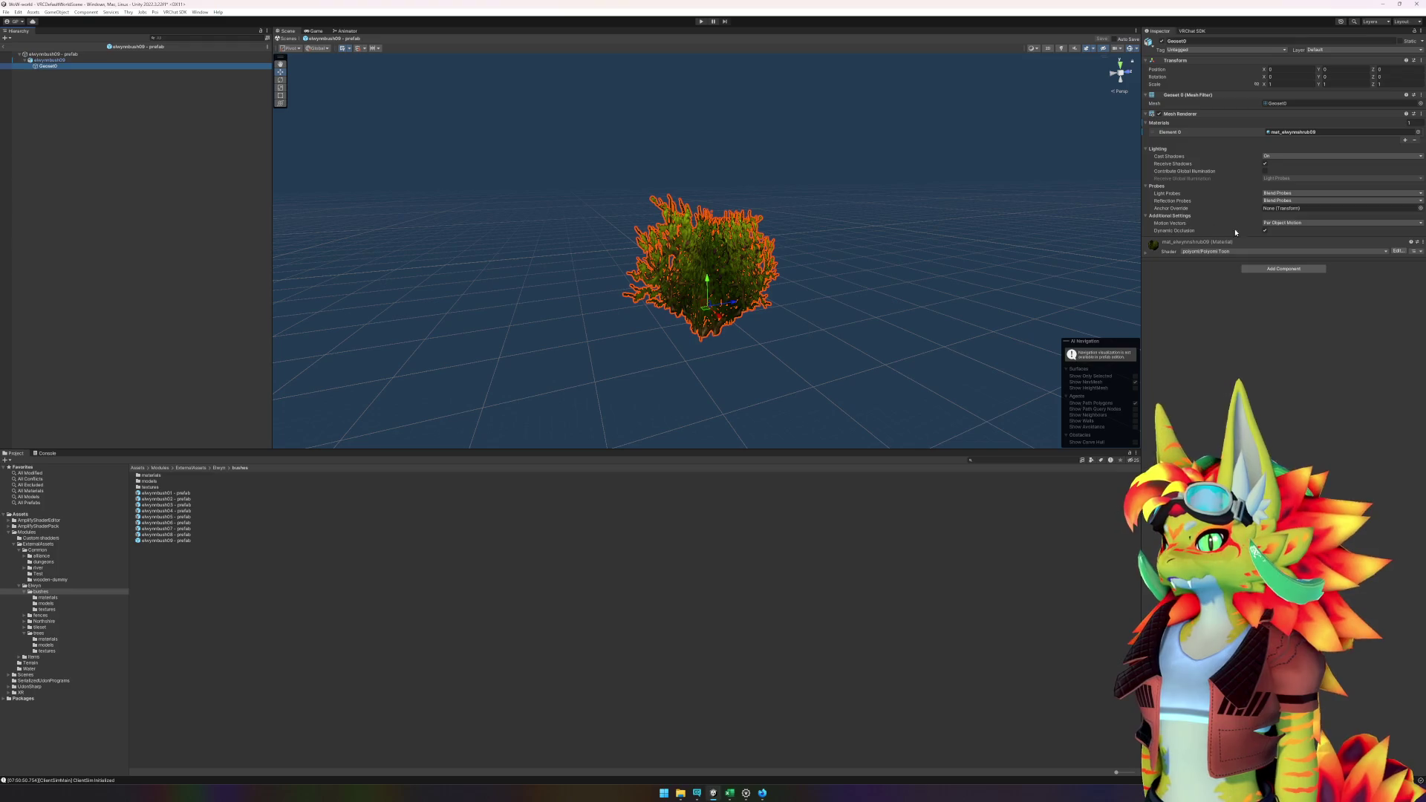
click(1307, 132)
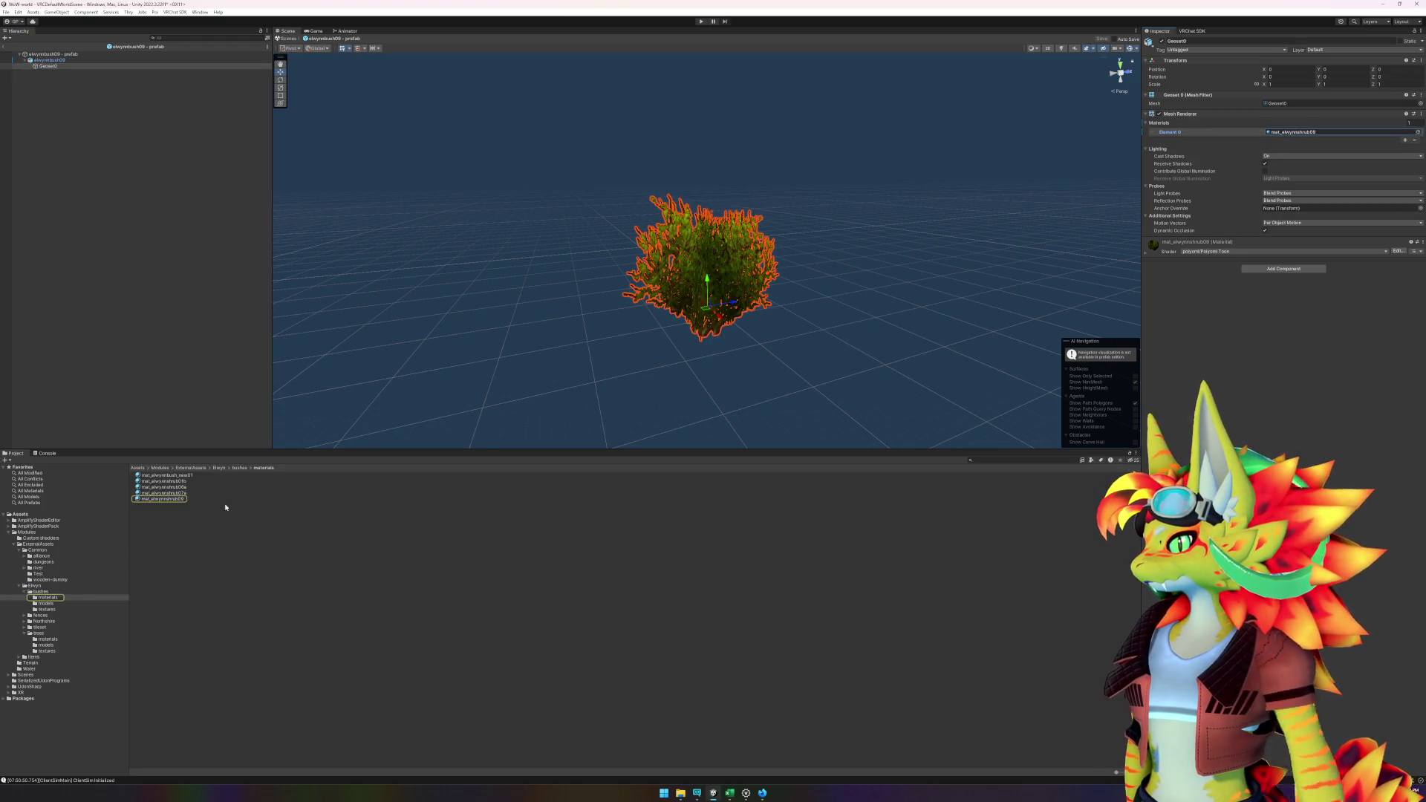
click(226, 498)
shift+click(171, 474)
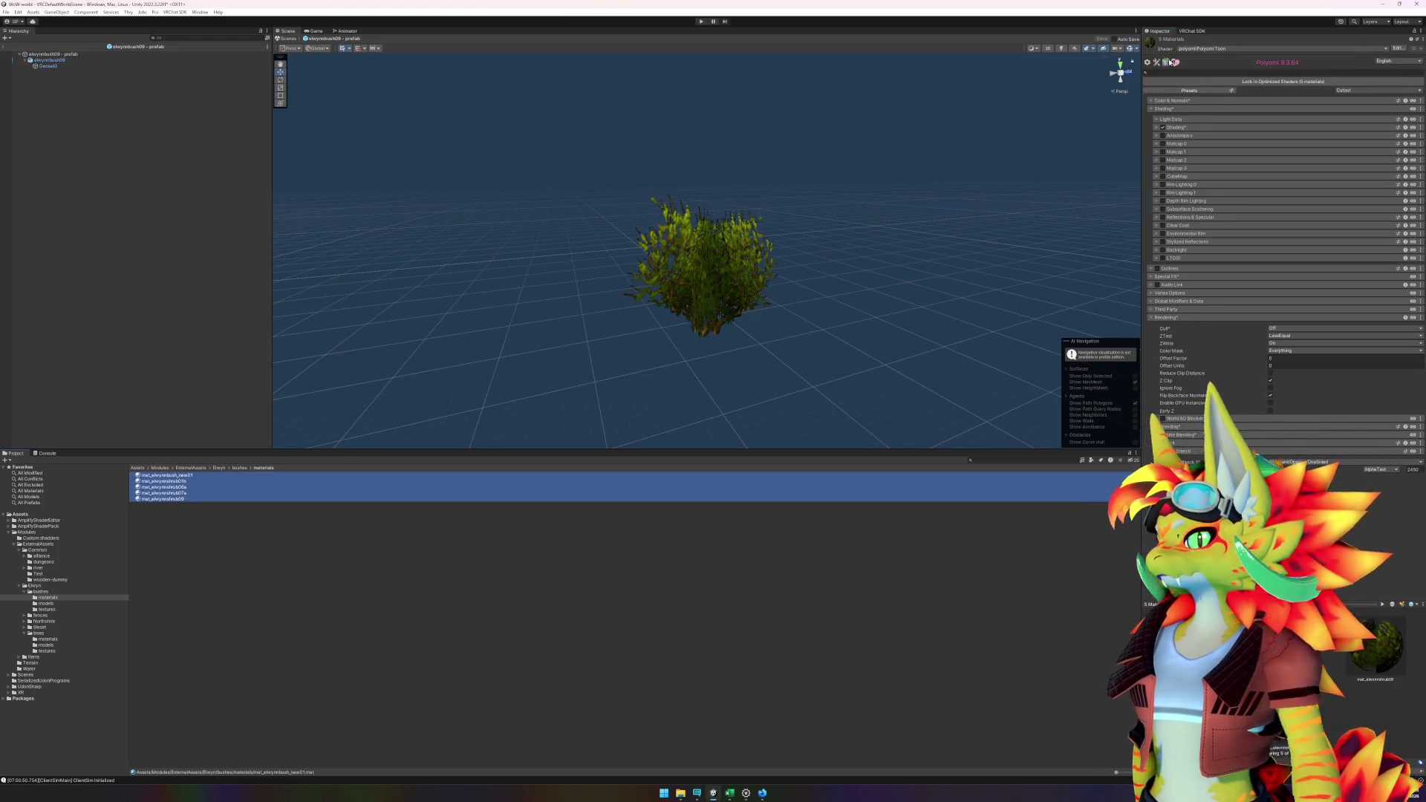
click(1158, 121)
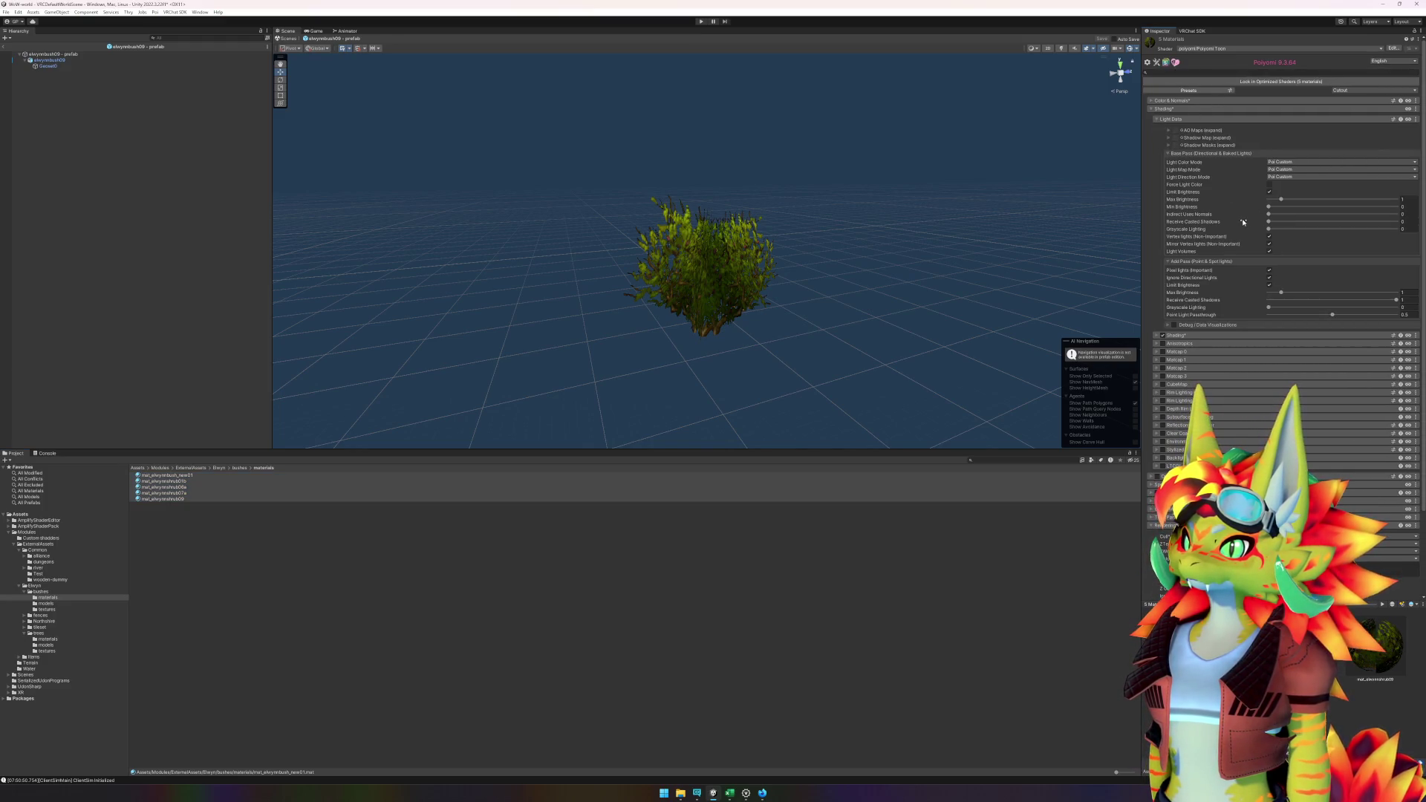
click(1399, 223)
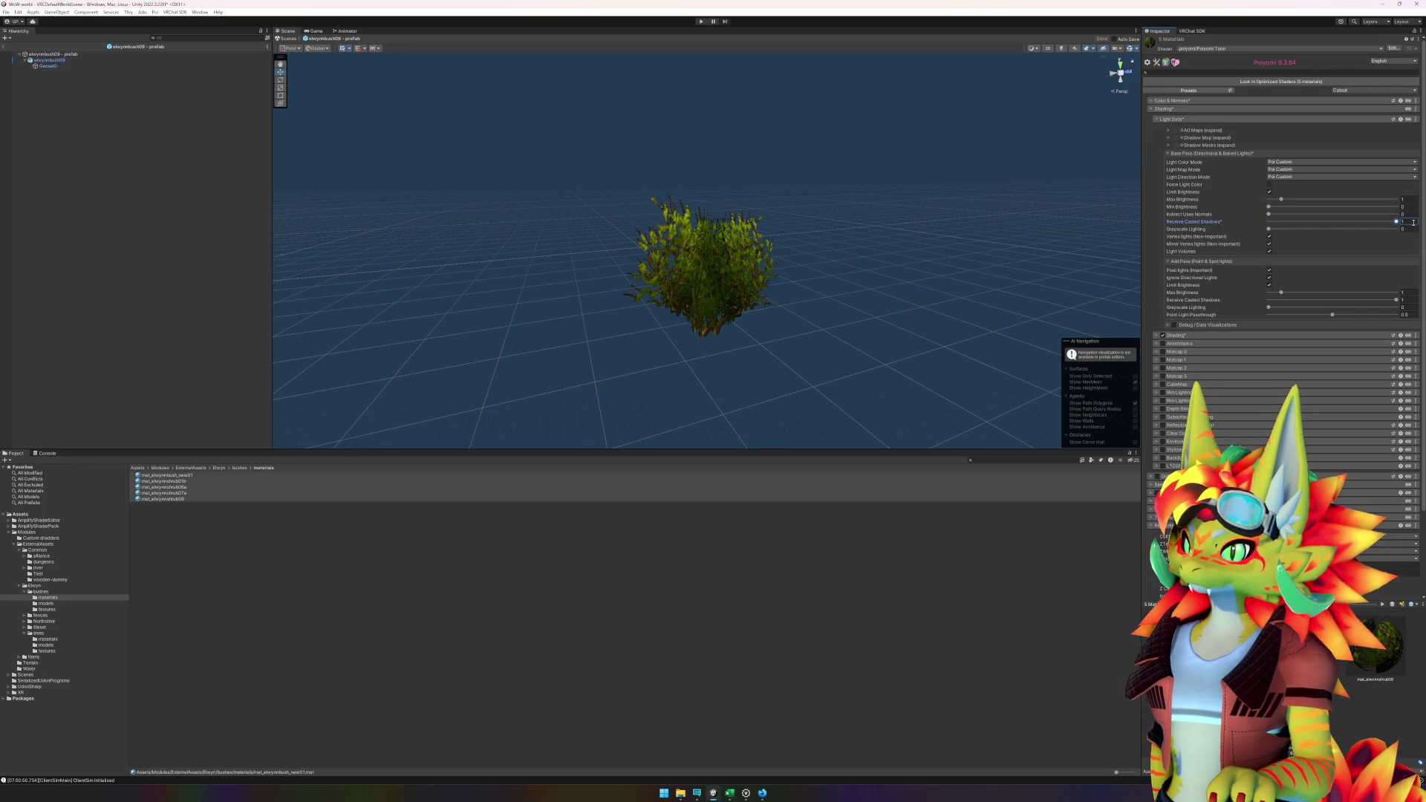
click(4, 43)
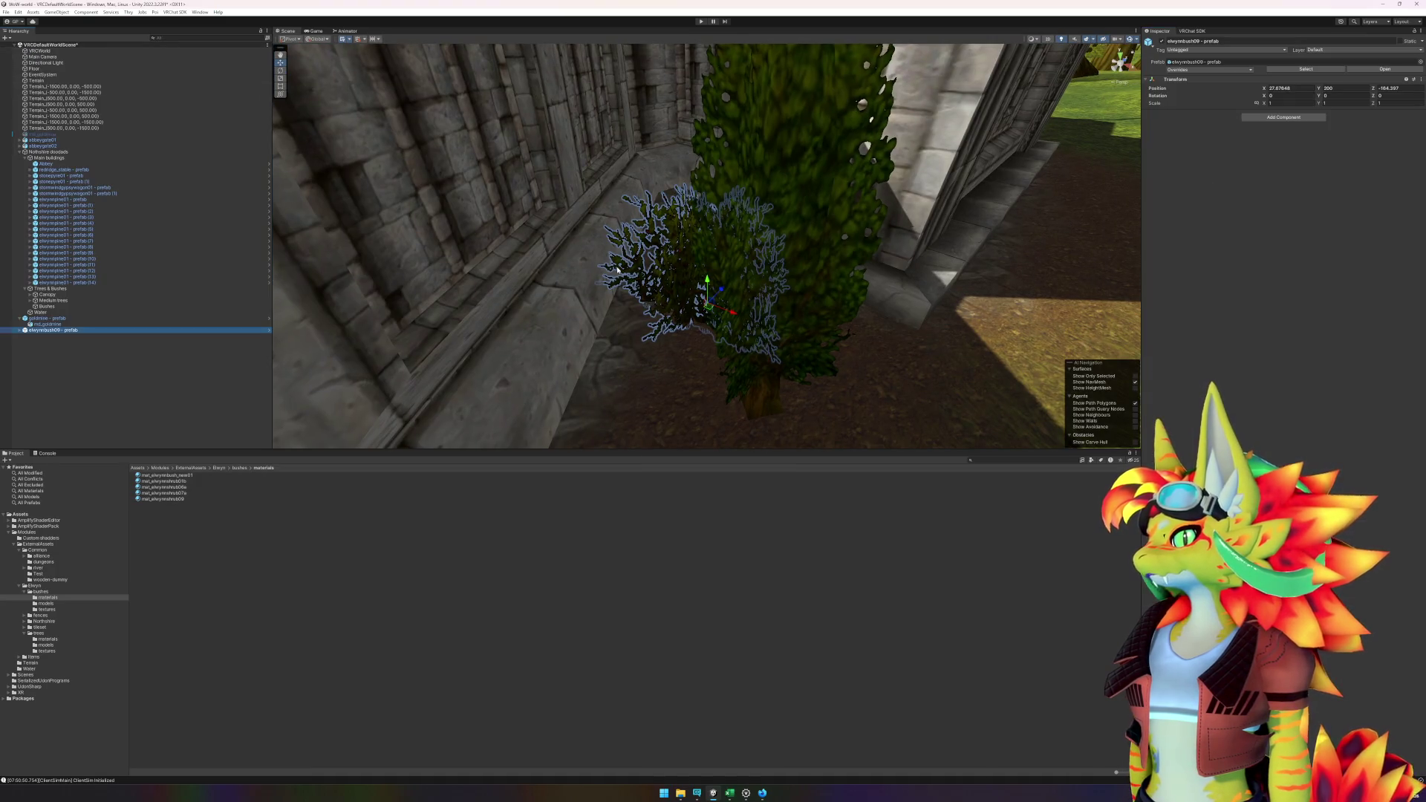
scroll(620, 272, down, 10)
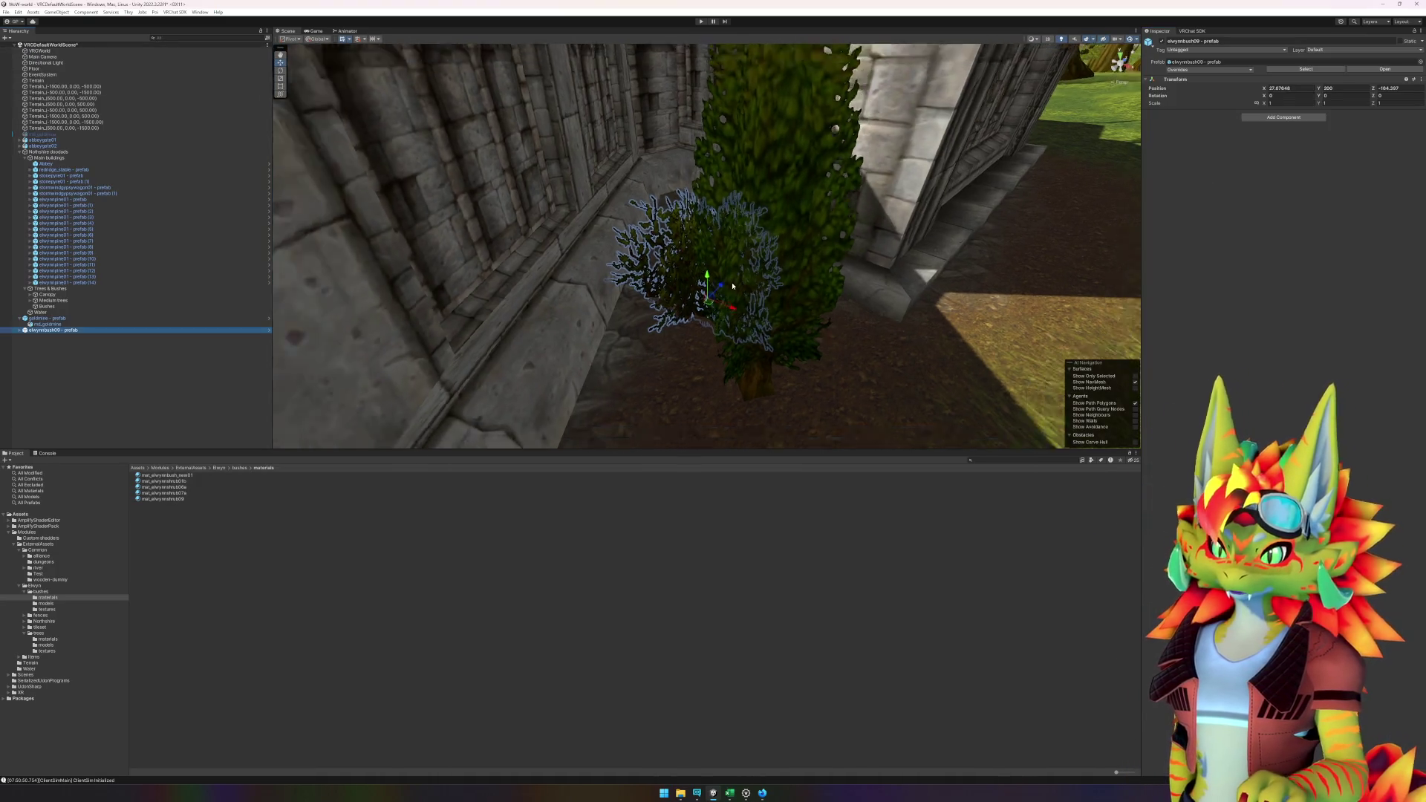
mouse_move(638, 288)
mouse_down()
mouse_move(599, 280)
mouse_move(847, 233)
mouse_move(783, 220)
mouse_move(814, 223)
mouse_move(748, 270)
mouse_up()
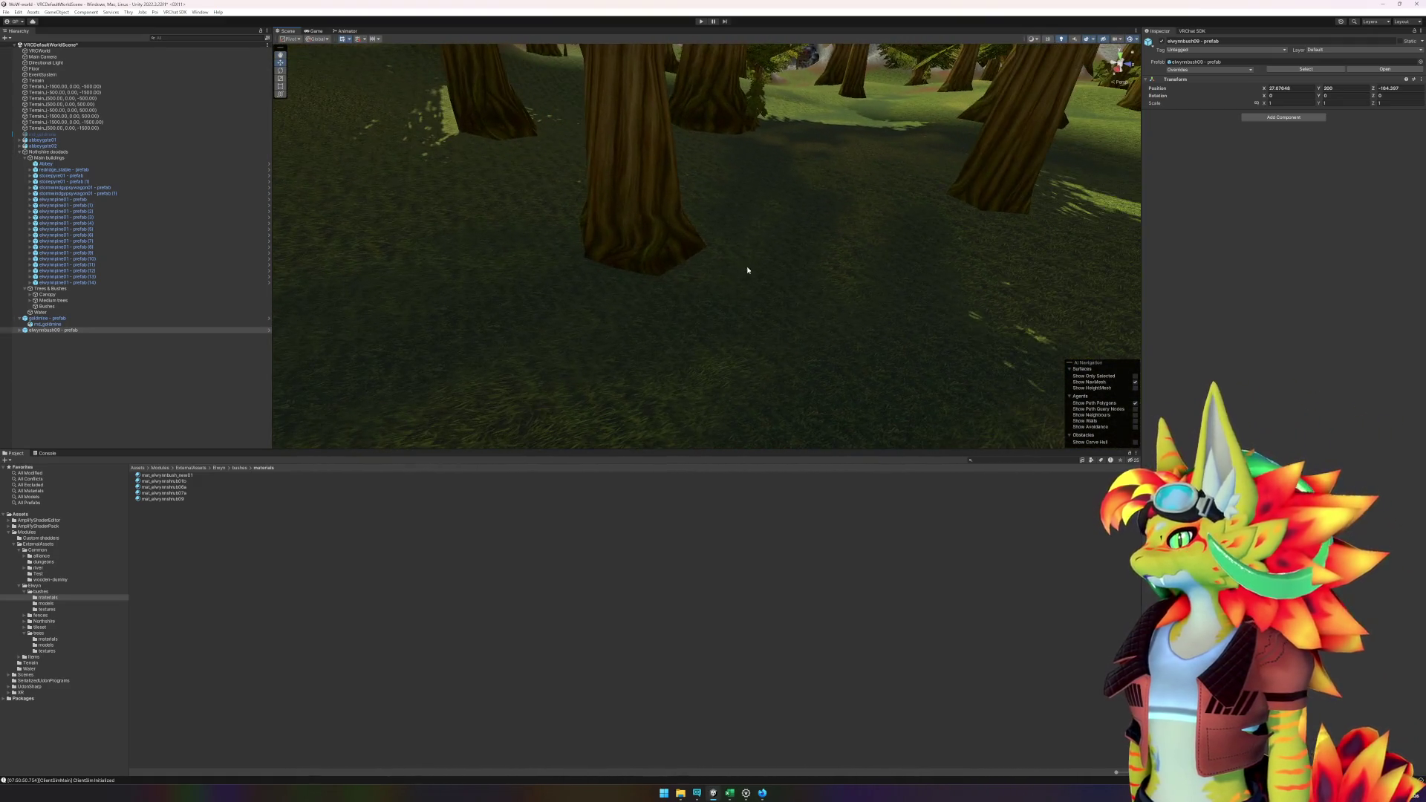
- Place two bushes from the bushes folder at the bases of forest trees
click(44, 592)
mouse_move(182, 543)
mouse_down()
mouse_move(520, 408)
mouse_move(694, 275)
mouse_up()
drag(698, 269, 632, 256)
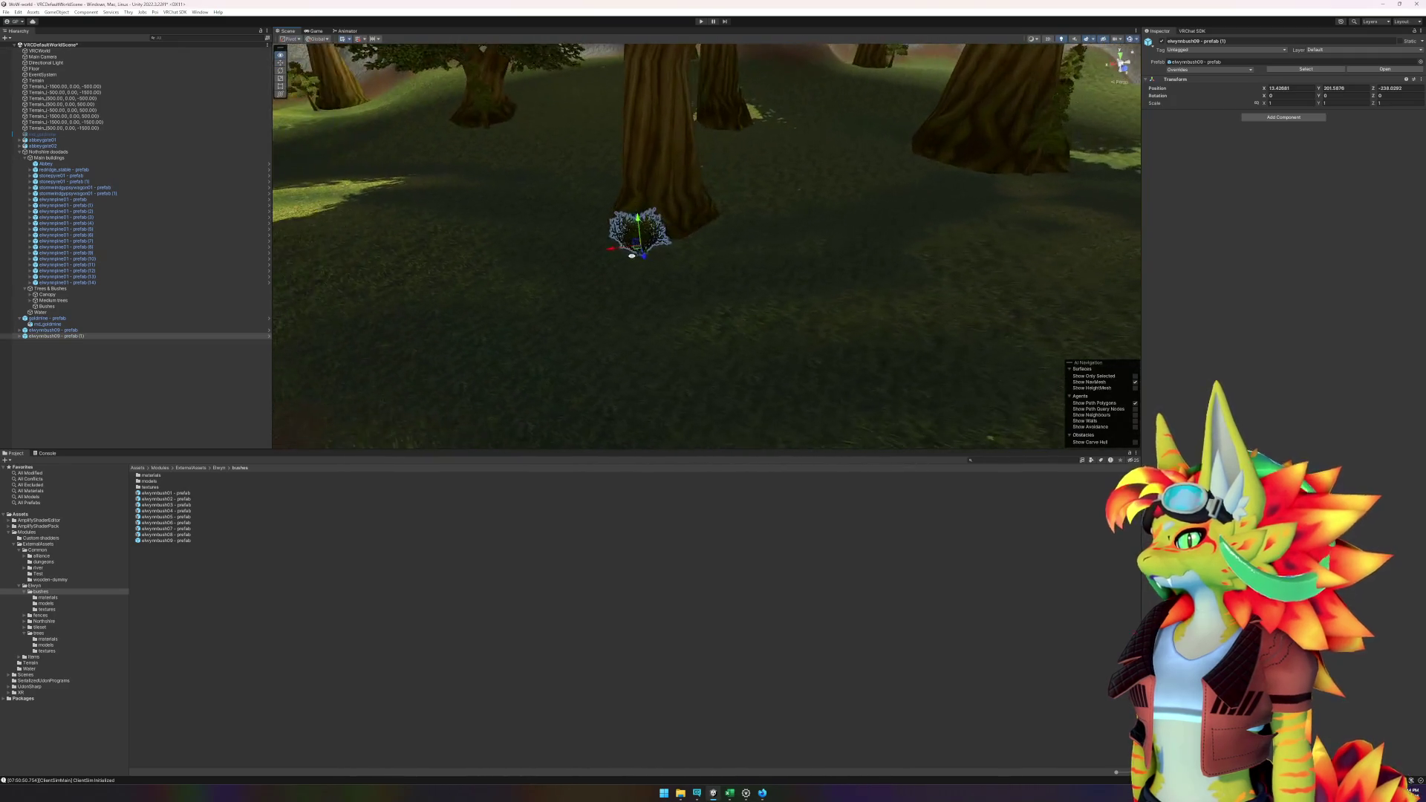
click(226, 649)
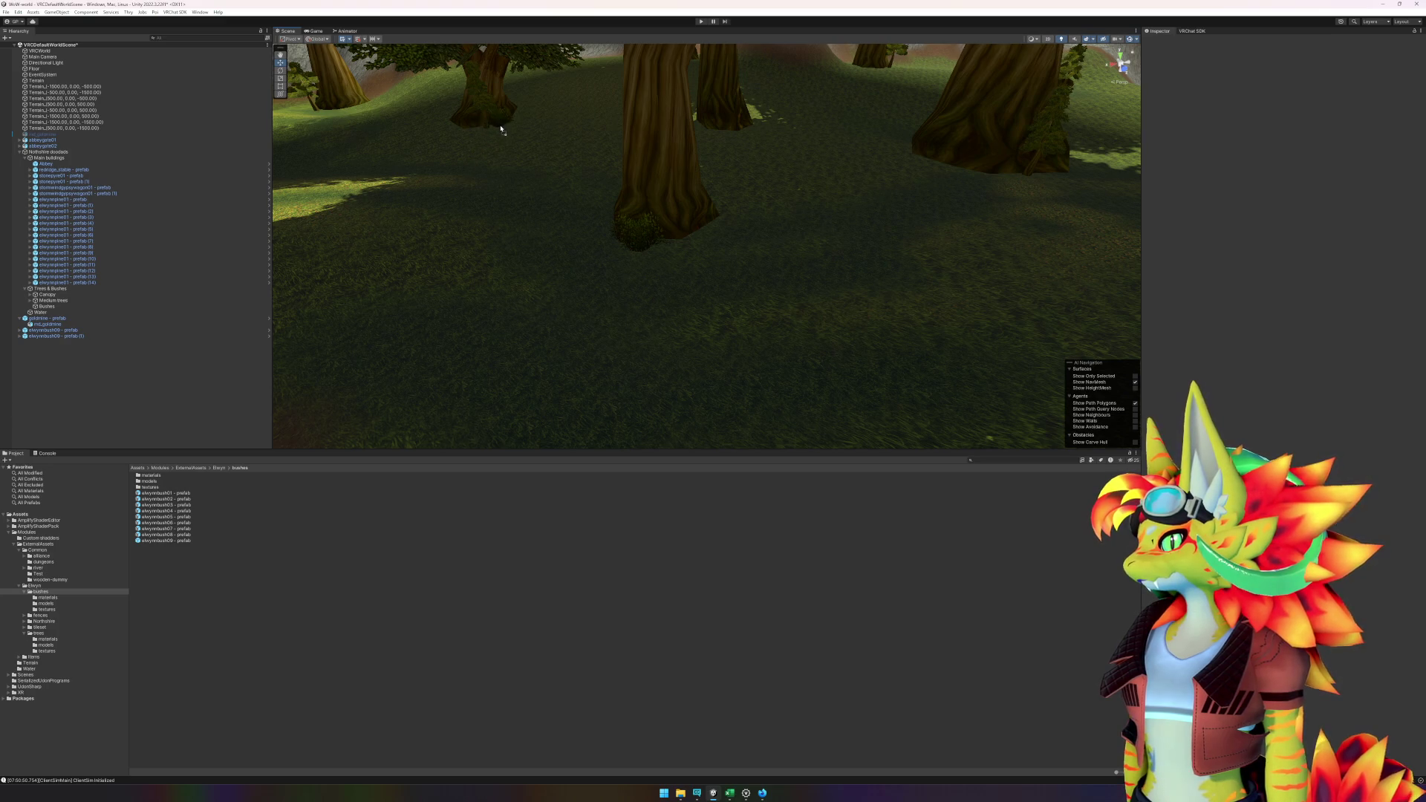
drag(497, 130, 499, 134)
key(f)
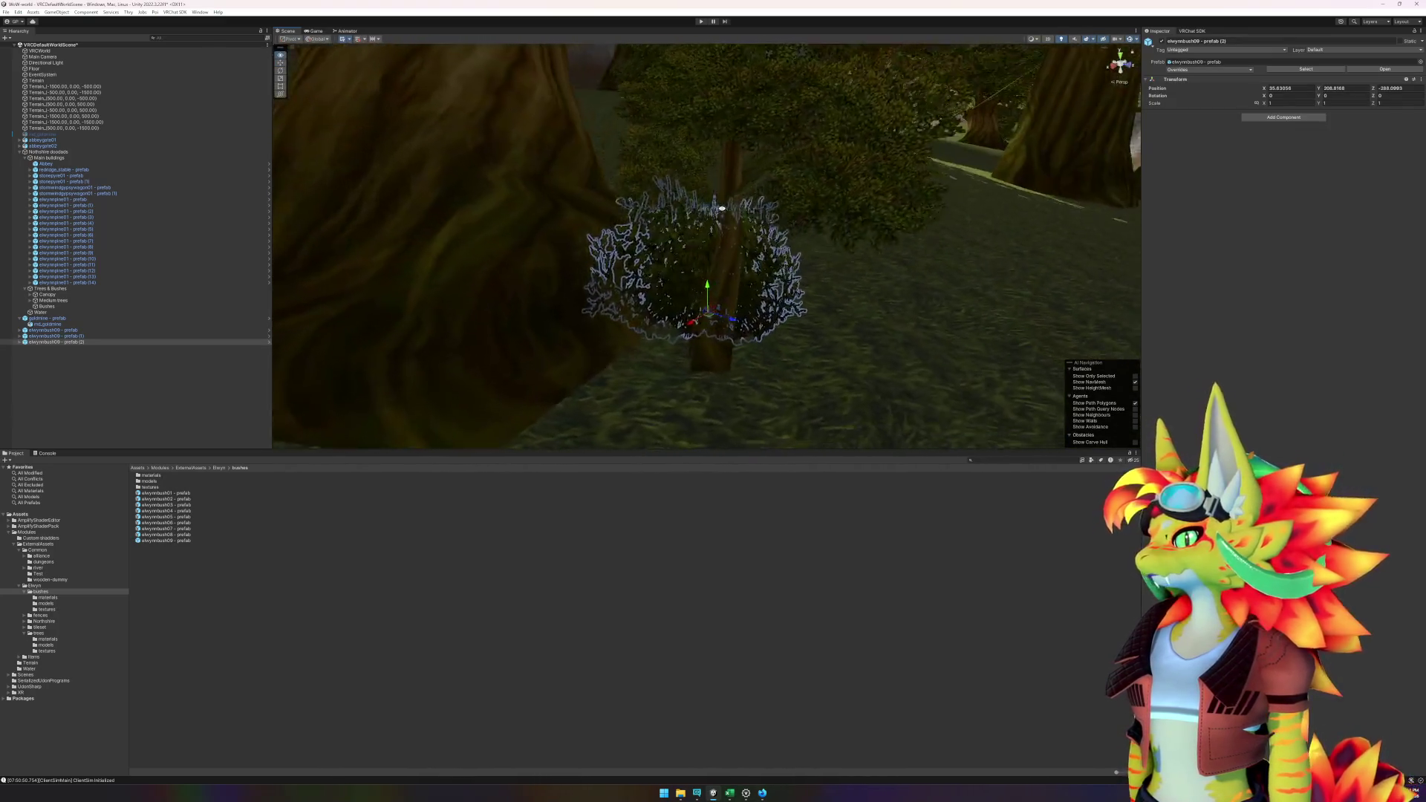
click(640, 659)
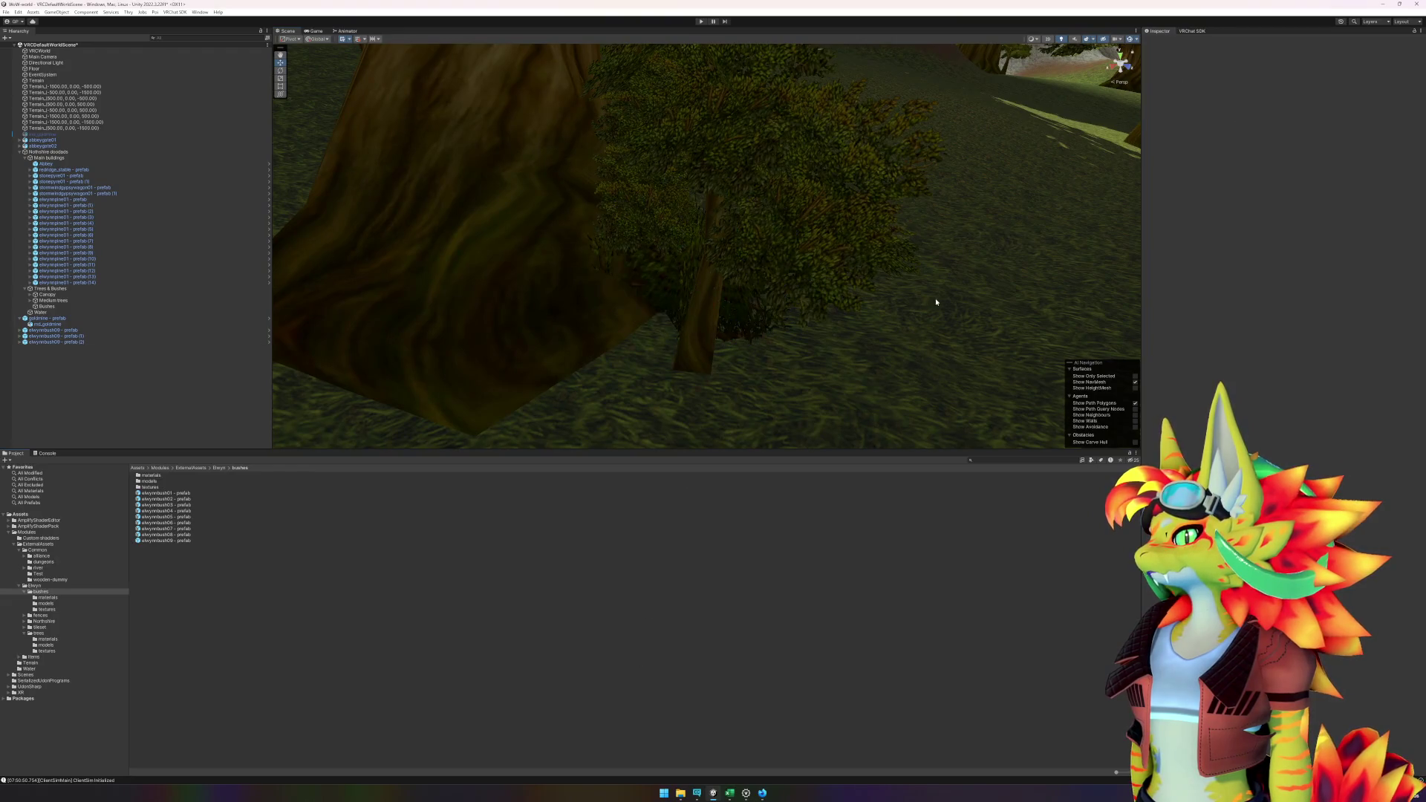
- Add an elwynnbush08 and an elwynnbush09 bush beside tree trunks and check their placement
scroll(601, 278, up, 3)
scroll(602, 278, up, 6)
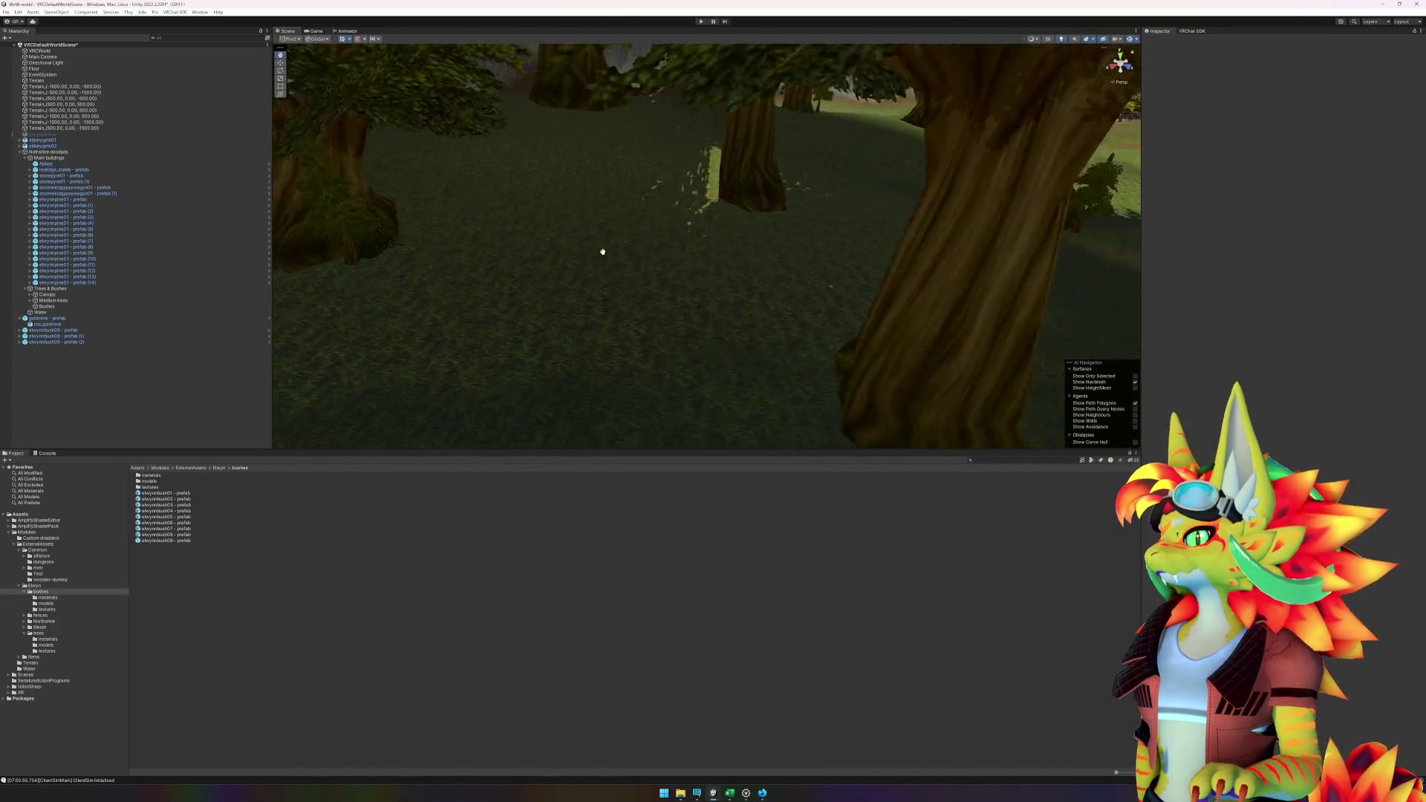
drag(904, 238, 794, 240)
click(179, 536)
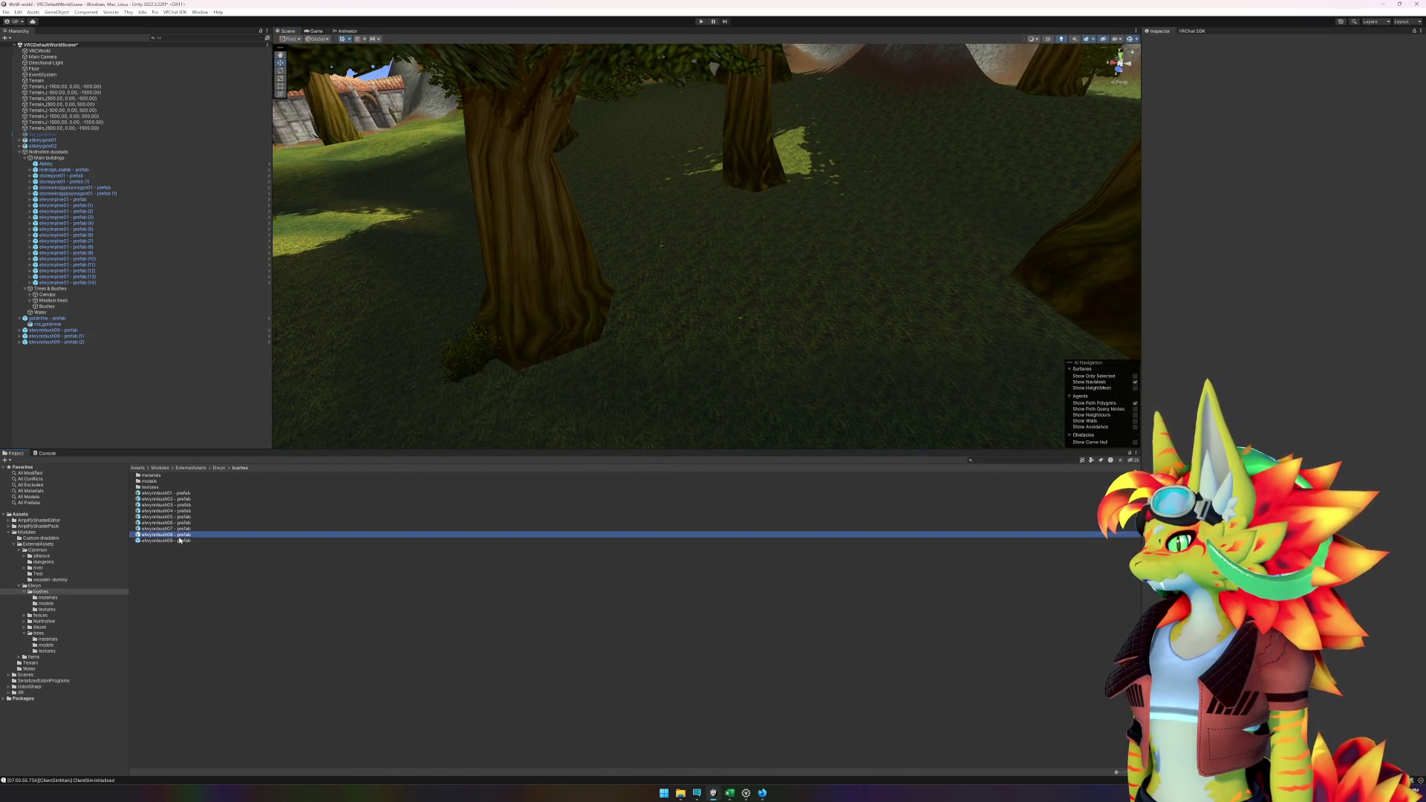
mouse_move(198, 535)
mouse_down()
mouse_move(794, 160)
mouse_move(262, 520)
mouse_move(790, 160)
mouse_move(716, 179)
mouse_up()
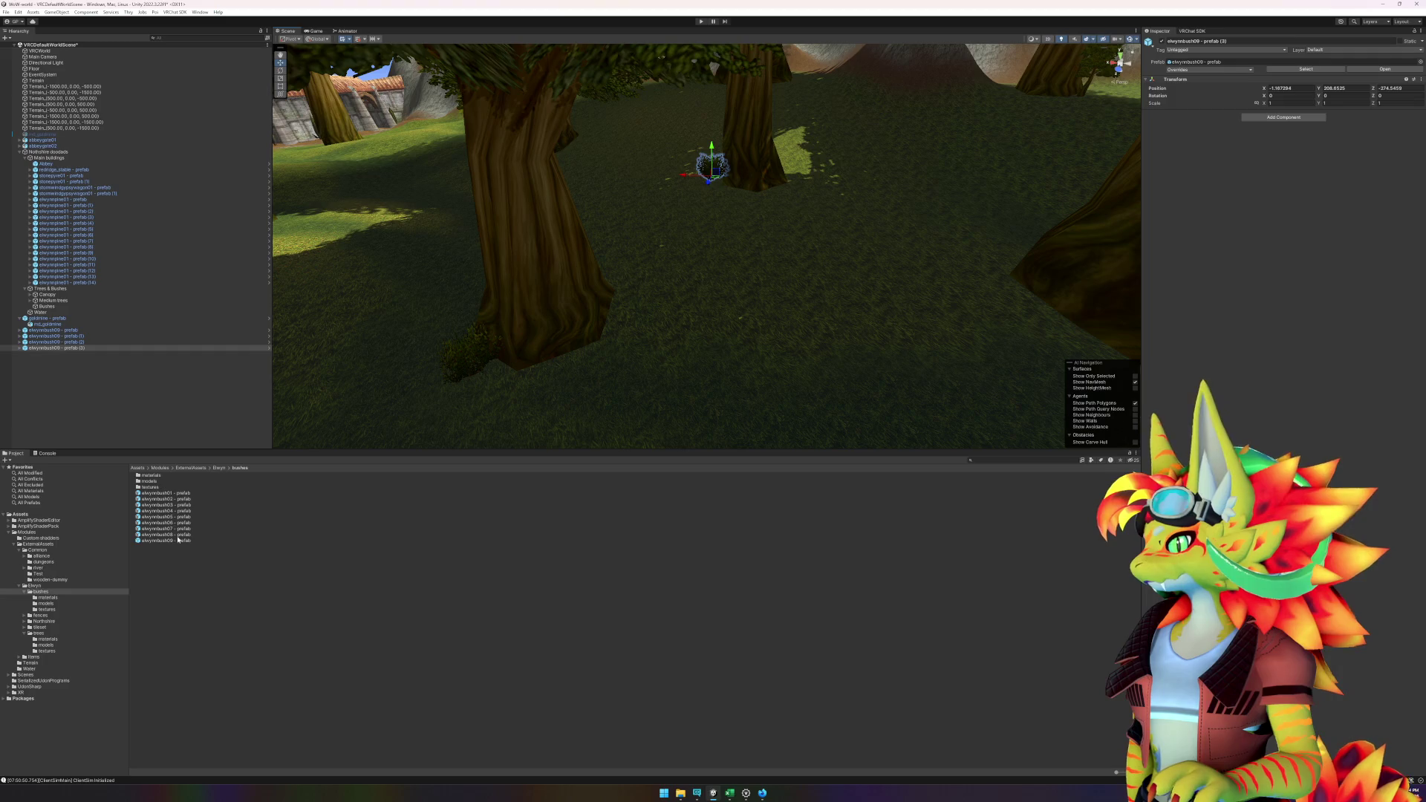
mouse_move(178, 539)
mouse_down()
mouse_move(789, 185)
mouse_move(727, 194)
mouse_up()
key(f)
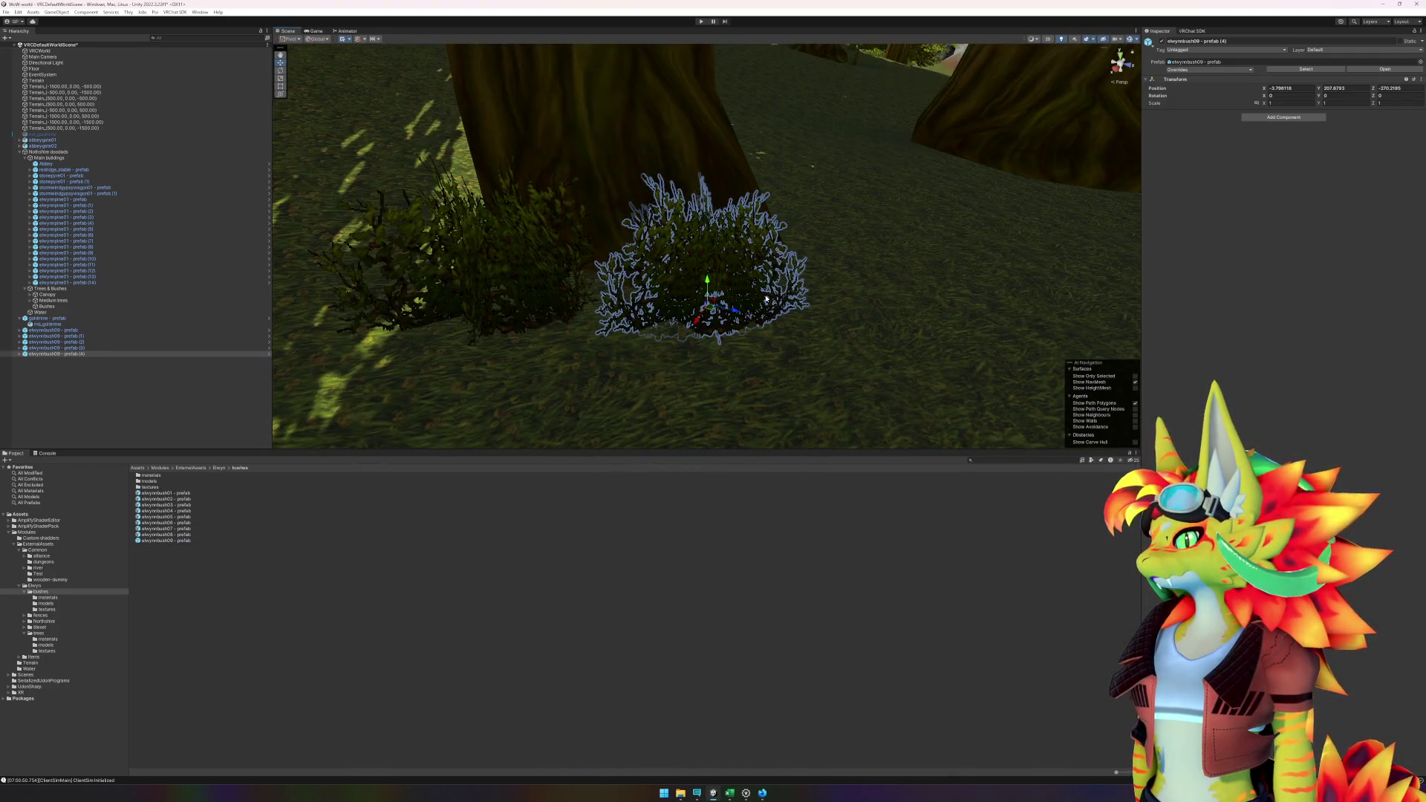
mouse_move(766, 298)
mouse_down()
mouse_move(714, 278)
mouse_move(764, 312)
mouse_up()
click(746, 646)
mouse_move(930, 280)
mouse_down()
mouse_move(973, 283)
mouse_move(681, 260)
mouse_move(849, 245)
mouse_move(752, 186)
mouse_up()
scroll(873, 238, down, 3)
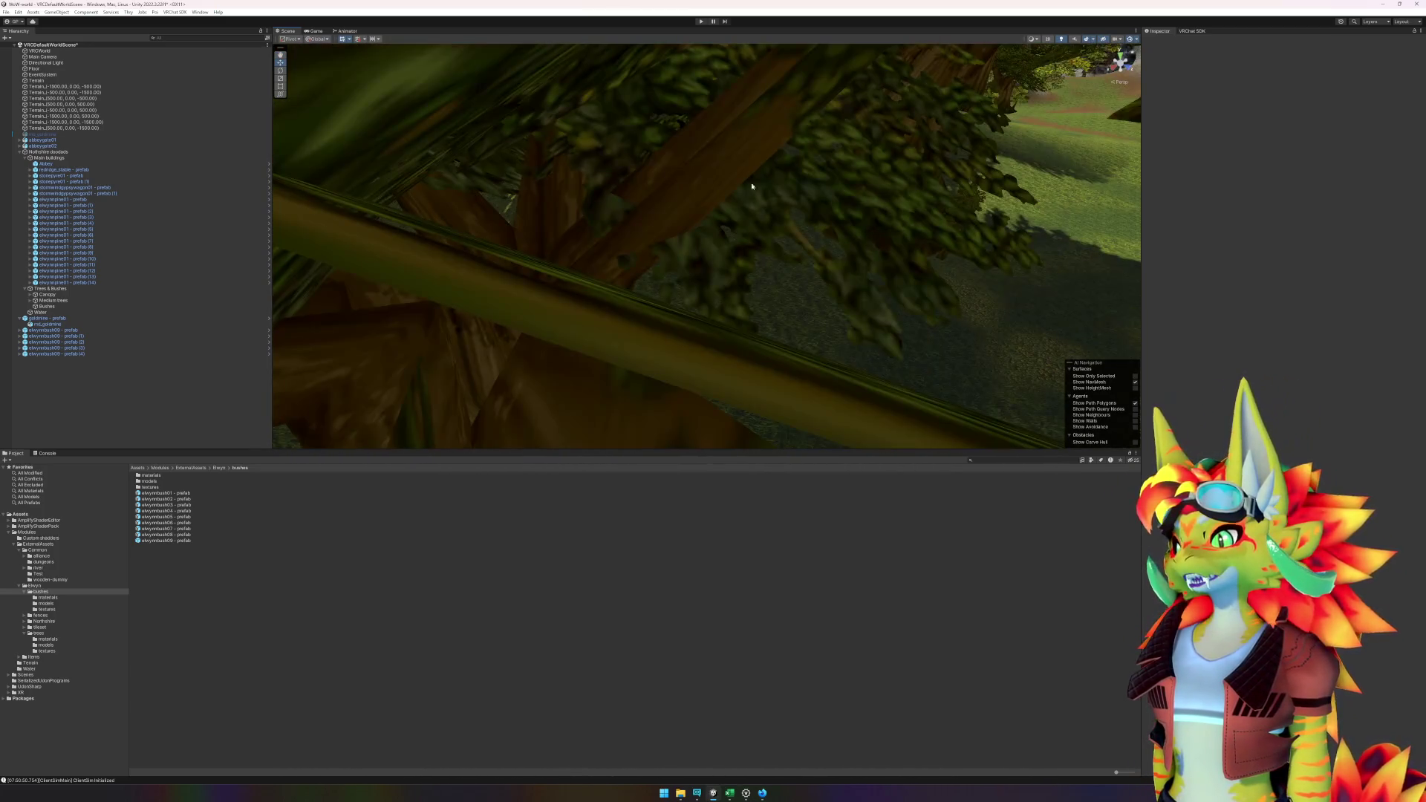
- Enter play mode, dismiss the ClientSim menu, and walk the player through the forest
click(702, 23)
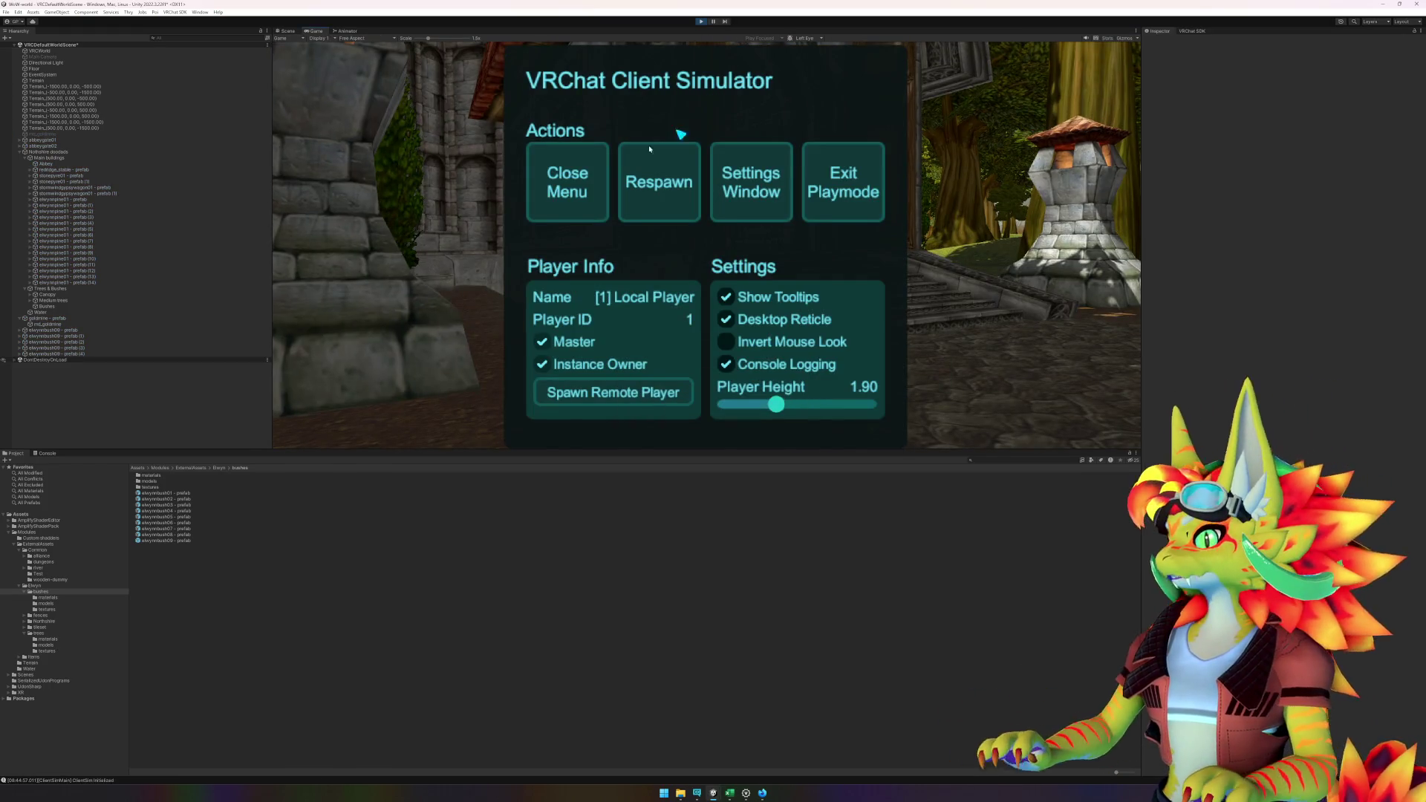
key(Escape)
key(w)
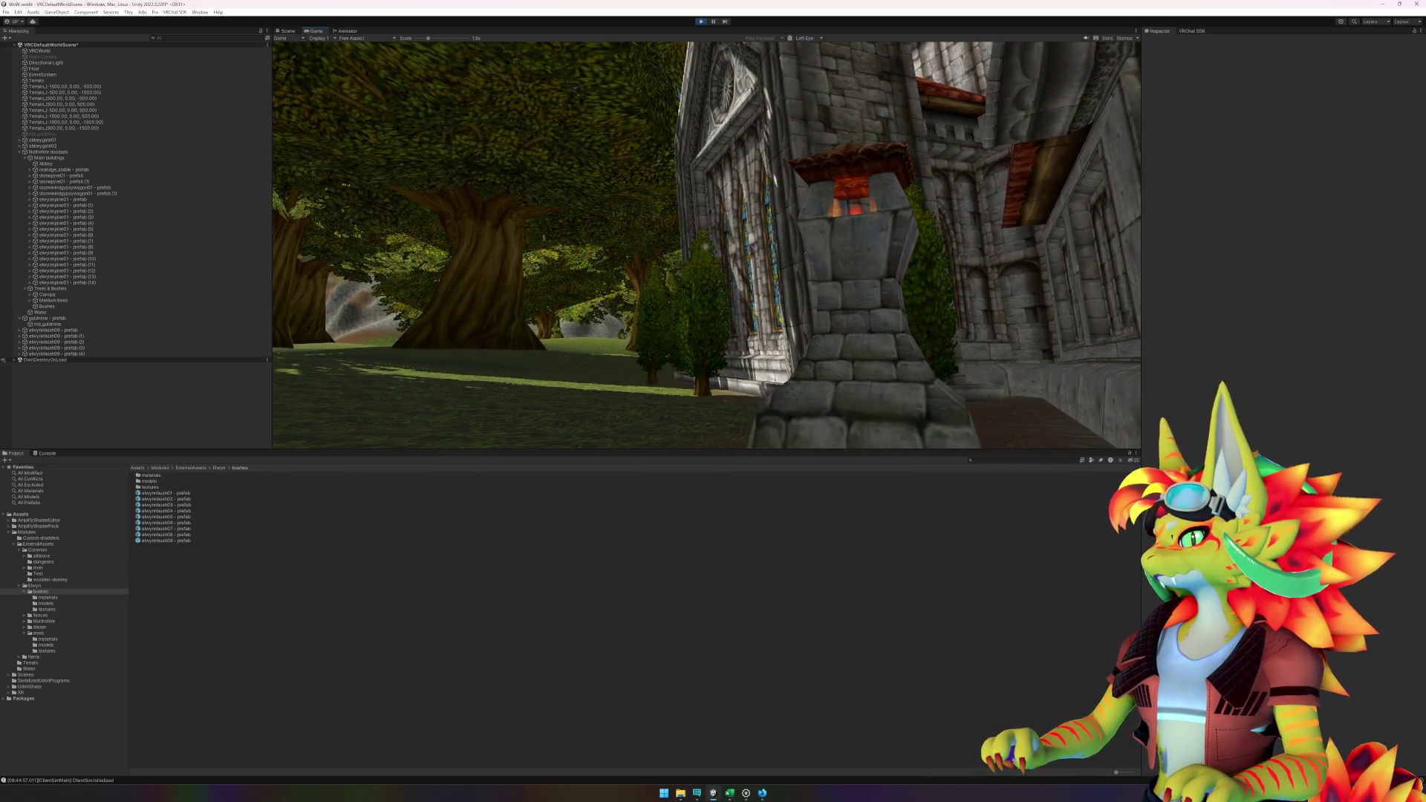
mouse_move(706, 246)
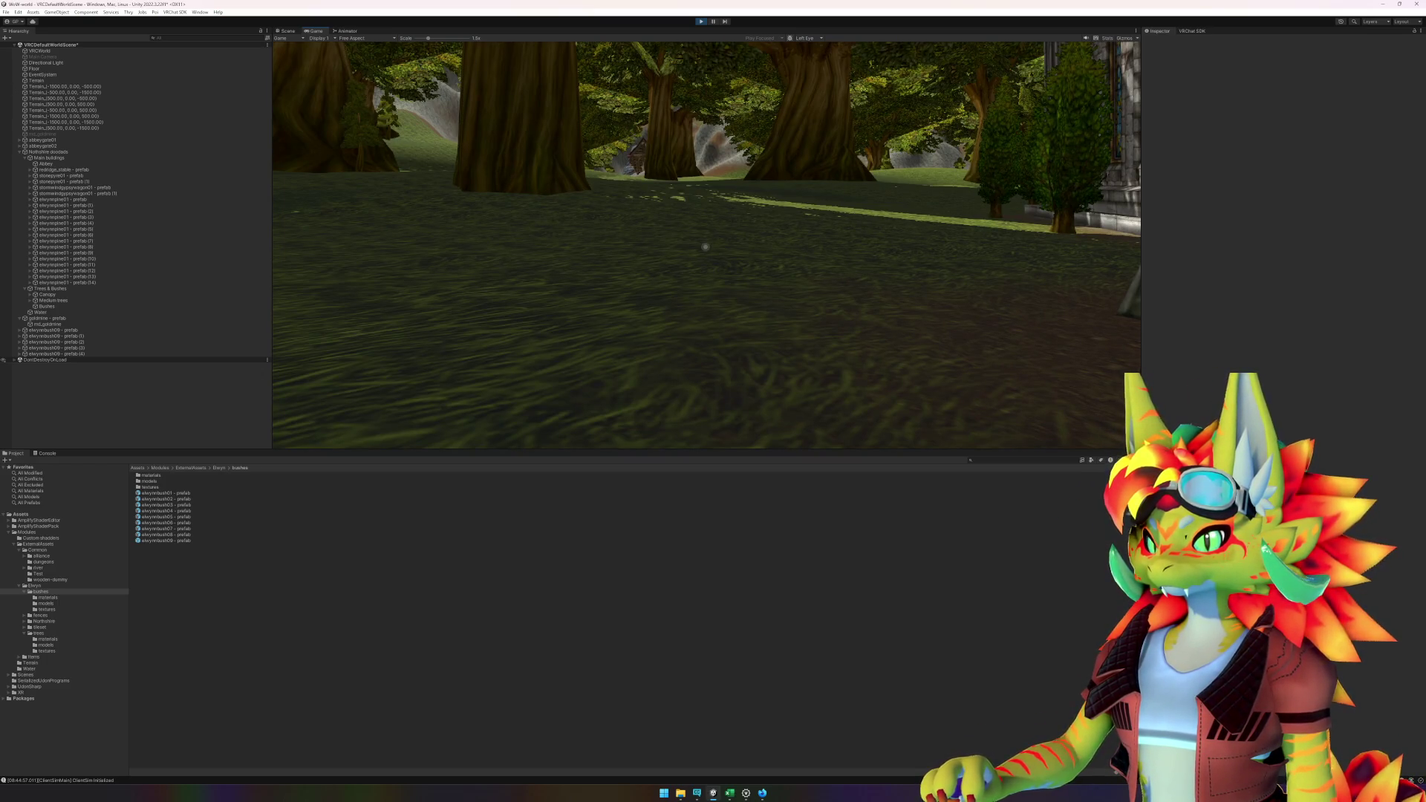
key(w)
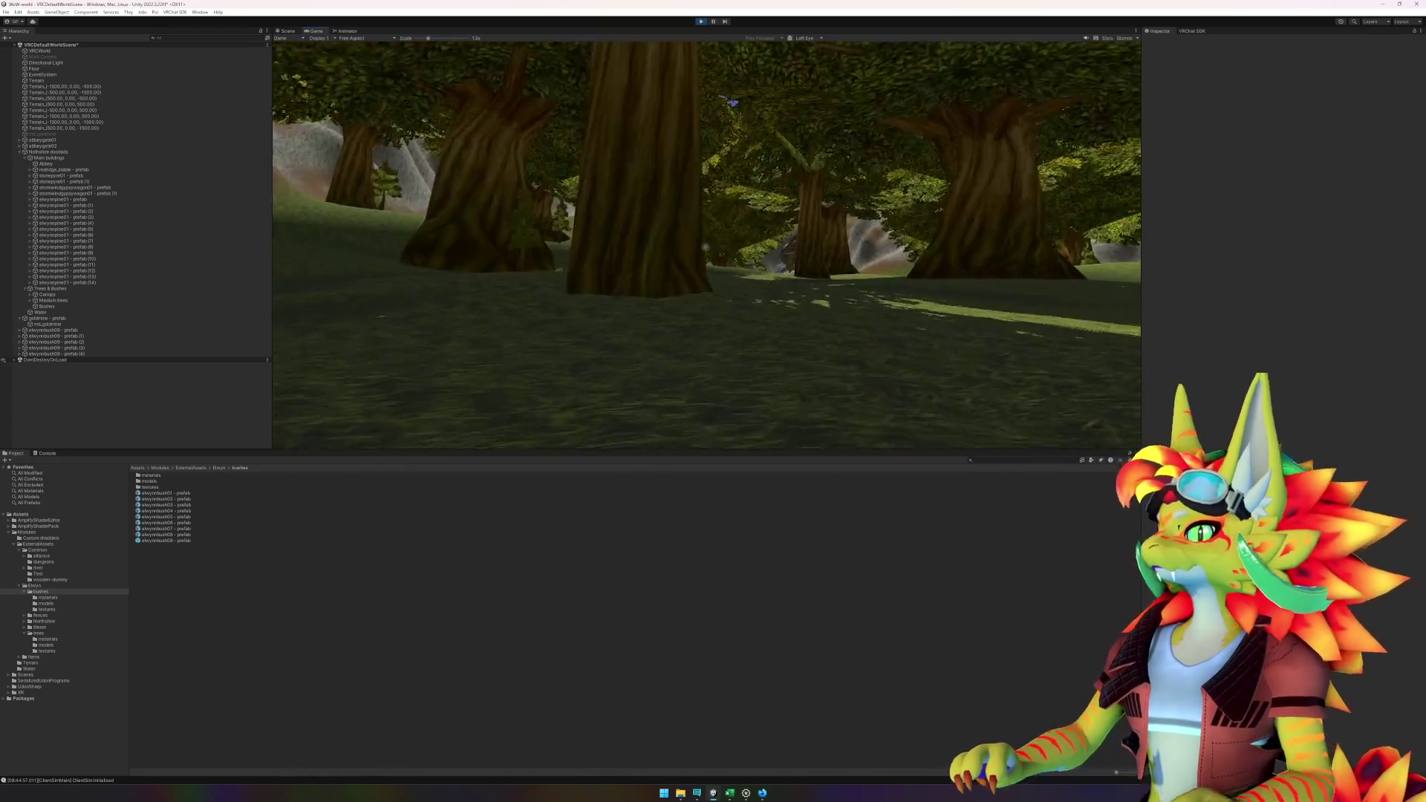
key(w)
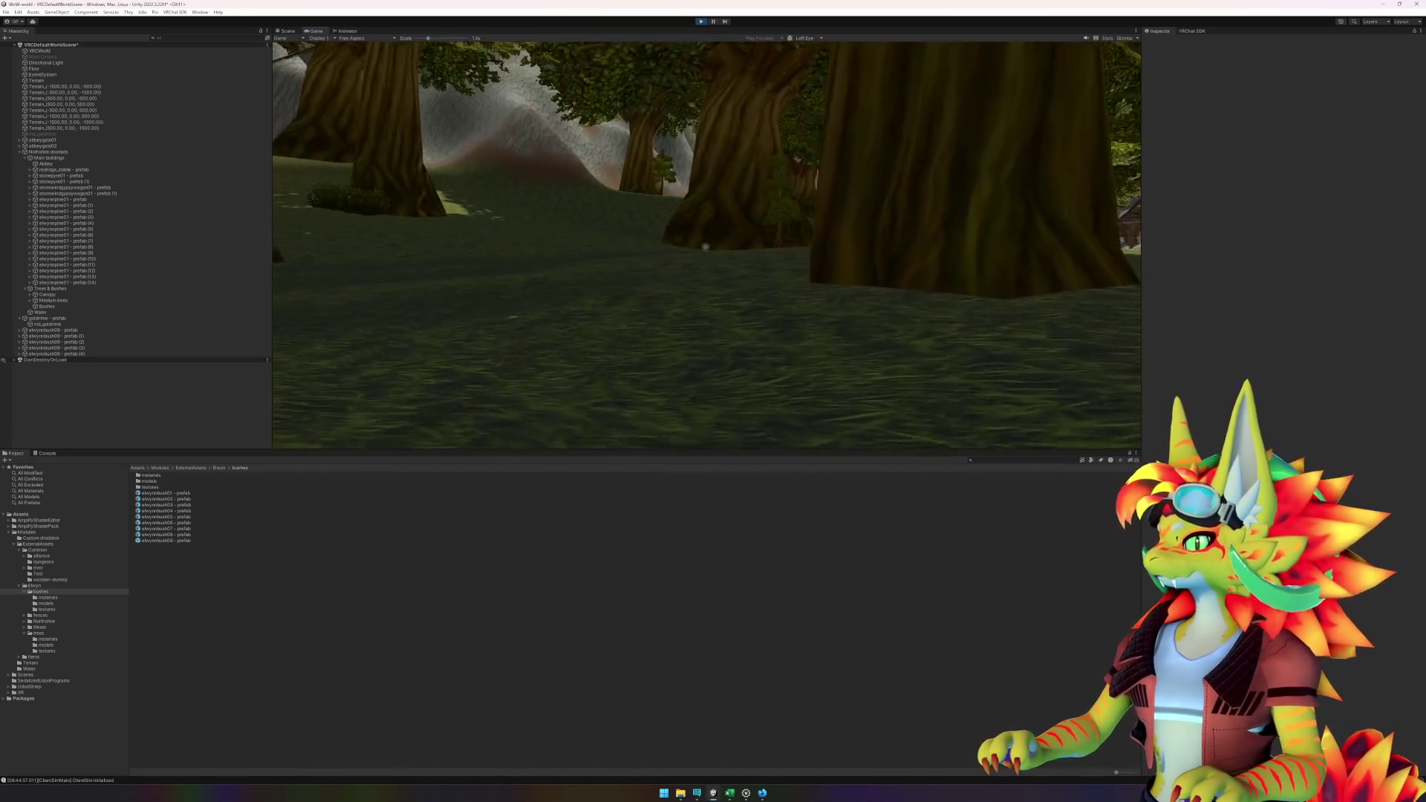
key(w)
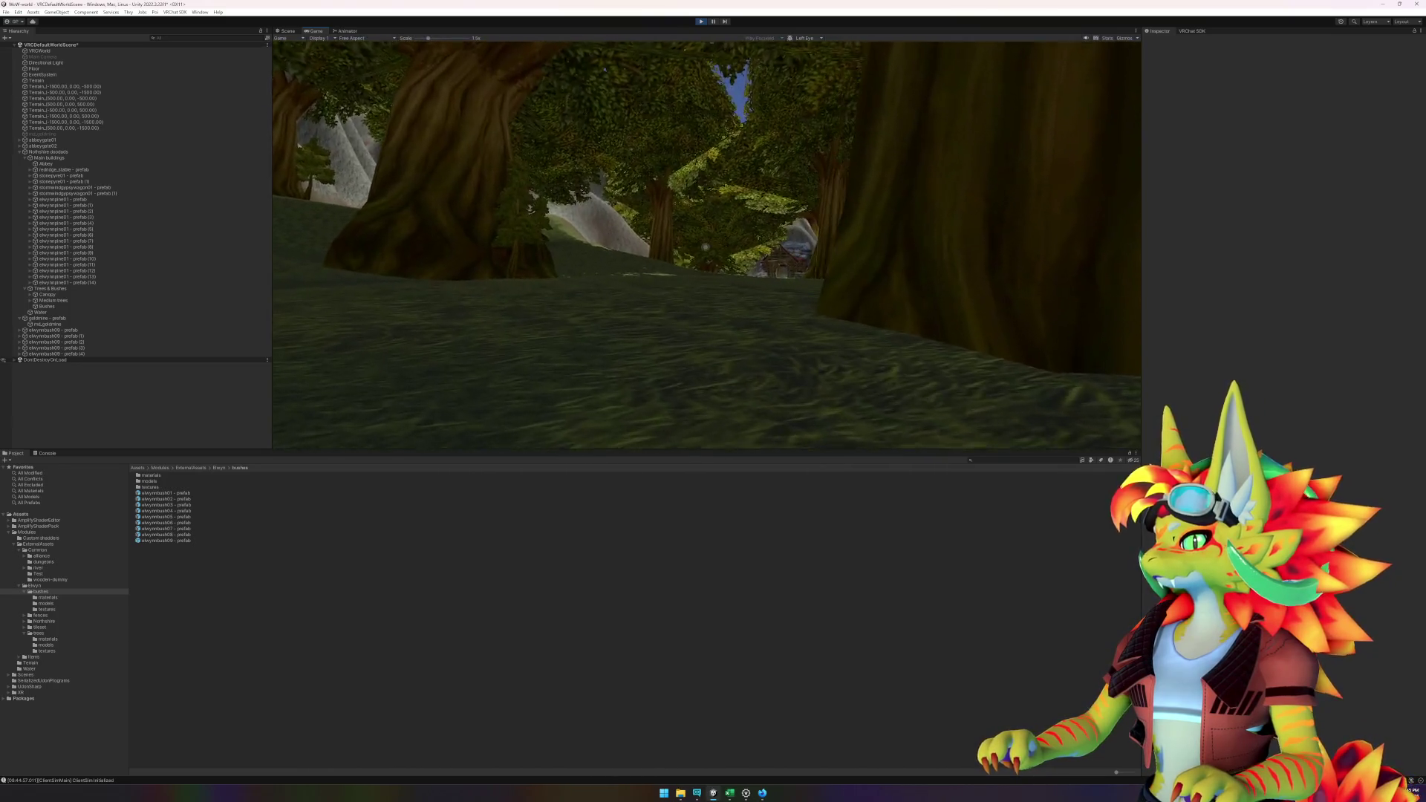
key(w)
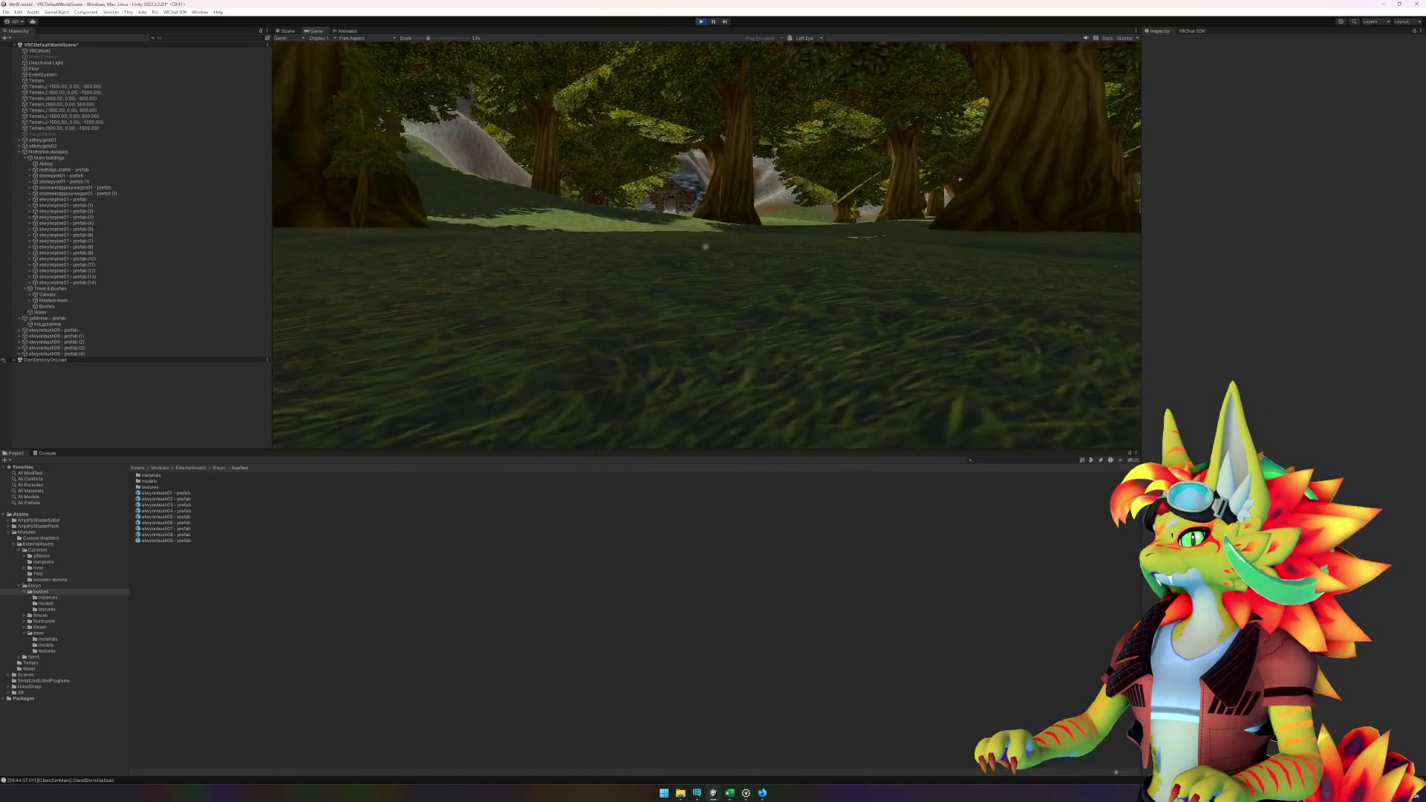
key(w)
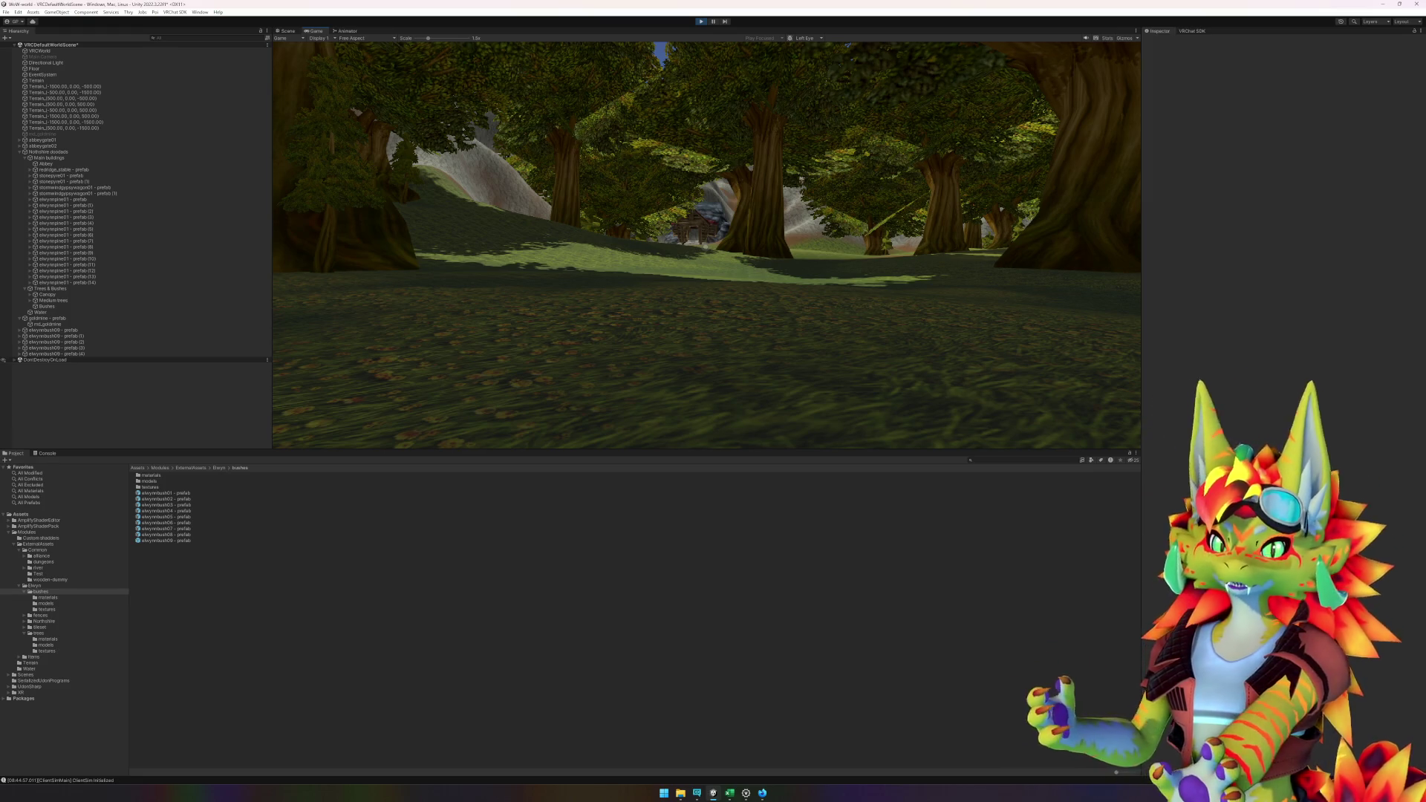
- Reopen the ClientSim menu and stop play mode
key(super)
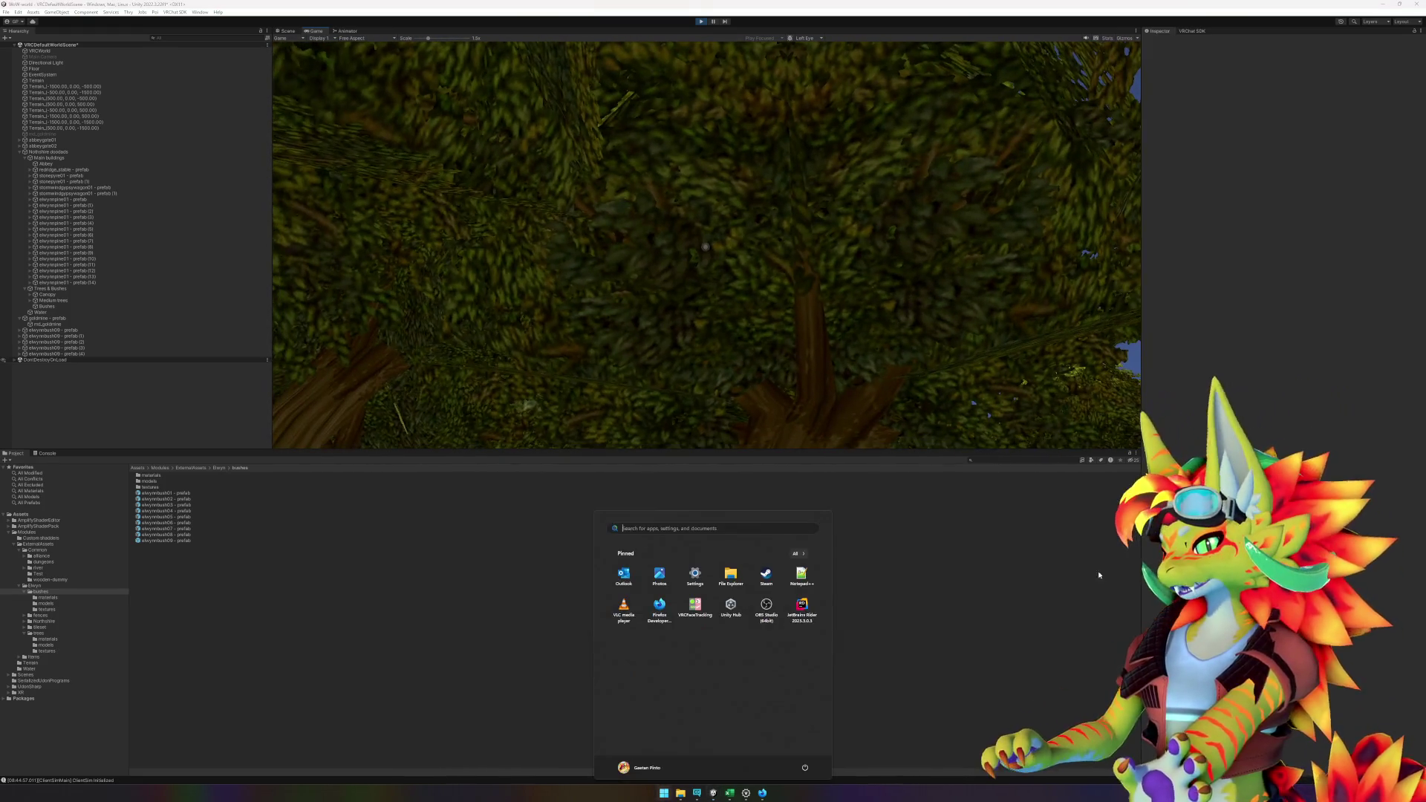
key(super)
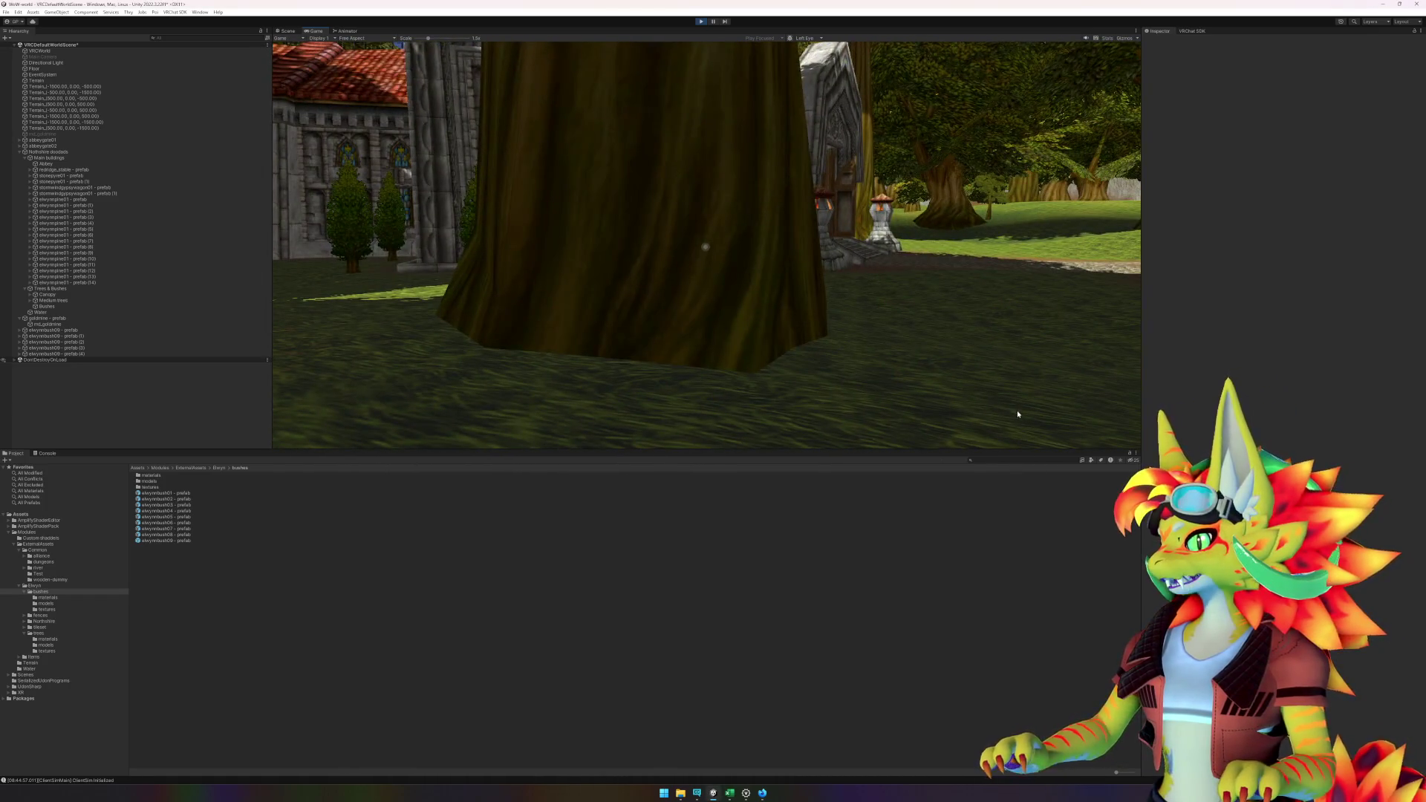
key(Escape)
click(703, 22)
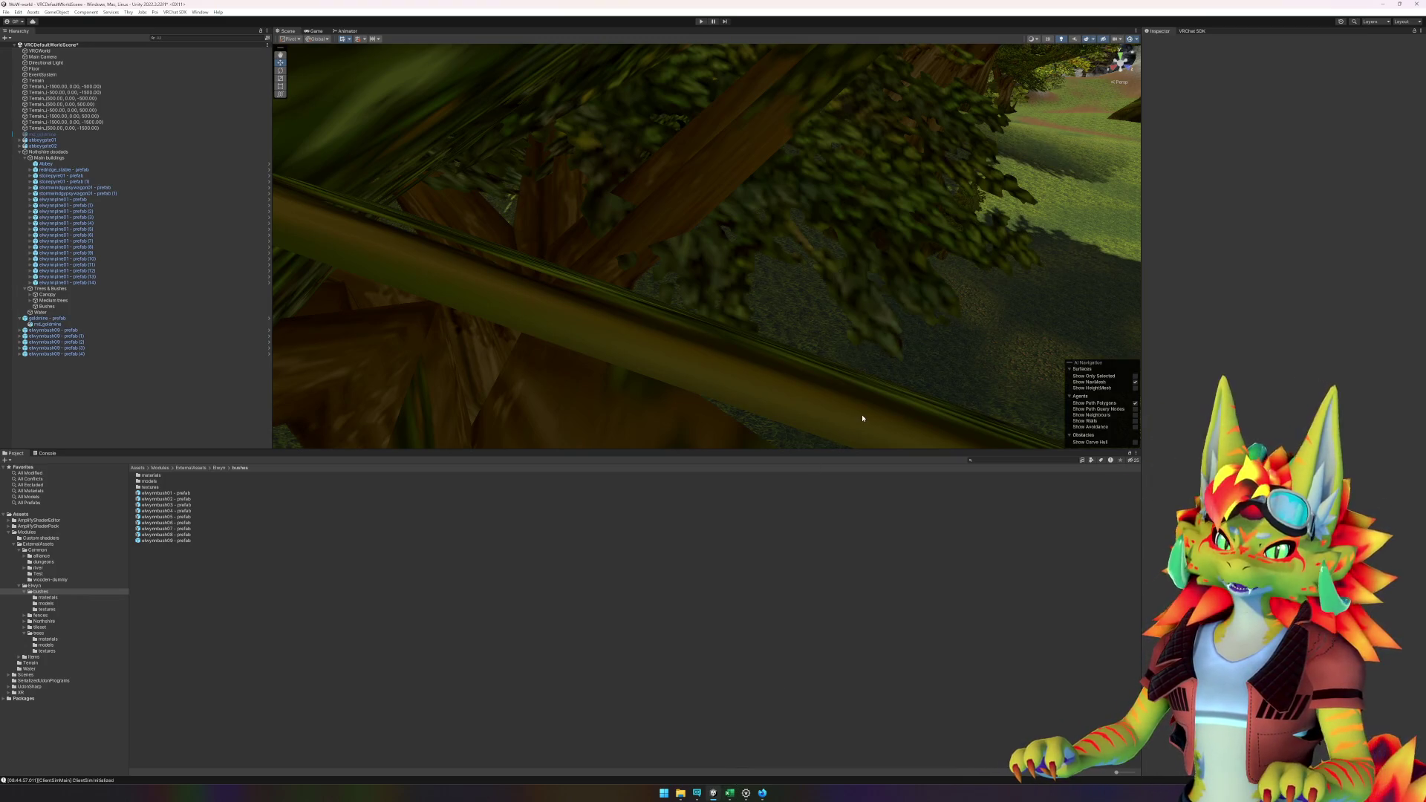
- Orbit the Scene view around the trees and down toward the forest floor
drag(850, 417, 653, 335)
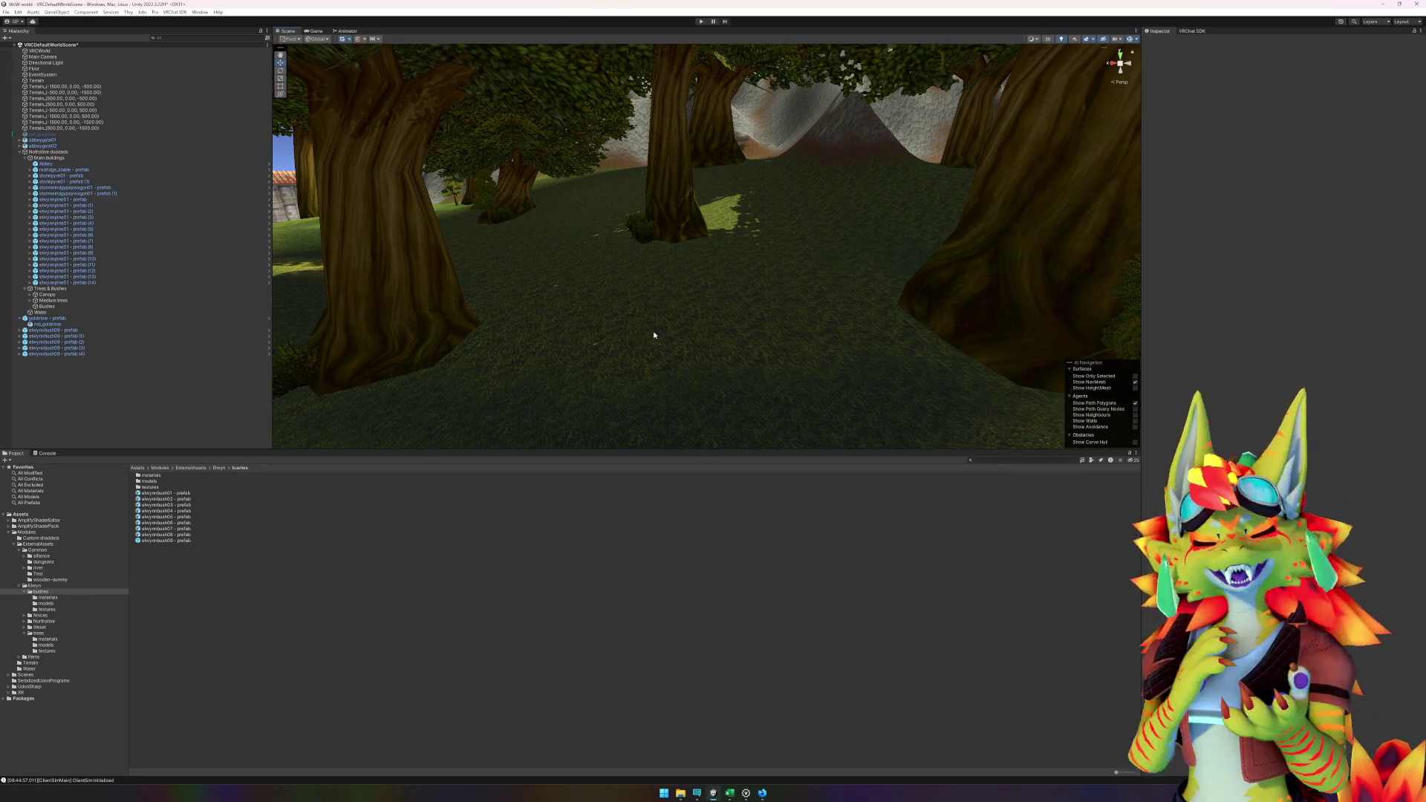
mouse_move(648, 307)
mouse_down()
mouse_move(790, 324)
mouse_move(800, 340)
mouse_move(792, 325)
mouse_move(927, 364)
mouse_move(862, 346)
mouse_up()
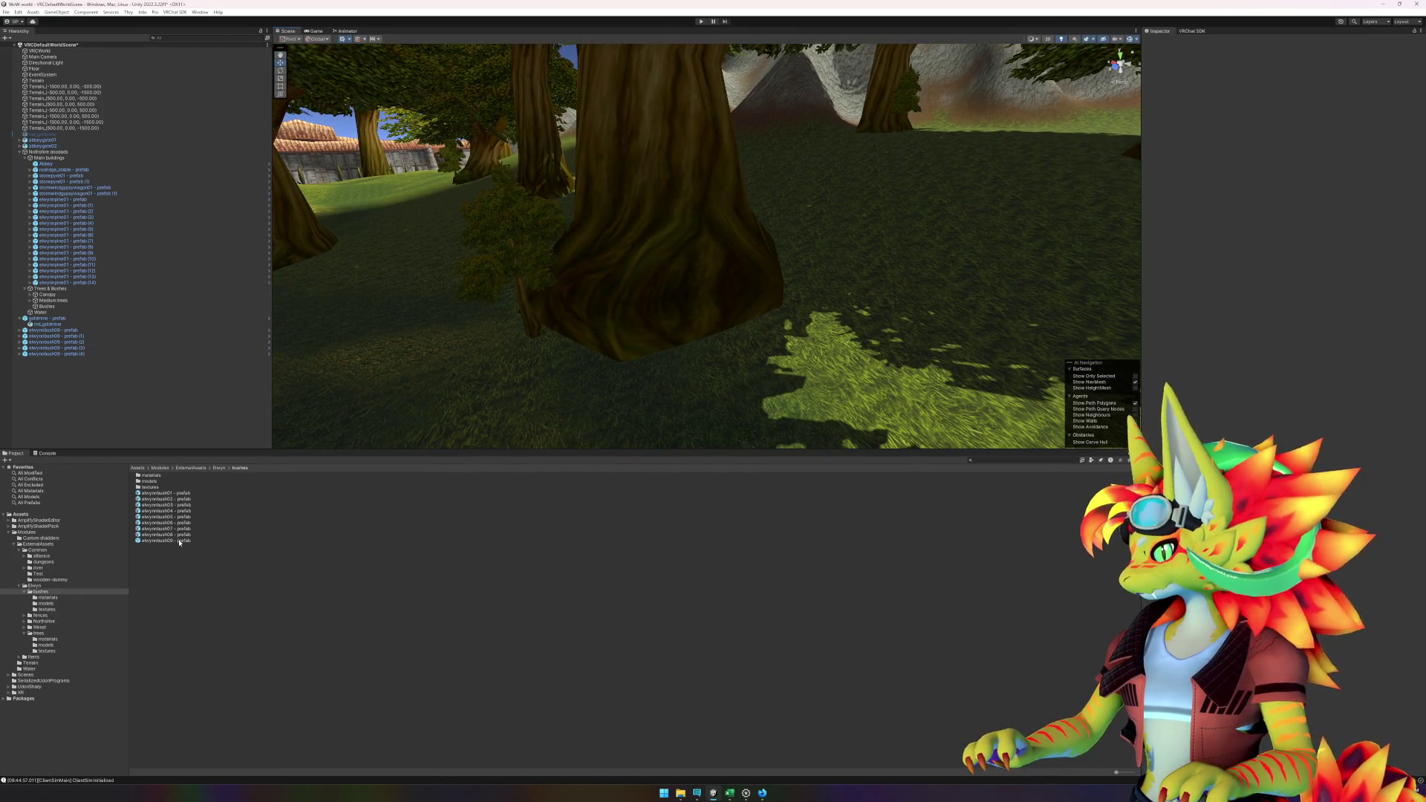
- Place two elwynnbush09 bushes beside a tree, raising the second slightly off the ground
mouse_move(180, 543)
mouse_down()
mouse_move(398, 494)
mouse_move(574, 356)
mouse_move(549, 380)
mouse_up()
key(f)
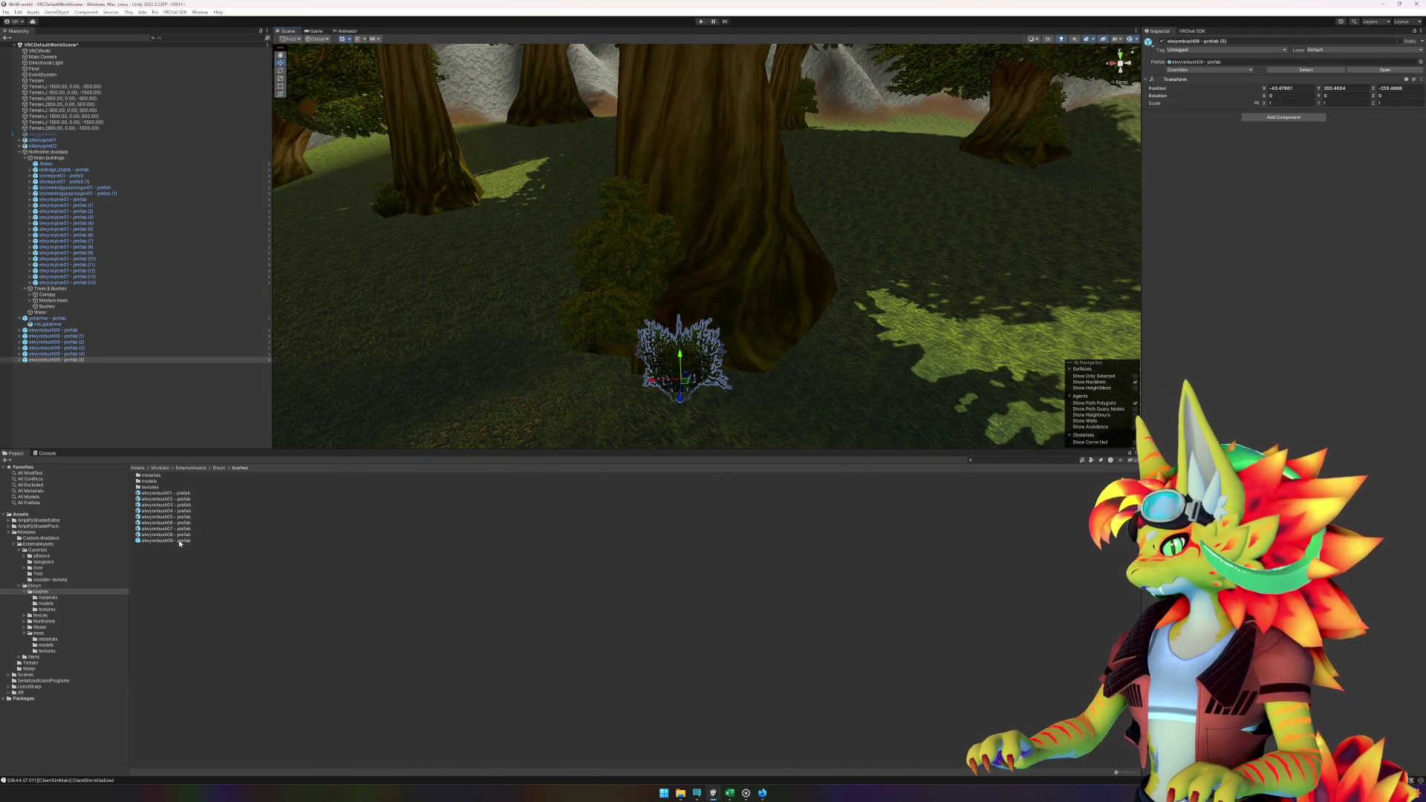
mouse_move(180, 543)
mouse_down()
mouse_move(724, 412)
mouse_move(789, 361)
mouse_move(771, 376)
mouse_move(811, 404)
mouse_up()
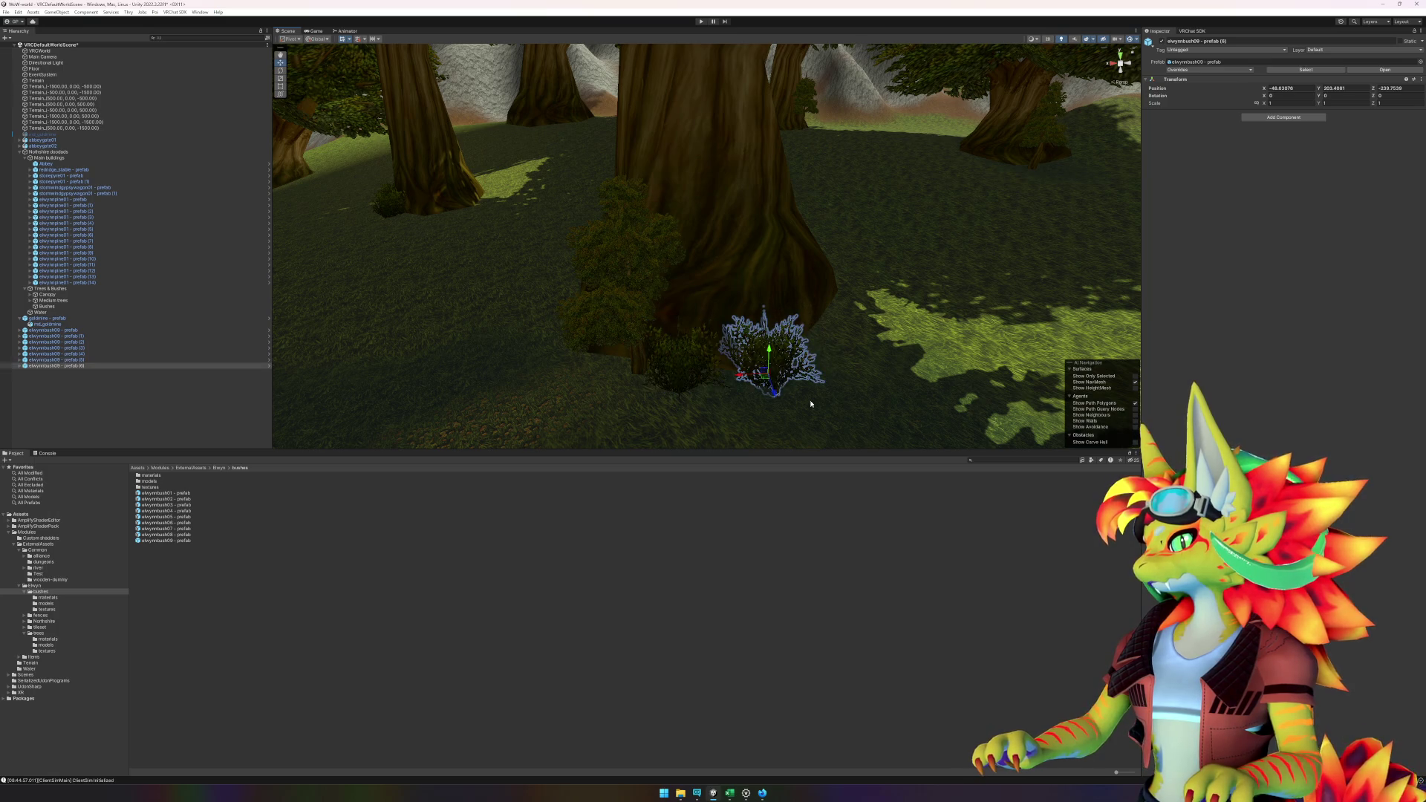
mouse_move(869, 332)
mouse_down()
mouse_move(587, 392)
mouse_move(413, 375)
mouse_up()
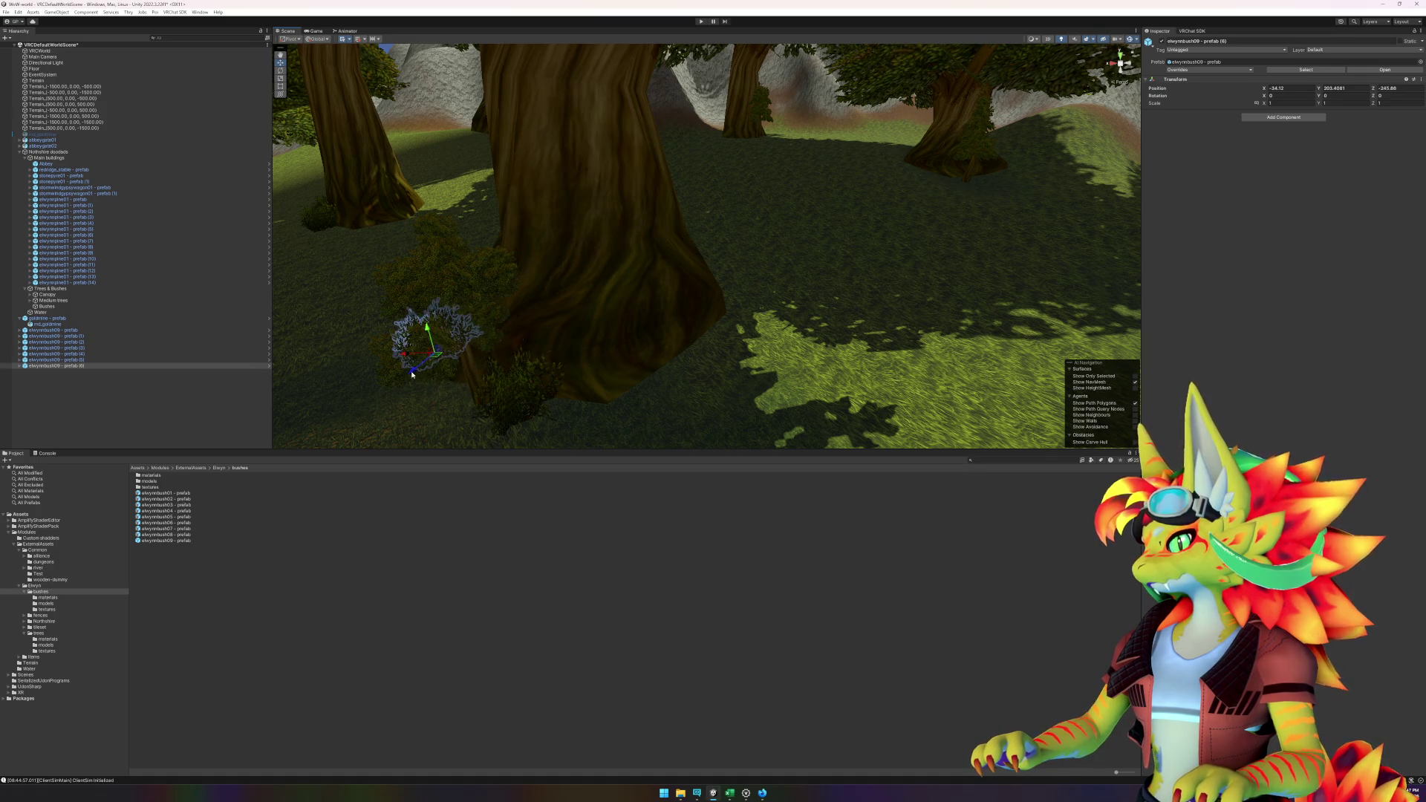
key(f)
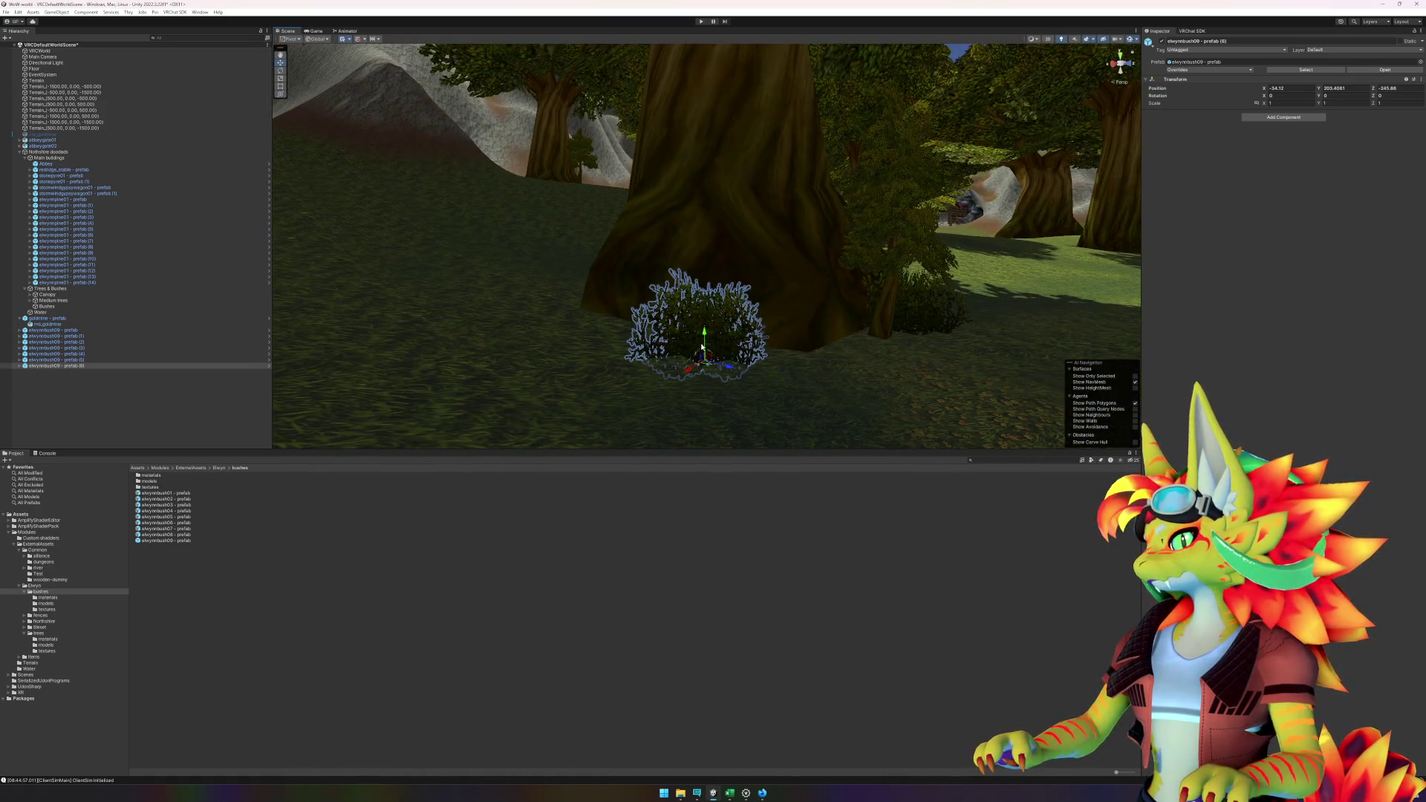
mouse_move(702, 347)
mouse_down()
mouse_move(815, 352)
mouse_move(596, 367)
mouse_move(363, 416)
mouse_move(499, 366)
mouse_up()
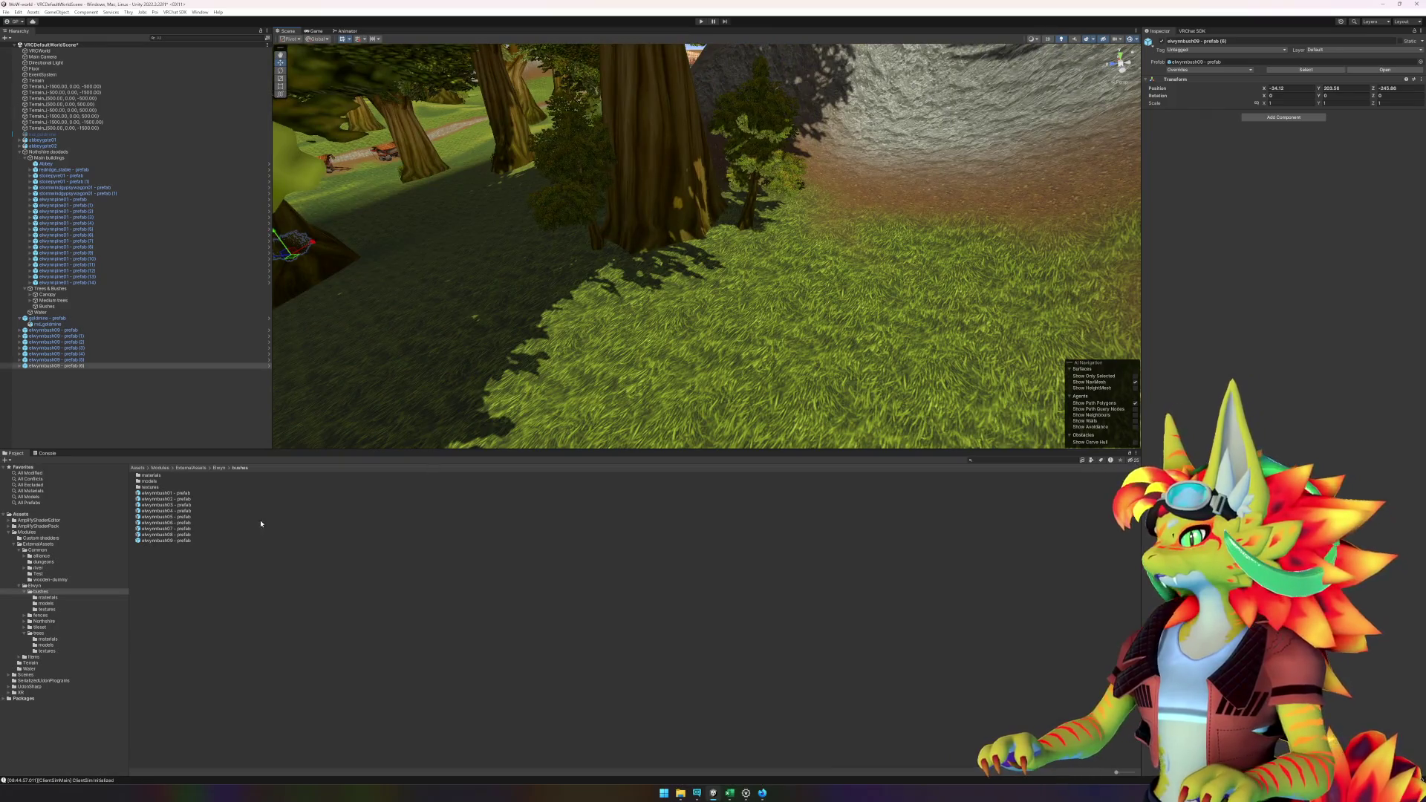
- Add another elwynnbush09 bush and bring an elwynnbush08 bush into the scene
mouse_move(185, 542)
mouse_down()
mouse_move(416, 468)
mouse_move(646, 297)
mouse_move(636, 305)
mouse_move(700, 356)
mouse_move(933, 358)
mouse_move(577, 300)
mouse_move(1014, 315)
mouse_move(646, 280)
mouse_move(894, 305)
mouse_move(691, 235)
mouse_up()
scroll(690, 235, down, 2)
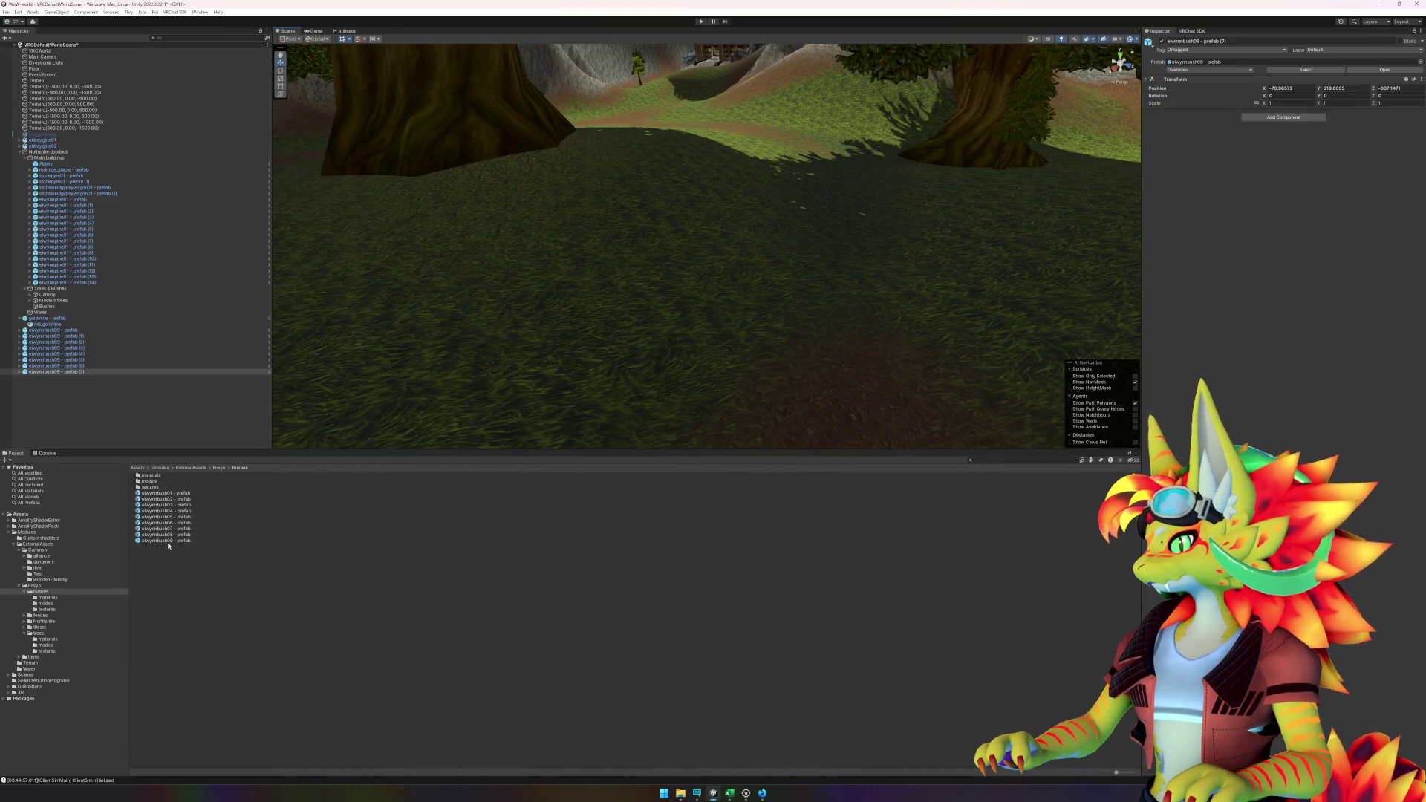
mouse_move(168, 546)
mouse_down()
mouse_move(694, 392)
mouse_move(827, 207)
mouse_move(502, 592)
mouse_up()
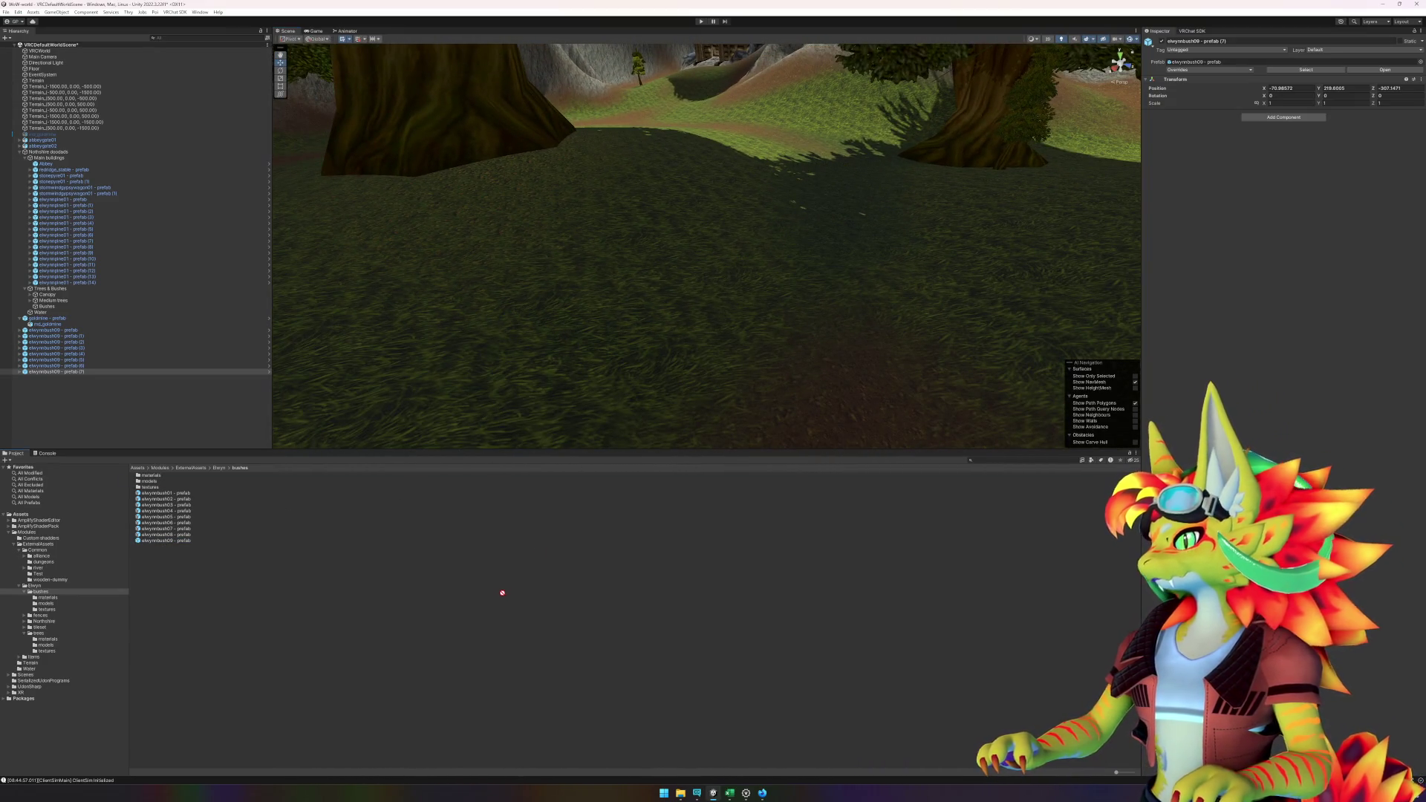
click(251, 534)
mouse_move(251, 534)
mouse_down()
mouse_move(919, 270)
mouse_move(867, 248)
mouse_move(413, 662)
mouse_up()
mouse_move(216, 543)
mouse_down()
mouse_move(415, 483)
mouse_move(732, 243)
mouse_move(811, 210)
mouse_move(834, 219)
mouse_move(527, 665)
mouse_up()
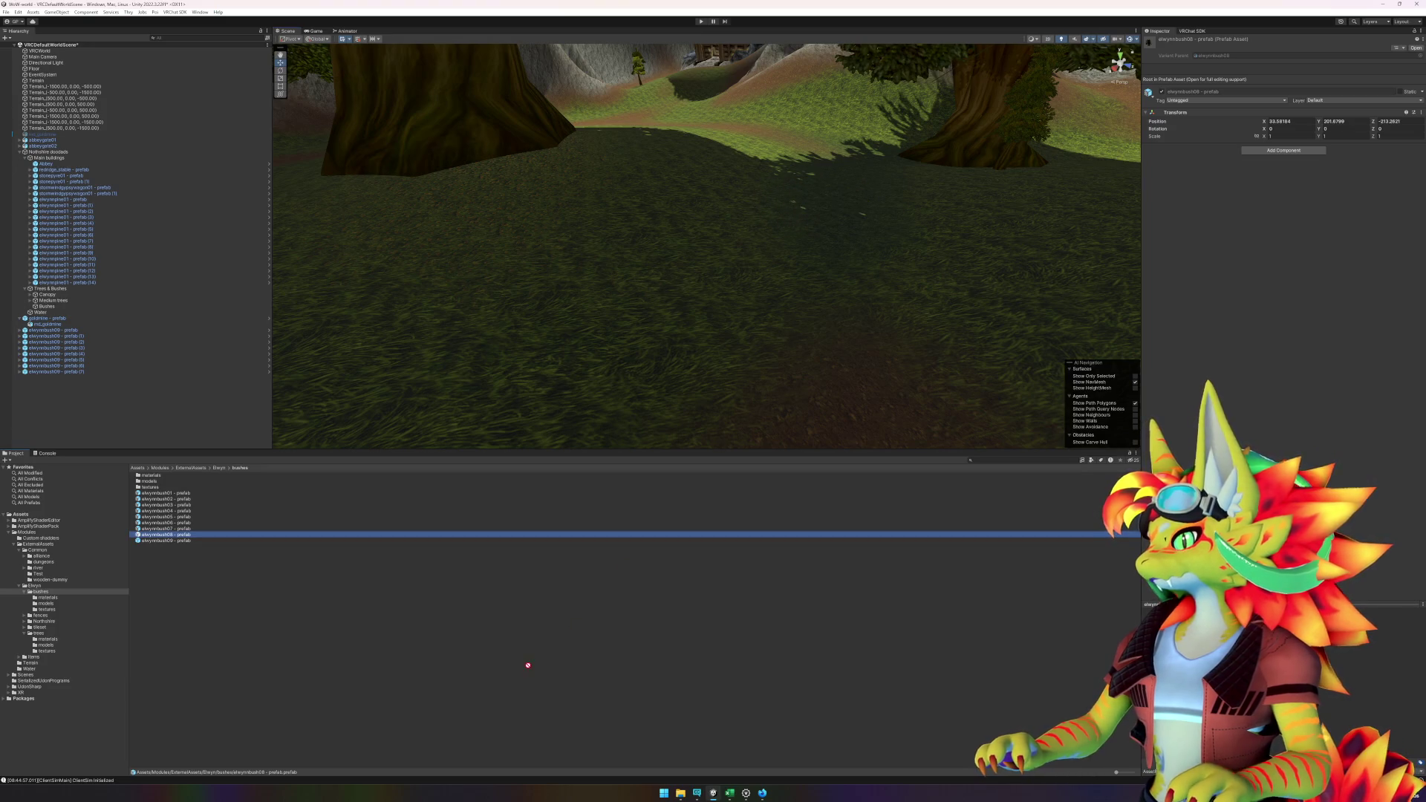
- Drop an elwynnbush01 prefab into the middle of the clearing, turn it about 75° on Y, and nudge it into place
click(189, 498)
click(187, 493)
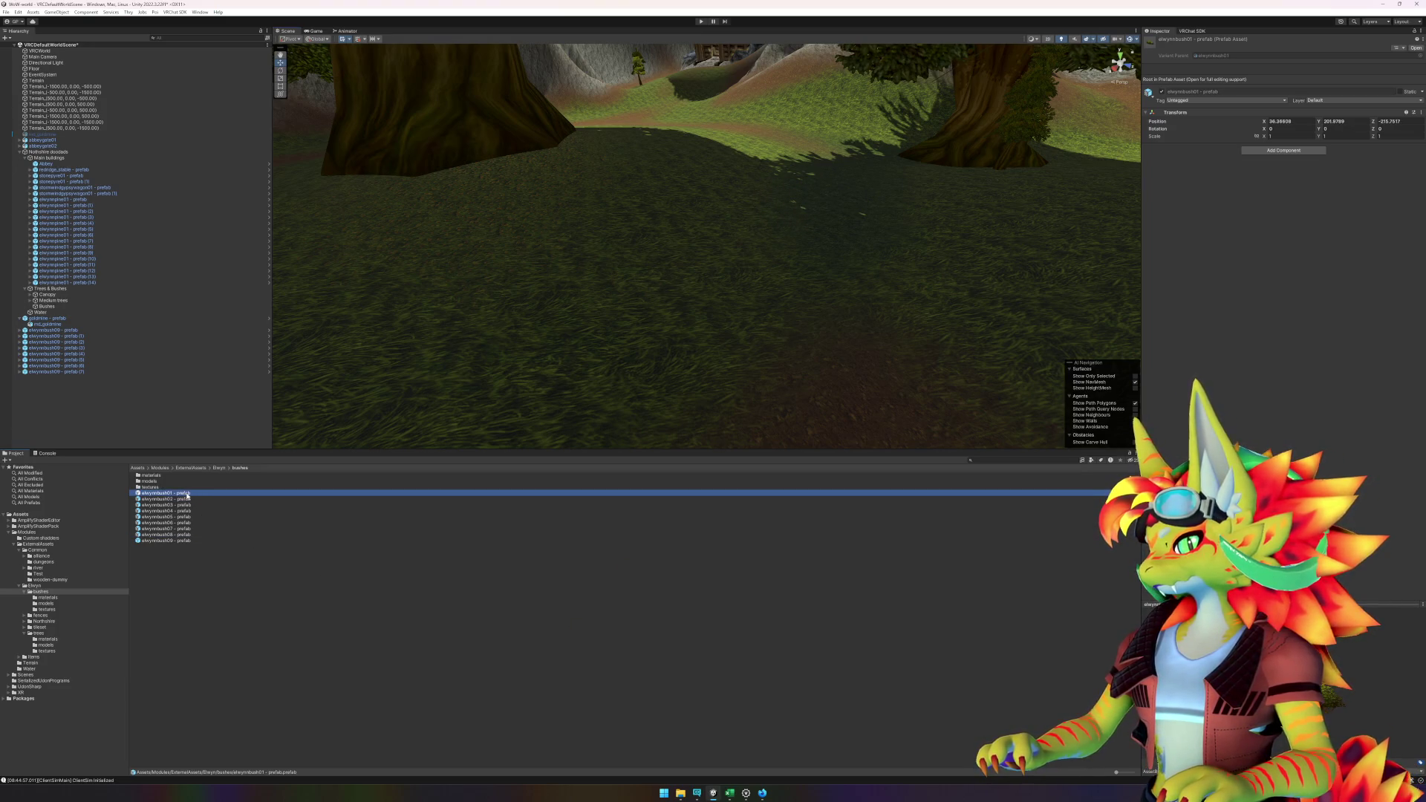
mouse_move(187, 495)
mouse_down()
mouse_move(827, 217)
mouse_move(716, 305)
mouse_move(662, 287)
mouse_move(728, 273)
mouse_move(773, 292)
mouse_move(601, 288)
mouse_up()
key(e)
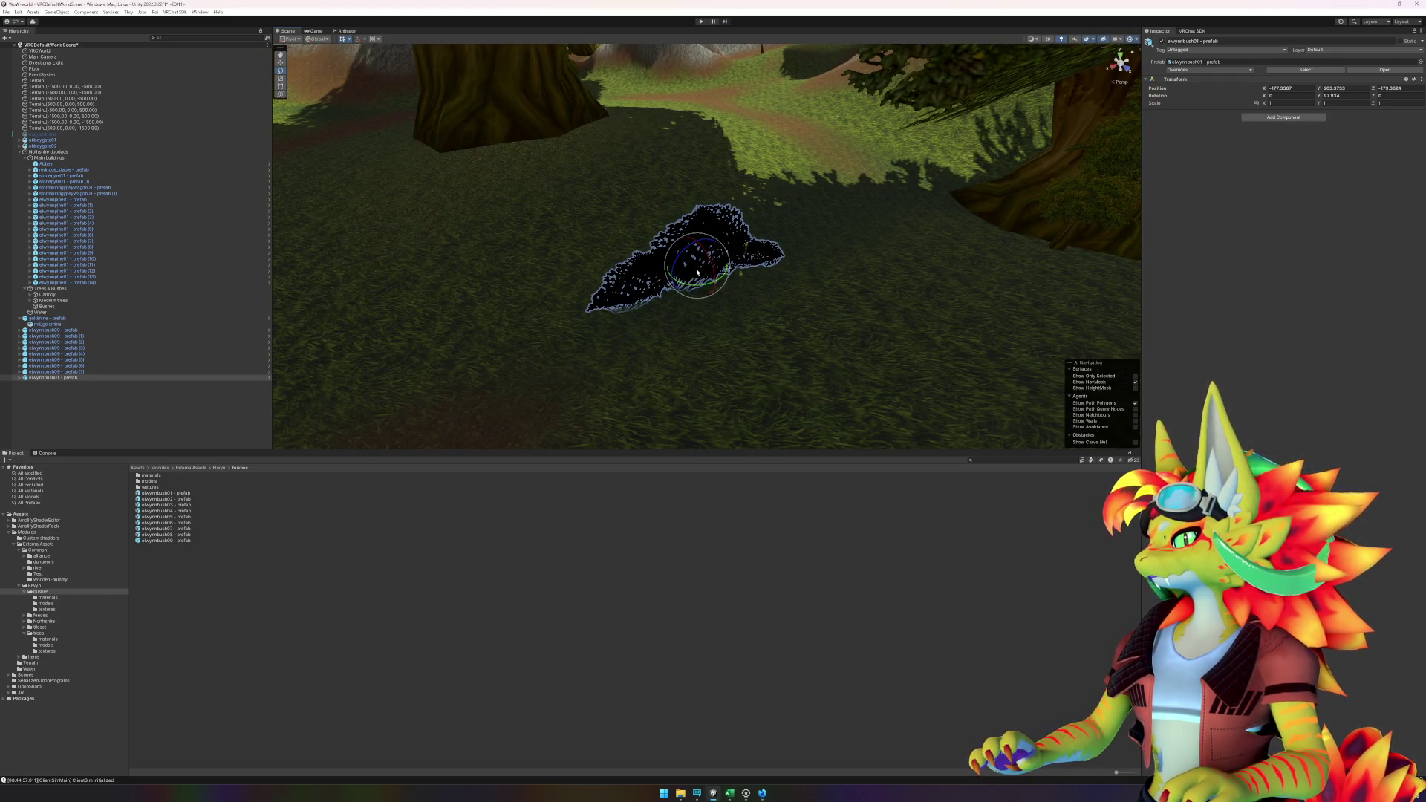
key(w)
drag(697, 273, 726, 287)
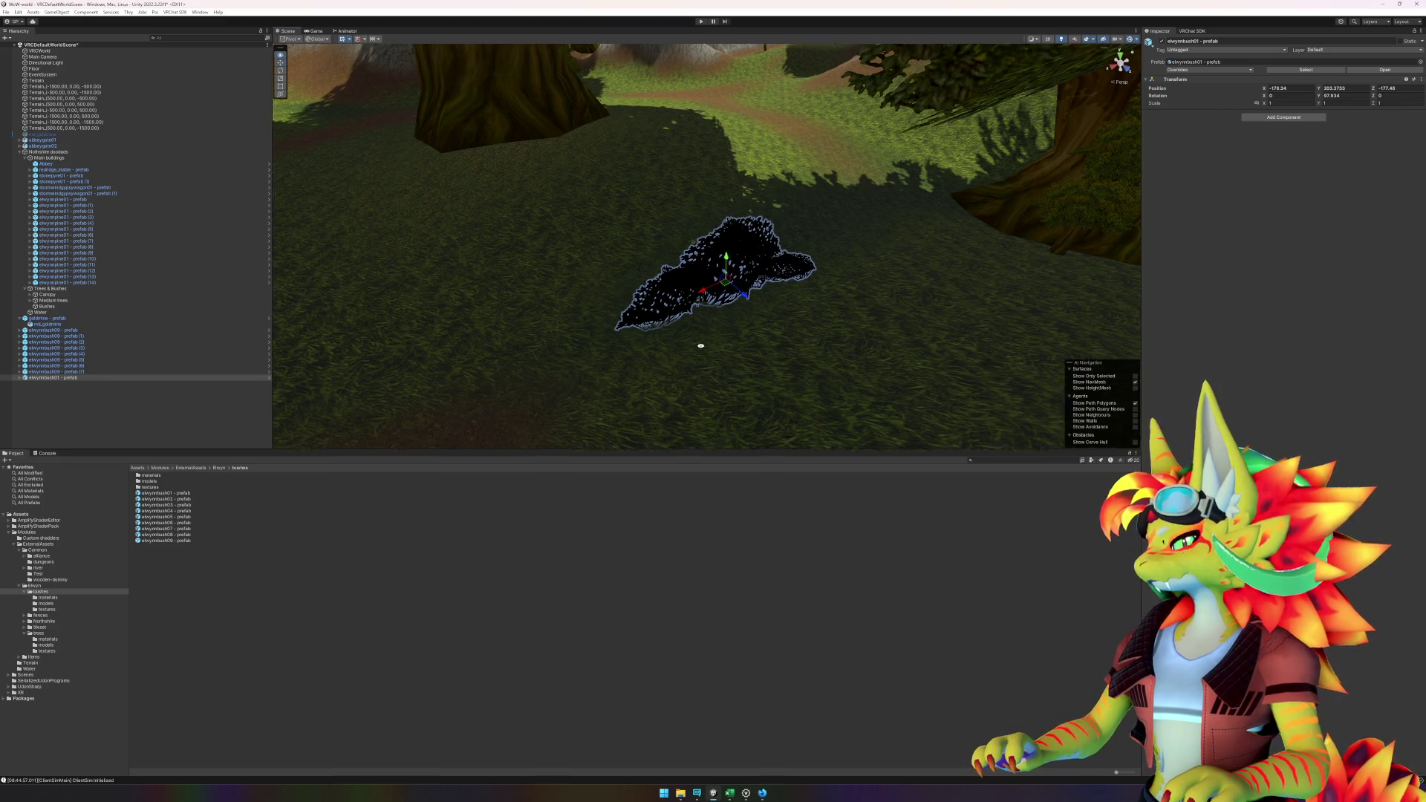
mouse_move(700, 346)
mouse_down()
mouse_move(483, 331)
mouse_move(696, 349)
mouse_move(586, 354)
mouse_move(809, 375)
mouse_move(717, 356)
mouse_up()
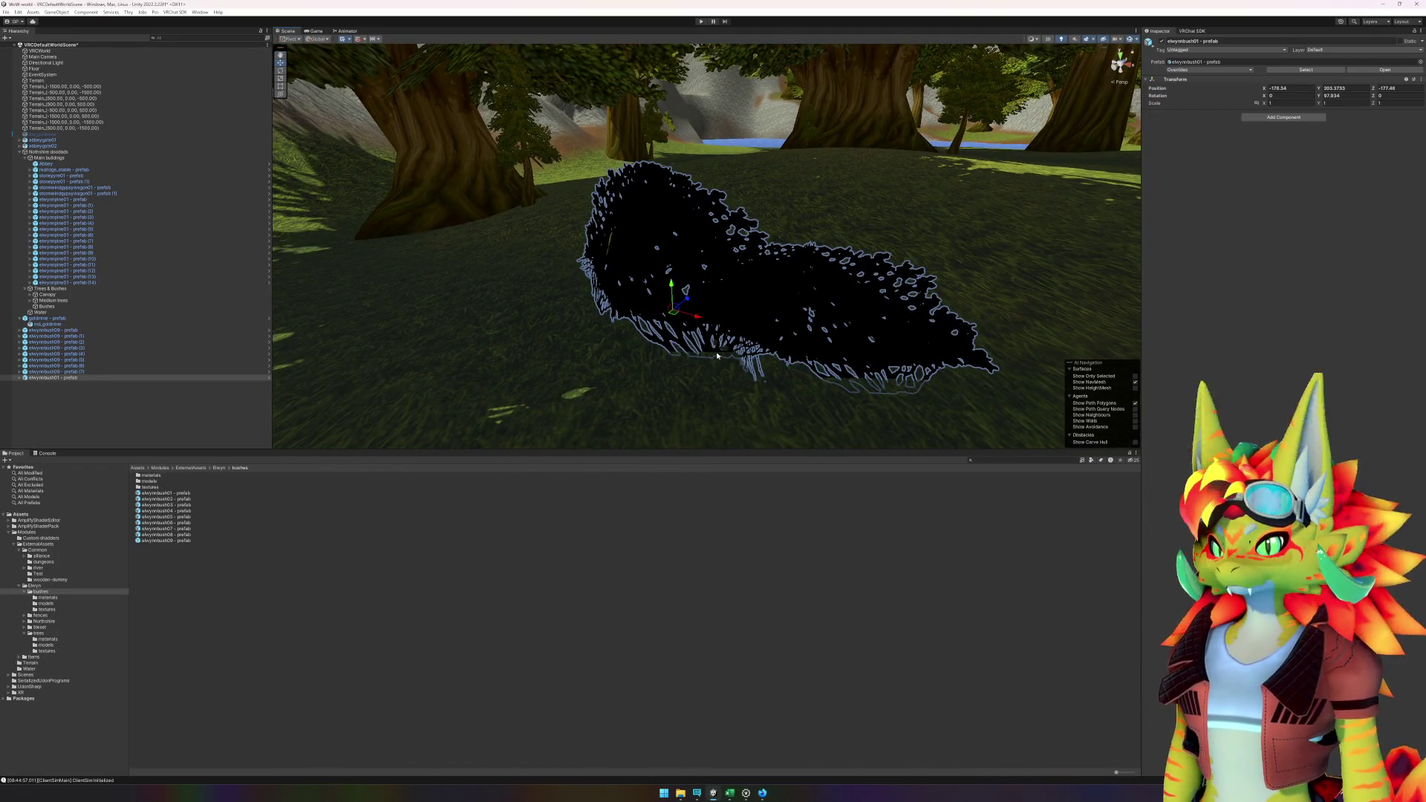
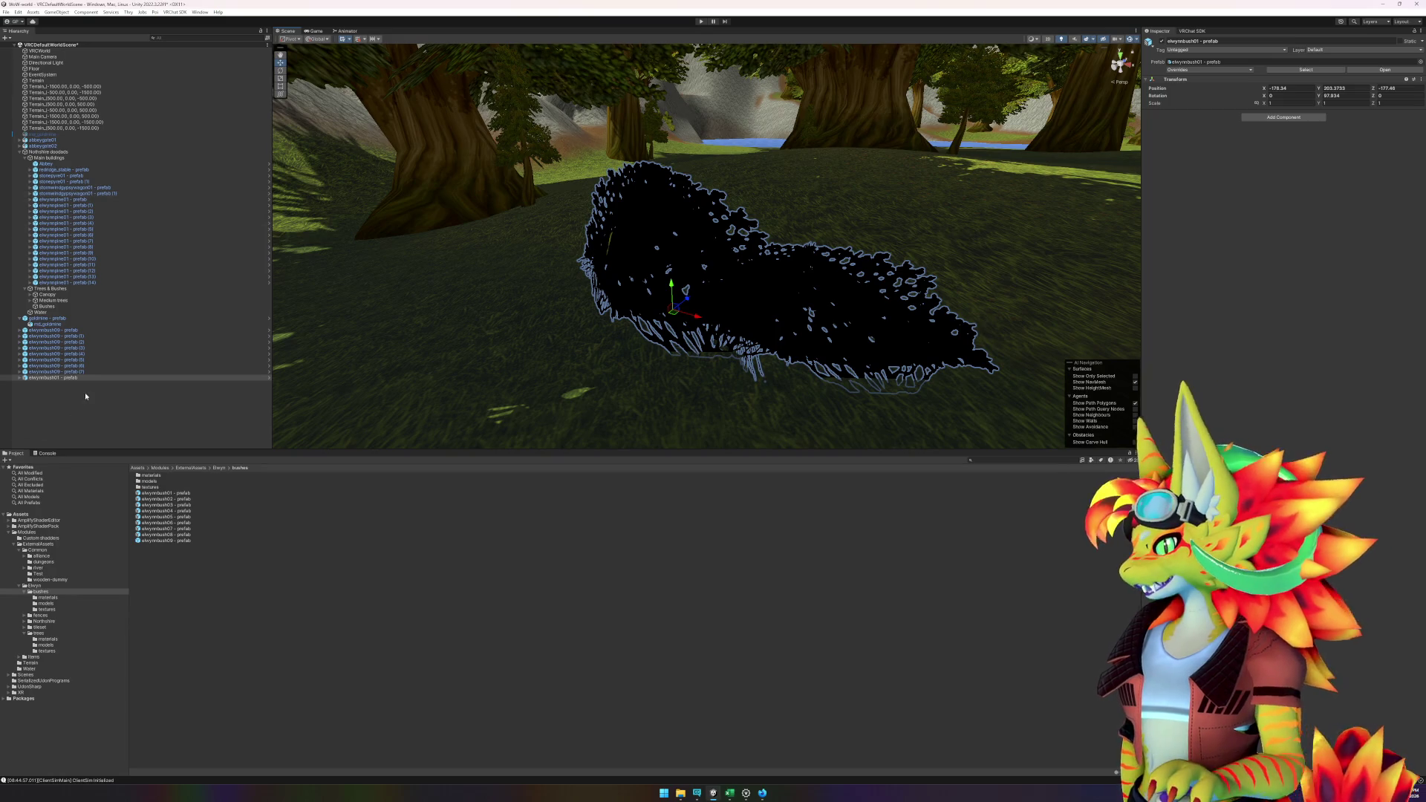
- Open the elwynnbush01 prefab in Prefab Mode and unpack its root
click(181, 494)
double_click(180, 494)
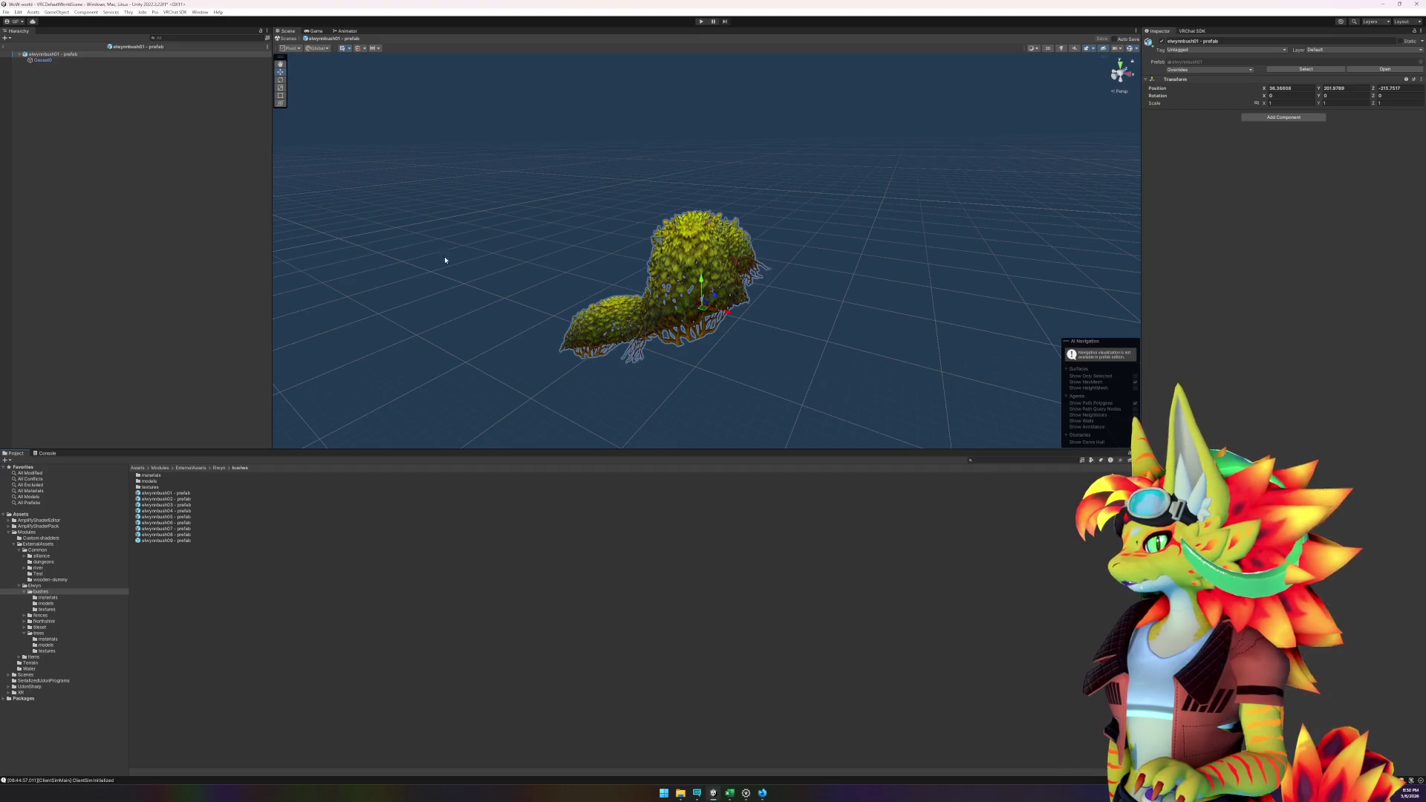
right_click(54, 54)
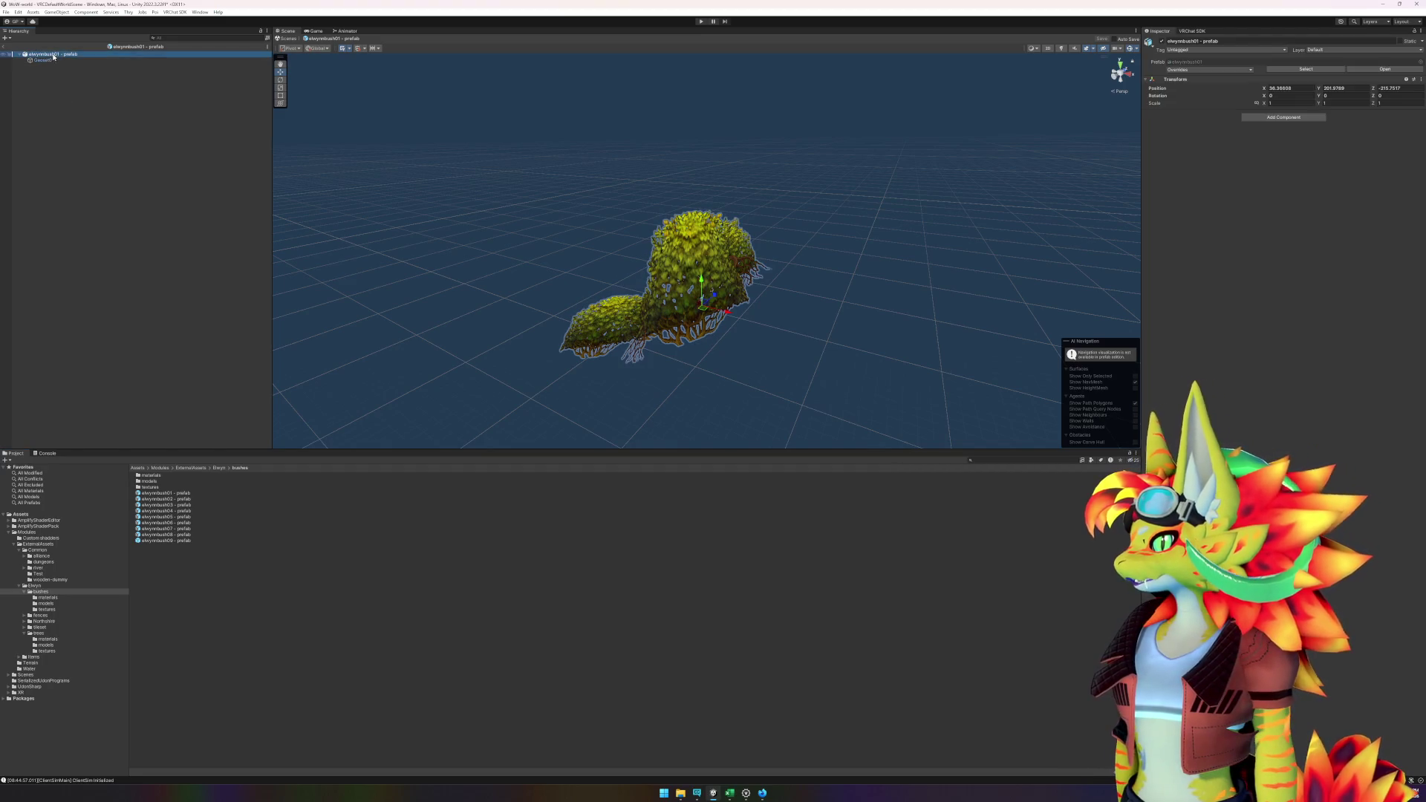
mouse_move(96, 161)
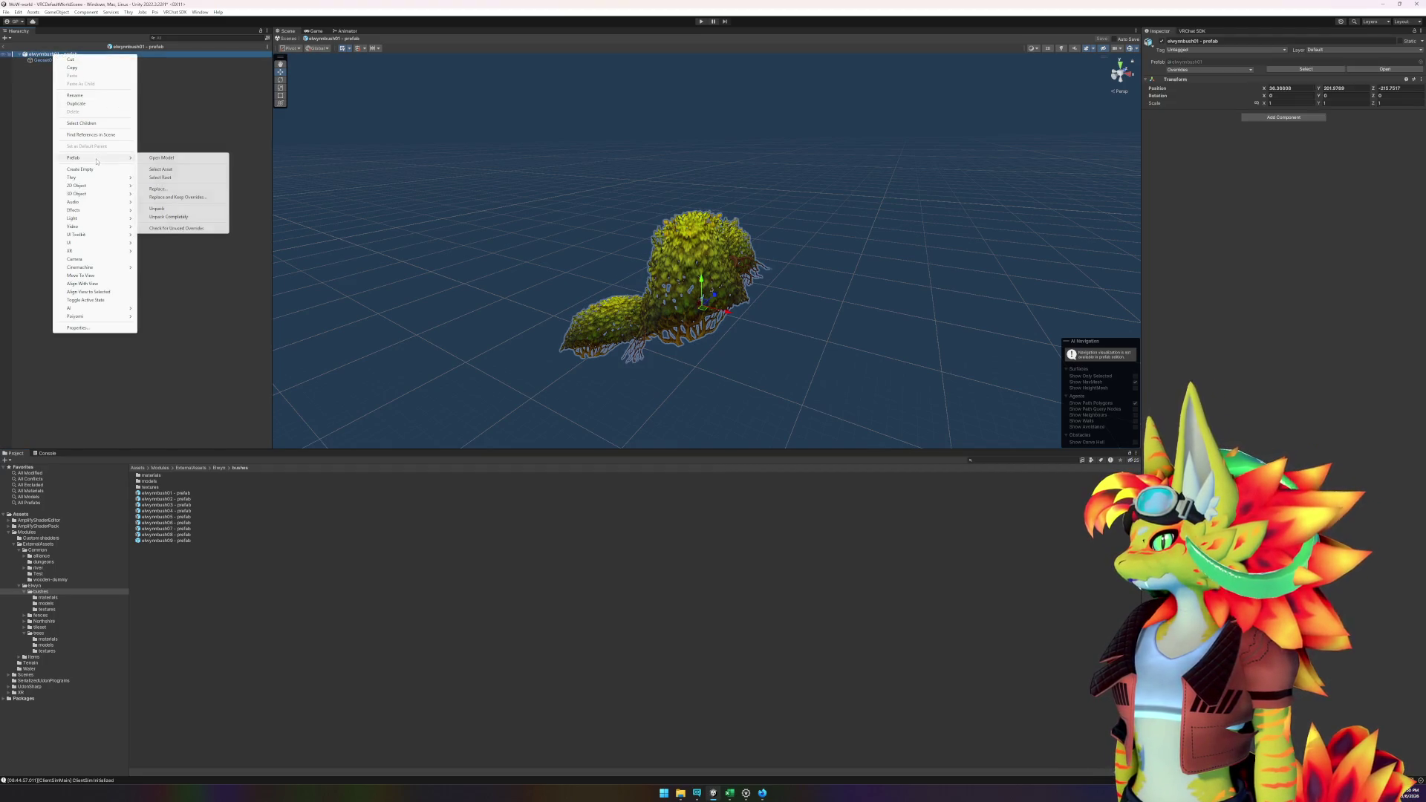
click(175, 215)
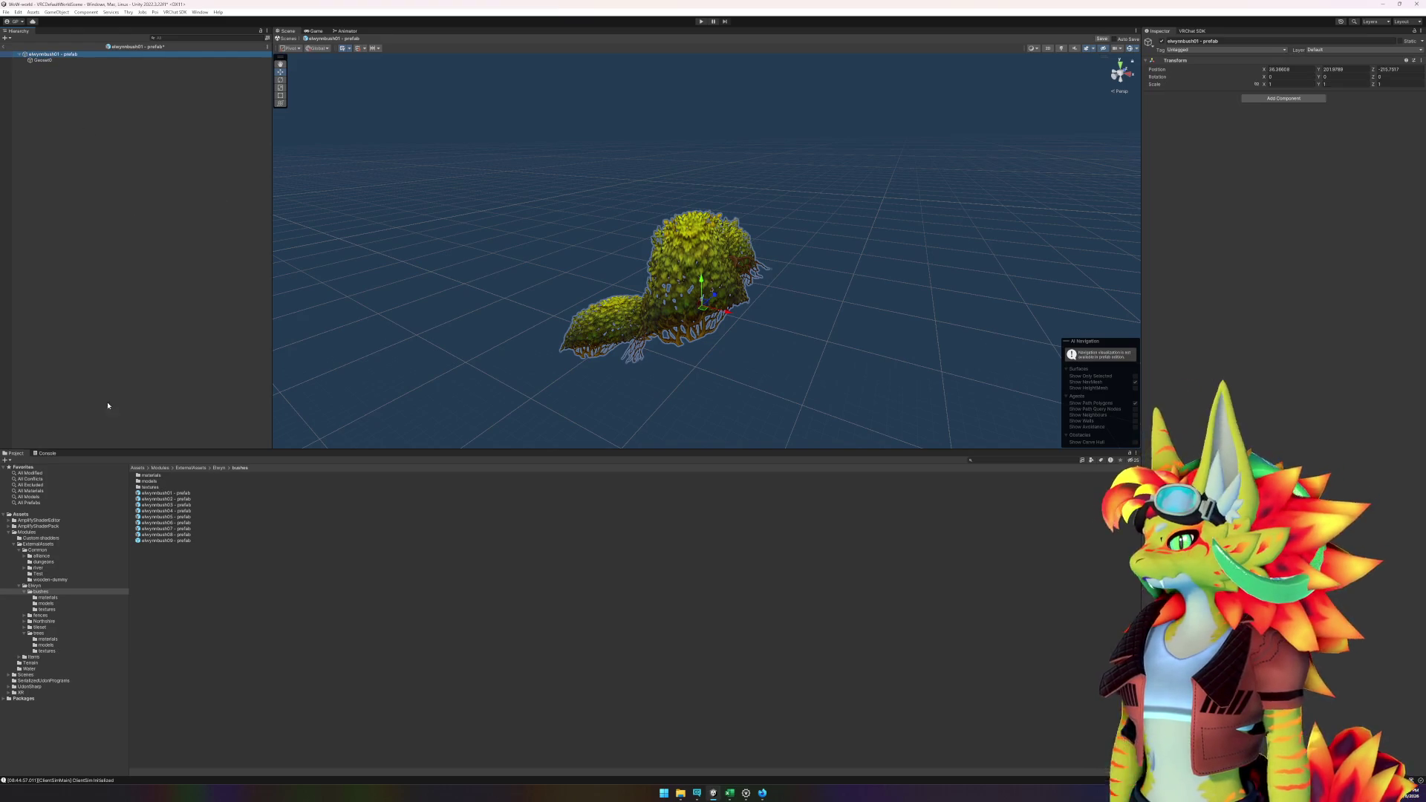
- Replace the old Geoset0 mesh and give it the mat_elwynnbush_new01 material
double_click(162, 481)
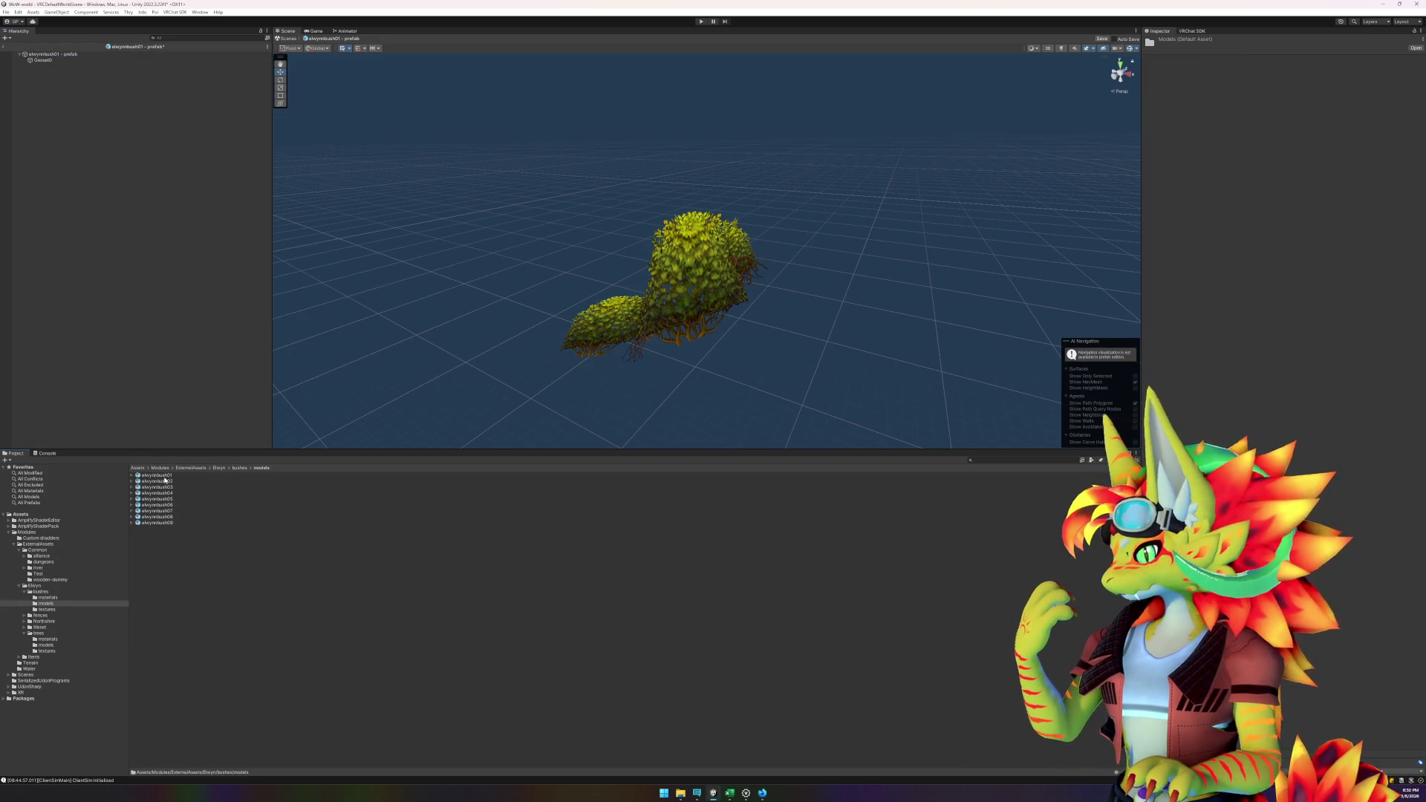
click(47, 54)
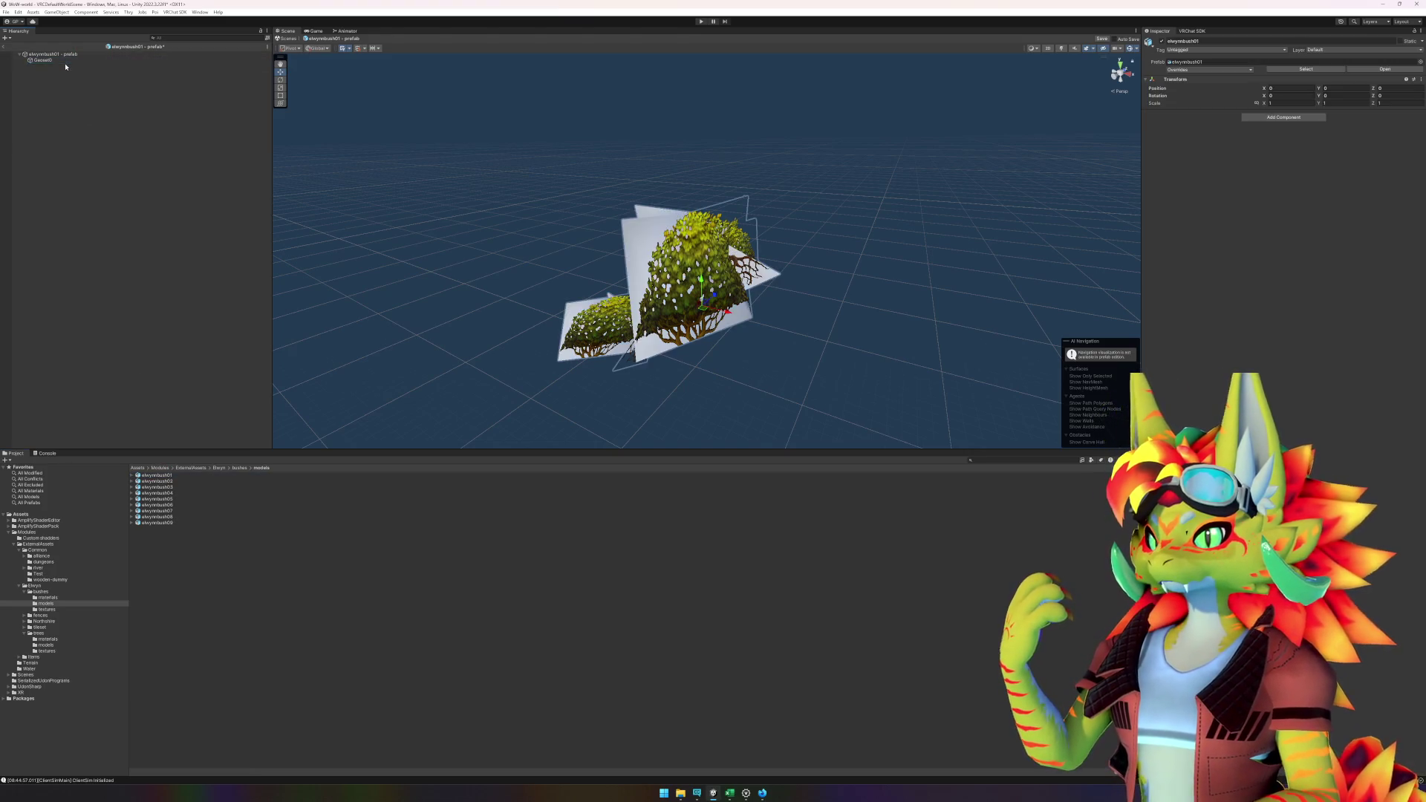
click(59, 61)
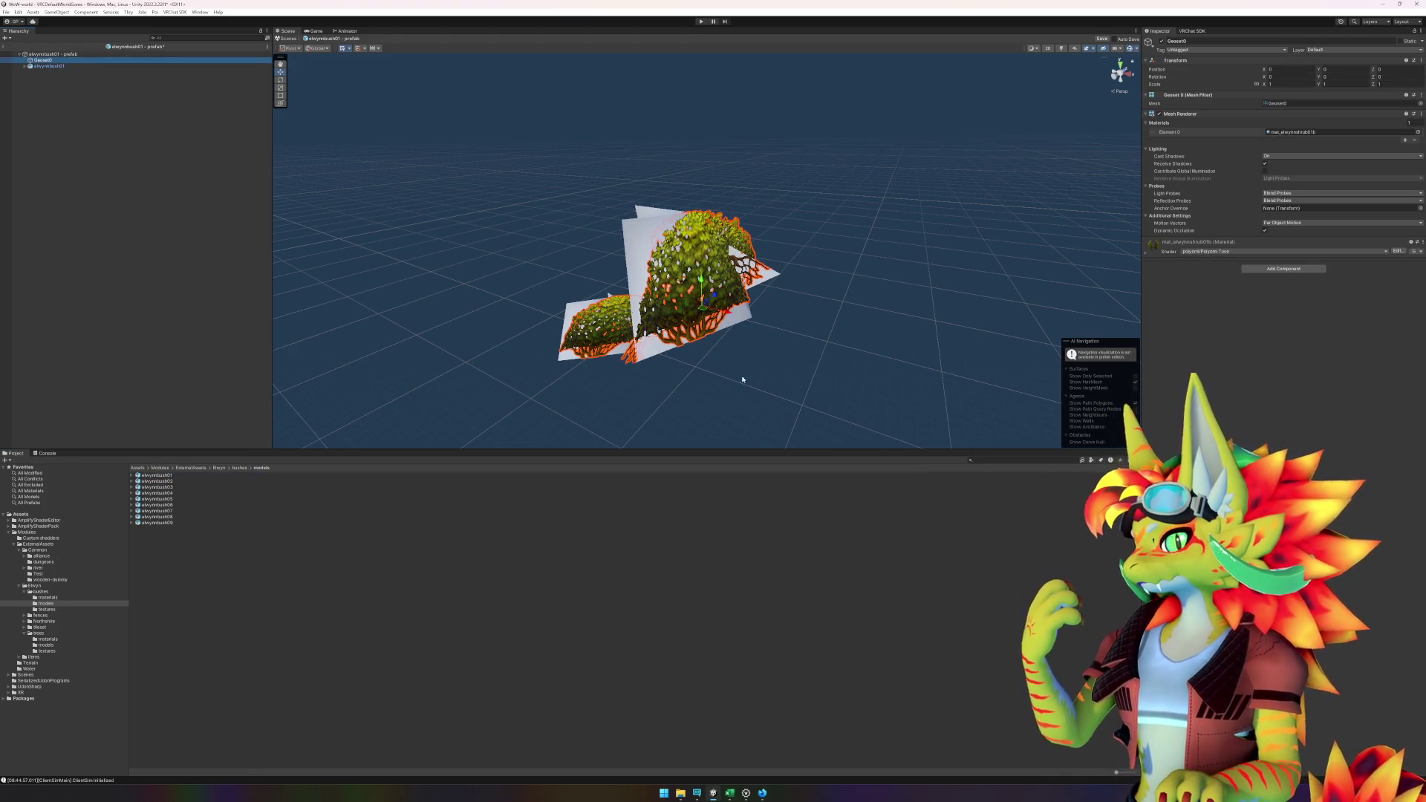
click(1296, 133)
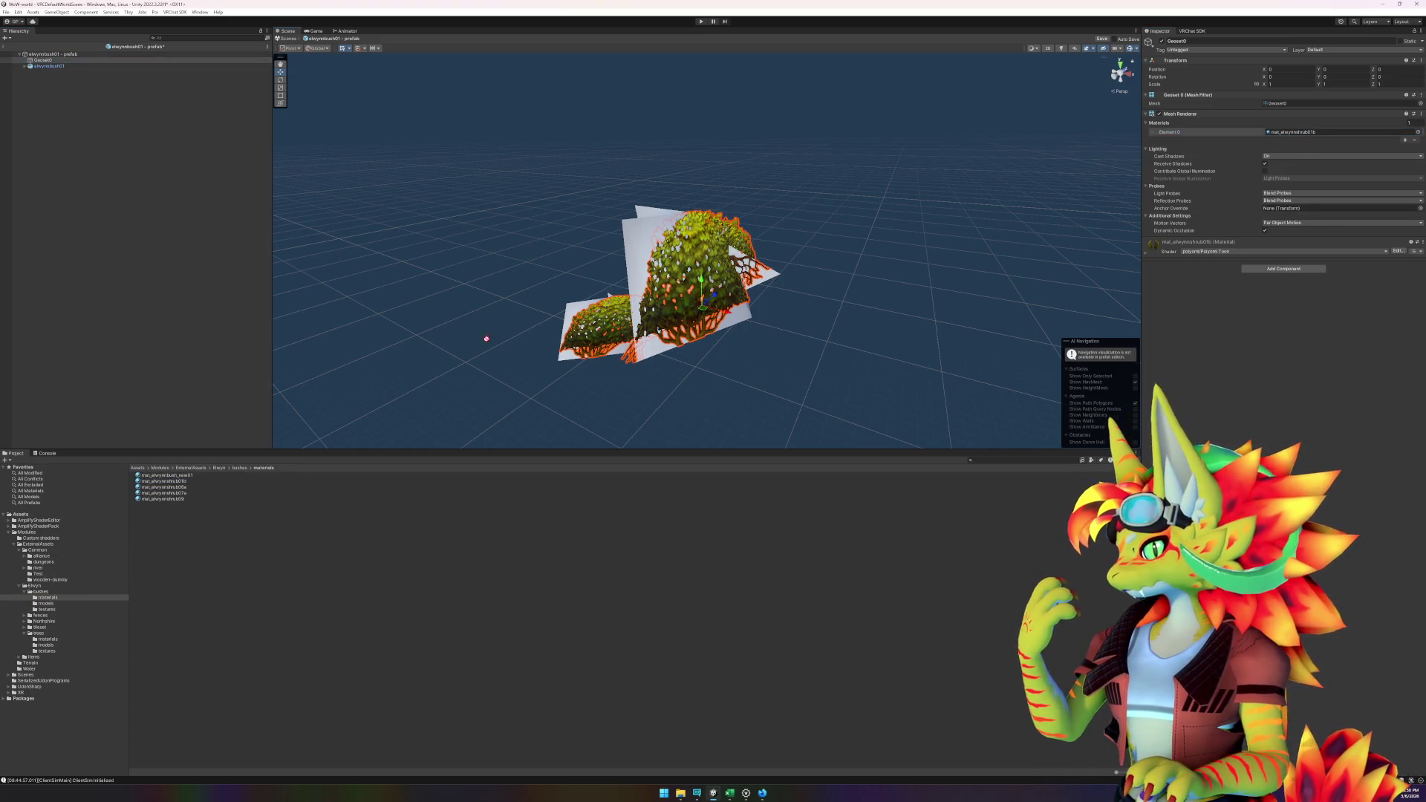
key(Delete)
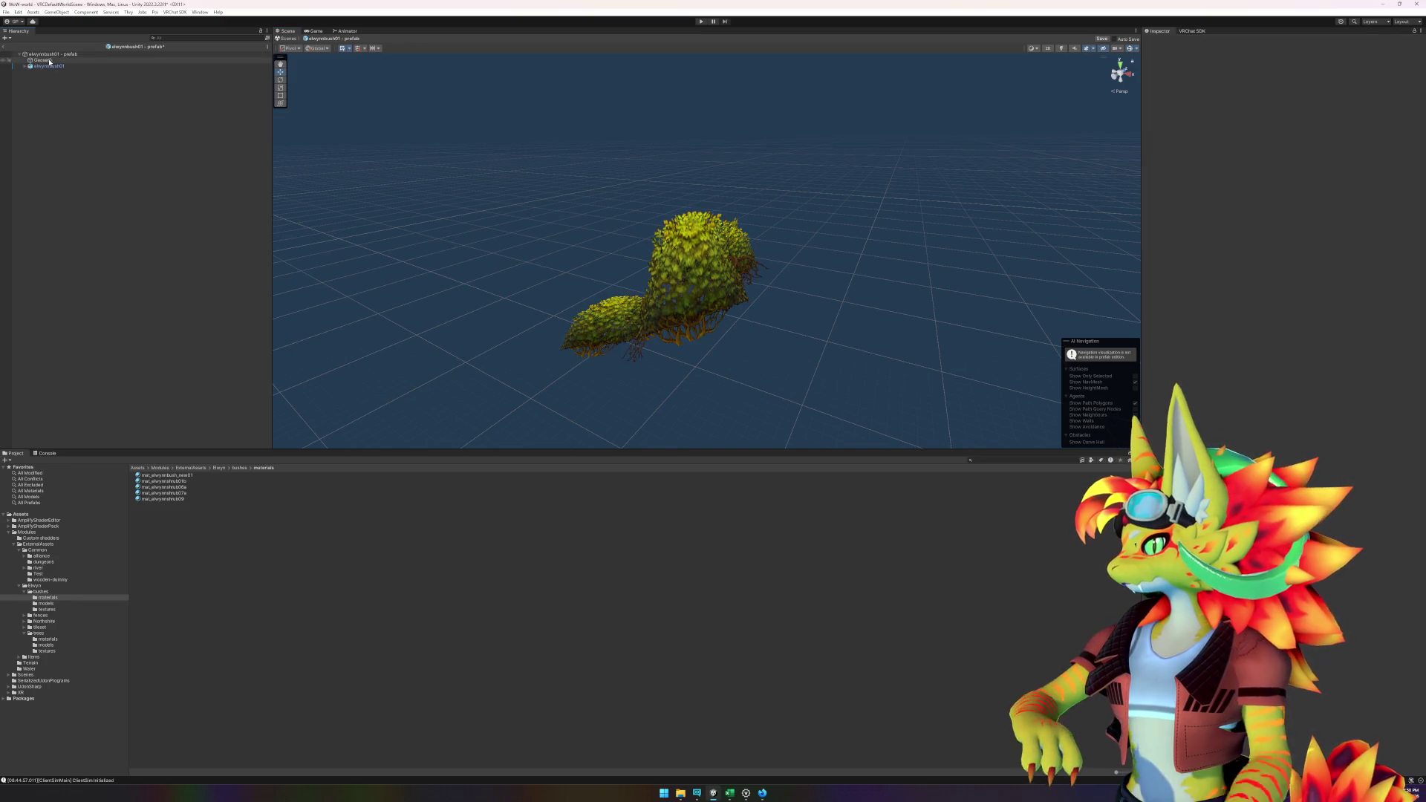
click(29, 62)
click(27, 62)
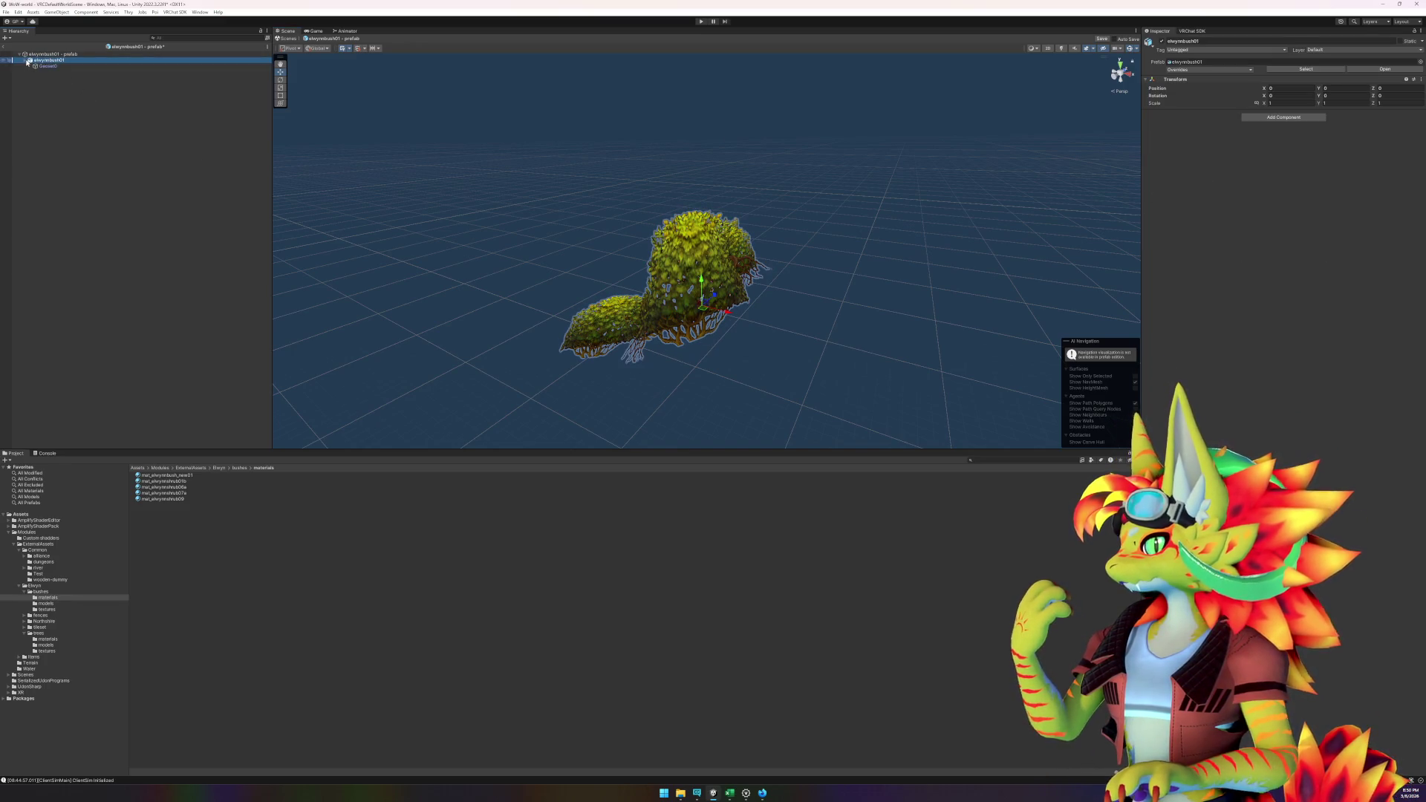
click(48, 65)
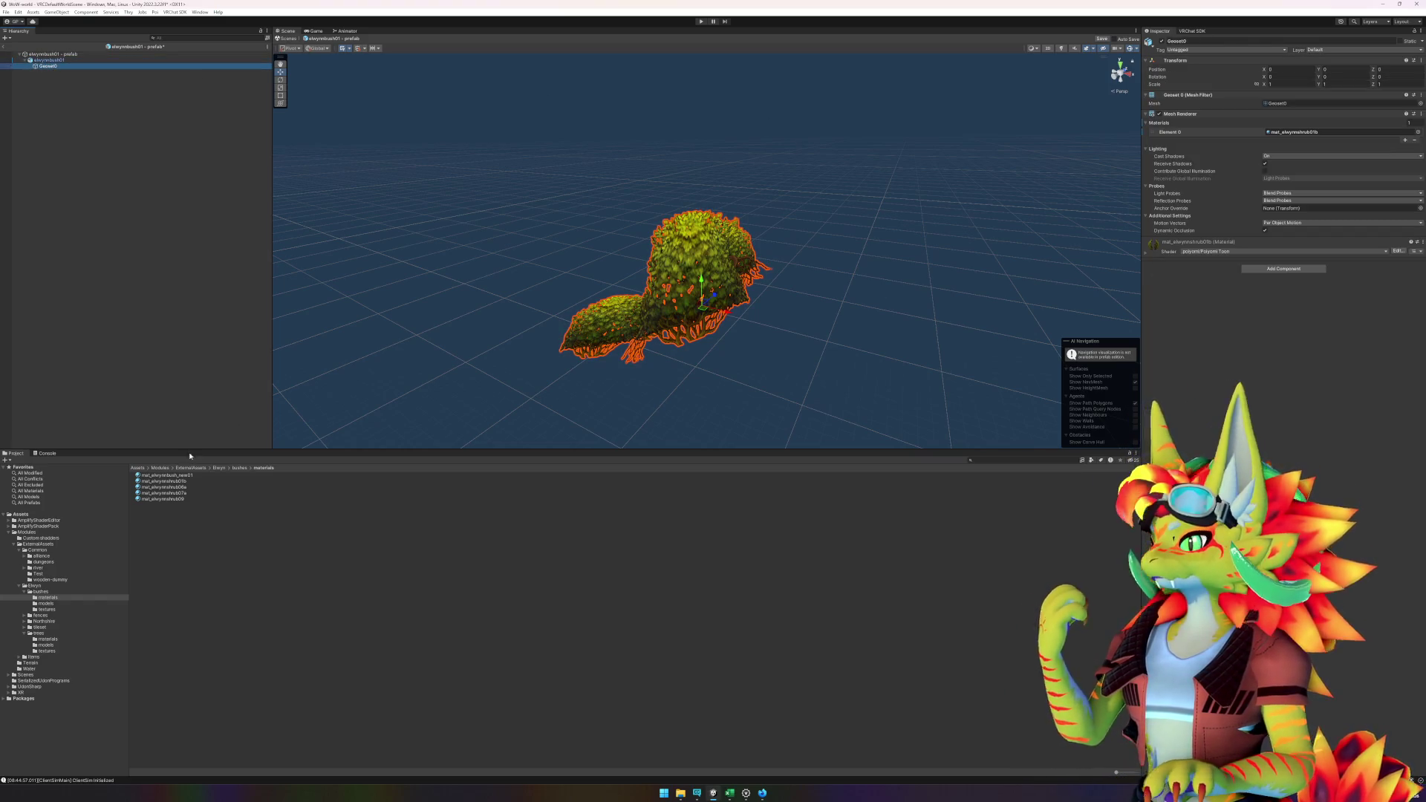
click(165, 475)
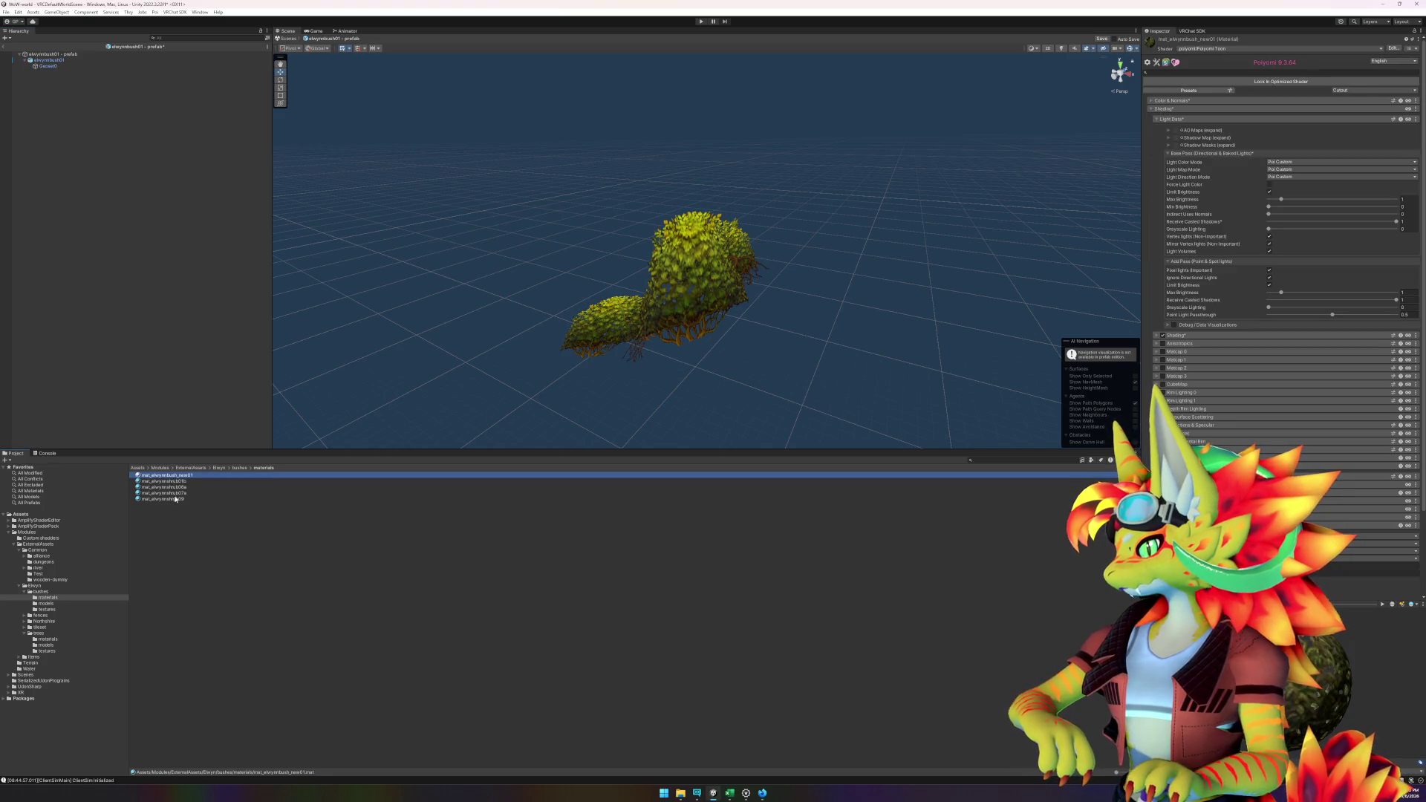
- Exit Prefab Mode and save the modified bush prefab
click(134, 121)
click(4, 46)
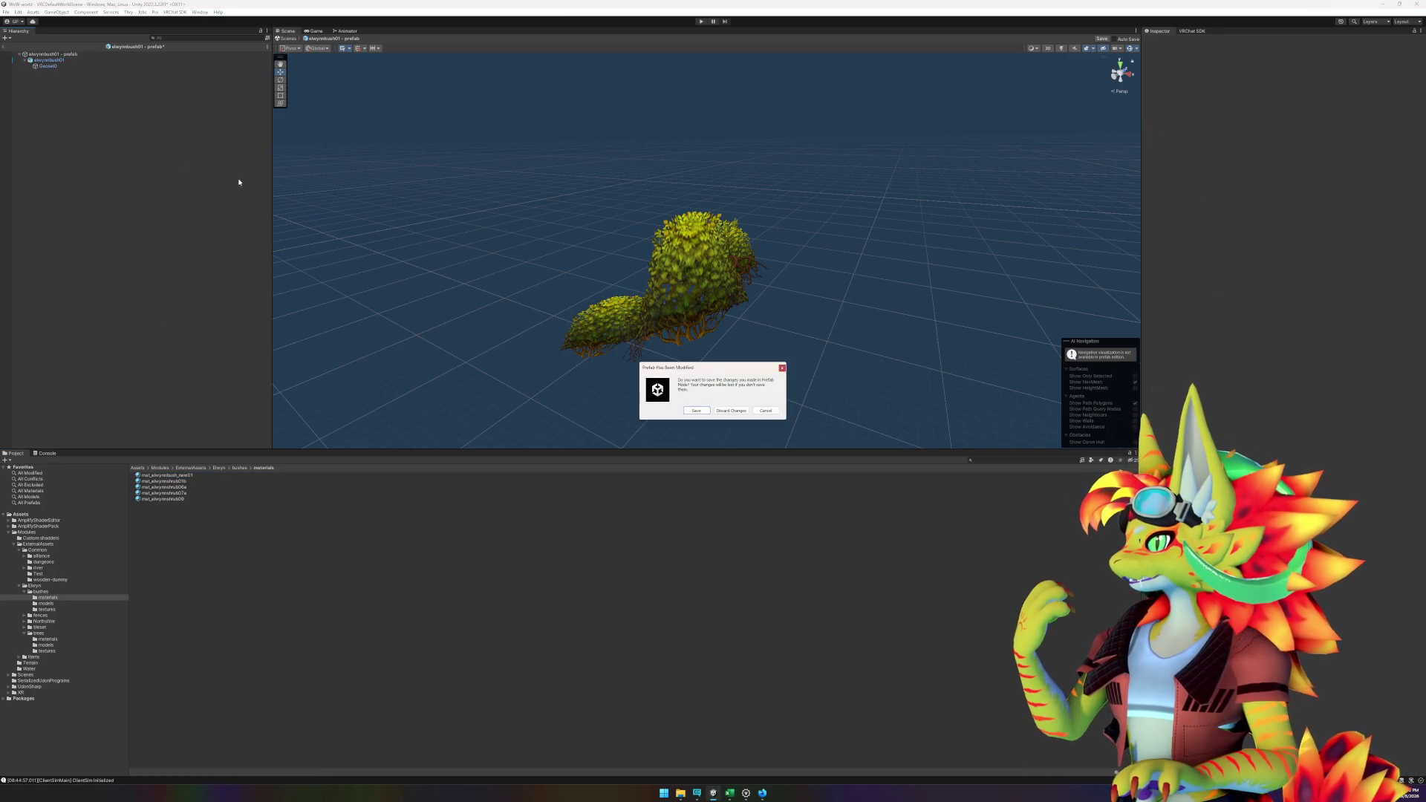
click(696, 410)
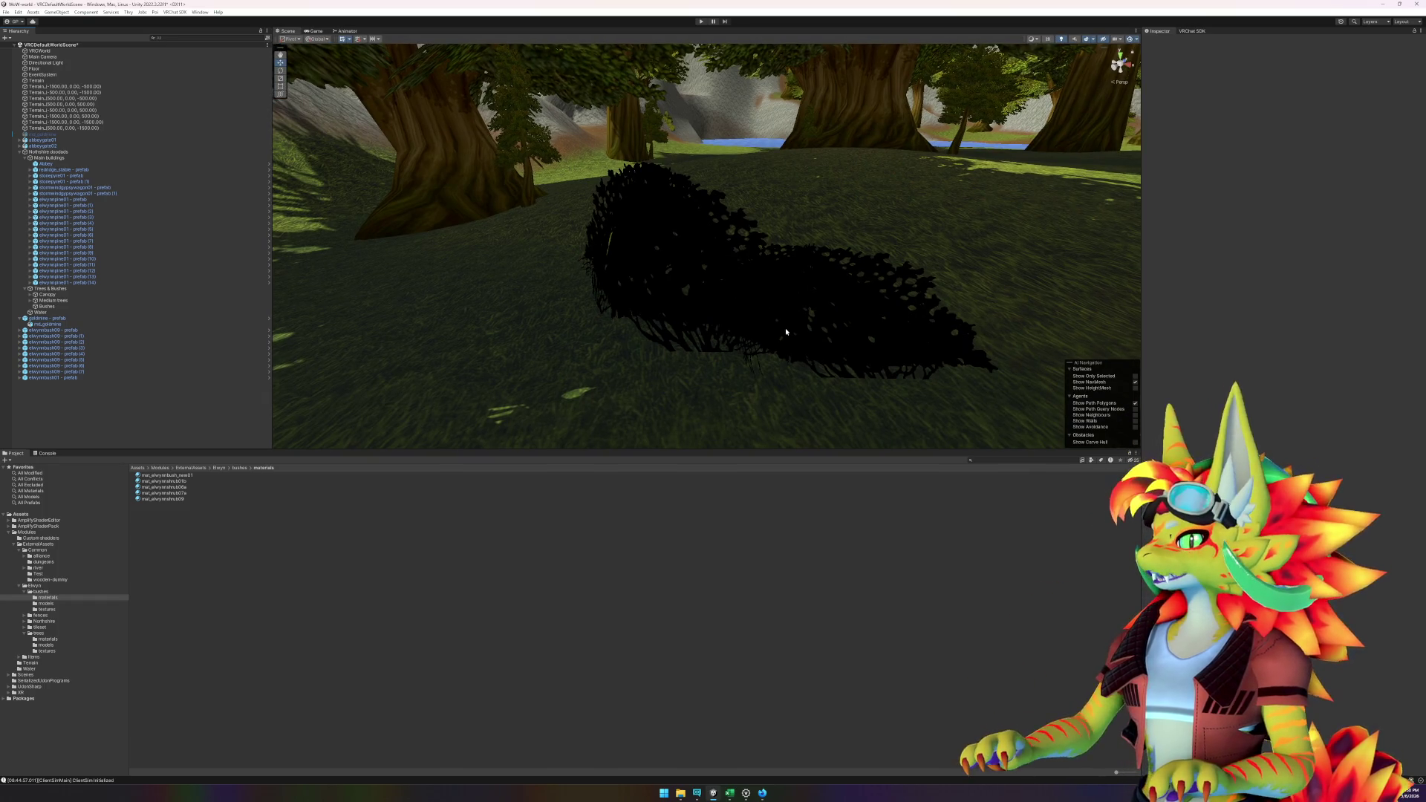
- Inspect the Shading settings of the placed bush's Geoset0 material
mouse_move(786, 332)
mouse_down()
mouse_move(687, 359)
mouse_move(503, 341)
mouse_move(646, 245)
mouse_up()
click(682, 246)
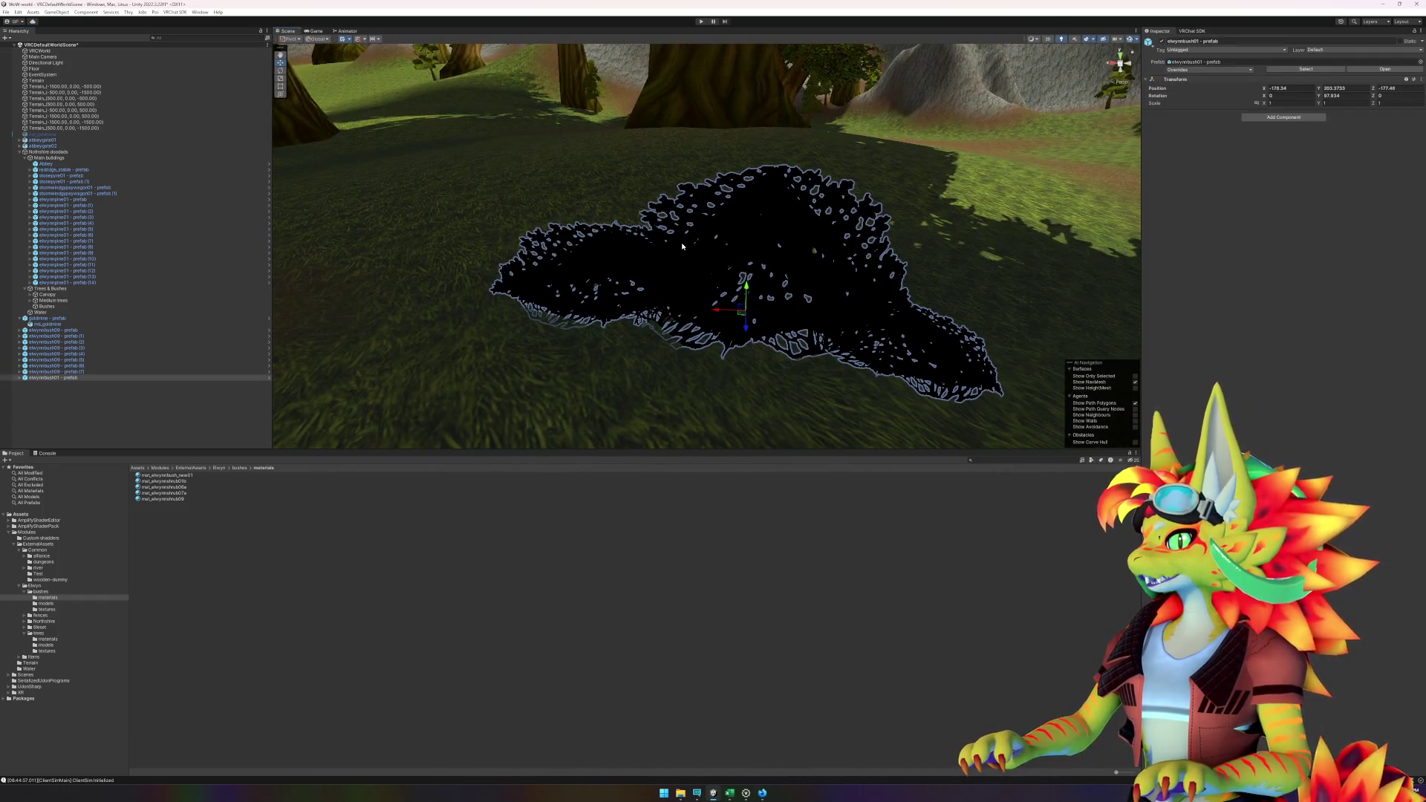
click(20, 377)
click(32, 383)
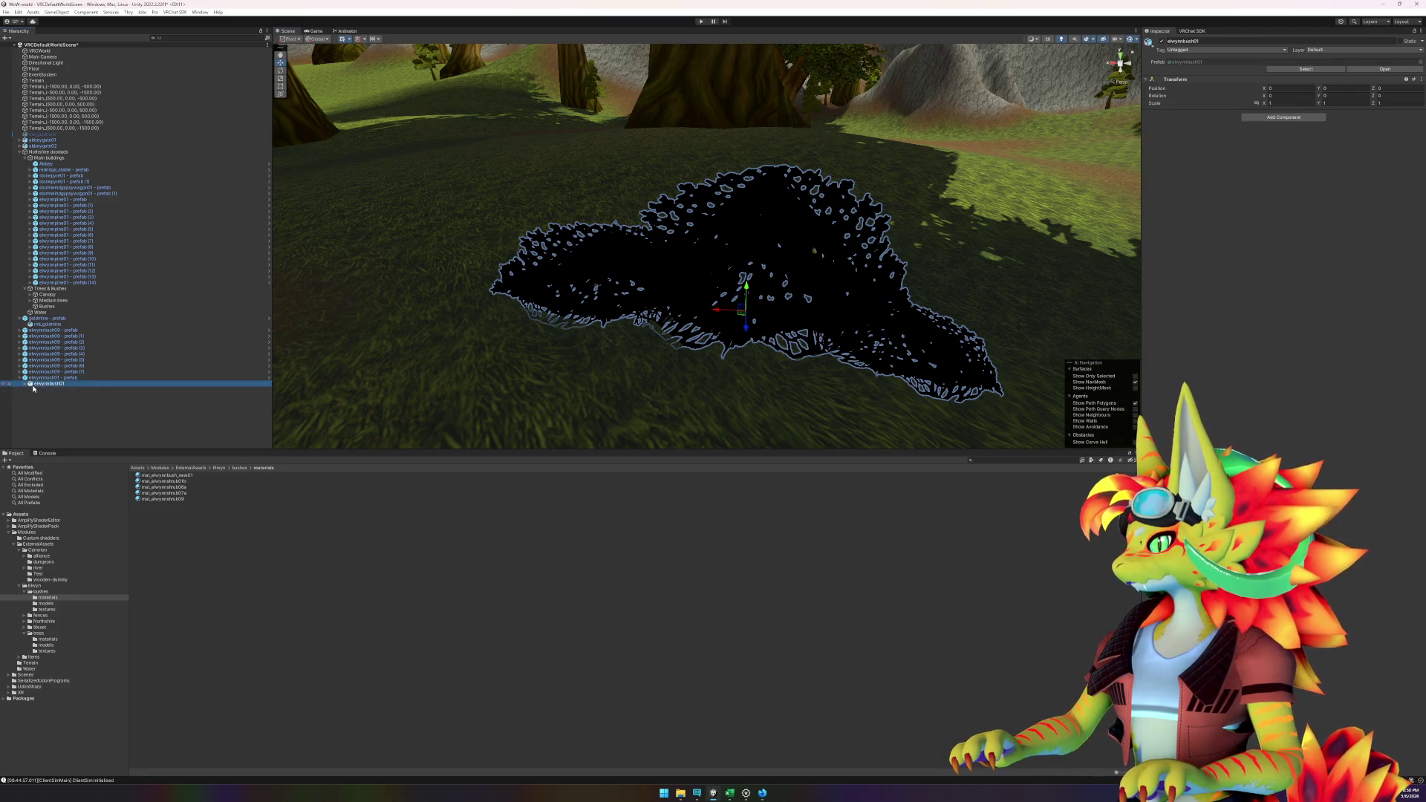
click(26, 383)
click(57, 390)
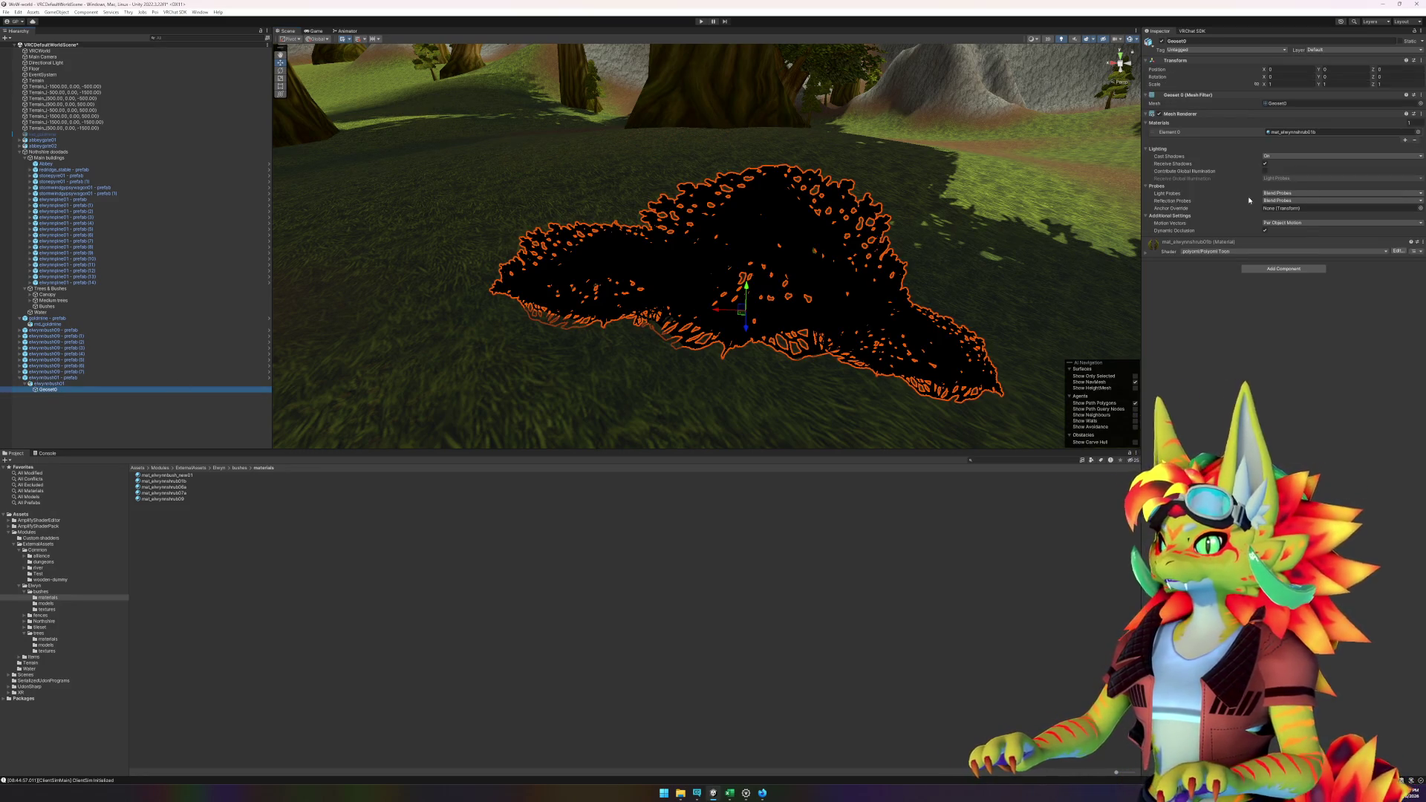
click(1144, 253)
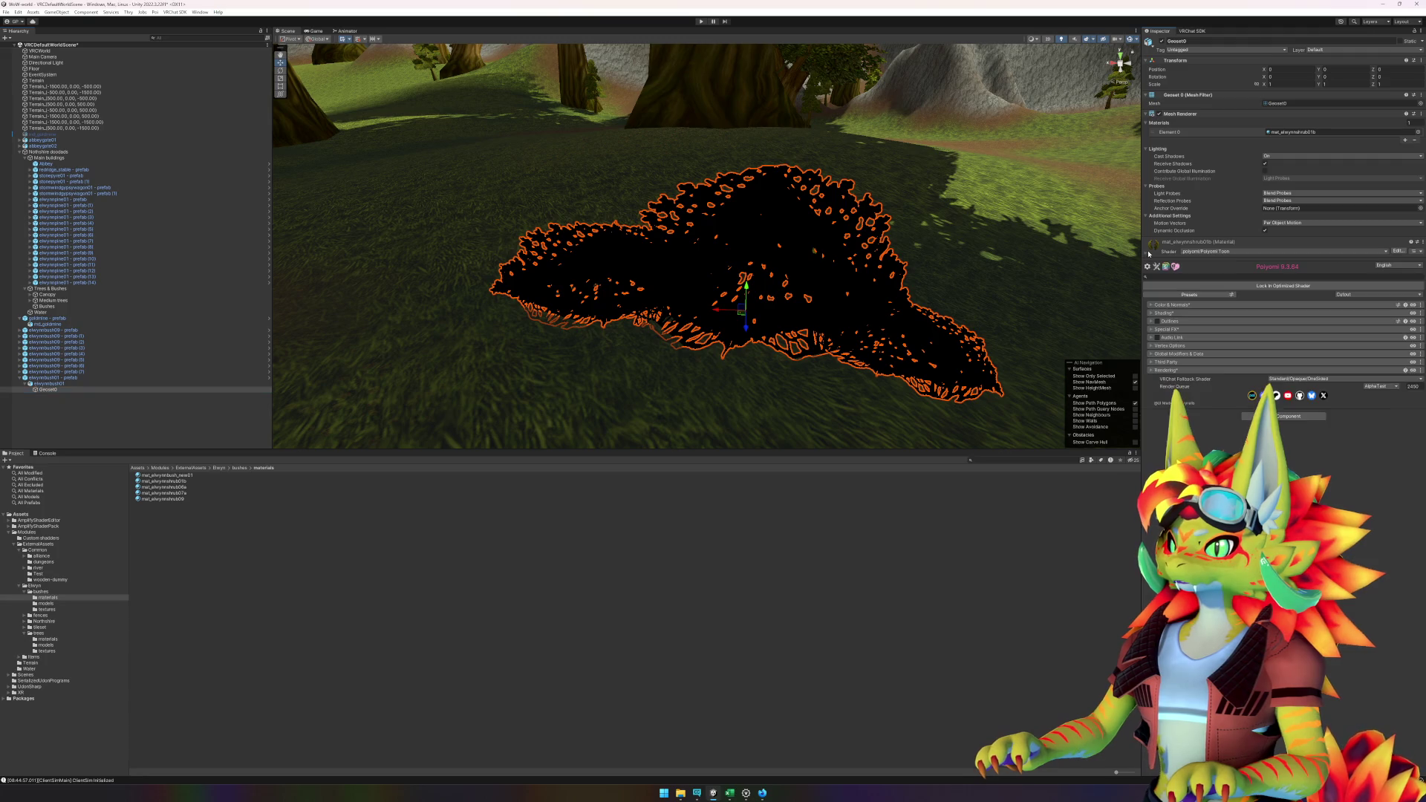
click(1152, 314)
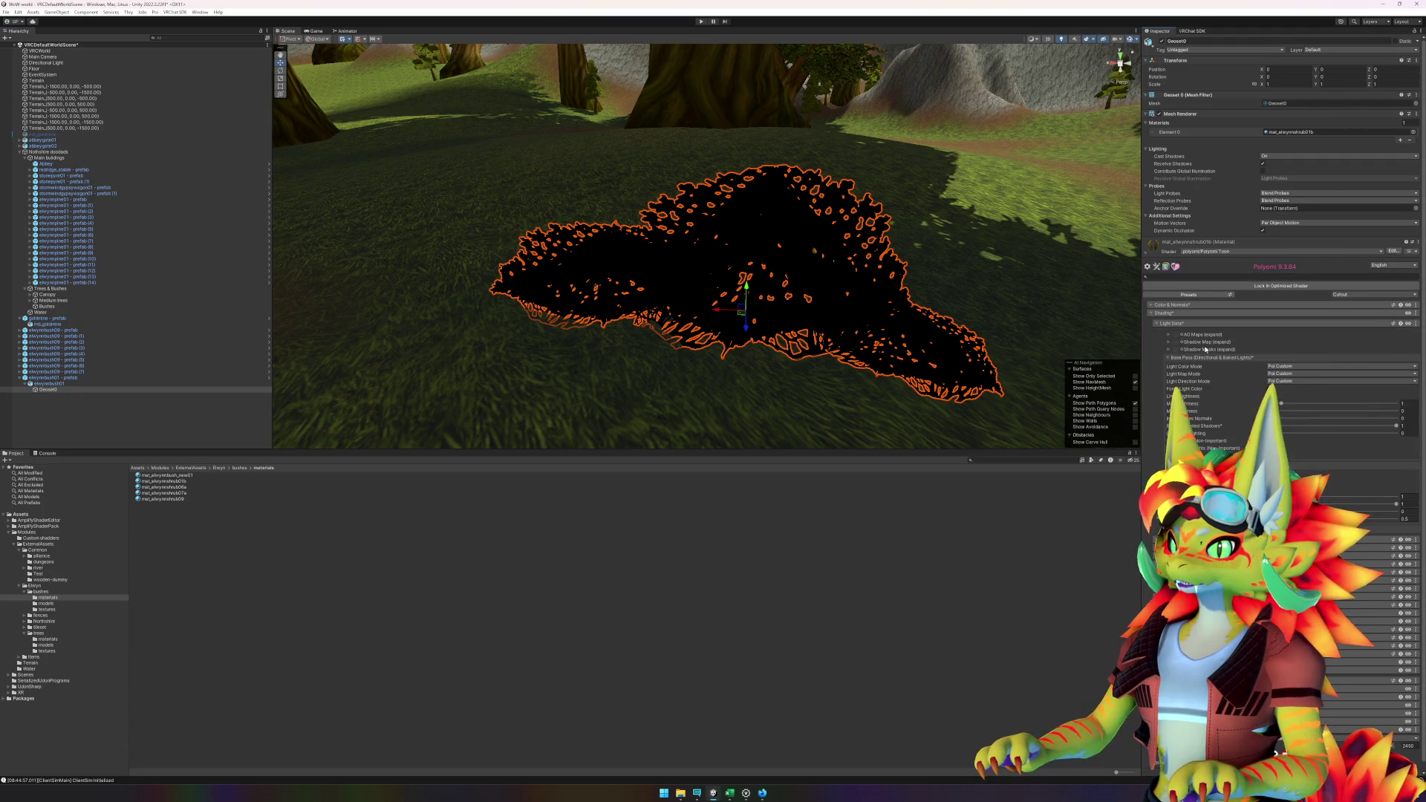
click(1156, 324)
click(1160, 332)
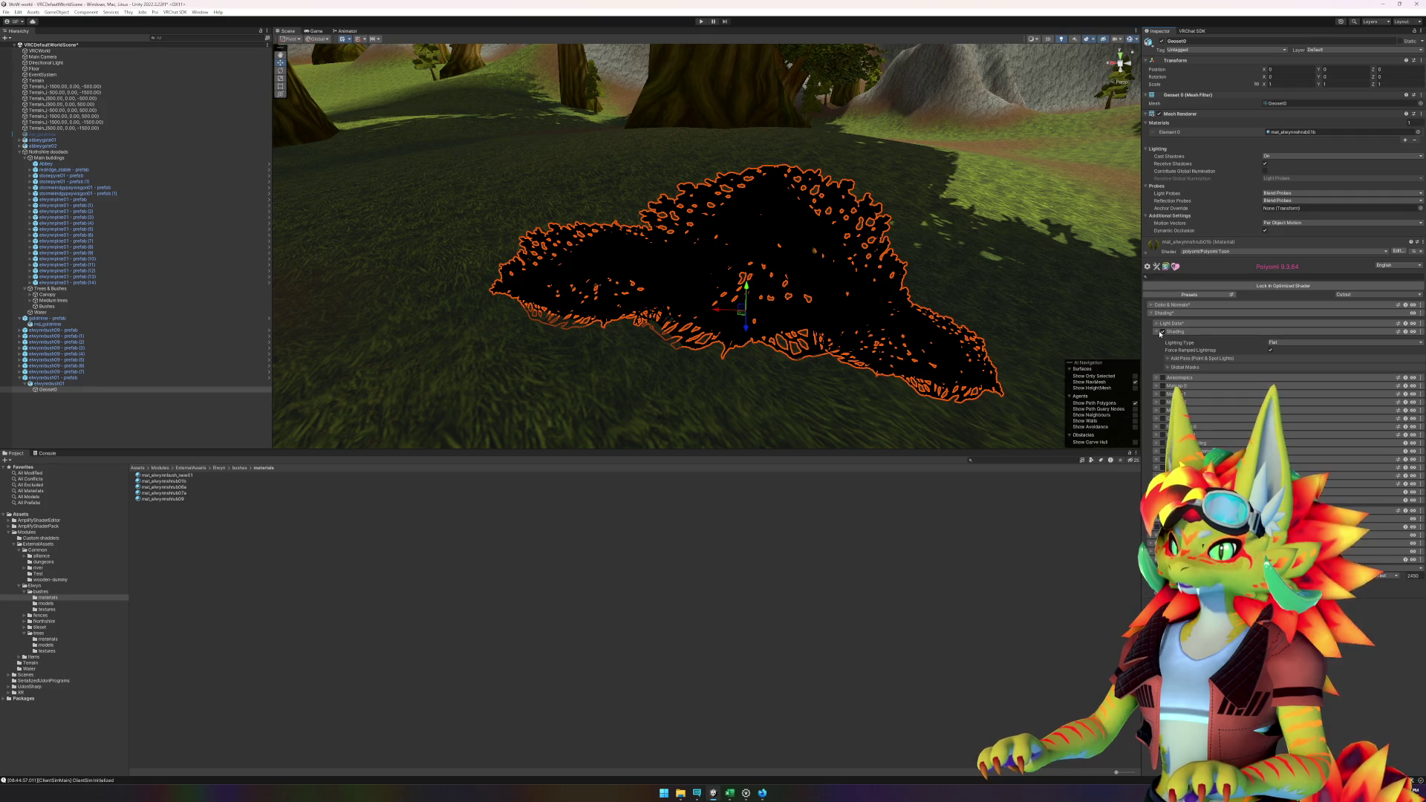
- Set Lighting Type to Realistic on all five bush materials
drag(180, 499, 255, 465)
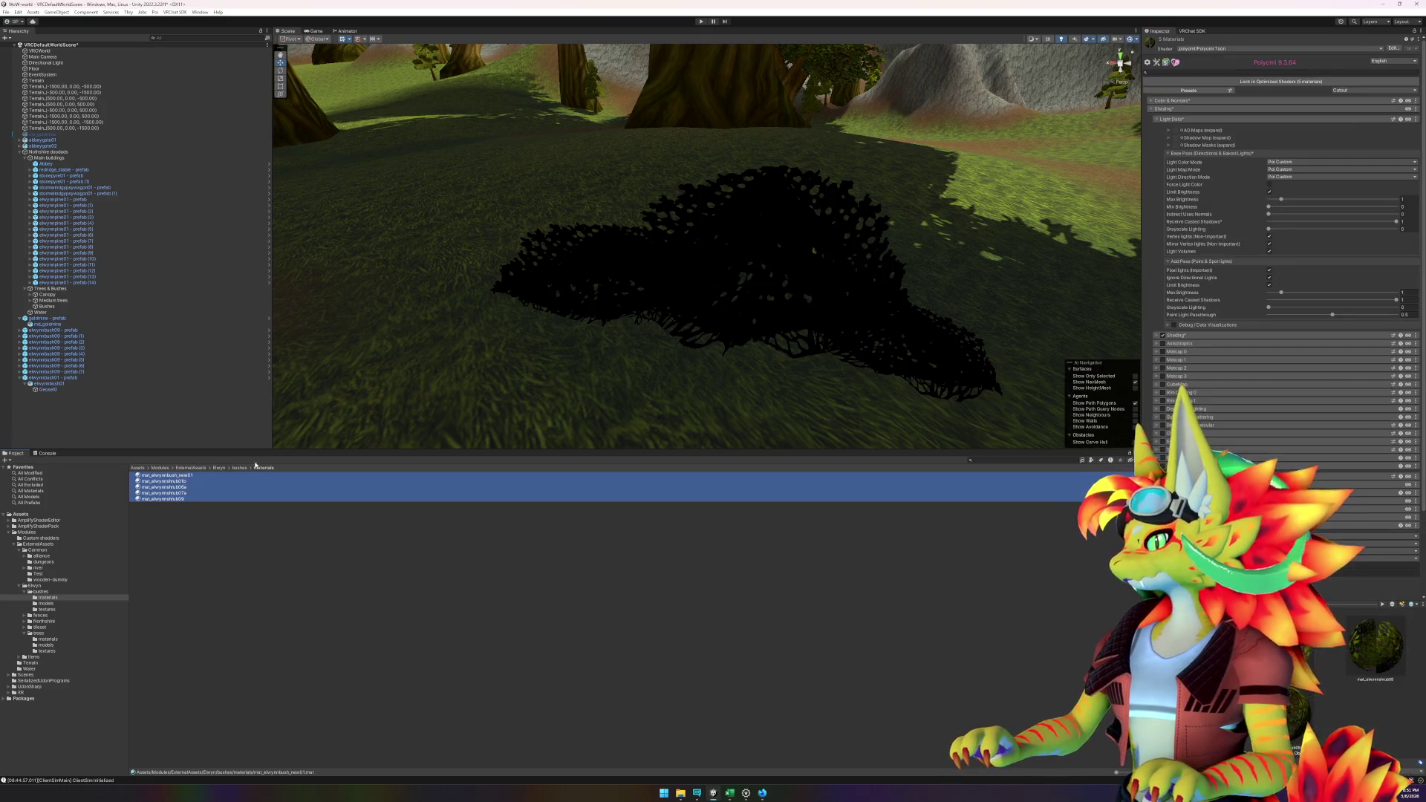
click(1155, 120)
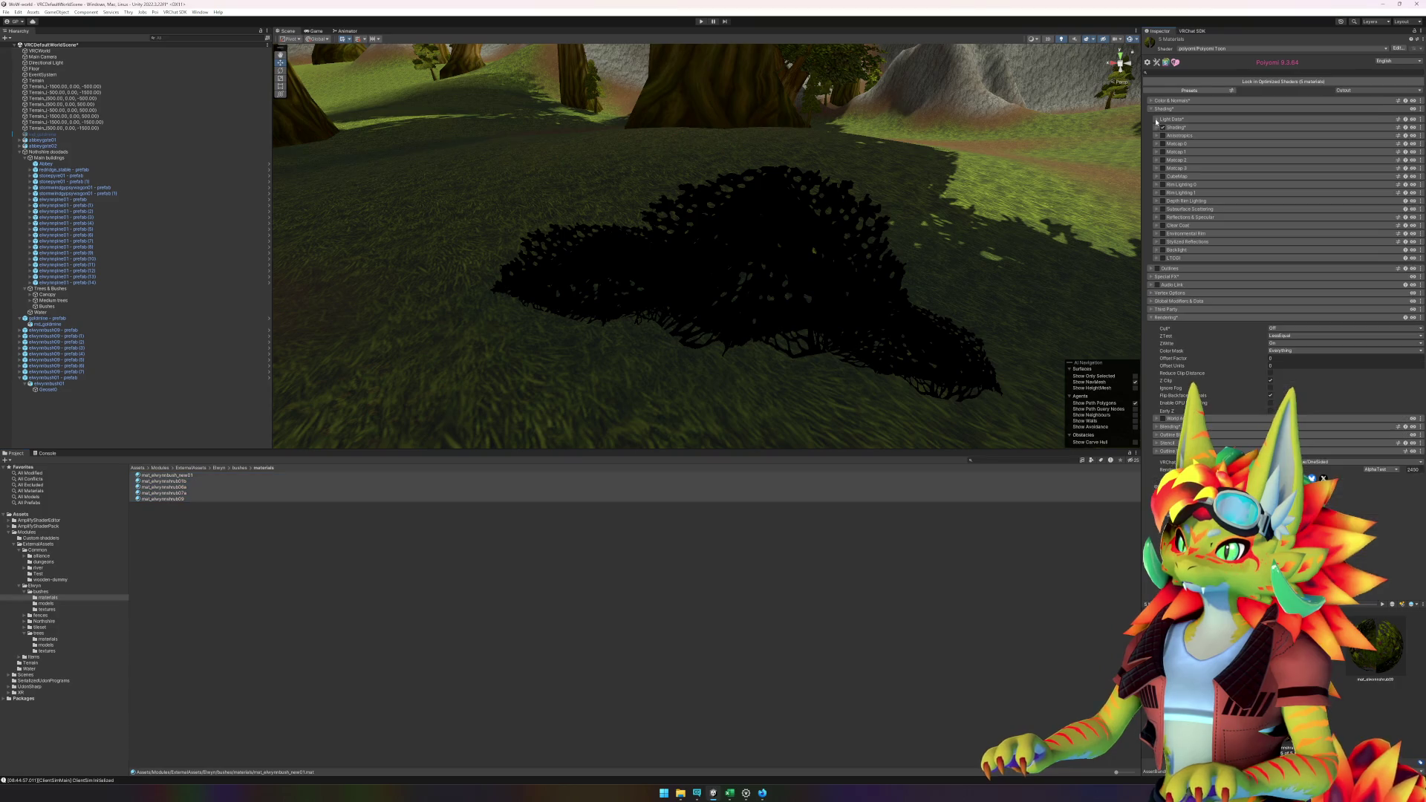
click(1164, 128)
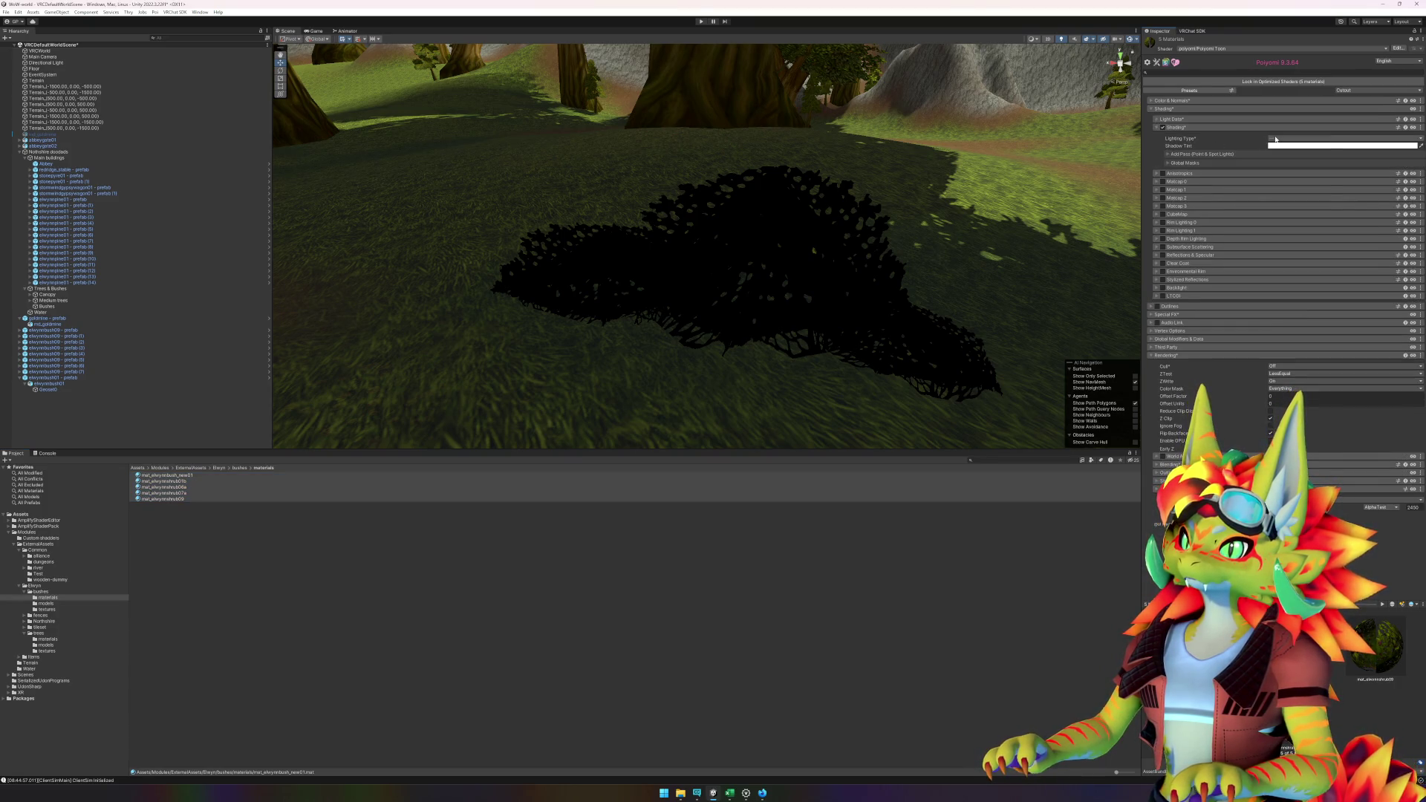
click(1275, 139)
click(1307, 197)
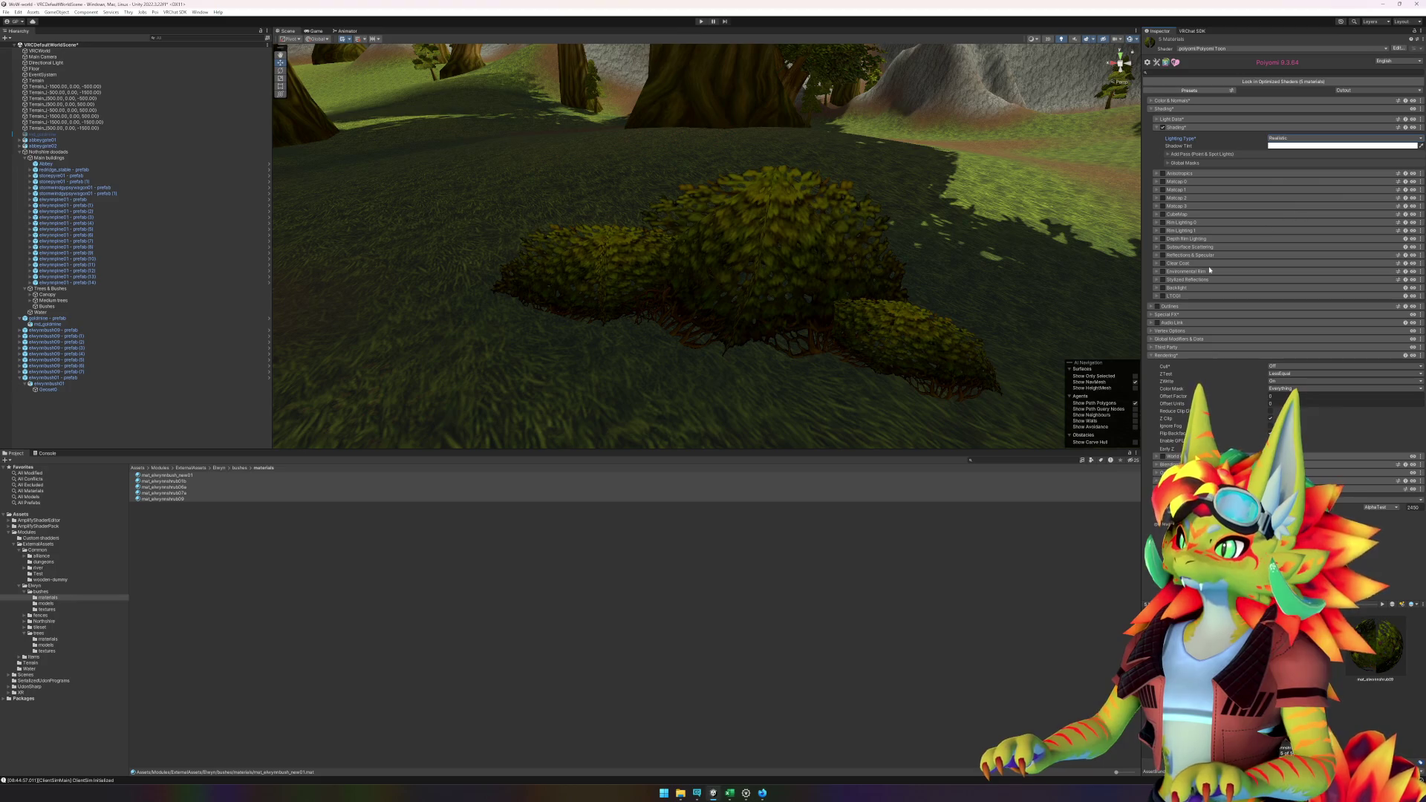
- Look over the now-lit bush in the scene from several angles
click(652, 624)
mouse_move(616, 327)
mouse_down()
mouse_move(790, 312)
mouse_move(799, 286)
mouse_move(706, 309)
mouse_move(719, 255)
mouse_move(782, 274)
mouse_move(851, 237)
mouse_move(724, 218)
mouse_move(725, 251)
mouse_move(702, 257)
mouse_move(741, 276)
mouse_move(535, 296)
mouse_move(586, 614)
mouse_up()
click(727, 266)
click(586, 614)
drag(597, 289, 817, 295)
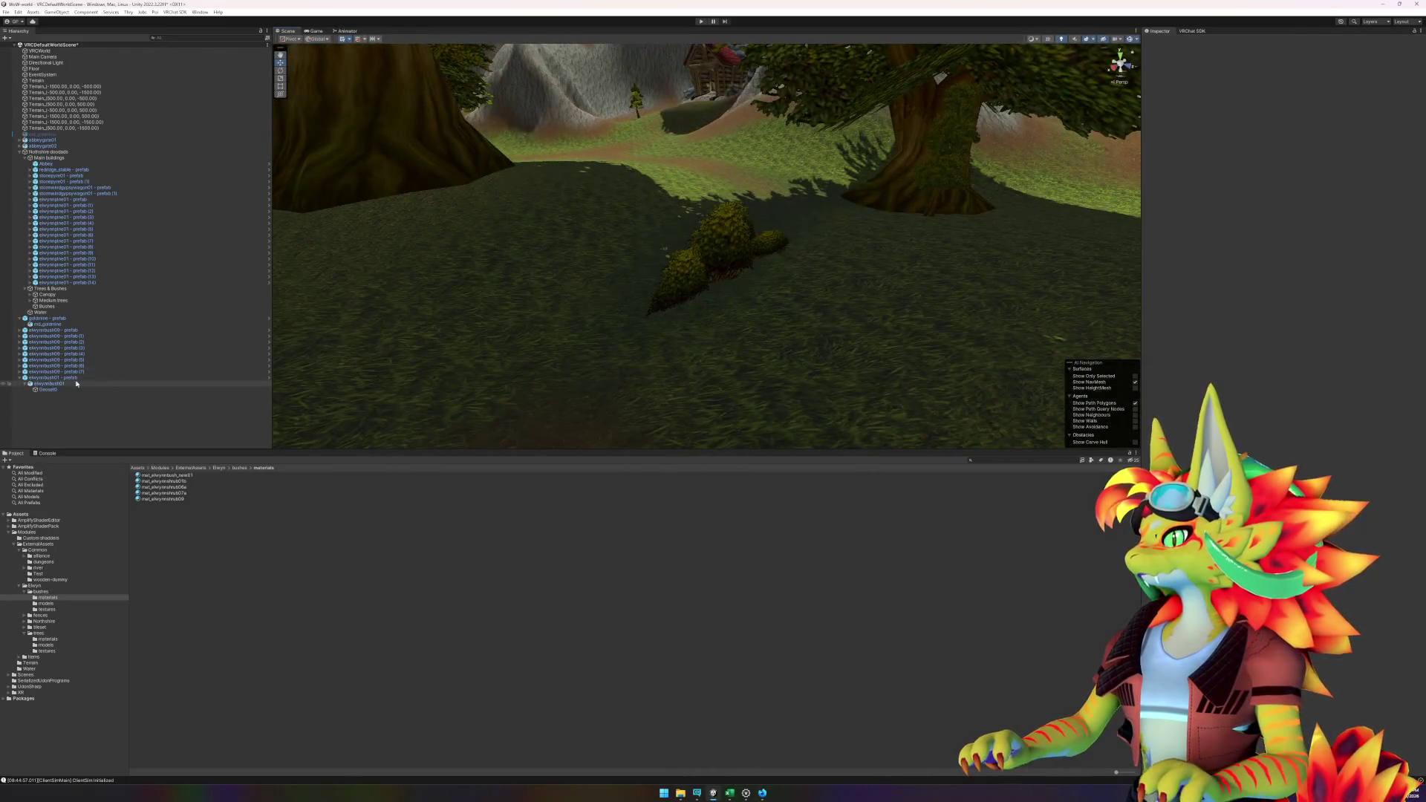
- Fly to the tree by the dirt path and drop an elwynnbush09 bush there, framing it
click(25, 378)
click(20, 378)
click(416, 611)
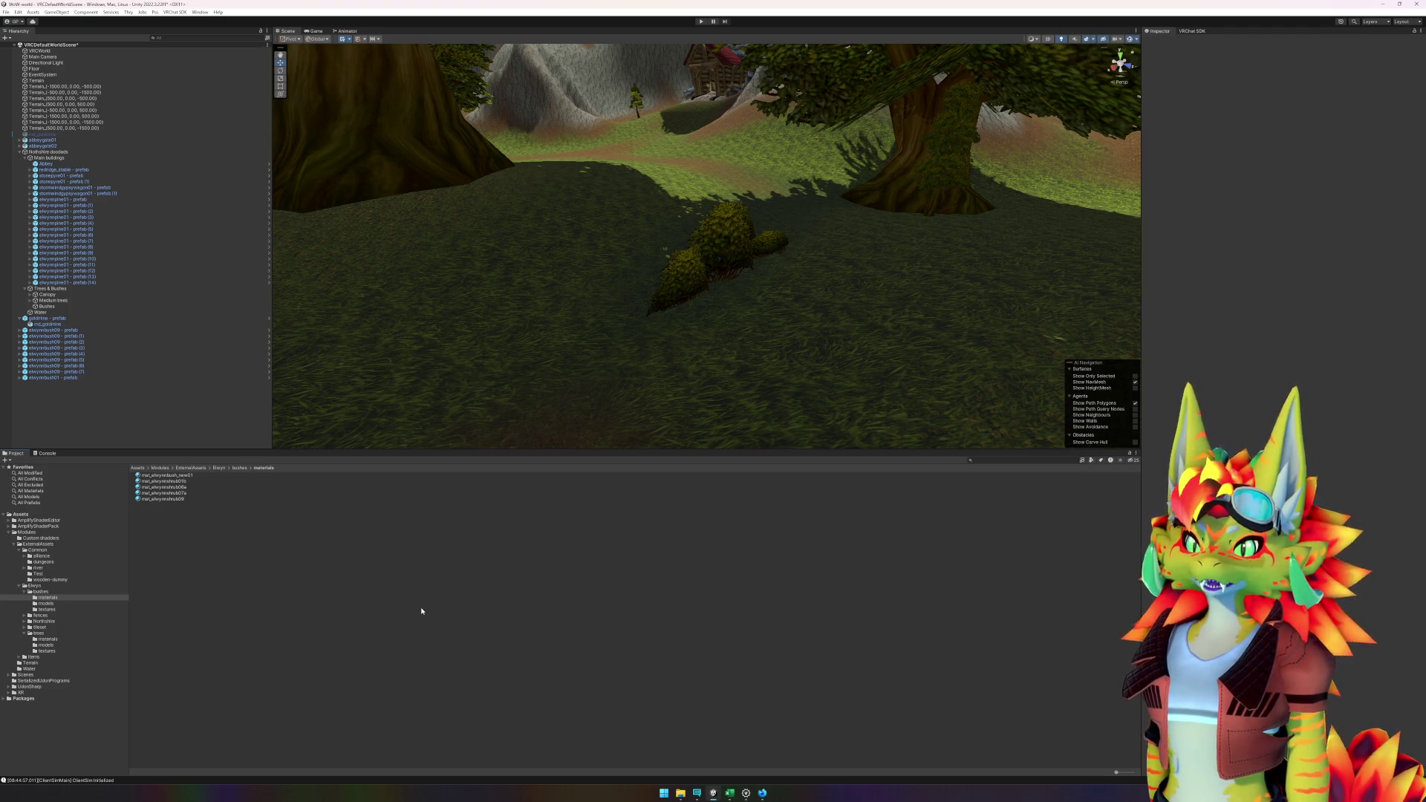
mouse_move(575, 316)
mouse_down()
mouse_move(646, 309)
mouse_move(559, 321)
mouse_move(853, 319)
mouse_move(736, 321)
mouse_move(867, 290)
mouse_up()
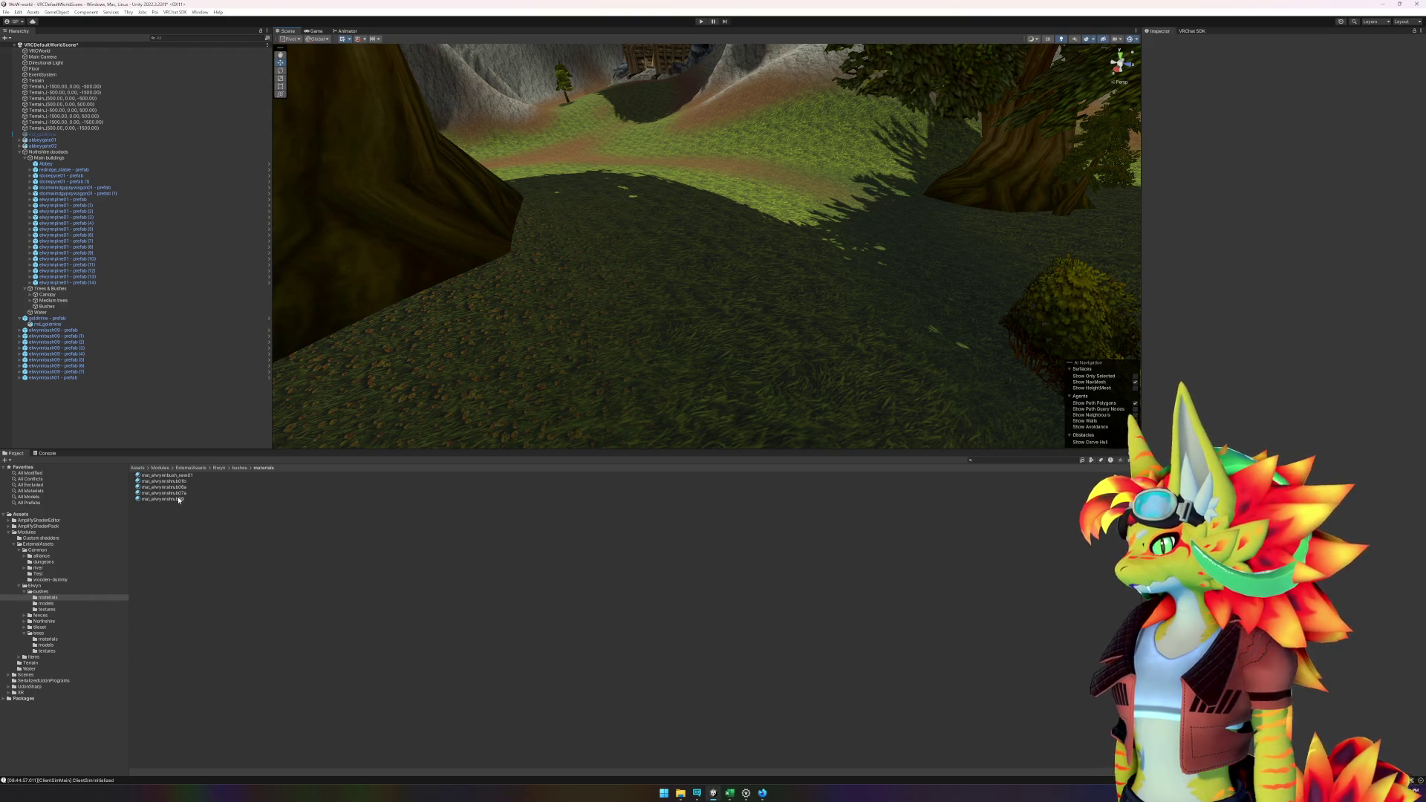
click(57, 592)
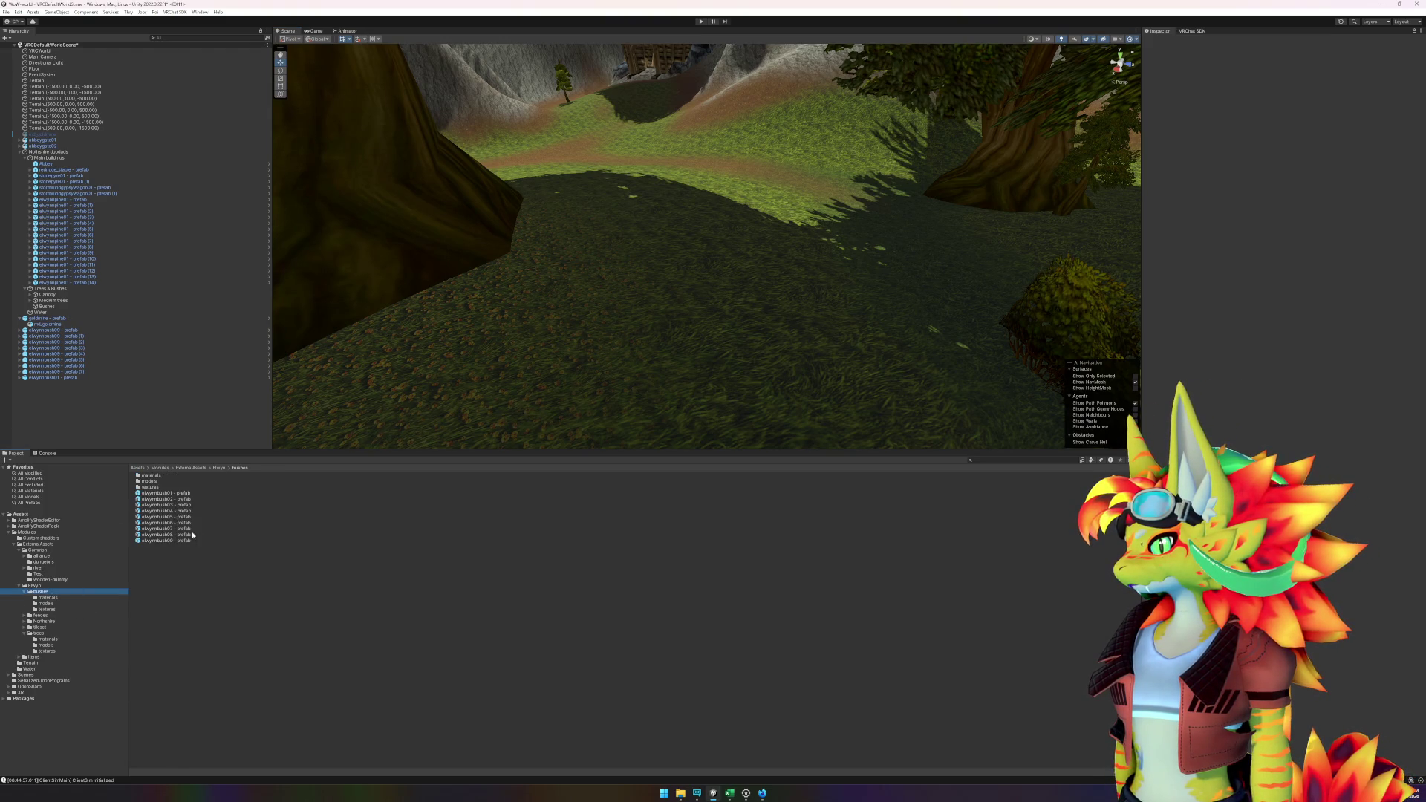
mouse_move(192, 539)
mouse_down()
mouse_move(445, 520)
mouse_move(932, 229)
mouse_move(1025, 217)
mouse_move(965, 267)
mouse_move(935, 267)
mouse_move(1060, 255)
mouse_move(1040, 280)
mouse_move(1085, 309)
mouse_move(767, 309)
mouse_move(1012, 331)
mouse_move(755, 245)
mouse_move(935, 236)
mouse_move(653, 257)
mouse_move(842, 256)
mouse_move(842, 274)
mouse_up()
key(f)
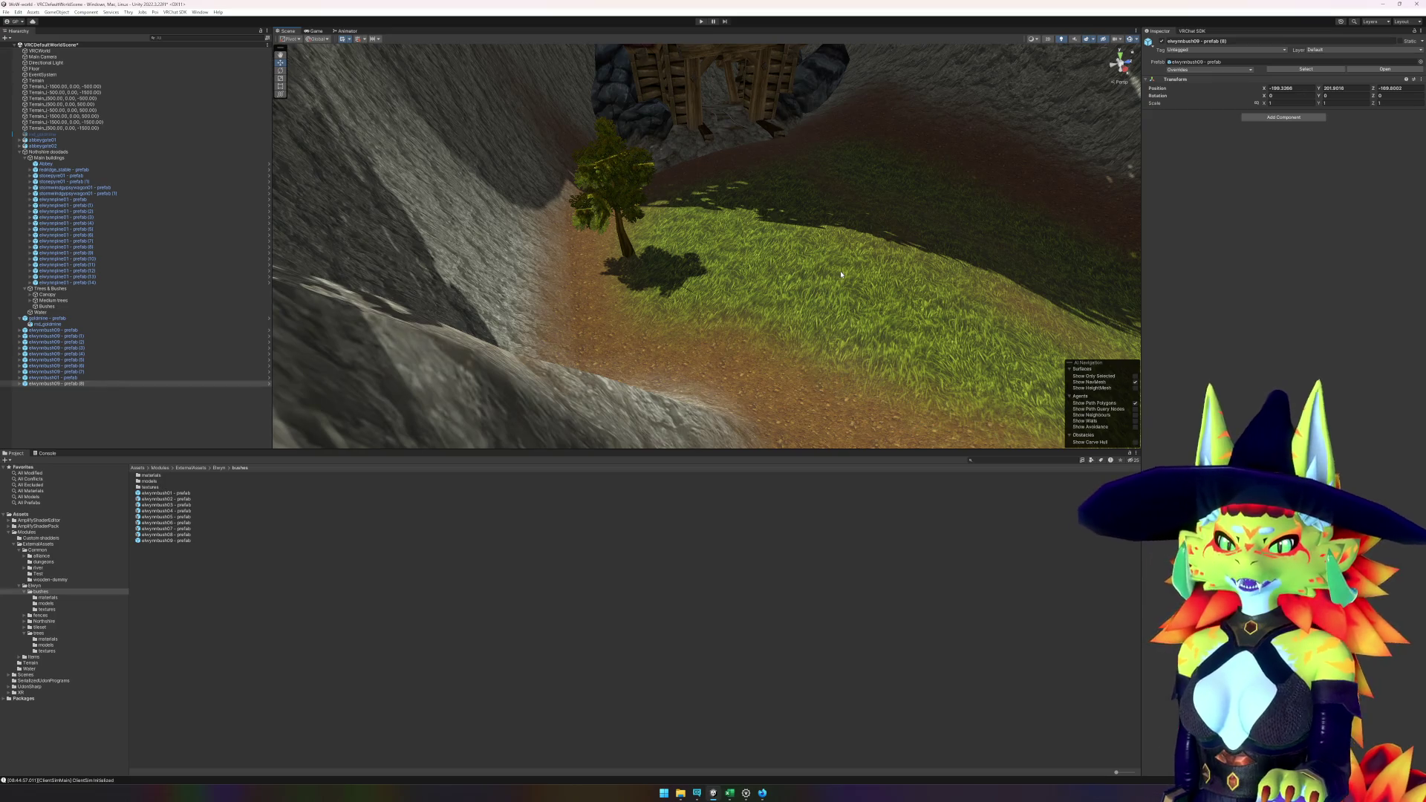
- Drop elwynnbush09 bushes at the pine tree's base on the rocky hillside and frame them
mouse_move(179, 539)
mouse_down()
mouse_move(416, 416)
mouse_move(617, 278)
mouse_up()
mouse_move(616, 278)
mouse_down()
mouse_move(672, 313)
mouse_move(584, 333)
mouse_up()
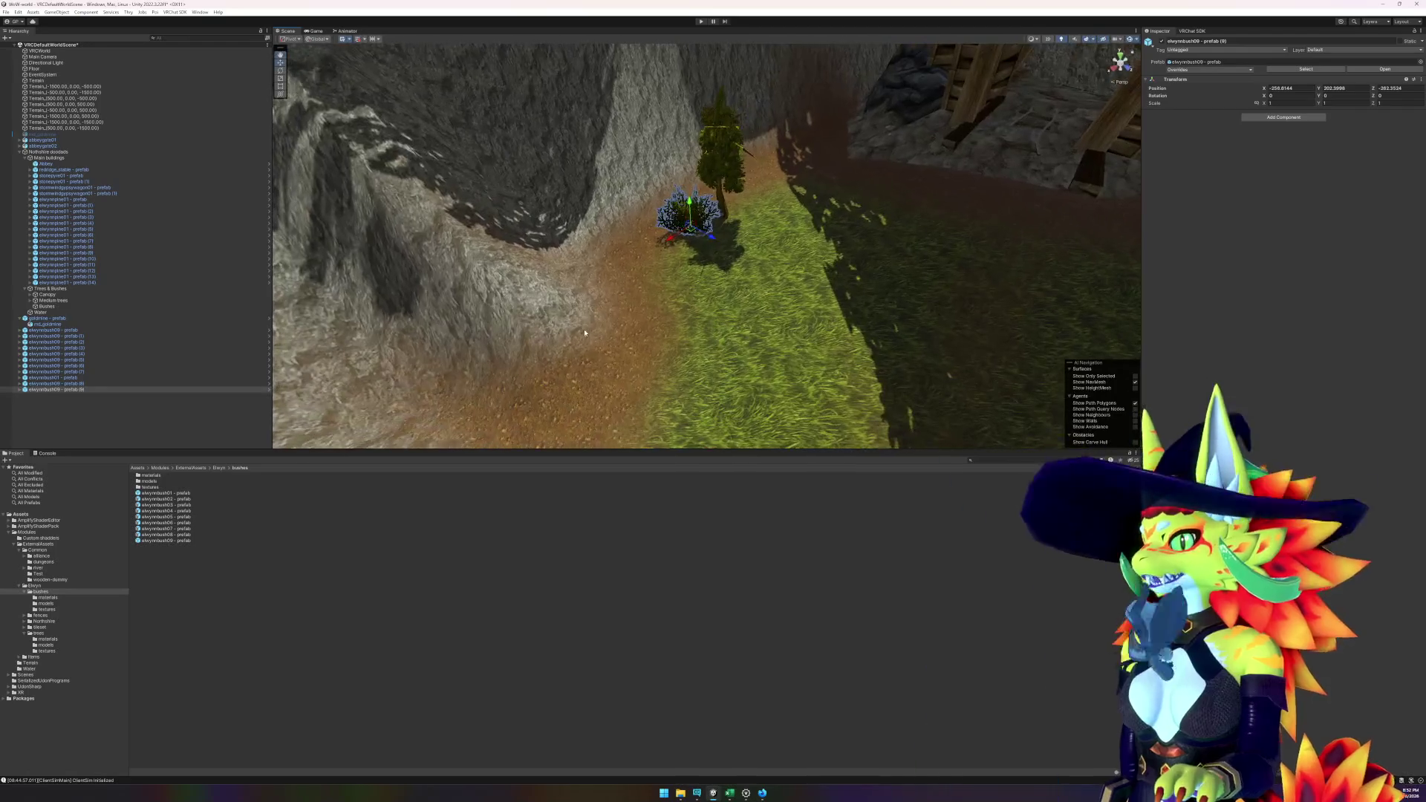
mouse_move(165, 540)
mouse_down()
mouse_move(742, 197)
mouse_move(770, 217)
mouse_up()
key(e)
click(571, 616)
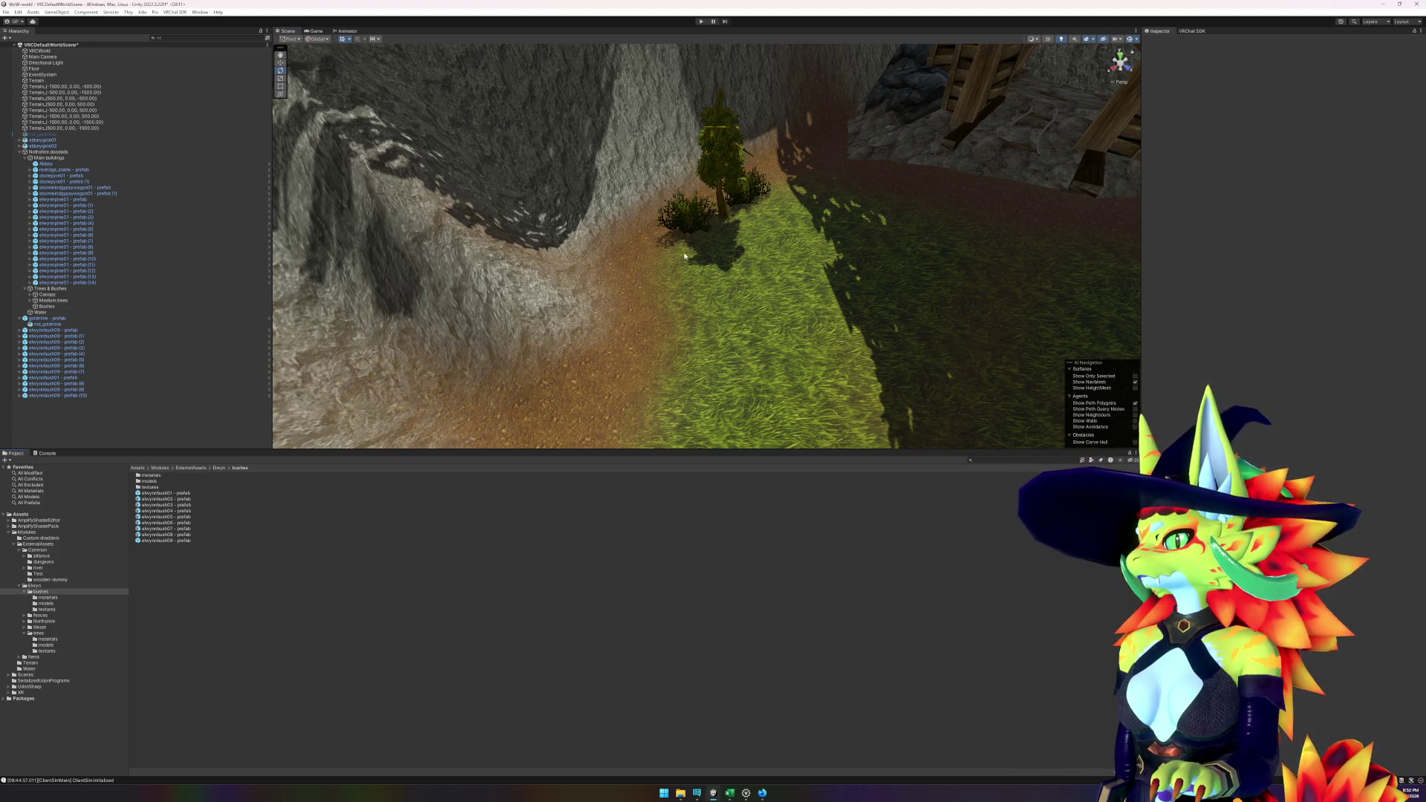
mouse_move(778, 362)
mouse_down()
mouse_move(803, 305)
mouse_move(824, 296)
mouse_move(631, 348)
mouse_move(621, 399)
mouse_up()
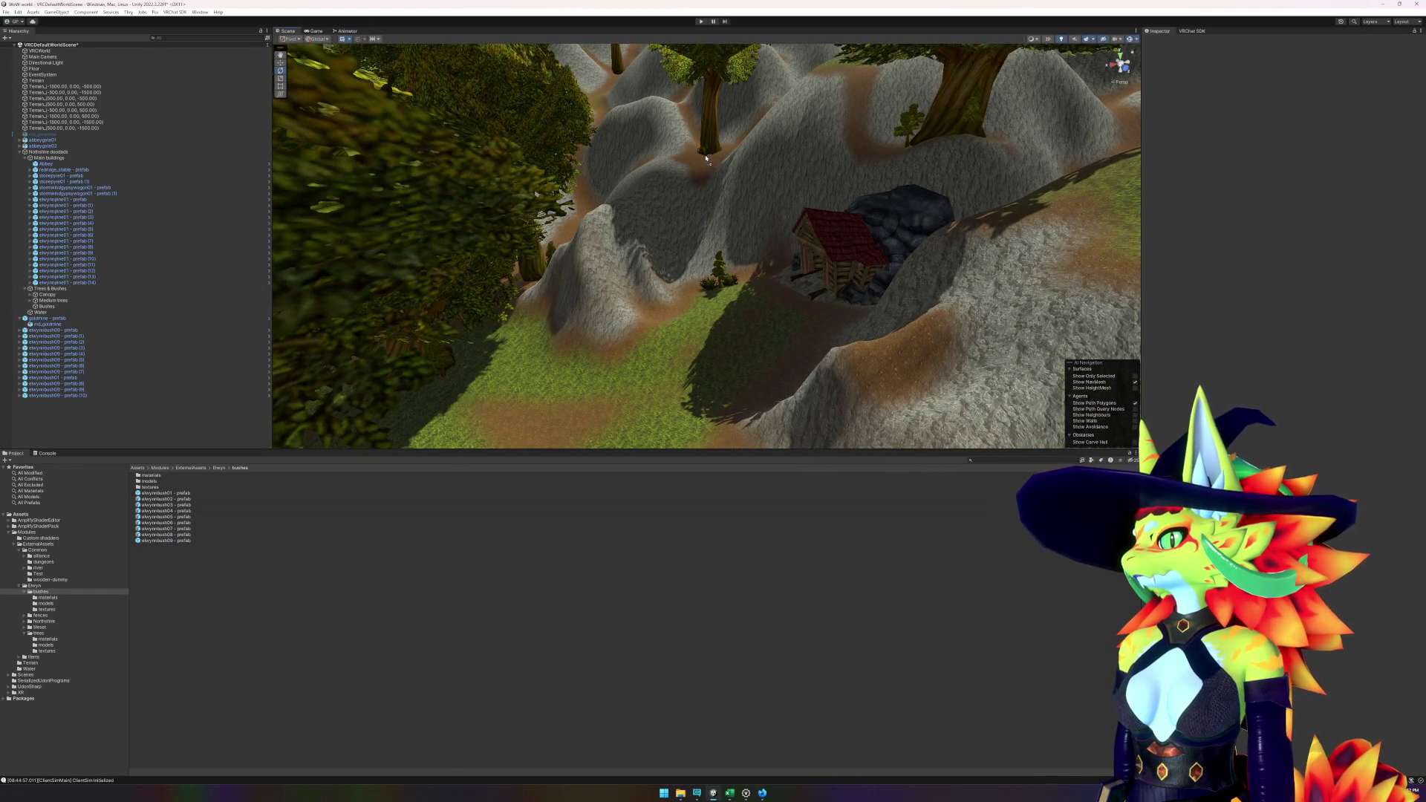
drag(706, 157, 706, 157)
key(f)
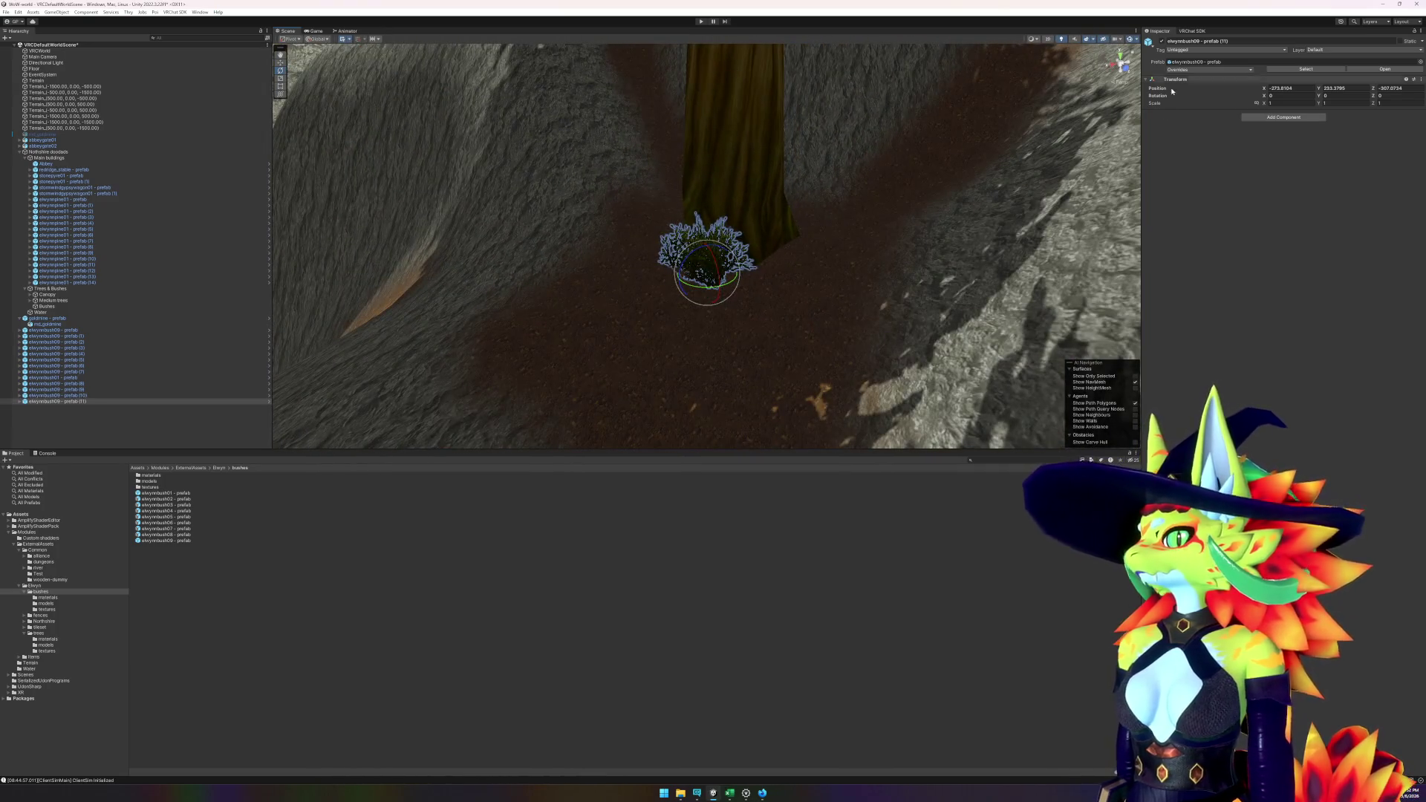
click(815, 340)
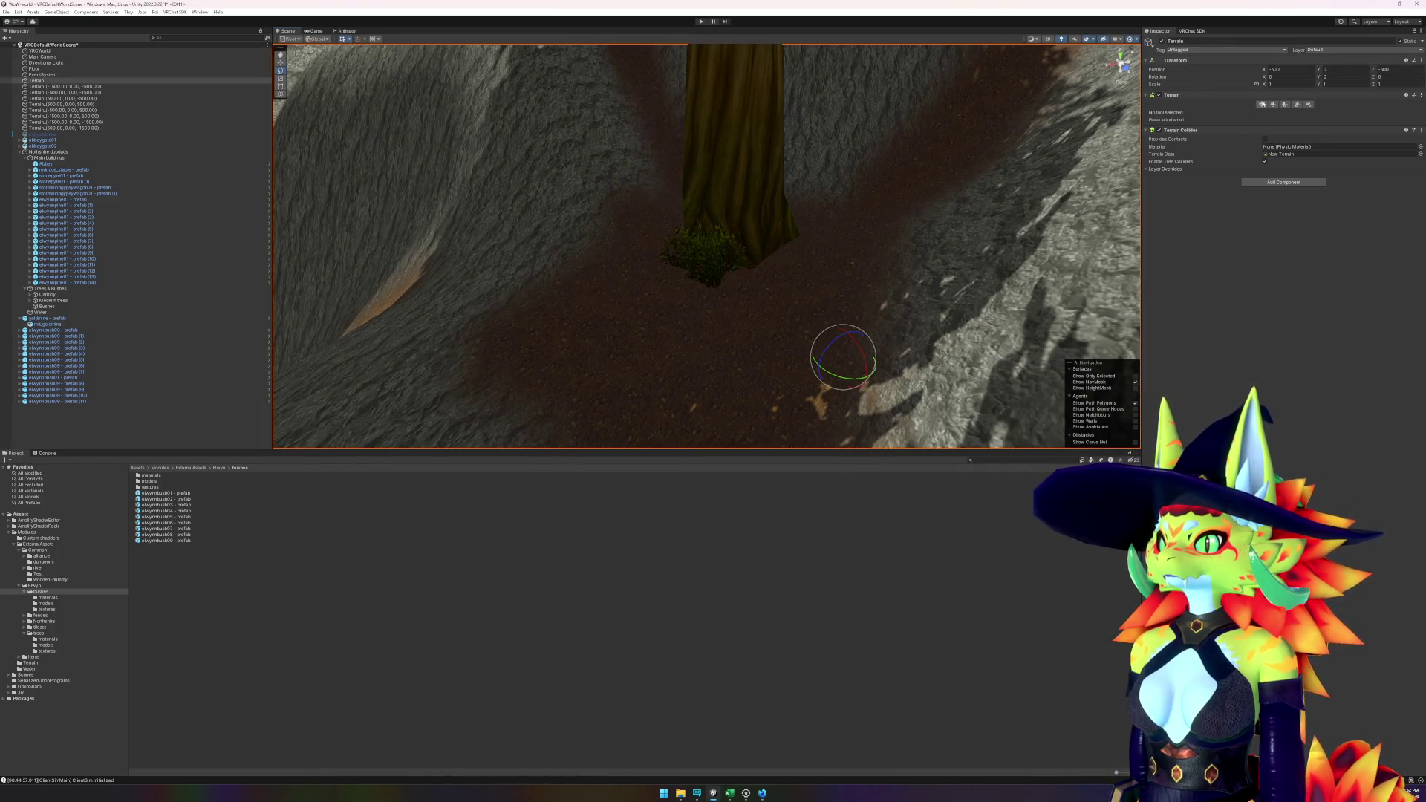
- Paint grass with a soft brush over the dirt around the tree base
click(1270, 104)
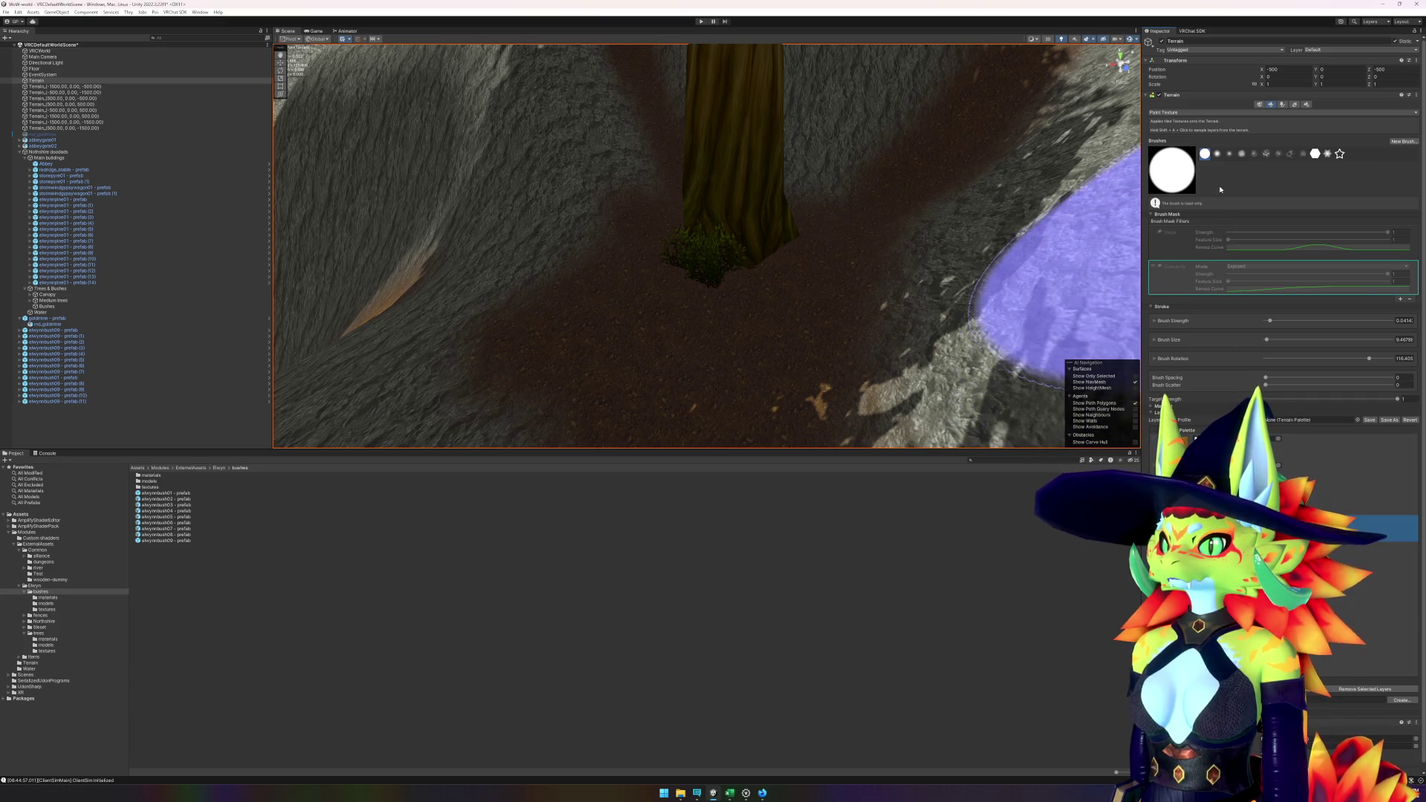
click(1217, 153)
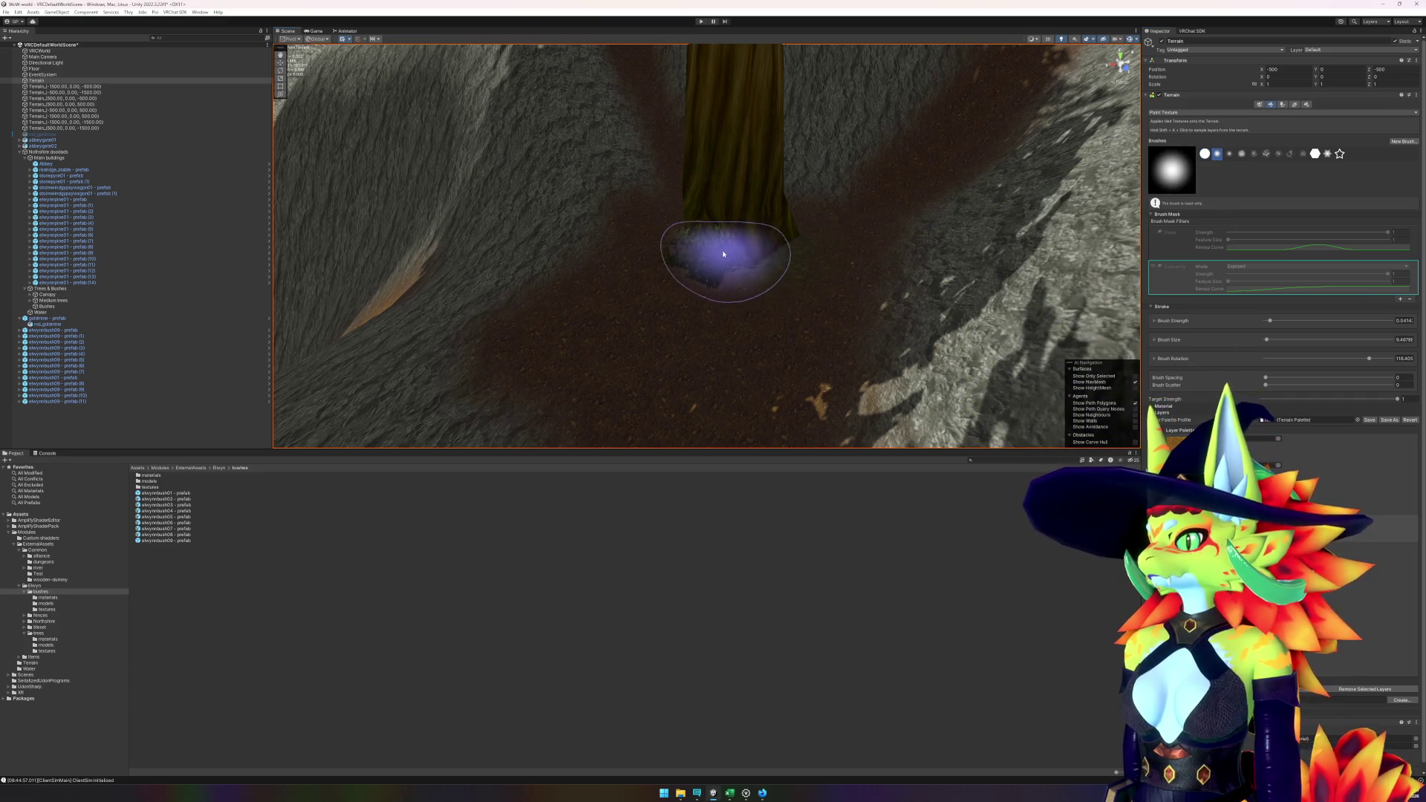
mouse_move(722, 254)
mouse_down()
mouse_move(653, 293)
mouse_move(624, 331)
mouse_move(741, 321)
mouse_move(735, 241)
mouse_move(671, 275)
mouse_move(713, 295)
mouse_up()
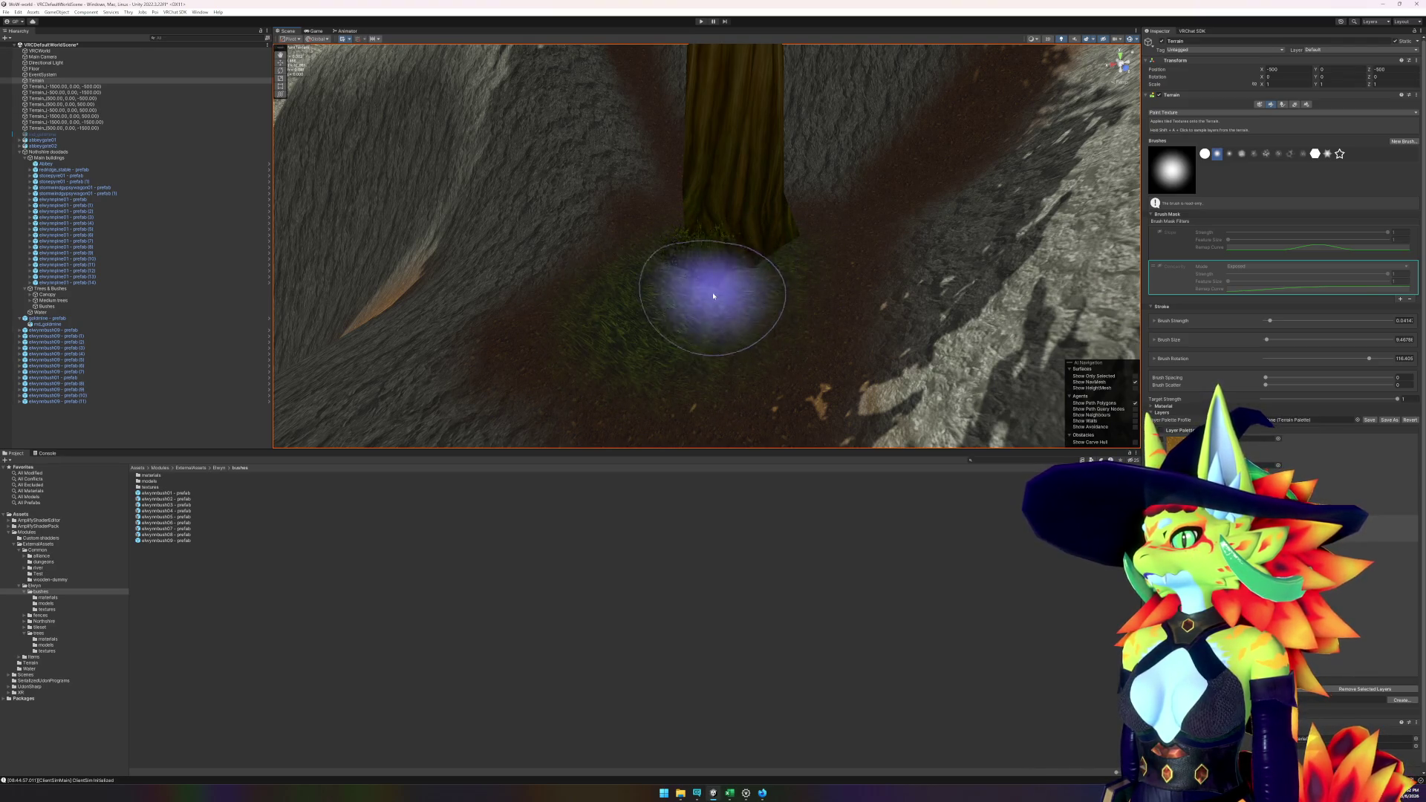
mouse_move(637, 318)
mouse_down()
mouse_move(816, 302)
mouse_move(780, 293)
mouse_move(652, 414)
mouse_move(727, 286)
mouse_up()
key(e)
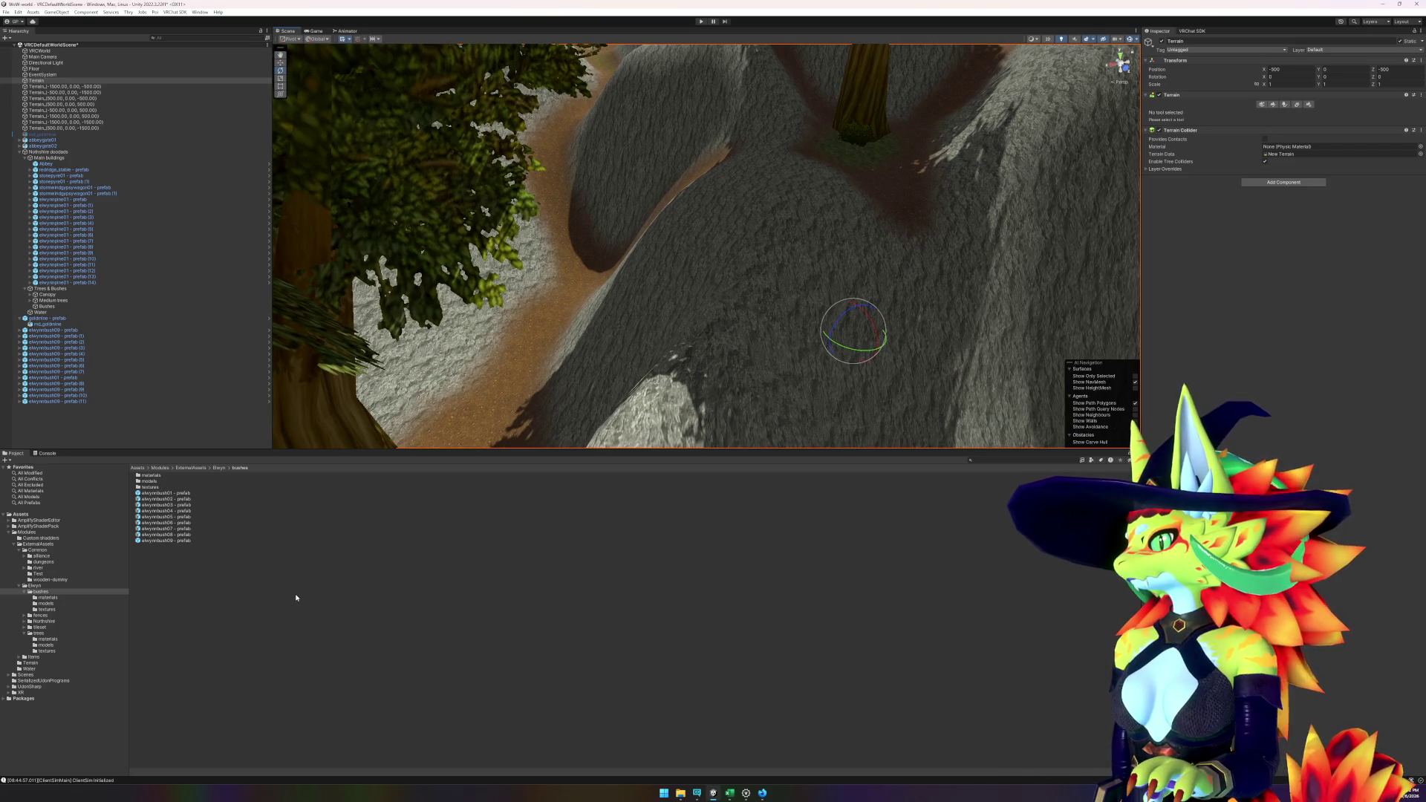
click(165, 540)
- Place two elwynnbush09 bushes beside the first tree trunk near the castle
mouse_move(519, 401)
mouse_down()
mouse_move(532, 412)
mouse_move(681, 288)
mouse_move(639, 334)
mouse_up()
scroll(680, 290, up, 2)
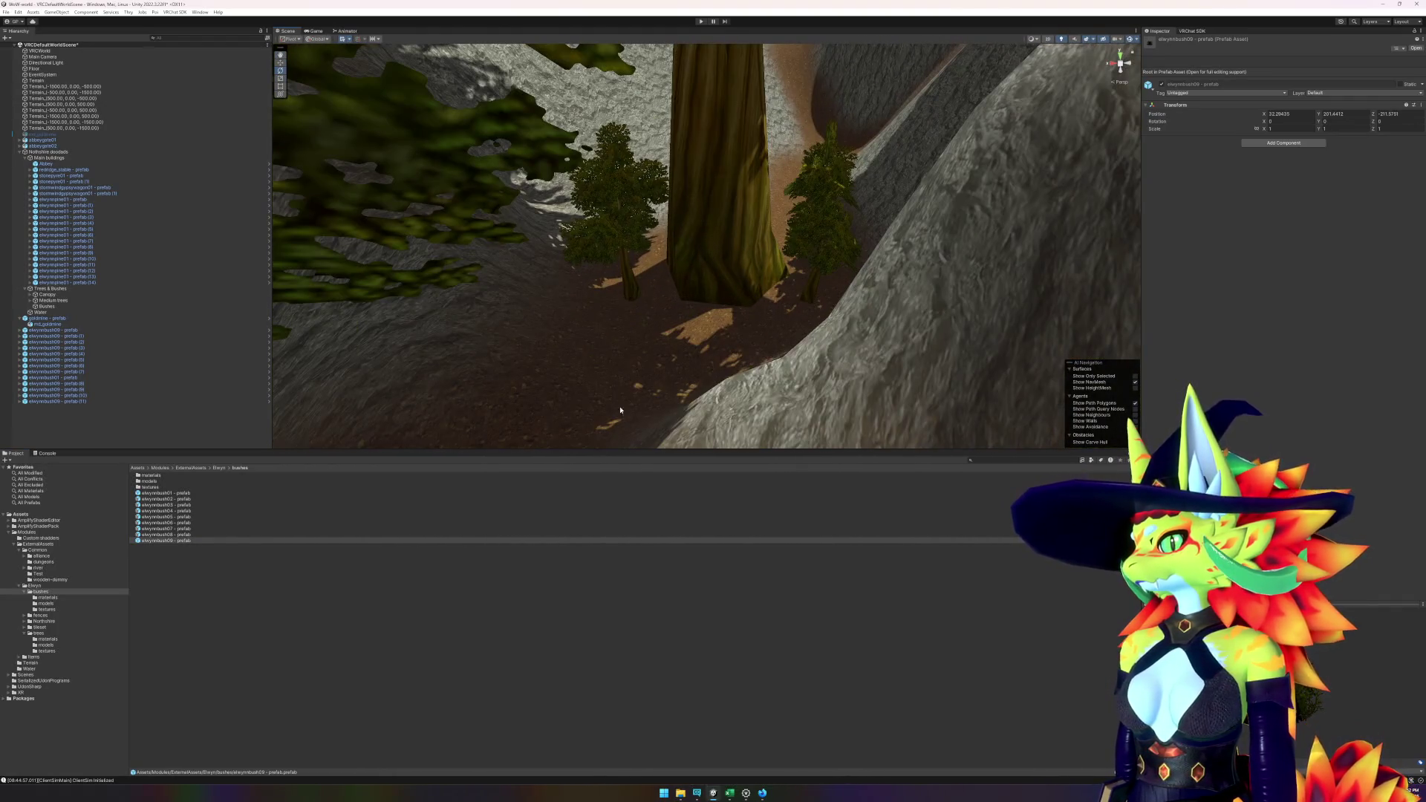
drag(190, 533, 664, 312)
click(171, 542)
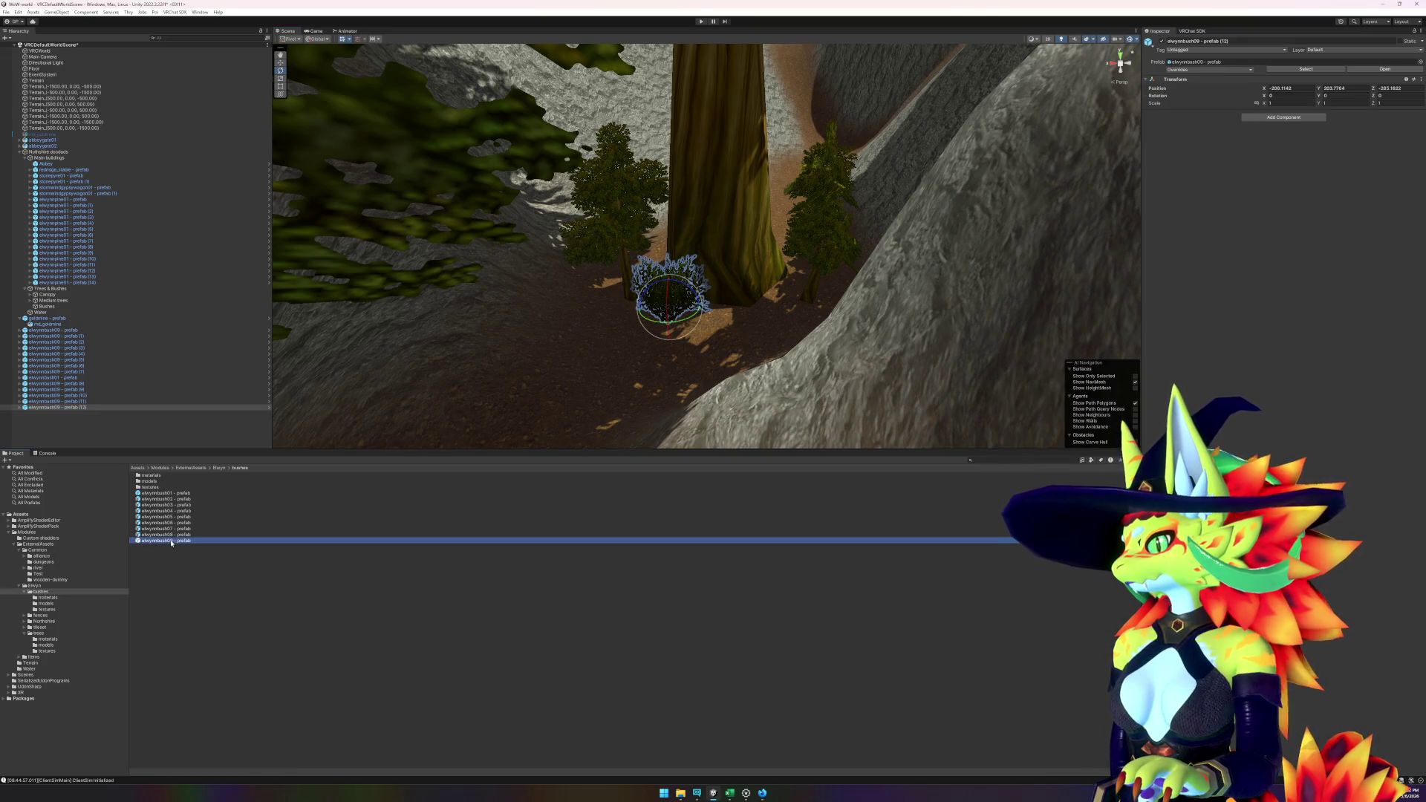
mouse_move(171, 543)
mouse_down()
mouse_move(653, 375)
mouse_move(657, 387)
mouse_up()
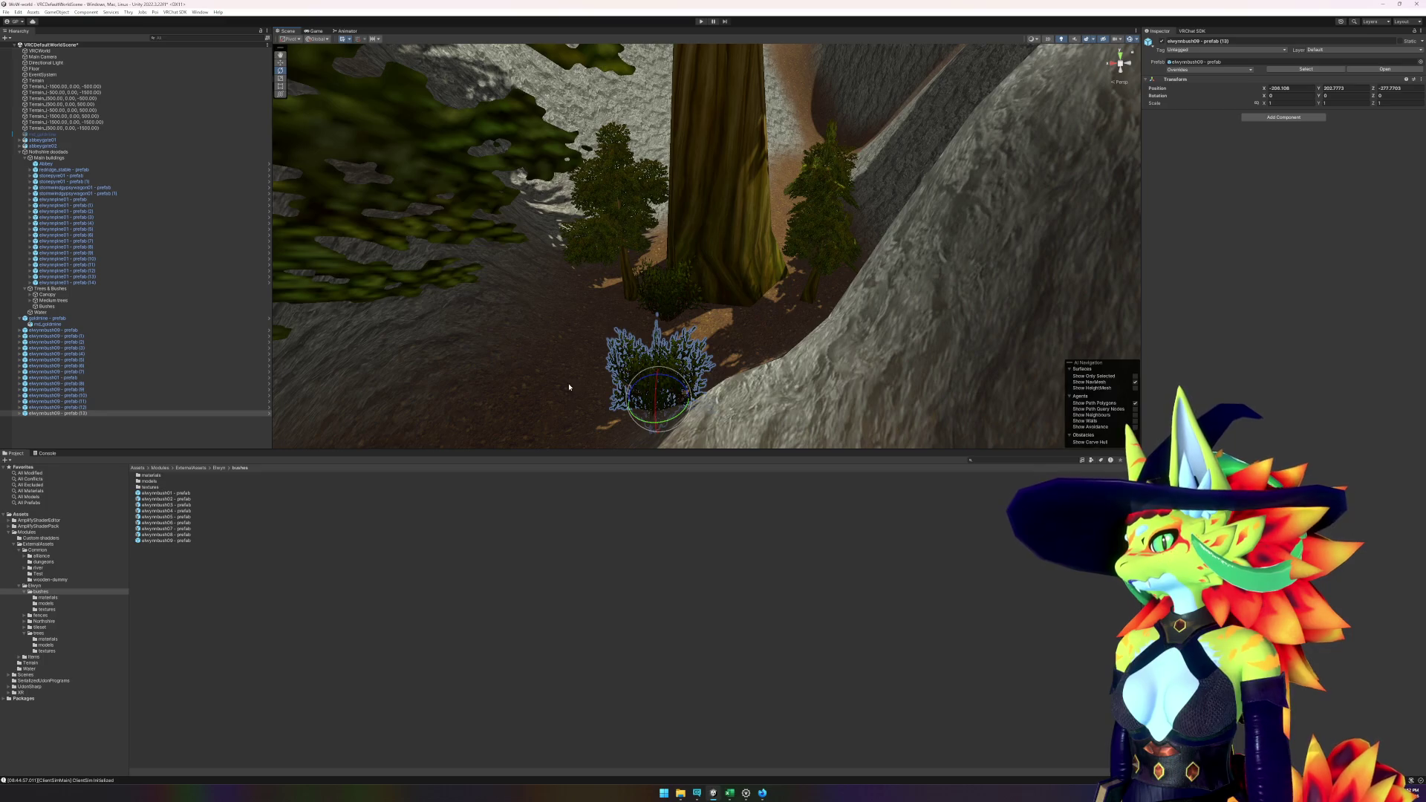
mouse_move(568, 386)
mouse_down()
mouse_move(661, 389)
mouse_move(653, 356)
mouse_move(865, 350)
mouse_move(619, 283)
mouse_move(566, 239)
mouse_move(684, 255)
mouse_move(542, 279)
mouse_move(843, 326)
mouse_up()
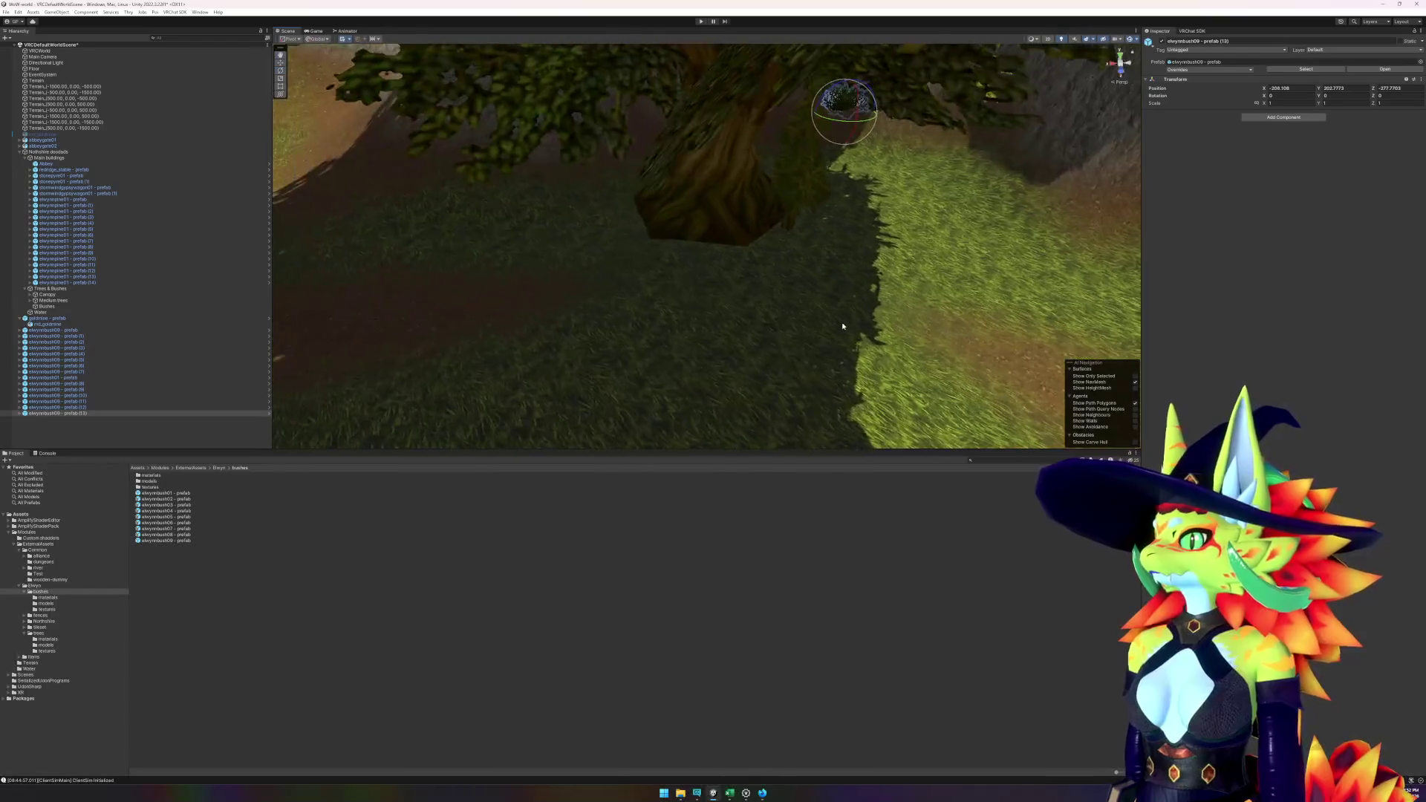
click(362, 571)
- Add more elwynnbush09 and elwynnbush08 bushes at other tree bases, checking the reference video
mouse_move(176, 546)
mouse_down()
mouse_move(631, 324)
mouse_move(768, 240)
mouse_move(675, 350)
mouse_move(597, 332)
mouse_move(786, 302)
mouse_move(605, 265)
mouse_move(764, 303)
mouse_move(721, 231)
mouse_up()
click(251, 565)
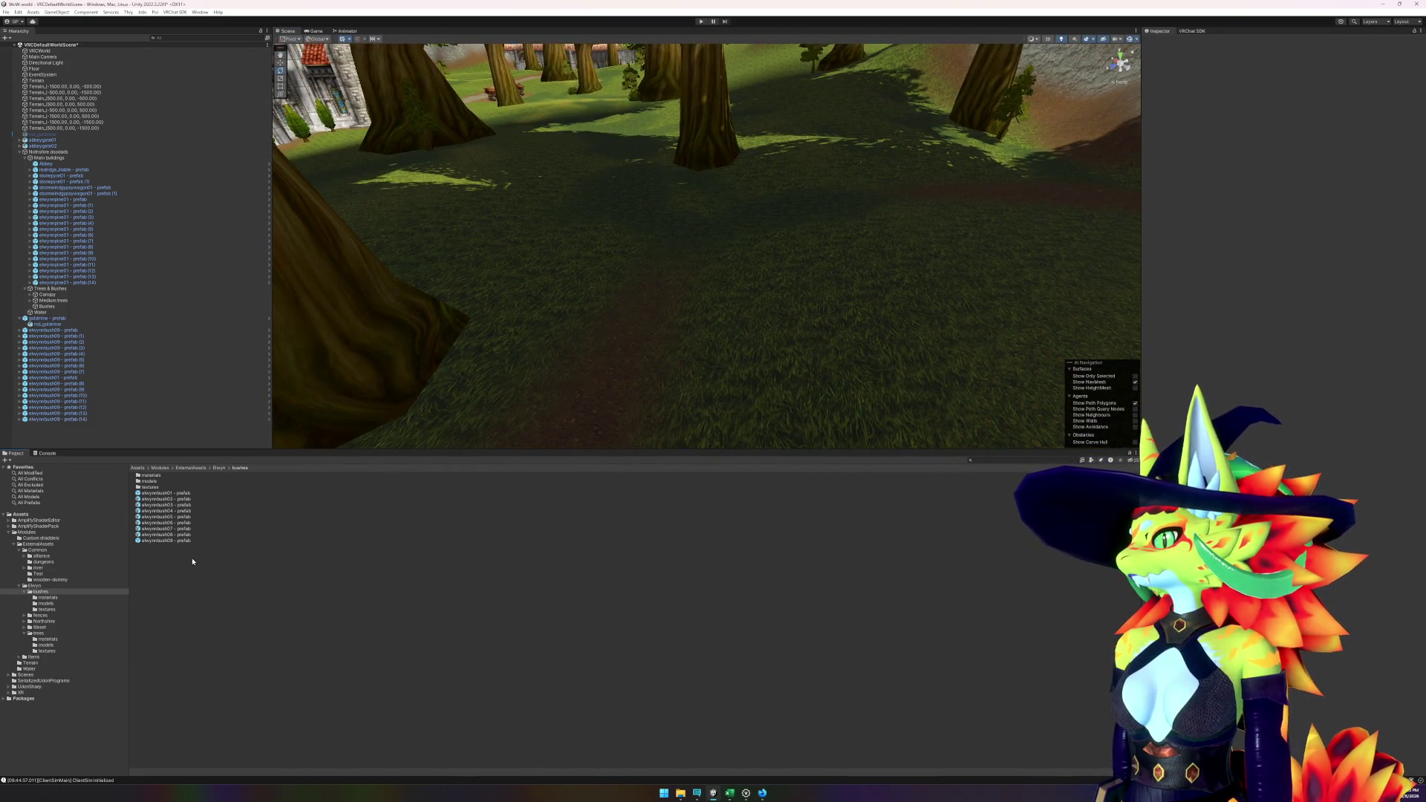
drag(166, 540, 676, 172)
click(595, 583)
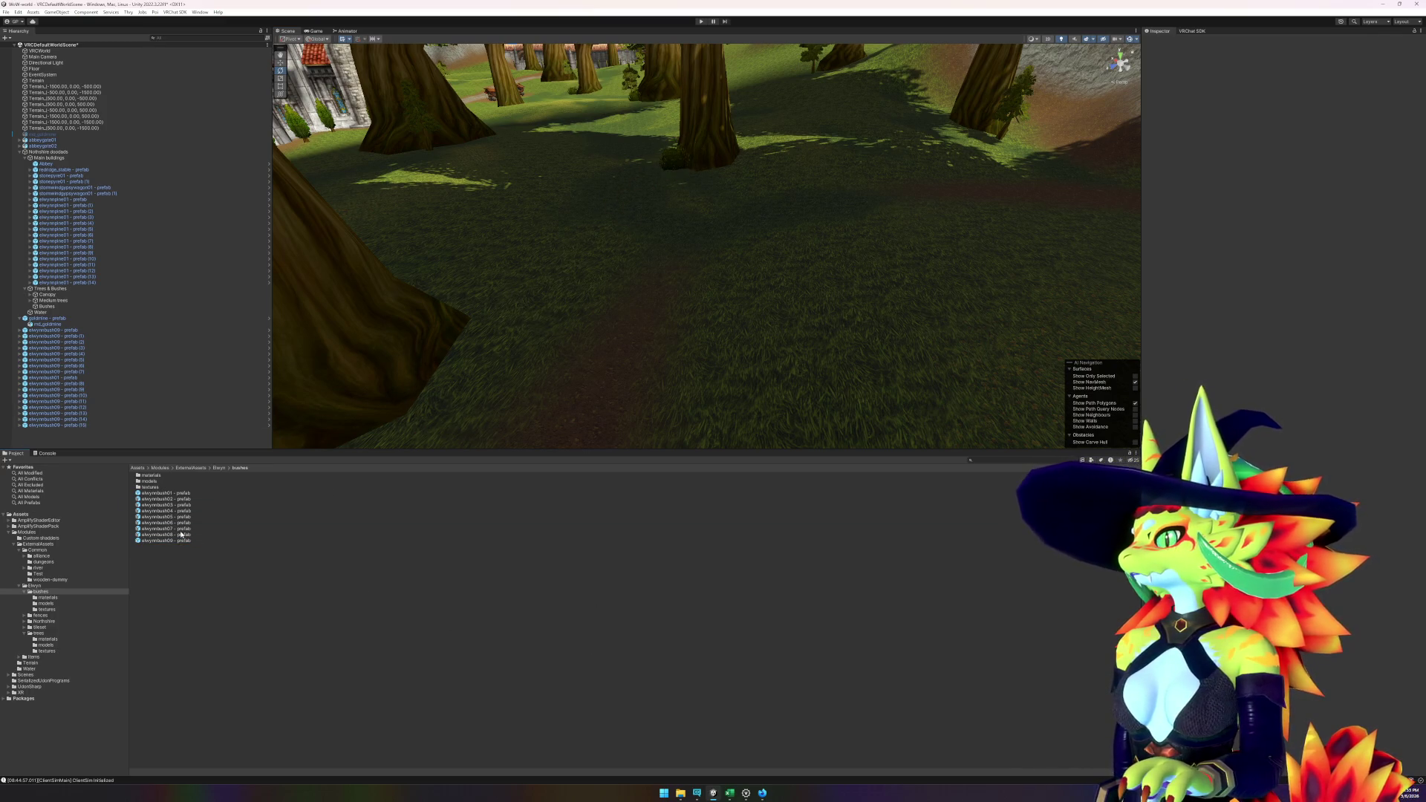
mouse_move(181, 534)
mouse_down()
mouse_move(1007, 182)
mouse_move(988, 140)
mouse_up()
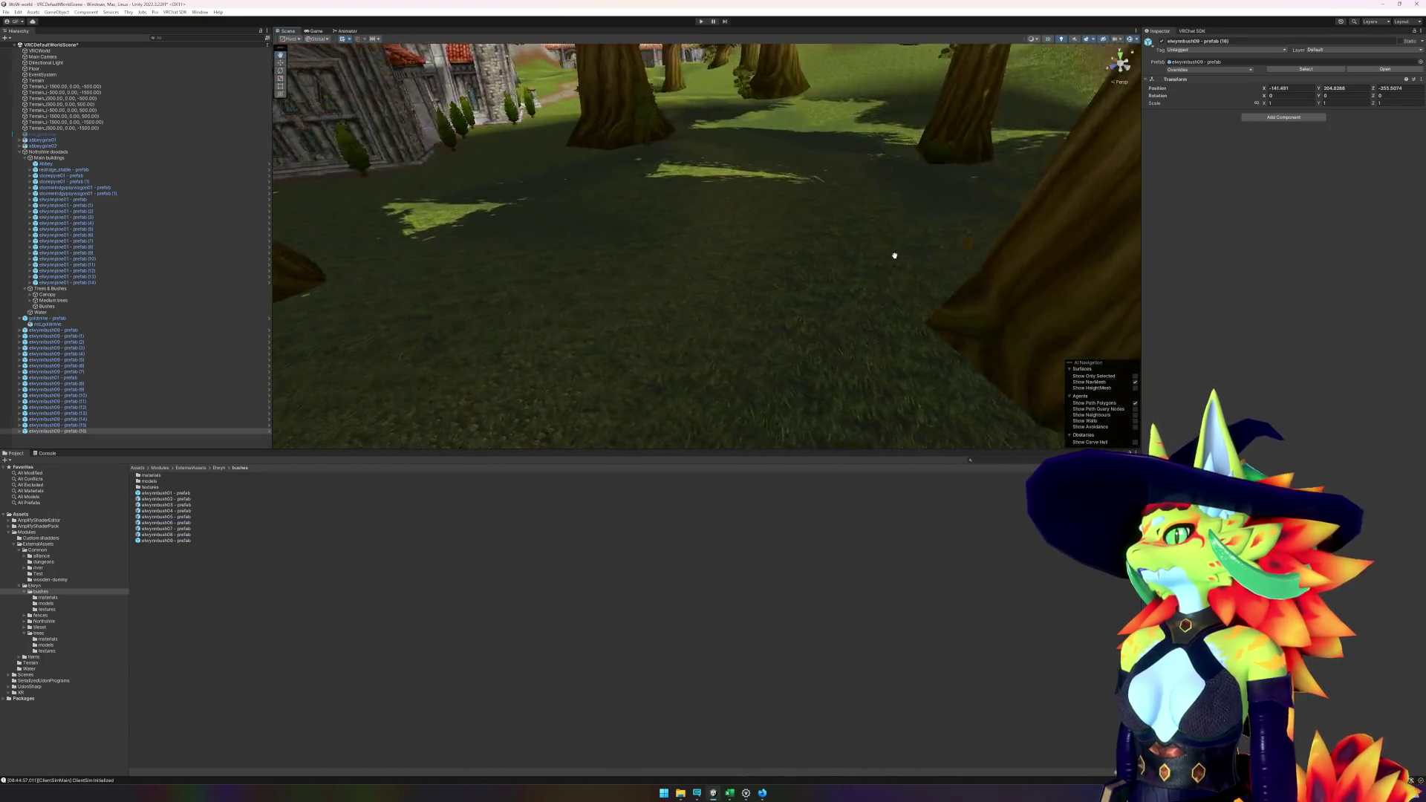
mouse_move(170, 540)
mouse_down()
mouse_move(675, 141)
mouse_move(651, 141)
mouse_up()
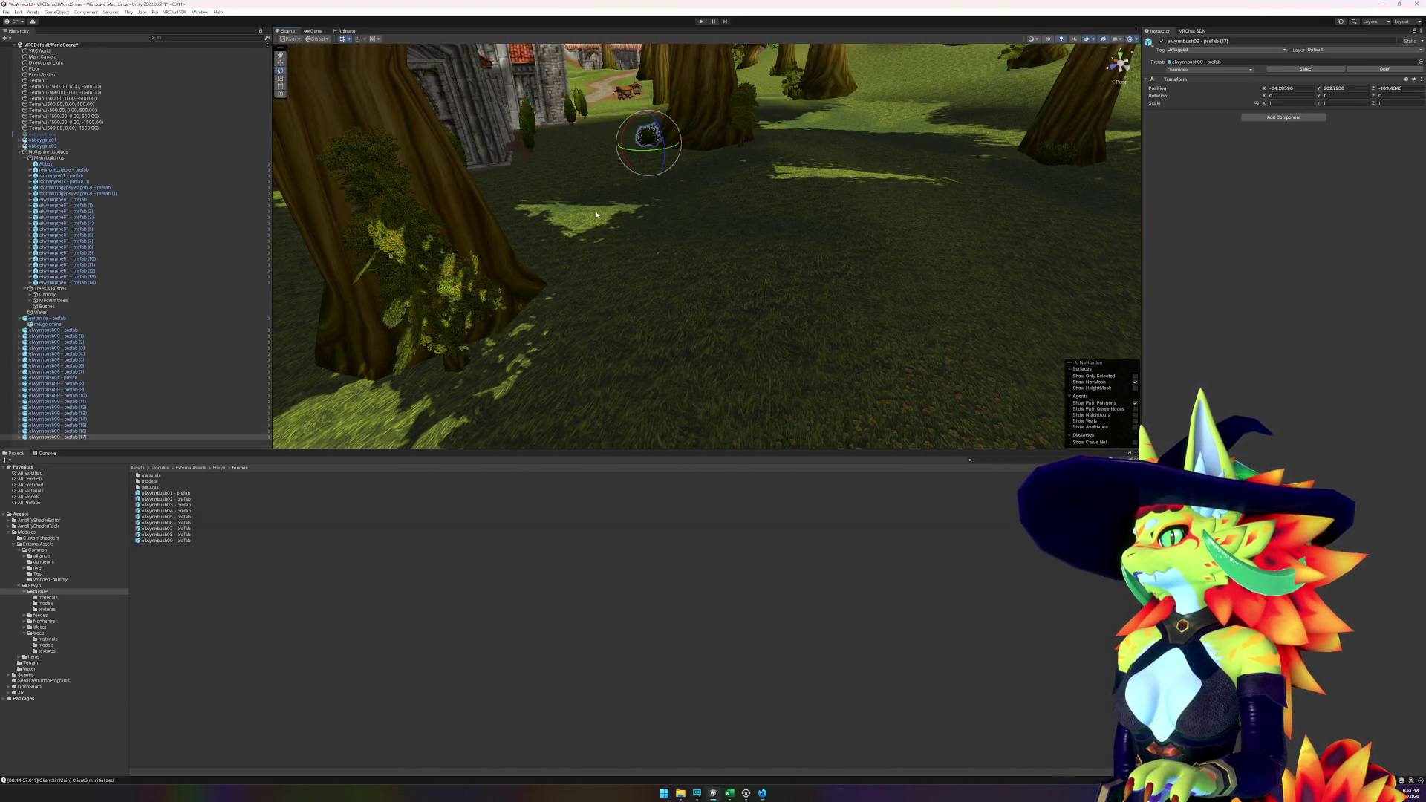
drag(733, 265, 744, 266)
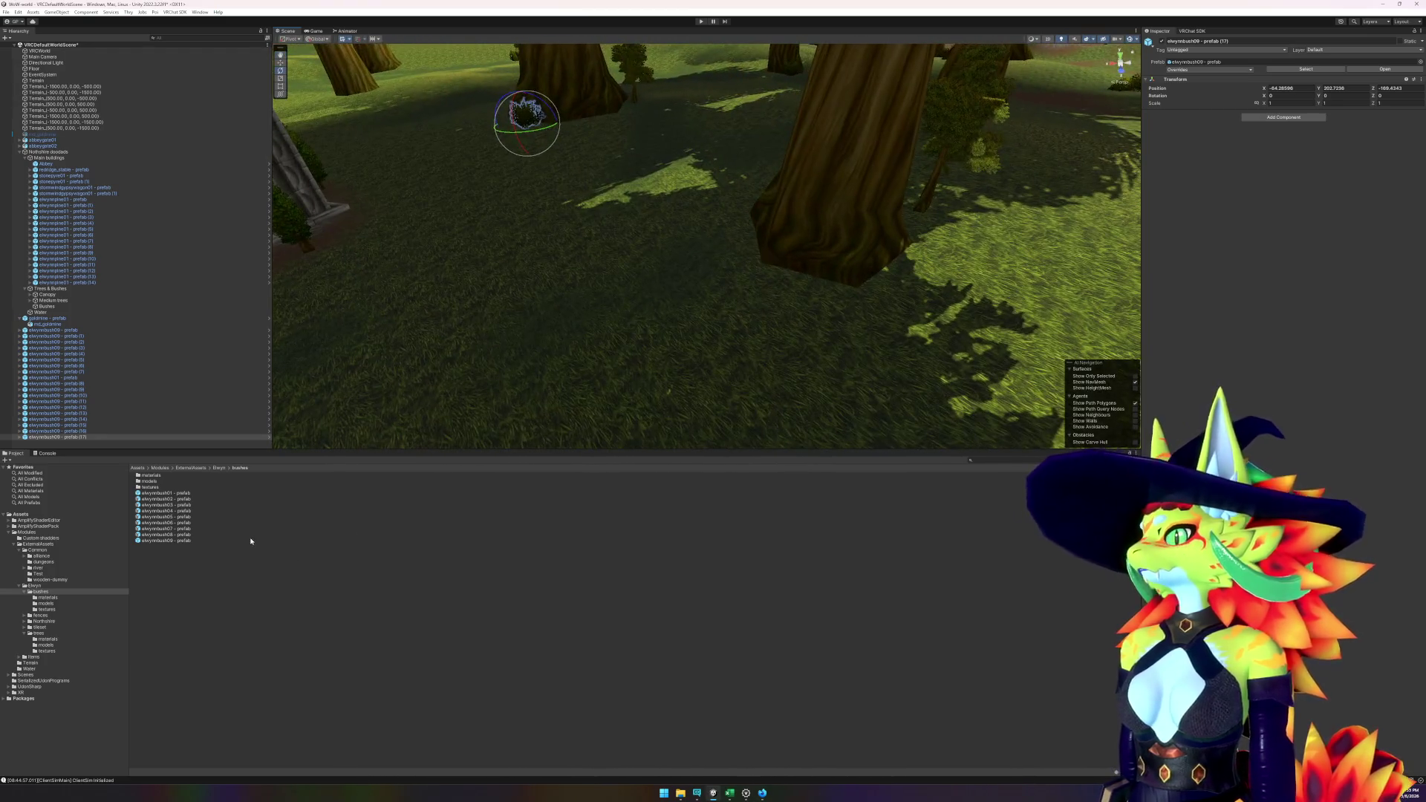
mouse_move(176, 541)
mouse_down()
mouse_move(238, 531)
mouse_move(755, 233)
mouse_move(743, 233)
mouse_up()
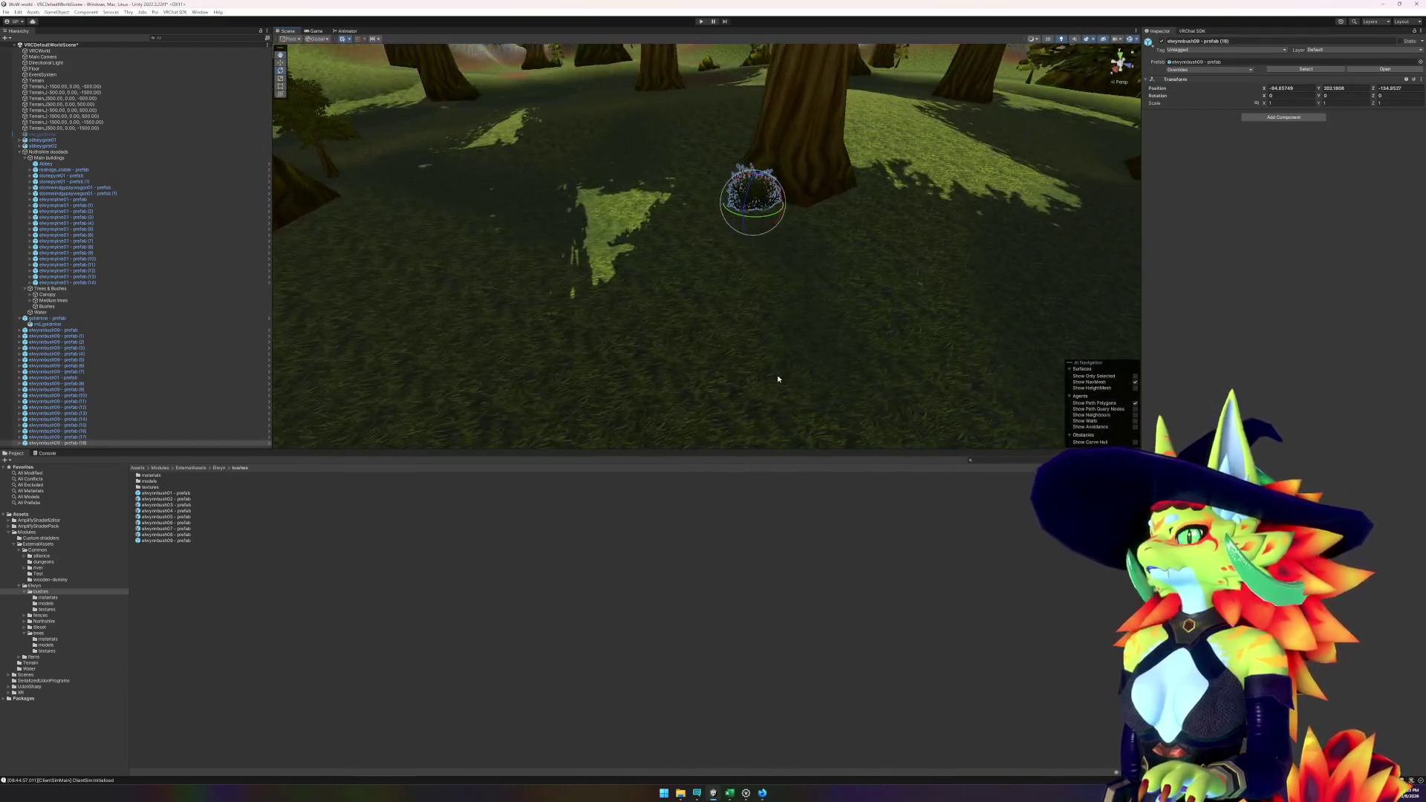
click(747, 792)
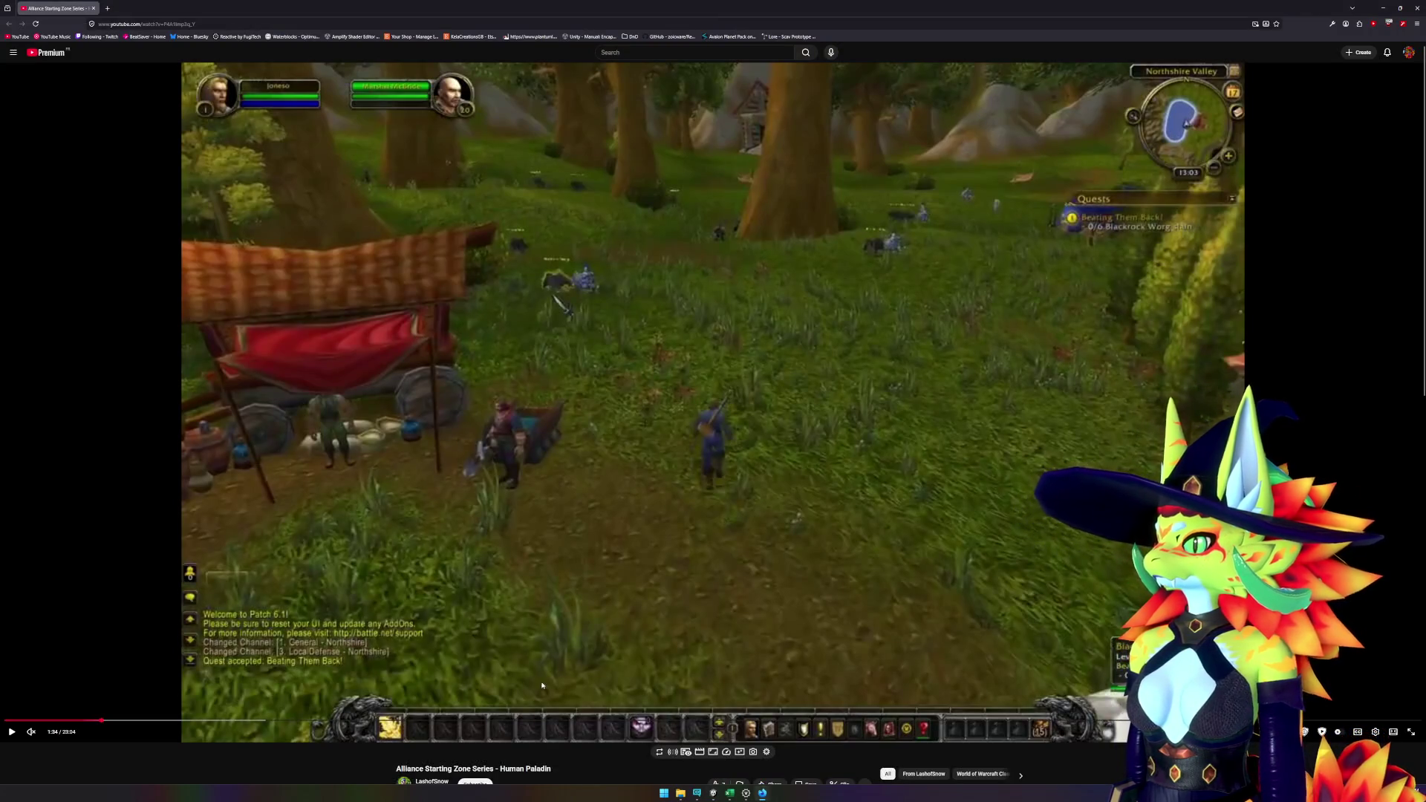
click(763, 793)
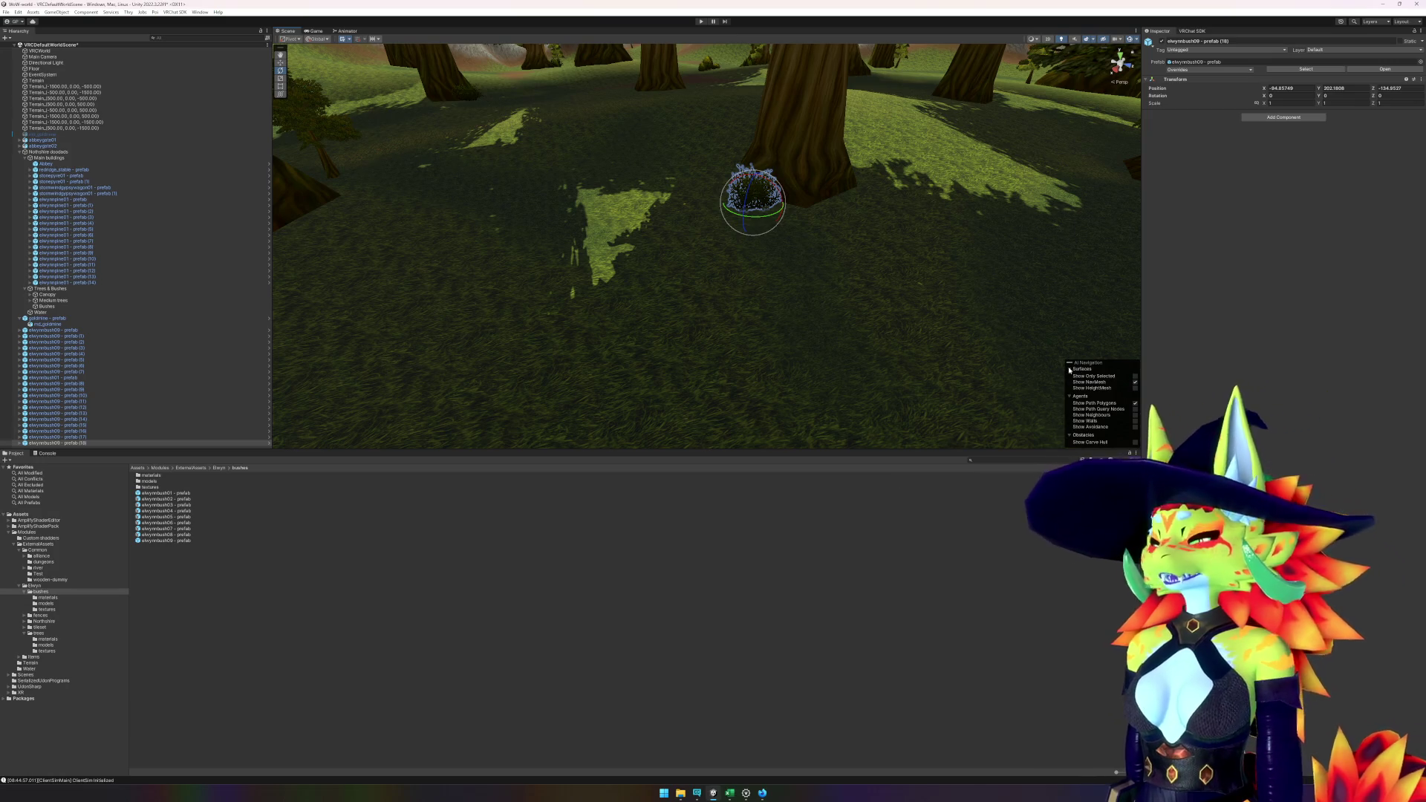
- Place three more bushes beside forest tree trunks, then preview elwynnbush02
mouse_move(859, 319)
mouse_down()
mouse_move(497, 287)
mouse_move(868, 290)
mouse_move(767, 265)
mouse_up()
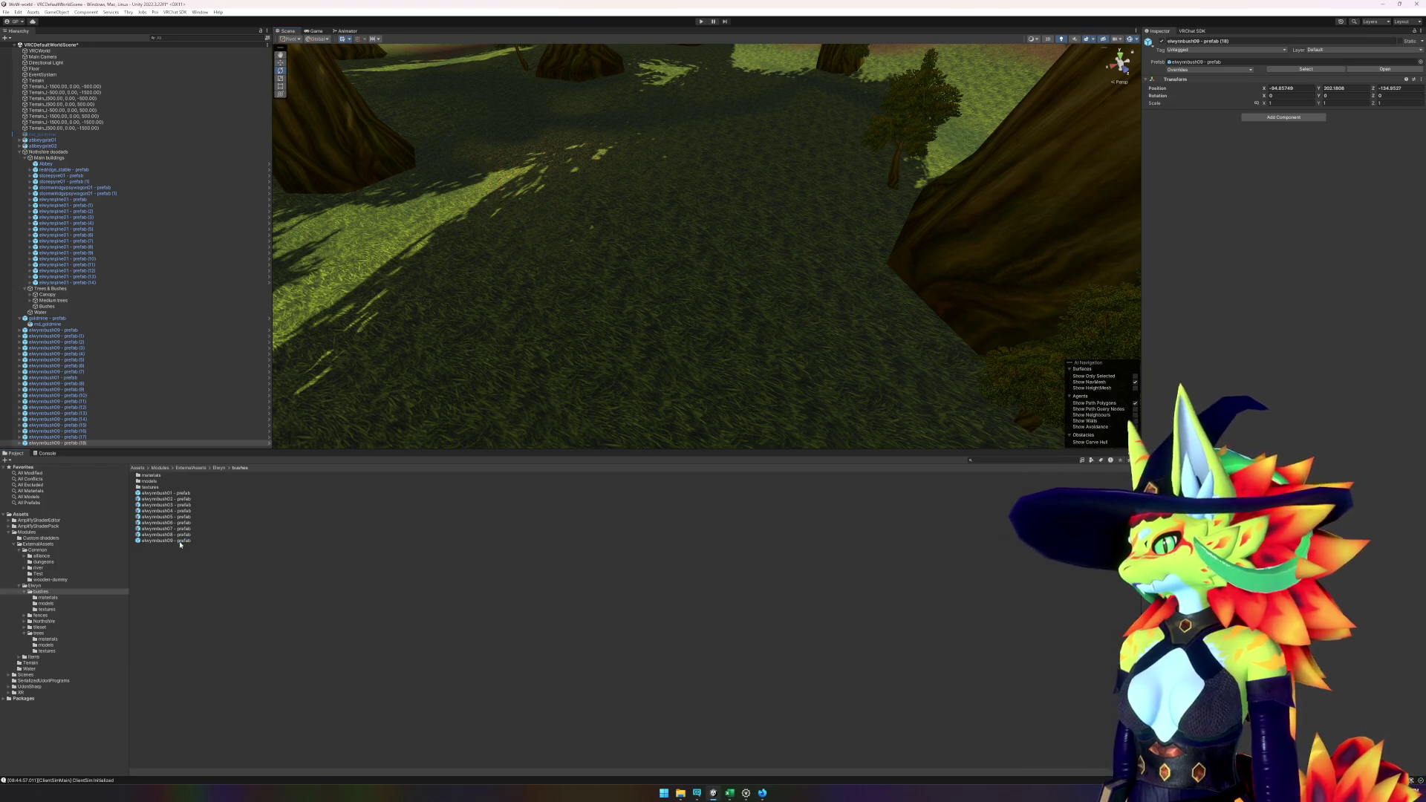
mouse_move(180, 544)
mouse_down()
mouse_move(895, 197)
mouse_move(839, 215)
mouse_move(963, 193)
mouse_move(853, 172)
mouse_move(464, 402)
mouse_up()
key(f)
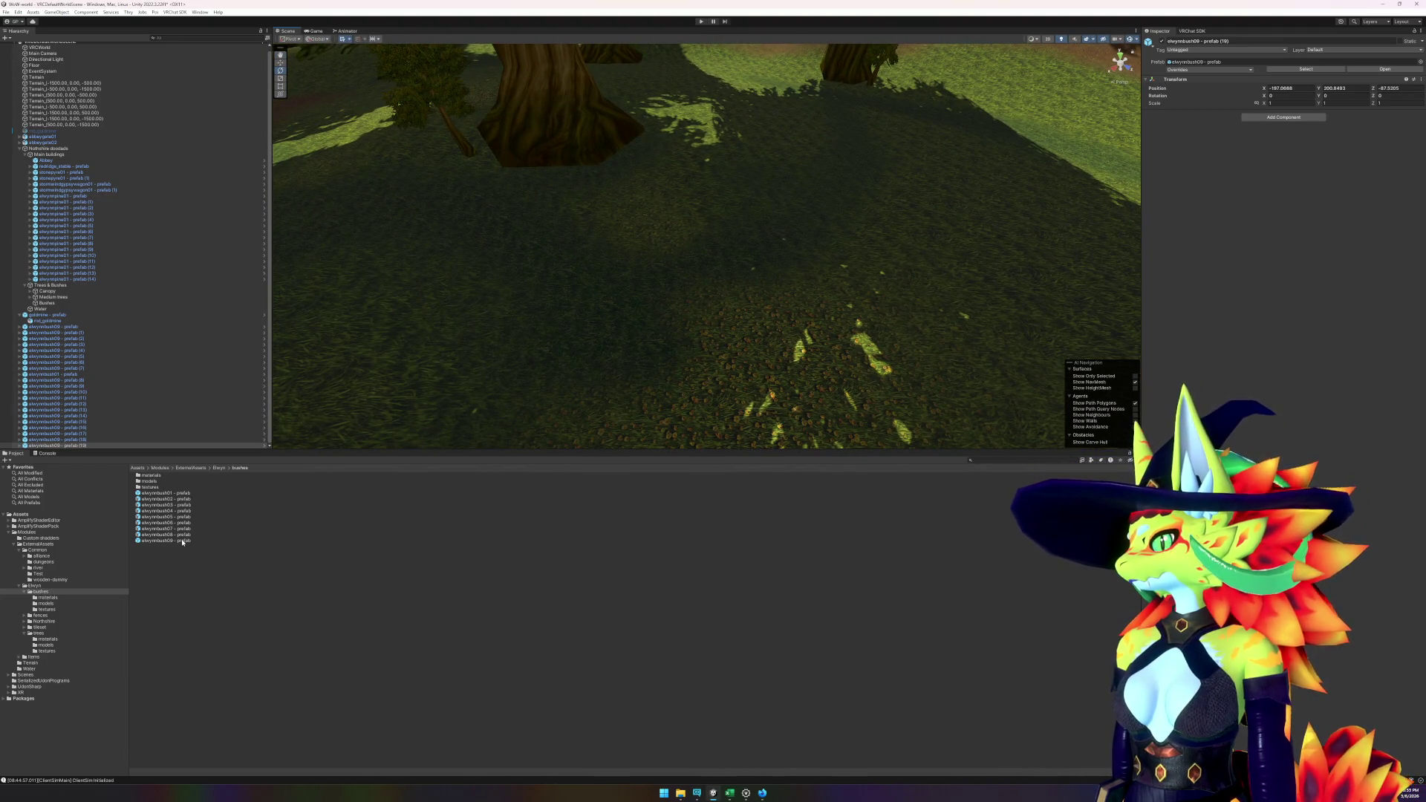
mouse_move(183, 543)
mouse_down()
mouse_move(620, 285)
mouse_move(632, 153)
mouse_up()
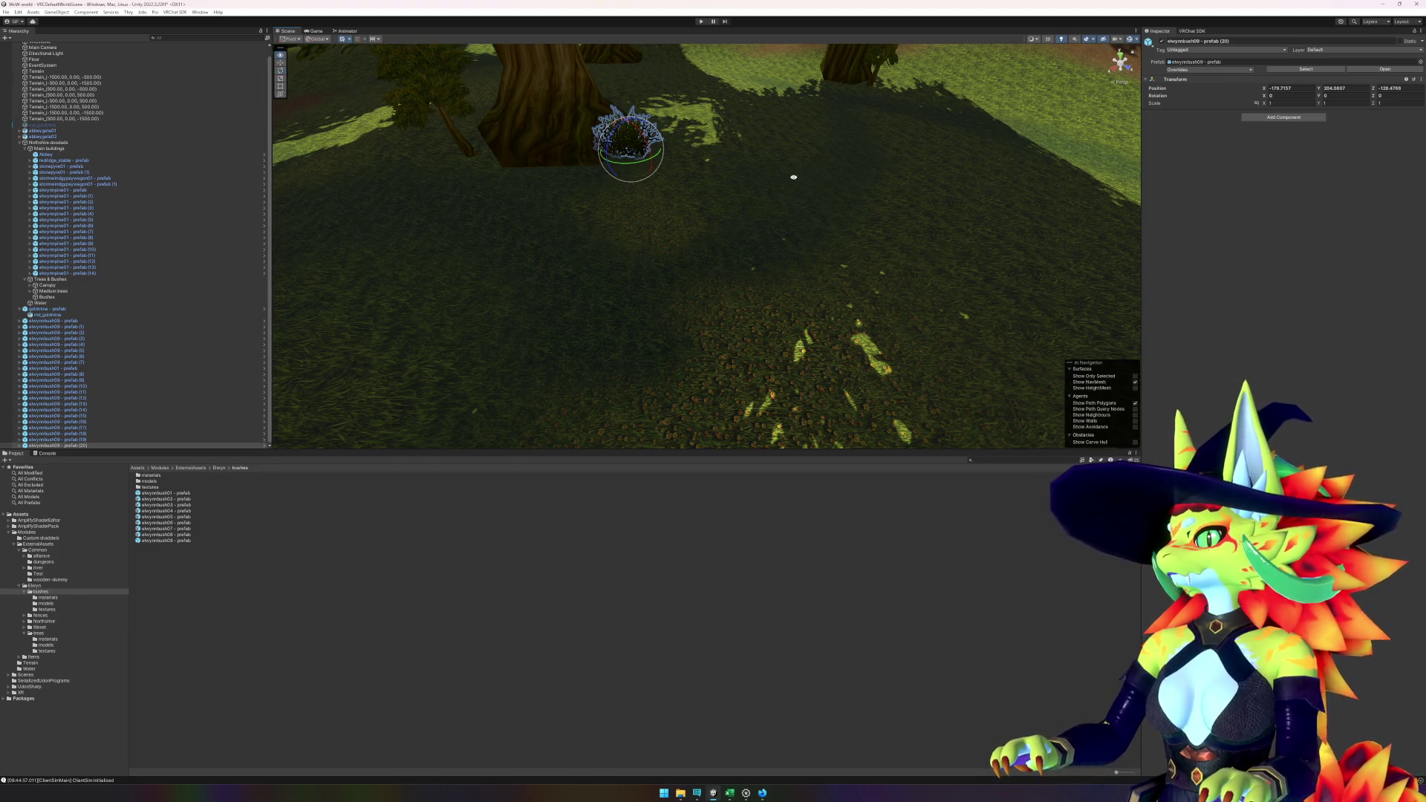
mouse_move(780, 181)
mouse_down()
mouse_move(684, 181)
mouse_move(808, 151)
mouse_move(795, 154)
mouse_up()
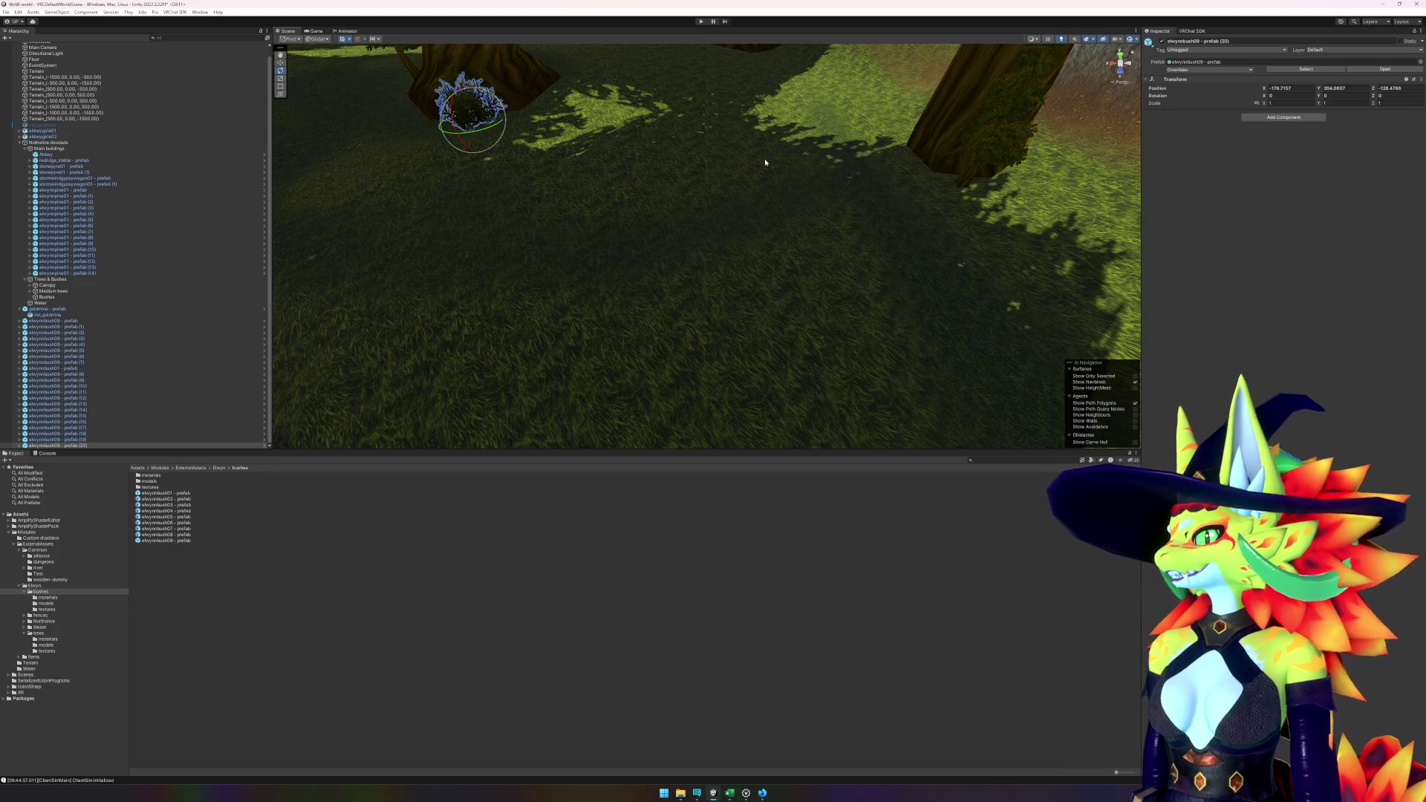
mouse_move(824, 199)
mouse_down()
mouse_move(830, 160)
mouse_move(770, 190)
mouse_move(618, 369)
mouse_up()
click(436, 672)
mouse_move(165, 534)
mouse_down()
mouse_move(817, 305)
mouse_move(839, 229)
mouse_up()
click(189, 500)
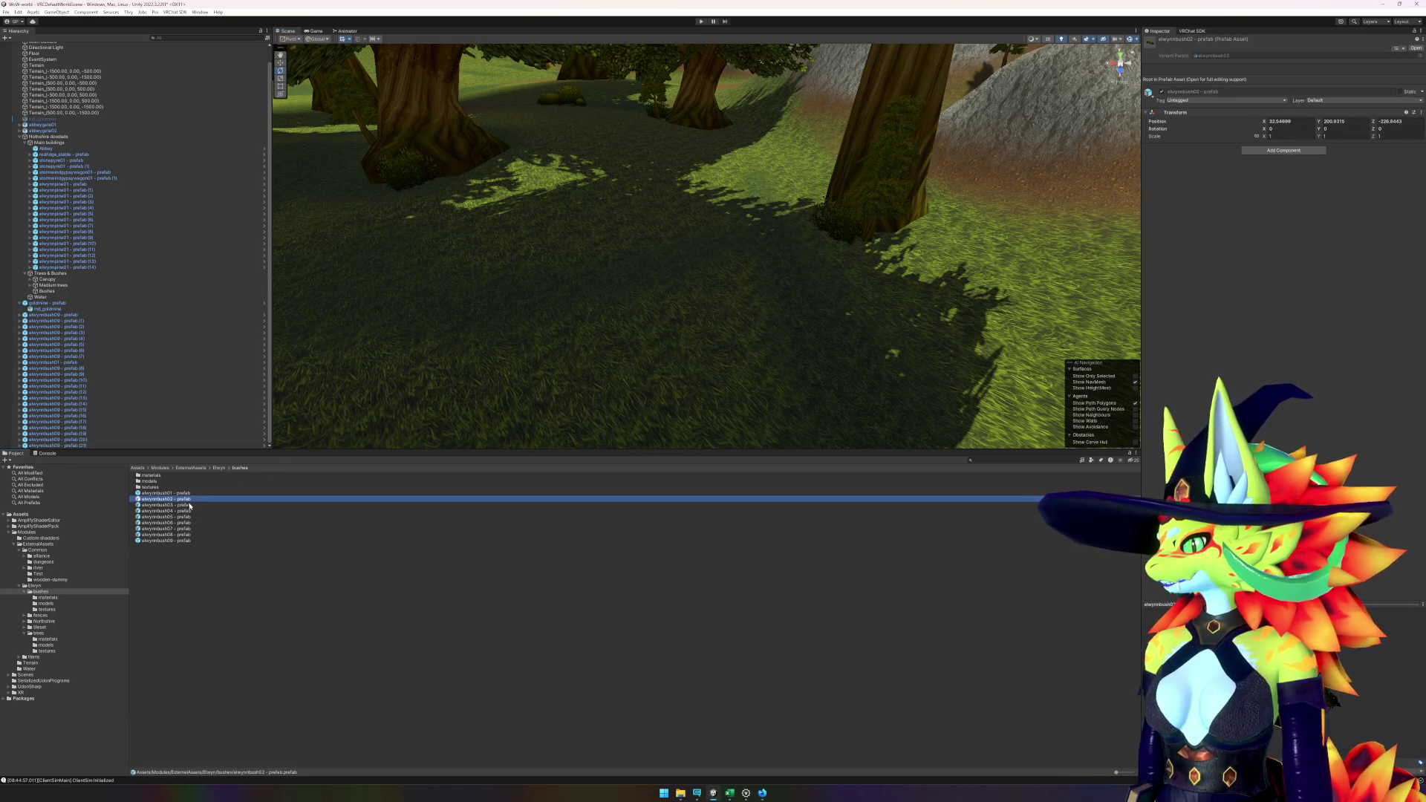
- Place an elwynnbush03 bush on the grass and rotate it to Y 69.47
click(189, 505)
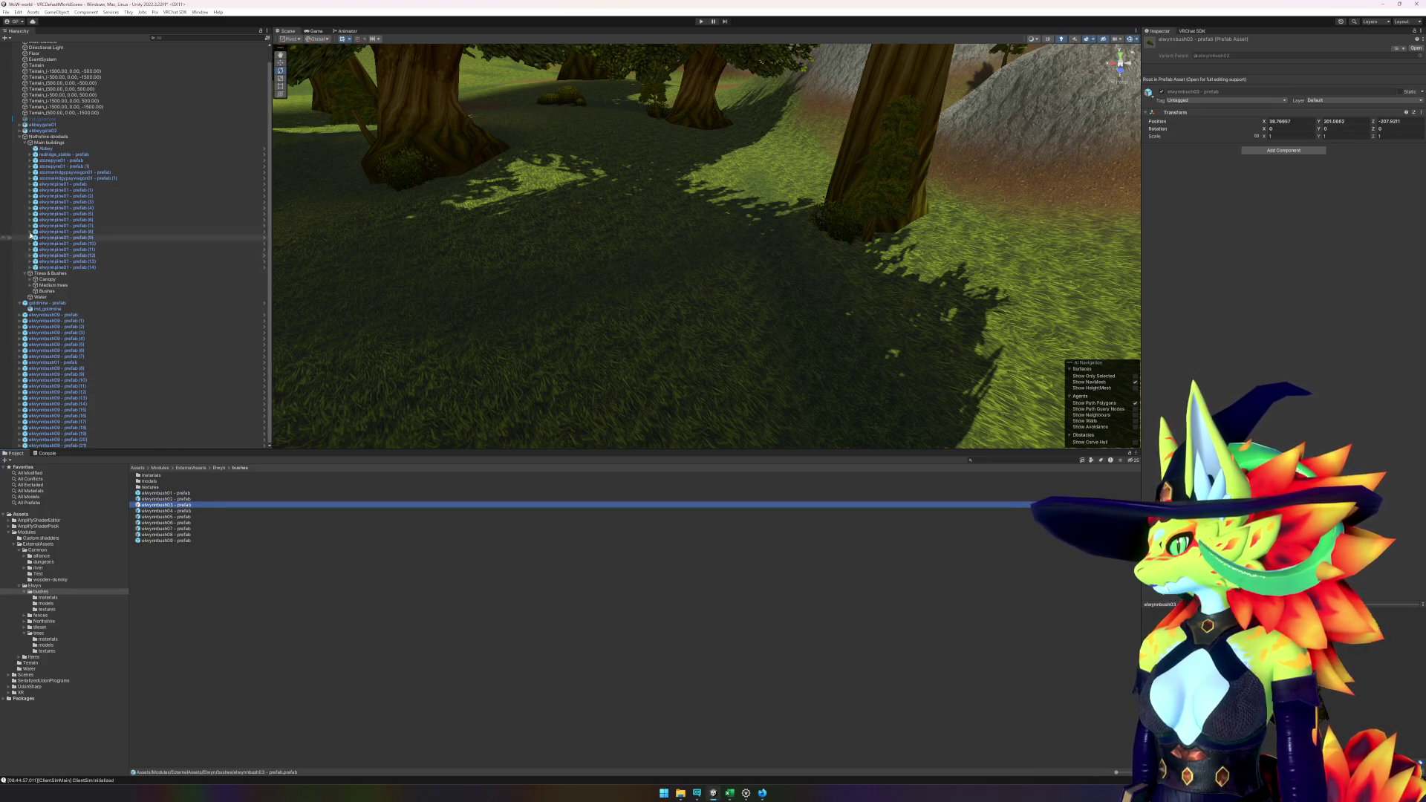
click(30, 143)
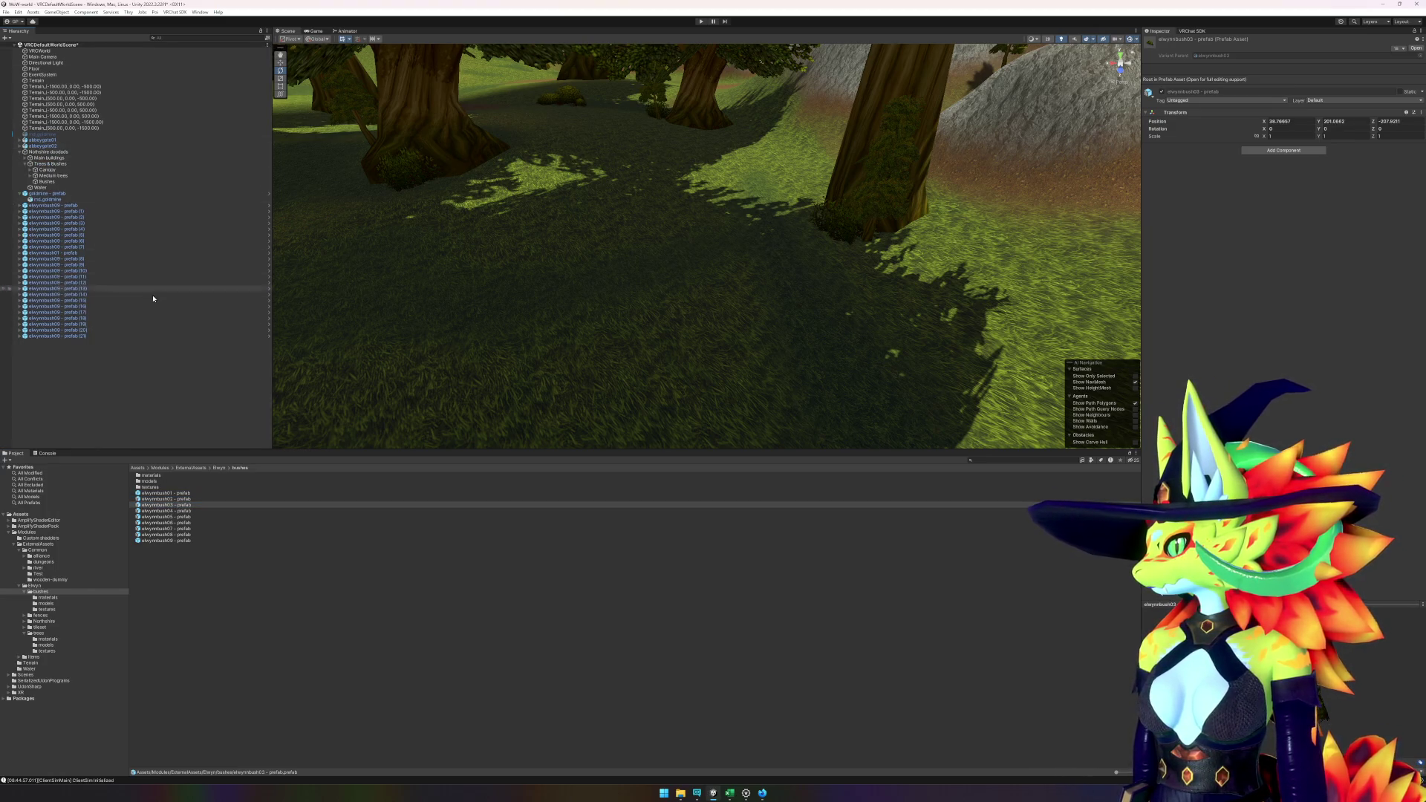
mouse_move(187, 508)
mouse_down()
mouse_move(821, 256)
mouse_move(572, 290)
mouse_move(492, 320)
mouse_move(615, 299)
mouse_move(502, 312)
mouse_up()
key(w)
key(e)
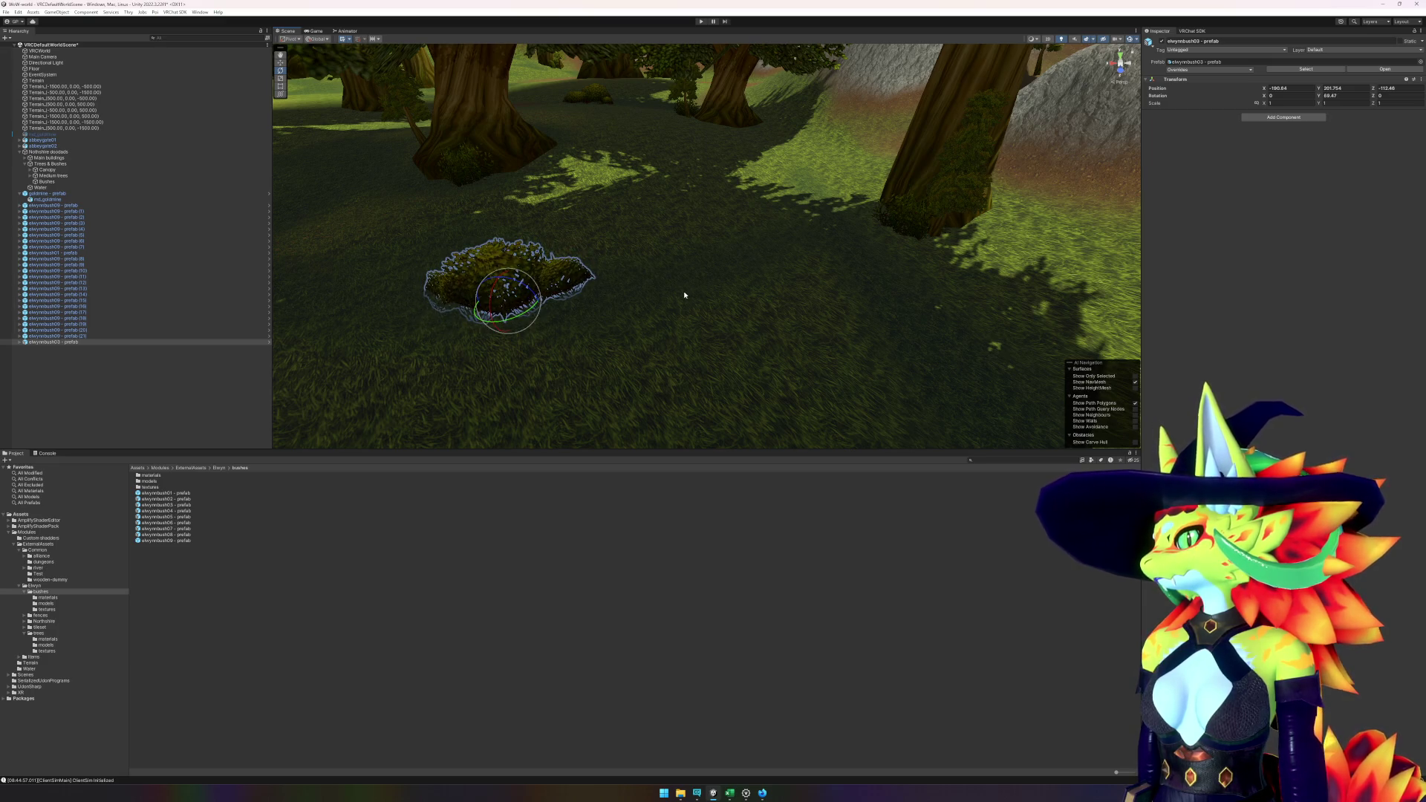
mouse_move(684, 291)
mouse_down()
mouse_move(565, 297)
mouse_move(621, 274)
mouse_move(782, 290)
mouse_move(347, 265)
mouse_move(653, 248)
mouse_move(421, 439)
mouse_up()
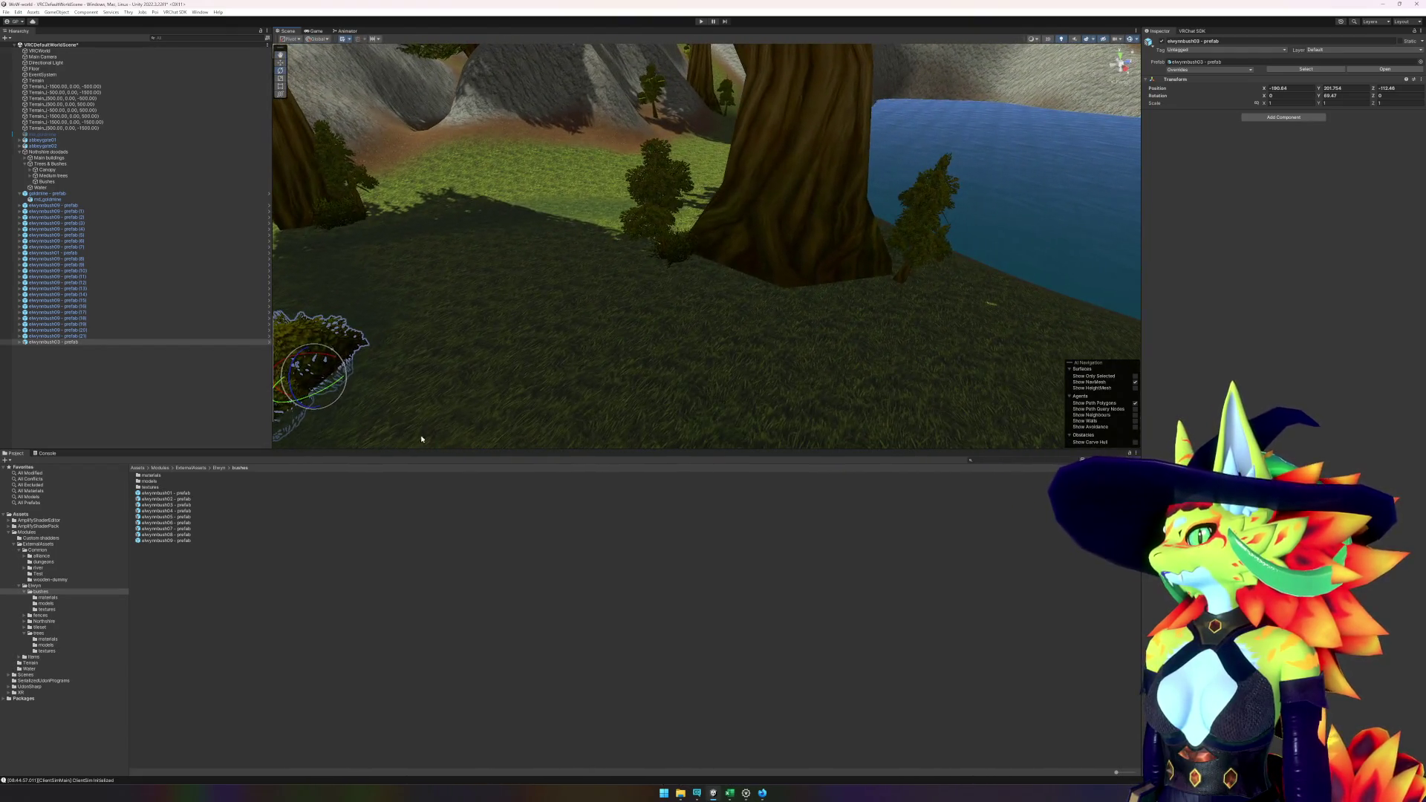
- Add elwynnbush09 bushes beside the small riverside tree and other trunk bases
mouse_move(183, 542)
mouse_down()
mouse_move(750, 312)
mouse_move(876, 286)
mouse_up()
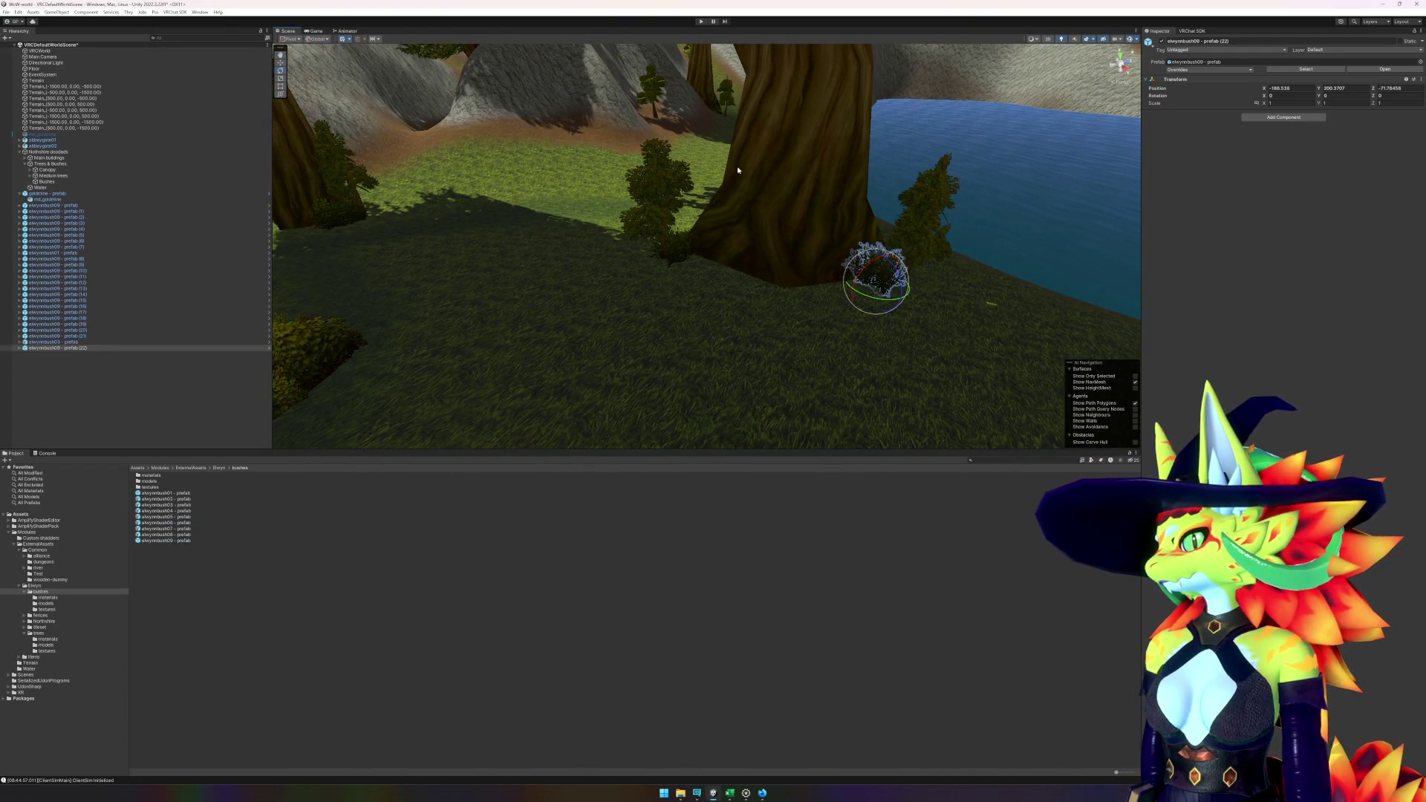
click(656, 108)
click(728, 108)
key(f)
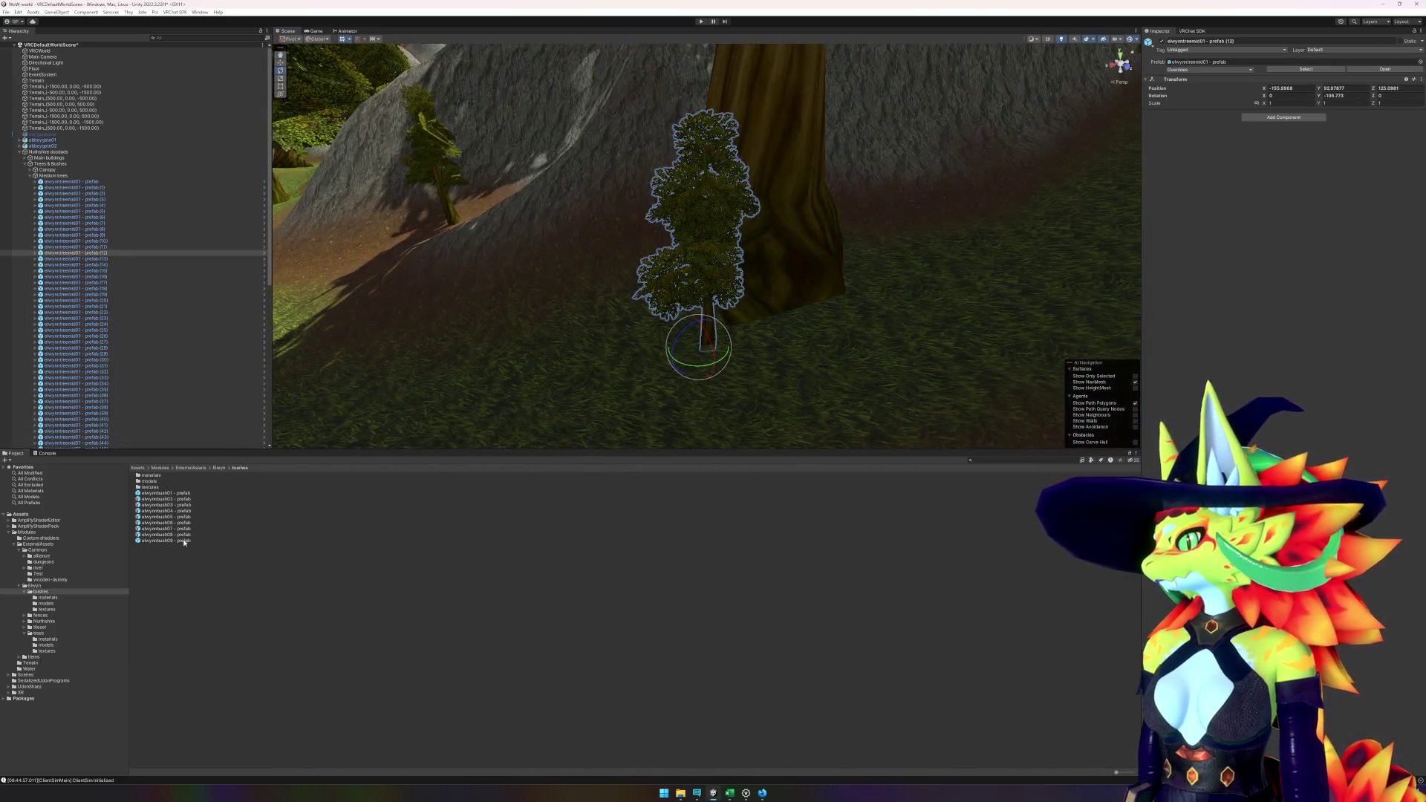
mouse_move(183, 542)
mouse_down()
mouse_move(753, 344)
mouse_move(764, 312)
mouse_up()
drag(633, 338, 483, 401)
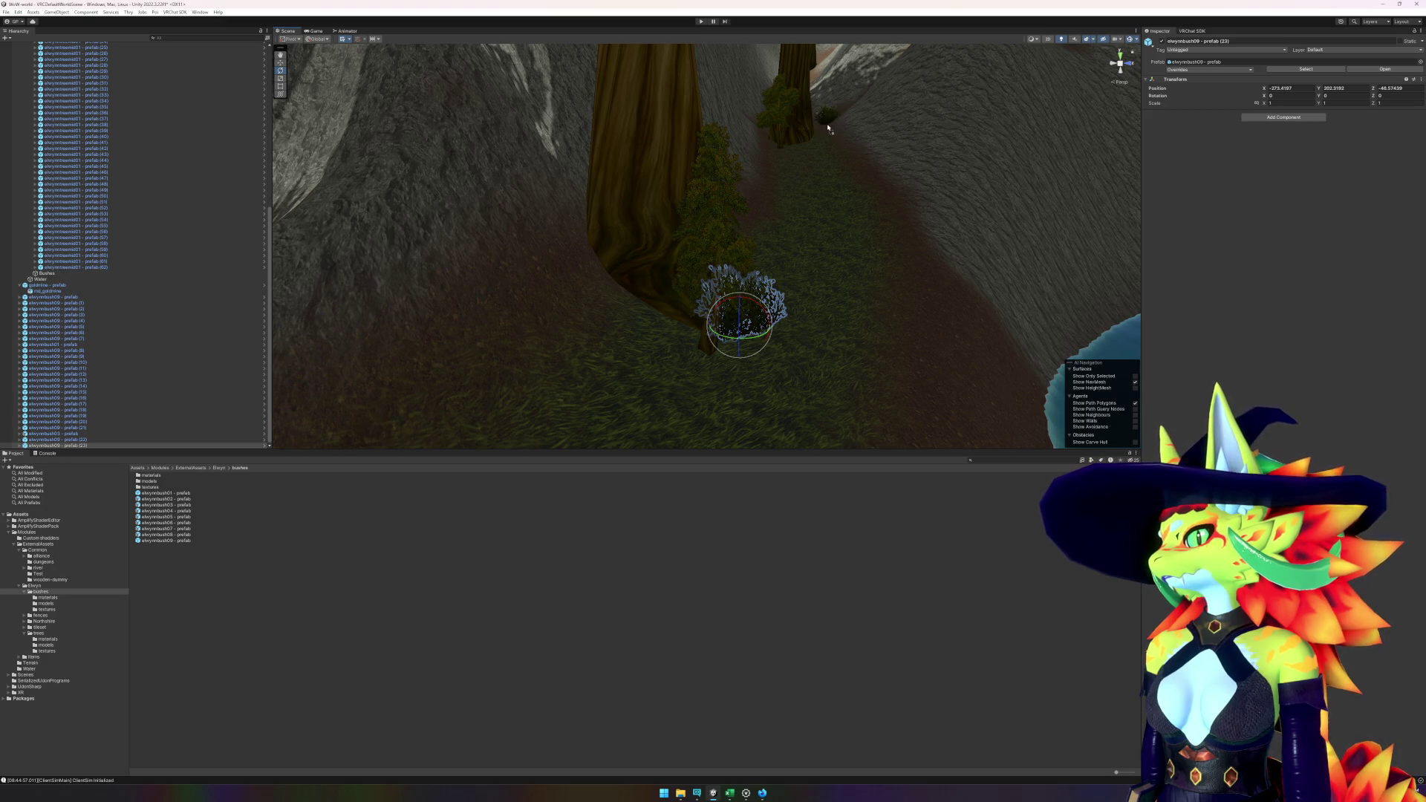
click(829, 126)
mouse_move(813, 216)
mouse_down()
mouse_move(876, 249)
mouse_move(975, 249)
mouse_move(680, 254)
mouse_move(892, 186)
mouse_up()
- Frame the tree canopy by the water and place an elwynnbush09 bush at the path's edge
click(905, 173)
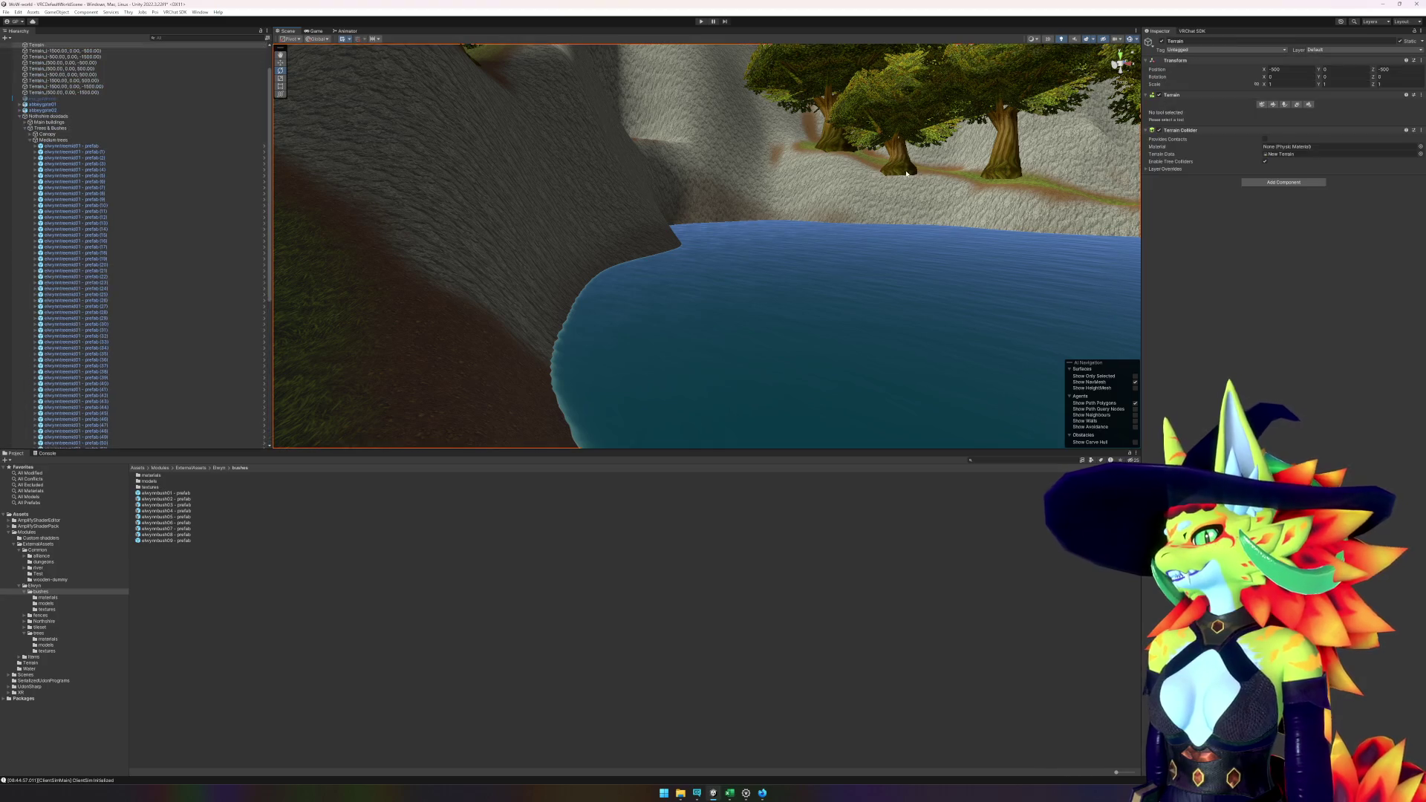
key(f)
scroll(773, 327, up, 5)
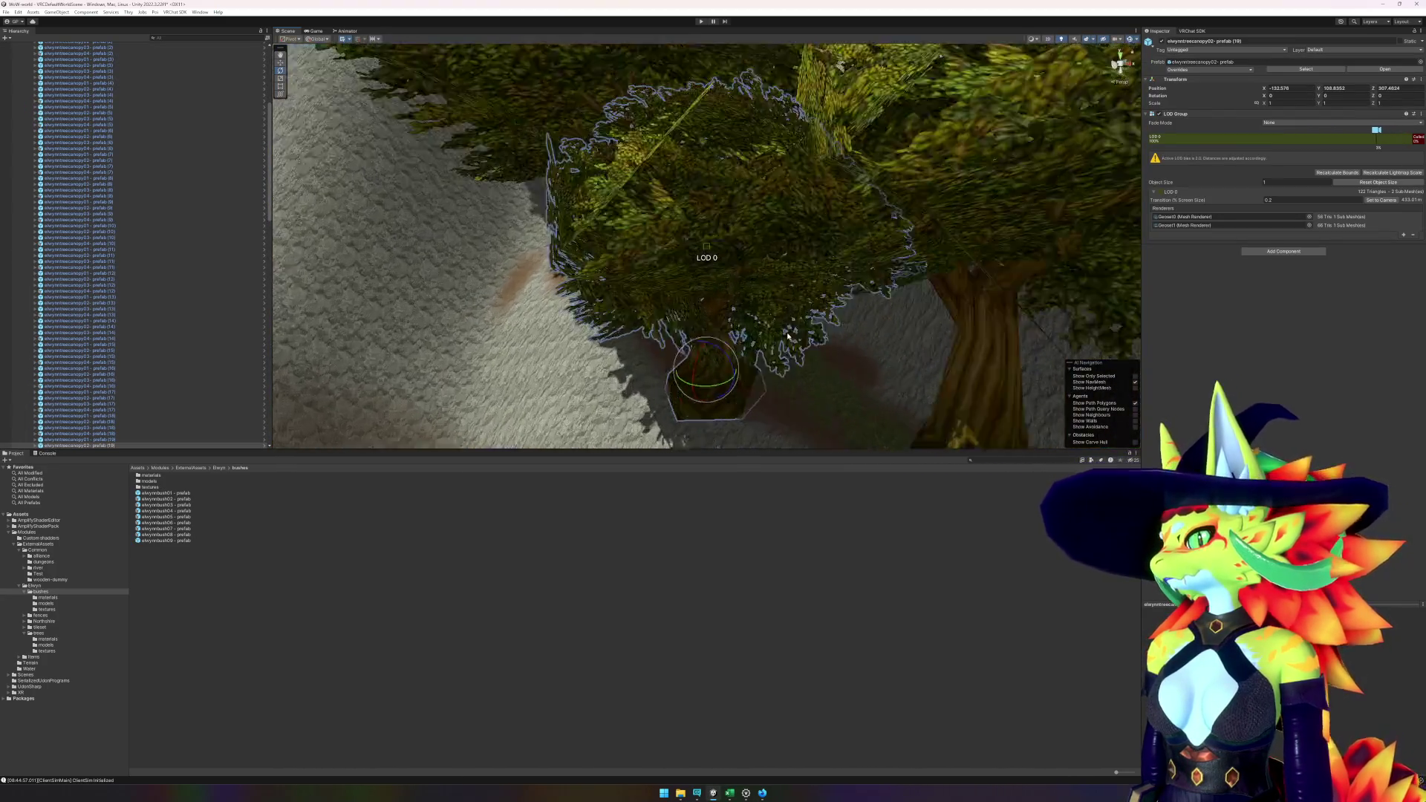
mouse_move(765, 309)
mouse_down()
mouse_move(675, 216)
mouse_move(581, 221)
mouse_up()
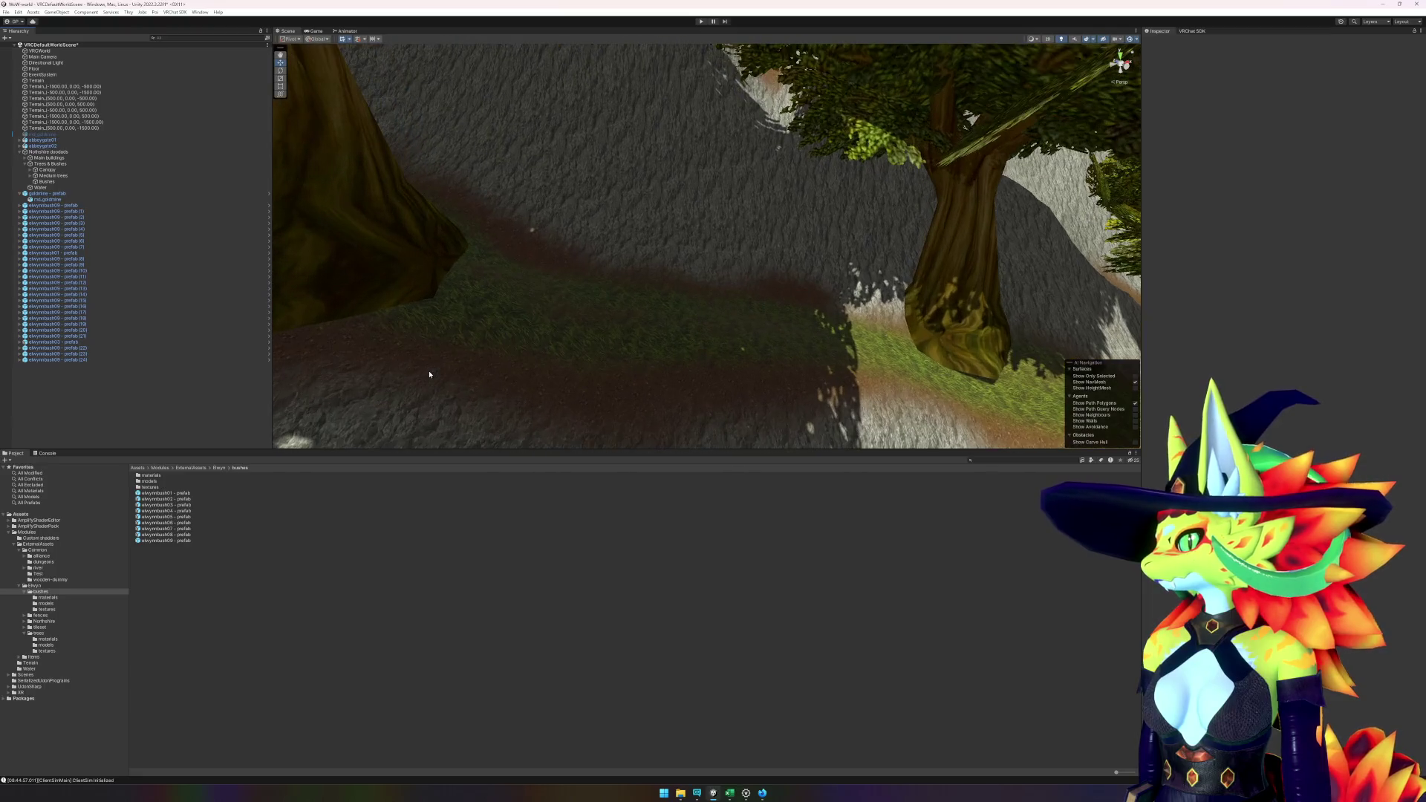
mouse_move(166, 540)
mouse_down()
mouse_move(371, 334)
mouse_move(476, 259)
mouse_up()
drag(476, 366, 389, 385)
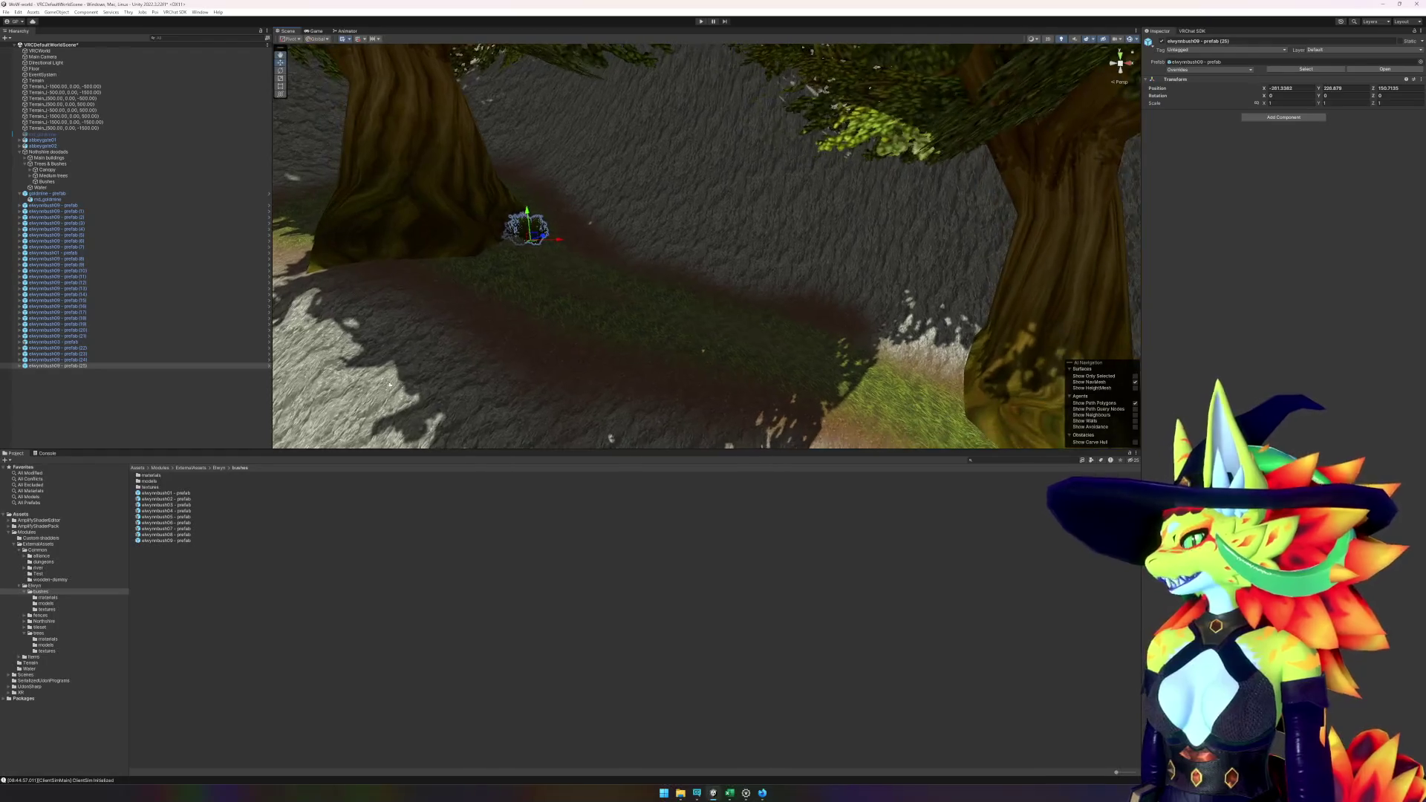
- Bring a tree prefab into the scene and frame the nearby tree trunk
click(39, 634)
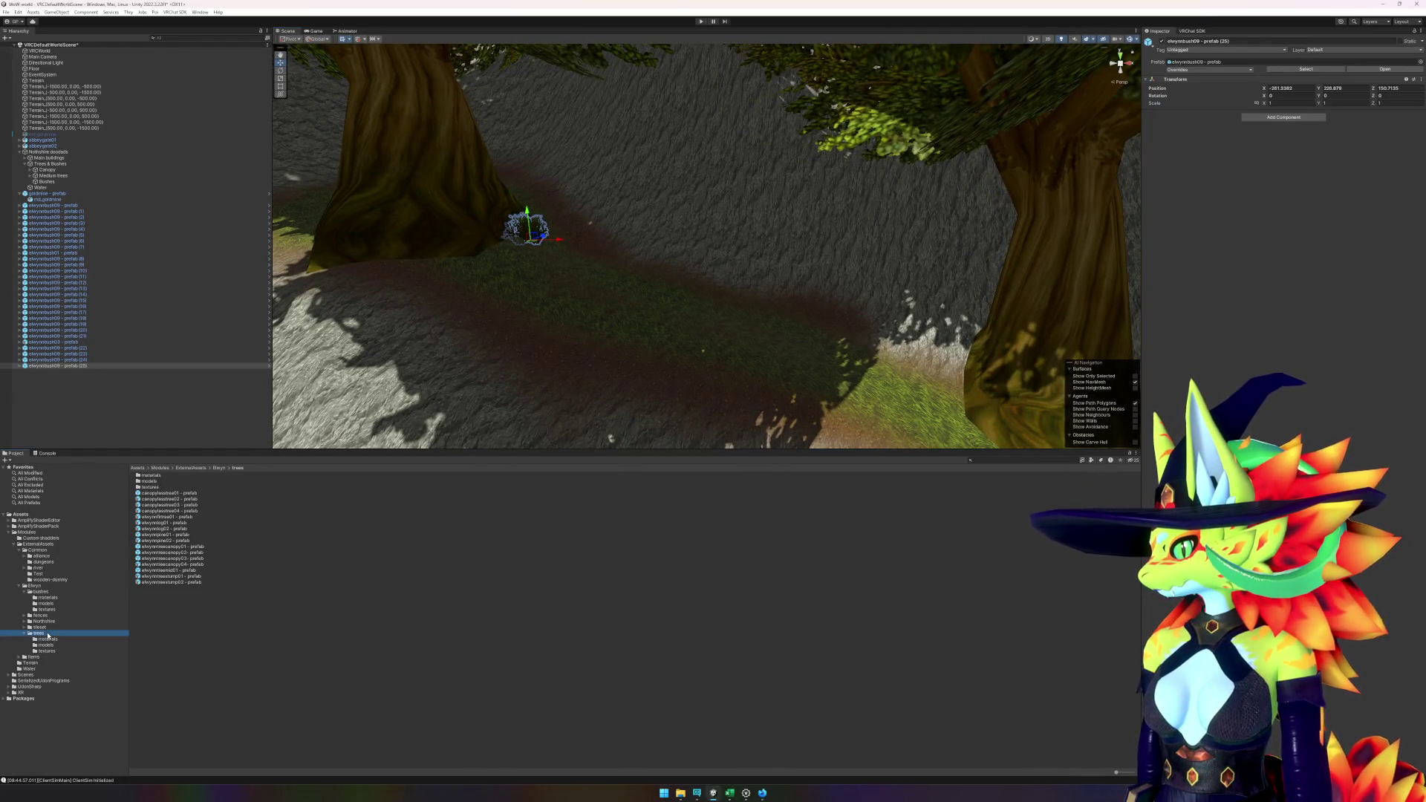
mouse_move(196, 577)
mouse_down()
mouse_move(436, 303)
mouse_move(505, 261)
mouse_up()
drag(537, 318, 602, 334)
click(719, 275)
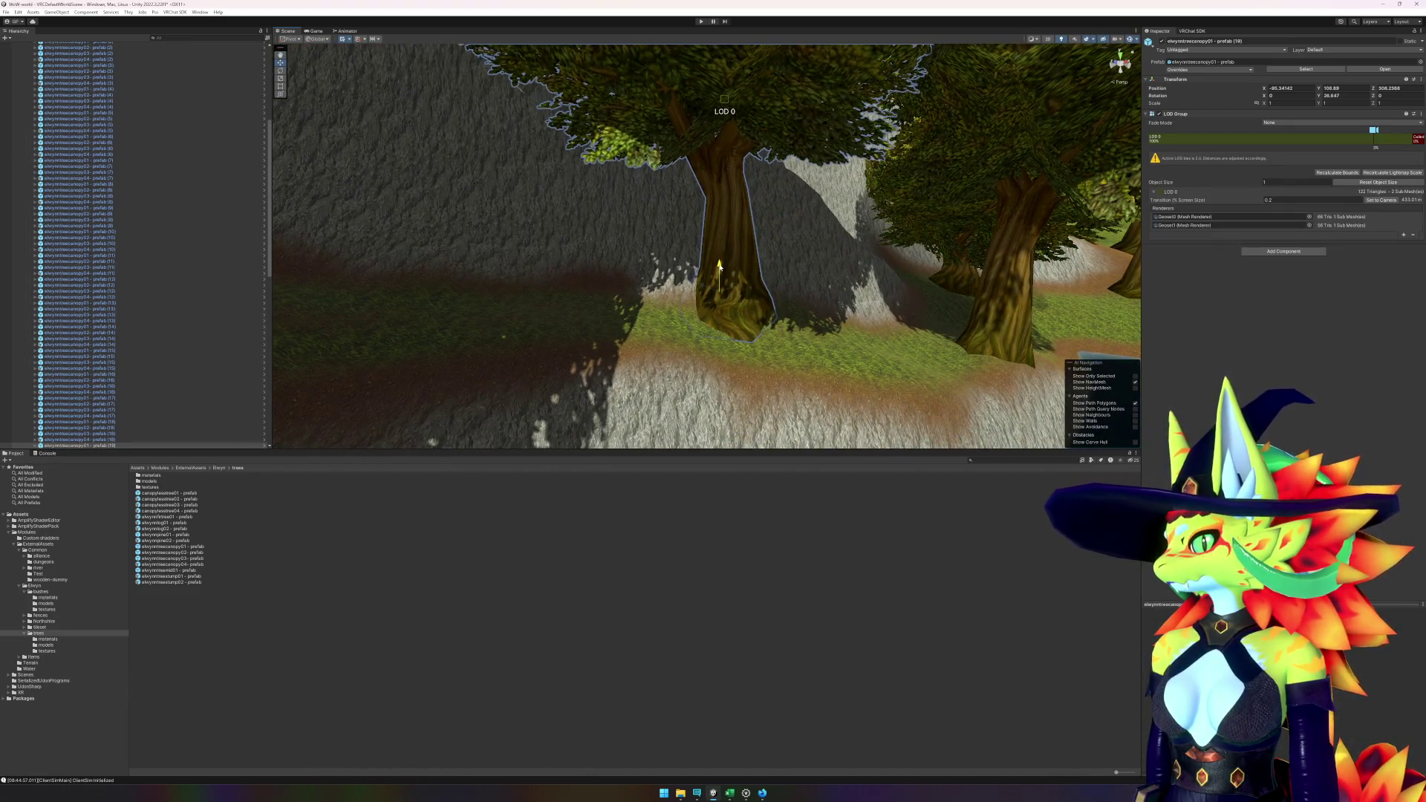
key(f)
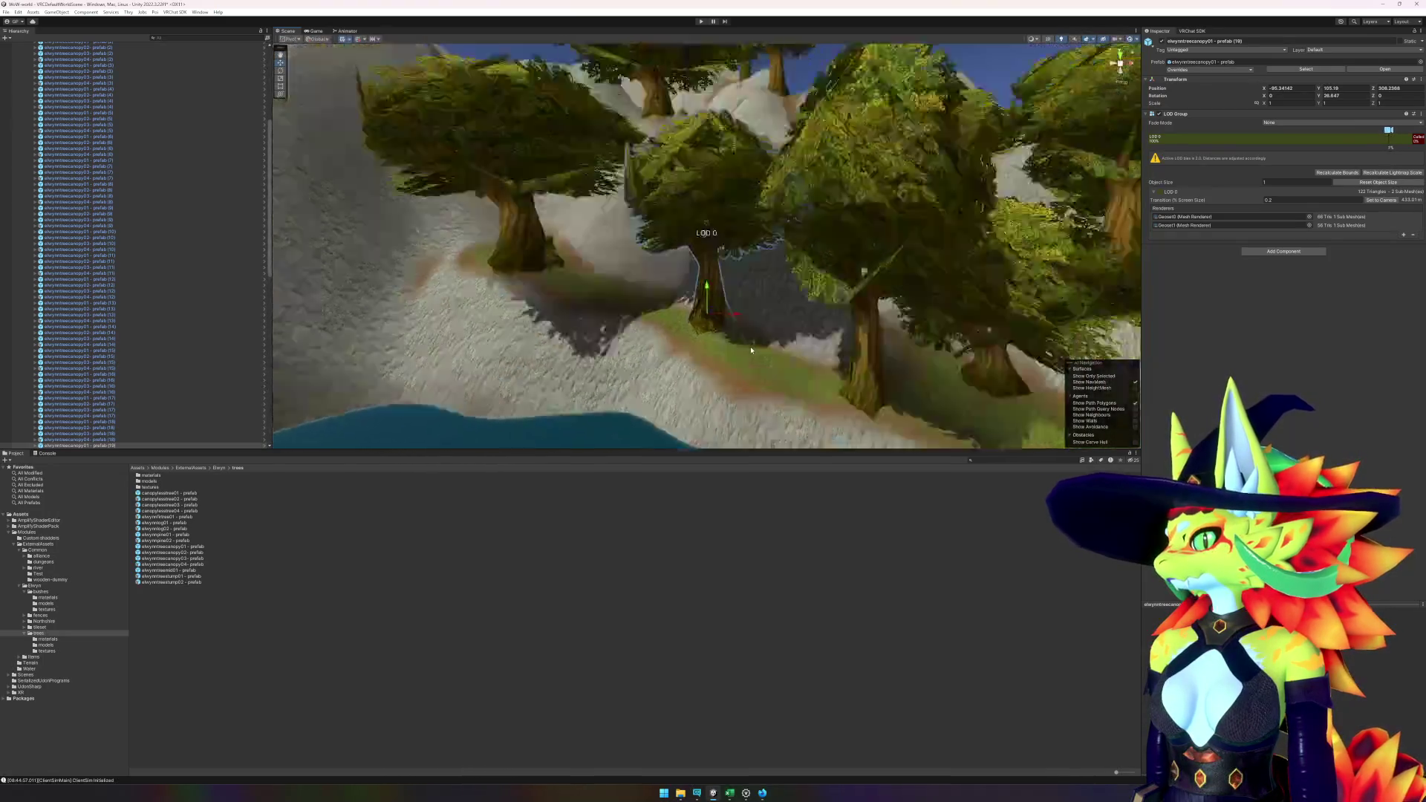
scroll(753, 376, down, 5)
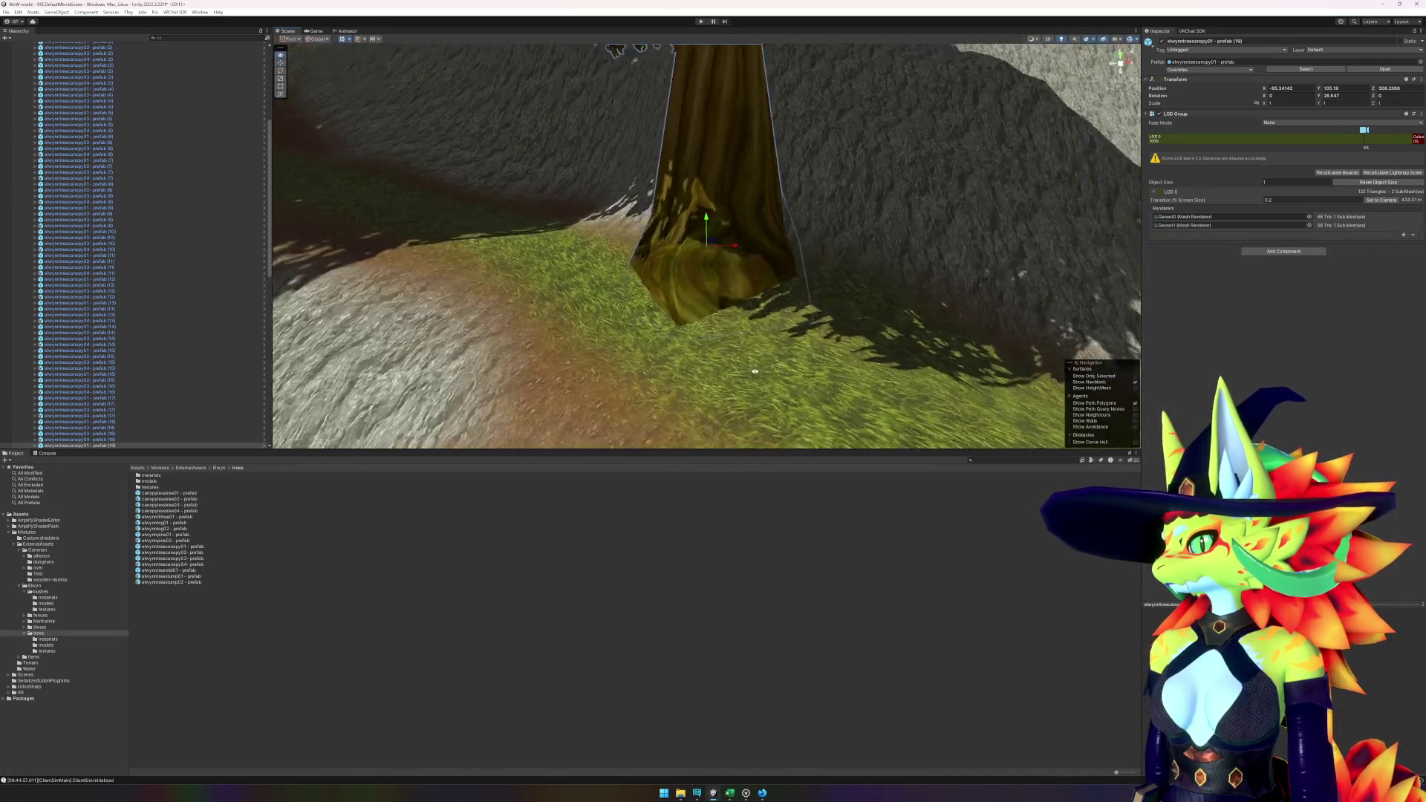
mouse_move(732, 379)
mouse_down()
mouse_move(851, 391)
mouse_move(710, 424)
mouse_up()
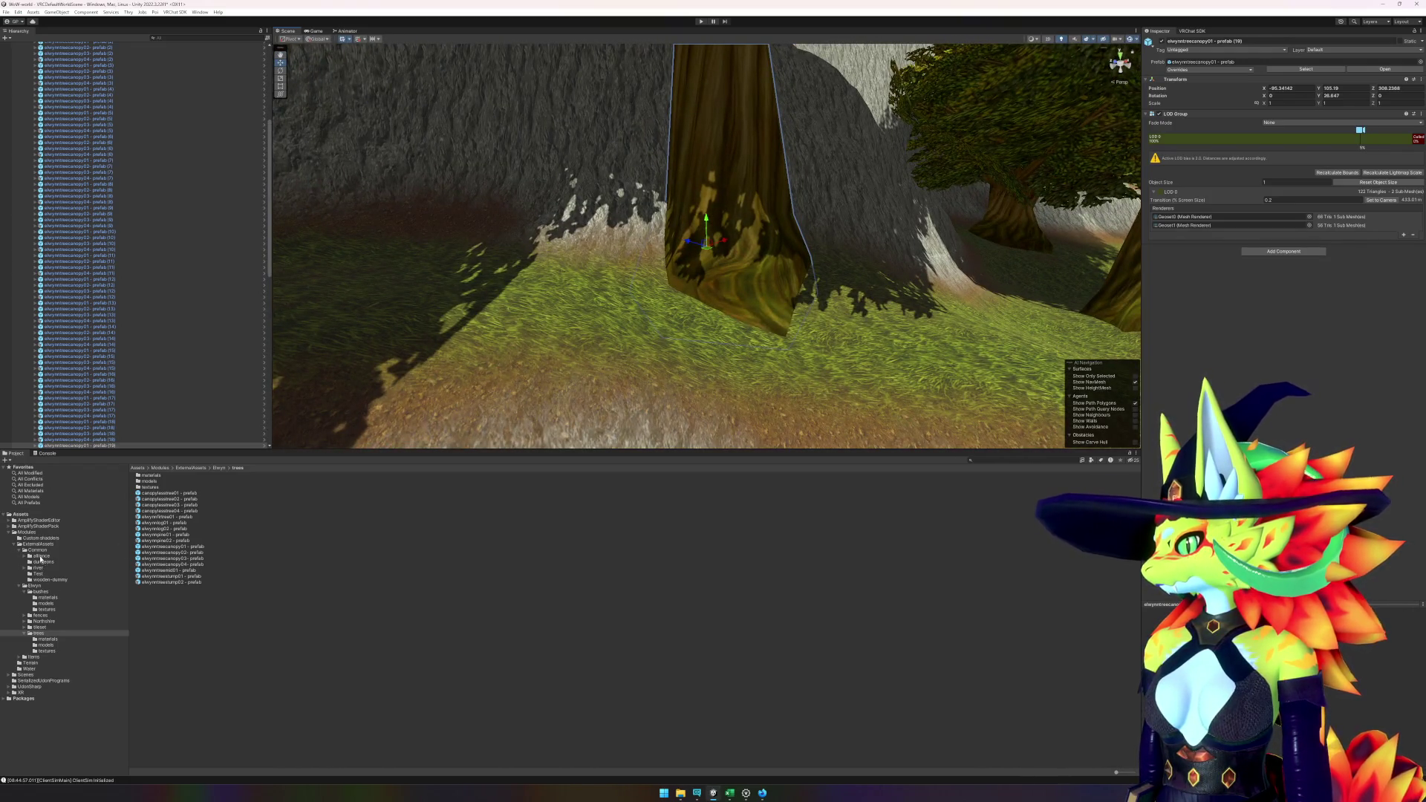
click(41, 592)
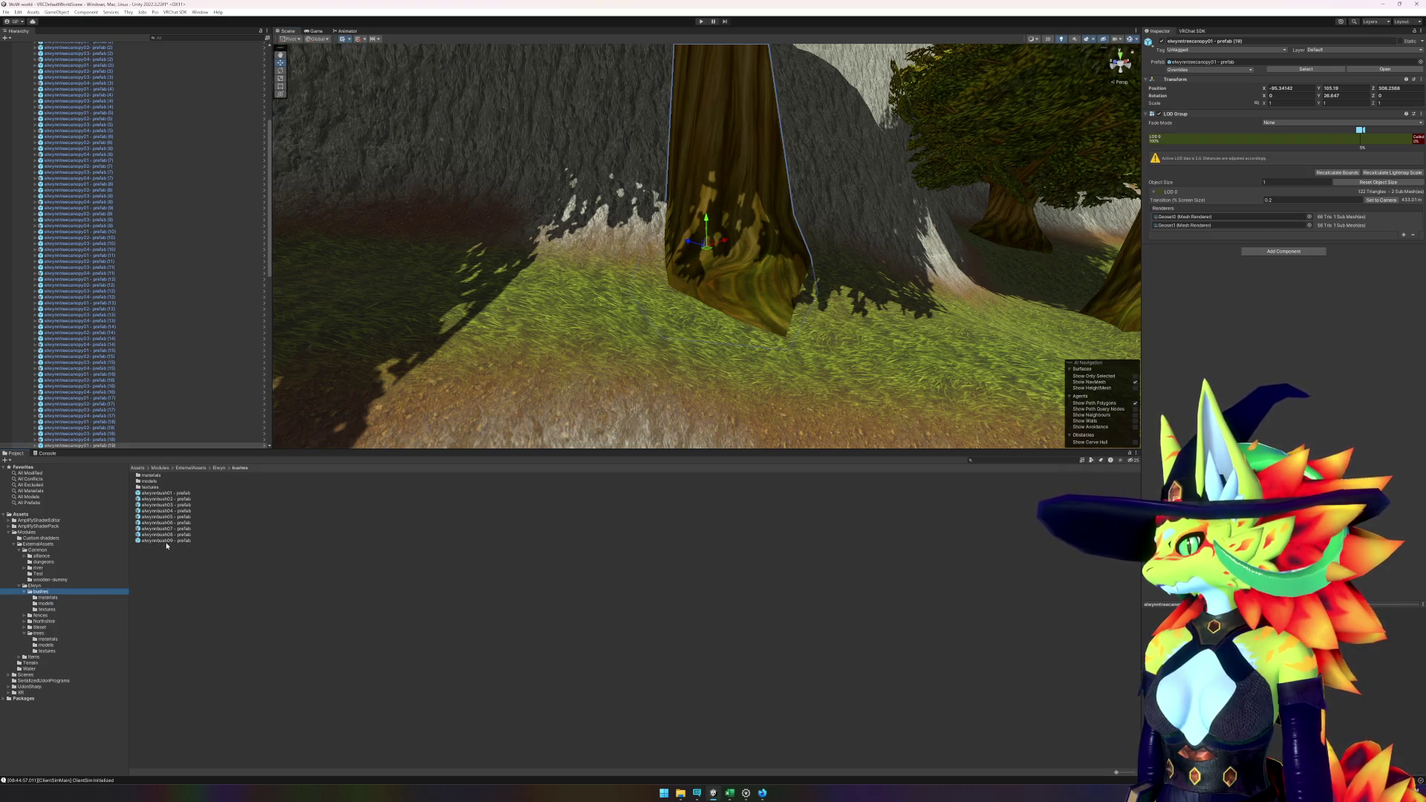
- Place two bushes by the tree trunk, rotate one about 40 degrees, and delete the misplaced one
mouse_move(166, 544)
mouse_down()
mouse_move(416, 386)
mouse_move(637, 274)
mouse_up()
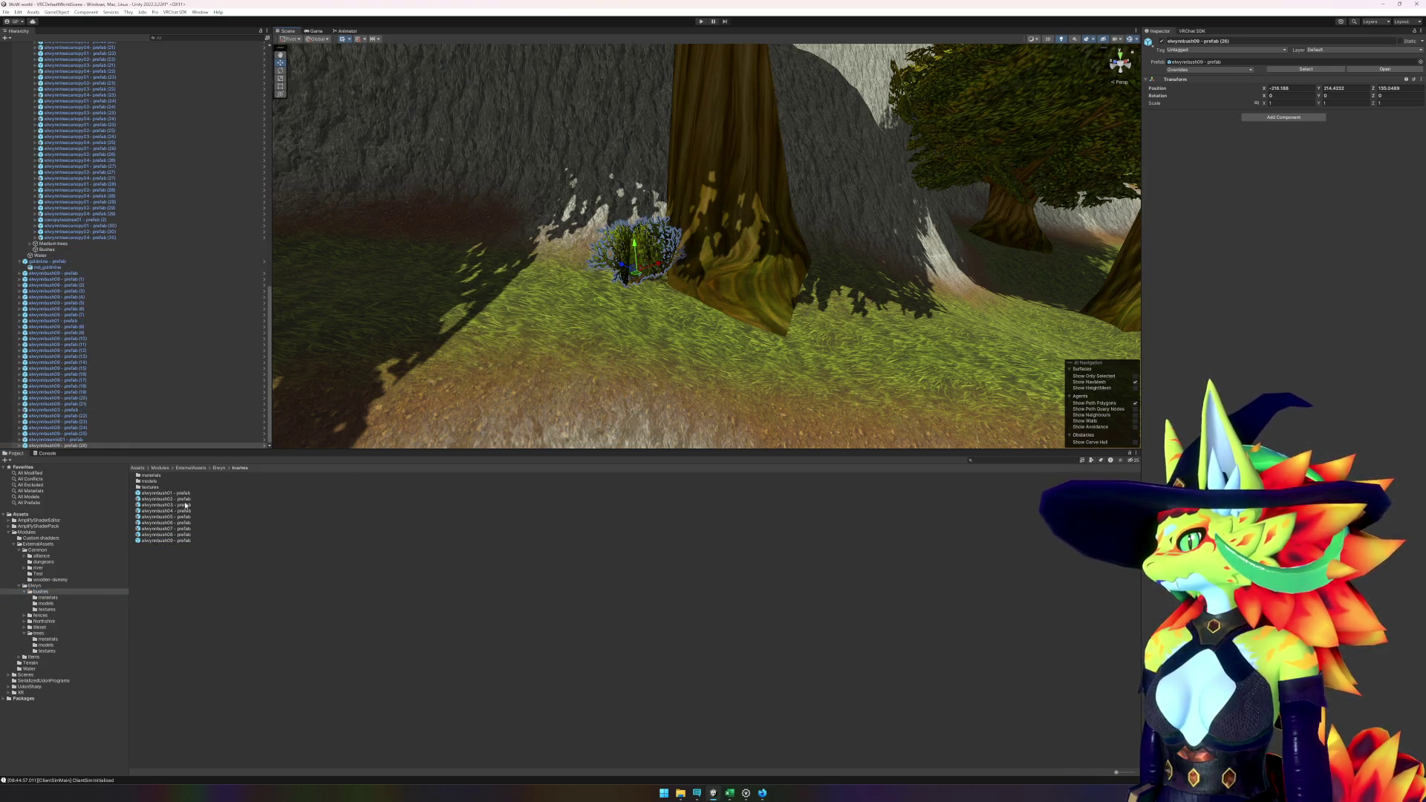
mouse_move(175, 507)
mouse_down()
mouse_move(650, 326)
mouse_move(693, 346)
mouse_move(834, 307)
mouse_move(798, 334)
mouse_move(759, 339)
mouse_move(832, 321)
mouse_move(768, 330)
mouse_move(752, 354)
mouse_move(724, 355)
mouse_move(731, 364)
mouse_move(709, 355)
mouse_move(783, 352)
mouse_move(754, 359)
mouse_up()
key(e)
key(w)
key(e)
key(w)
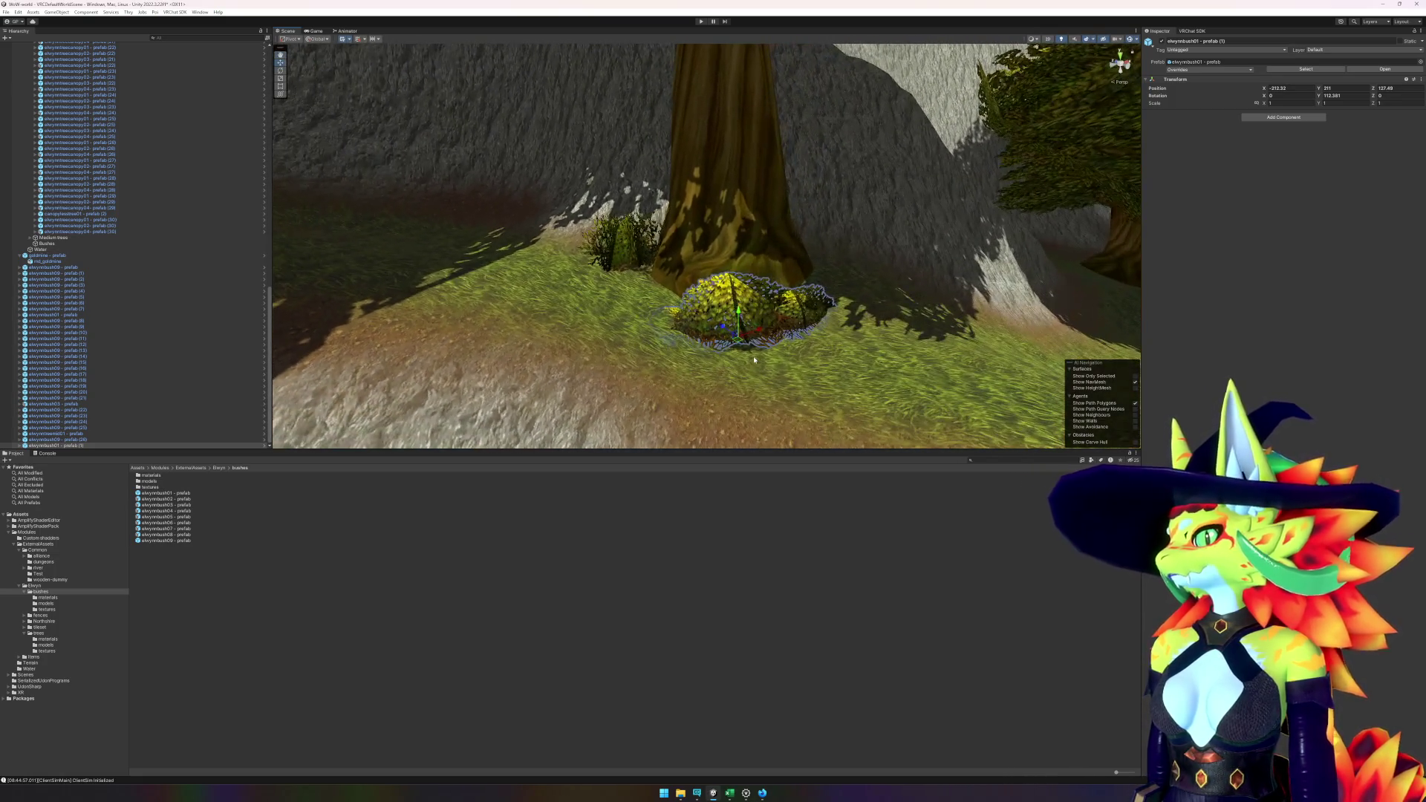
key(Delete)
- Place an elwynnbush04 bush near the tree, rotated about -79 degrees
click(189, 505)
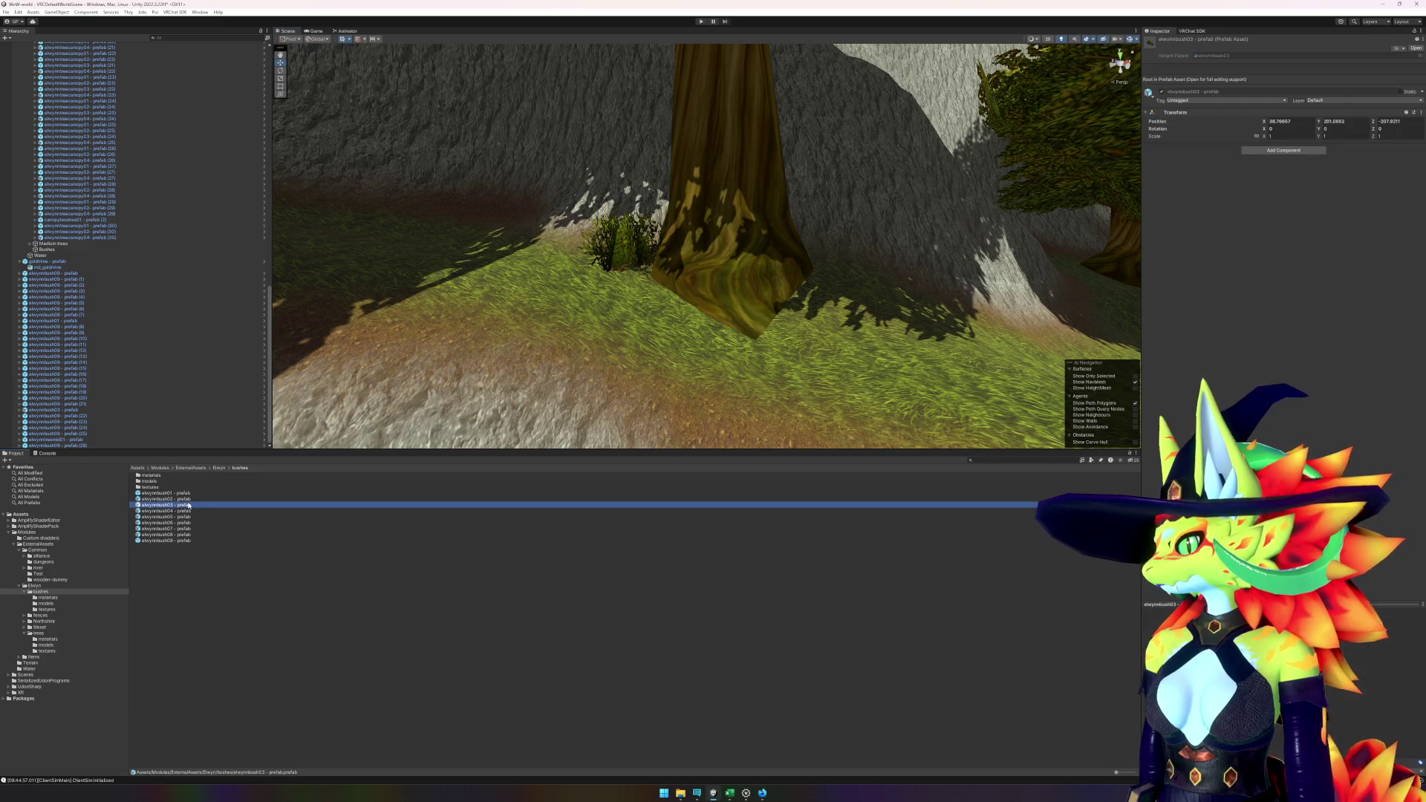
key(Down)
key(Down)
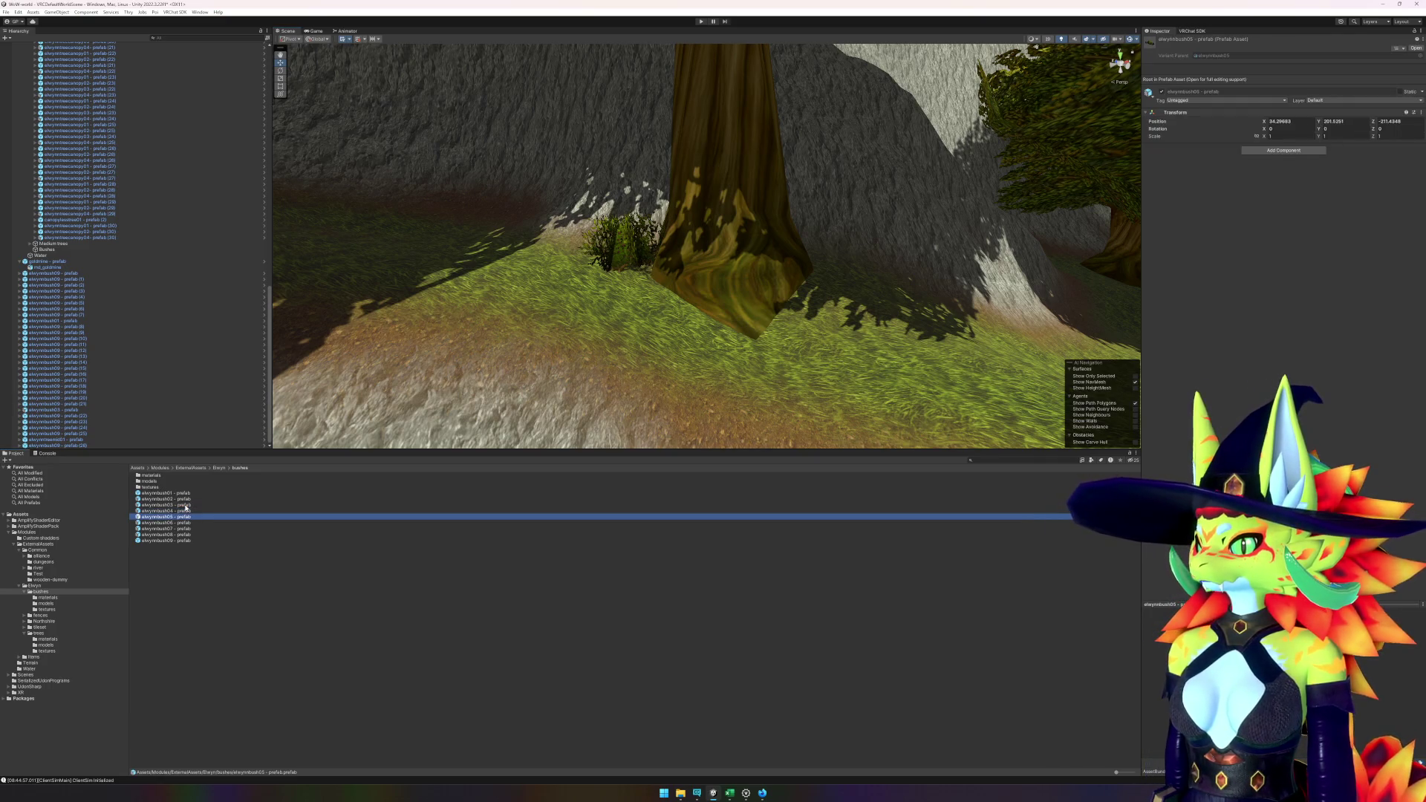
key(Up)
mouse_move(186, 508)
mouse_down()
mouse_move(764, 334)
mouse_move(826, 329)
mouse_move(904, 356)
mouse_up()
key(e)
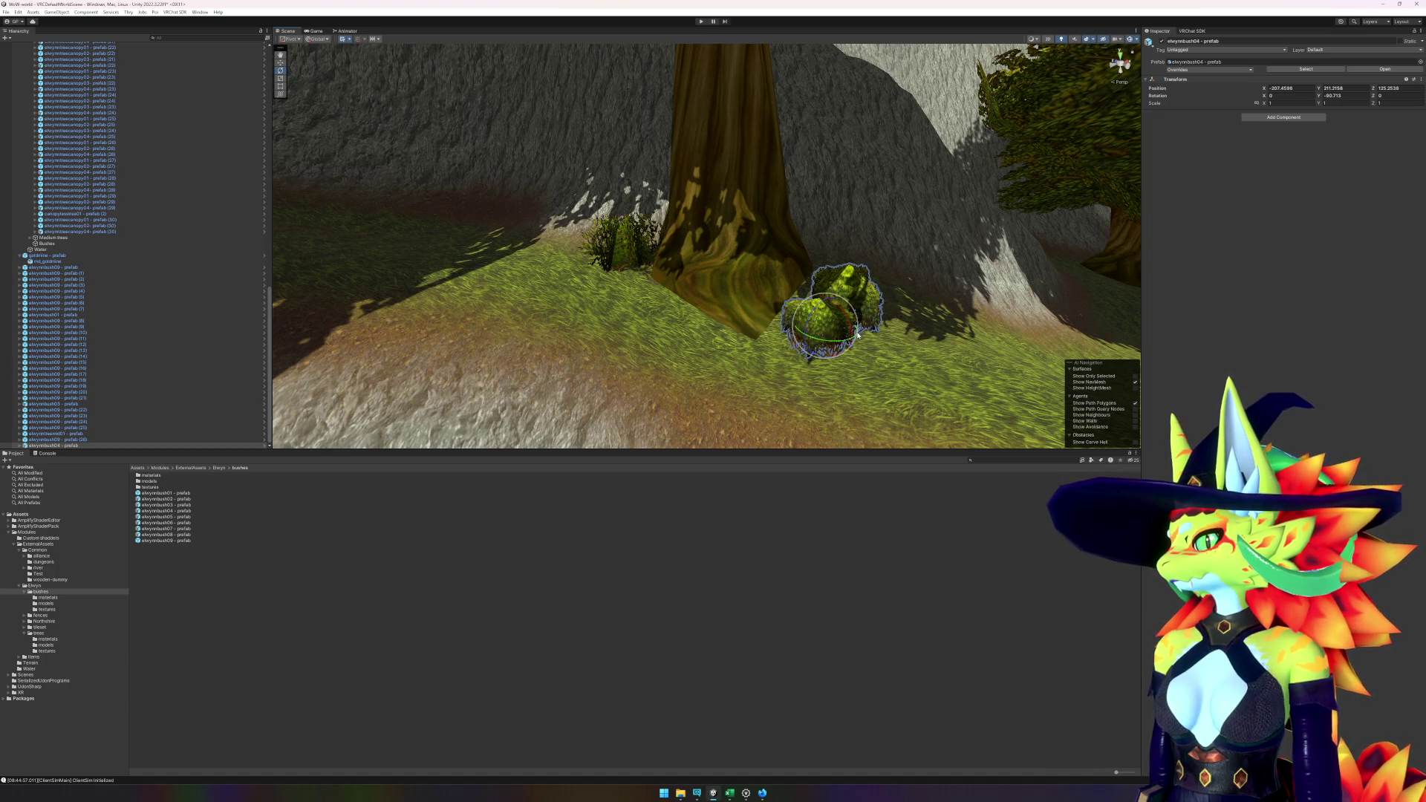
key(w)
mouse_move(814, 324)
mouse_down()
mouse_move(768, 315)
mouse_move(781, 344)
mouse_up()
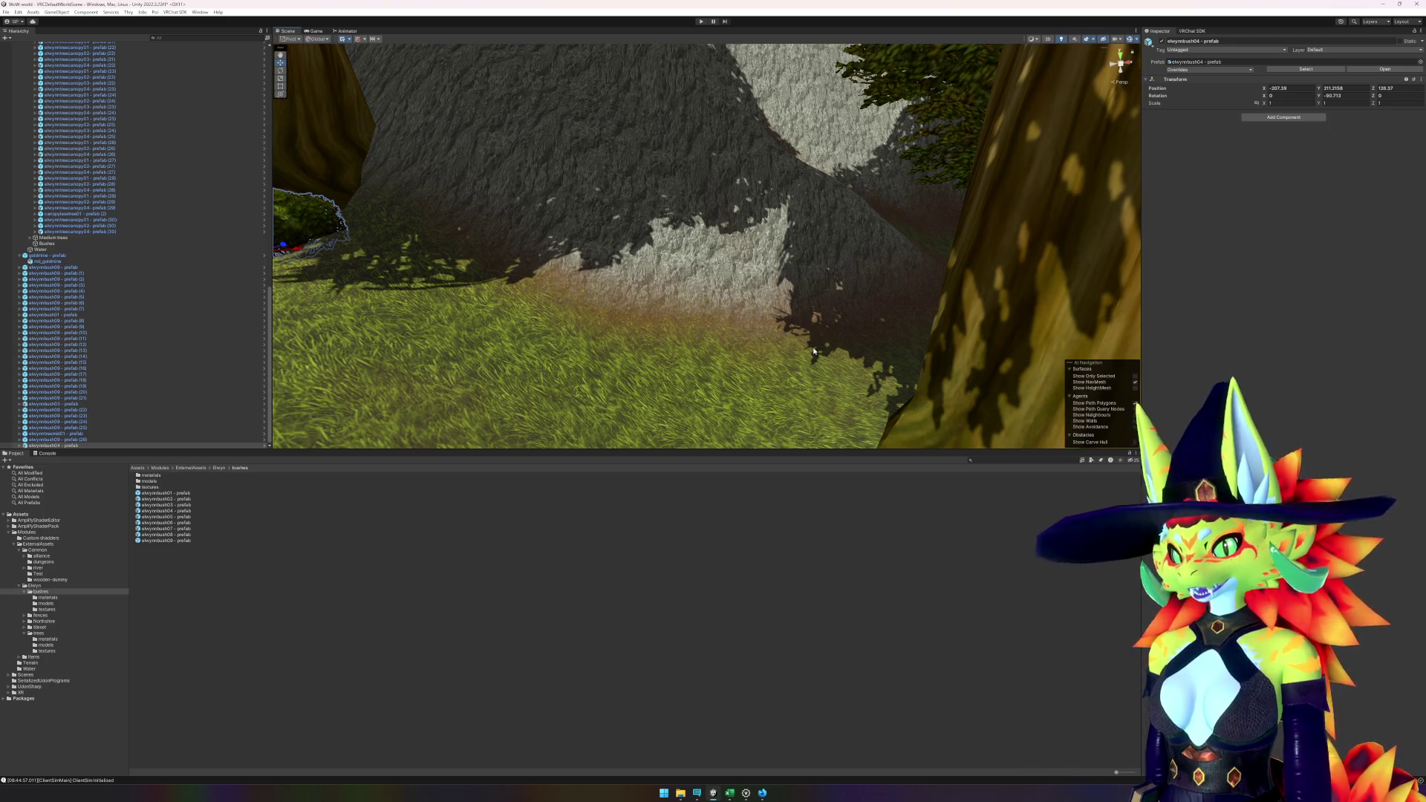
- Fly to another tree and surround it with three elwynnbush09 bushes
mouse_move(814, 352)
mouse_down()
mouse_move(854, 389)
mouse_move(802, 398)
mouse_move(751, 327)
mouse_move(662, 296)
mouse_move(668, 277)
mouse_move(646, 280)
mouse_move(742, 322)
mouse_up()
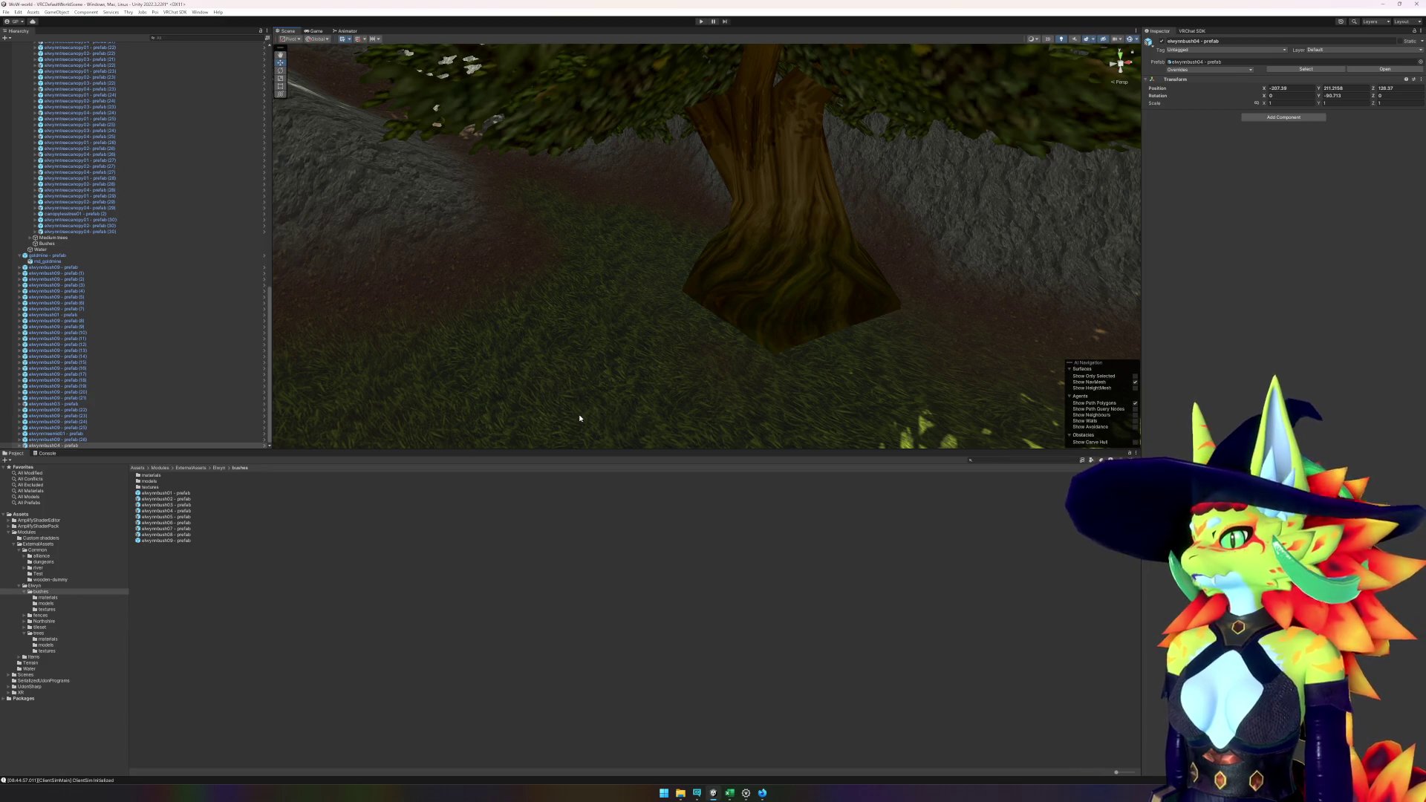
click(182, 542)
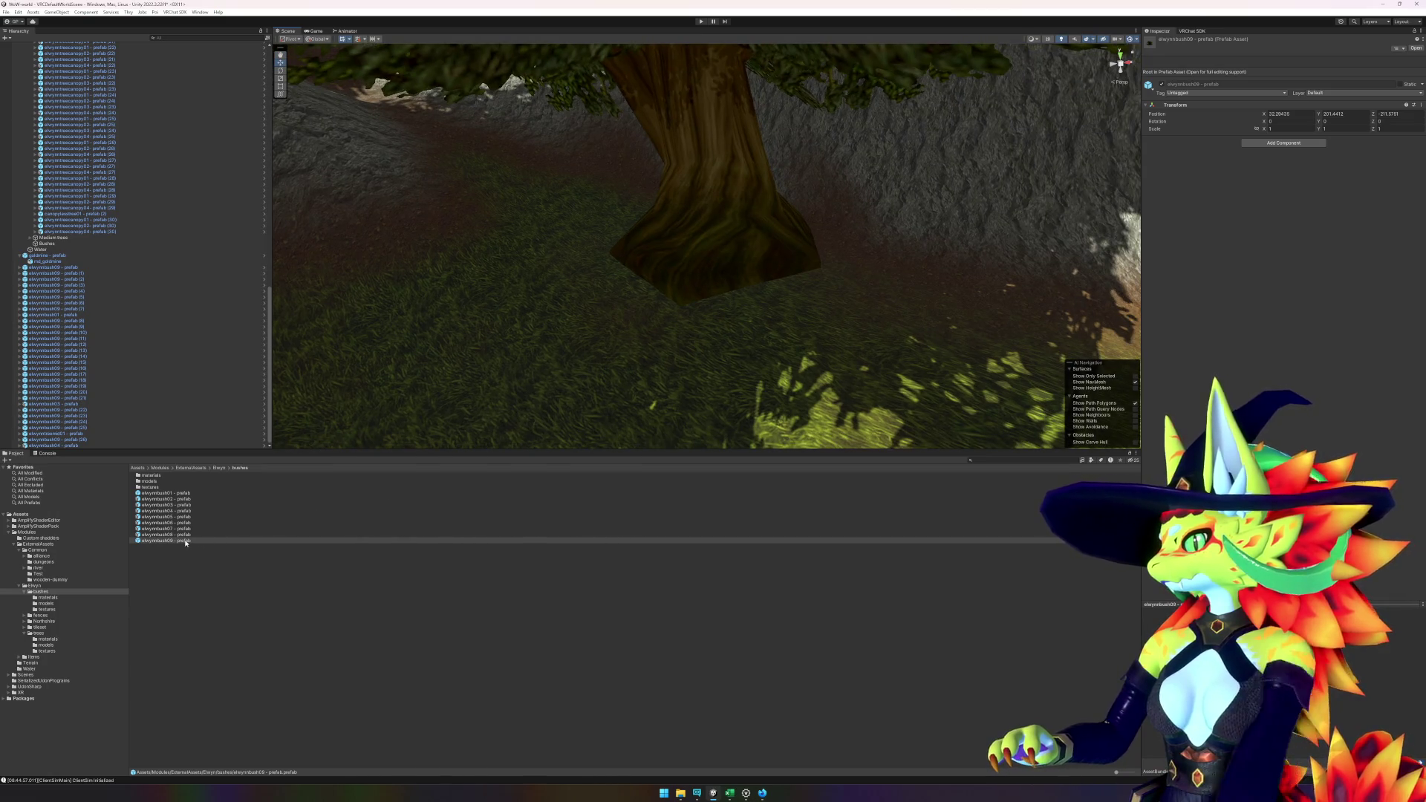
drag(185, 543, 854, 271)
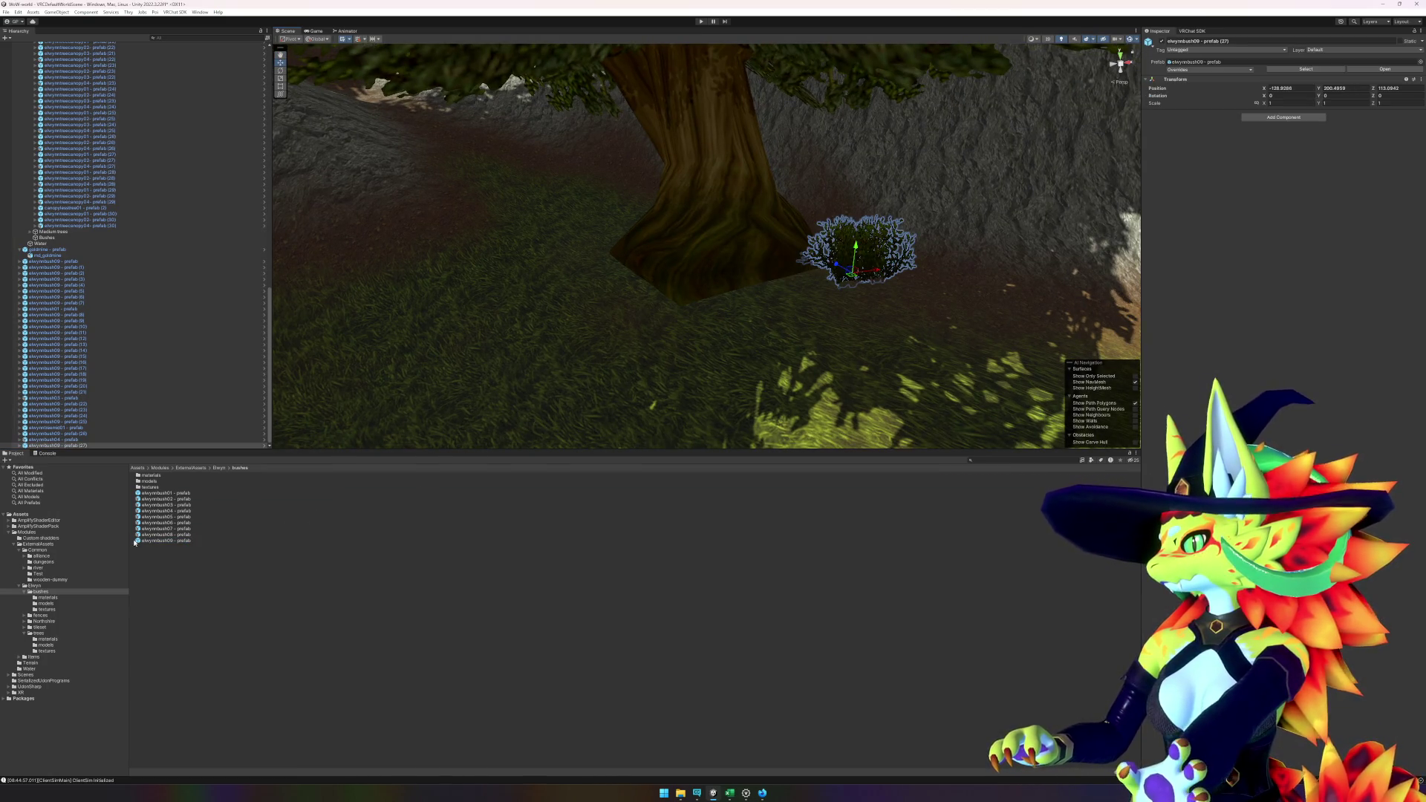
mouse_move(134, 543)
mouse_down()
mouse_move(531, 249)
mouse_move(592, 245)
mouse_move(684, 318)
mouse_move(917, 297)
mouse_move(872, 192)
mouse_move(765, 185)
mouse_move(458, 401)
mouse_up()
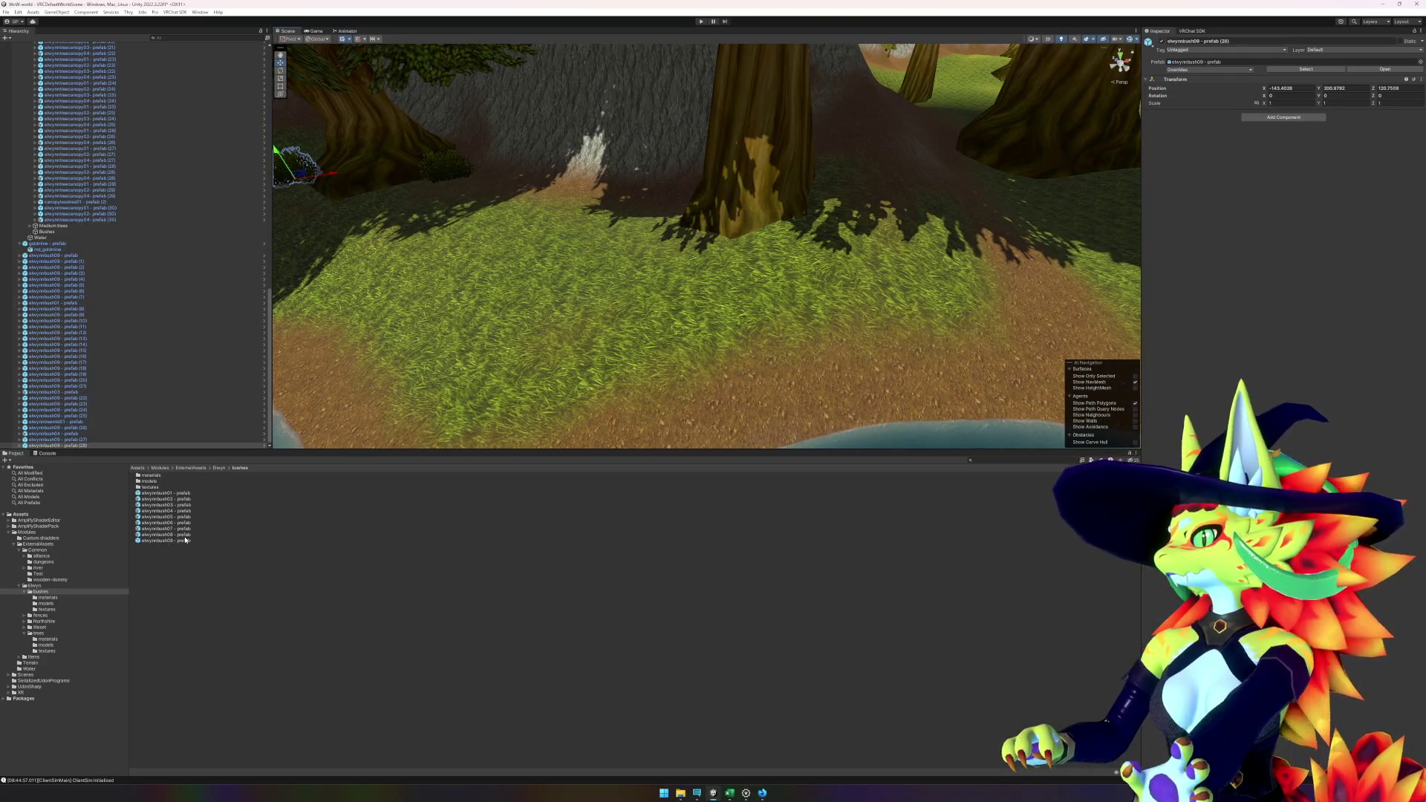
mouse_move(186, 540)
mouse_down()
mouse_move(510, 401)
mouse_move(827, 185)
mouse_move(493, 204)
mouse_move(728, 229)
mouse_move(671, 255)
mouse_move(738, 242)
mouse_move(601, 245)
mouse_up()
- Drop elwynnbush03 by the riverside tree, turn it, push it against the trunk and raise it slightly
click(179, 505)
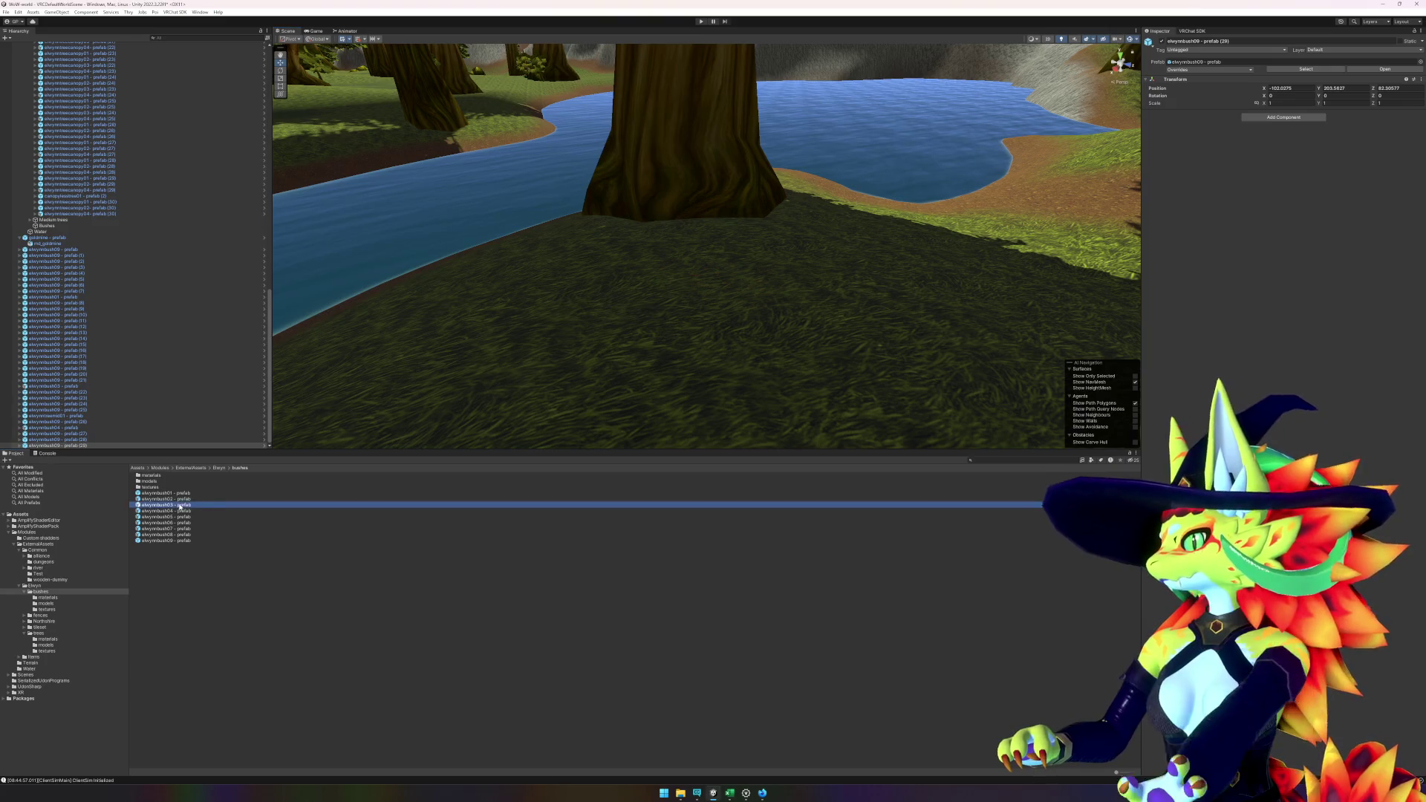
mouse_move(180, 508)
mouse_down()
mouse_move(716, 255)
mouse_move(720, 238)
mouse_move(646, 223)
mouse_move(647, 235)
mouse_move(711, 236)
mouse_move(685, 217)
mouse_move(705, 209)
mouse_move(684, 213)
mouse_move(764, 285)
mouse_move(700, 259)
mouse_up()
key(e)
key(w)
click(720, 196)
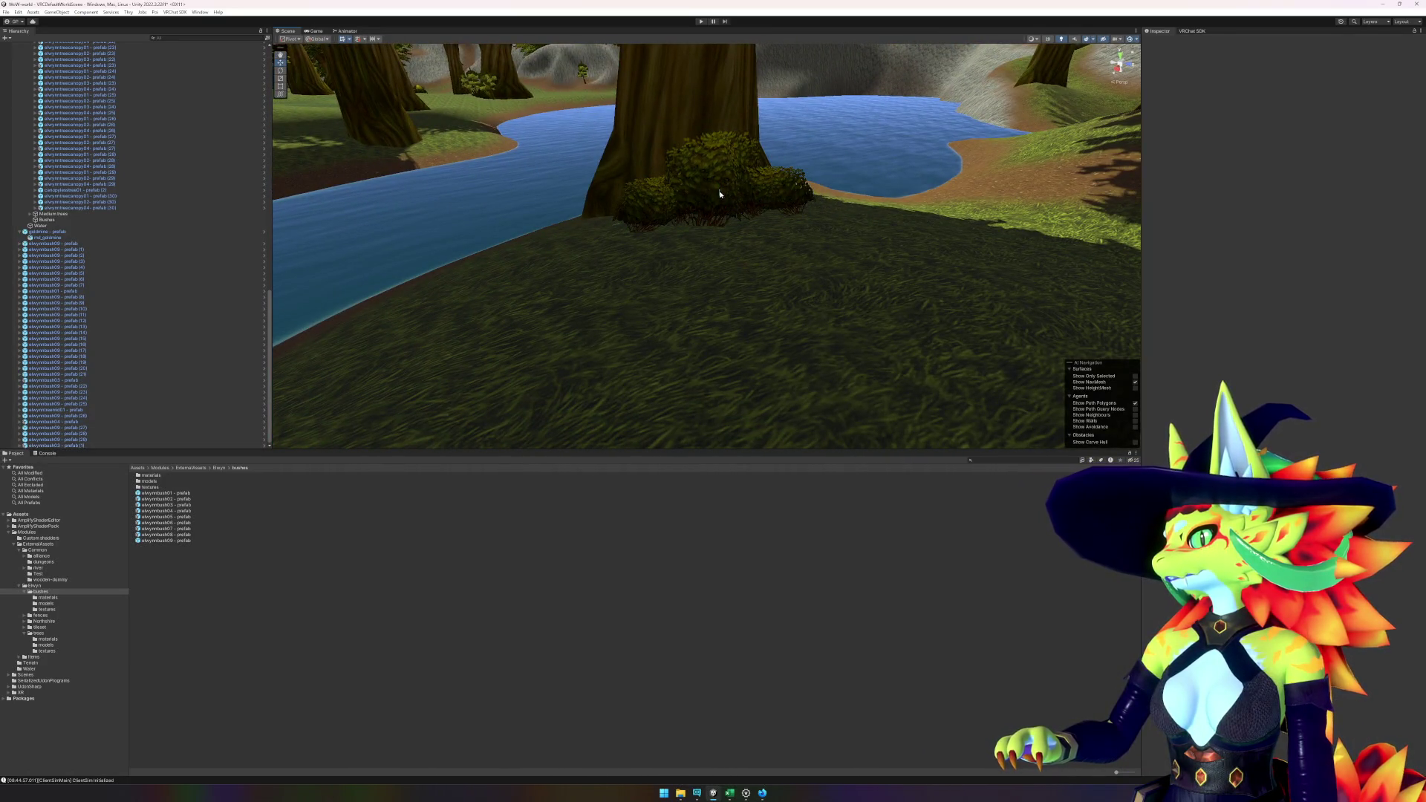
click(720, 194)
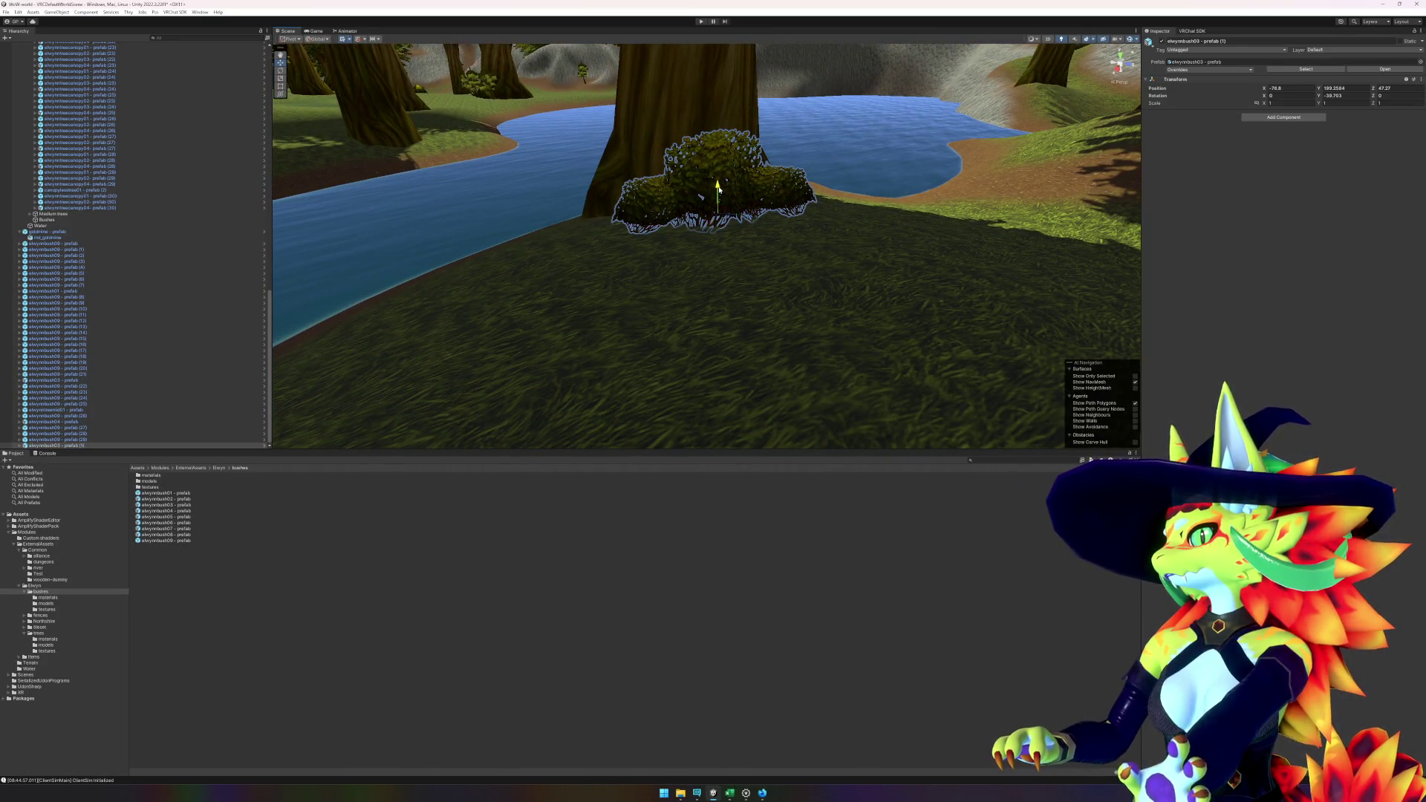
drag(718, 190, 717, 184)
alt+drag(675, 239, 861, 293)
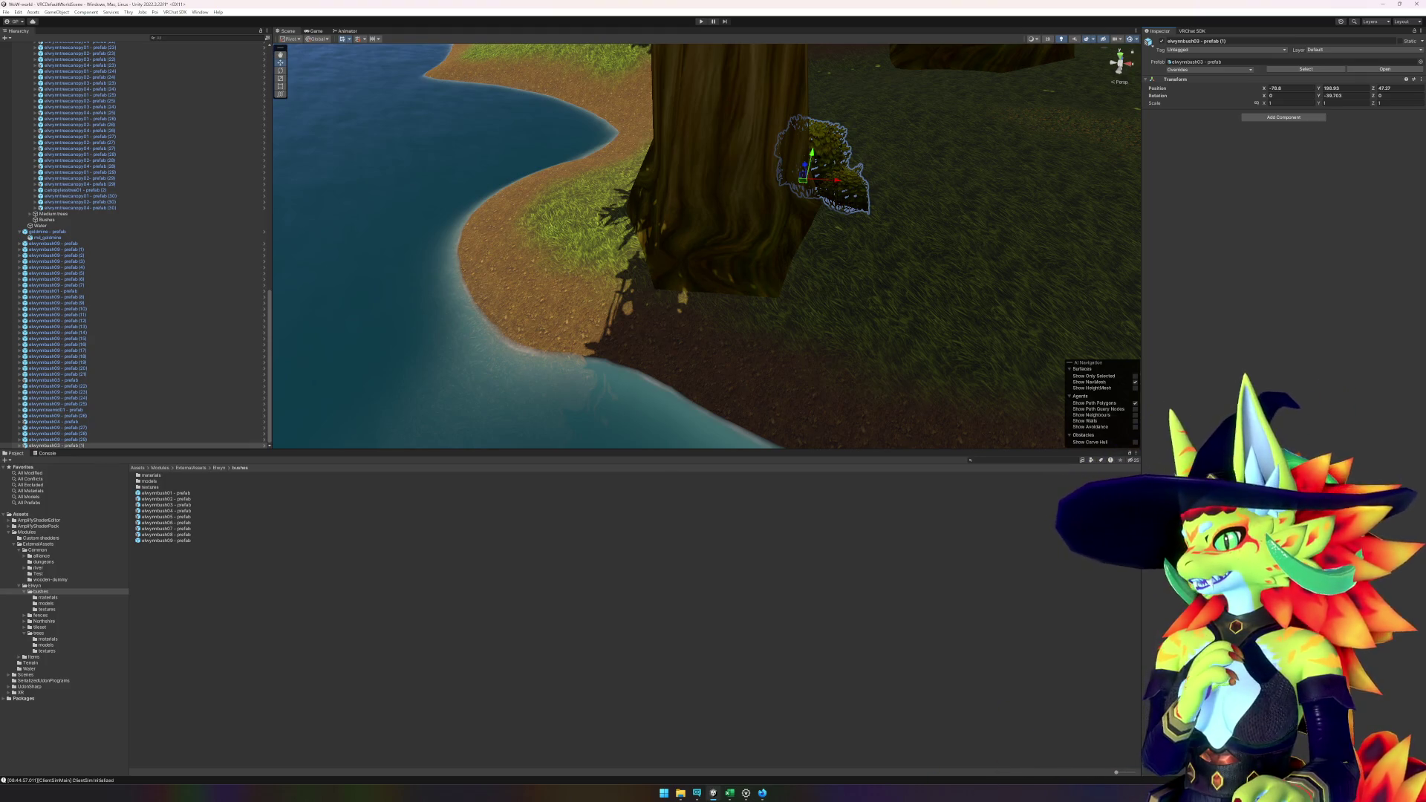
mouse_move(858, 419)
mouse_down()
mouse_move(732, 394)
mouse_move(738, 356)
mouse_move(710, 317)
mouse_up()
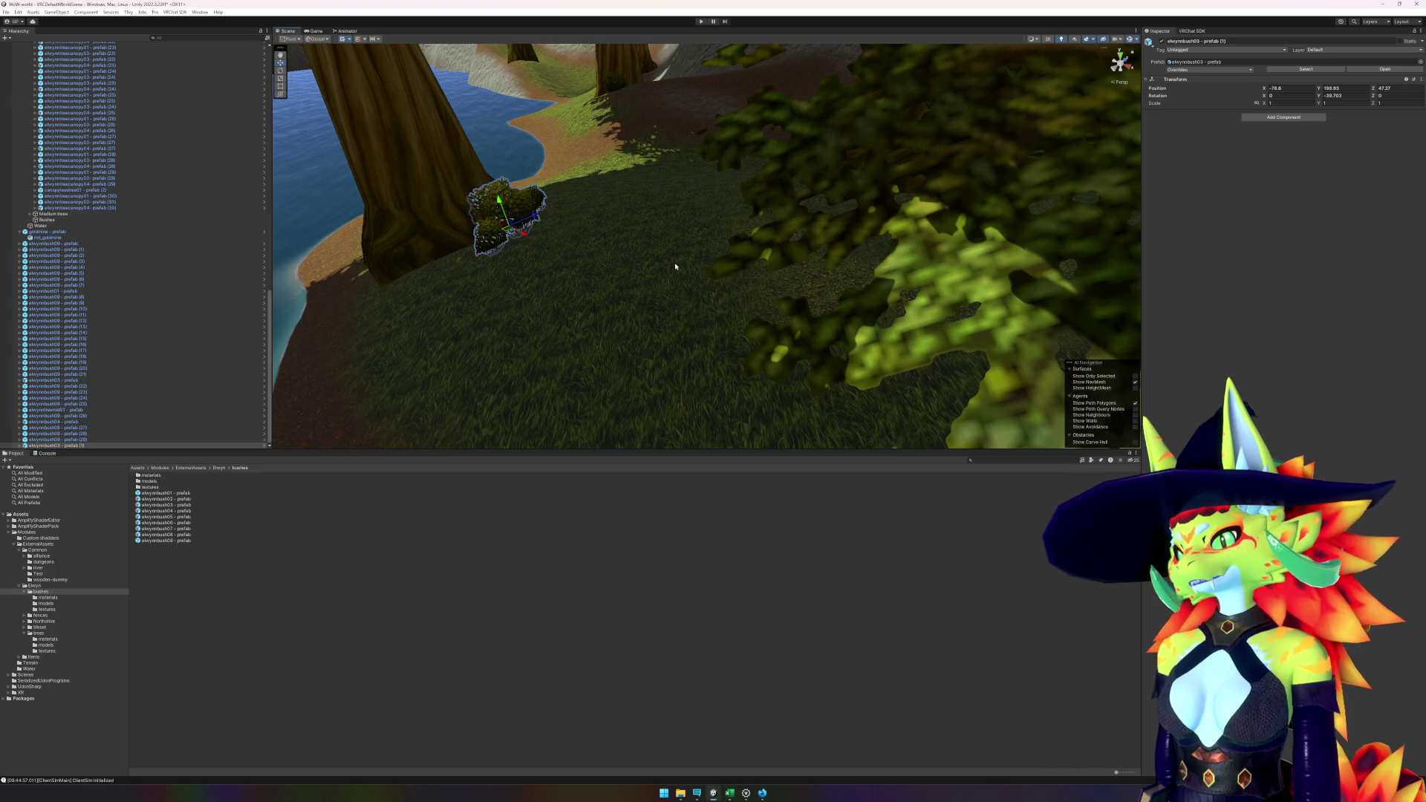
- Place an elwynnbush05 bush at the foot of the next riverside tree, turned slightly
click(792, 519)
mouse_move(772, 387)
mouse_down()
mouse_move(706, 391)
mouse_move(796, 368)
mouse_move(917, 401)
mouse_move(974, 359)
mouse_move(913, 372)
mouse_move(828, 338)
mouse_move(920, 338)
mouse_move(554, 306)
mouse_move(653, 315)
mouse_move(486, 361)
mouse_up()
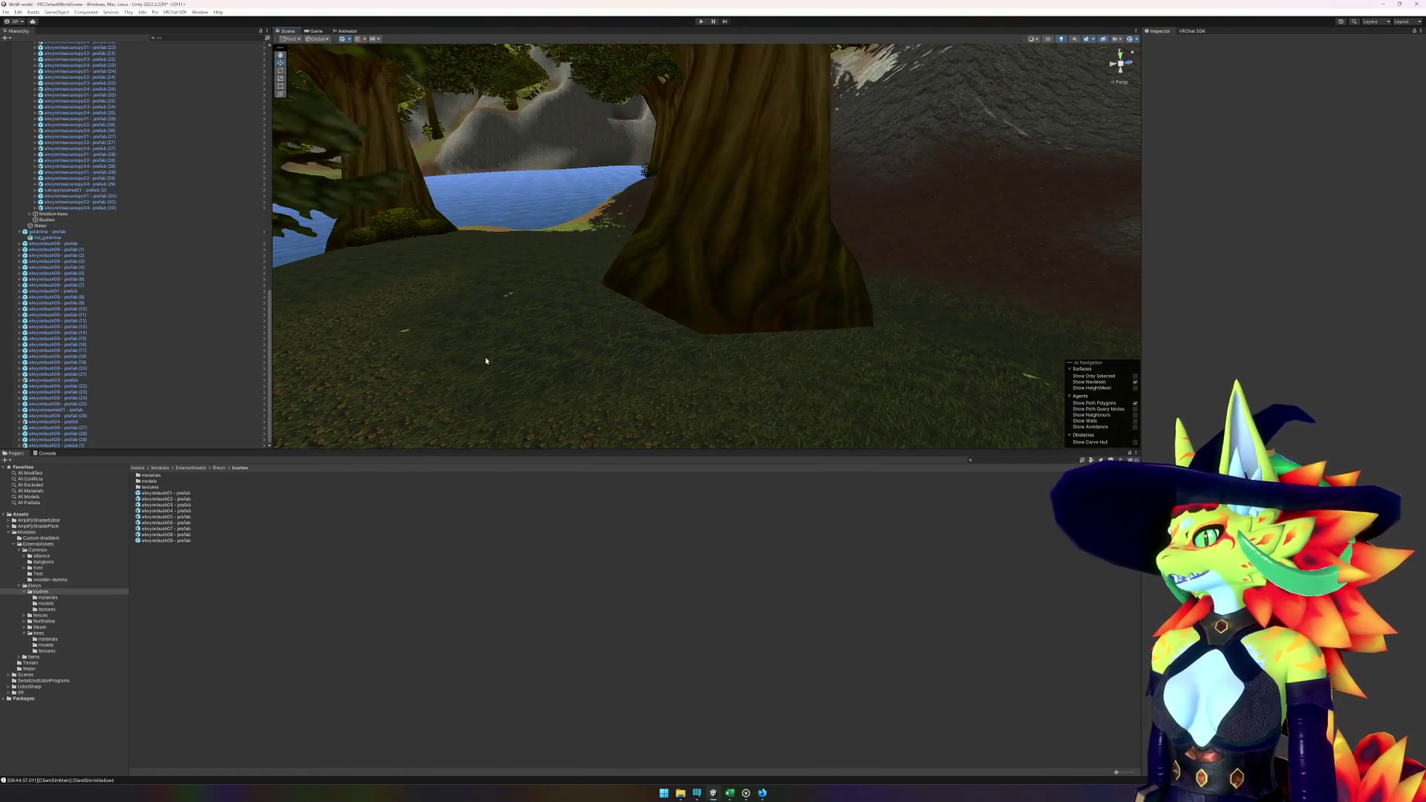
click(183, 523)
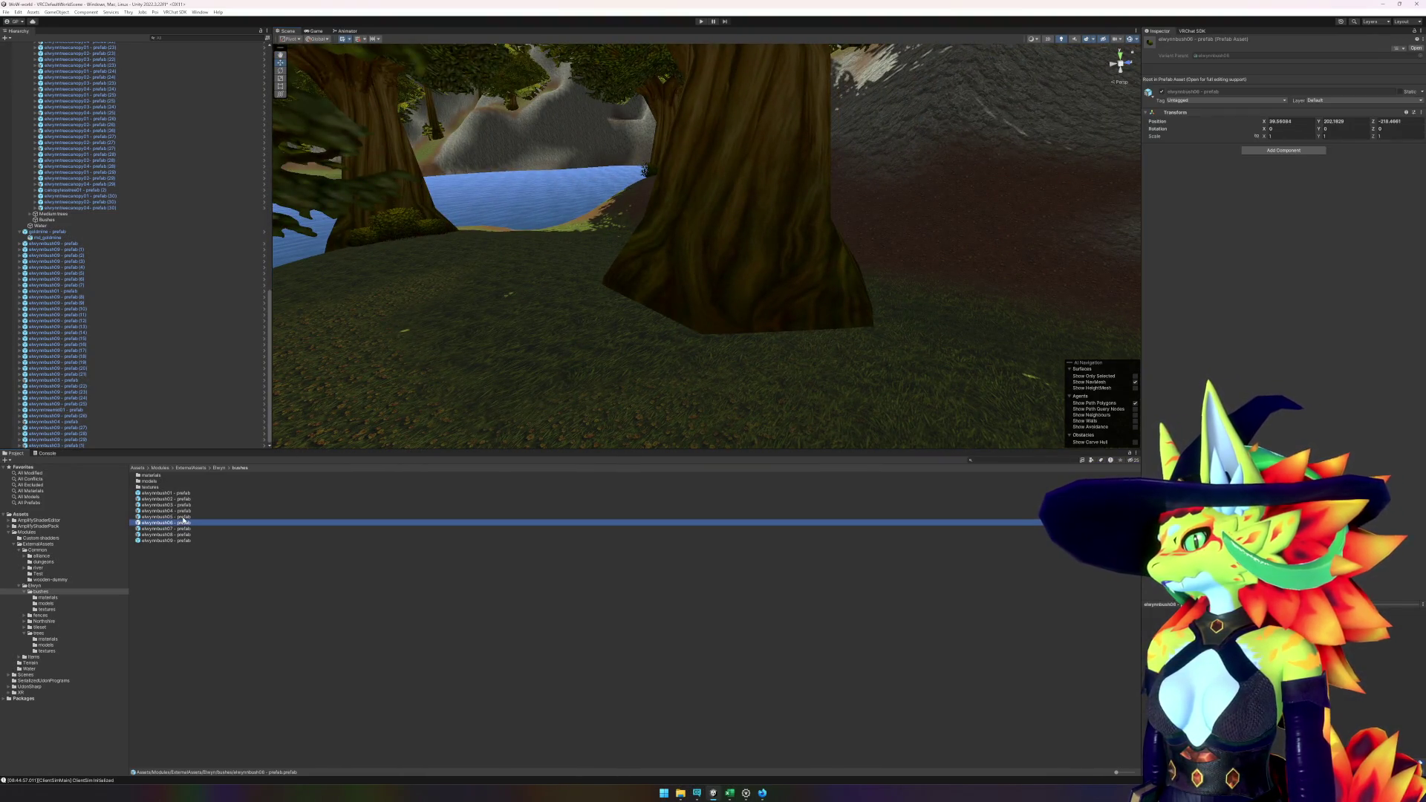
click(184, 517)
mouse_move(184, 519)
mouse_down()
mouse_move(565, 375)
mouse_move(793, 348)
mouse_up()
key(f)
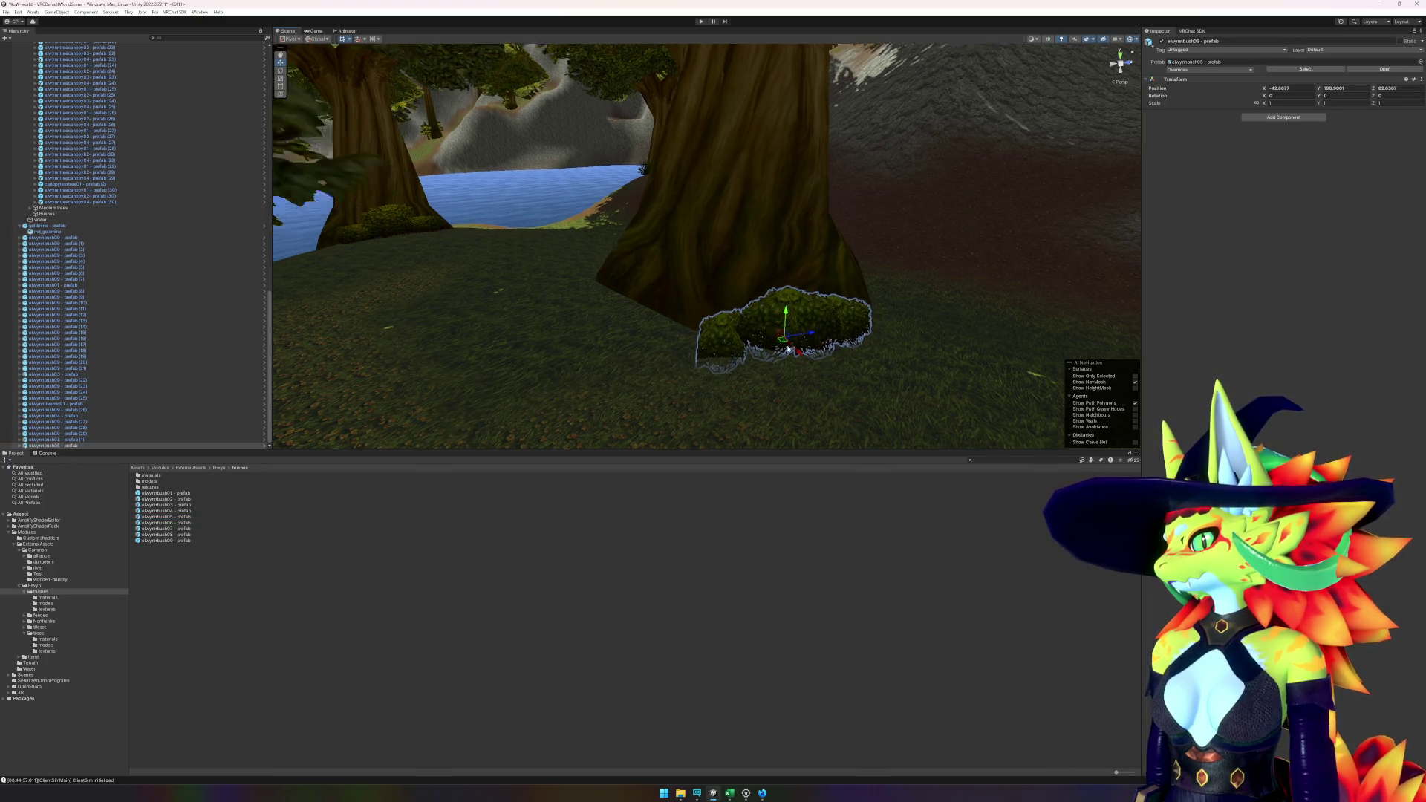
drag(716, 296, 629, 309)
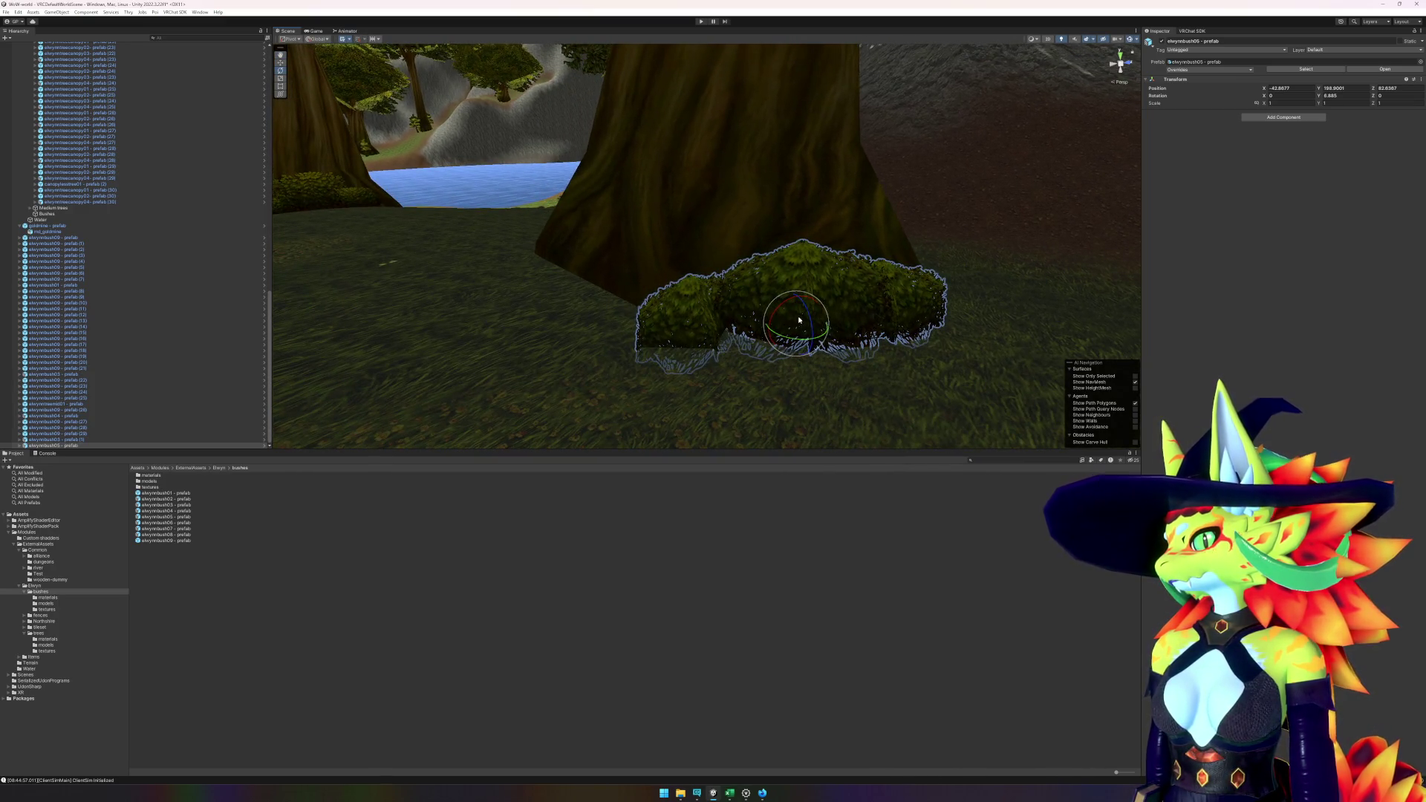
- Check the new bush against the big tree, then list the tree prefabs in the Project panel
click(799, 319)
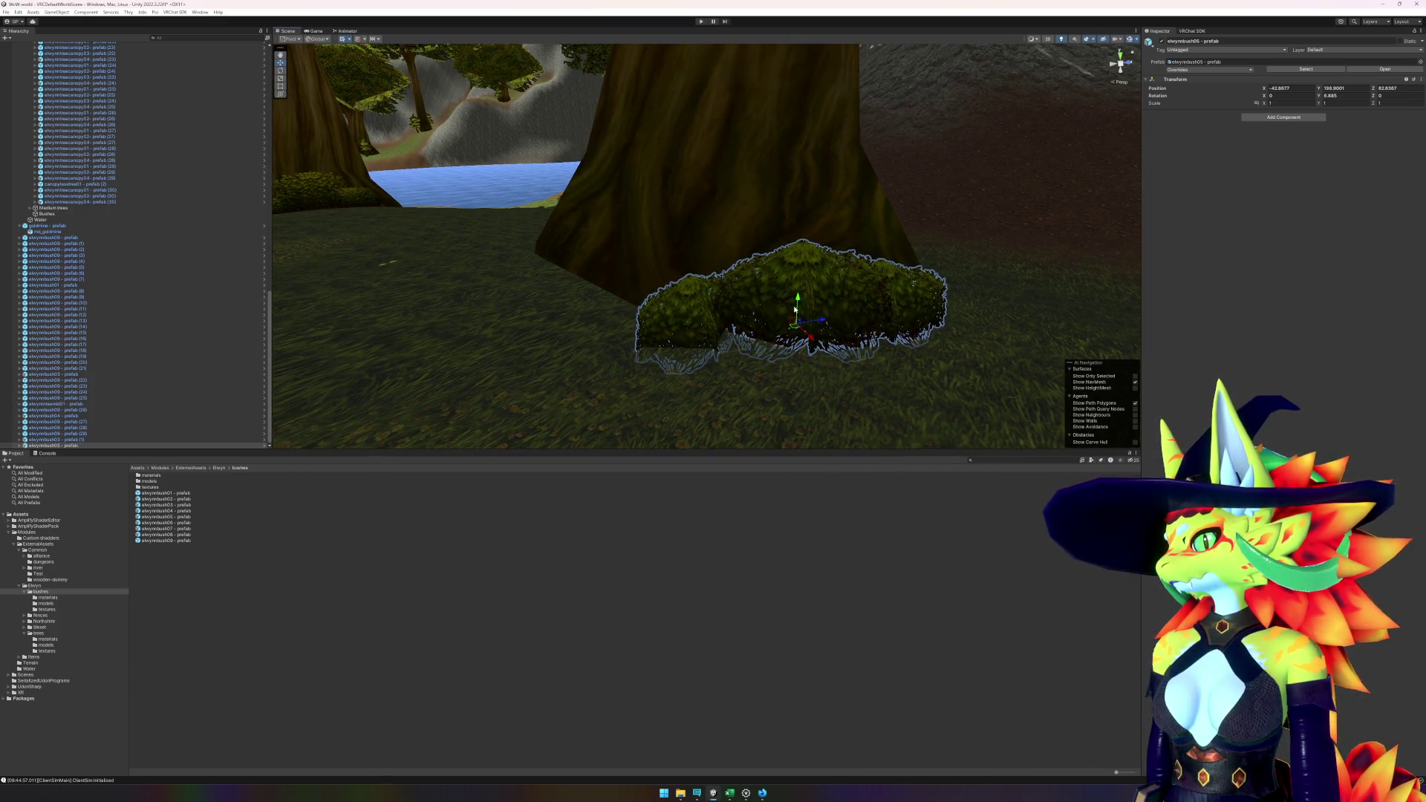
click(799, 304)
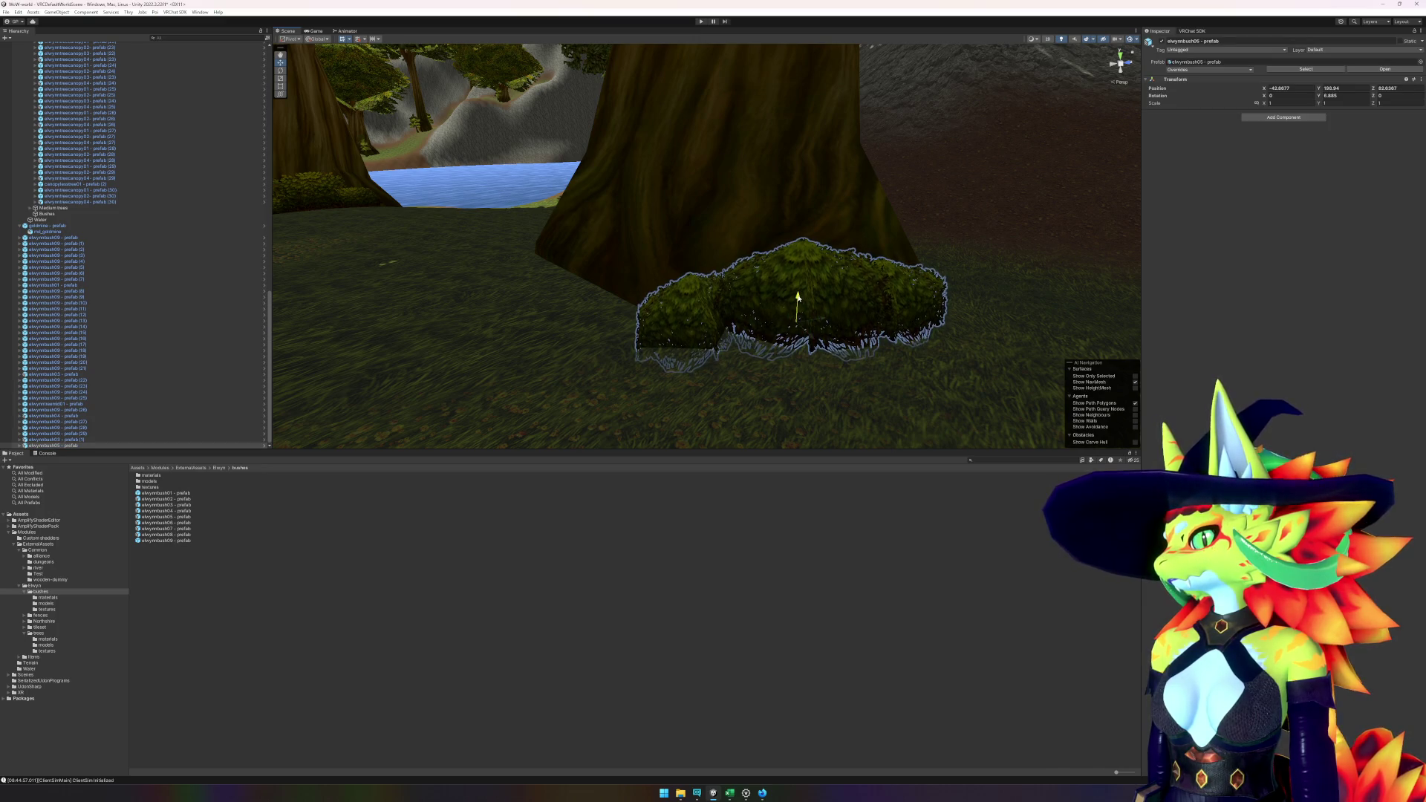
mouse_move(726, 339)
mouse_down()
mouse_move(773, 359)
mouse_move(564, 381)
mouse_move(741, 376)
mouse_up()
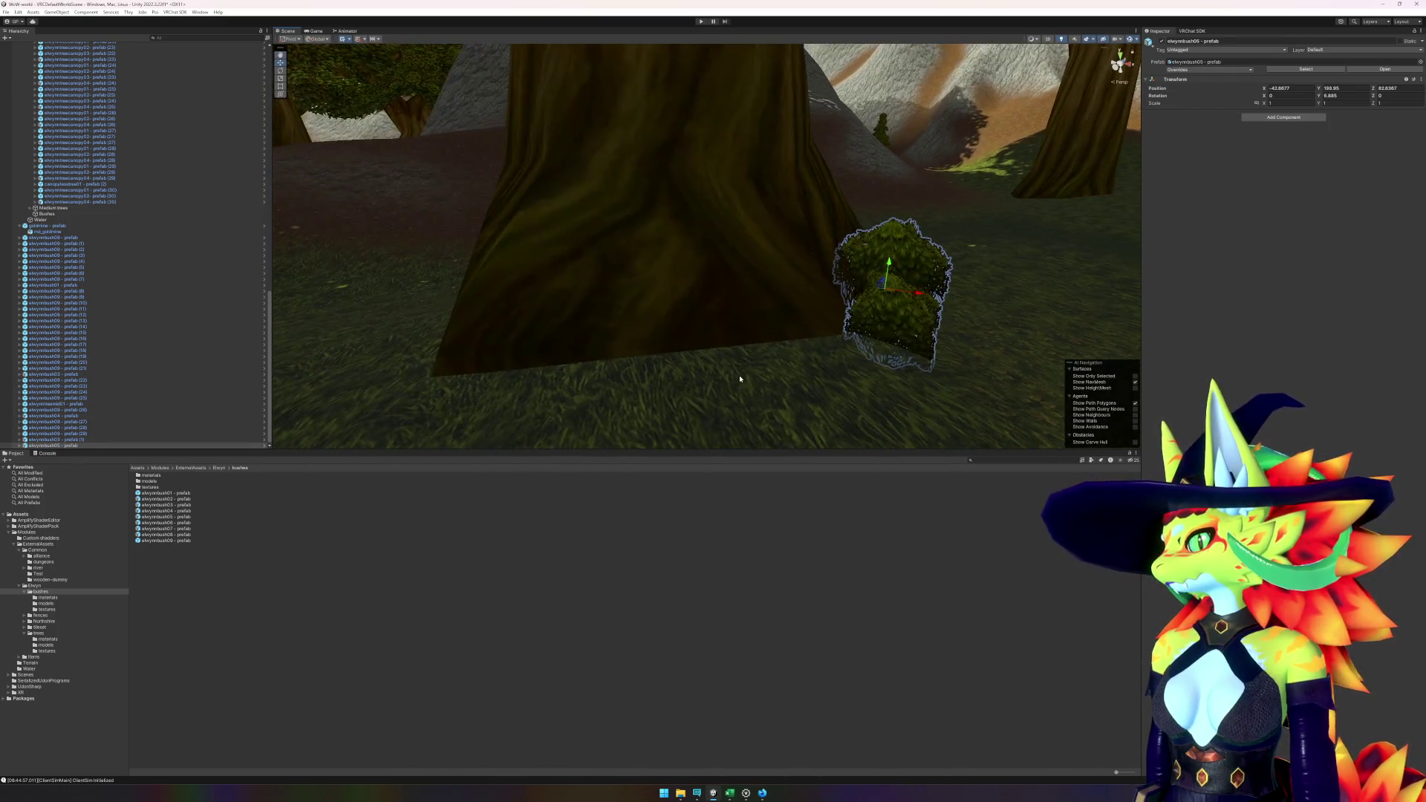
click(468, 616)
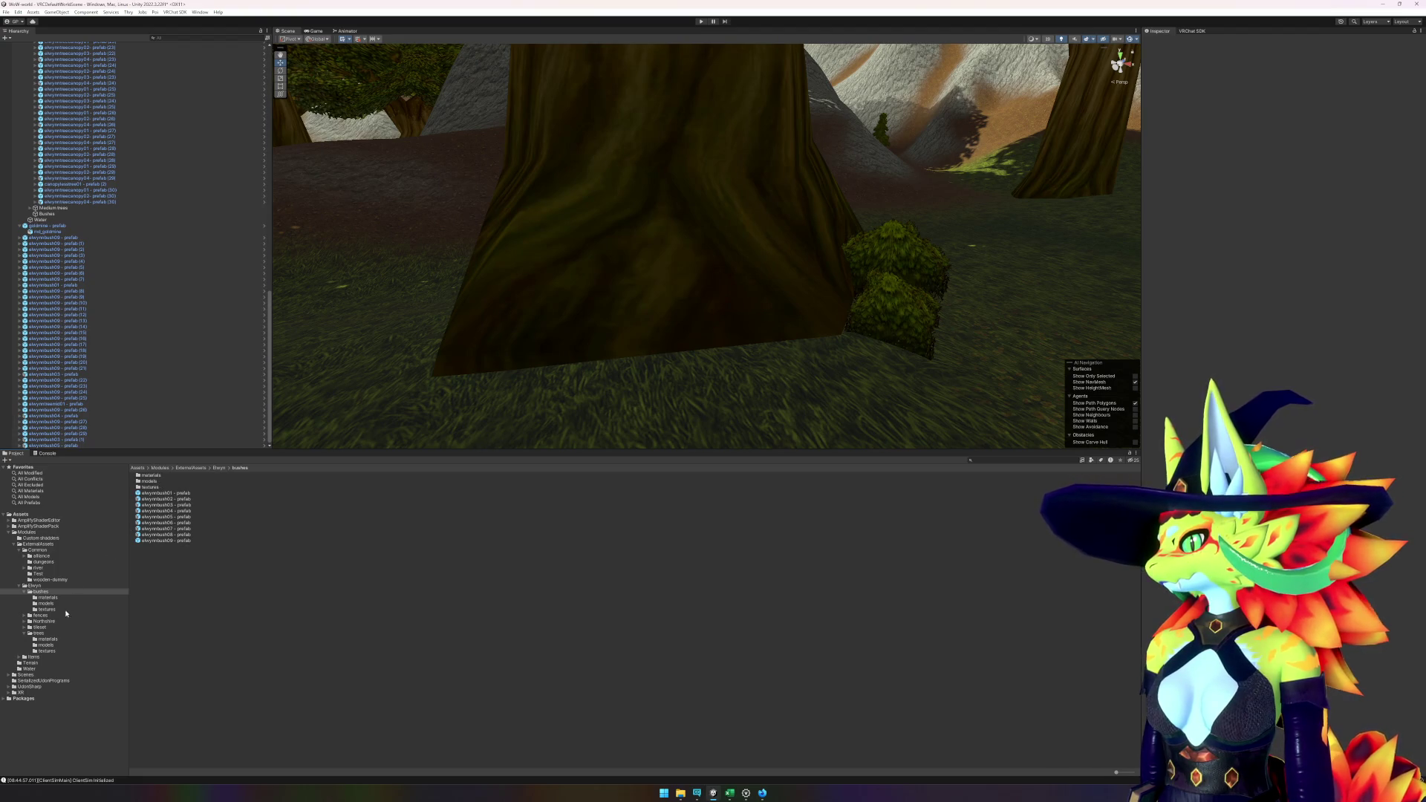
click(40, 633)
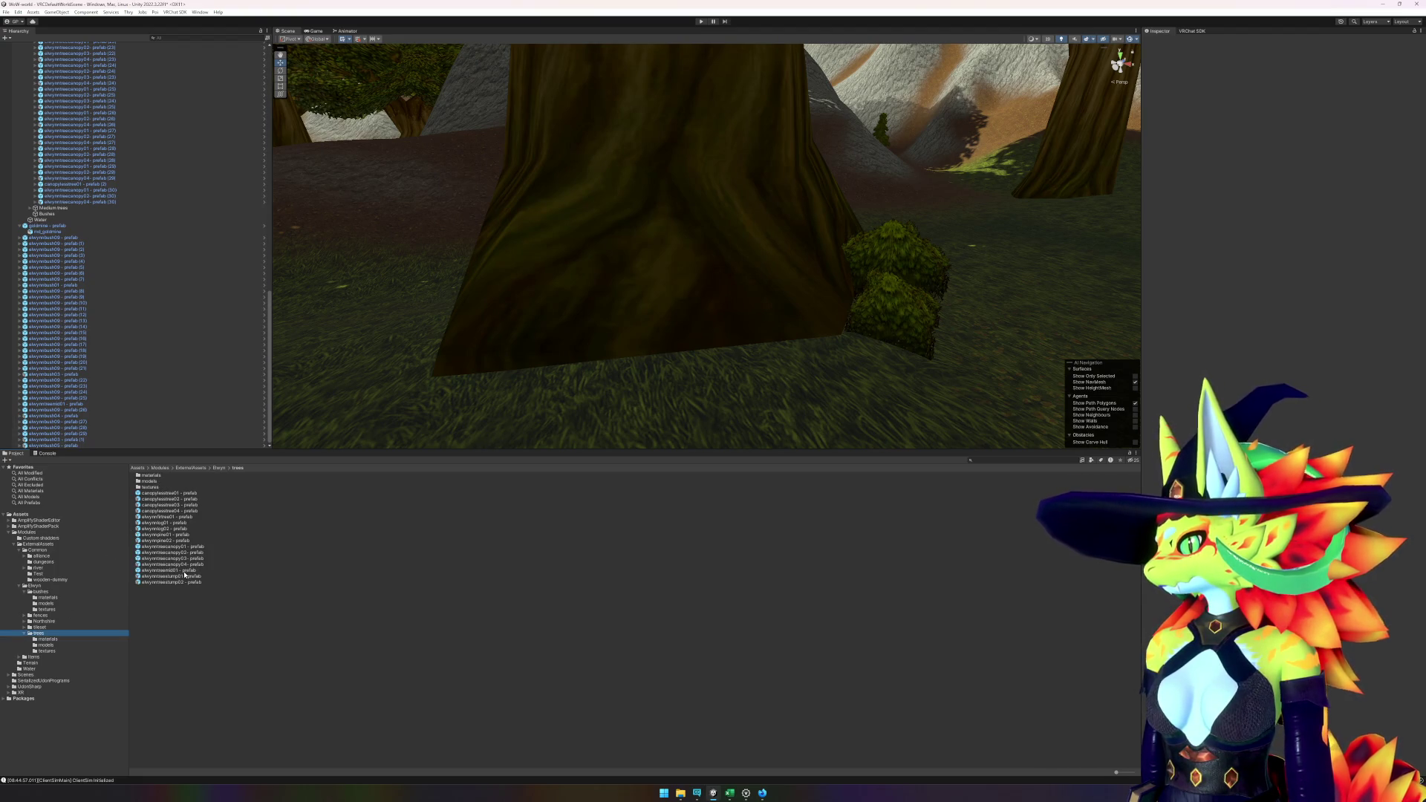
- Add a turned elwynntreemid01 mid-sized tree to the forest and drop a bush behind it
mouse_move(183, 573)
mouse_down()
mouse_move(356, 353)
mouse_move(391, 332)
mouse_move(361, 346)
mouse_move(355, 453)
mouse_up()
key(e)
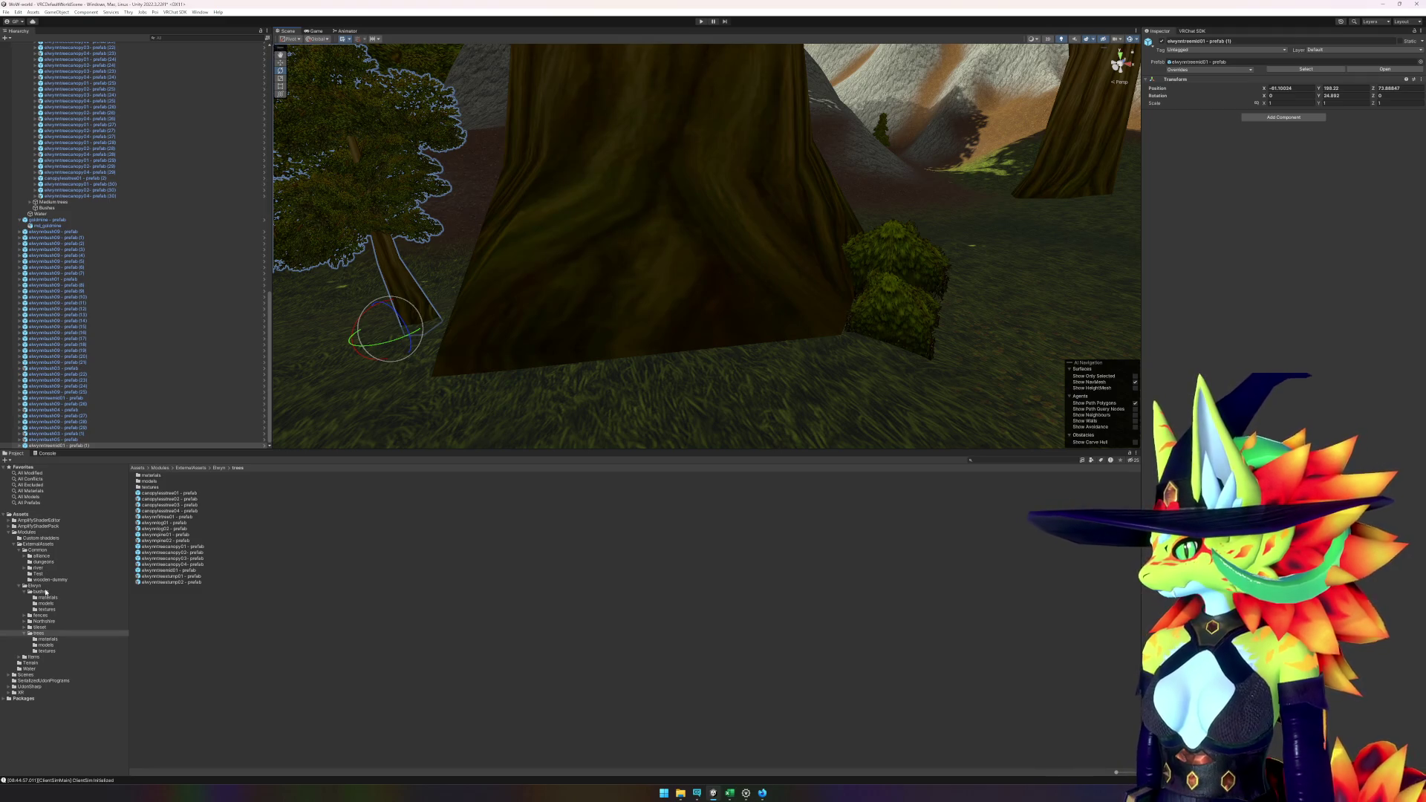
click(46, 592)
mouse_move(180, 543)
mouse_down()
mouse_move(372, 349)
mouse_move(446, 316)
mouse_up()
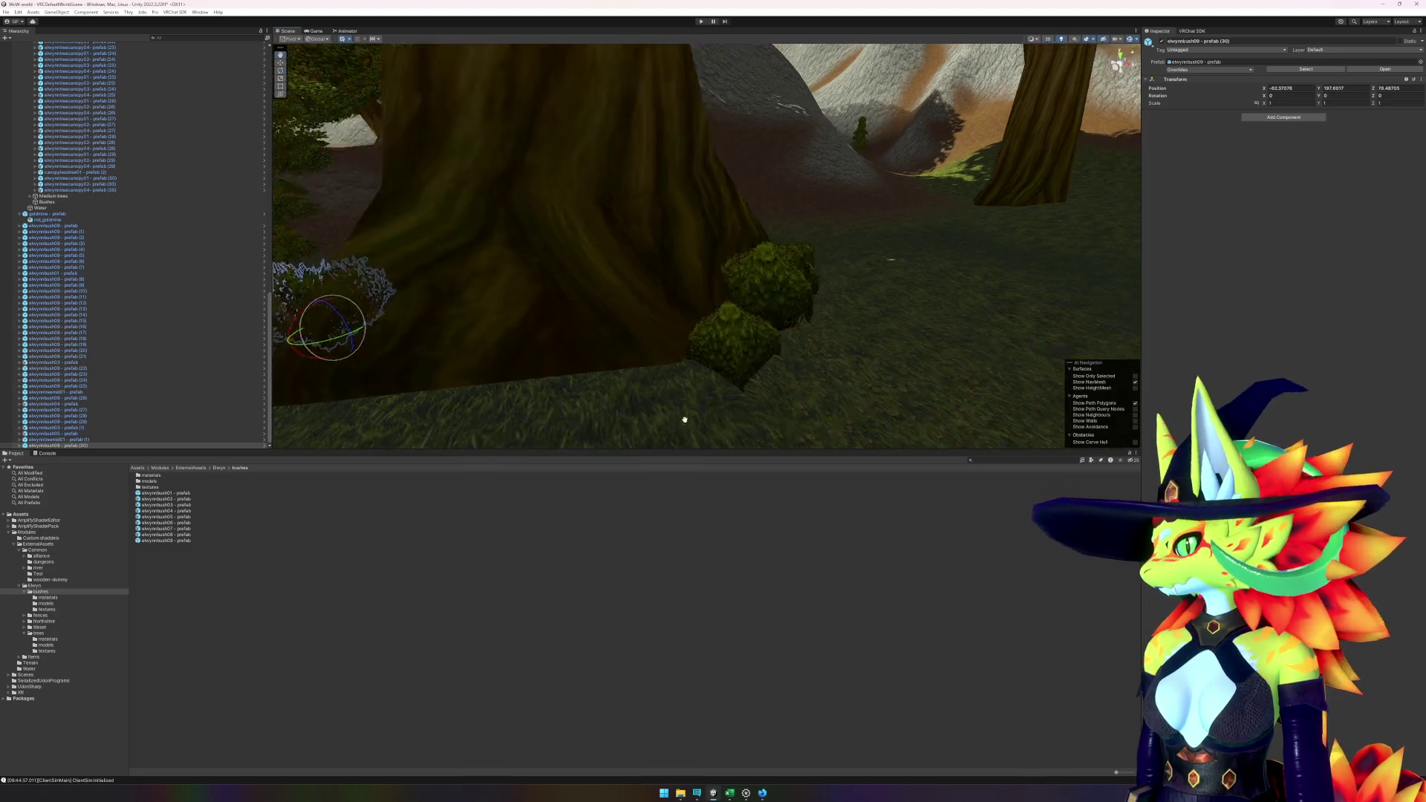
- Place an elwynnbush04 bush at the base of the small distant pine in the ravine
click(799, 159)
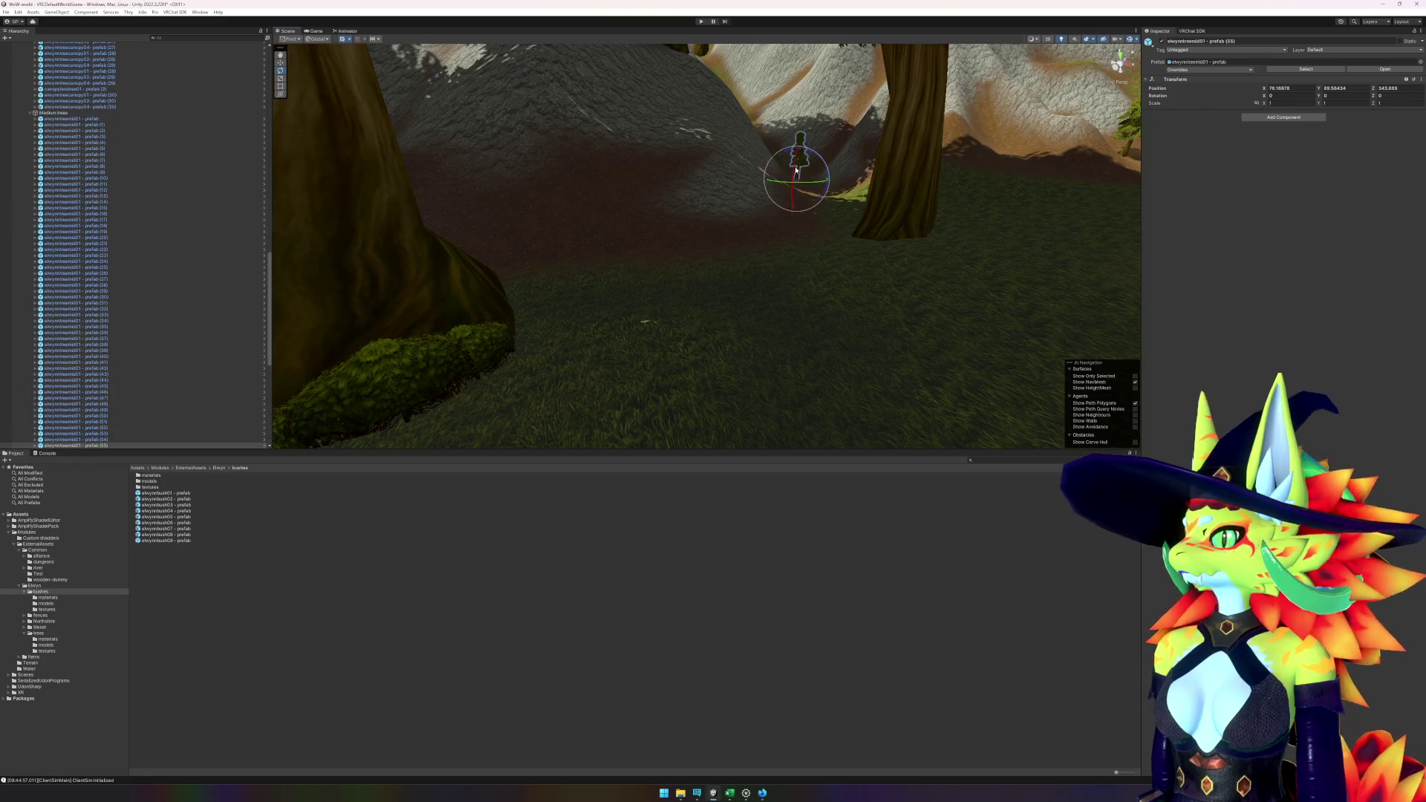
key(f)
mouse_move(186, 522)
mouse_down()
mouse_move(640, 416)
mouse_move(682, 366)
mouse_move(735, 343)
mouse_move(702, 321)
mouse_move(719, 358)
mouse_up()
key(f)
drag(873, 436, 743, 312)
- Place elwynnbush09 and elwynnbush04 bushes between the hillside path trees, turning one of them
mouse_move(412, 367)
mouse_down()
mouse_move(598, 394)
mouse_move(726, 299)
mouse_move(579, 280)
mouse_move(686, 289)
mouse_move(458, 354)
mouse_up()
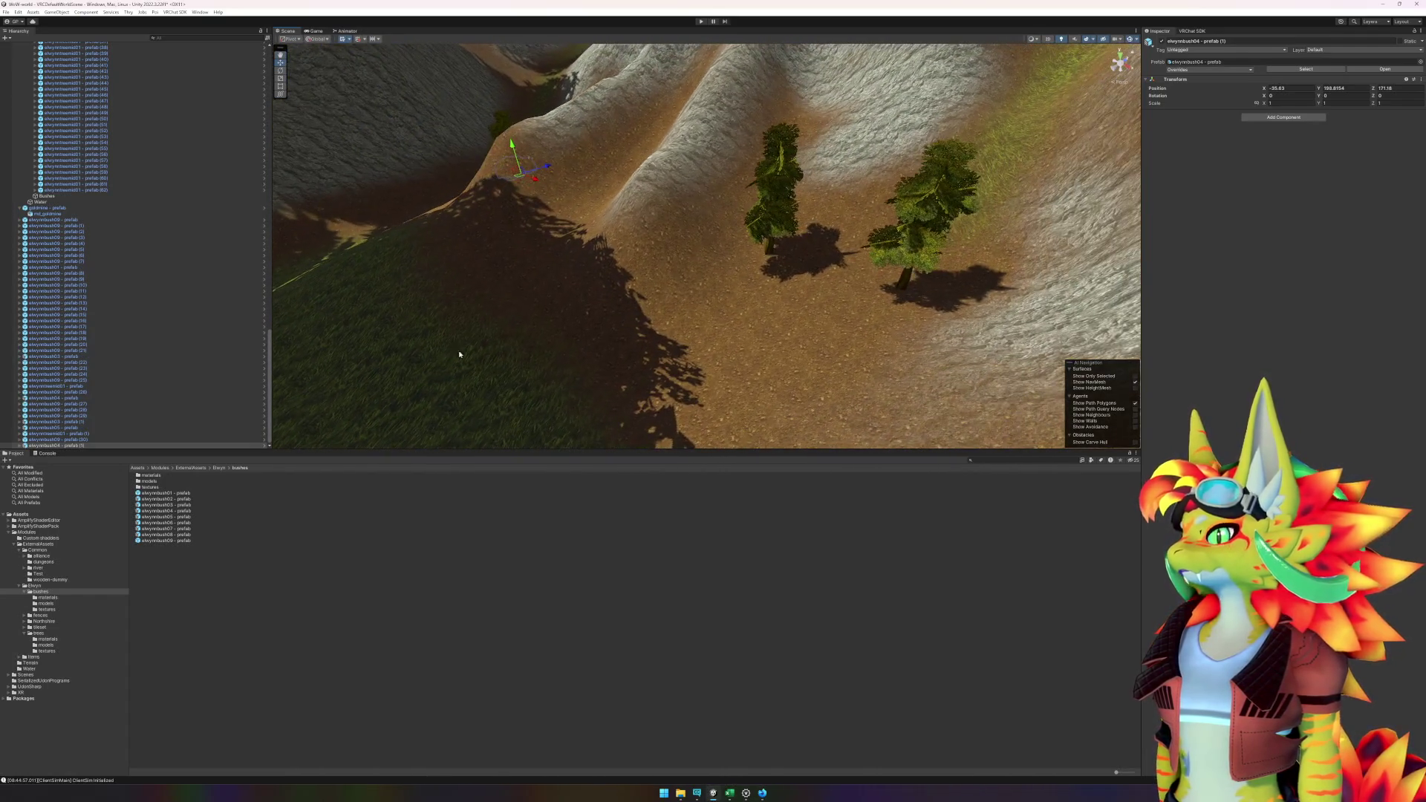
mouse_move(165, 540)
mouse_down()
mouse_move(804, 228)
mouse_move(170, 540)
mouse_move(854, 286)
mouse_move(887, 293)
mouse_move(884, 315)
mouse_up()
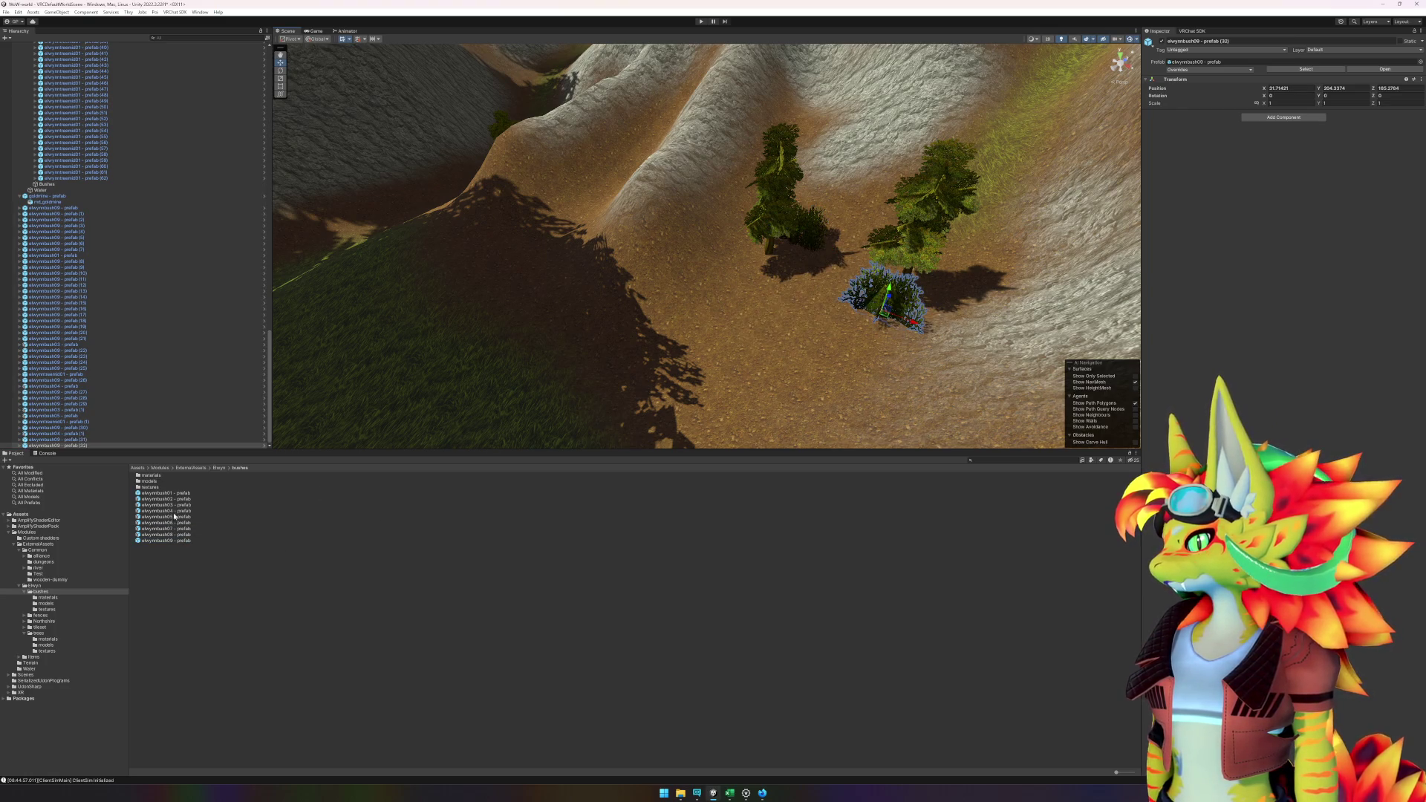
mouse_move(175, 516)
mouse_down()
mouse_move(520, 461)
mouse_move(732, 327)
mouse_move(805, 298)
mouse_move(779, 328)
mouse_move(854, 343)
mouse_move(735, 369)
mouse_move(850, 311)
mouse_move(876, 345)
mouse_up()
key(e)
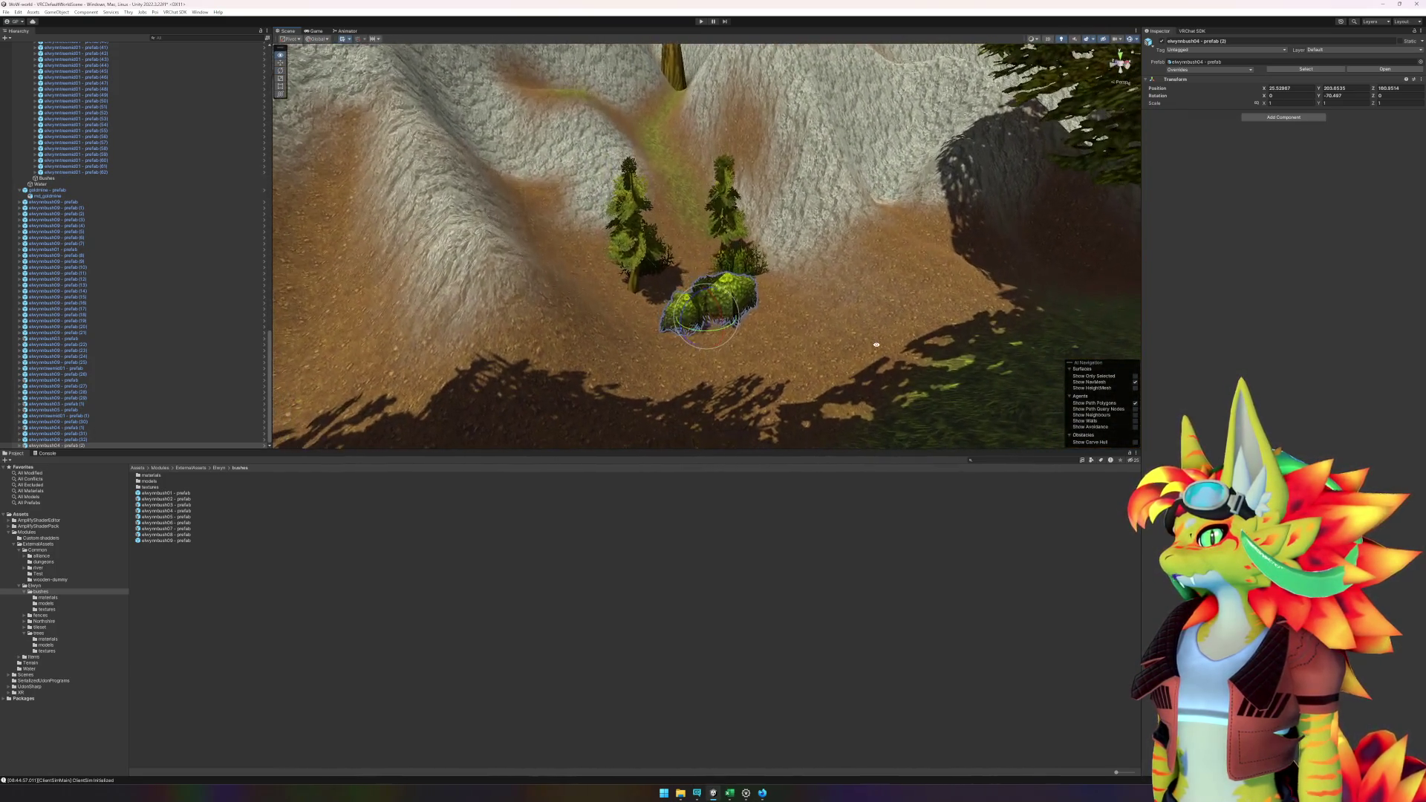
- Set an elwynnbush09 bush at the base of the canopy tree's trunk in the valley
click(708, 94)
key(f)
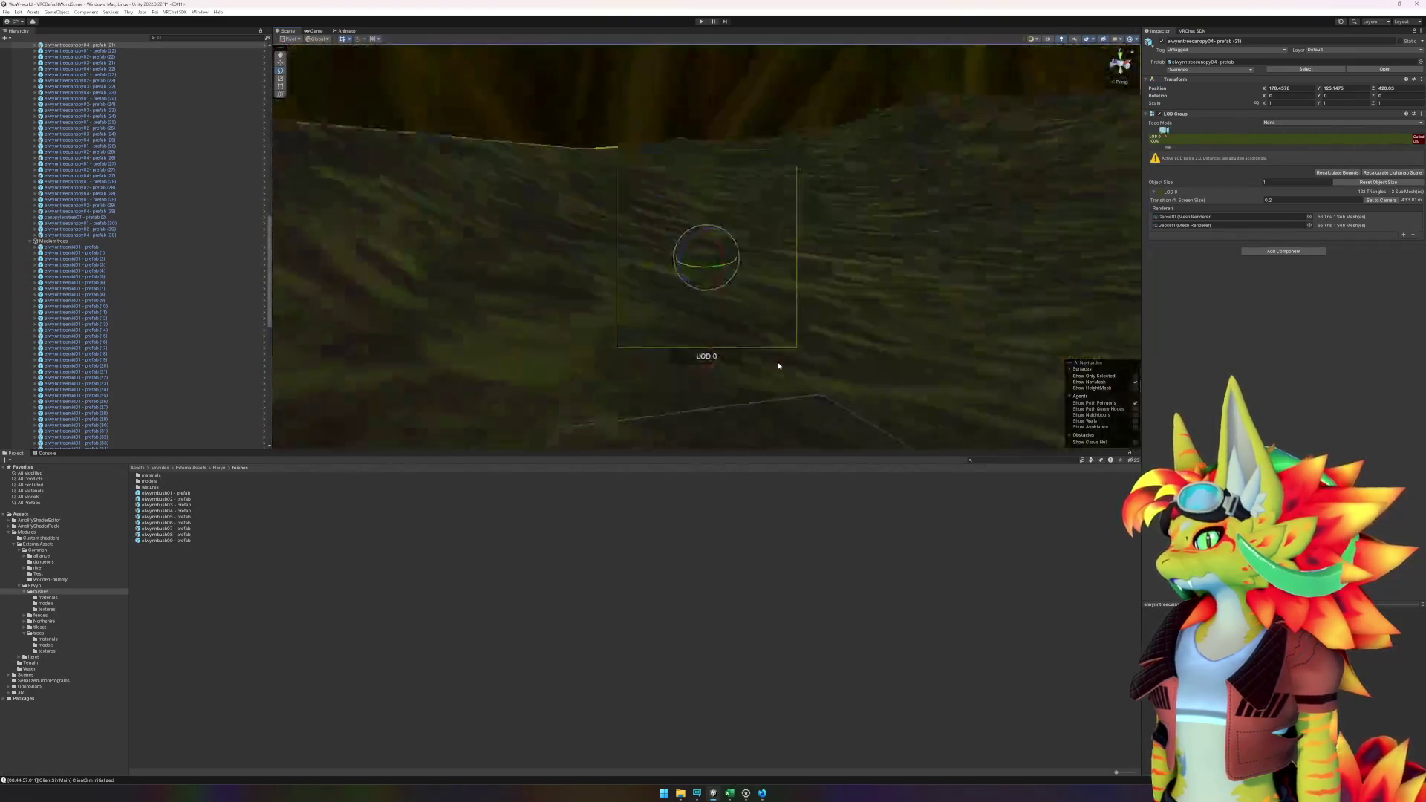
scroll(748, 374, down, 5)
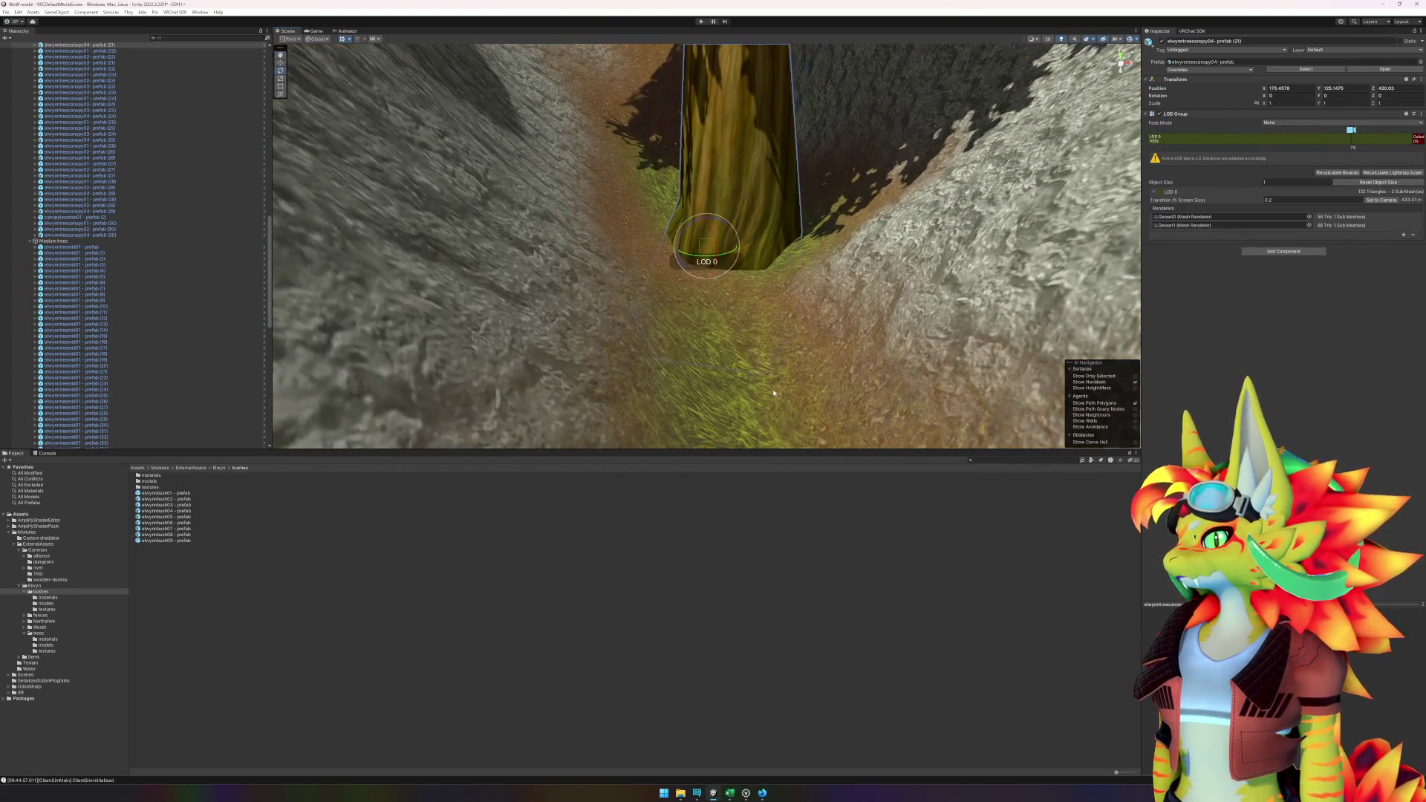
mouse_move(194, 542)
mouse_down()
mouse_move(706, 256)
mouse_move(724, 282)
mouse_up()
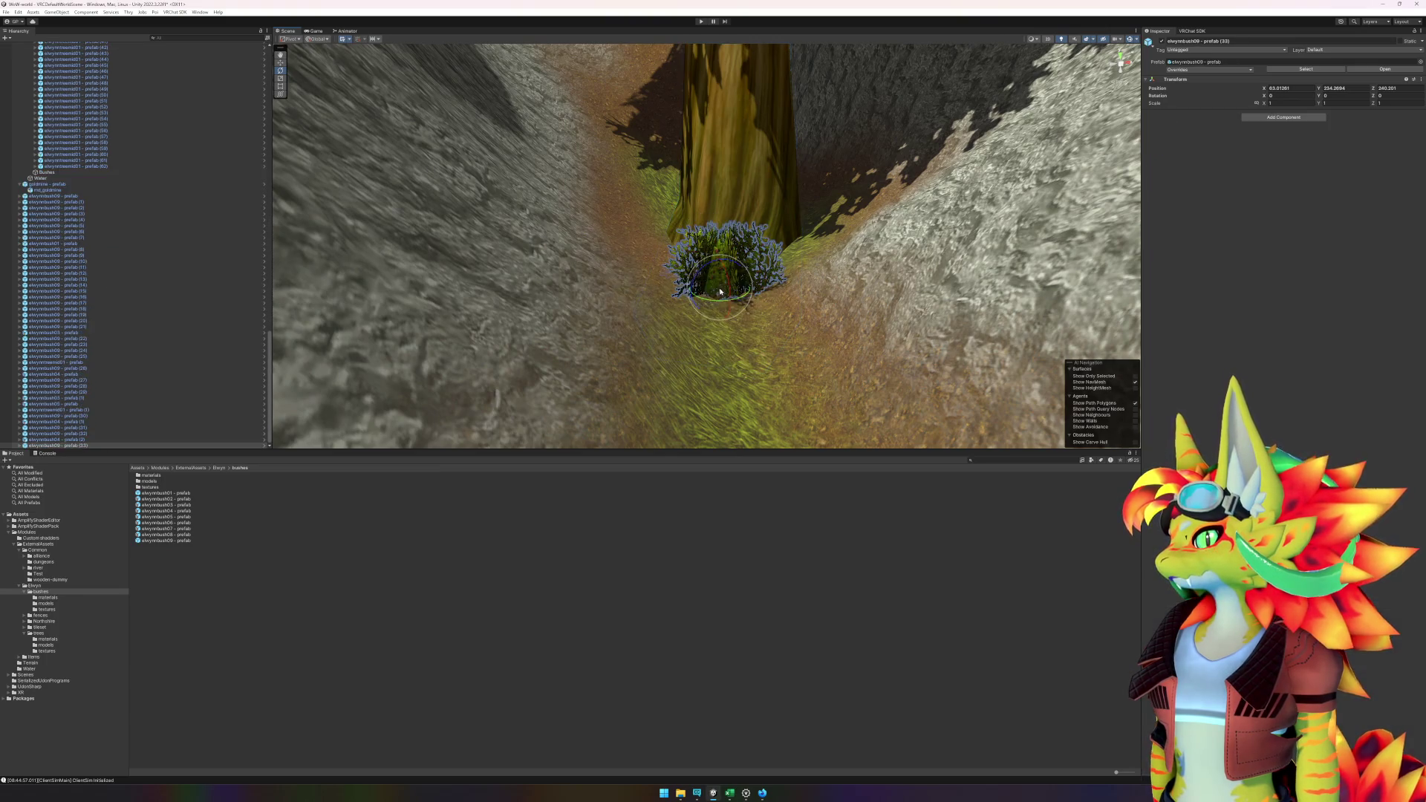
mouse_move(714, 367)
mouse_down()
mouse_move(874, 417)
mouse_move(671, 363)
mouse_up()
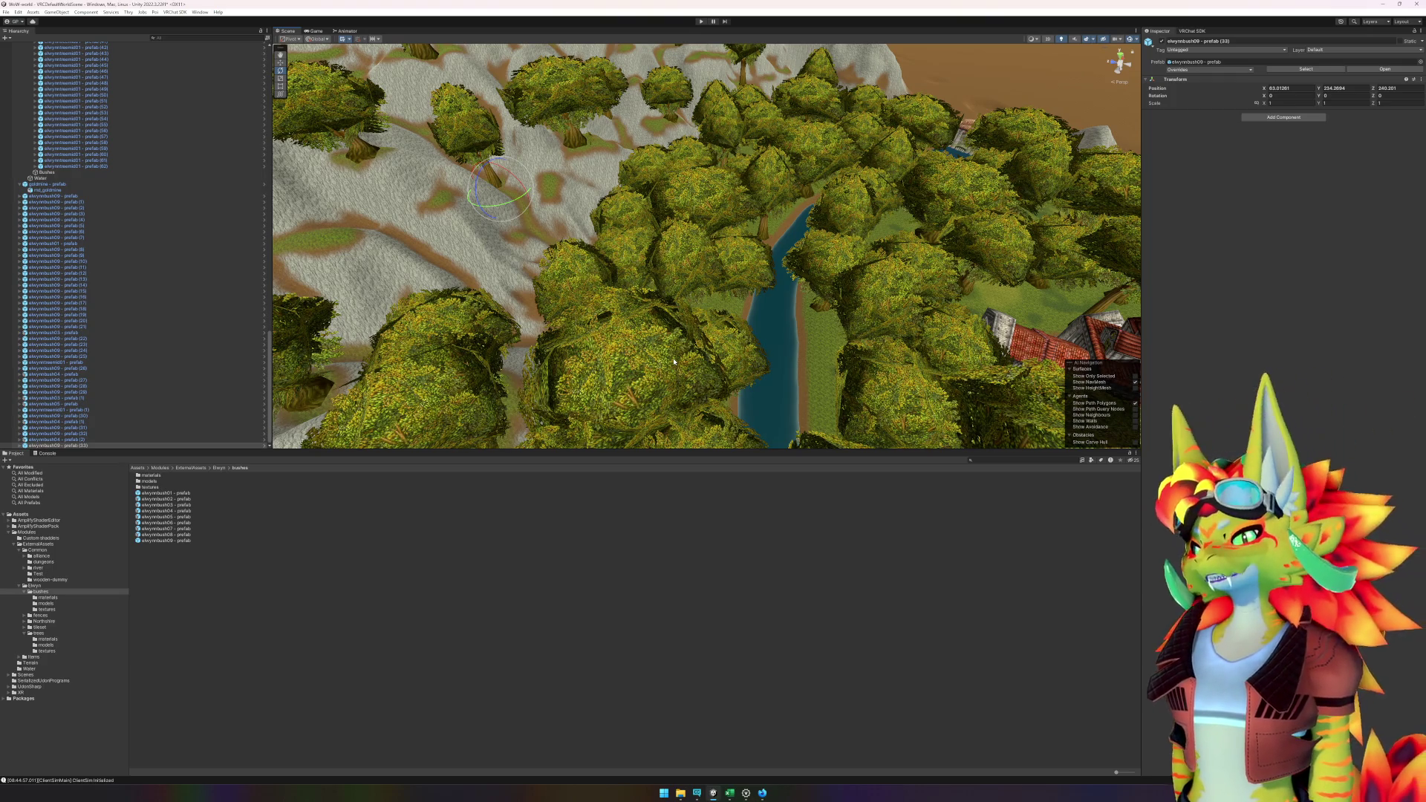
scroll(778, 275, up, 10)
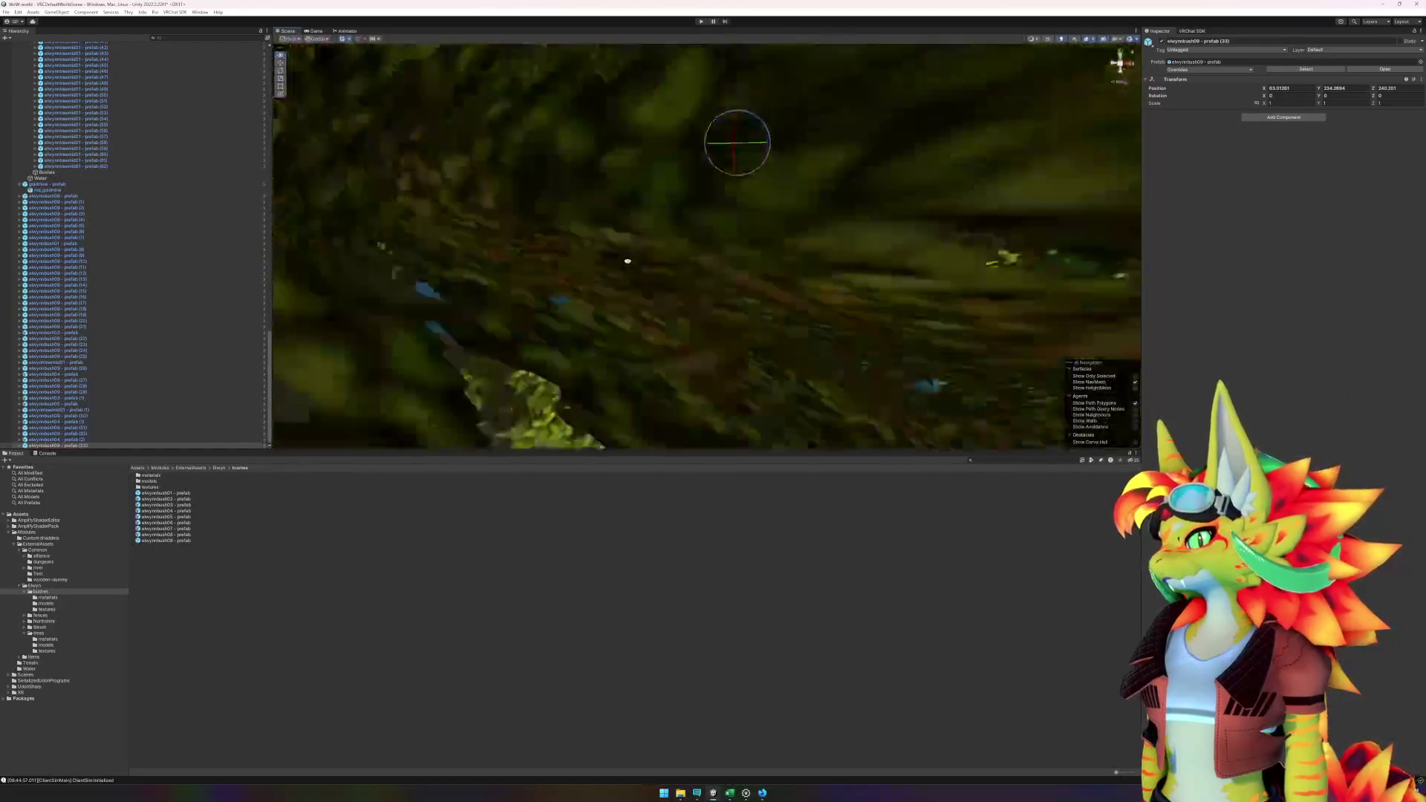
- Fly toward the riverside forest and compare the bush prefabs, elwynnbush04 through 06 and elwynnbush01
mouse_move(526, 257)
mouse_down()
mouse_move(796, 289)
mouse_move(899, 284)
mouse_up()
scroll(891, 274, down, 5)
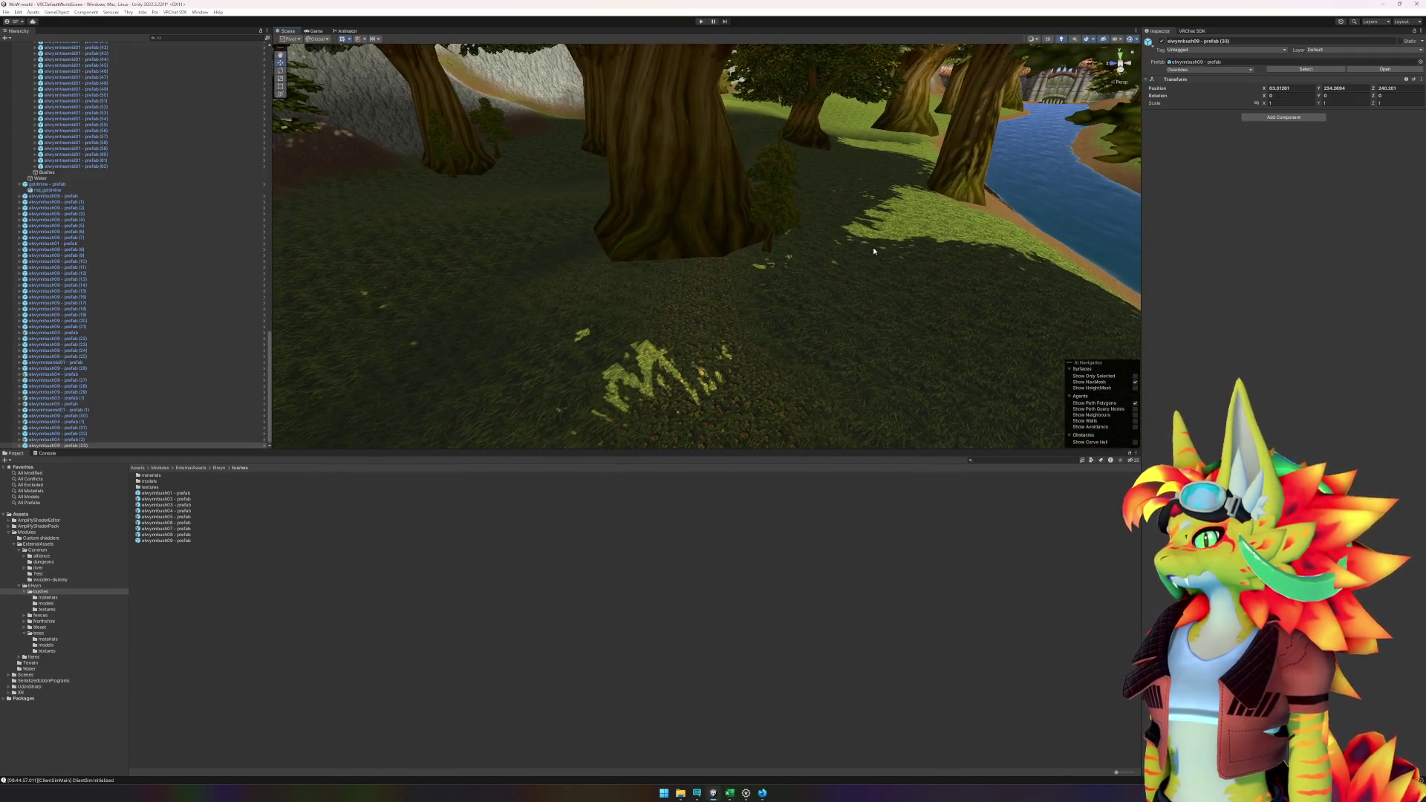
click(189, 511)
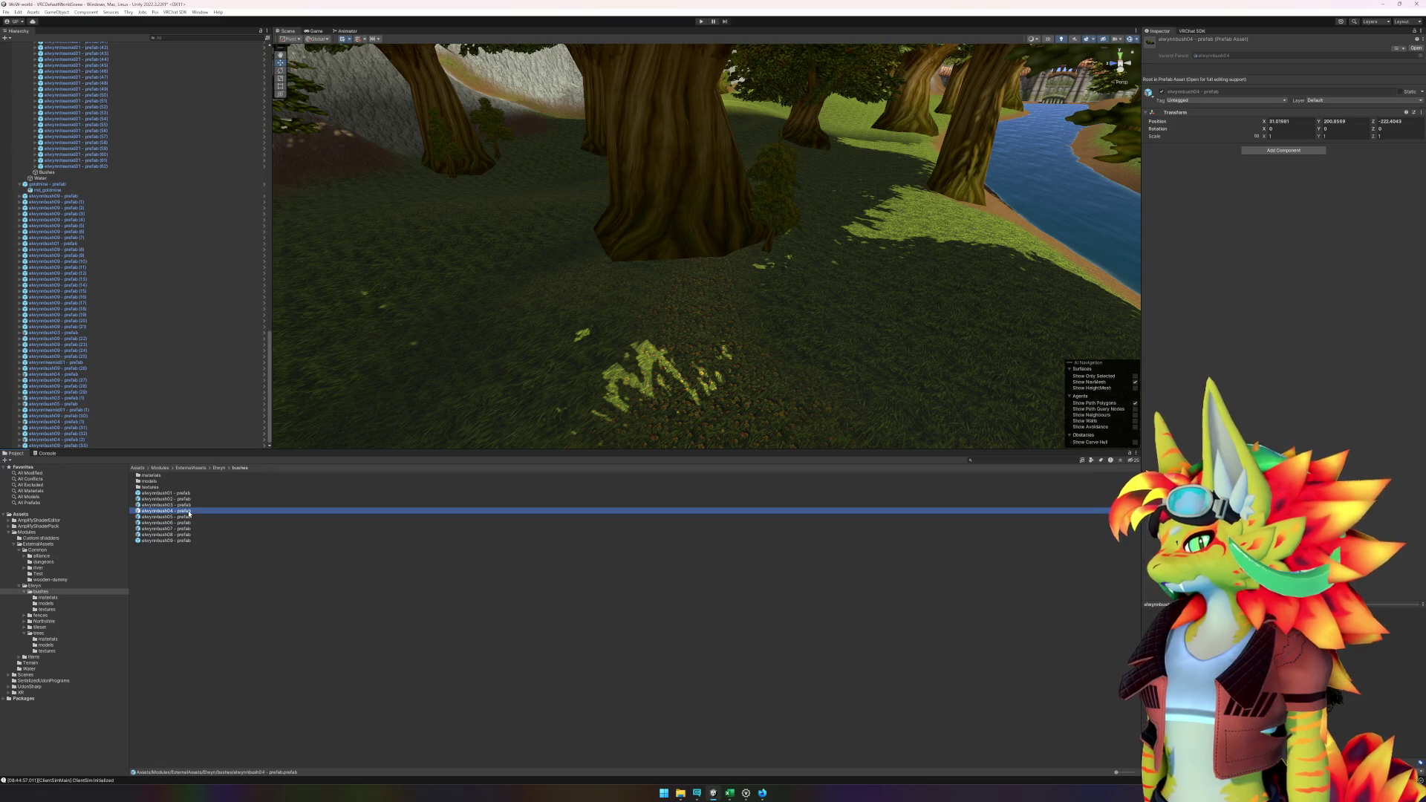
click(188, 518)
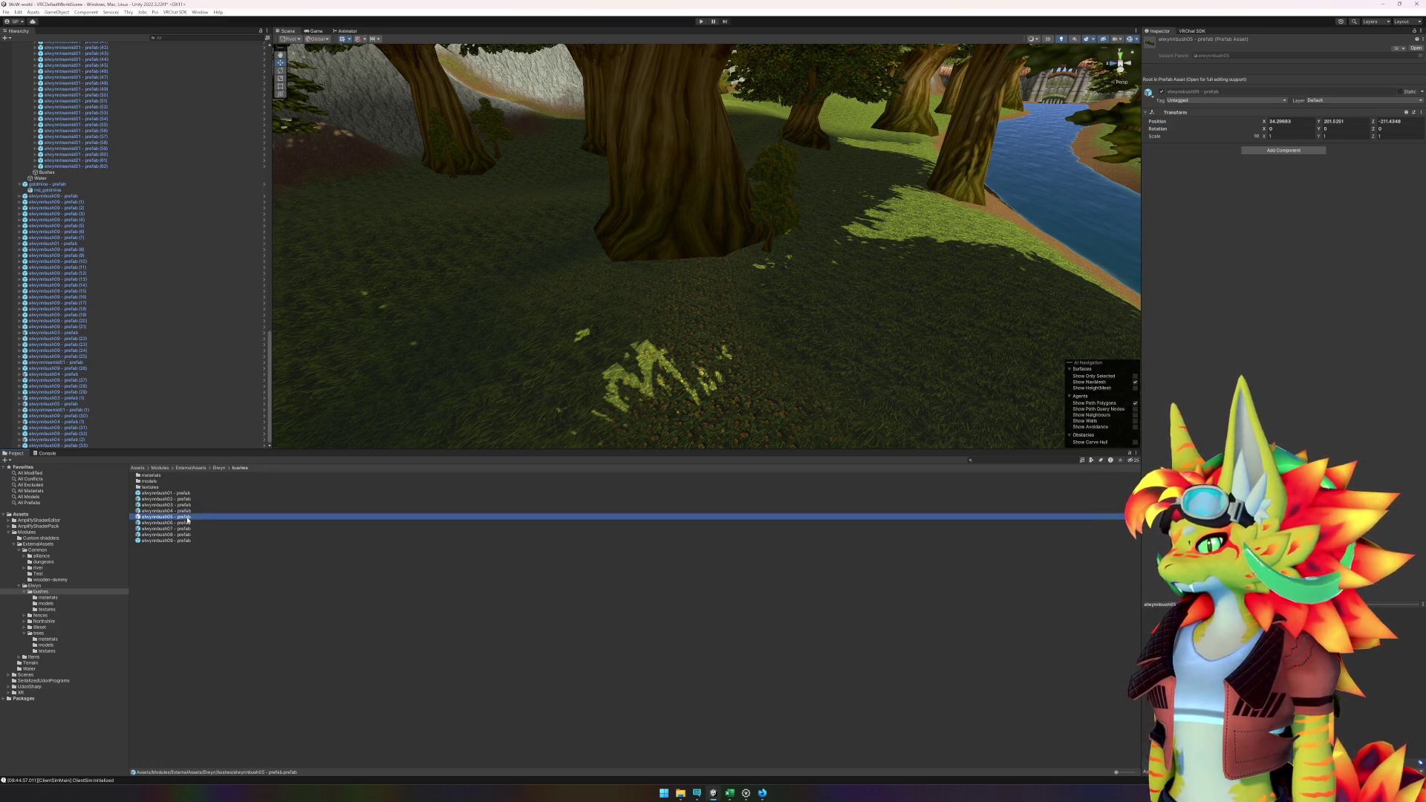
click(188, 524)
key(Up)
key(Up)
key(Up)
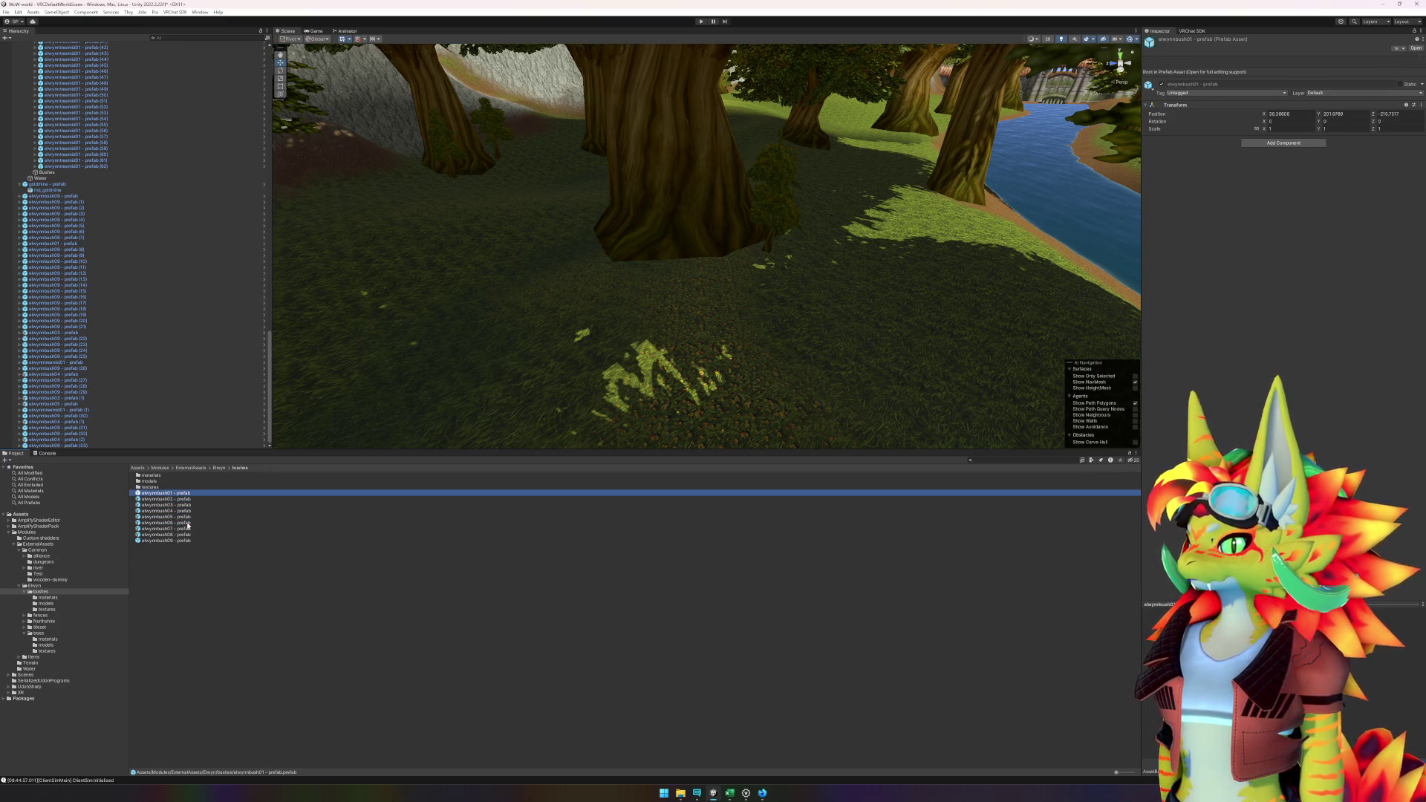
key(Down)
key(Down)
key(Down)
key(Down)
key(Up)
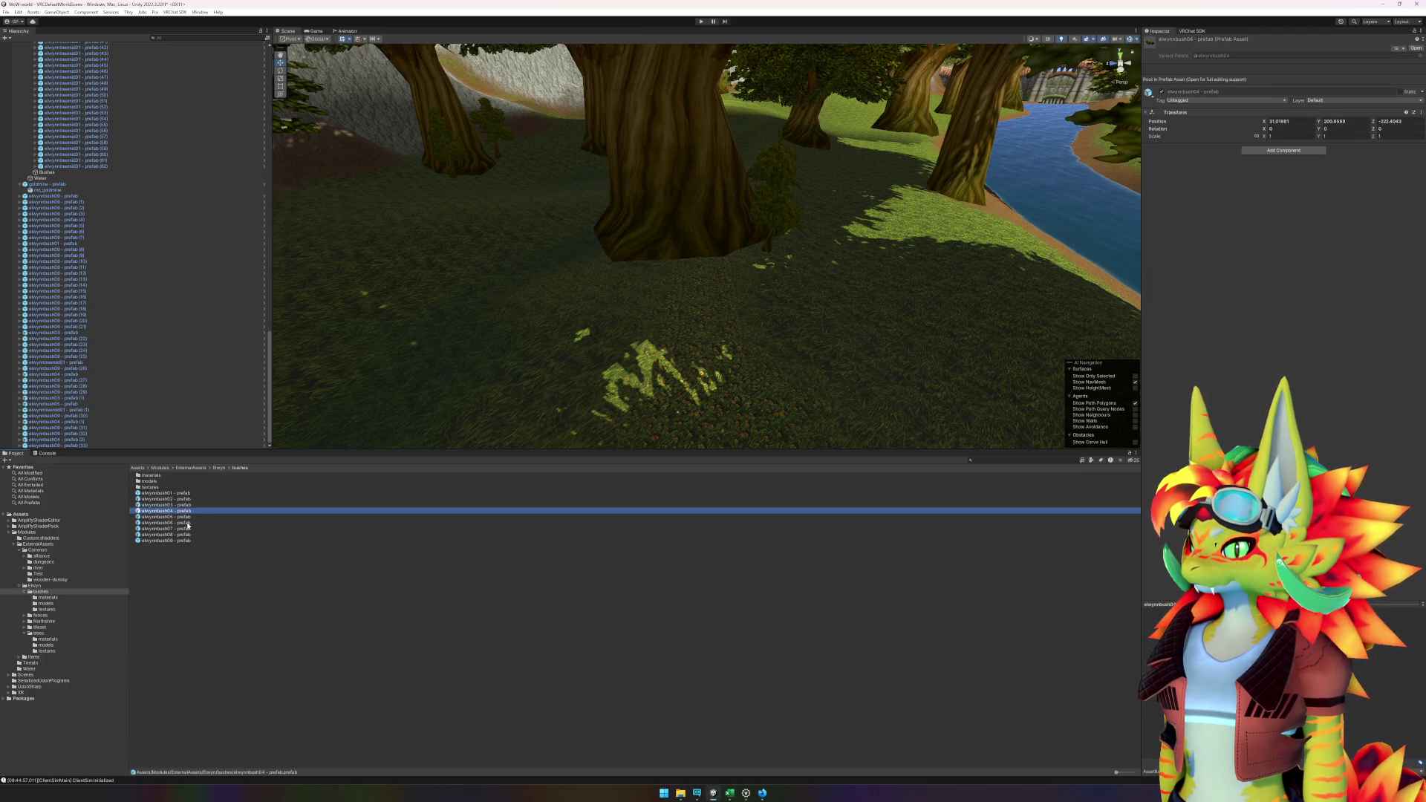
key(Up)
key(Up)
key(Up)
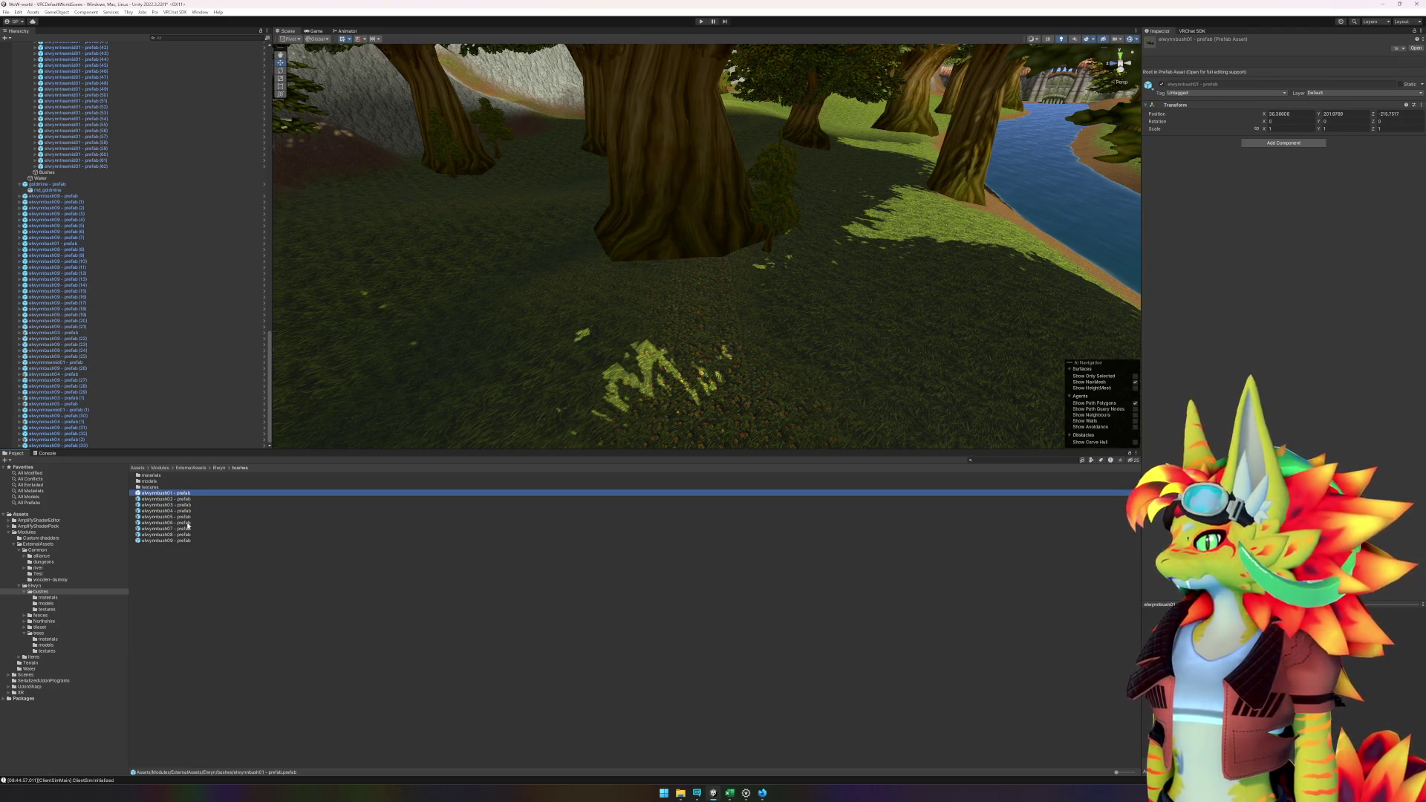
- Place the chosen bush at the foot of a tall trunk among the small pines
mouse_move(186, 499)
mouse_down()
mouse_move(404, 408)
mouse_move(681, 261)
mouse_move(658, 268)
mouse_up()
key(f)
mouse_move(748, 281)
mouse_down()
mouse_move(788, 275)
mouse_move(408, 293)
mouse_move(716, 290)
mouse_up()
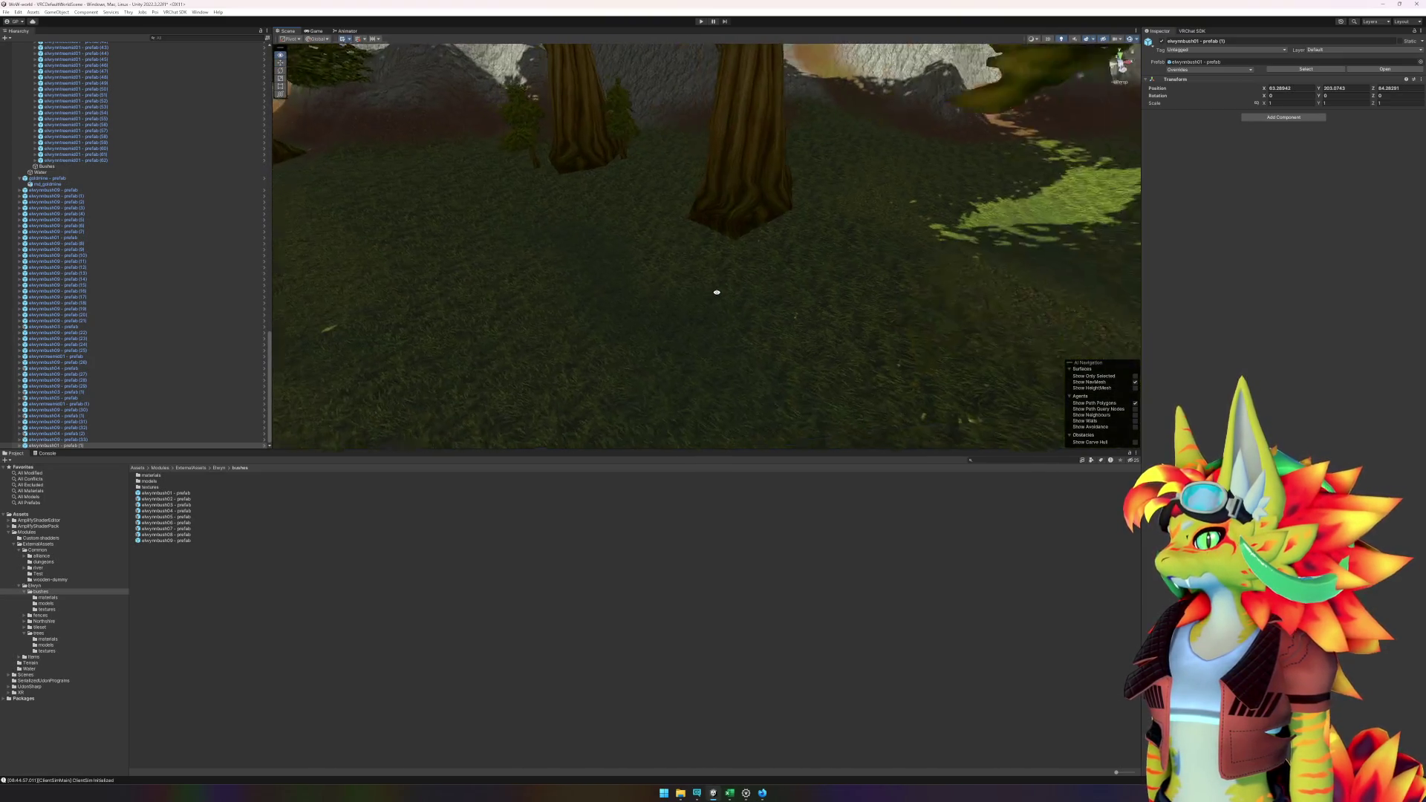
click(185, 540)
- Scatter elwynnbush09 and elwynnbush06 bushes on the forest floor behind the tree trunks
mouse_move(192, 539)
mouse_down()
mouse_move(510, 175)
mouse_move(534, 180)
mouse_up()
mouse_move(187, 541)
mouse_down()
mouse_move(541, 216)
mouse_move(614, 171)
mouse_up()
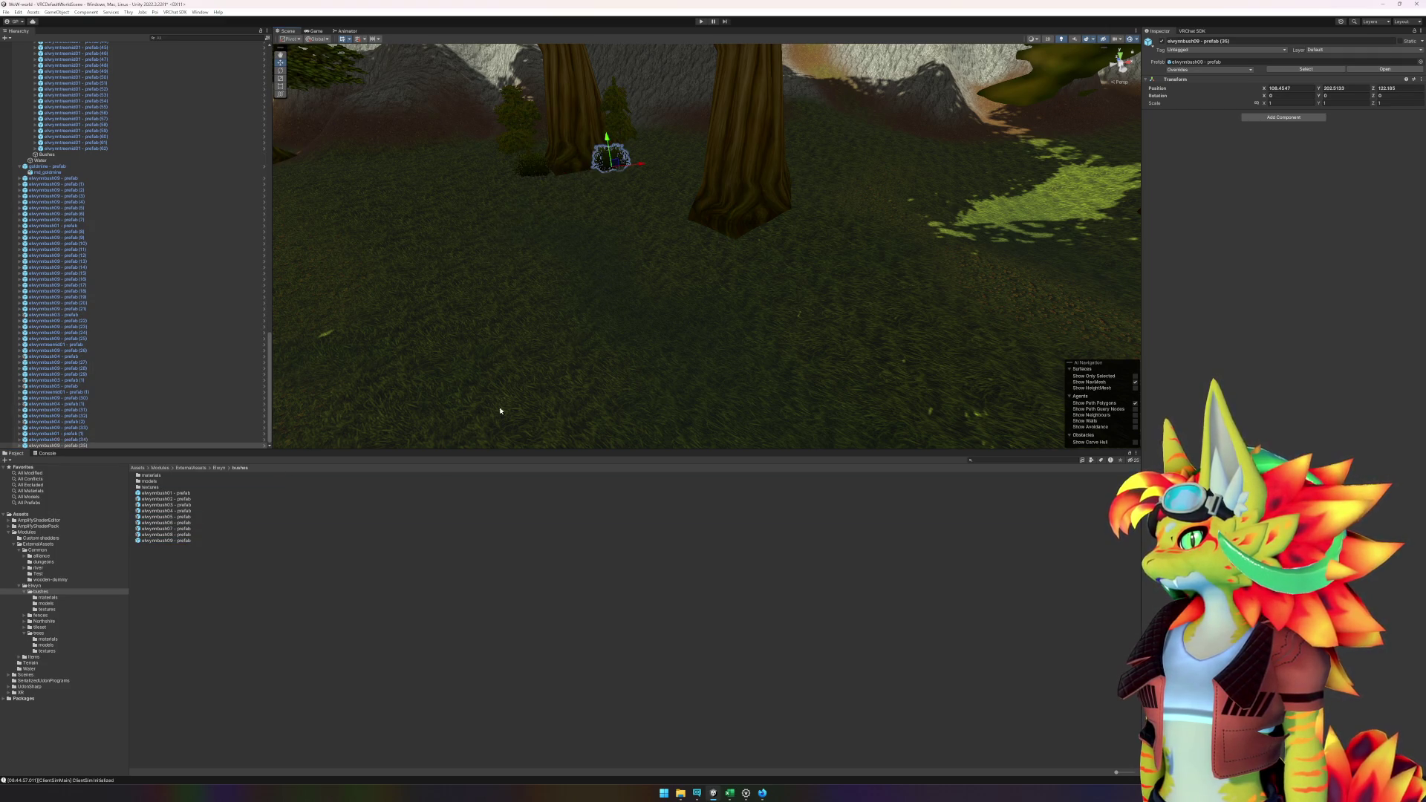
click(248, 602)
mouse_move(169, 528)
mouse_down()
mouse_move(461, 328)
mouse_move(598, 308)
mouse_move(370, 702)
mouse_up()
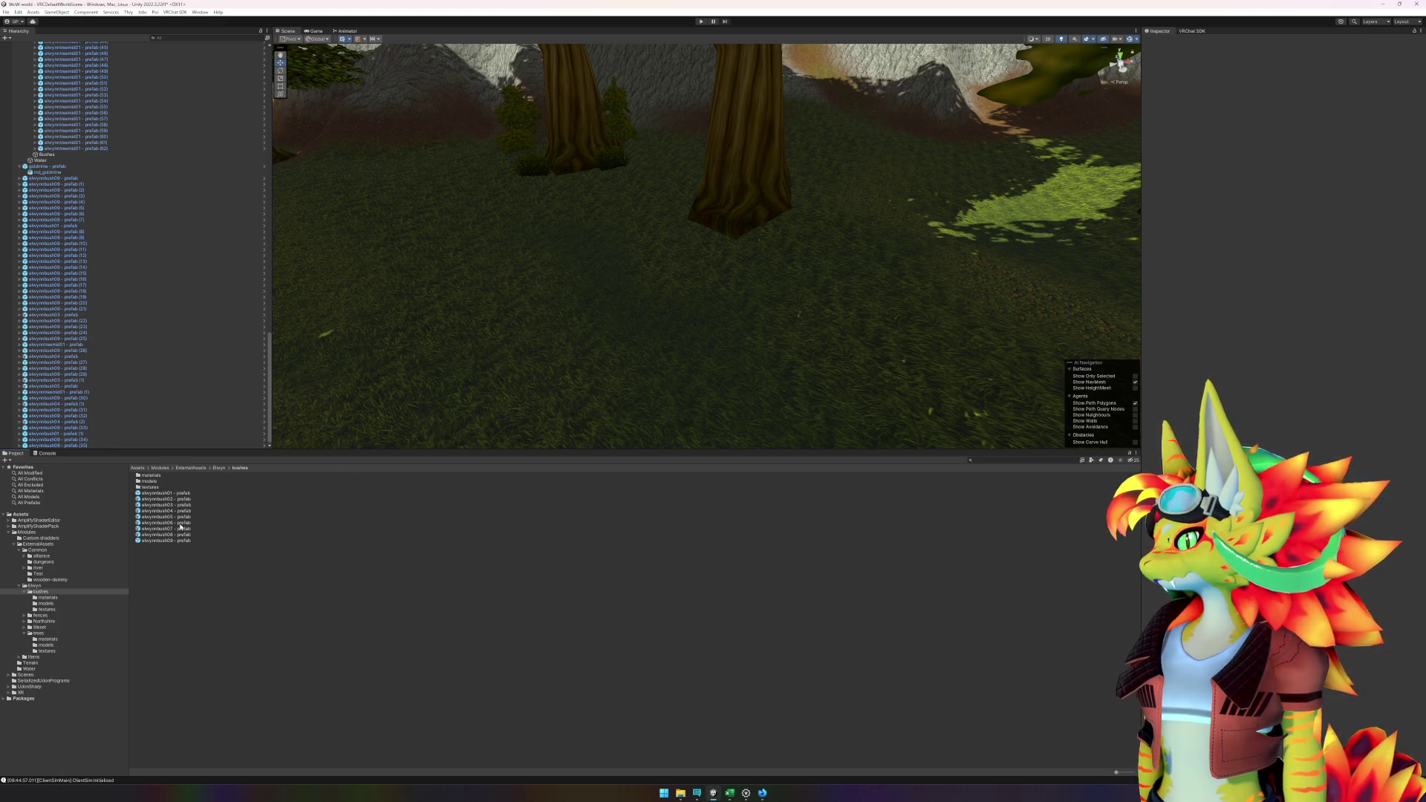
mouse_move(180, 528)
mouse_down()
mouse_move(519, 401)
mouse_move(408, 604)
mouse_move(180, 518)
mouse_up()
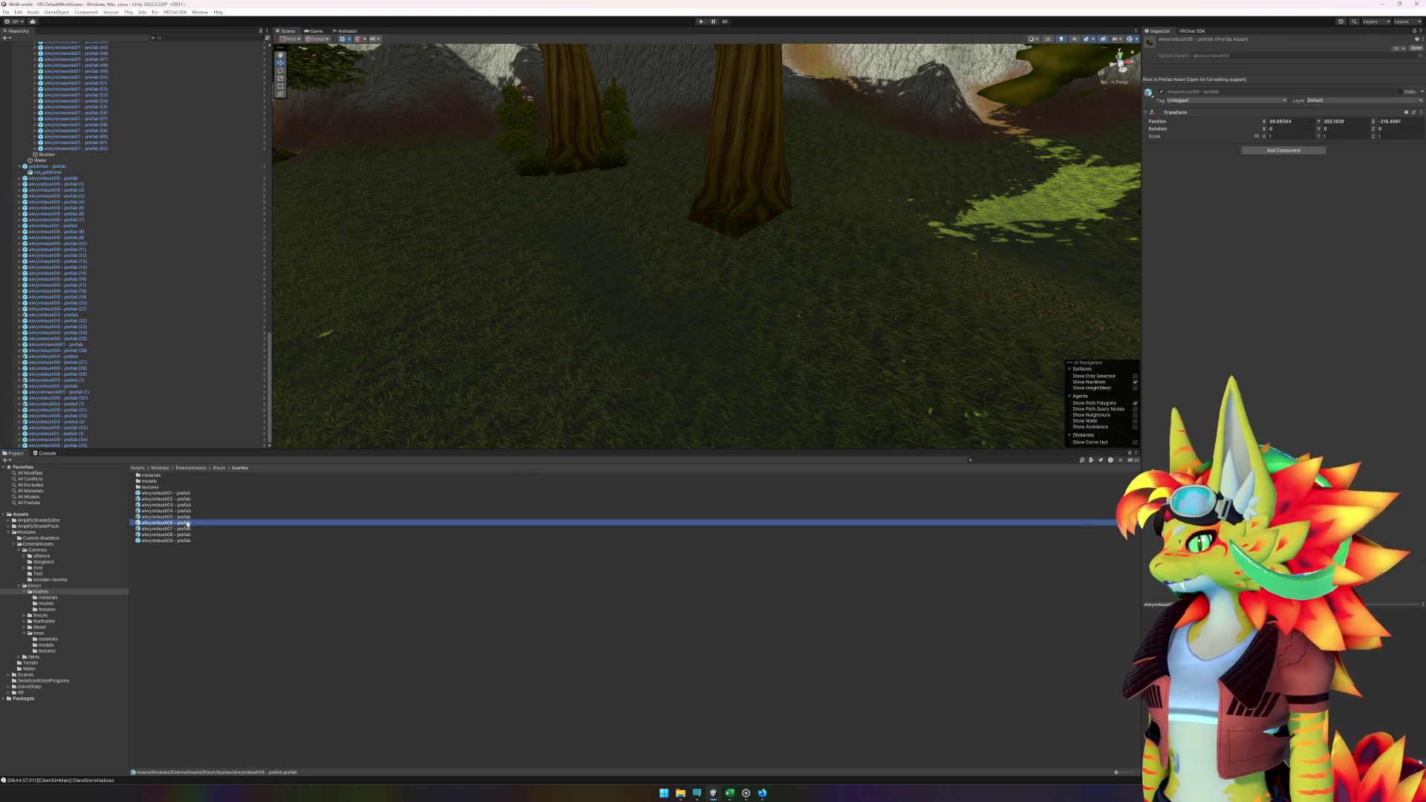
mouse_move(385, 424)
mouse_down()
mouse_move(605, 293)
mouse_move(613, 309)
mouse_up()
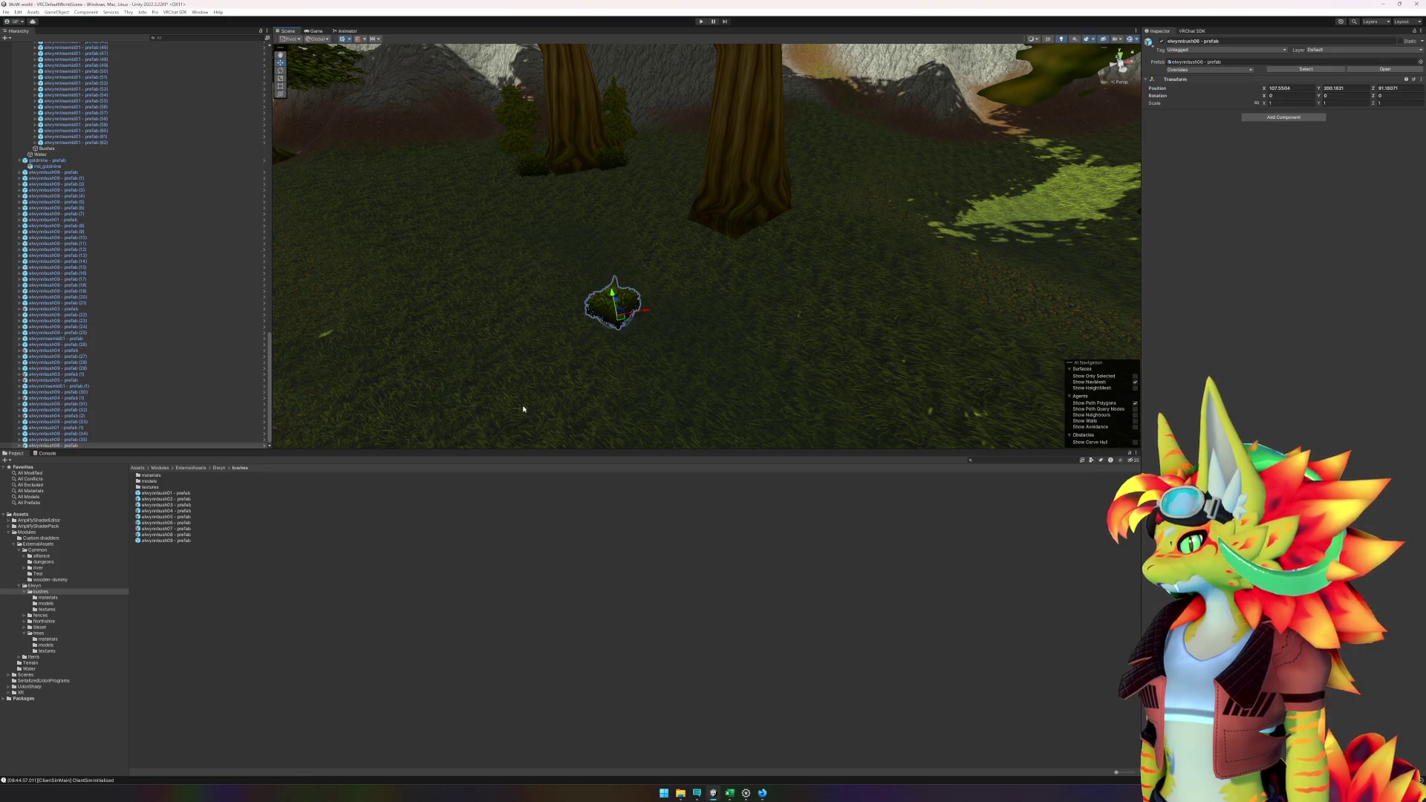
mouse_move(170, 540)
mouse_down()
mouse_move(371, 490)
mouse_move(659, 318)
mouse_up()
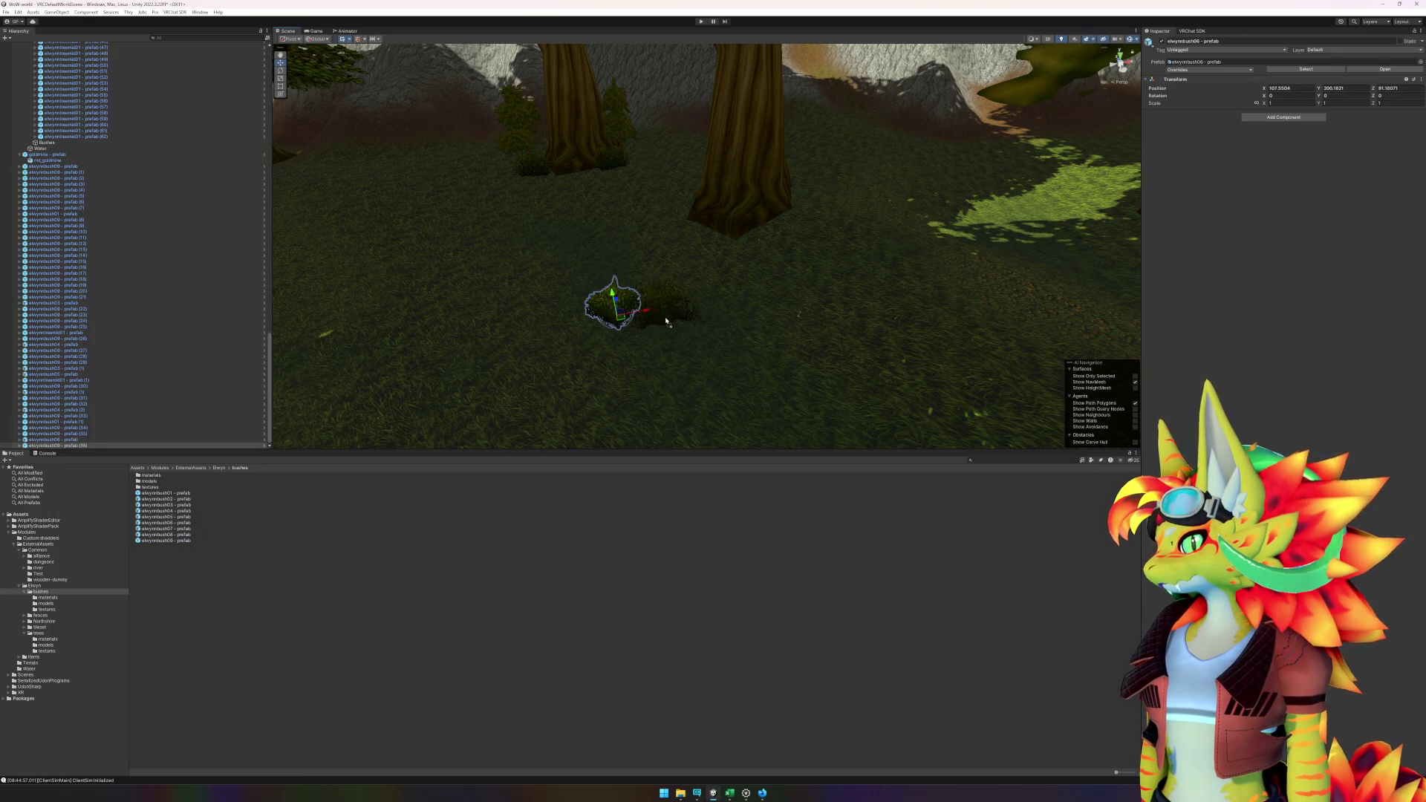
- Nudge the small leafy tree slightly and place an elwynnbush08 bush beside it
click(577, 605)
mouse_move(742, 401)
mouse_down()
mouse_move(834, 381)
mouse_move(756, 398)
mouse_move(850, 332)
mouse_move(434, 335)
mouse_up()
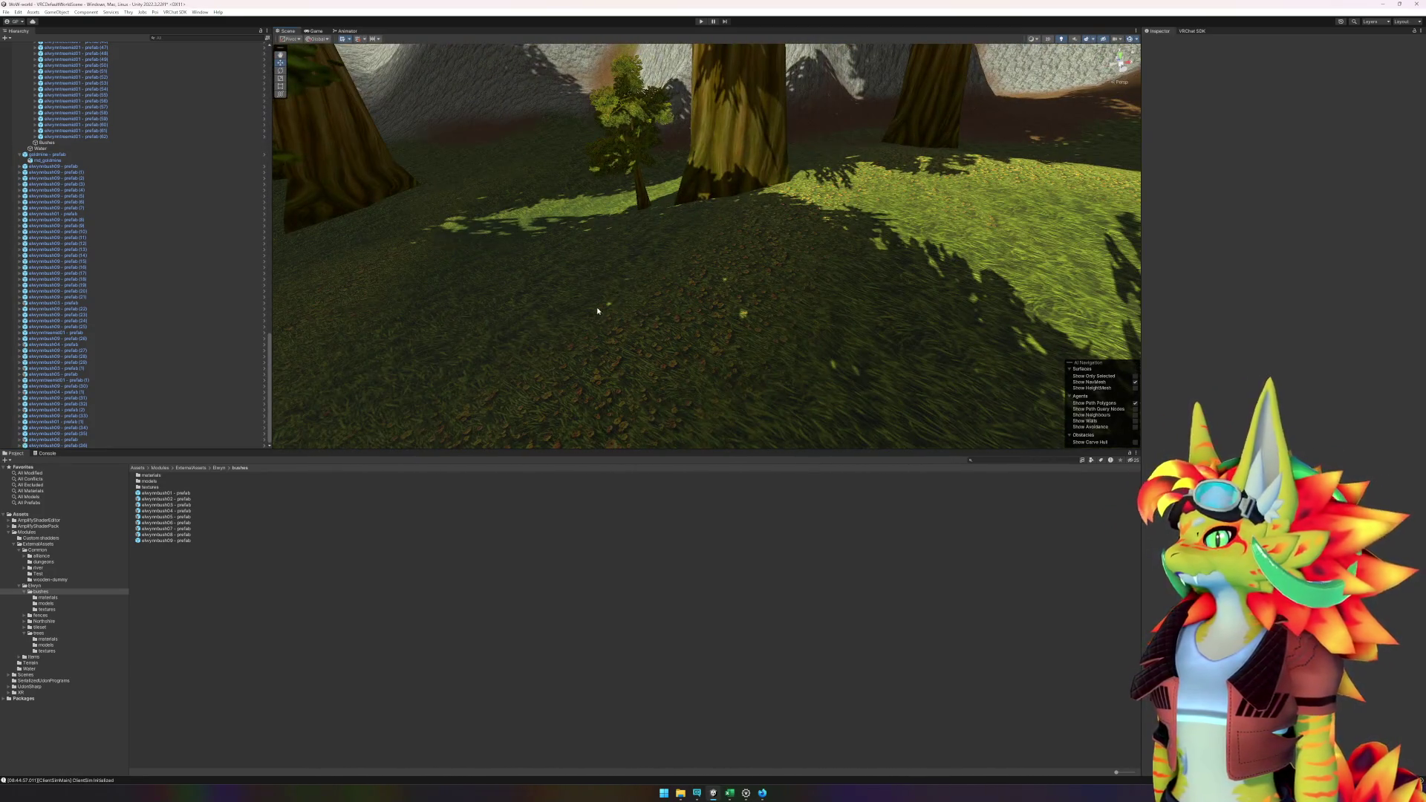
click(644, 204)
drag(645, 204, 661, 215)
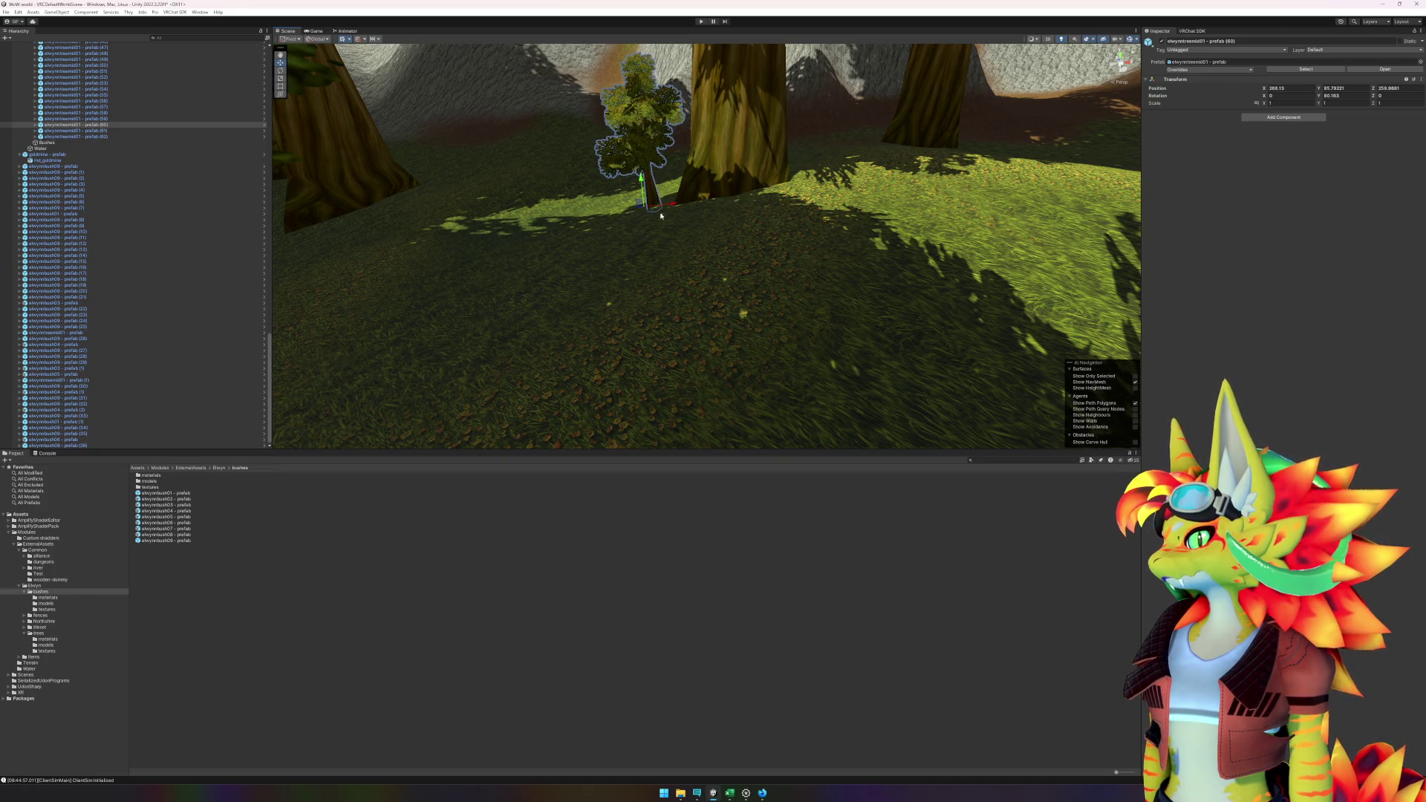
click(235, 638)
mouse_move(166, 535)
mouse_down()
mouse_move(713, 160)
mouse_move(666, 207)
mouse_move(751, 293)
mouse_move(711, 299)
mouse_move(735, 280)
mouse_move(564, 296)
mouse_move(649, 242)
mouse_move(583, 356)
mouse_move(582, 334)
mouse_move(751, 331)
mouse_move(705, 364)
mouse_up()
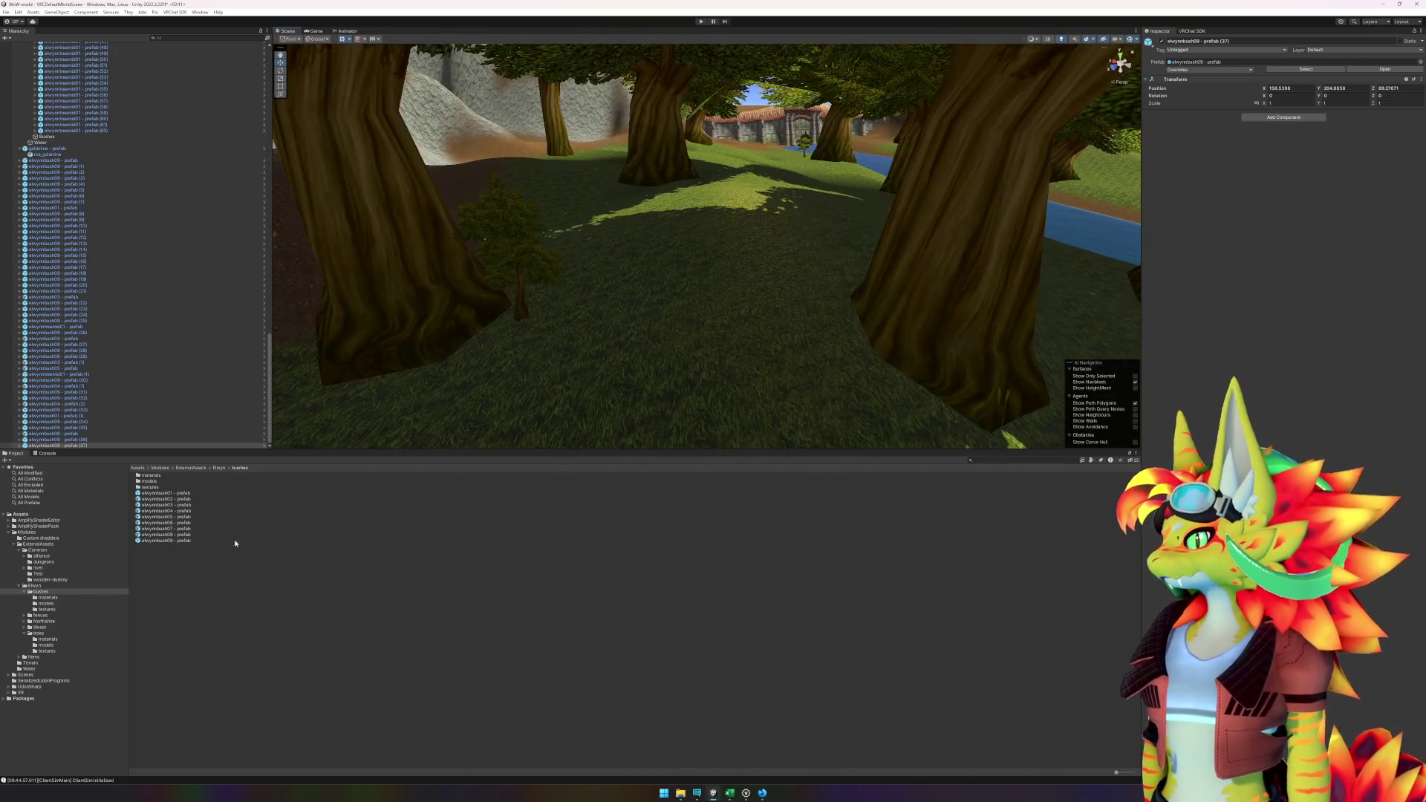
- Place elwynnbush09 bushes by a tree and beside trunks near the river
drag(234, 543, 517, 336)
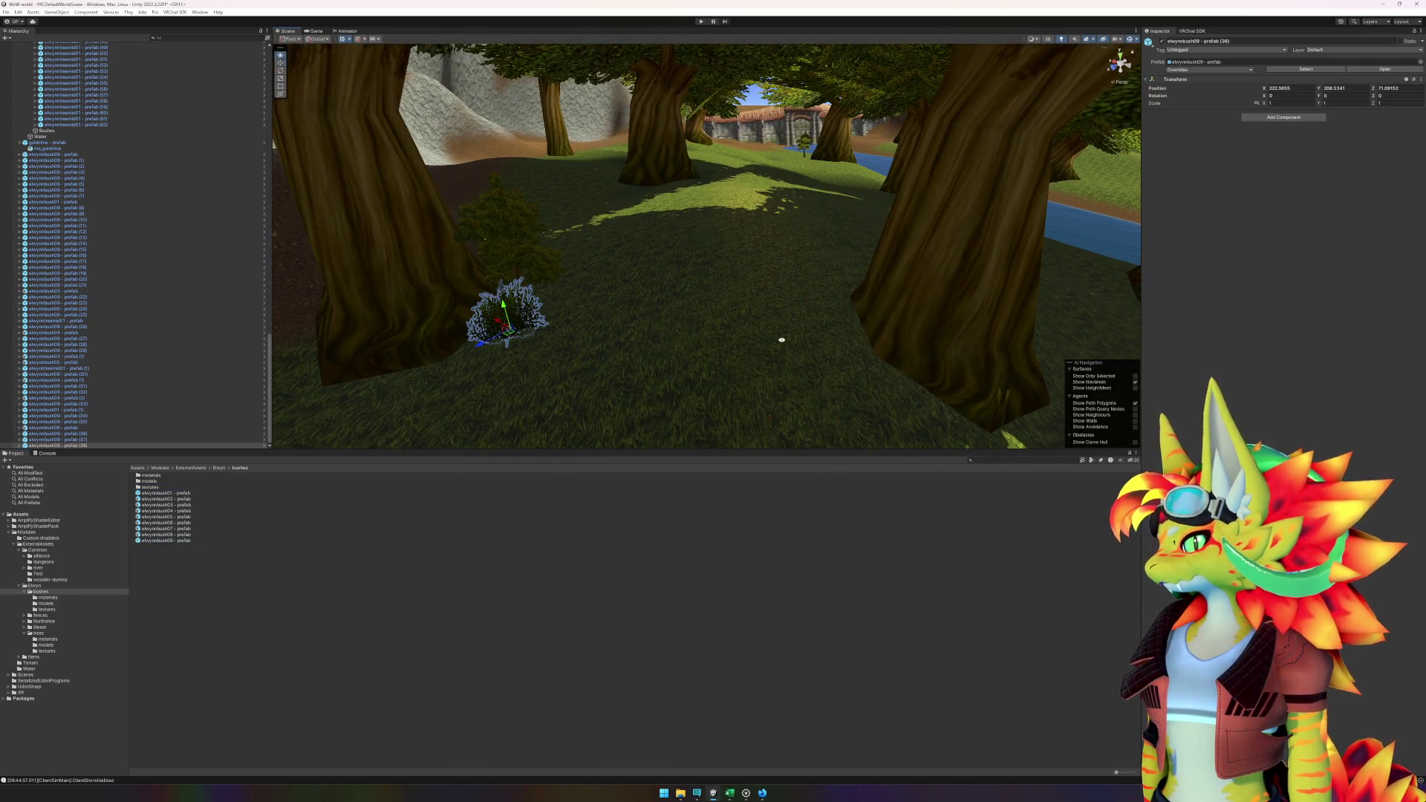
mouse_move(781, 339)
mouse_down()
mouse_move(599, 325)
mouse_move(649, 333)
mouse_up()
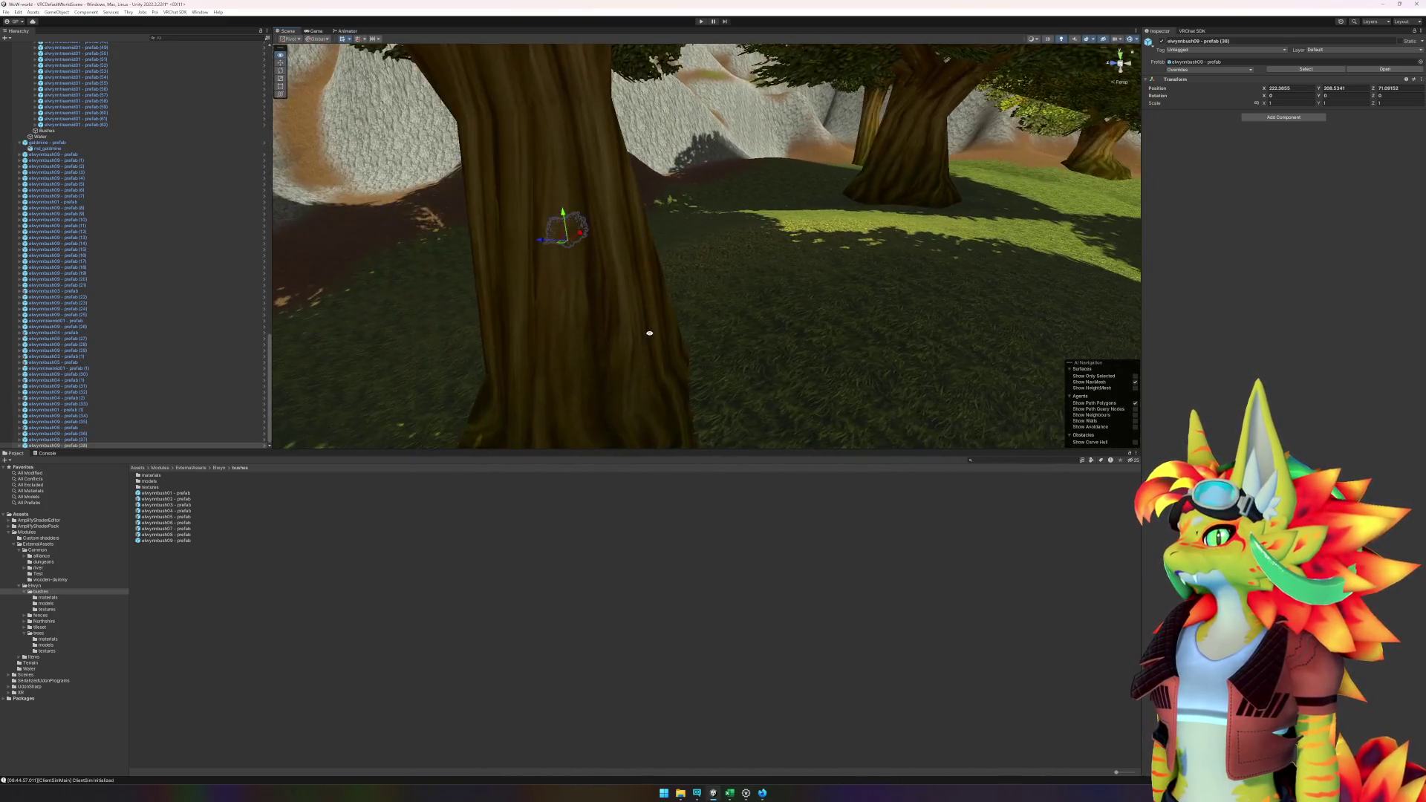
mouse_move(937, 335)
mouse_down()
mouse_move(439, 344)
mouse_move(924, 319)
mouse_move(678, 277)
mouse_move(578, 278)
mouse_move(676, 309)
mouse_up()
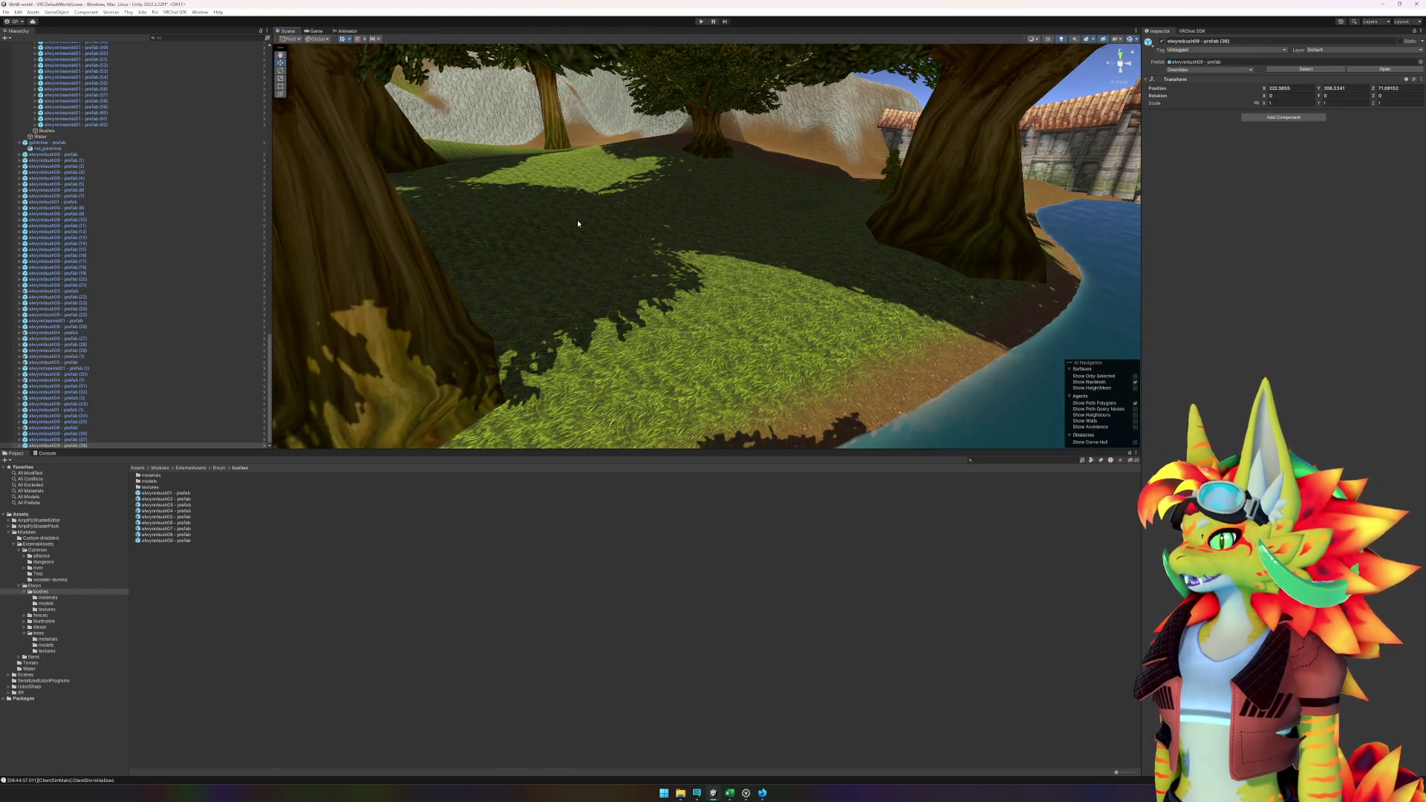
mouse_move(578, 223)
mouse_down()
mouse_move(710, 293)
mouse_move(639, 277)
mouse_move(666, 254)
mouse_move(732, 249)
mouse_move(907, 255)
mouse_move(783, 261)
mouse_move(978, 288)
mouse_move(847, 290)
mouse_up()
mouse_move(170, 540)
mouse_down()
mouse_move(255, 526)
mouse_move(542, 271)
mouse_move(521, 286)
mouse_up()
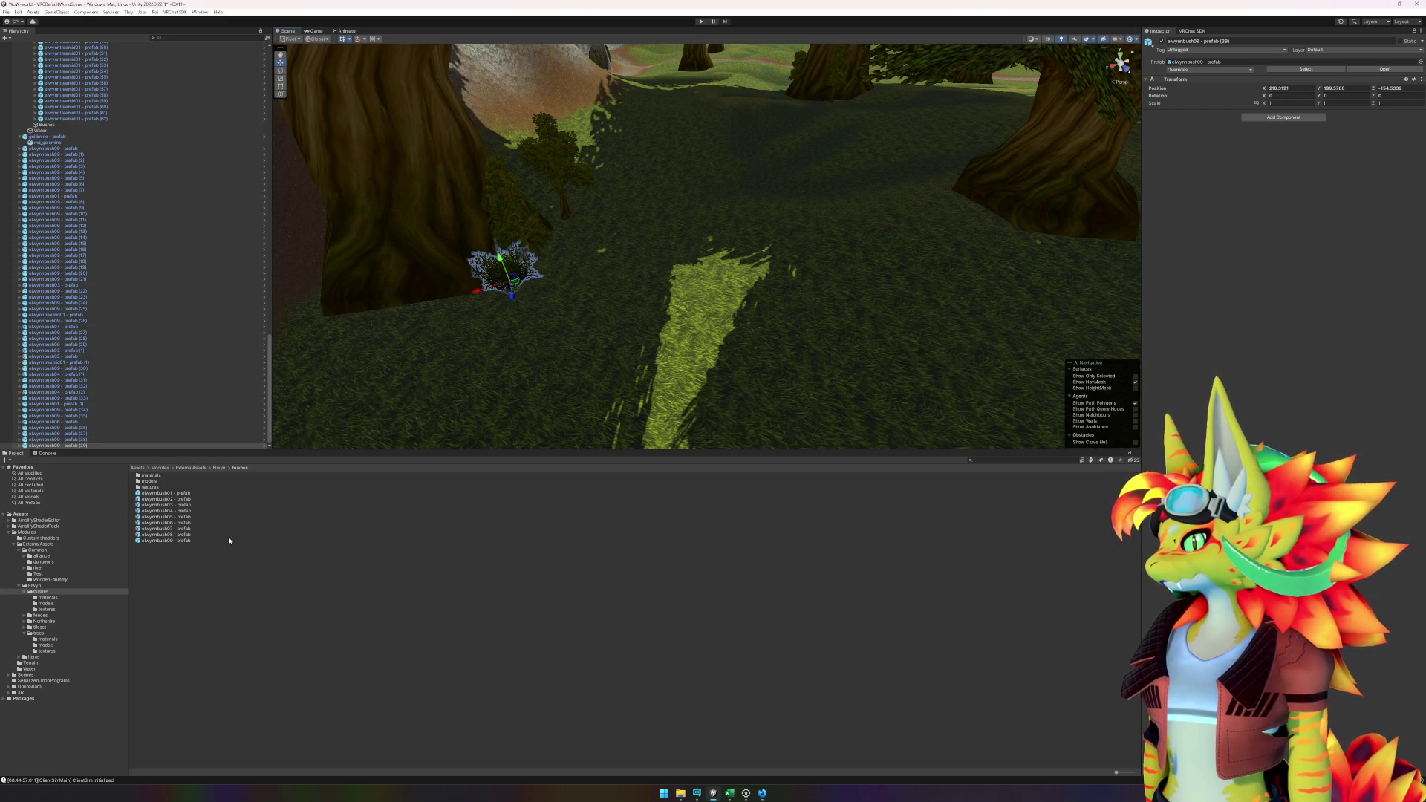
mouse_move(230, 540)
mouse_down()
mouse_move(245, 505)
mouse_move(554, 215)
mouse_up()
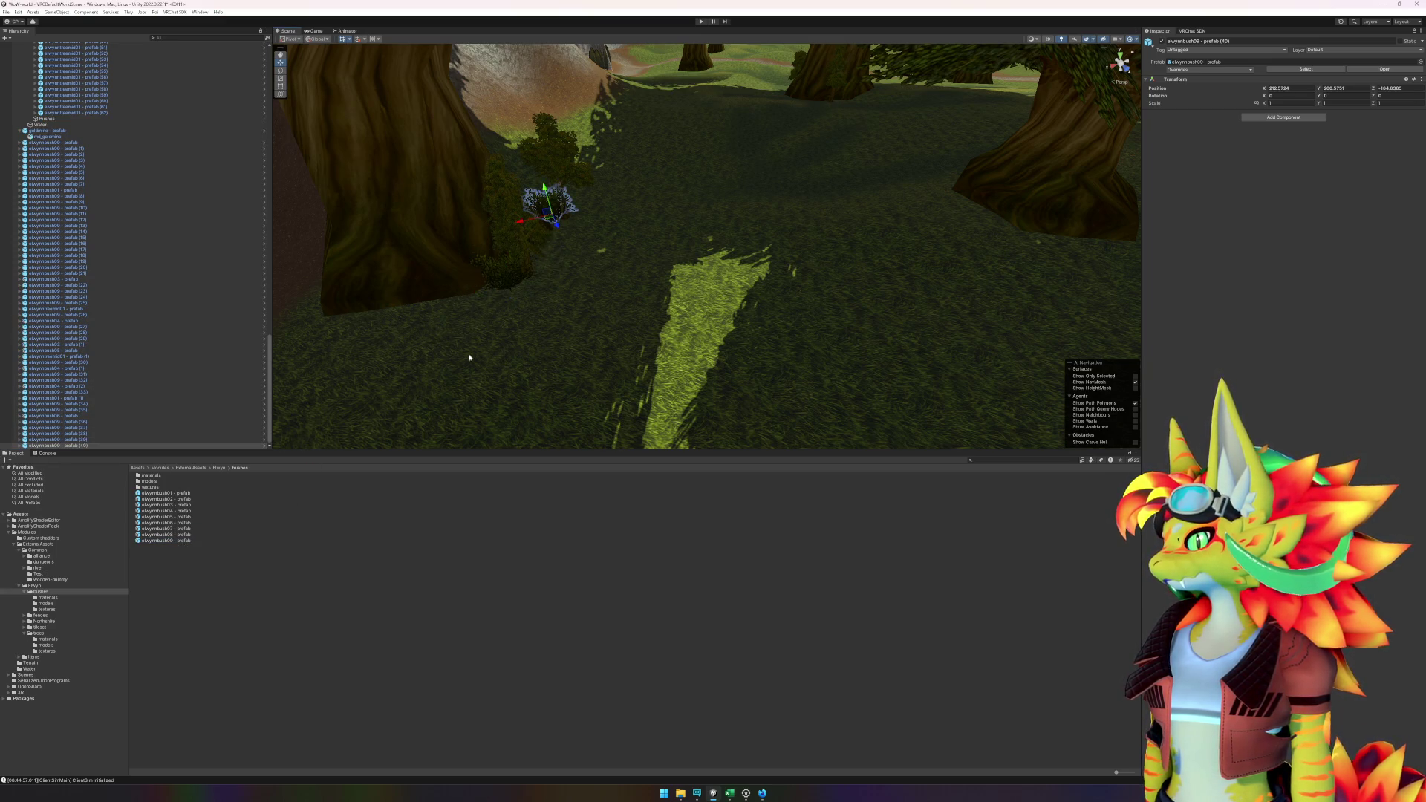
- Add an elwynnbush04 bush and two more elwynnbush09 bushes beside a forest trunk
click(184, 511)
mouse_move(185, 511)
mouse_down()
mouse_move(1014, 110)
mouse_move(765, 177)
mouse_move(767, 191)
mouse_up()
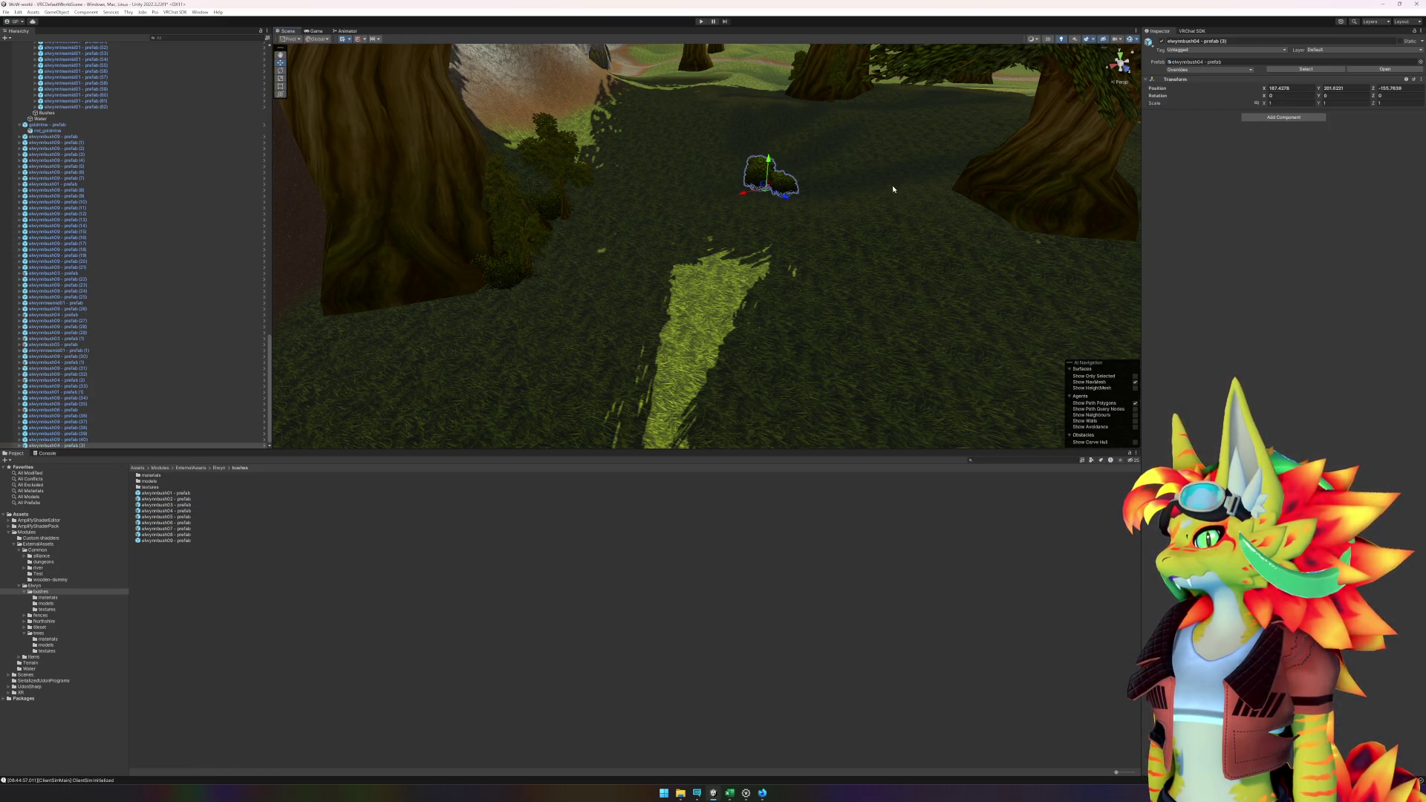
key(w)
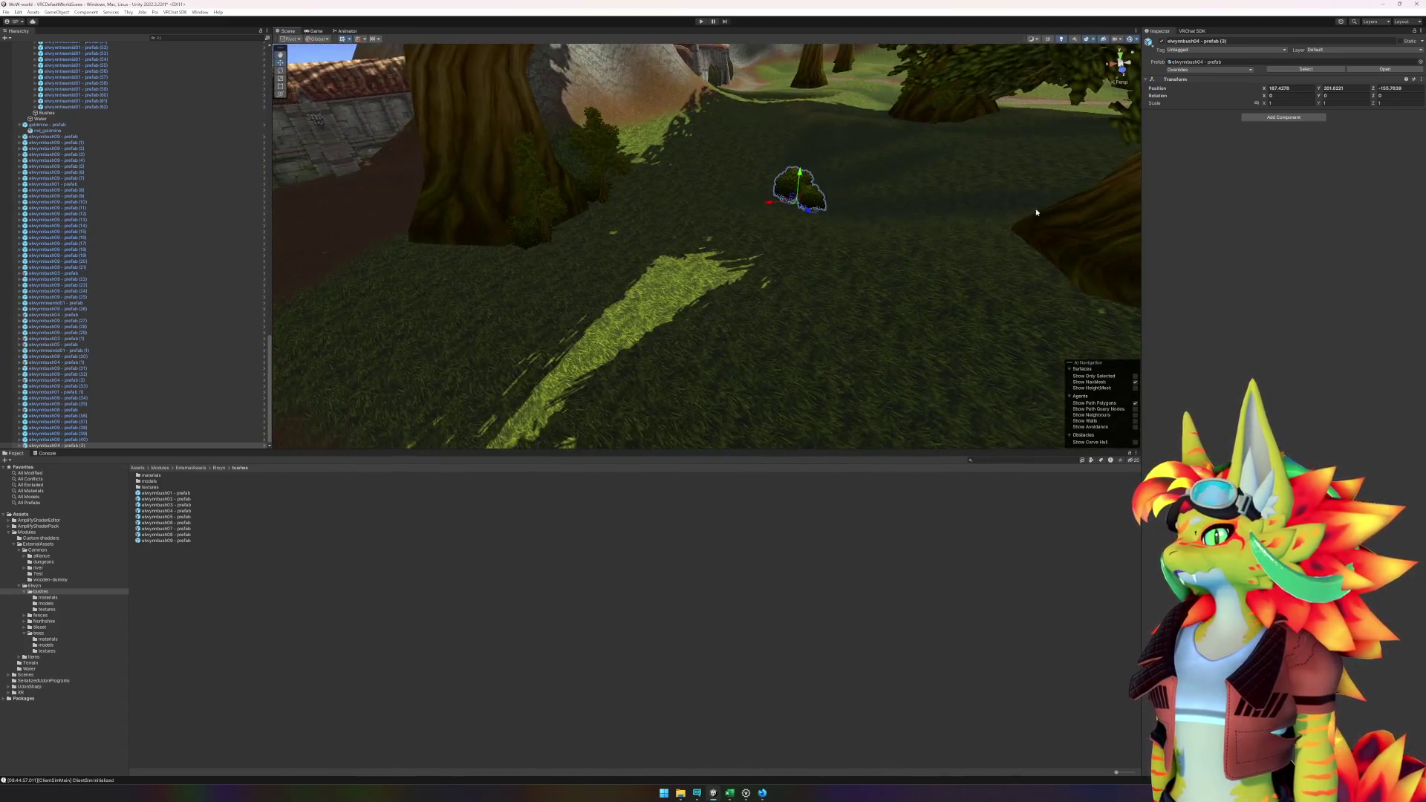
drag(763, 199, 675, 198)
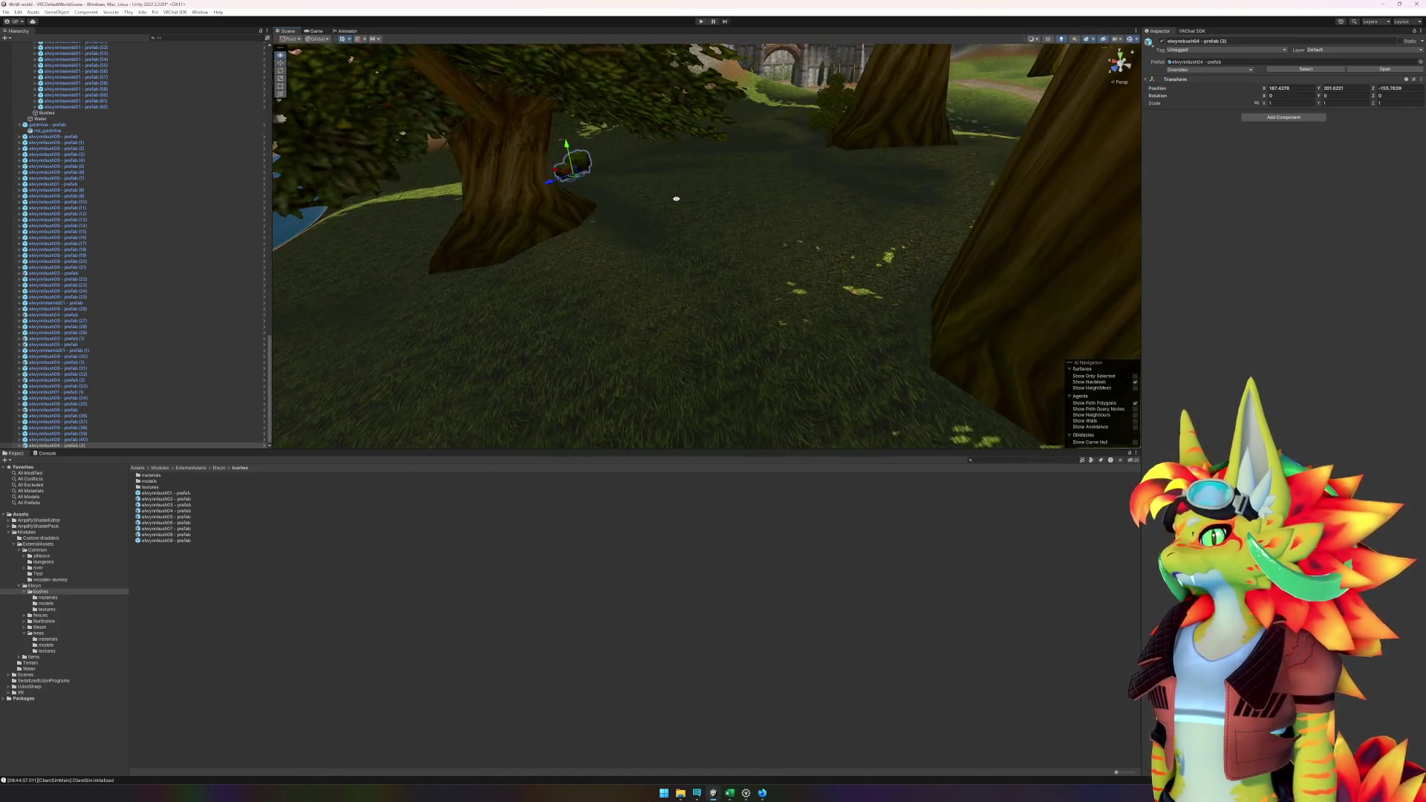
drag(56, 445, 290, 547)
key(Escape)
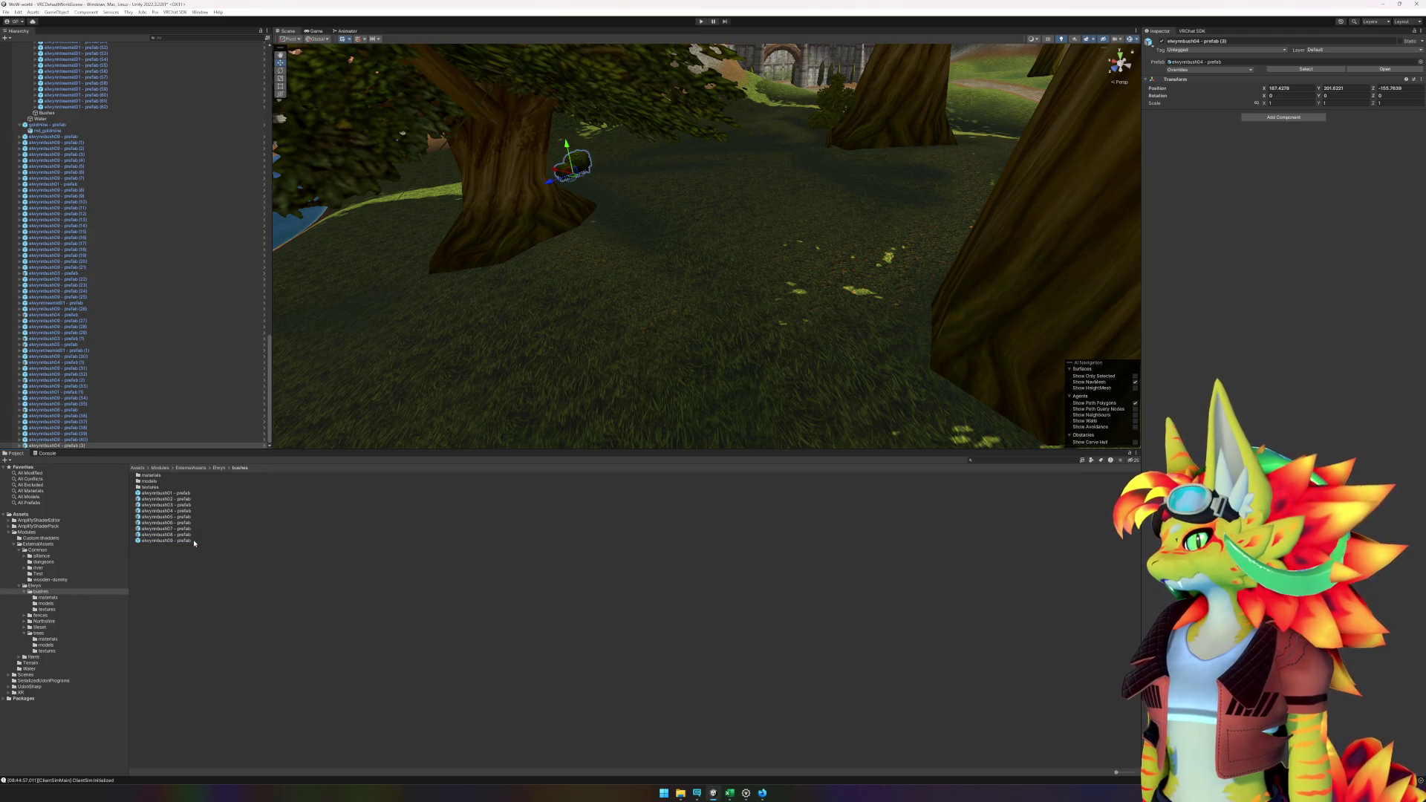
drag(828, 154, 829, 148)
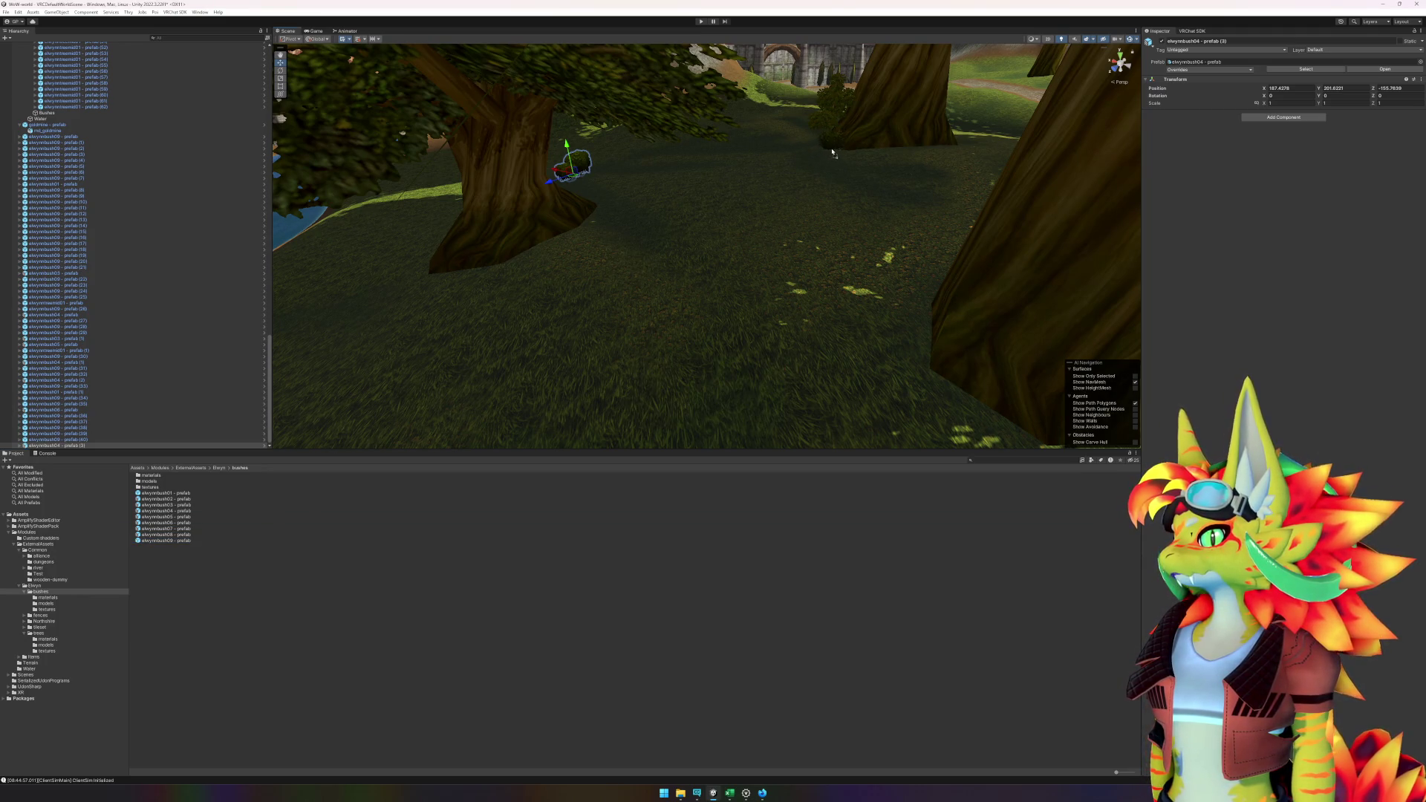
key(f)
scroll(728, 276, down, 5)
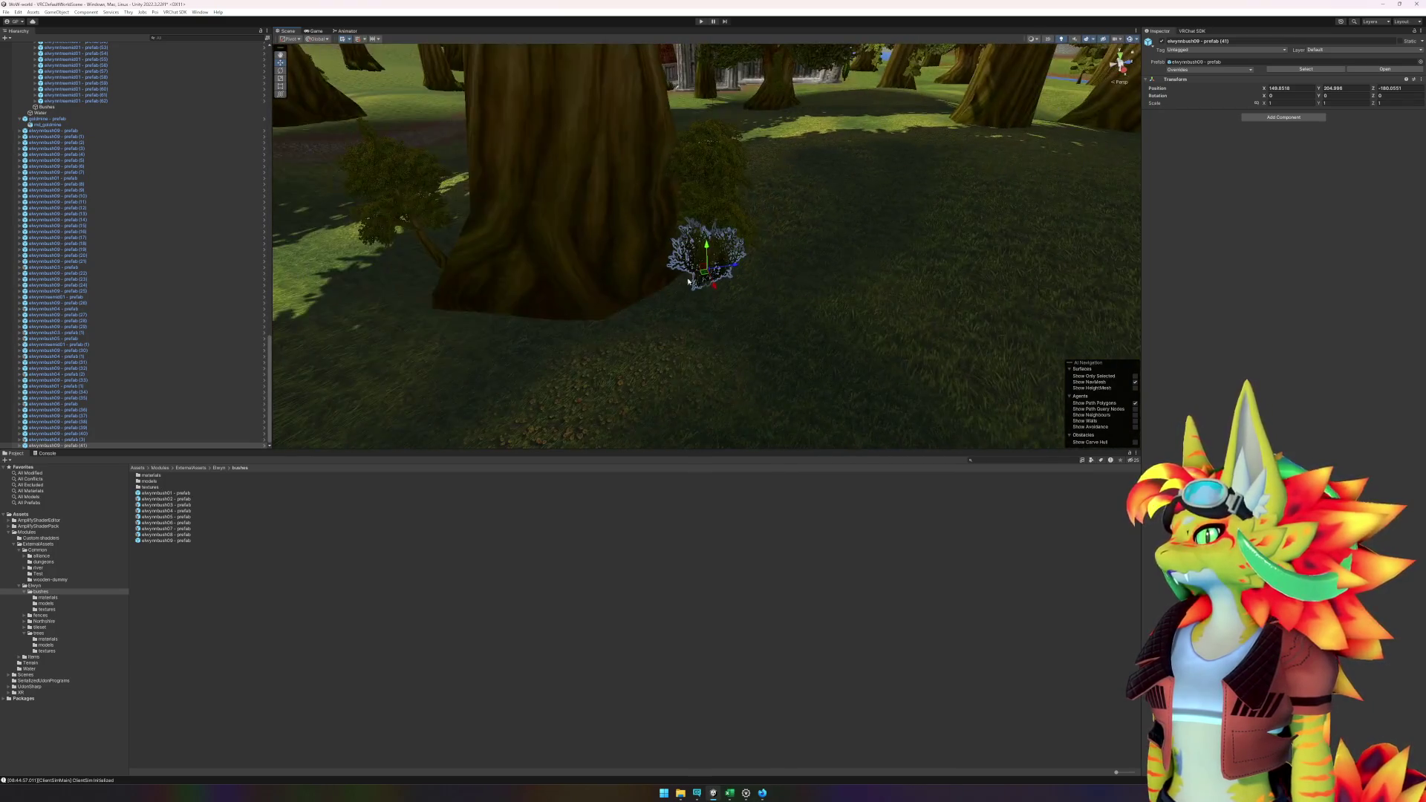
drag(172, 538, 679, 240)
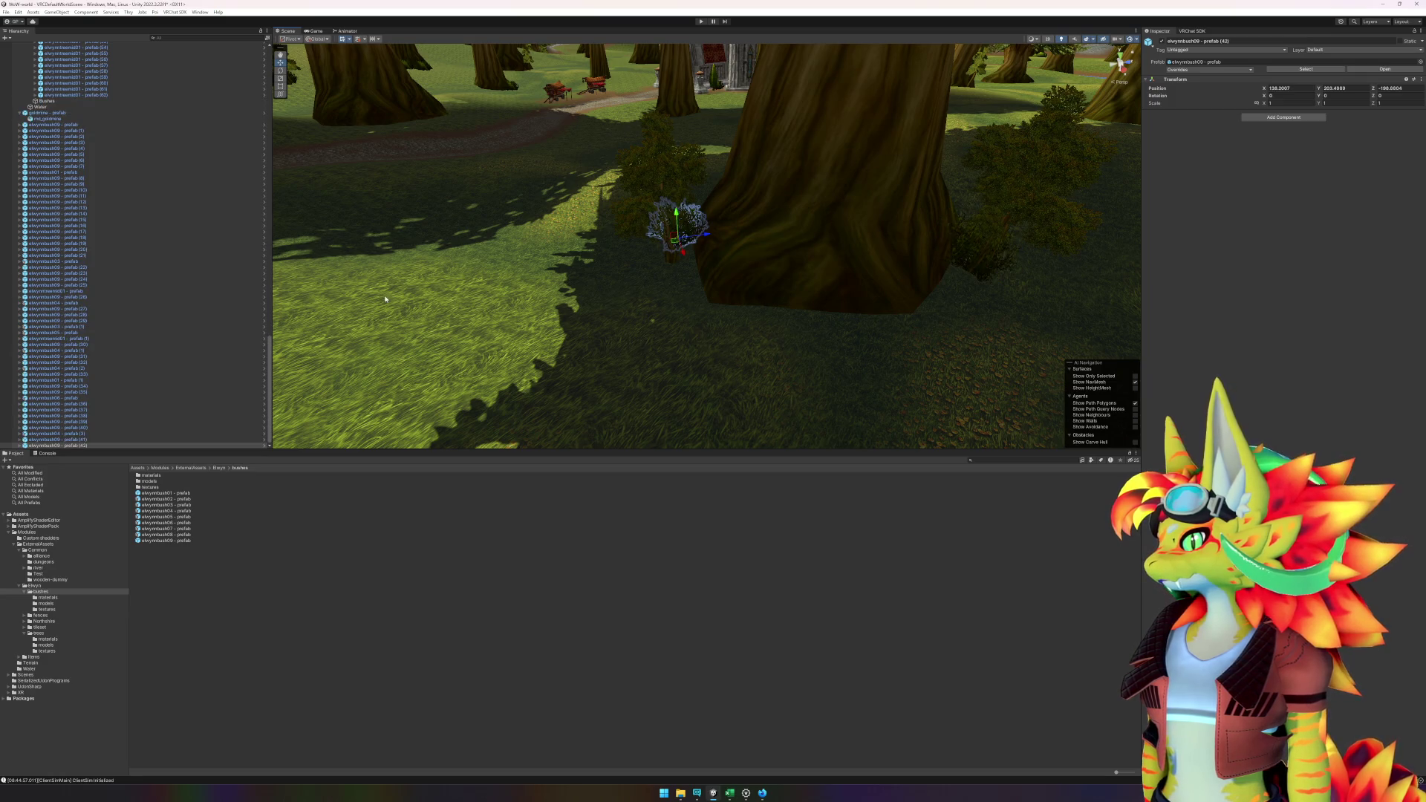
- Put an elwynnbush09 bush and an elwynntreemid01 tree on the hill
key(w)
drag(385, 299, 468, 289)
mouse_move(164, 540)
mouse_down()
mouse_move(301, 419)
mouse_move(490, 133)
mouse_up()
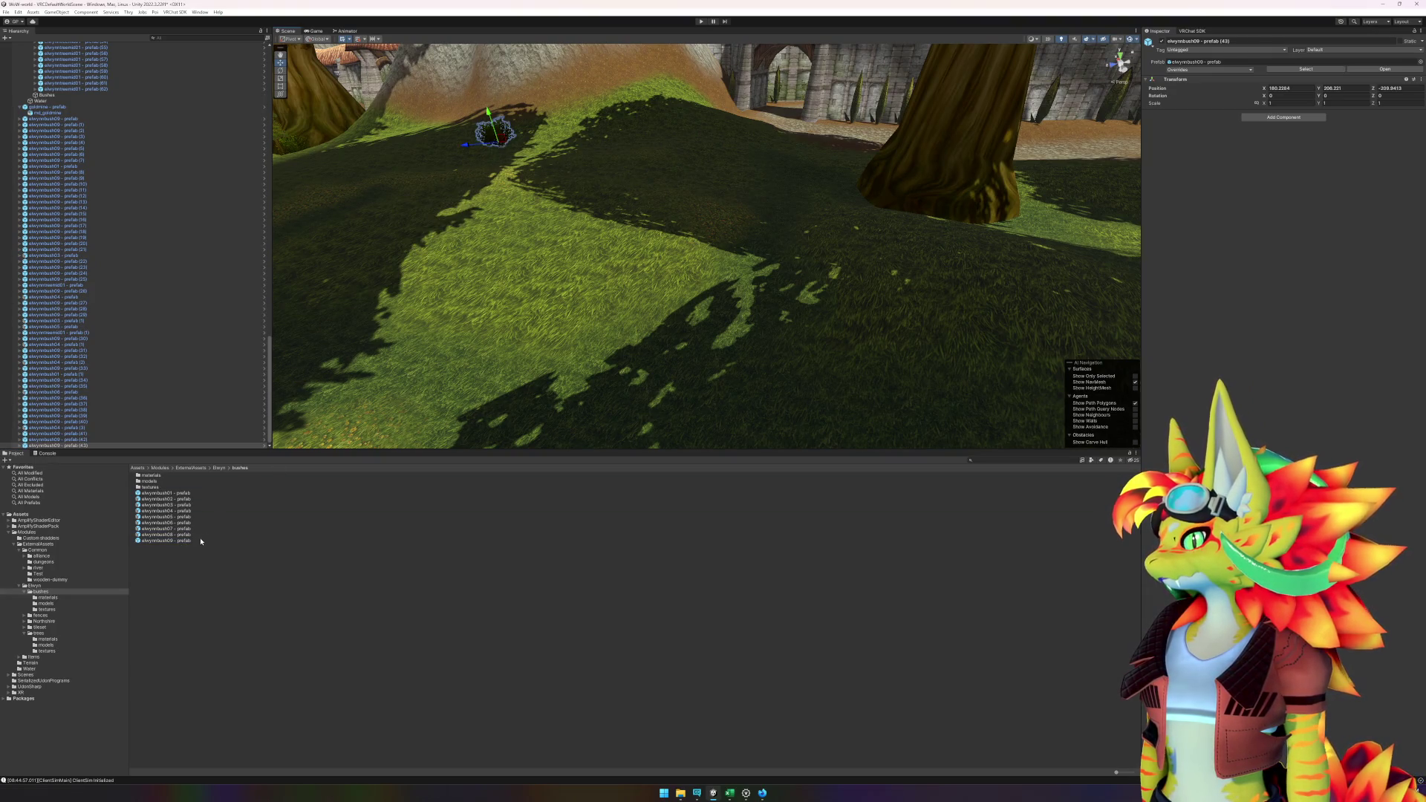
drag(200, 542, 542, 145)
click(38, 633)
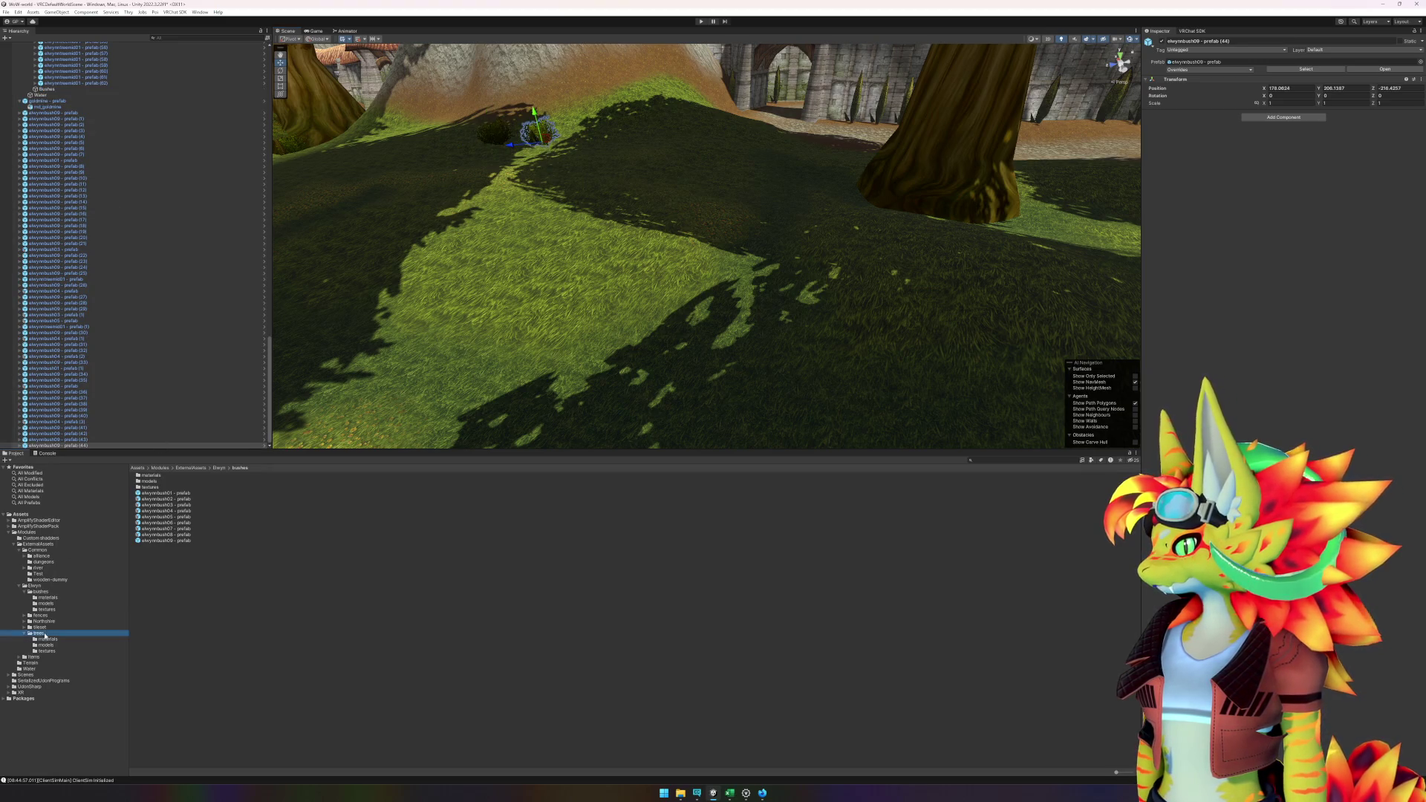
mouse_move(175, 571)
mouse_down()
mouse_move(372, 208)
mouse_move(522, 142)
mouse_move(505, 142)
mouse_up()
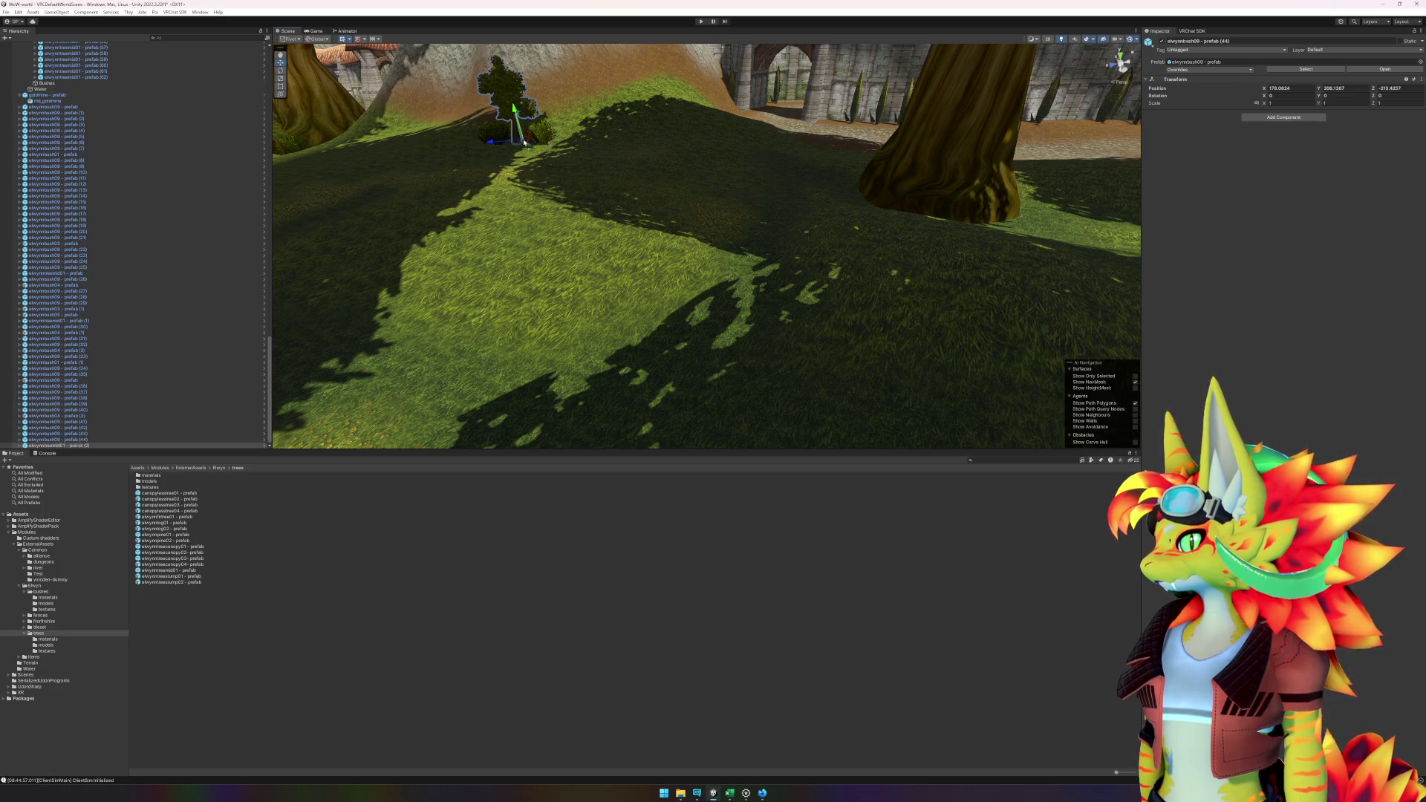
click(59, 591)
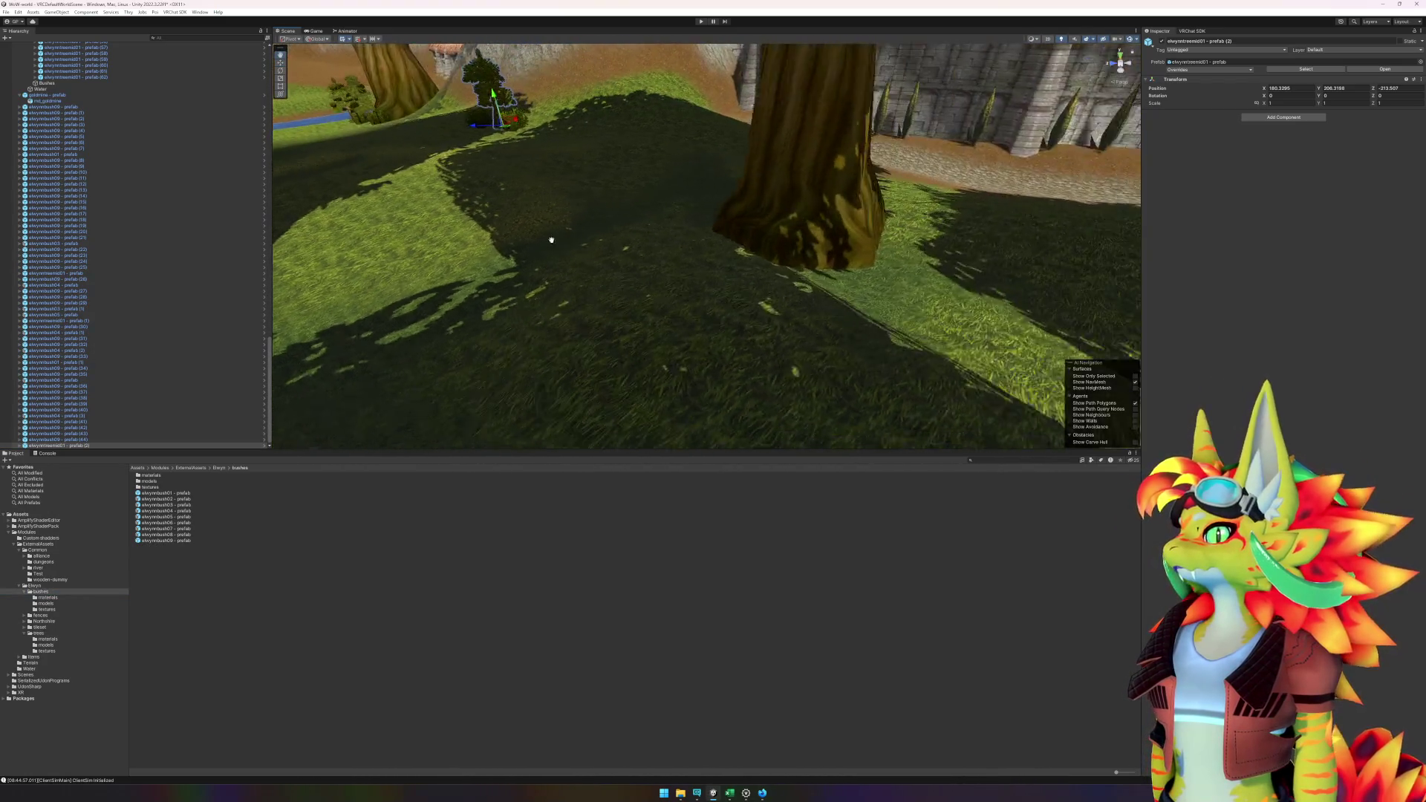
- Place two elwynnbush09 bushes beside a tree trunk, pulling one closer to it
drag(551, 240, 629, 267)
mouse_move(194, 541)
mouse_down()
mouse_move(322, 499)
mouse_move(816, 215)
mouse_move(802, 226)
mouse_up()
mouse_move(185, 541)
mouse_down()
mouse_move(731, 208)
mouse_move(802, 196)
mouse_up()
scroll(802, 196, up, 3)
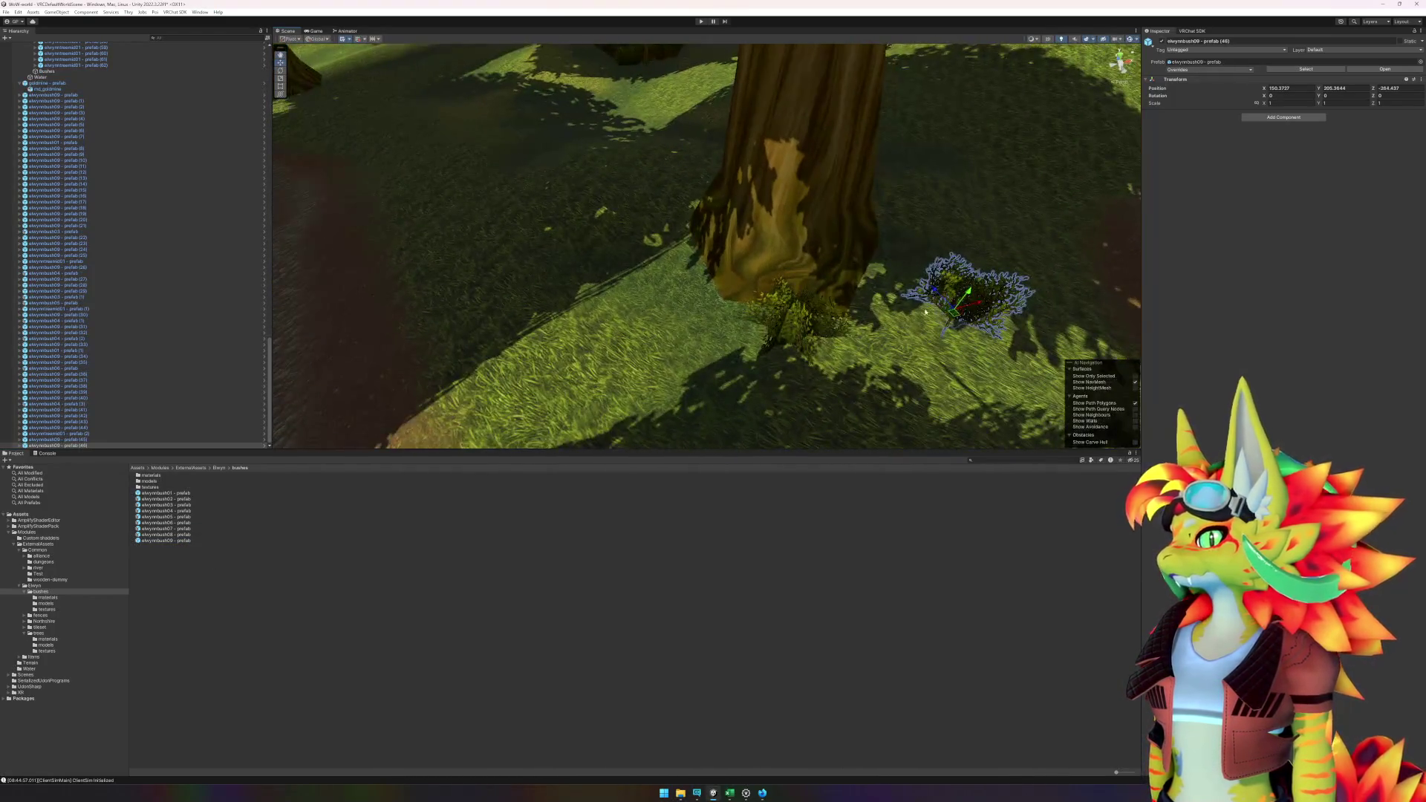
drag(954, 318, 891, 290)
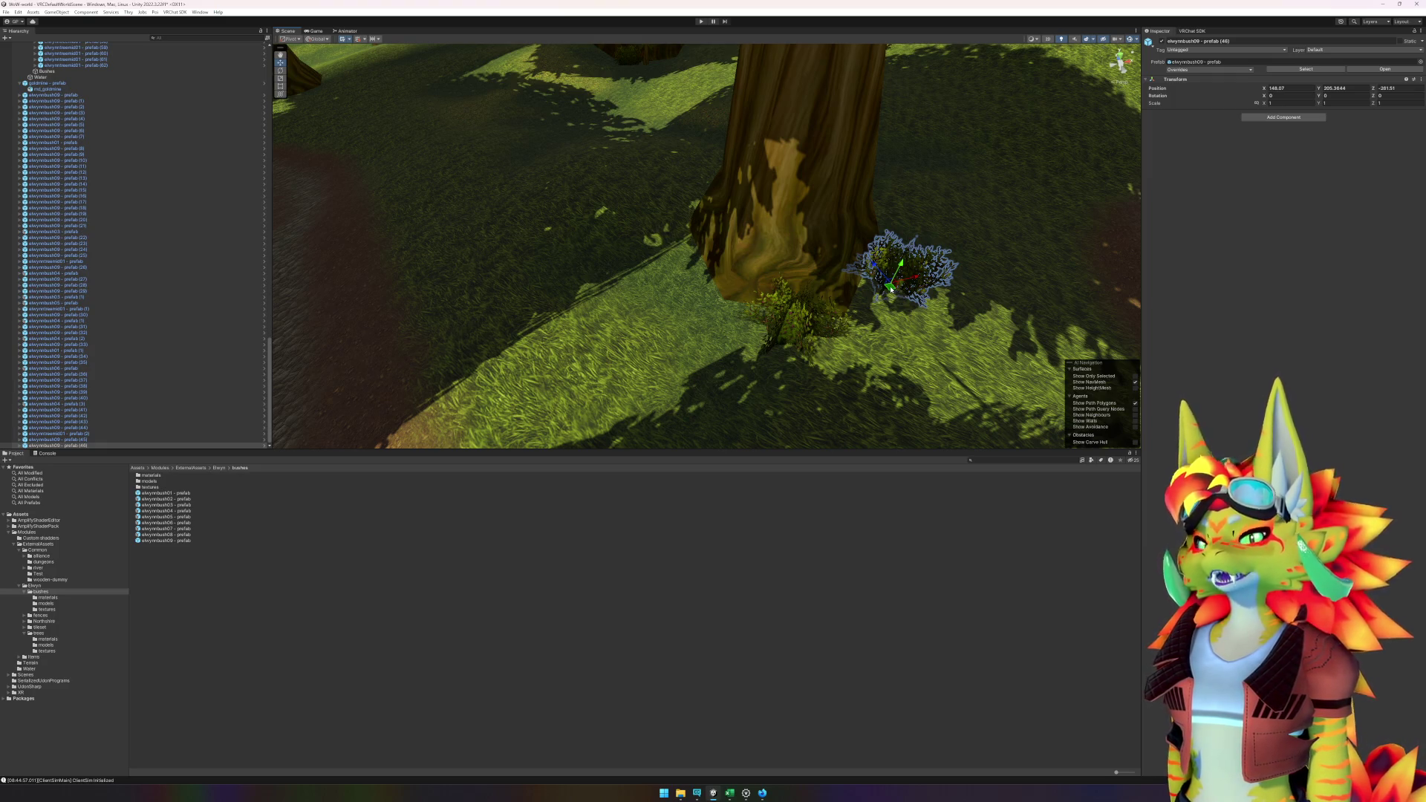
drag(855, 228, 769, 225)
scroll(768, 224, down, 15)
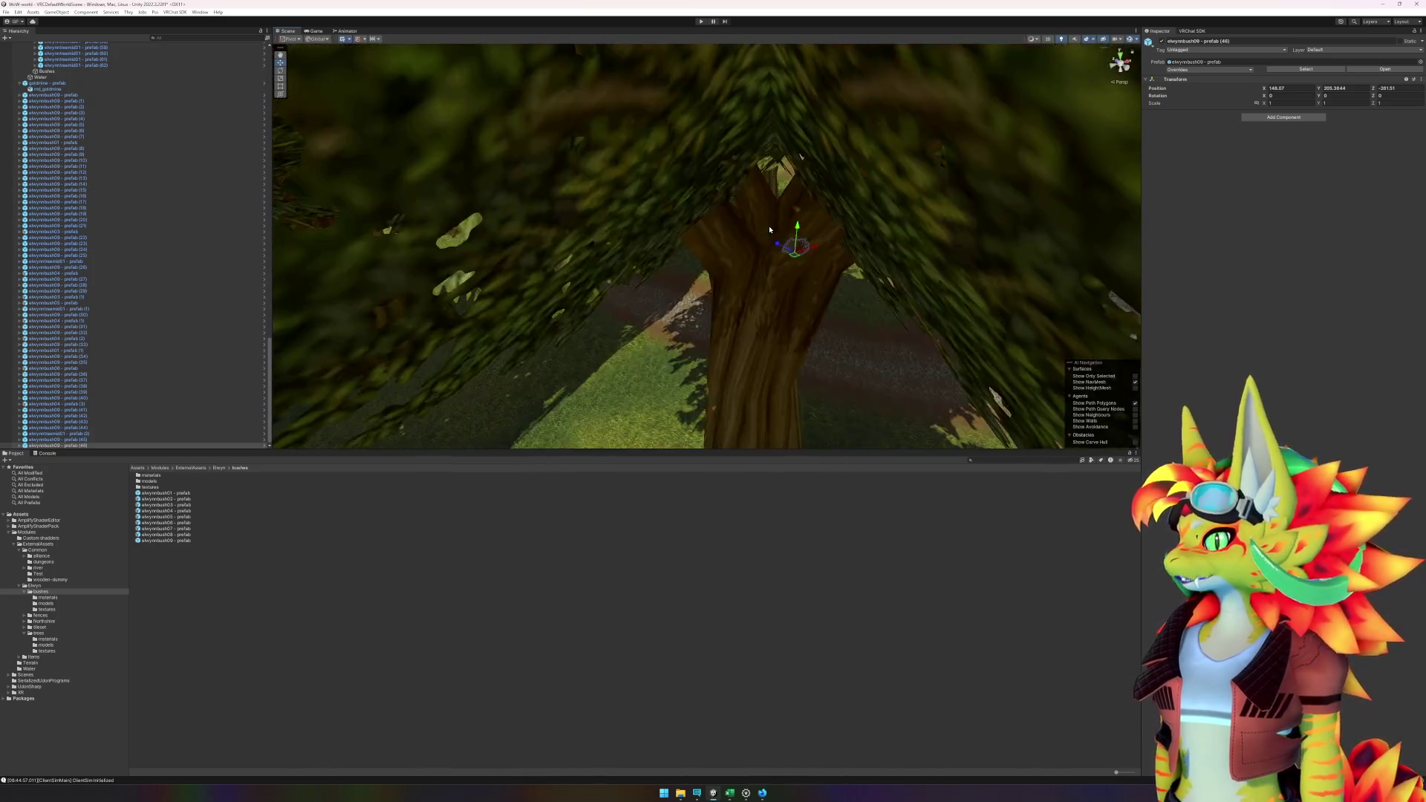
drag(878, 261, 781, 175)
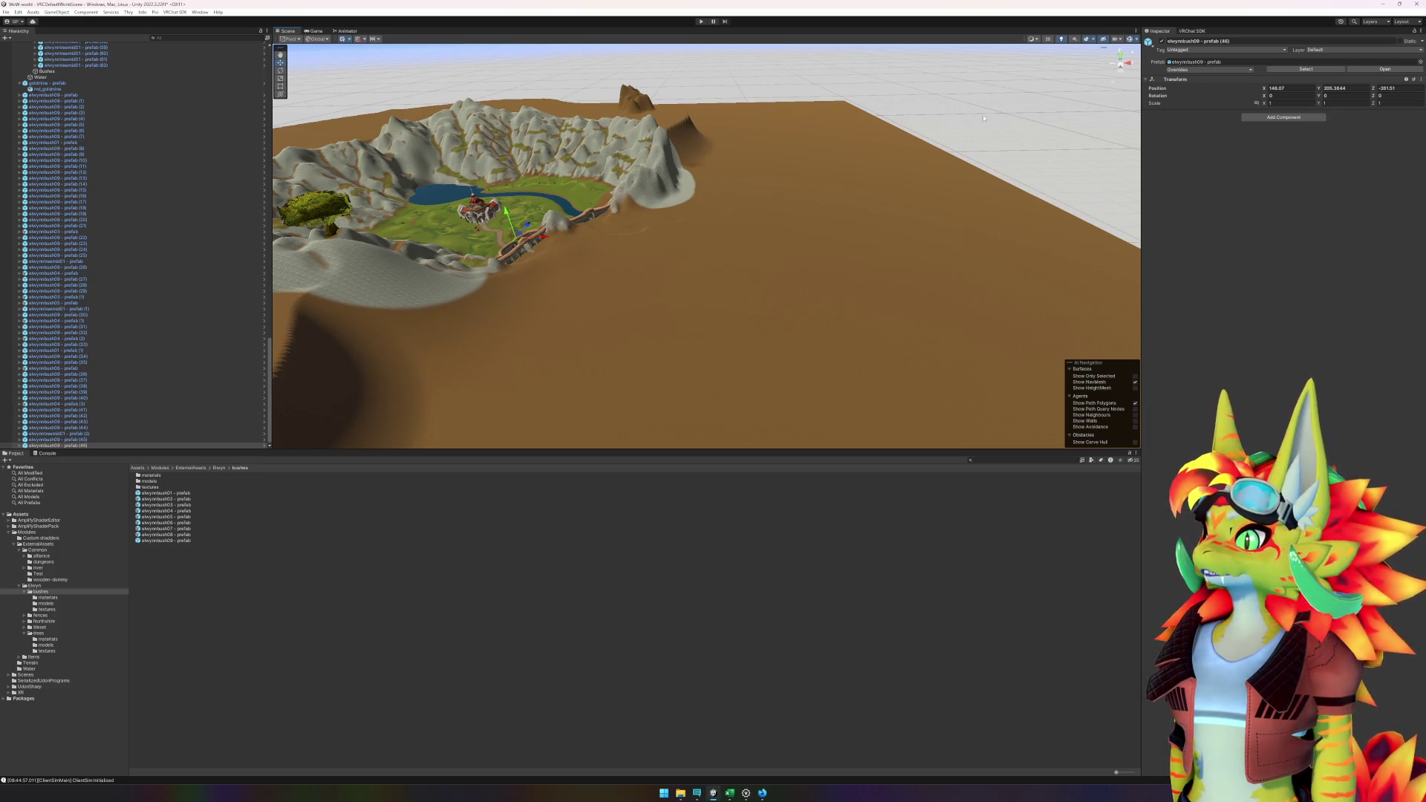
scroll(582, 290, up, 5)
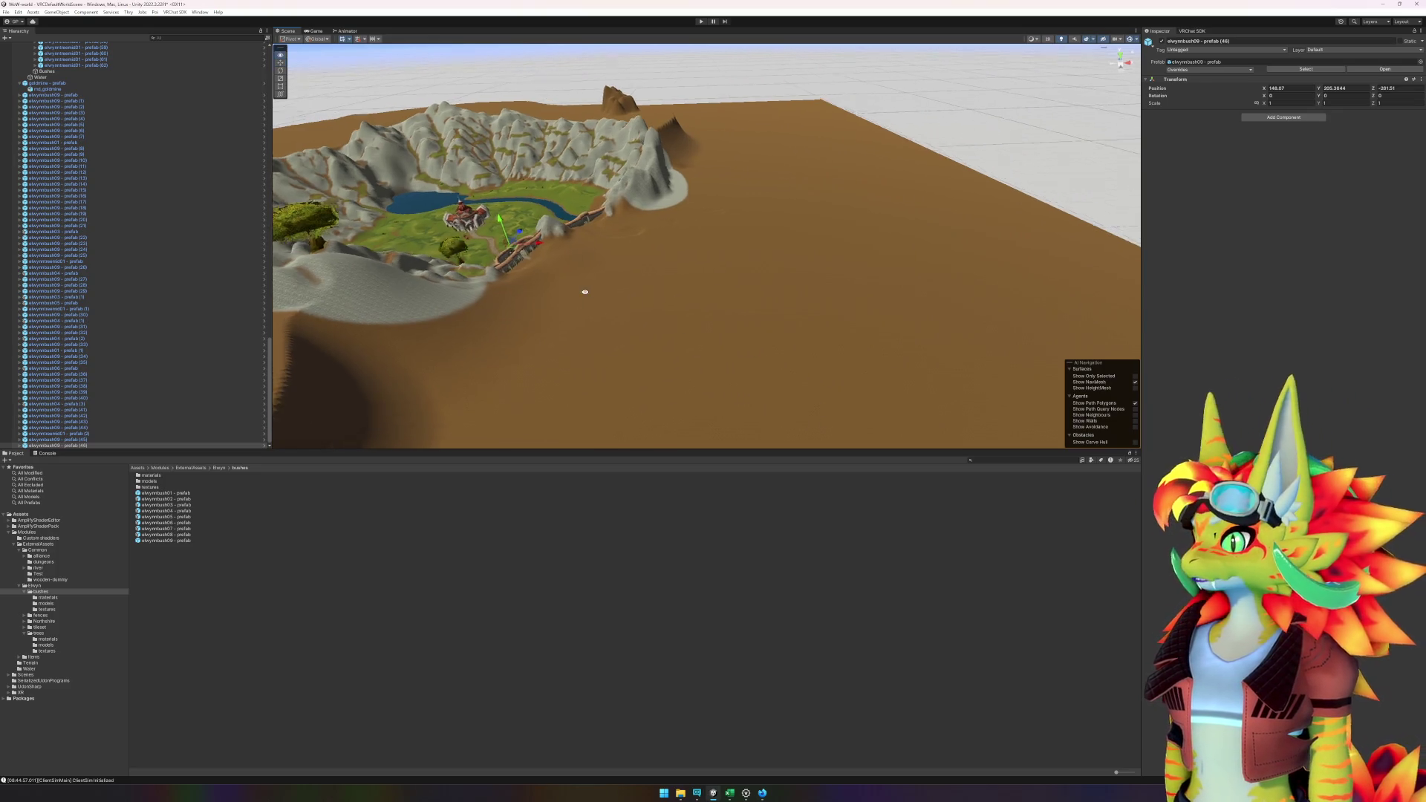
scroll(631, 294, up, 6)
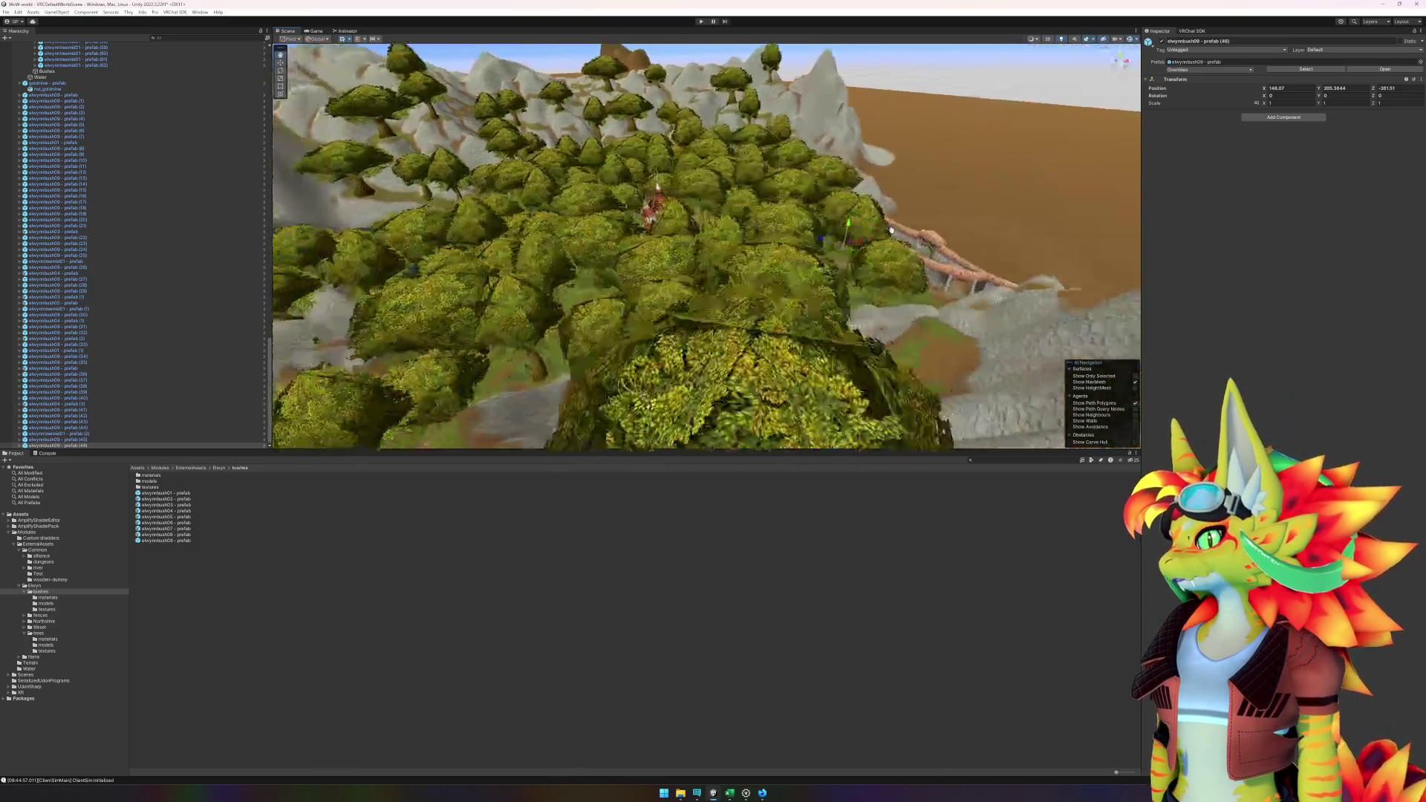
scroll(891, 231, up, 8)
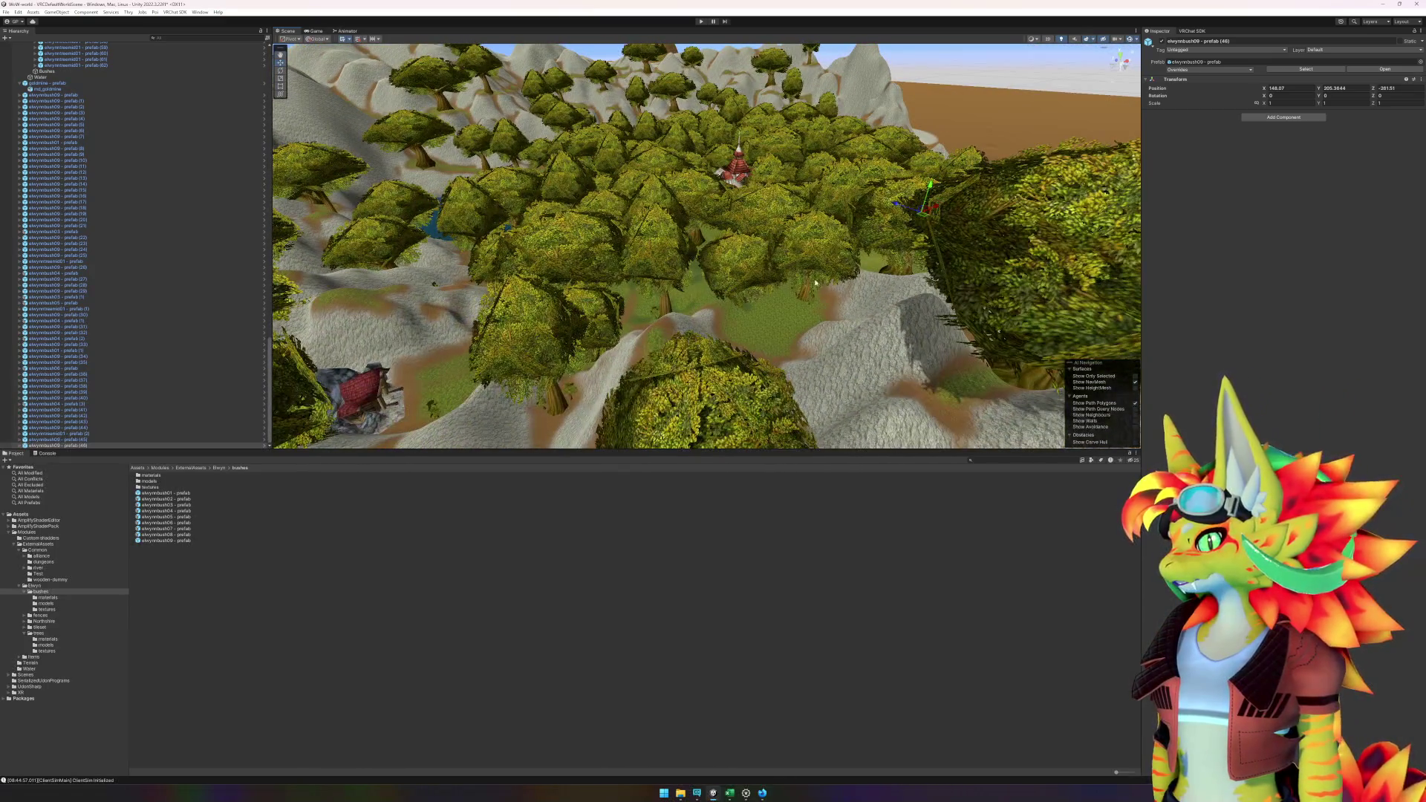
scroll(776, 284, up, 10)
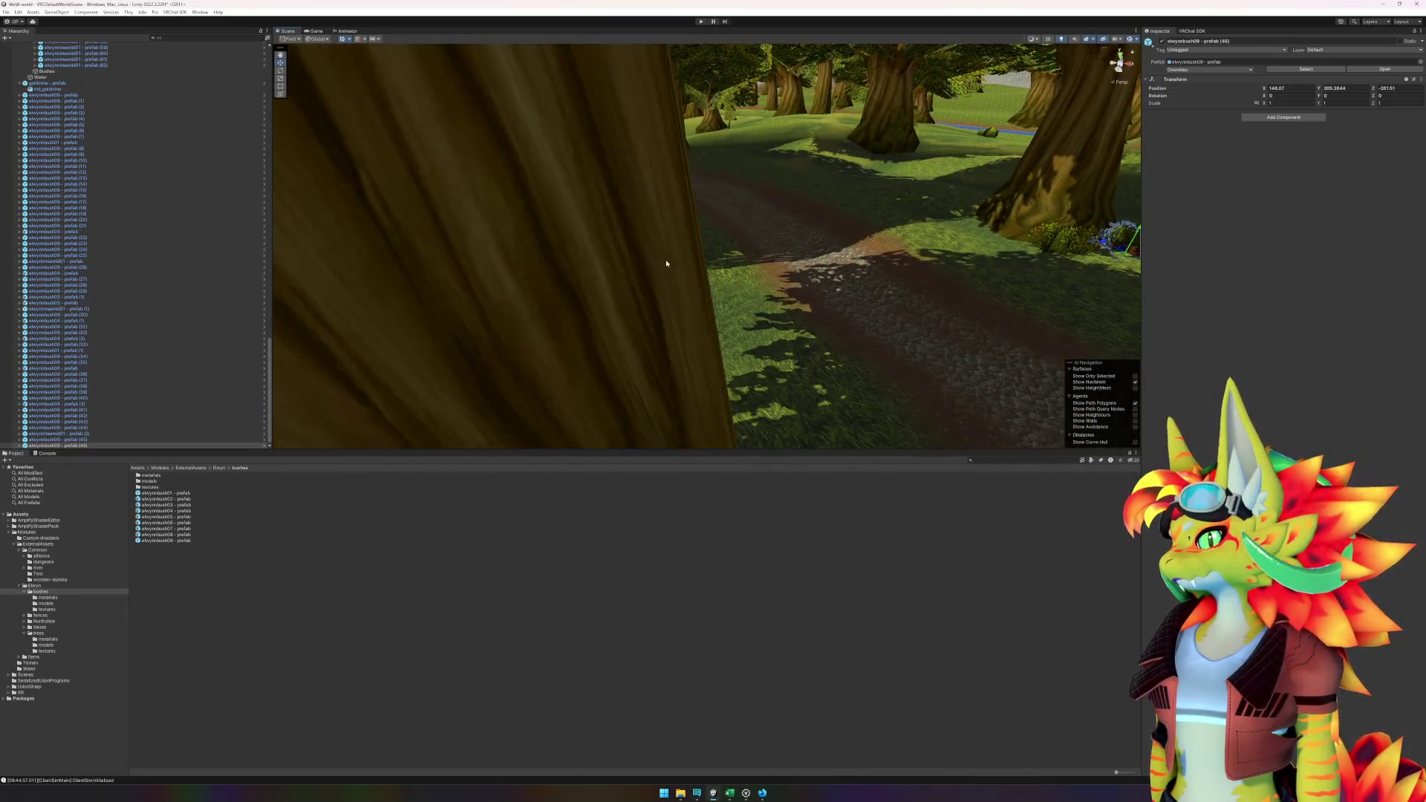
mouse_move(804, 251)
mouse_down()
mouse_move(834, 280)
mouse_move(714, 254)
mouse_move(694, 264)
mouse_move(688, 239)
mouse_move(797, 288)
mouse_move(851, 274)
mouse_move(729, 282)
mouse_move(568, 257)
mouse_move(672, 220)
mouse_move(675, 256)
mouse_move(900, 270)
mouse_move(748, 245)
mouse_move(765, 250)
mouse_up()
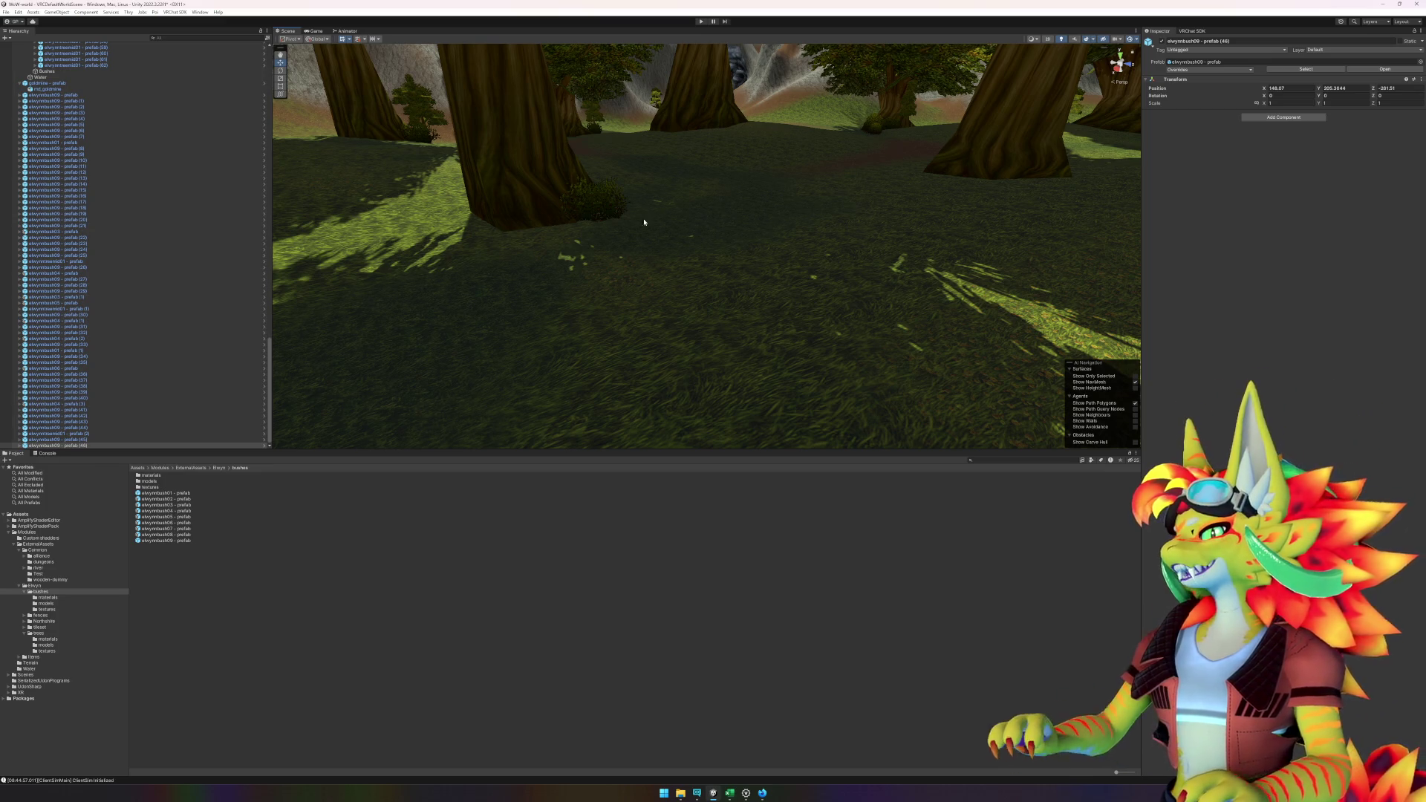
- Place an elwynnbush04 bush in the forest, then turn and reposition it
click(162, 511)
mouse_move(161, 511)
mouse_down()
mouse_move(758, 210)
mouse_move(745, 194)
mouse_move(719, 270)
mouse_move(699, 267)
mouse_move(745, 249)
mouse_up()
key(f)
scroll(718, 276, down, 2)
key(e)
key(w)
- Add an elwynnbush09 bush on the slope and an elwynnbush06 bush by a tree
mouse_move(548, 234)
mouse_down()
mouse_move(713, 234)
mouse_move(726, 248)
mouse_move(456, 243)
mouse_up()
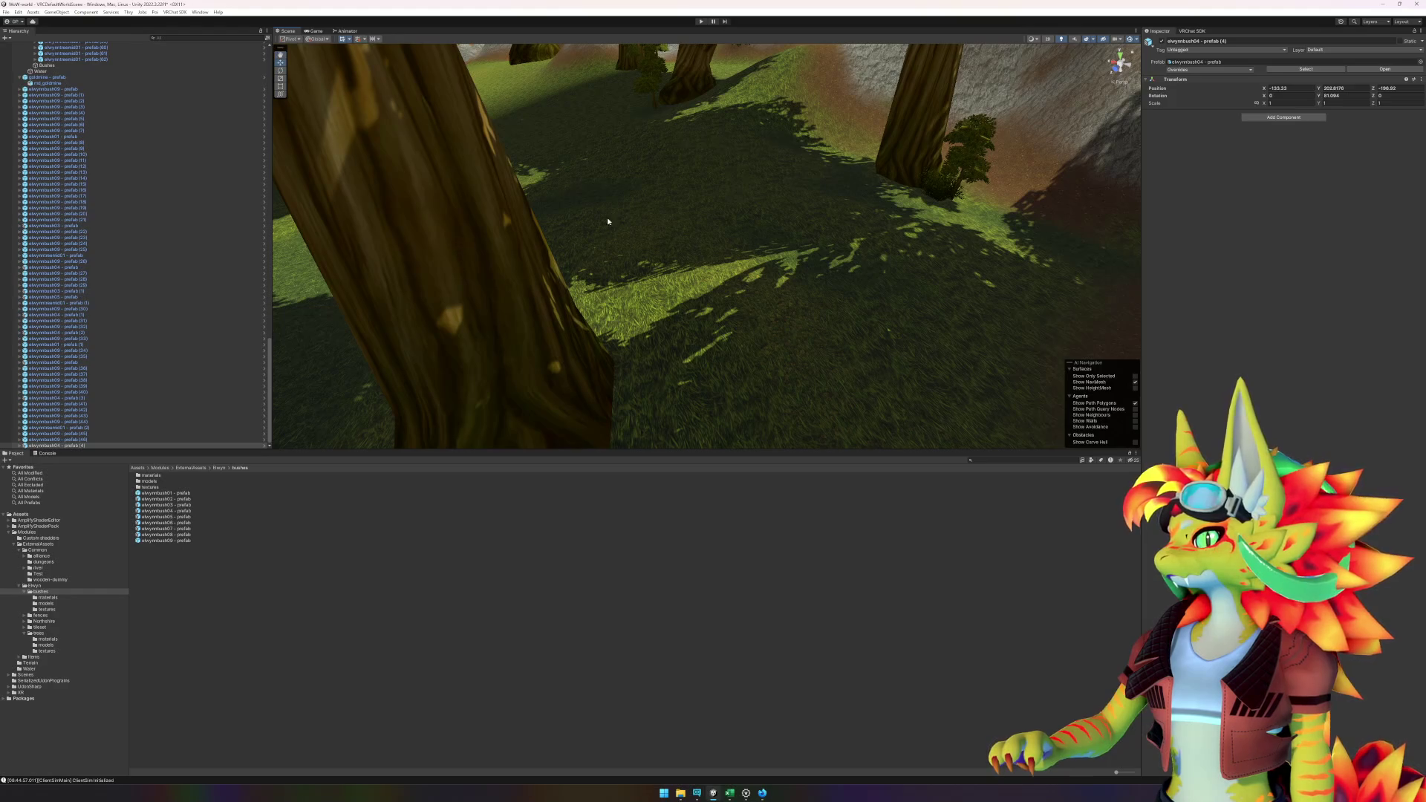
mouse_move(682, 204)
mouse_down()
mouse_move(493, 223)
mouse_move(854, 223)
mouse_up()
mouse_move(180, 542)
mouse_down()
mouse_move(394, 211)
mouse_move(502, 181)
mouse_move(498, 192)
mouse_up()
click(180, 522)
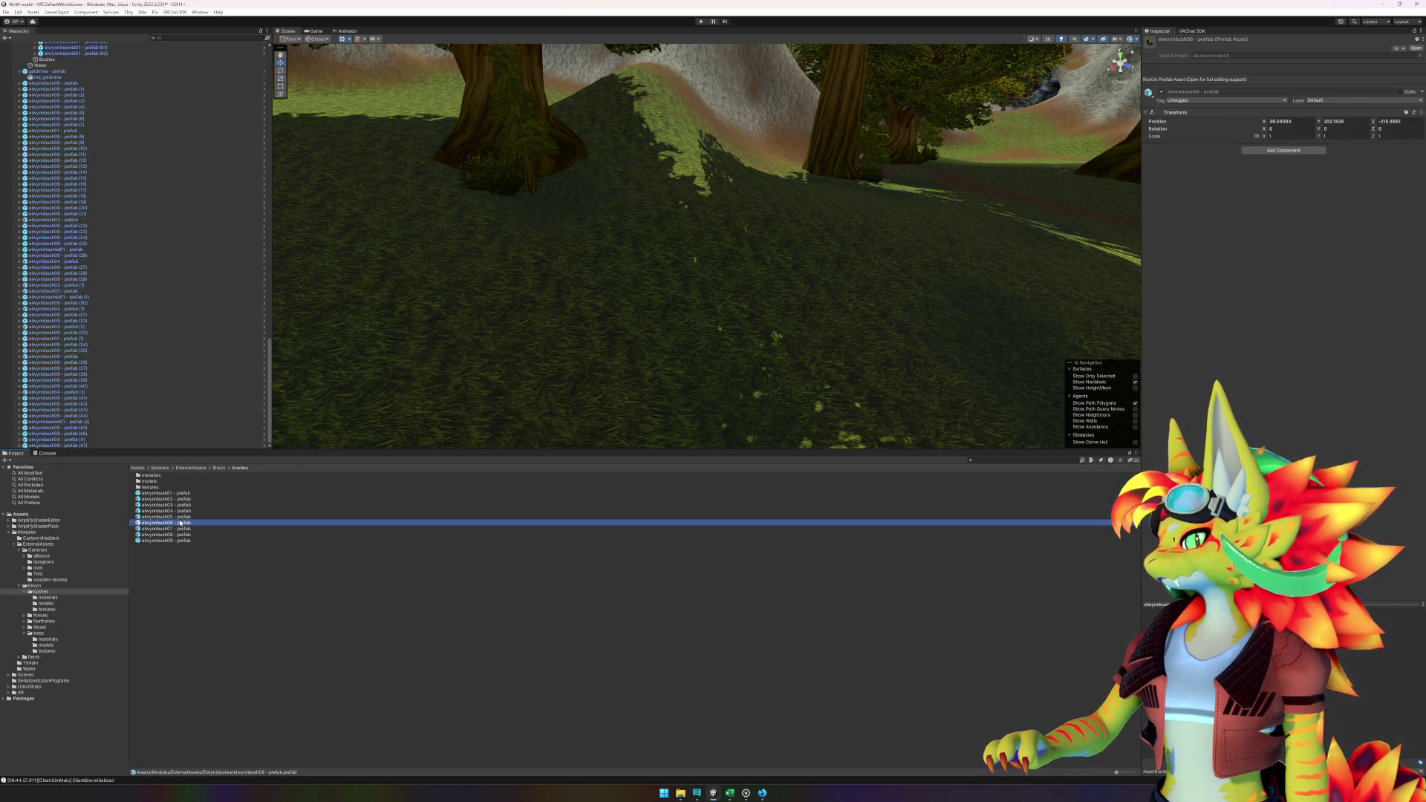
drag(262, 476, 550, 175)
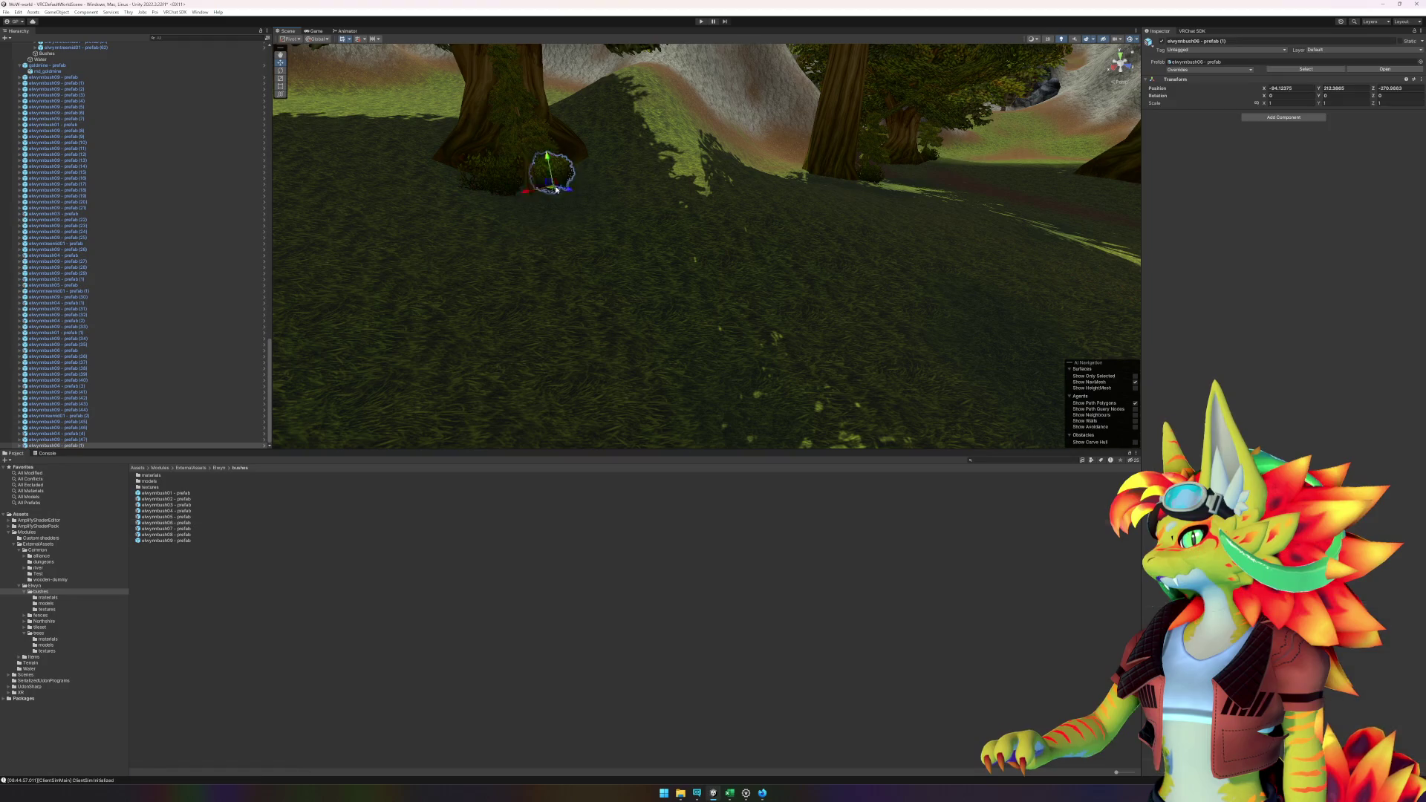
mouse_move(509, 299)
mouse_down()
mouse_move(789, 309)
mouse_move(718, 303)
mouse_move(933, 395)
mouse_move(814, 344)
mouse_move(738, 342)
mouse_up()
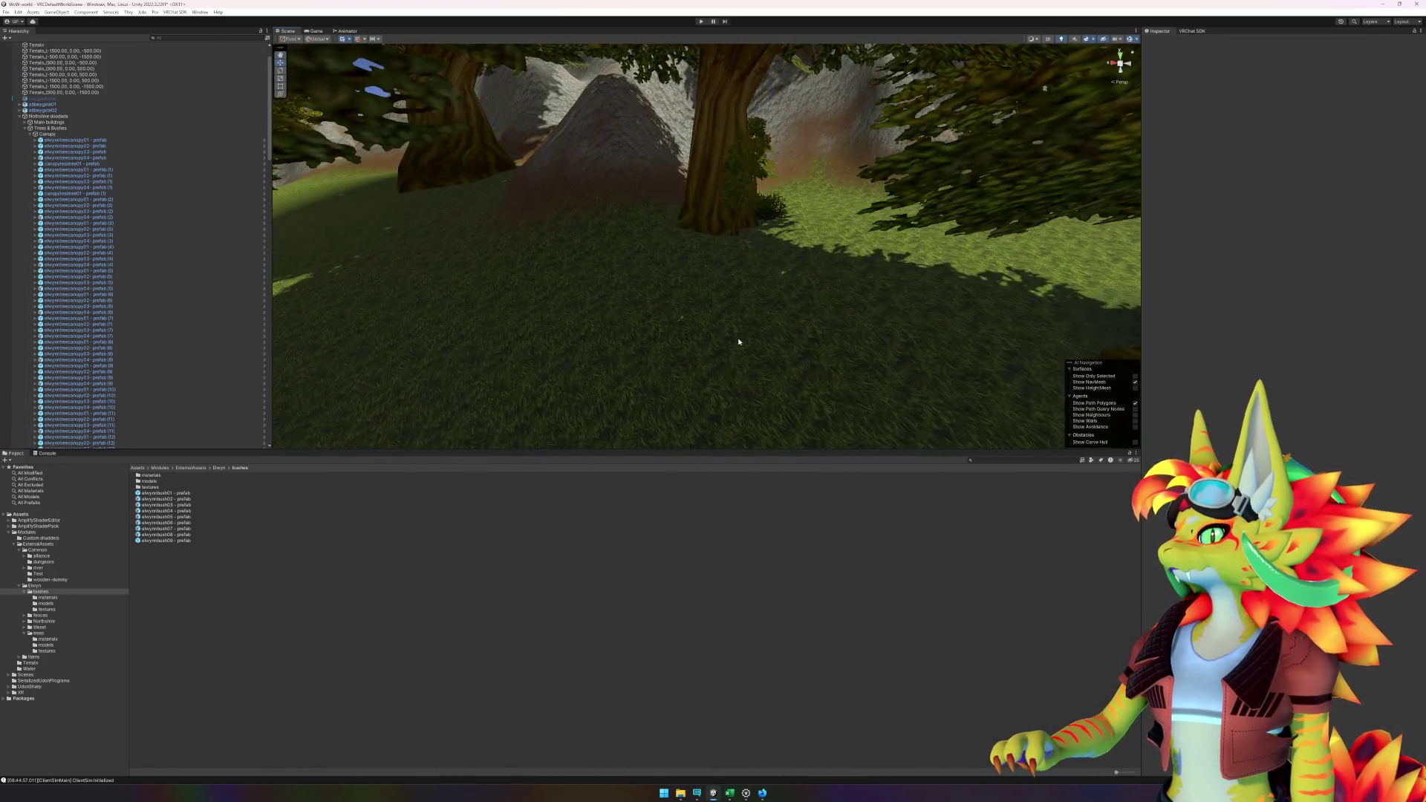
- Sink a tree trunk about one unit lower and set an elwynnbush09 bush at its base
click(182, 534)
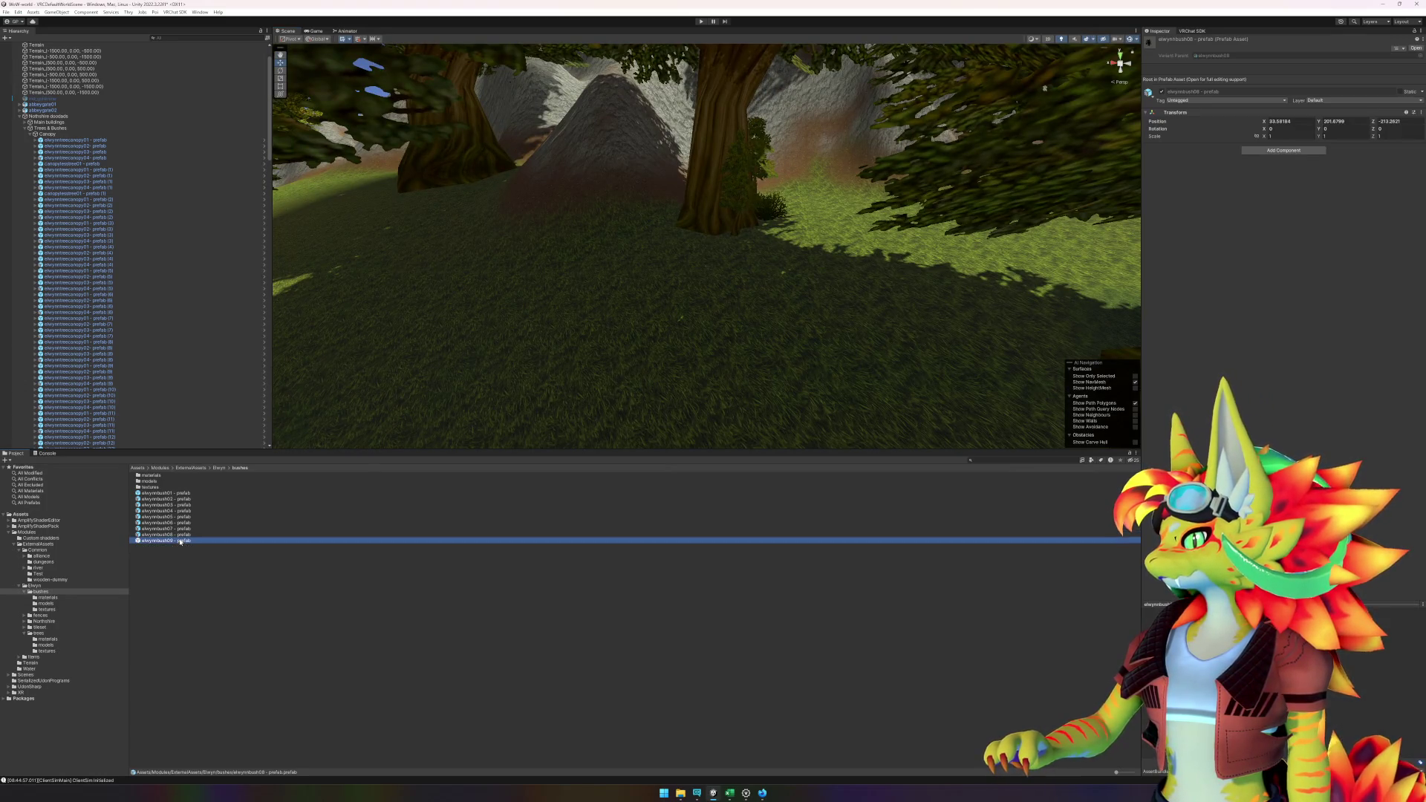
click(722, 236)
mouse_move(455, 264)
mouse_down()
mouse_move(532, 245)
mouse_move(911, 292)
mouse_move(676, 292)
mouse_move(649, 318)
mouse_move(688, 315)
mouse_move(678, 306)
mouse_up()
click(786, 163)
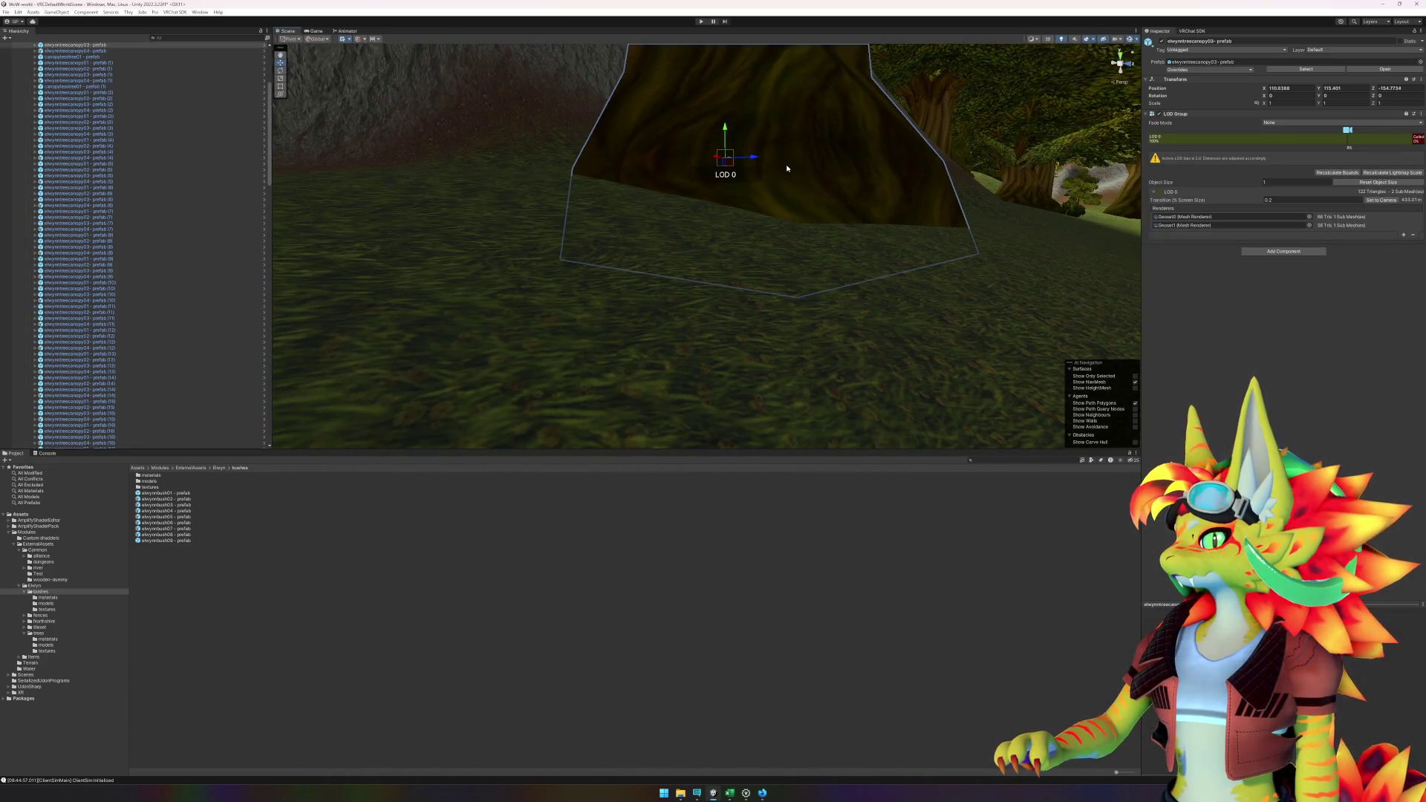
key(f)
drag(748, 188, 742, 205)
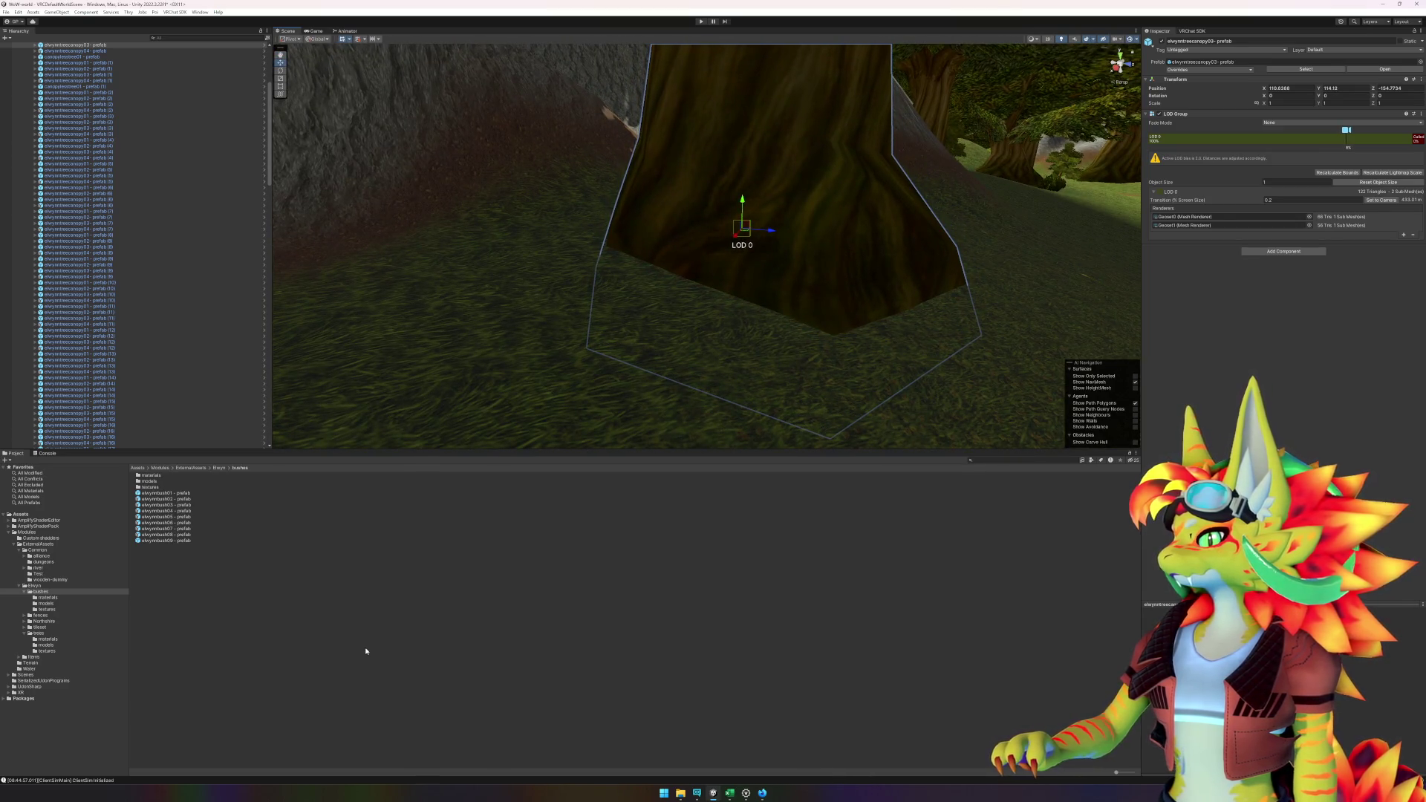
mouse_move(194, 540)
mouse_down()
mouse_move(738, 318)
mouse_move(727, 327)
mouse_up()
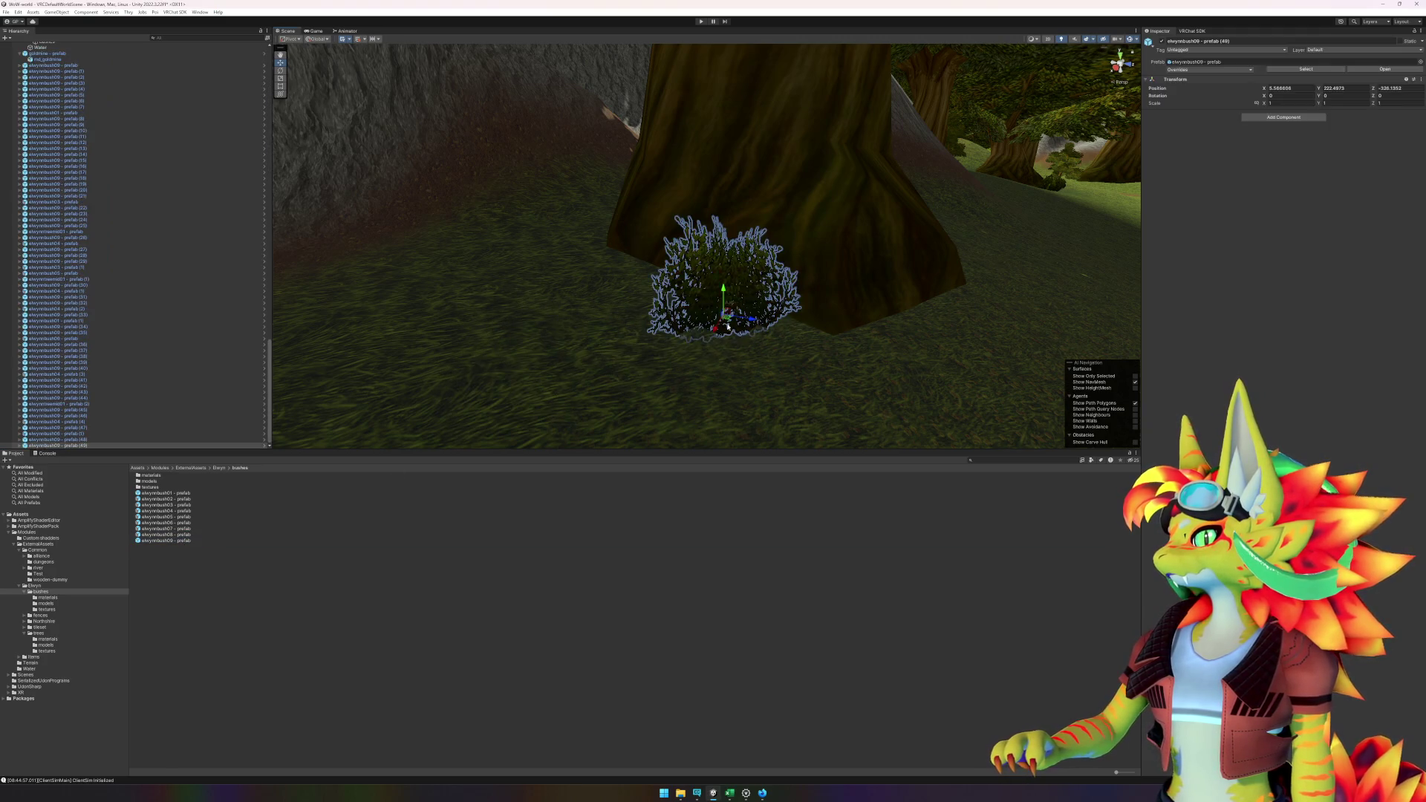
- Place elwynnbush06 and elwynnbush08 bushes near the tree, then enter Play mode to test
click(185, 511)
click(187, 517)
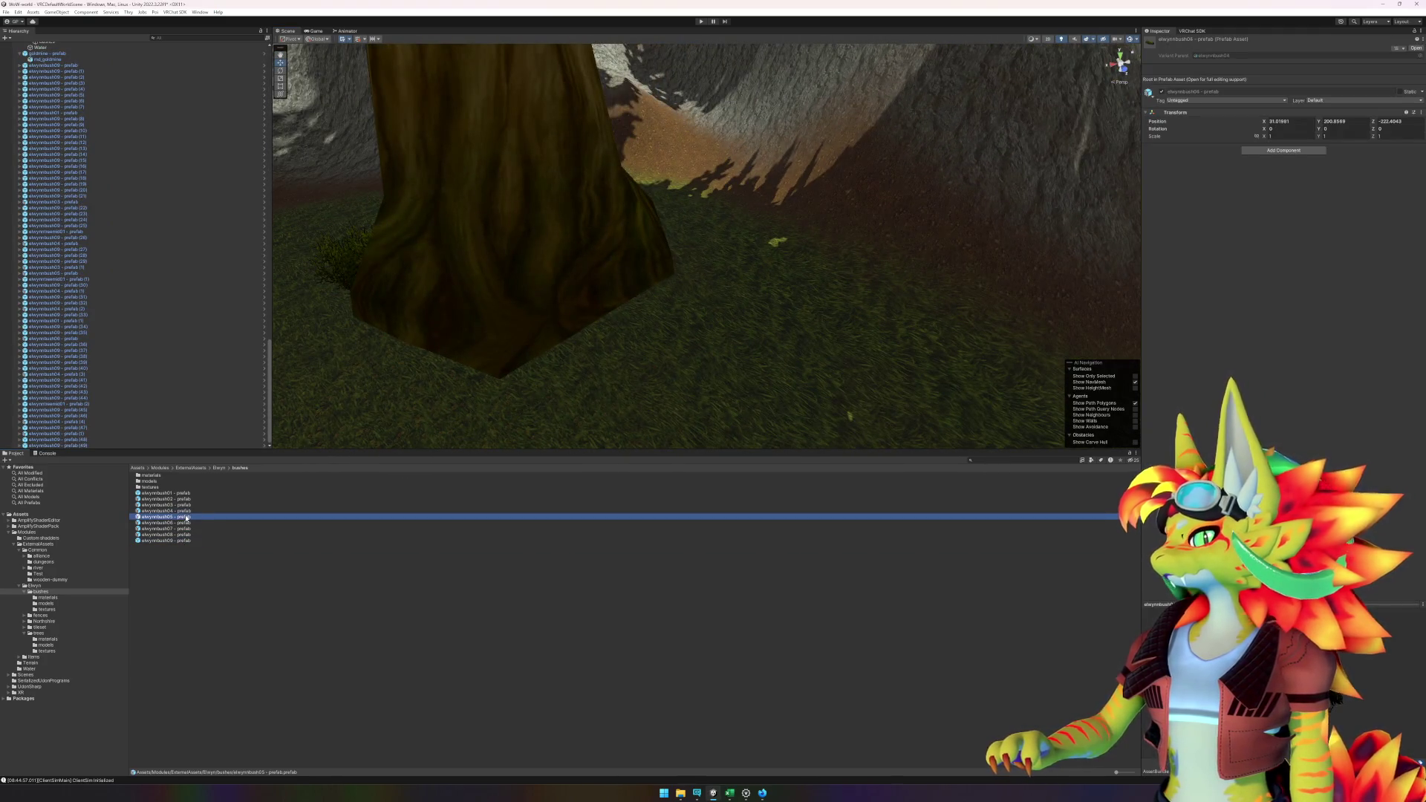
click(185, 523)
mouse_move(540, 424)
mouse_down()
mouse_move(605, 316)
mouse_move(626, 327)
mouse_up()
mouse_move(186, 535)
mouse_down()
mouse_move(270, 525)
mouse_move(247, 534)
mouse_move(257, 541)
mouse_move(569, 349)
mouse_move(577, 361)
mouse_up()
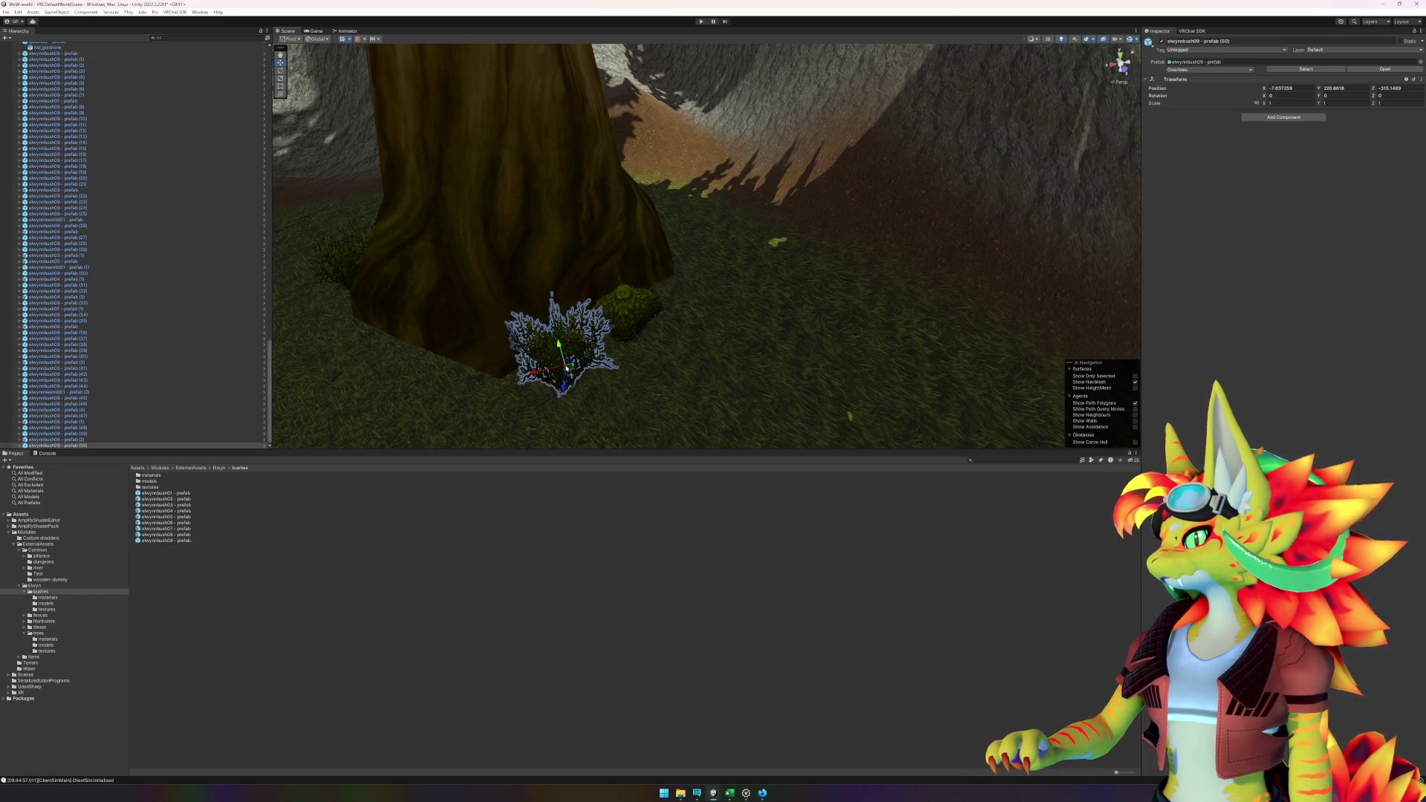
key(f)
scroll(675, 366, down, 10)
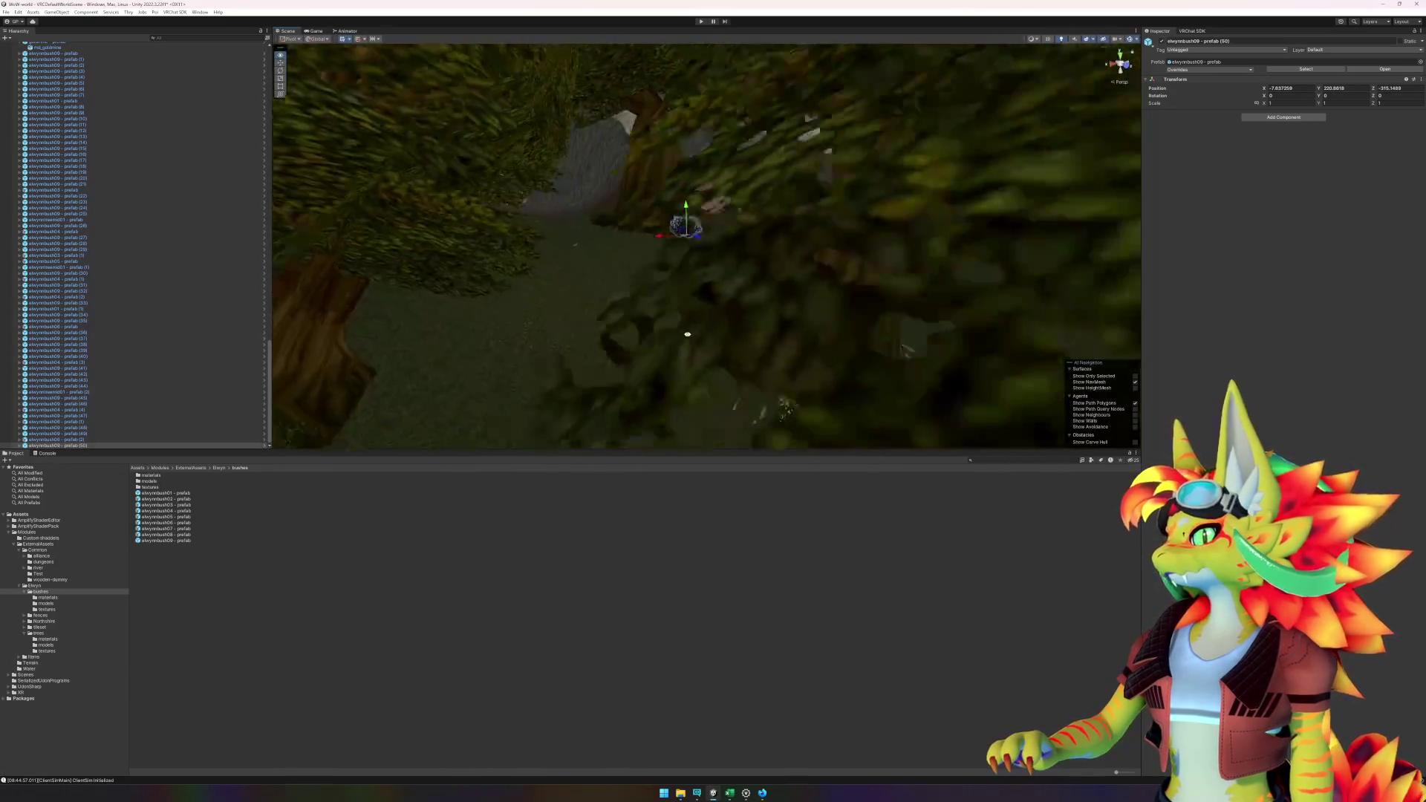
drag(623, 328, 738, 319)
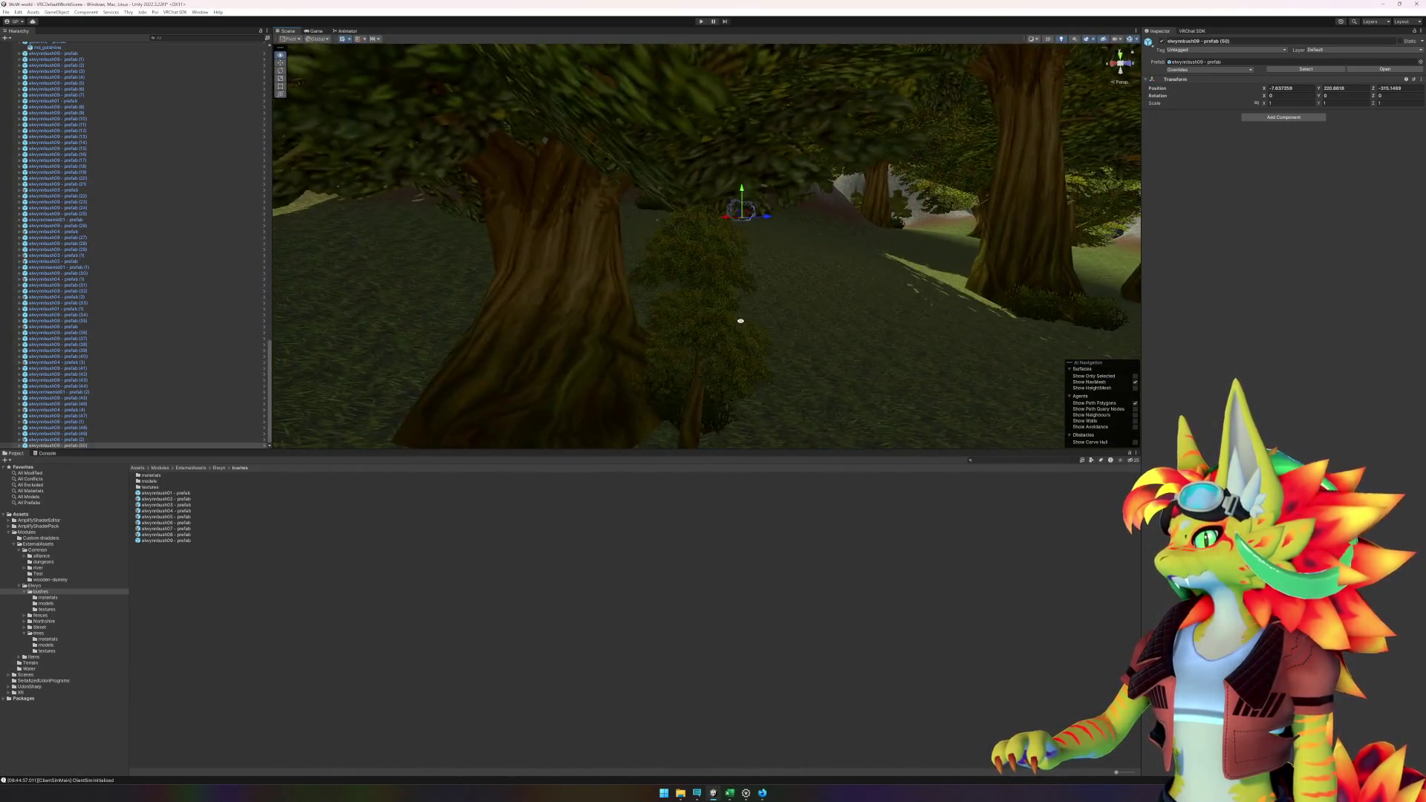
click(700, 21)
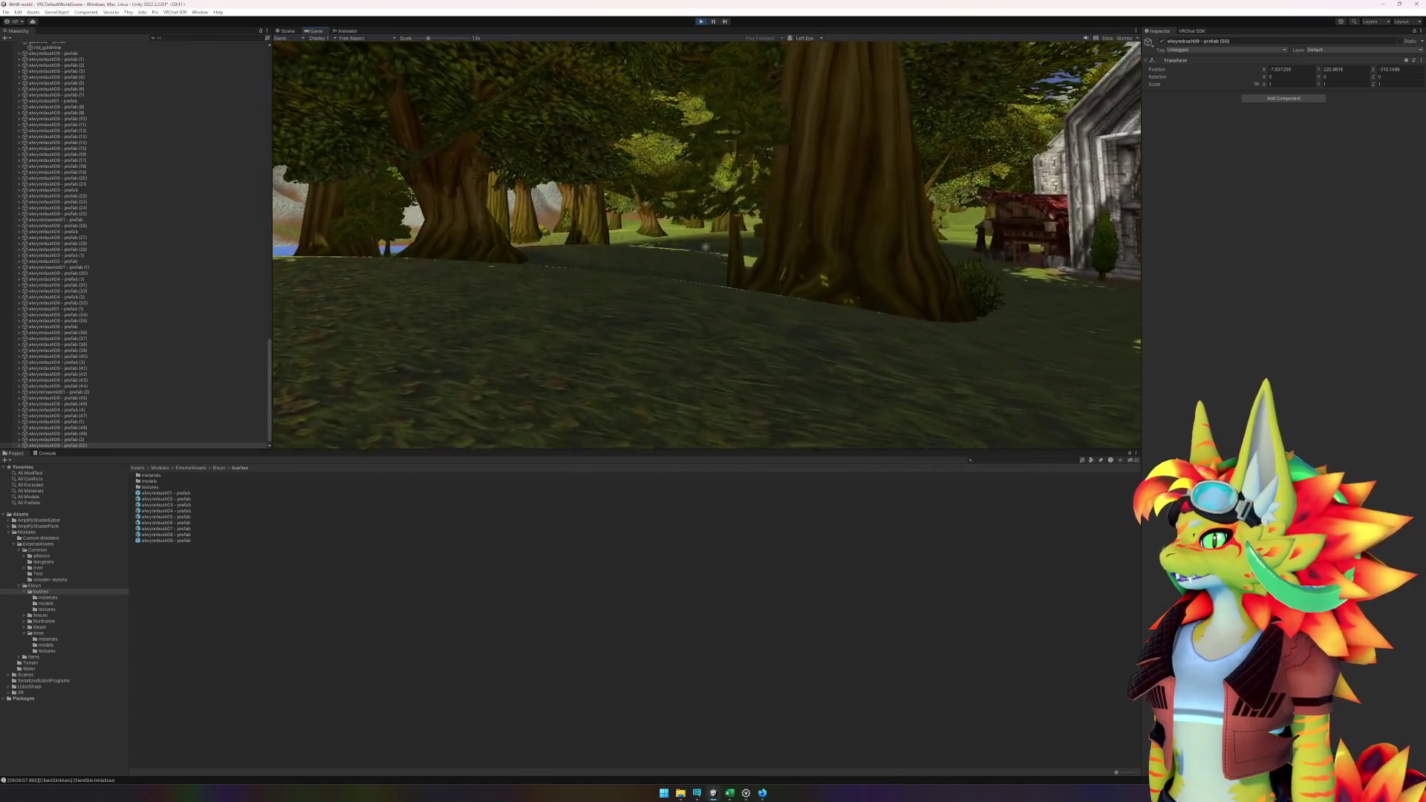
- Bring up the VRChat Client Simulator menu and exit Play mode back to the editor
key(Escape)
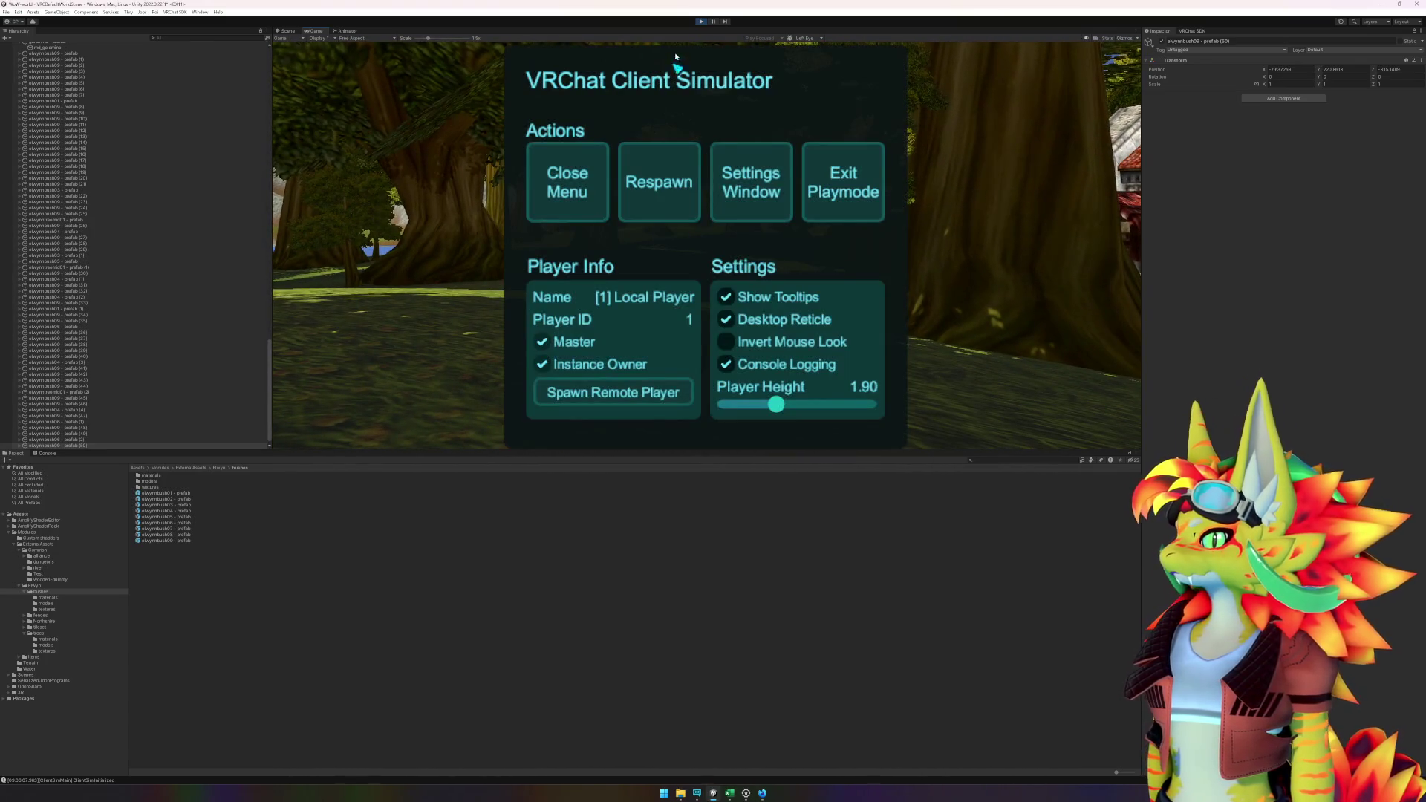
click(700, 22)
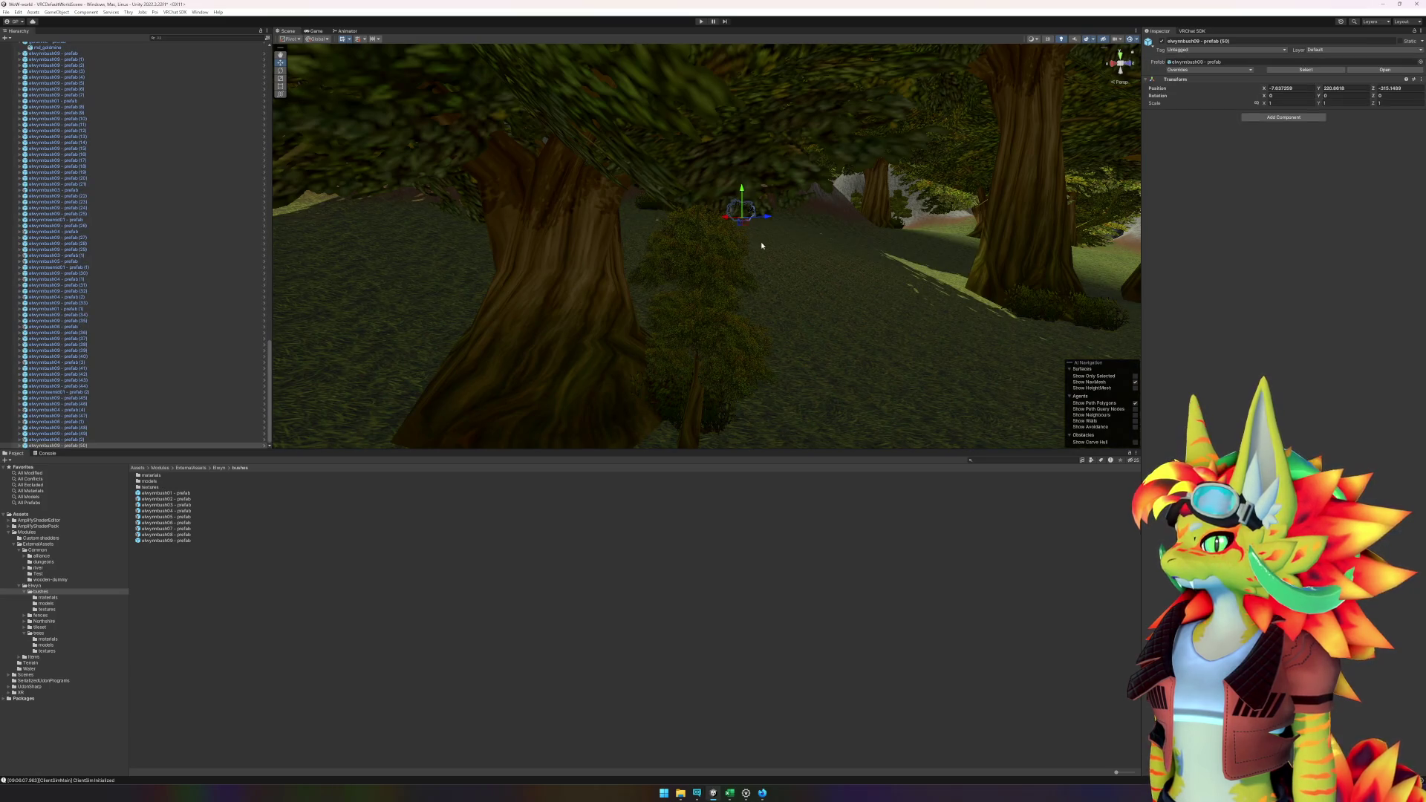
- Delete the stray bush sitting by the tree trunk
mouse_move(686, 260)
mouse_down()
mouse_move(586, 223)
mouse_move(777, 134)
mouse_move(816, 154)
mouse_move(844, 210)
mouse_move(898, 214)
mouse_move(837, 216)
mouse_move(995, 226)
mouse_move(767, 146)
mouse_move(854, 147)
mouse_move(744, 162)
mouse_move(901, 166)
mouse_move(687, 197)
mouse_move(661, 186)
mouse_up()
click(881, 151)
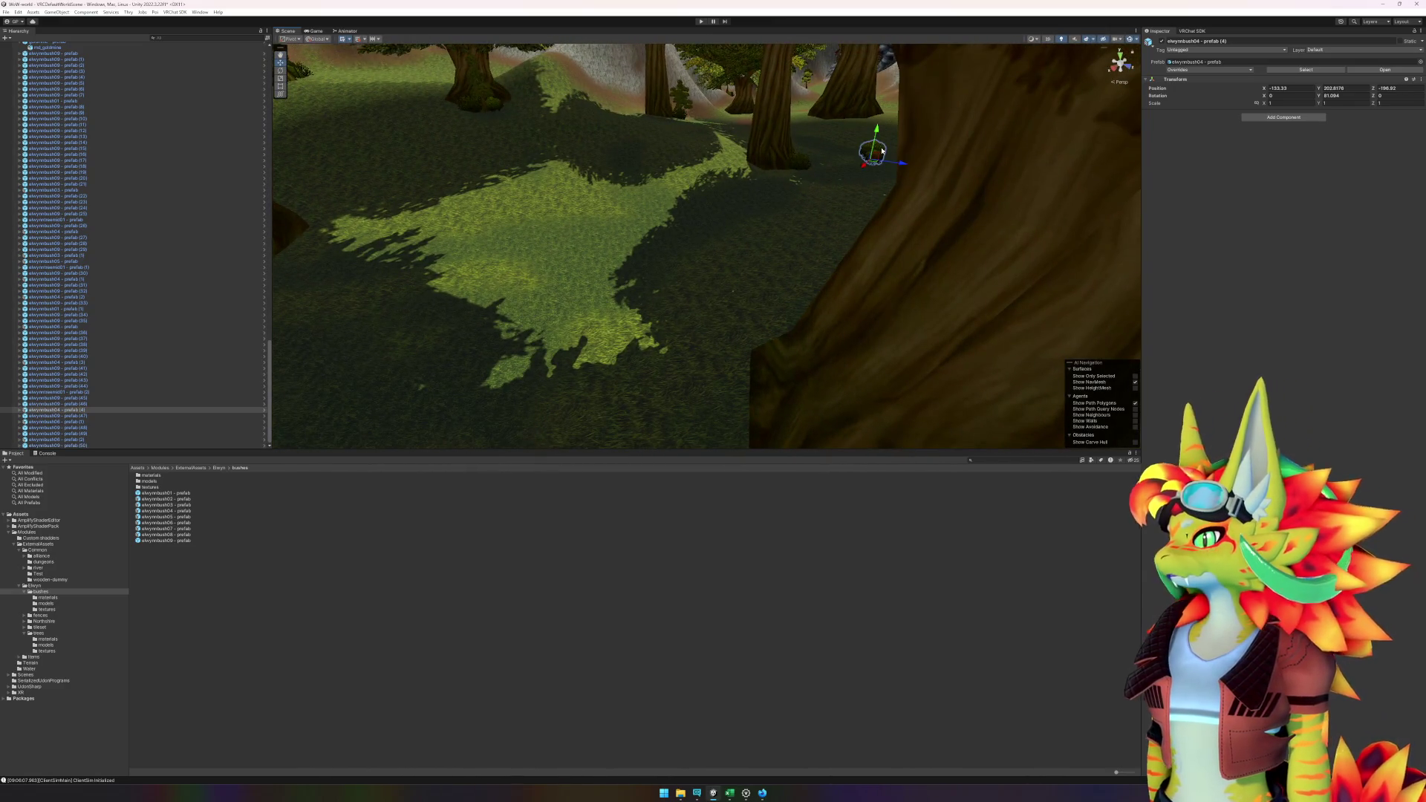
key(Delete)
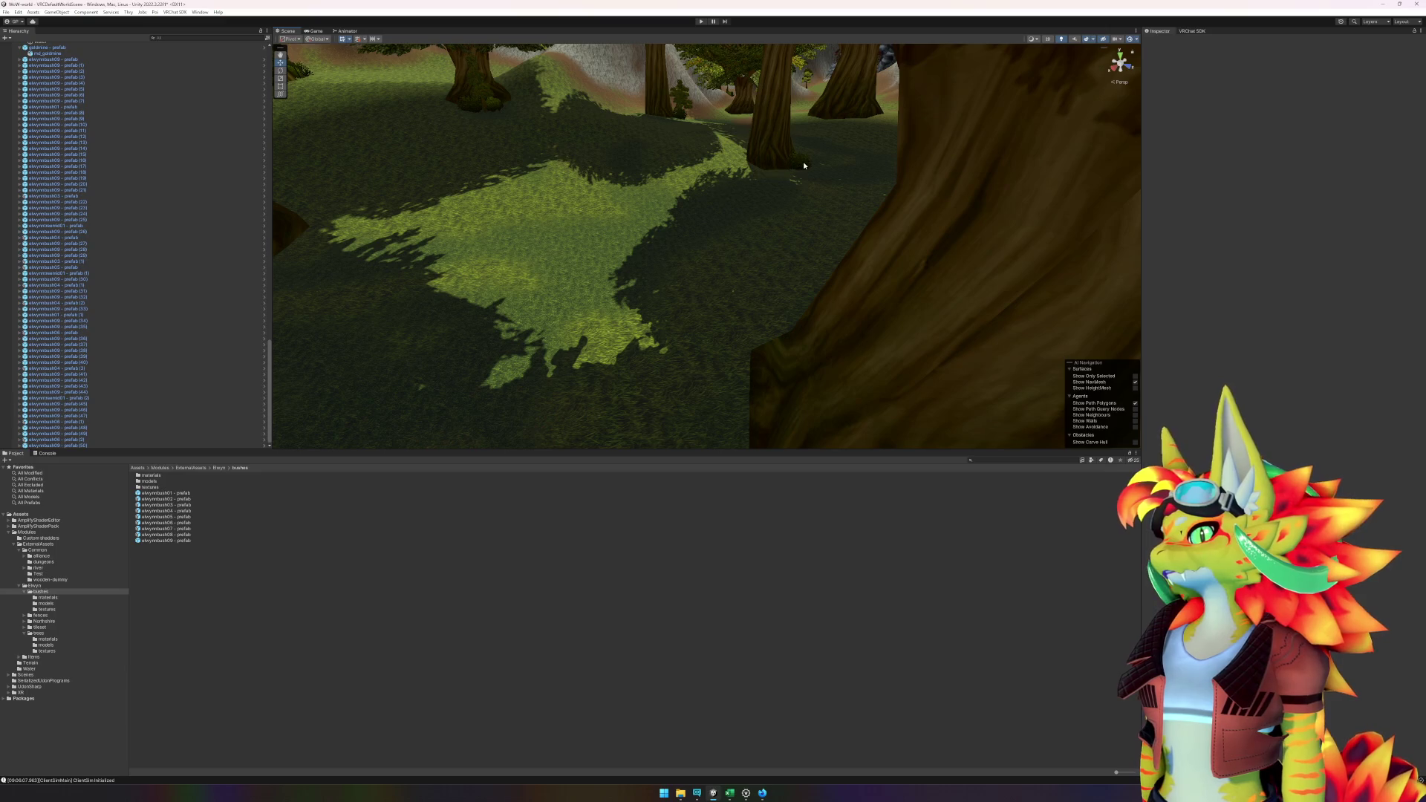
- Place a new elwynnbush09 bush in the forest next to an existing trunk bush
click(804, 165)
mouse_move(804, 166)
mouse_down()
mouse_move(916, 255)
mouse_move(615, 282)
mouse_move(885, 260)
mouse_move(501, 354)
mouse_up()
mouse_move(153, 541)
mouse_down()
mouse_move(767, 286)
mouse_move(805, 290)
mouse_move(487, 274)
mouse_move(802, 300)
mouse_move(493, 322)
mouse_move(411, 302)
mouse_move(451, 302)
mouse_up()
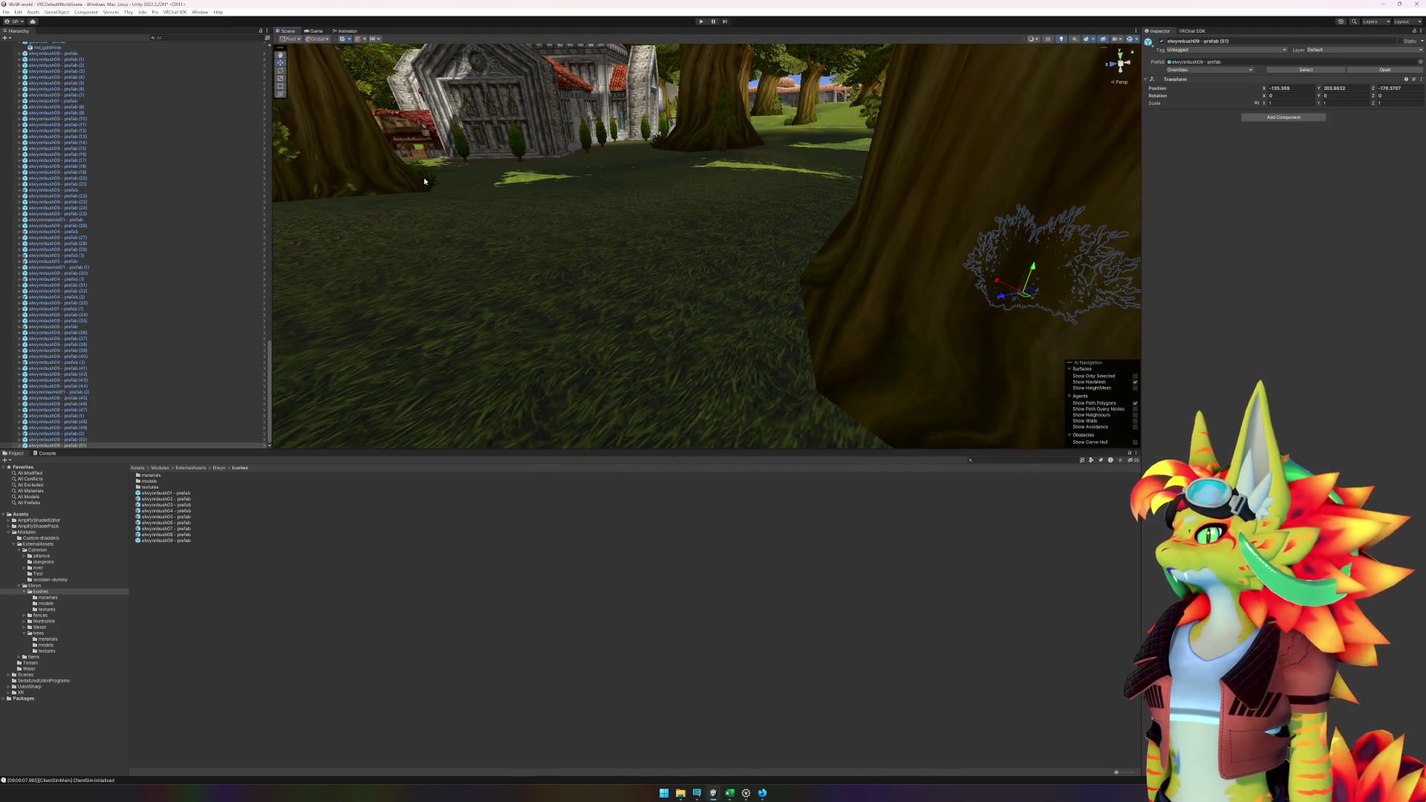
click(424, 181)
key(f)
mouse_move(471, 248)
mouse_down()
mouse_move(548, 331)
mouse_move(513, 333)
mouse_move(560, 331)
mouse_move(576, 309)
mouse_move(567, 324)
mouse_up()
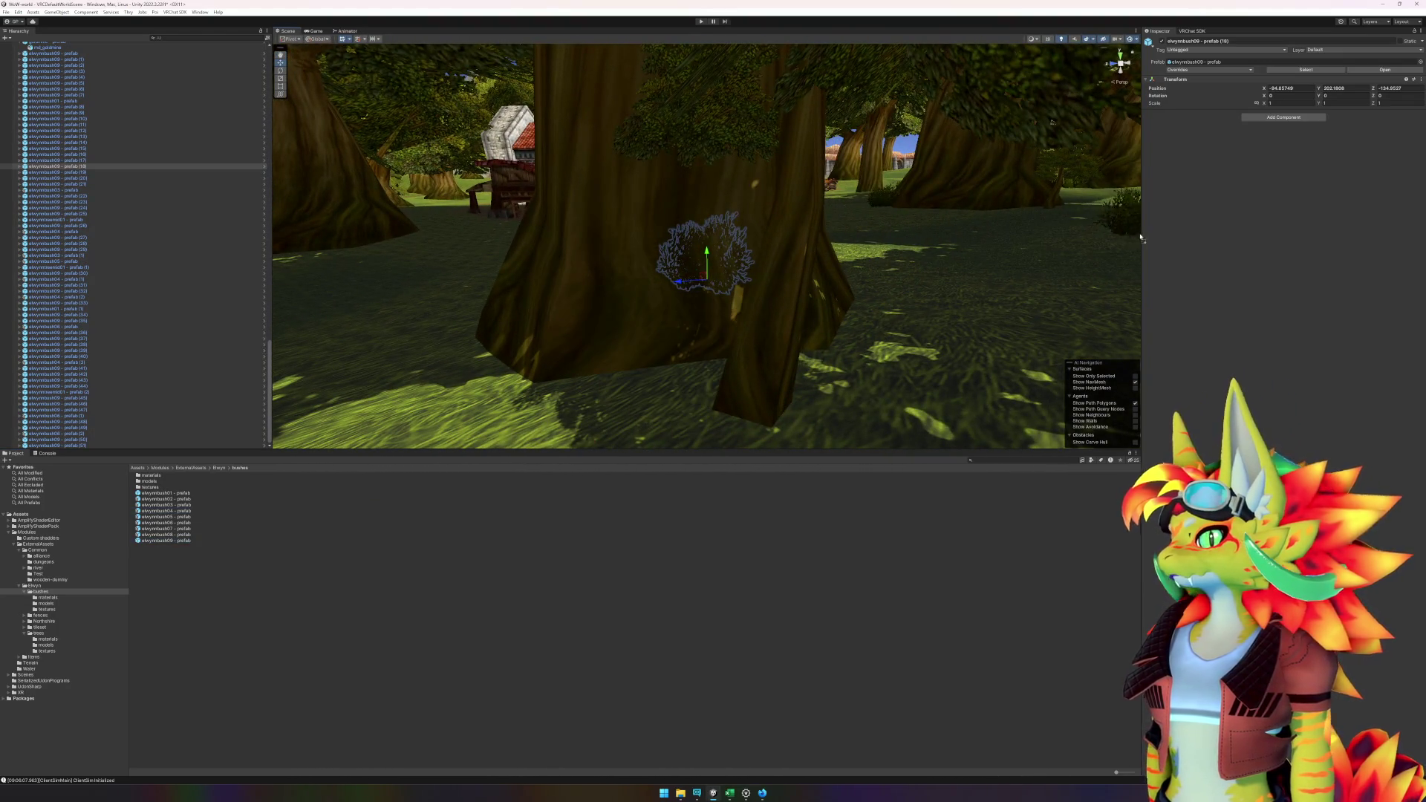
- Place several more elwynnbush09 bushes at tree trunk bases toward the buildings
drag(1060, 212, 1061, 212)
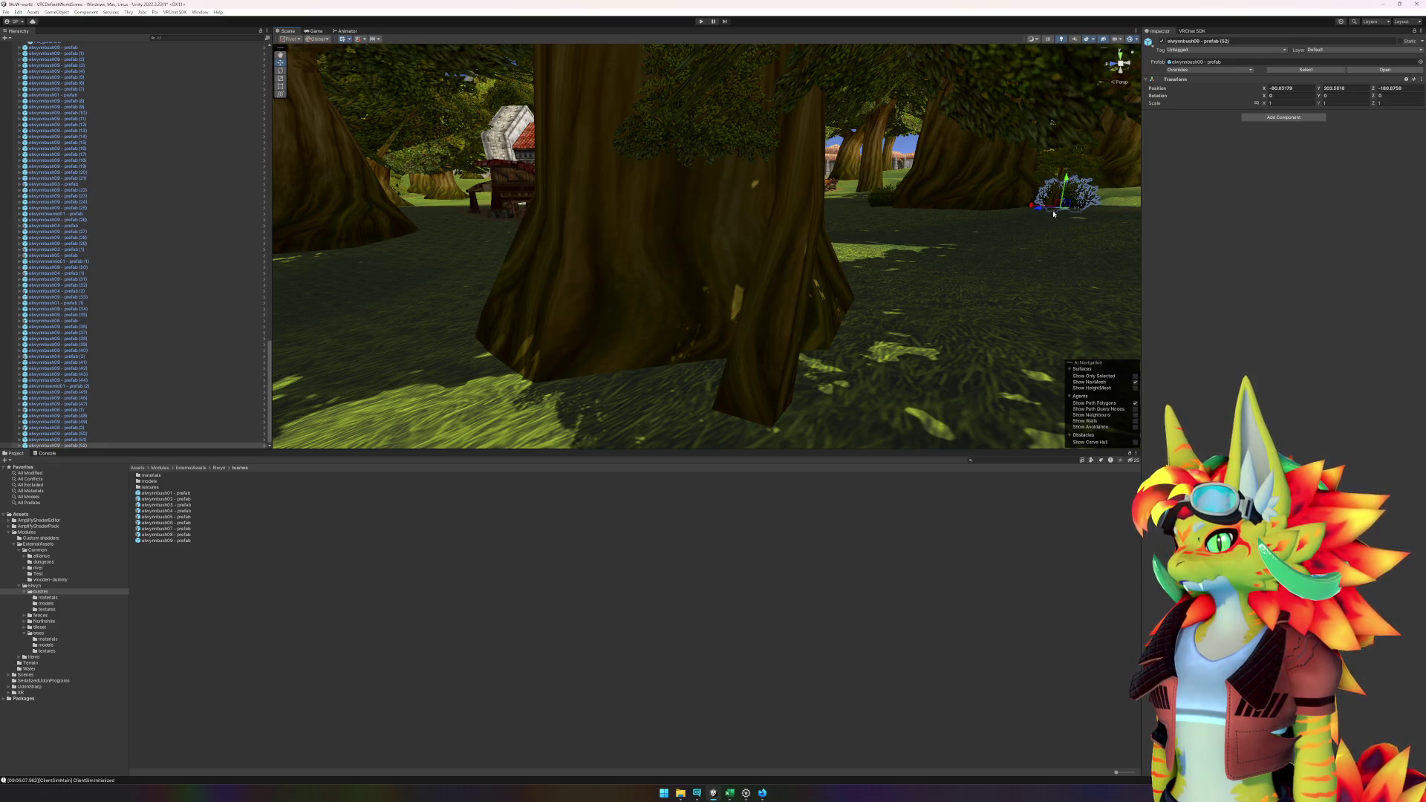
mouse_move(556, 302)
mouse_down()
mouse_move(828, 274)
mouse_move(683, 293)
mouse_move(678, 373)
mouse_up()
mouse_move(177, 543)
mouse_down()
mouse_move(547, 366)
mouse_move(525, 342)
mouse_move(468, 339)
mouse_move(566, 341)
mouse_move(468, 334)
mouse_move(656, 312)
mouse_move(662, 331)
mouse_move(706, 339)
mouse_up()
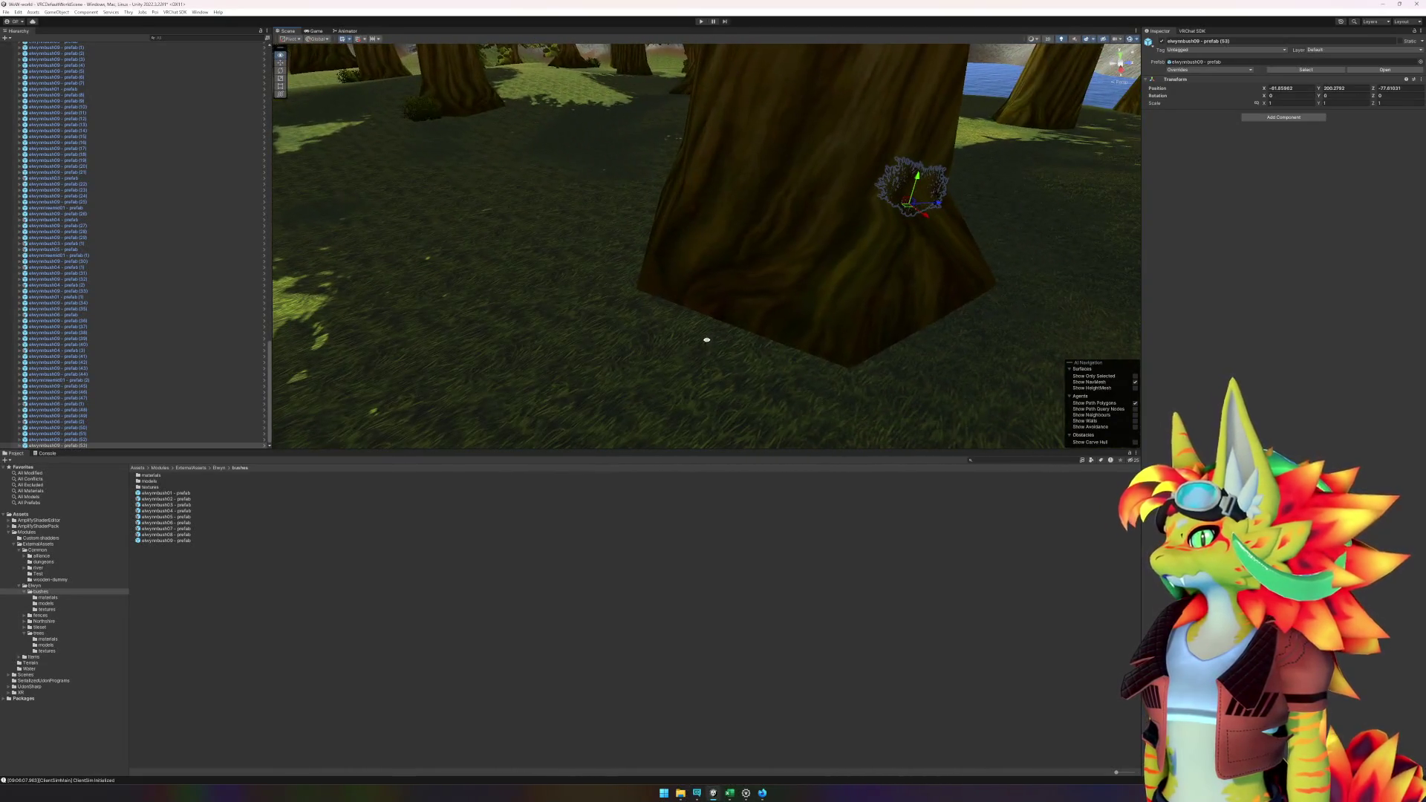
mouse_move(214, 541)
mouse_down()
mouse_move(614, 232)
mouse_move(594, 245)
mouse_up()
mouse_move(594, 245)
mouse_down()
mouse_move(711, 295)
mouse_move(760, 245)
mouse_move(487, 208)
mouse_move(776, 202)
mouse_move(550, 245)
mouse_up()
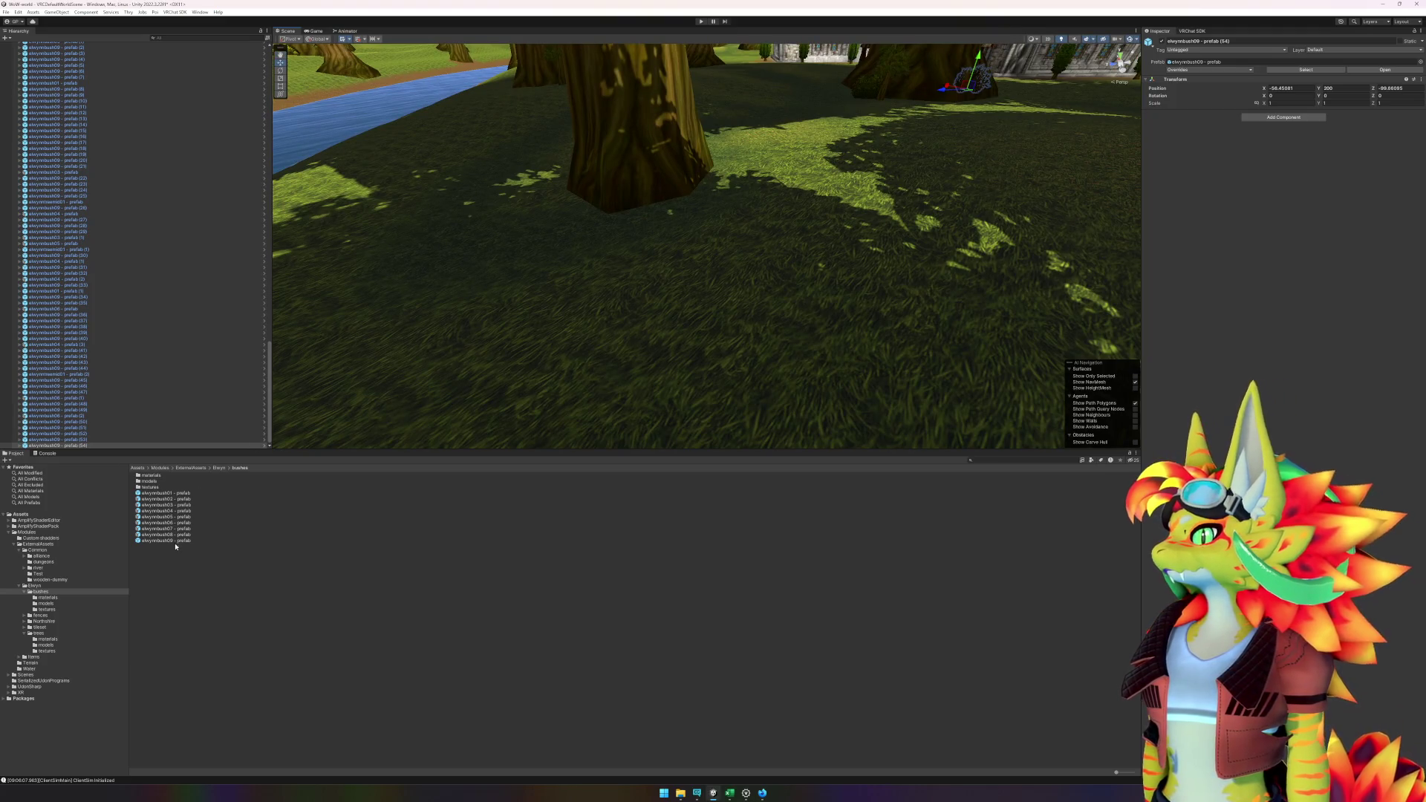
- Place two elwynnbush09 bushes under the riverside tree, nudging one snug against the trunk
mouse_move(176, 540)
mouse_down()
mouse_move(381, 327)
mouse_move(700, 153)
mouse_move(709, 167)
mouse_move(525, 191)
mouse_move(609, 191)
mouse_move(497, 200)
mouse_move(1034, 254)
mouse_up()
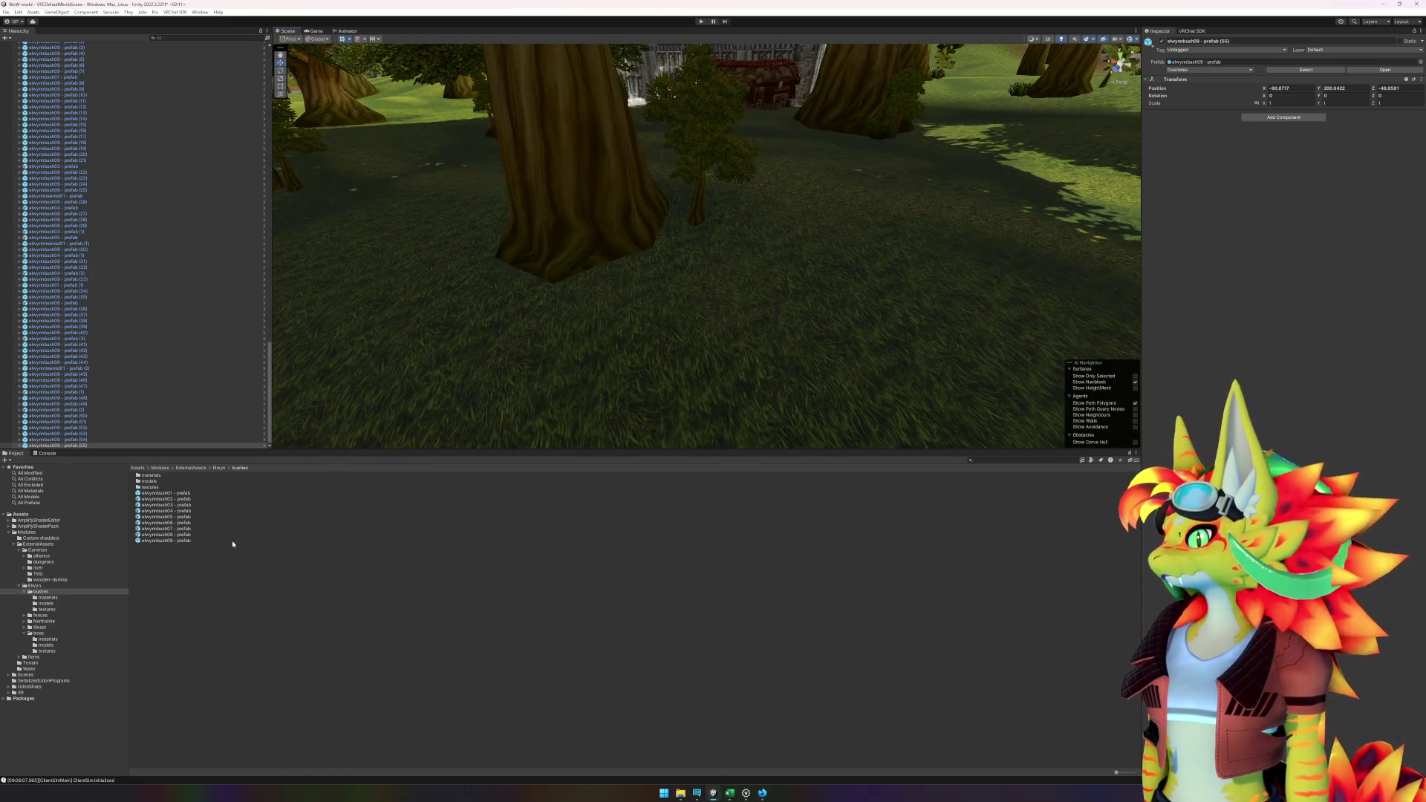
mouse_move(232, 545)
mouse_down()
mouse_move(679, 223)
mouse_move(453, 278)
mouse_up()
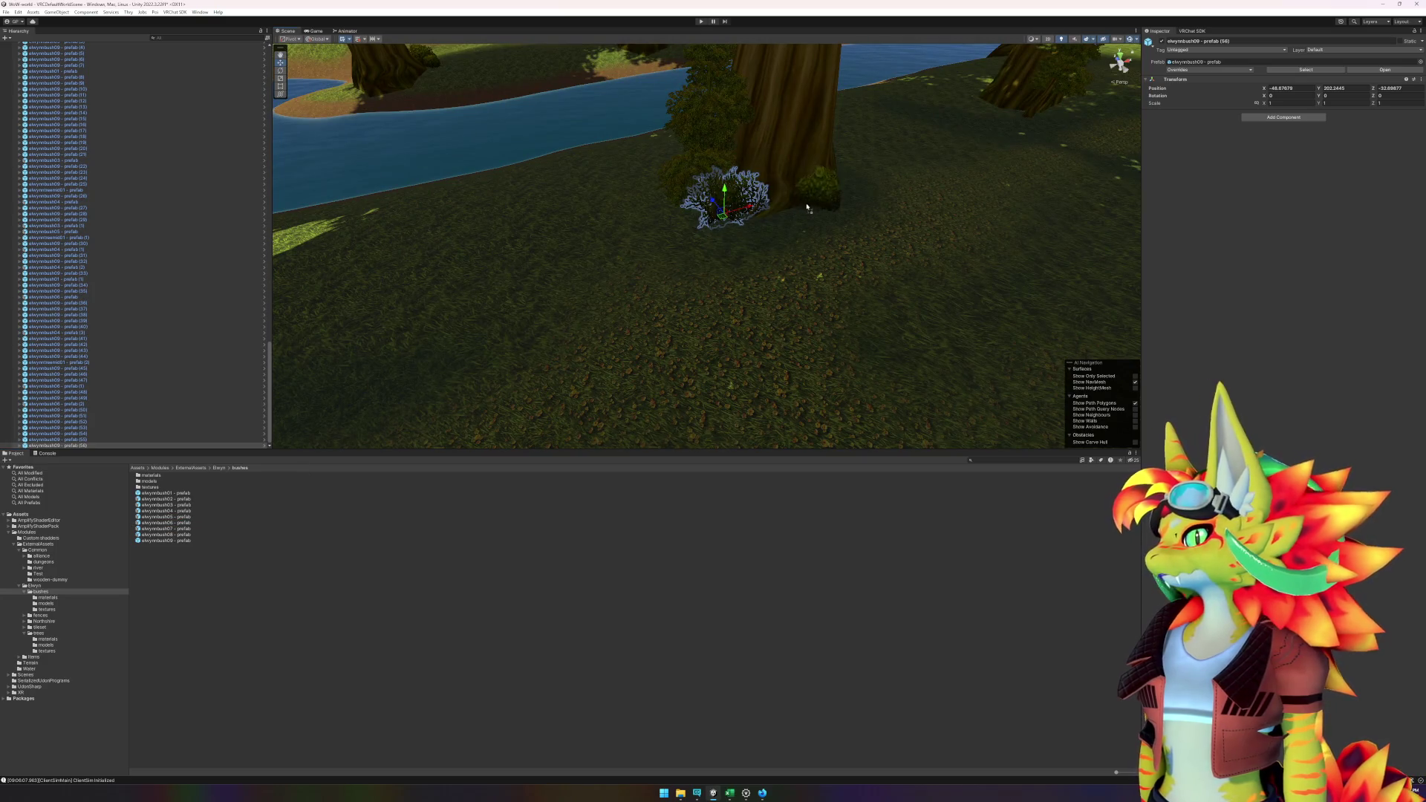
drag(724, 199, 768, 212)
click(657, 624)
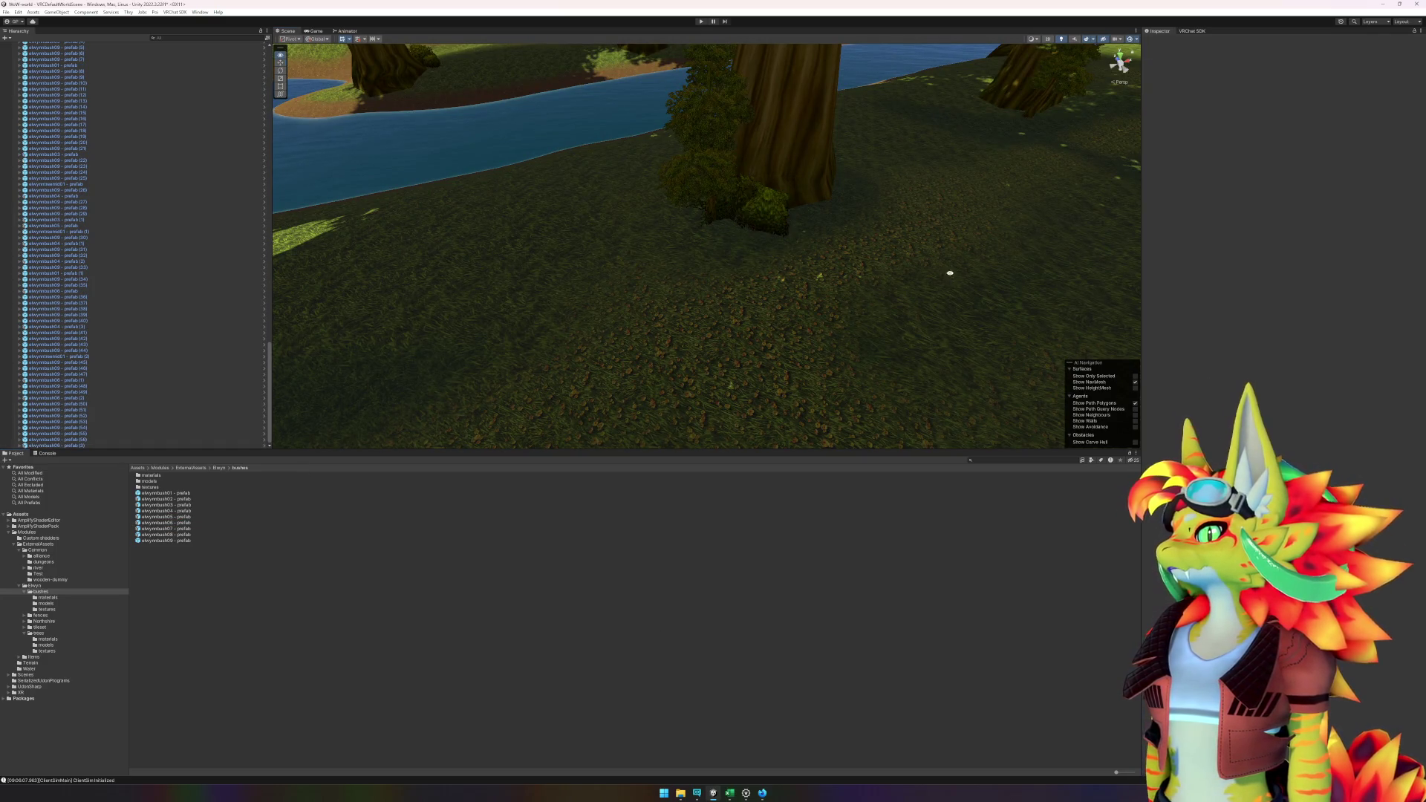
mouse_move(950, 273)
mouse_down()
mouse_move(891, 243)
mouse_move(582, 229)
mouse_move(843, 242)
mouse_move(746, 246)
mouse_move(433, 409)
mouse_up()
- Add elwynnbush09 bushes at trunk bases near the castle and the stone building
mouse_move(171, 540)
mouse_down()
mouse_move(520, 334)
mouse_move(780, 234)
mouse_move(776, 252)
mouse_move(832, 267)
mouse_move(799, 248)
mouse_move(459, 425)
mouse_up()
mouse_move(193, 540)
mouse_down()
mouse_move(494, 397)
mouse_move(675, 239)
mouse_up()
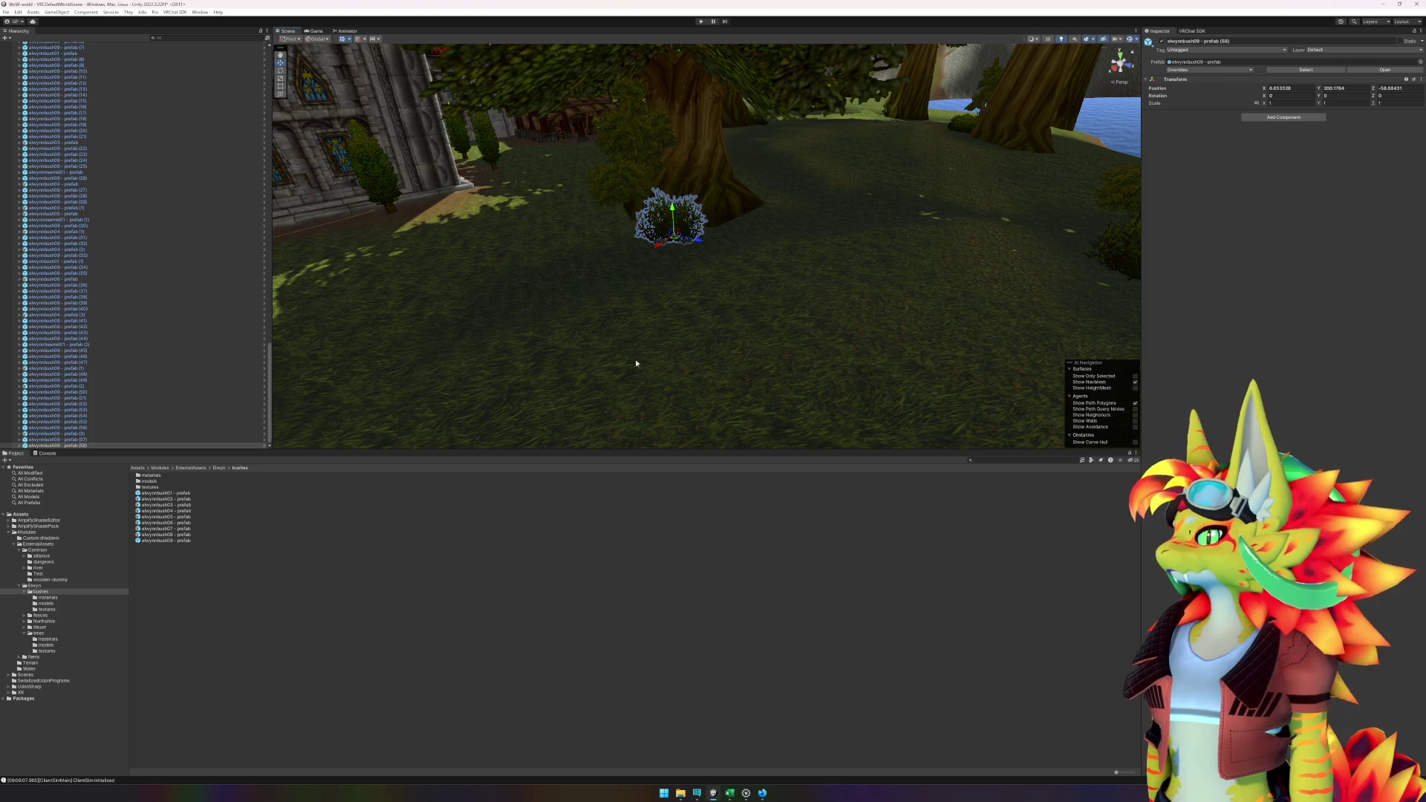
mouse_move(635, 363)
mouse_down()
mouse_move(643, 328)
mouse_move(519, 322)
mouse_move(1005, 296)
mouse_move(634, 302)
mouse_move(571, 404)
mouse_up()
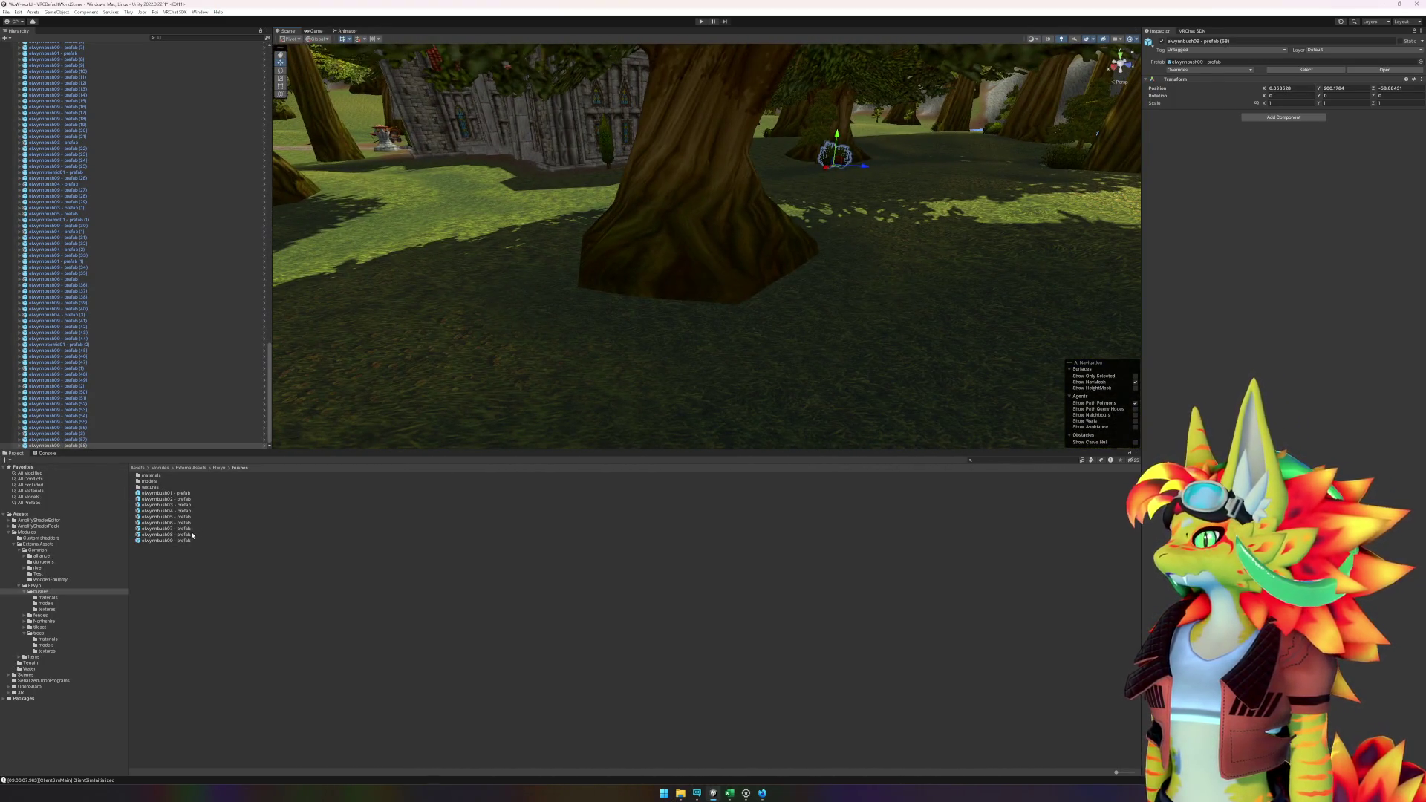
mouse_move(180, 543)
mouse_down()
mouse_move(698, 325)
mouse_move(646, 311)
mouse_up()
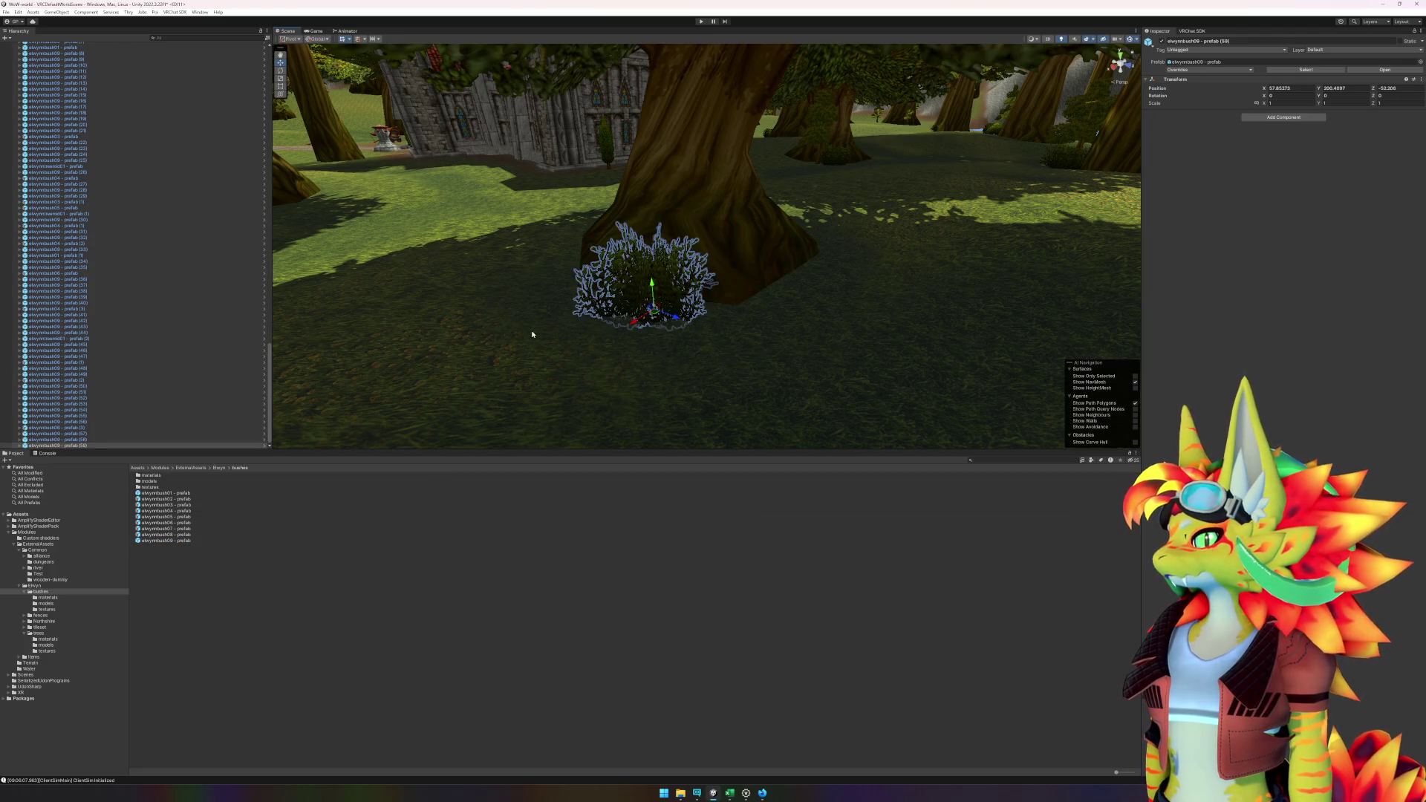
mouse_move(532, 331)
mouse_down()
mouse_move(727, 343)
mouse_move(741, 340)
mouse_move(652, 337)
mouse_move(761, 314)
mouse_move(516, 321)
mouse_up()
- Place another elwynnbush09 bush beside the large riverside trunk
mouse_move(195, 542)
mouse_down()
mouse_move(906, 304)
mouse_move(943, 286)
mouse_move(932, 272)
mouse_up()
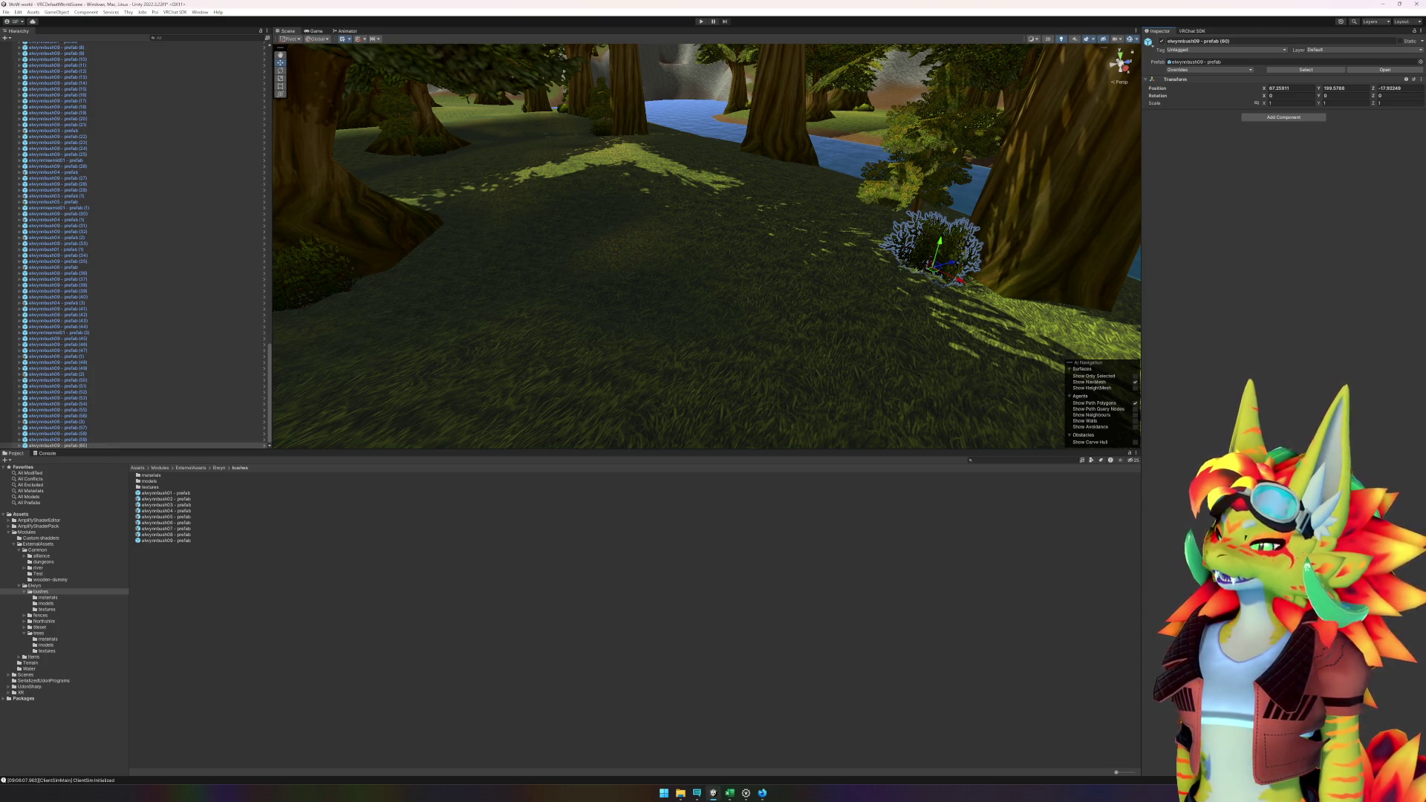
scroll(158, 357, up, 15)
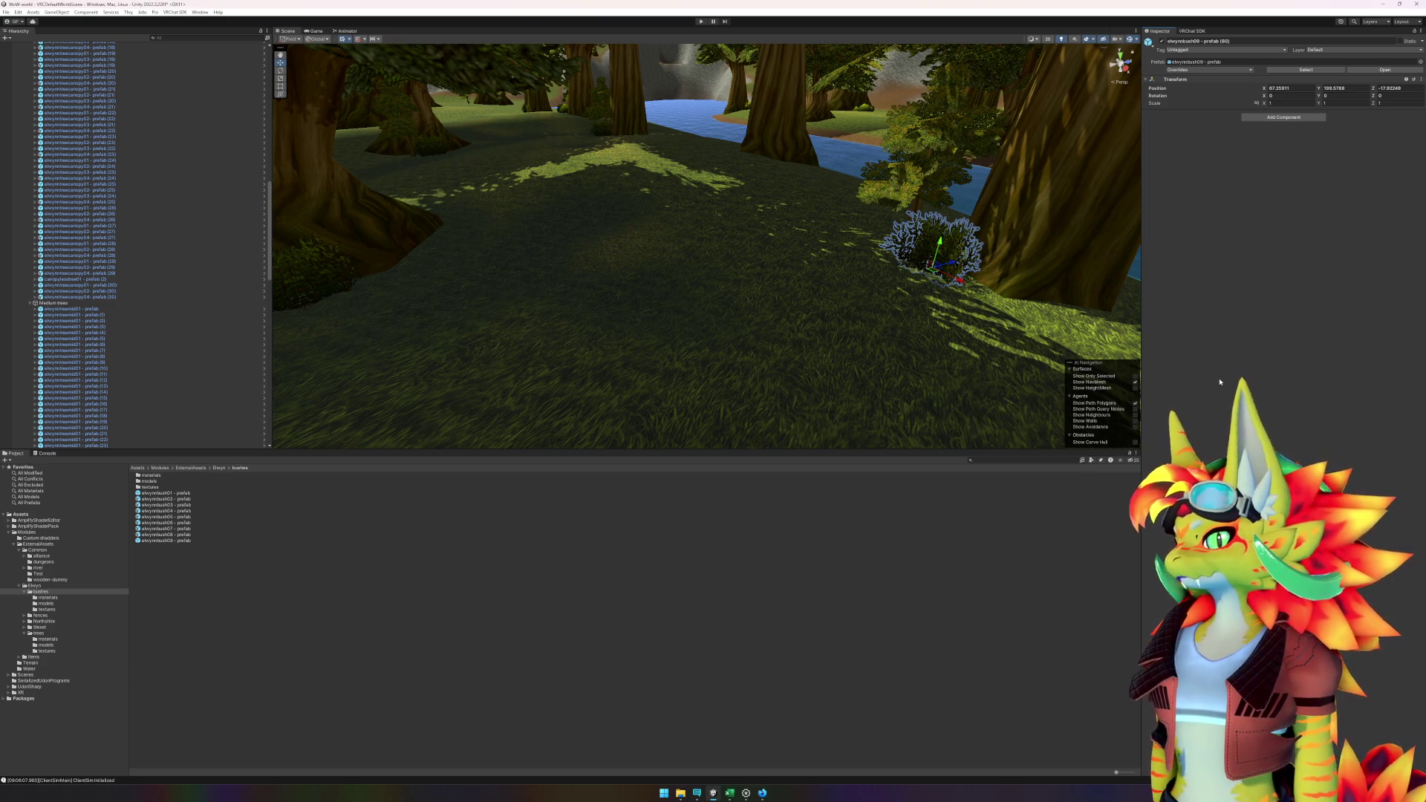
mouse_move(1028, 333)
mouse_down()
mouse_move(538, 307)
mouse_move(541, 292)
mouse_move(598, 299)
mouse_move(580, 287)
mouse_up()
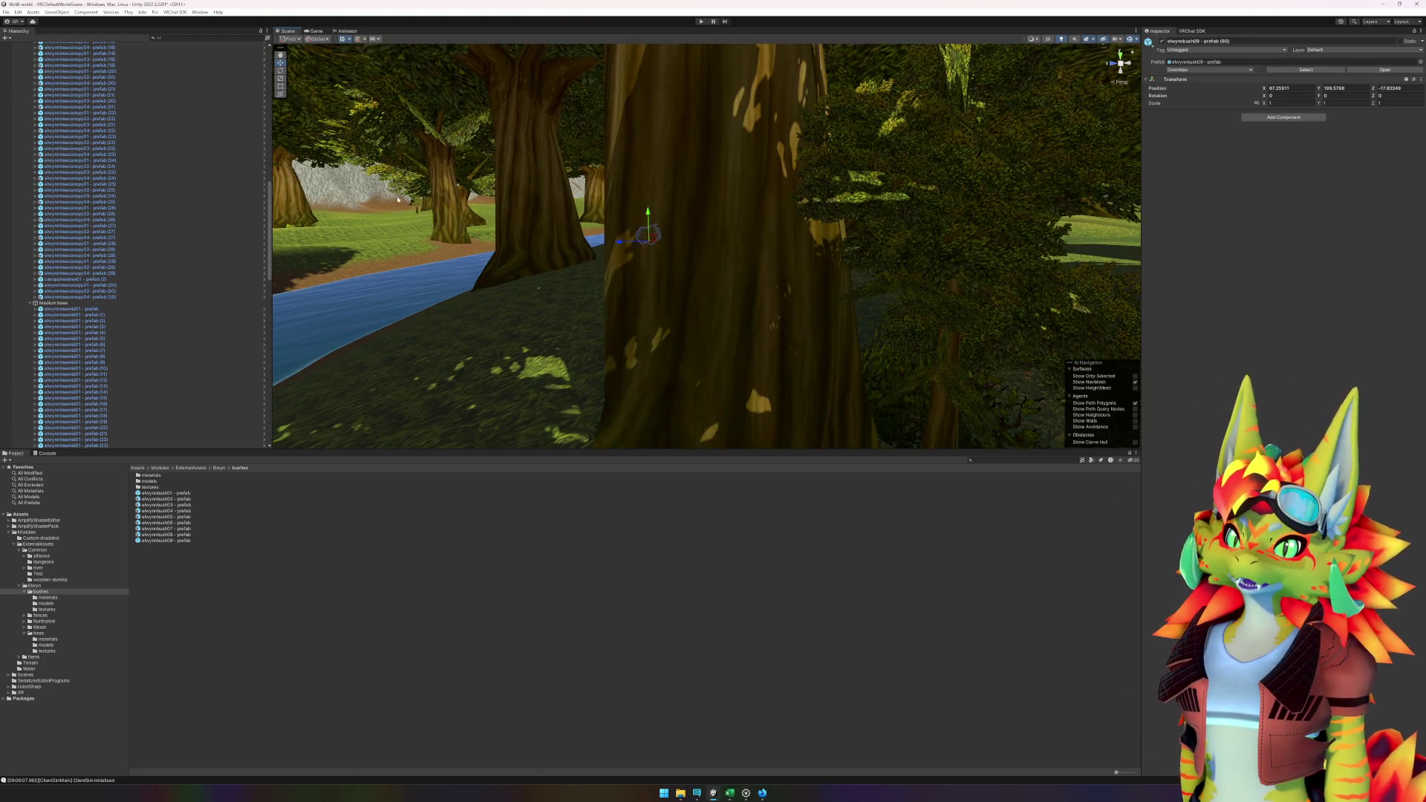
drag(414, 214, 411, 214)
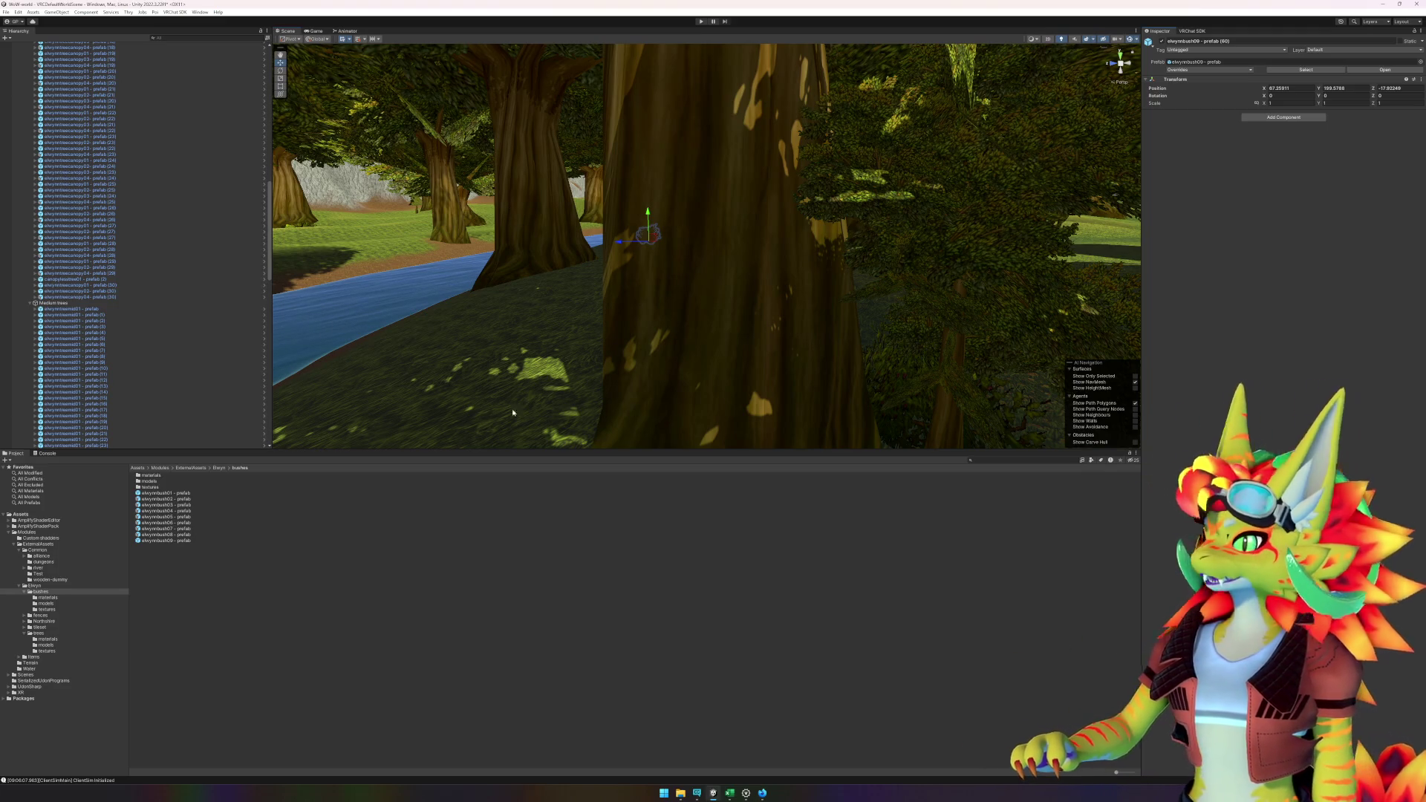
click(119, 351)
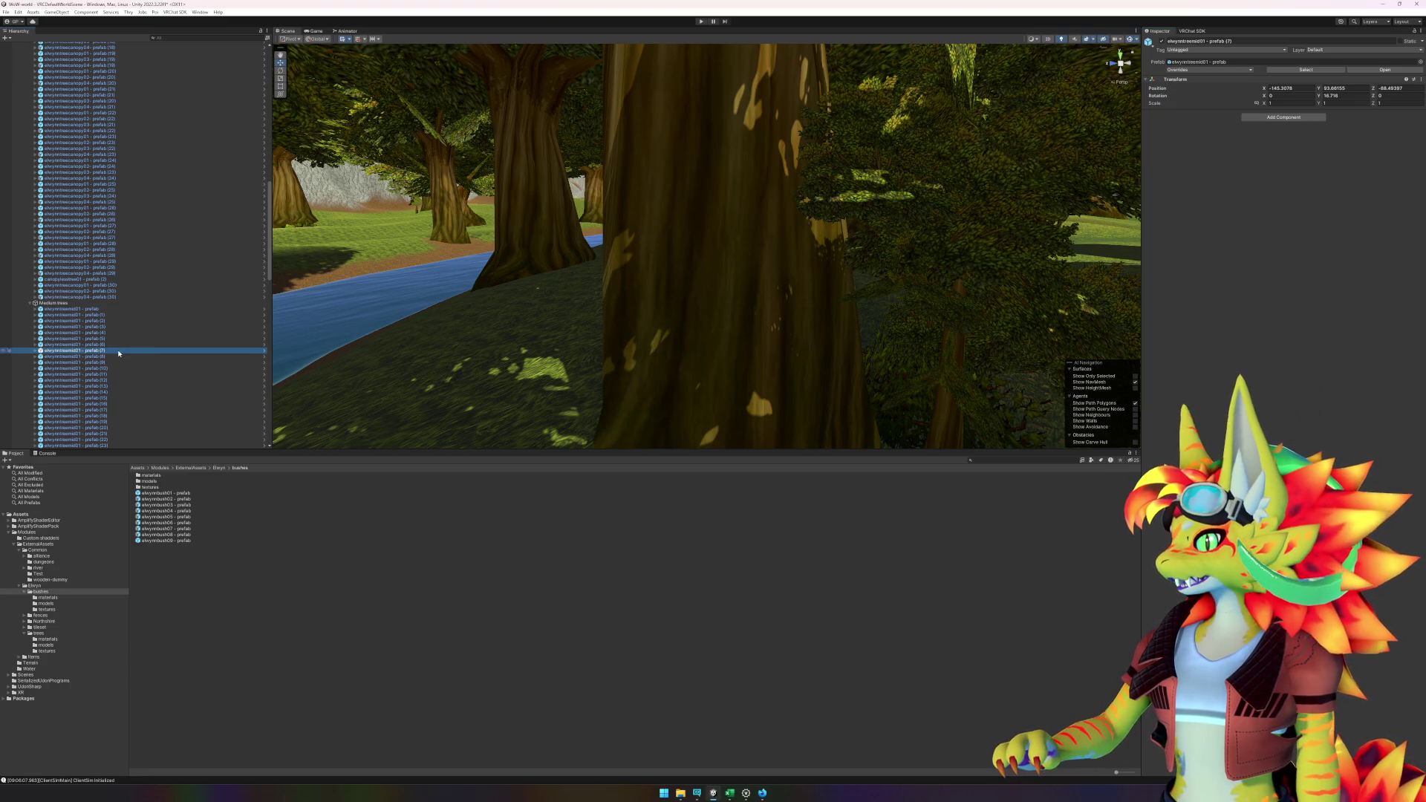
- Expand the tree prefab in the Hierarchy and select its Geoset0 and Geoset1 parts
click(37, 351)
click(74, 357)
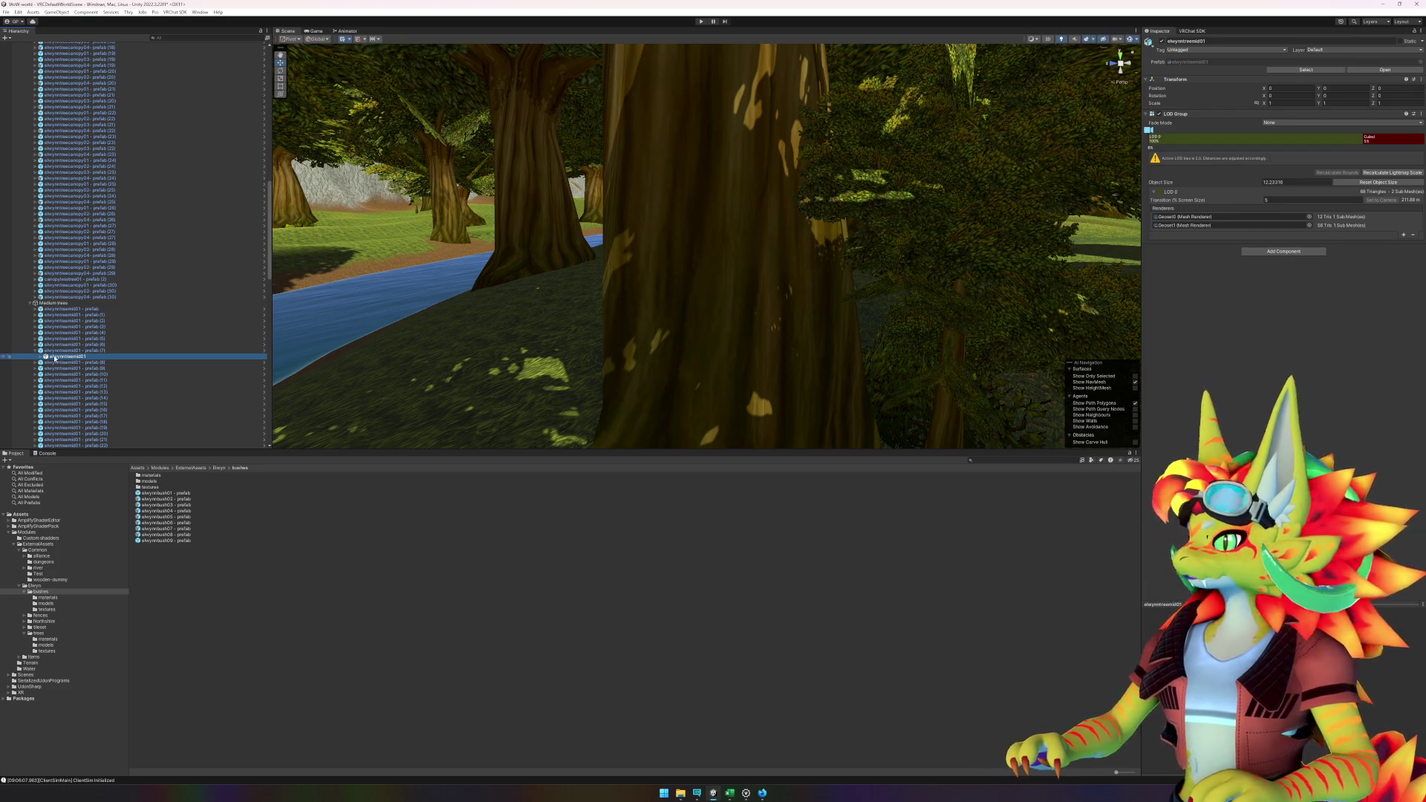
click(42, 357)
click(63, 362)
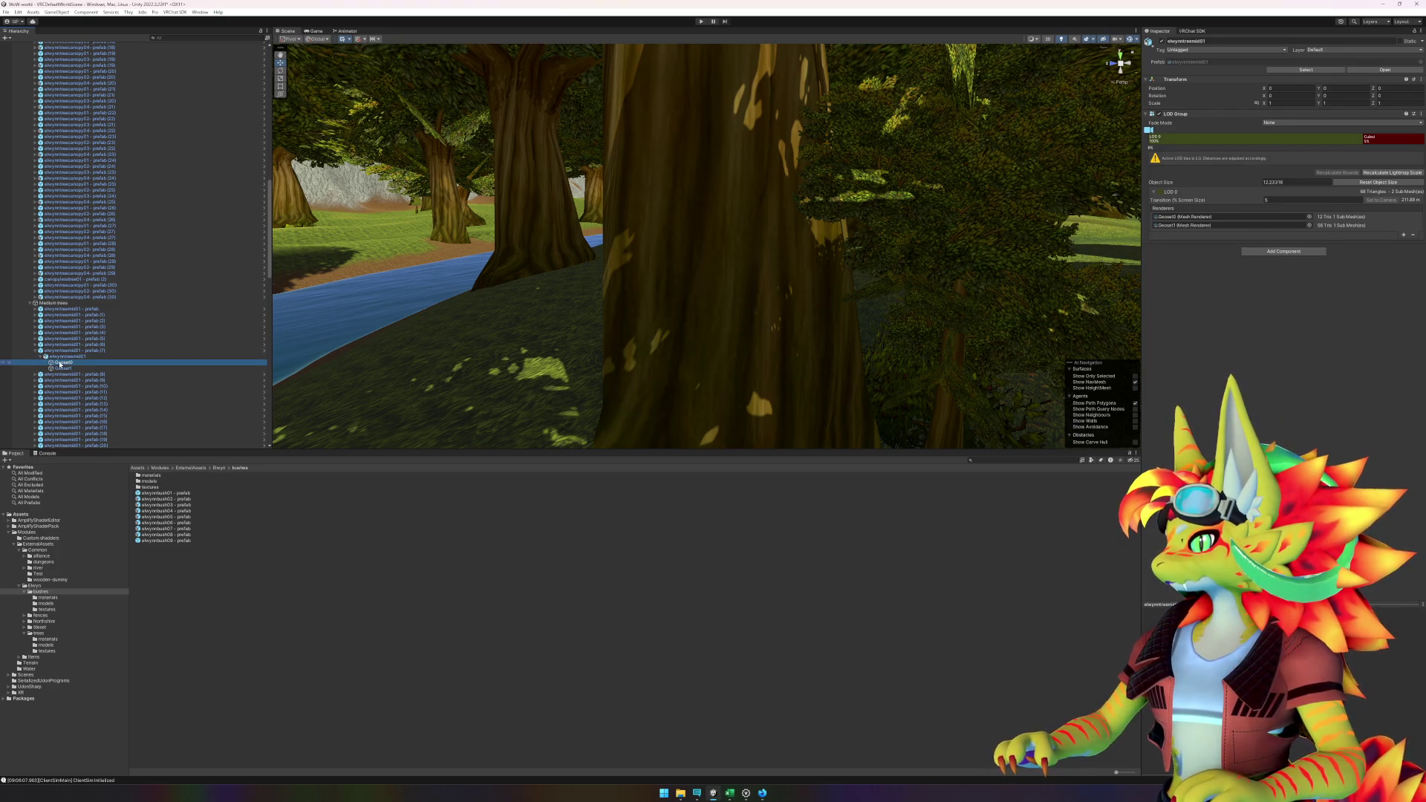
ctrl+click(65, 369)
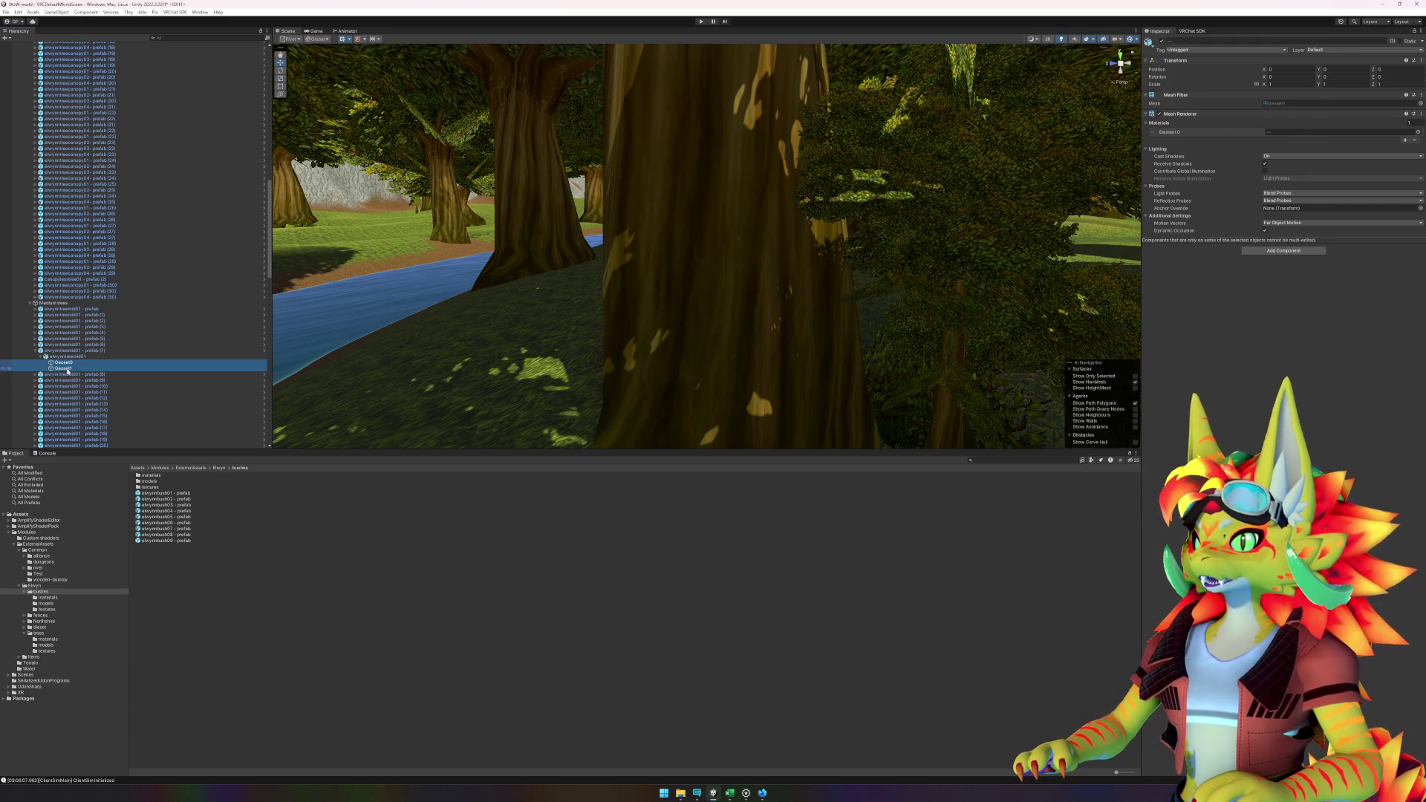
click(109, 364)
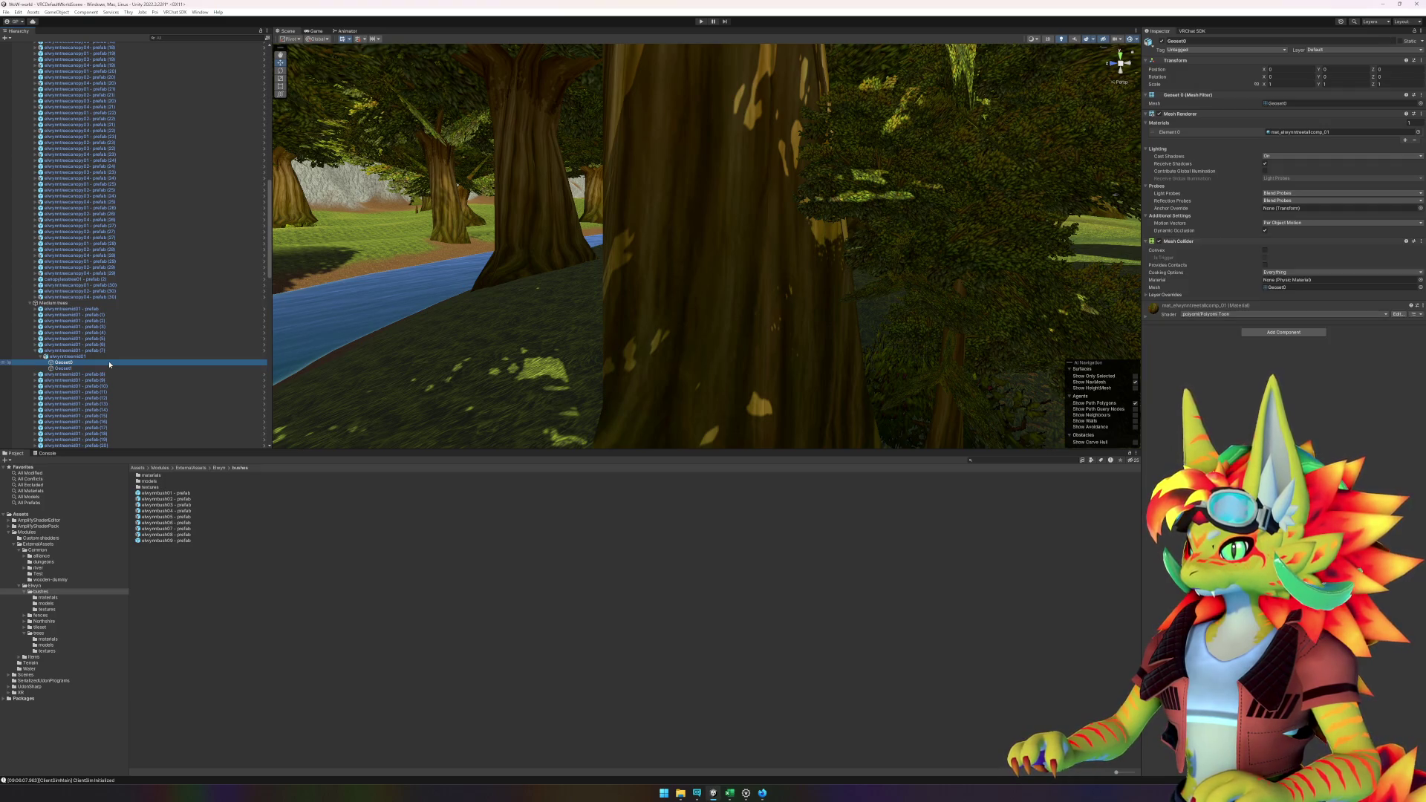
- Locate the Geoset meshes and the elwynntreemid01 model asset in the Project panel
click(1293, 103)
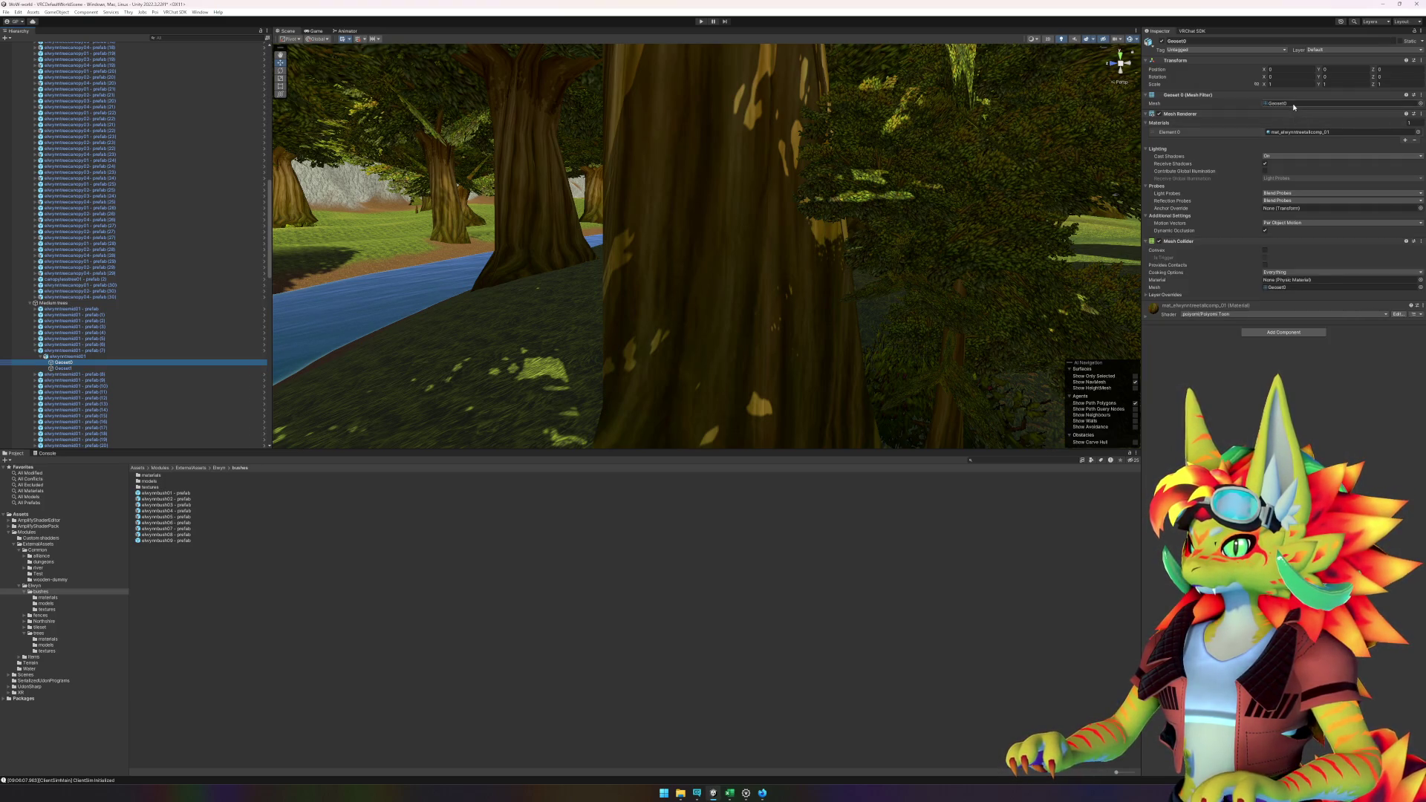
click(190, 647)
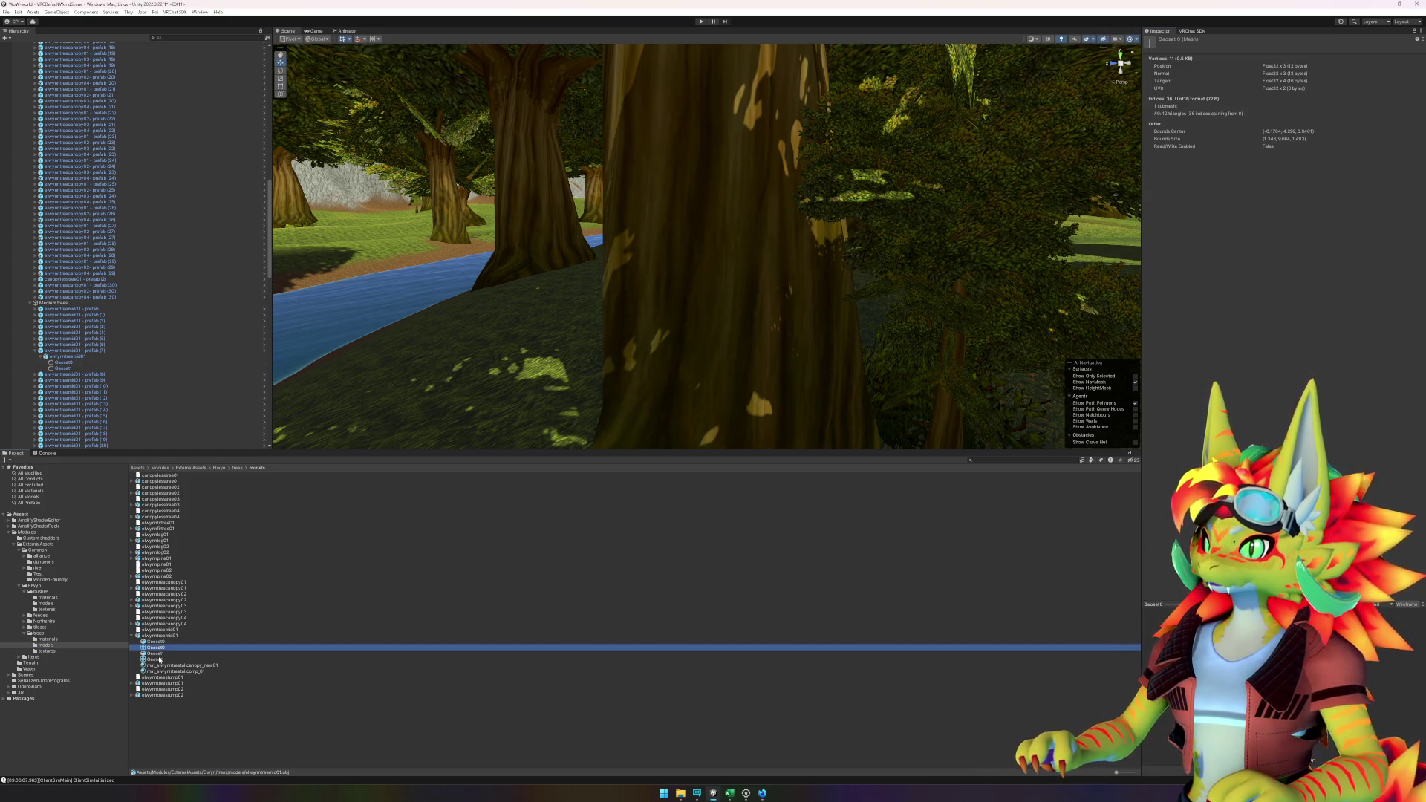
ctrl+click(160, 659)
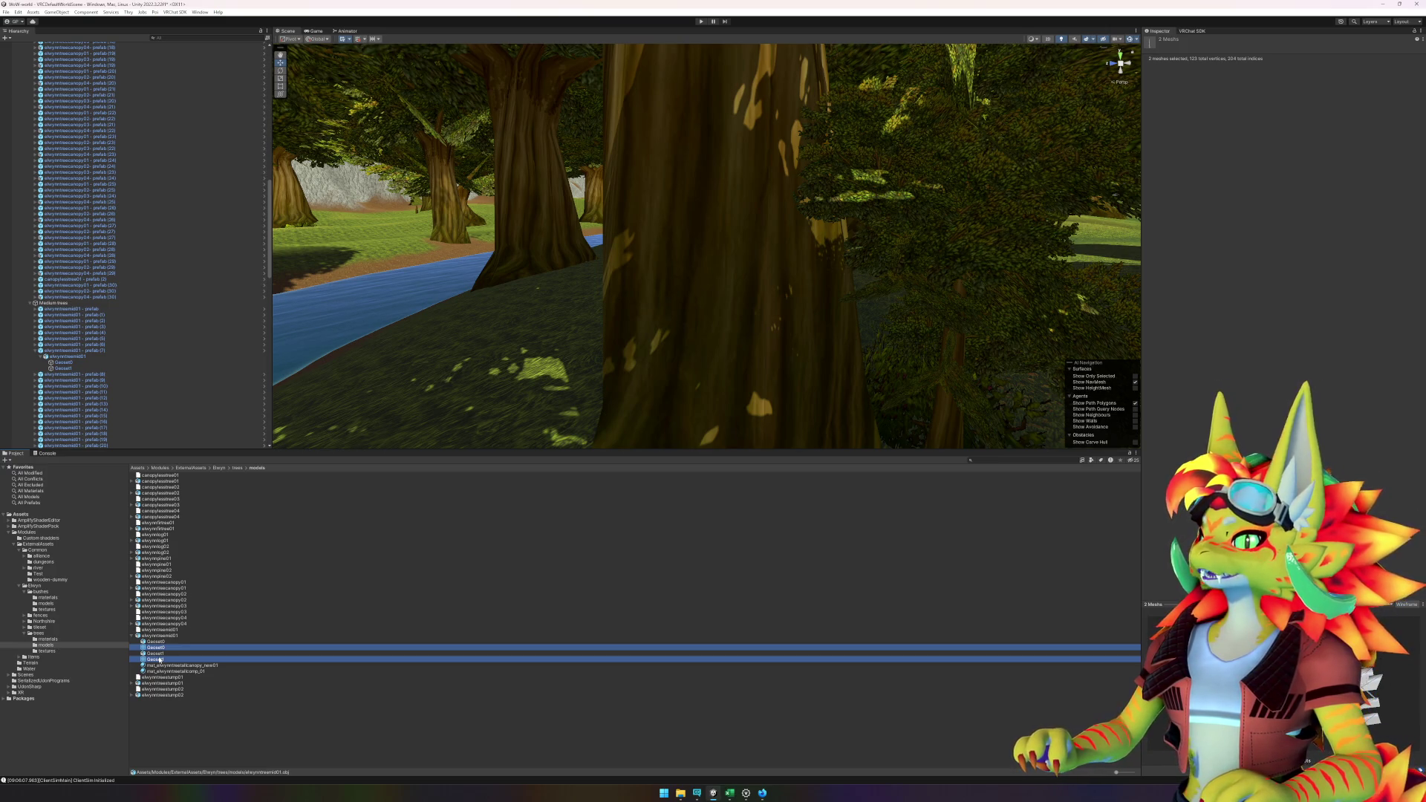
click(177, 636)
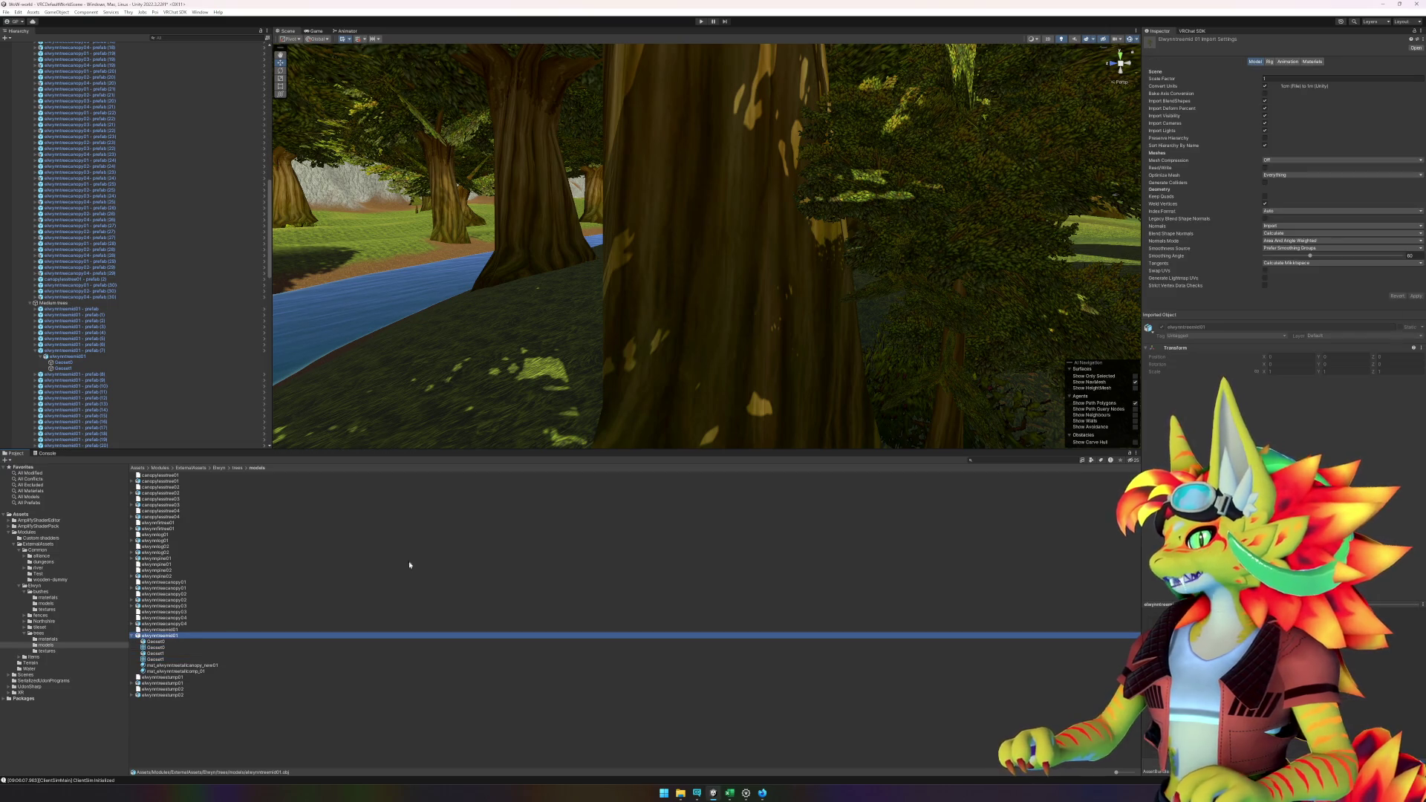
- Frame and orbit a mid-sized tree by the river in the Scene view
click(932, 305)
key(f)
drag(926, 315, 763, 306)
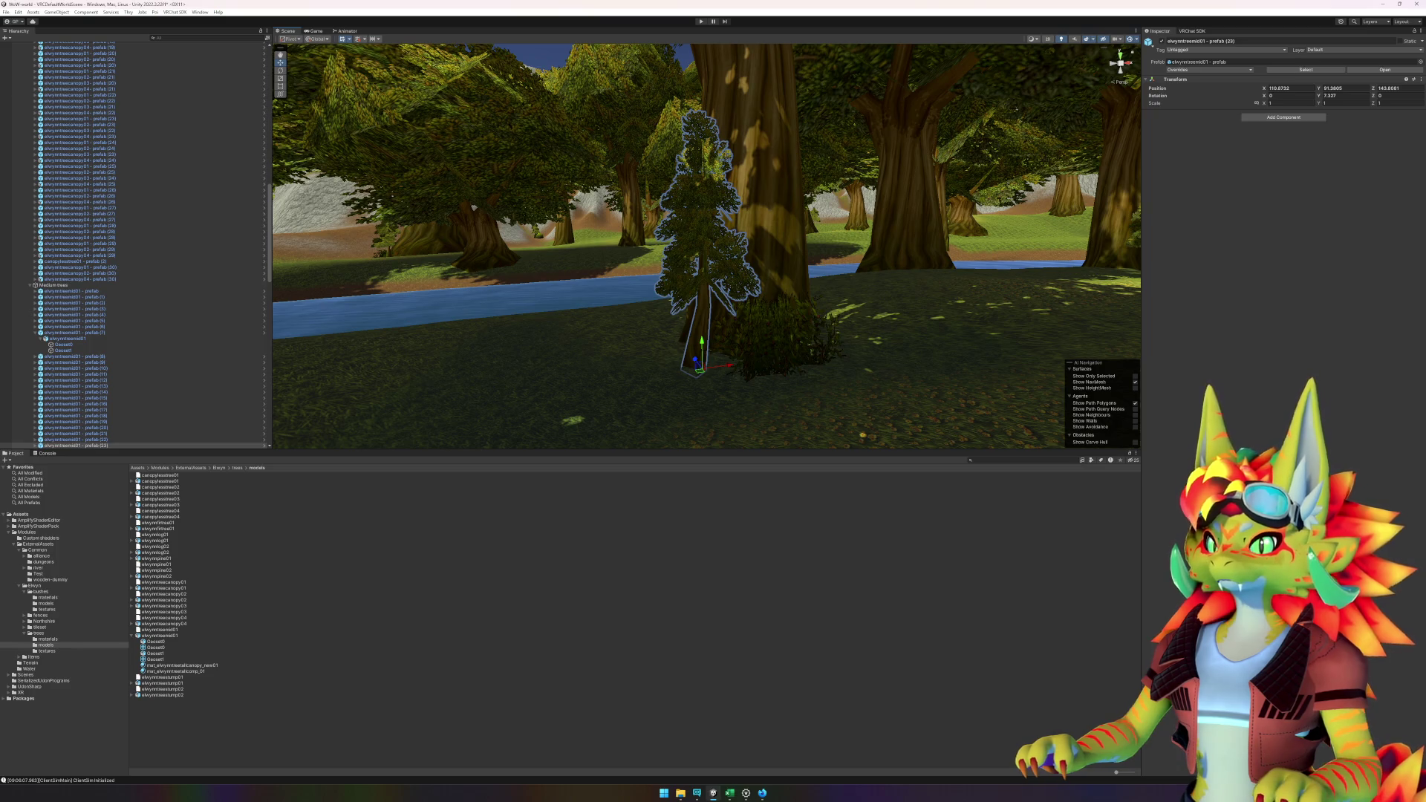
- Place an elwynnbush09 bush from the bushes folder beside a trunk near the stone building
click(715, 725)
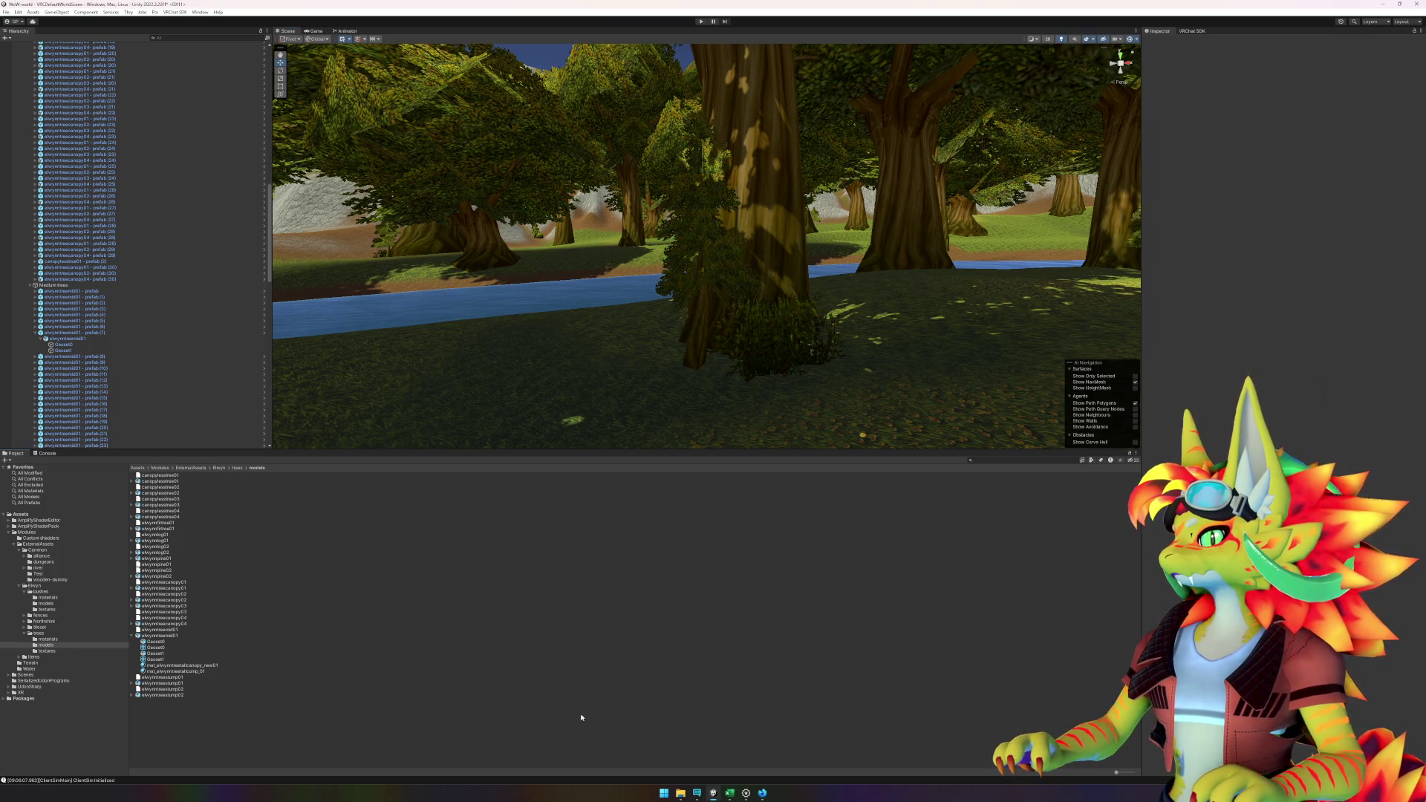
mouse_move(742, 312)
mouse_down()
mouse_move(777, 293)
mouse_move(1034, 319)
mouse_up()
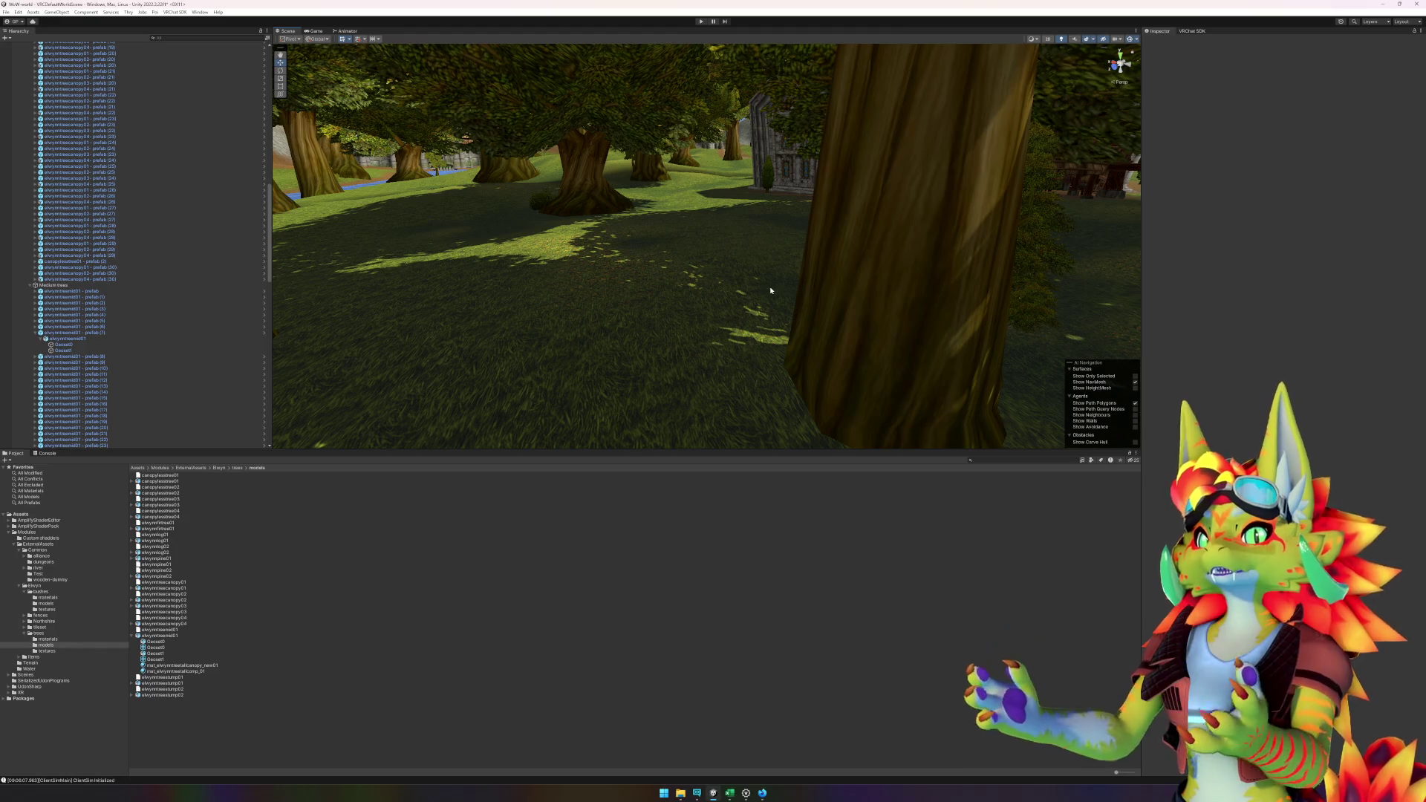
mouse_move(652, 274)
mouse_down()
mouse_move(758, 265)
mouse_move(518, 233)
mouse_move(547, 248)
mouse_move(854, 205)
mouse_move(859, 238)
mouse_move(767, 245)
mouse_move(427, 395)
mouse_up()
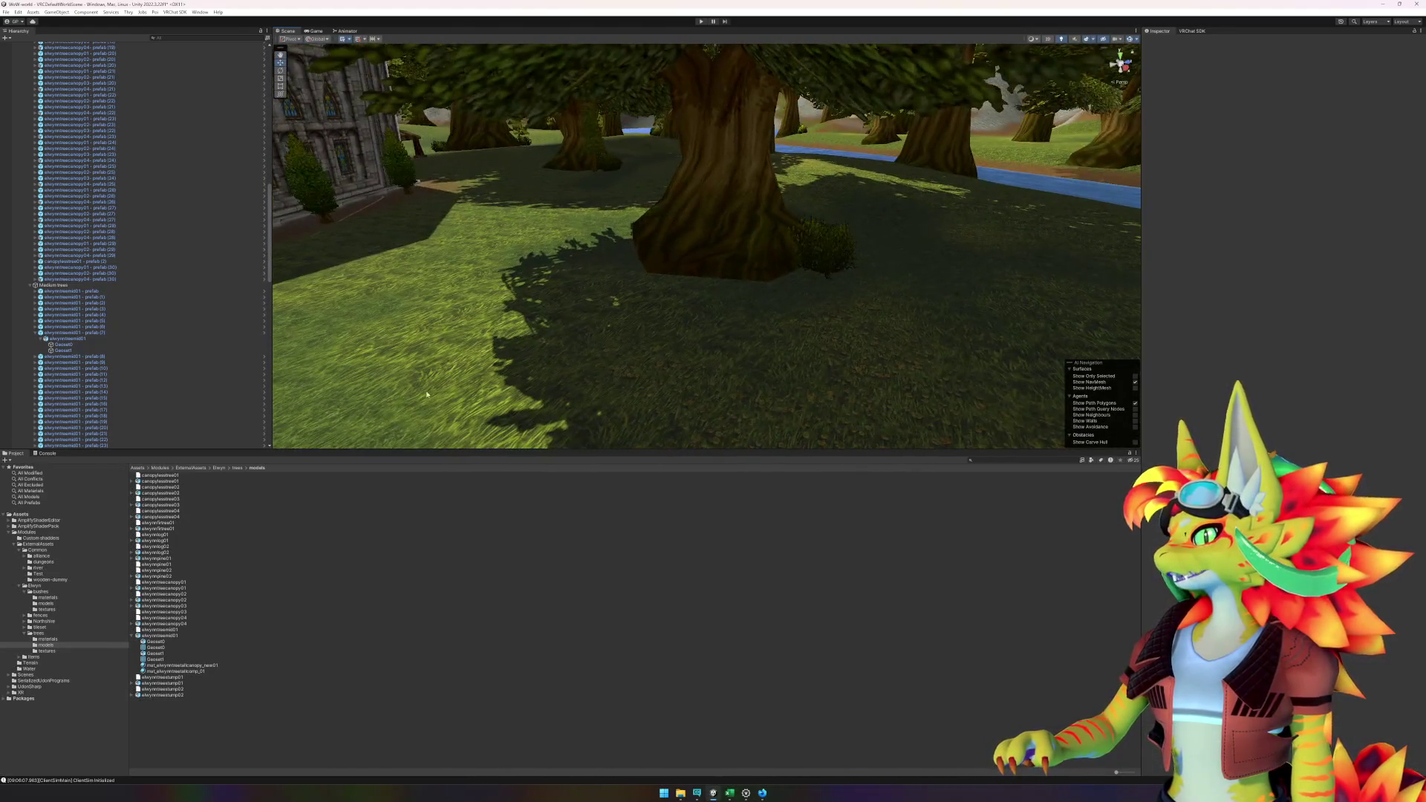
click(41, 592)
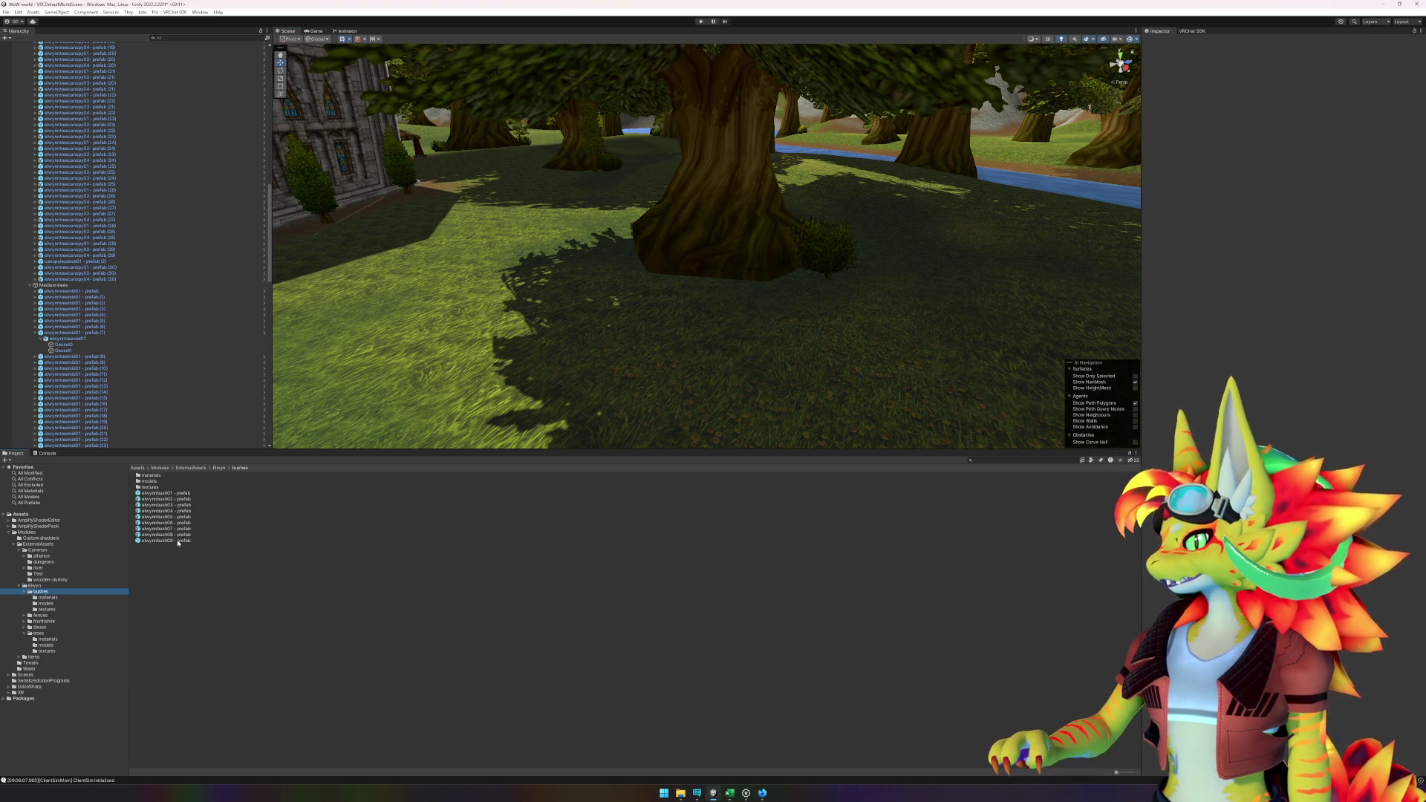
mouse_move(178, 543)
mouse_down()
mouse_move(525, 388)
mouse_move(587, 267)
mouse_move(616, 252)
mouse_up()
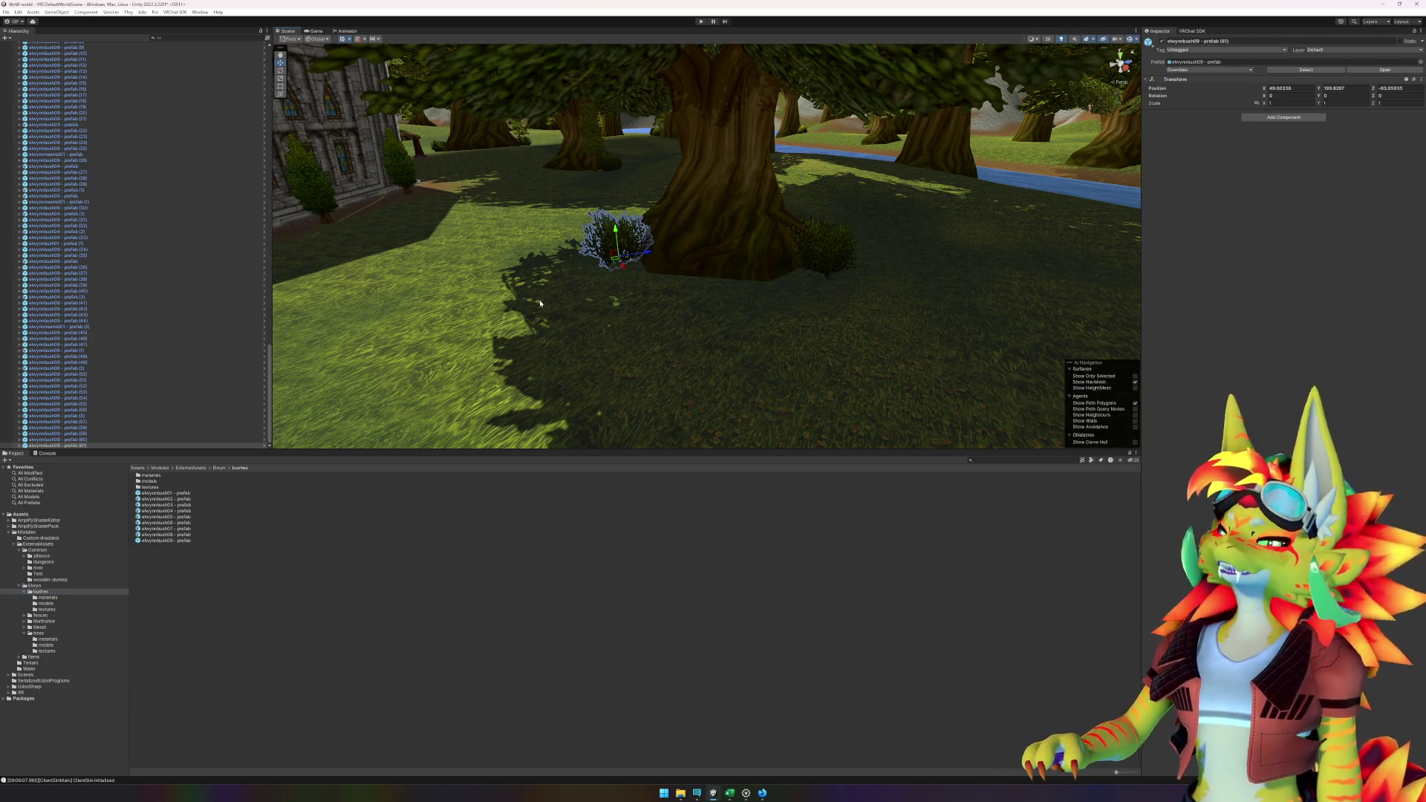
- Add another elwynnbush09 bush near the elwynntreecanopy01 tree and the church
mouse_move(539, 303)
mouse_down()
mouse_move(360, 302)
mouse_move(446, 223)
mouse_up()
click(519, 168)
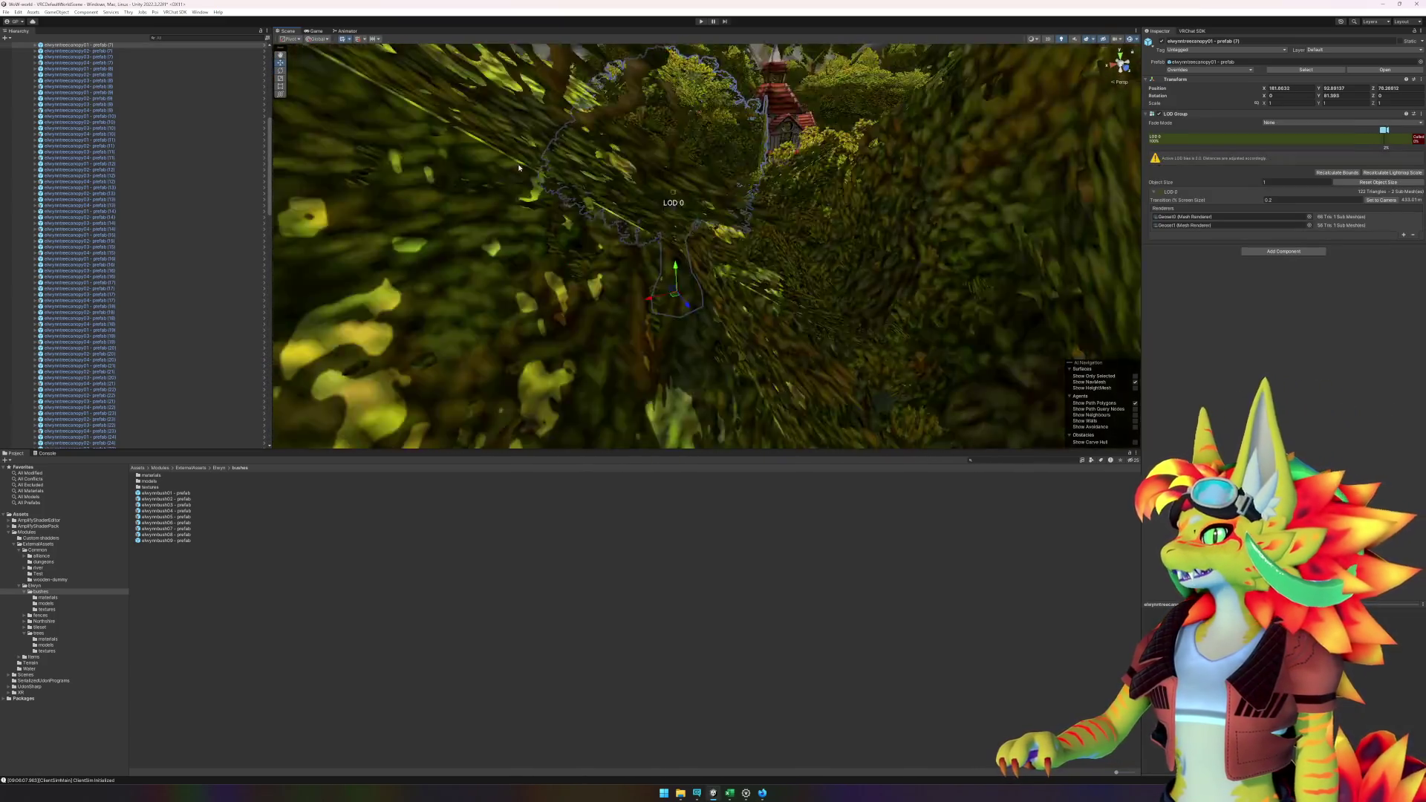
key(f)
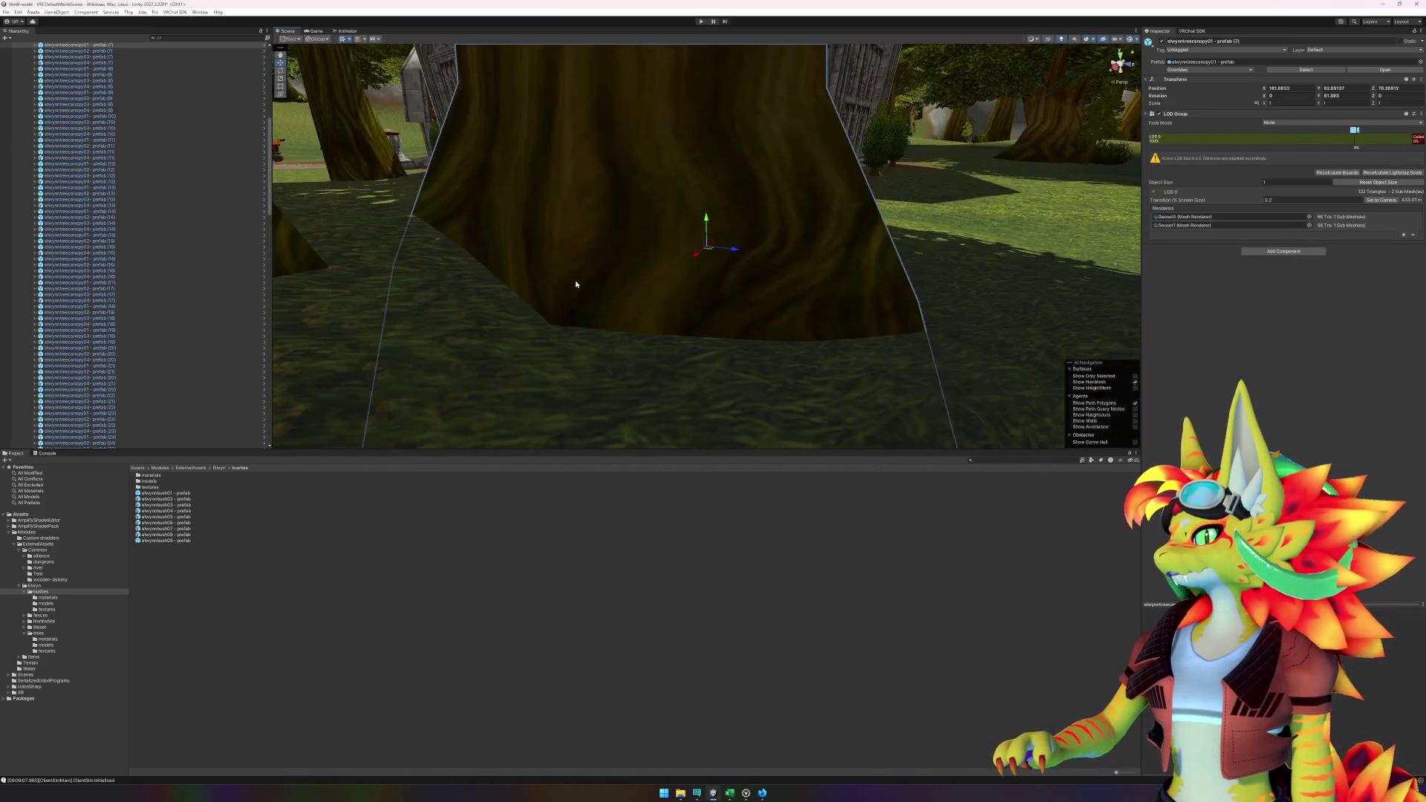
scroll(576, 285, down, 3)
drag(589, 280, 703, 305)
click(623, 684)
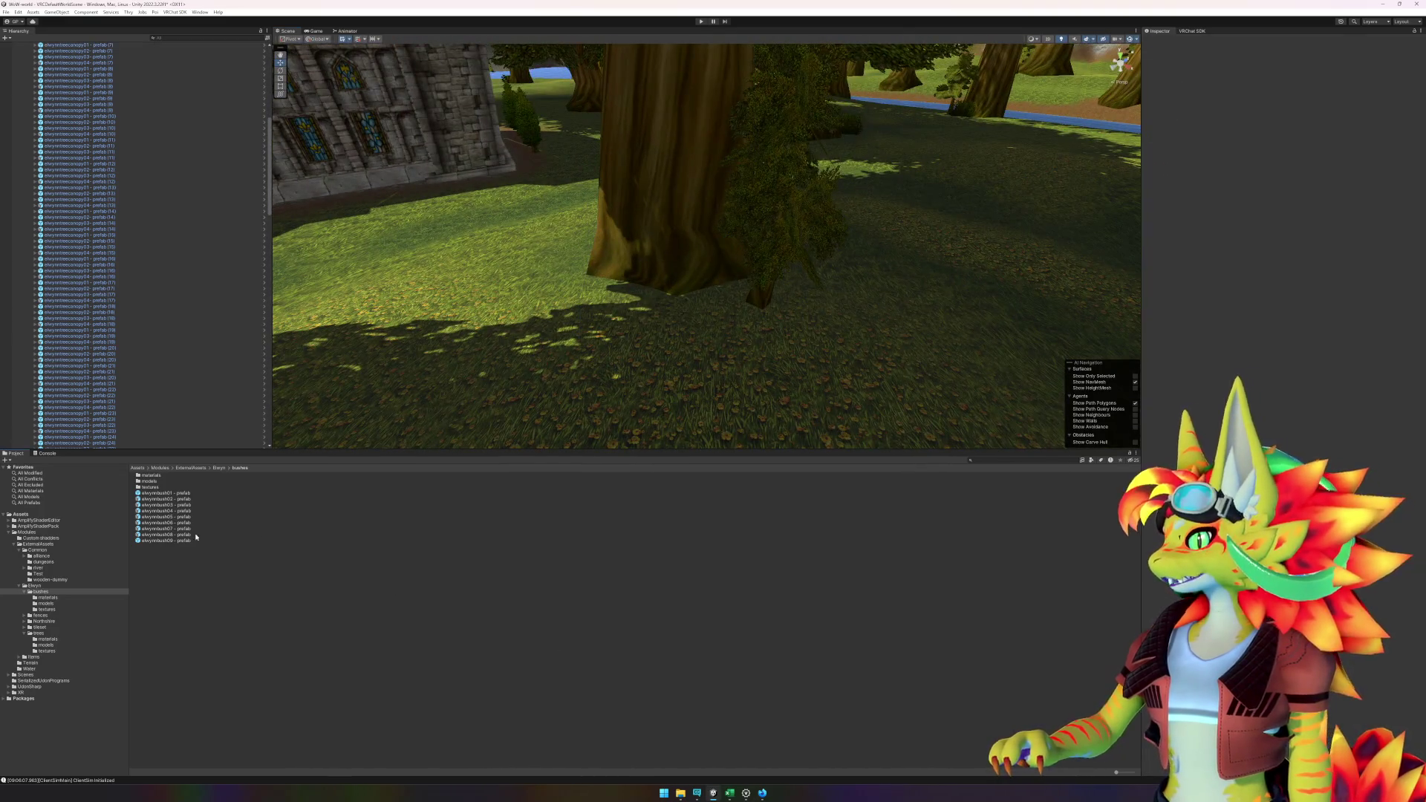
mouse_move(176, 542)
mouse_down()
mouse_move(732, 309)
mouse_move(716, 301)
mouse_move(768, 286)
mouse_move(769, 237)
mouse_move(792, 325)
mouse_move(834, 287)
mouse_up()
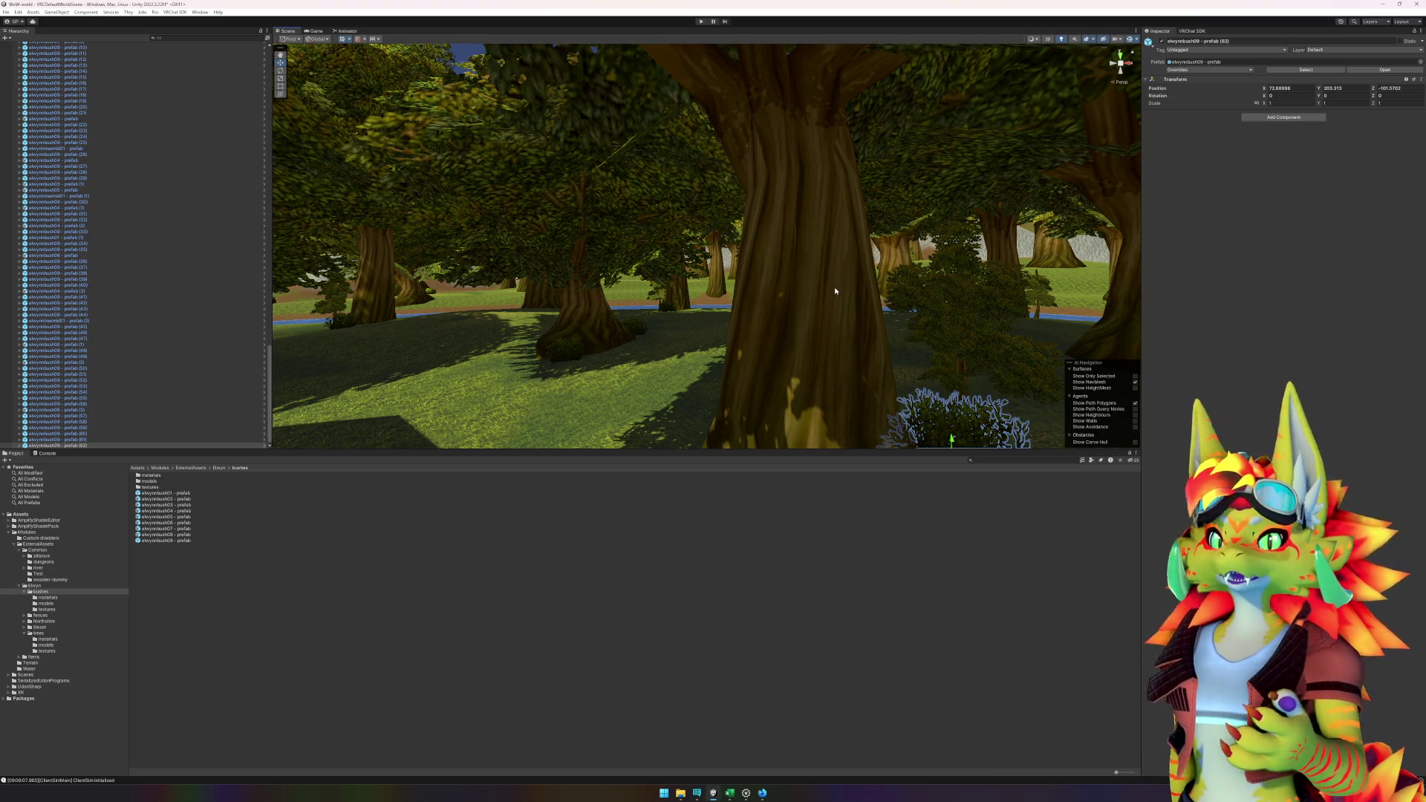
- Lower the elwynntreecanopy02 tree slightly into the ground
click(621, 331)
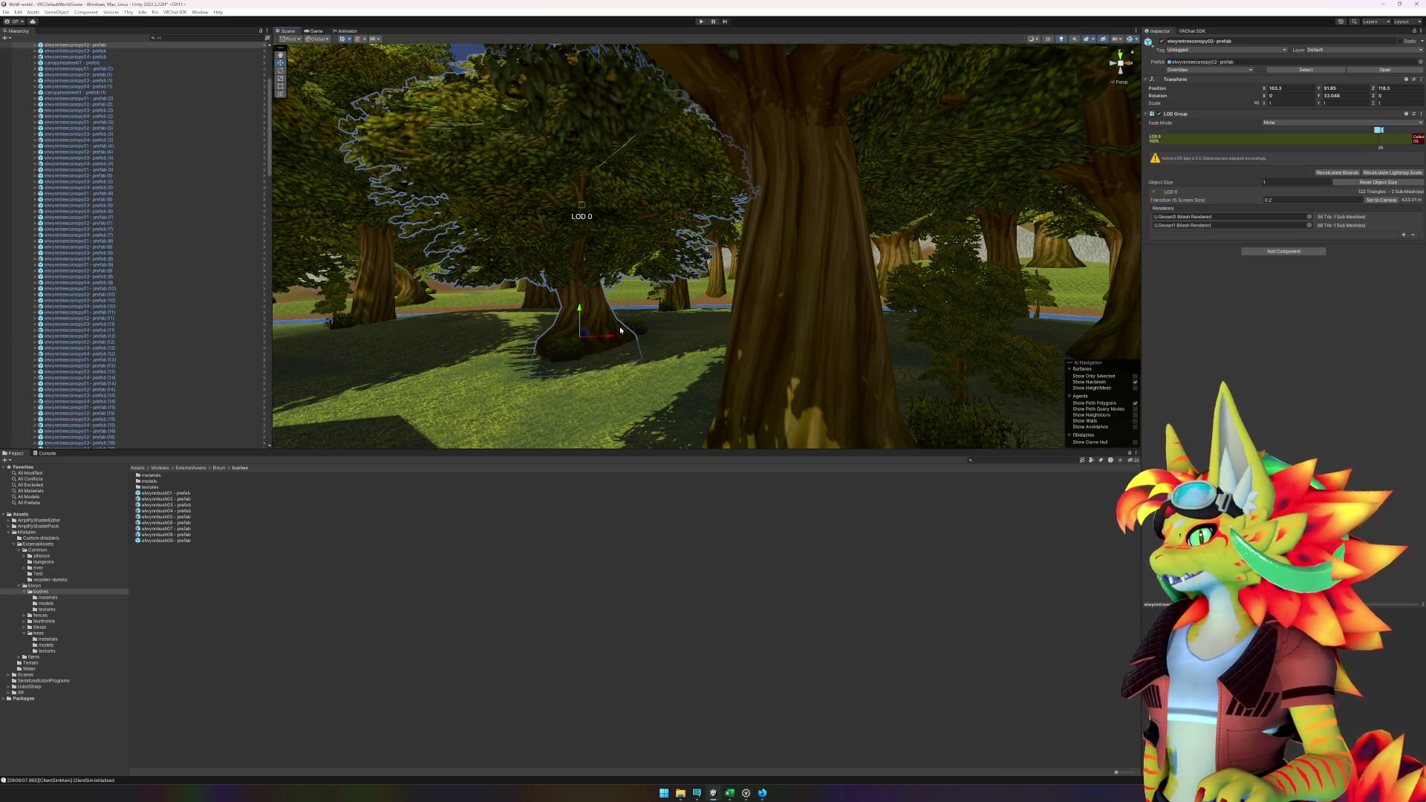
drag(578, 300, 580, 314)
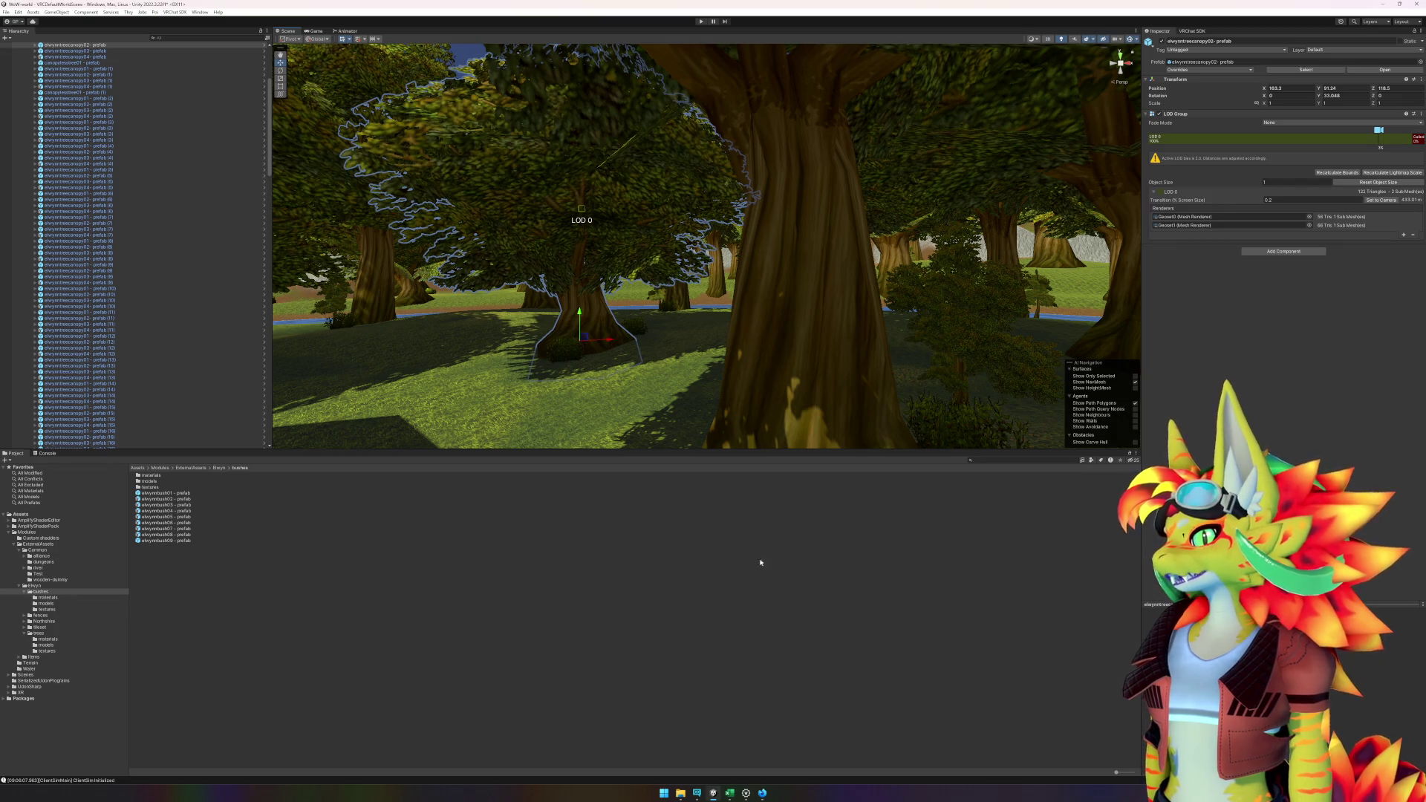
click(738, 675)
- Place three bushes around the big tree's trunk and the next tree
key(w)
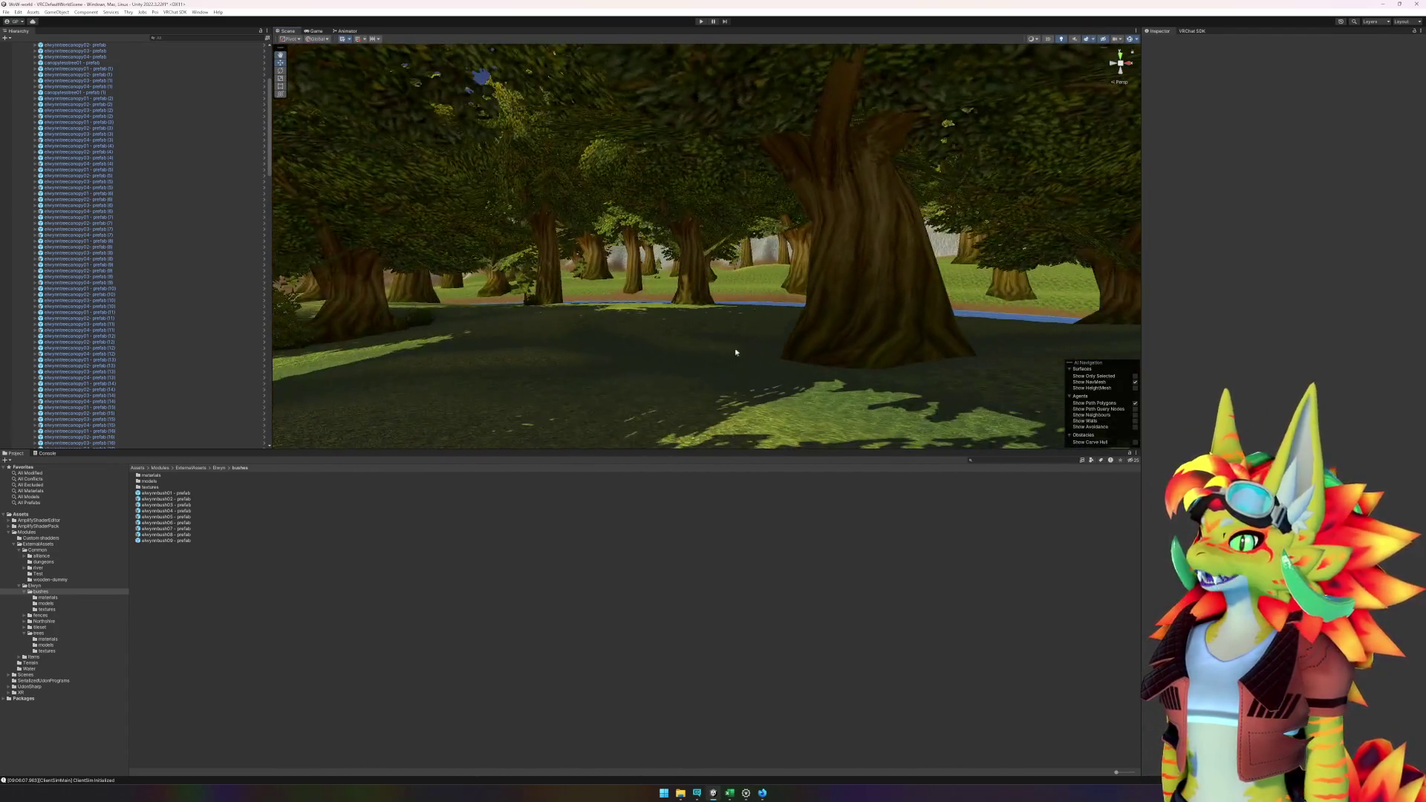
key(w)
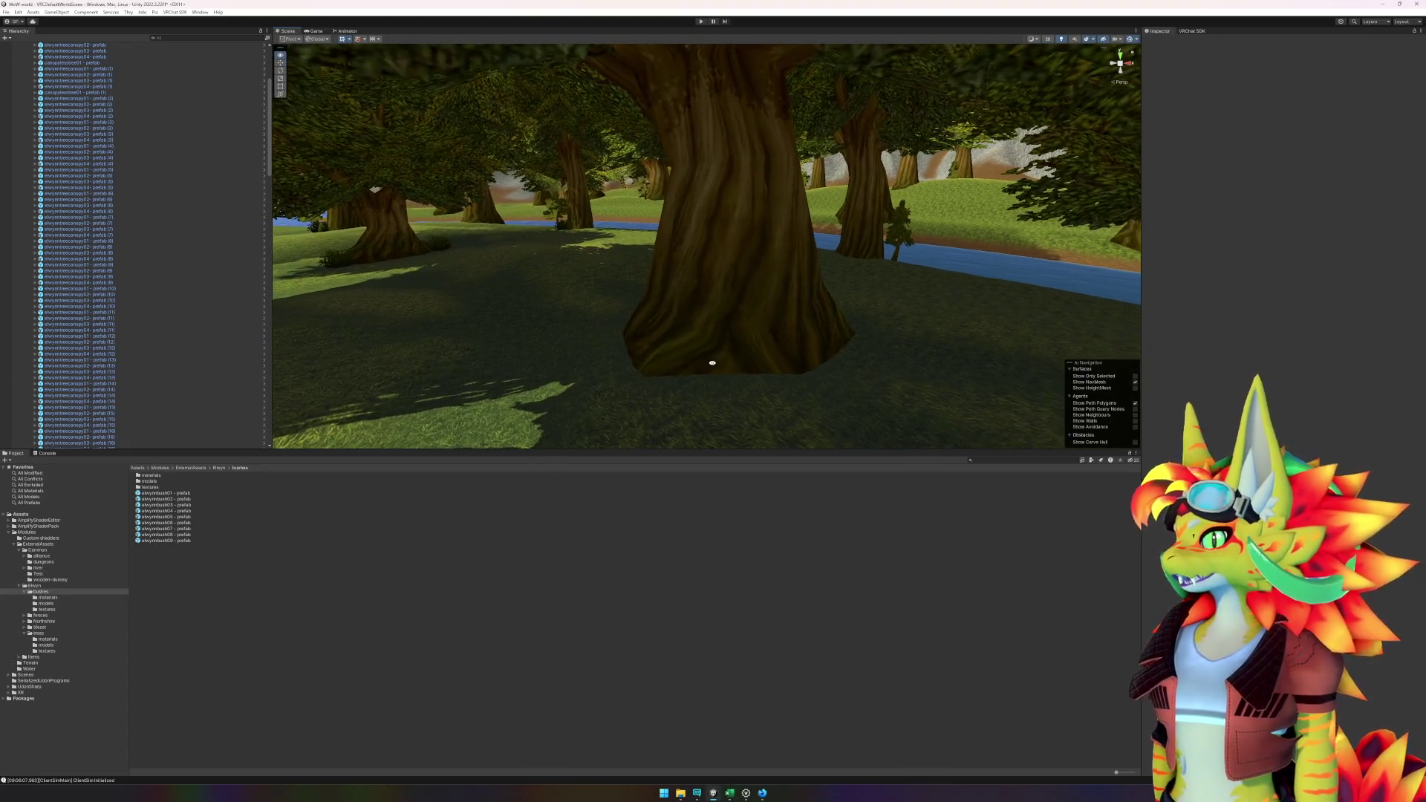
mouse_move(167, 540)
mouse_down()
mouse_move(334, 519)
mouse_move(604, 360)
mouse_move(592, 379)
mouse_up()
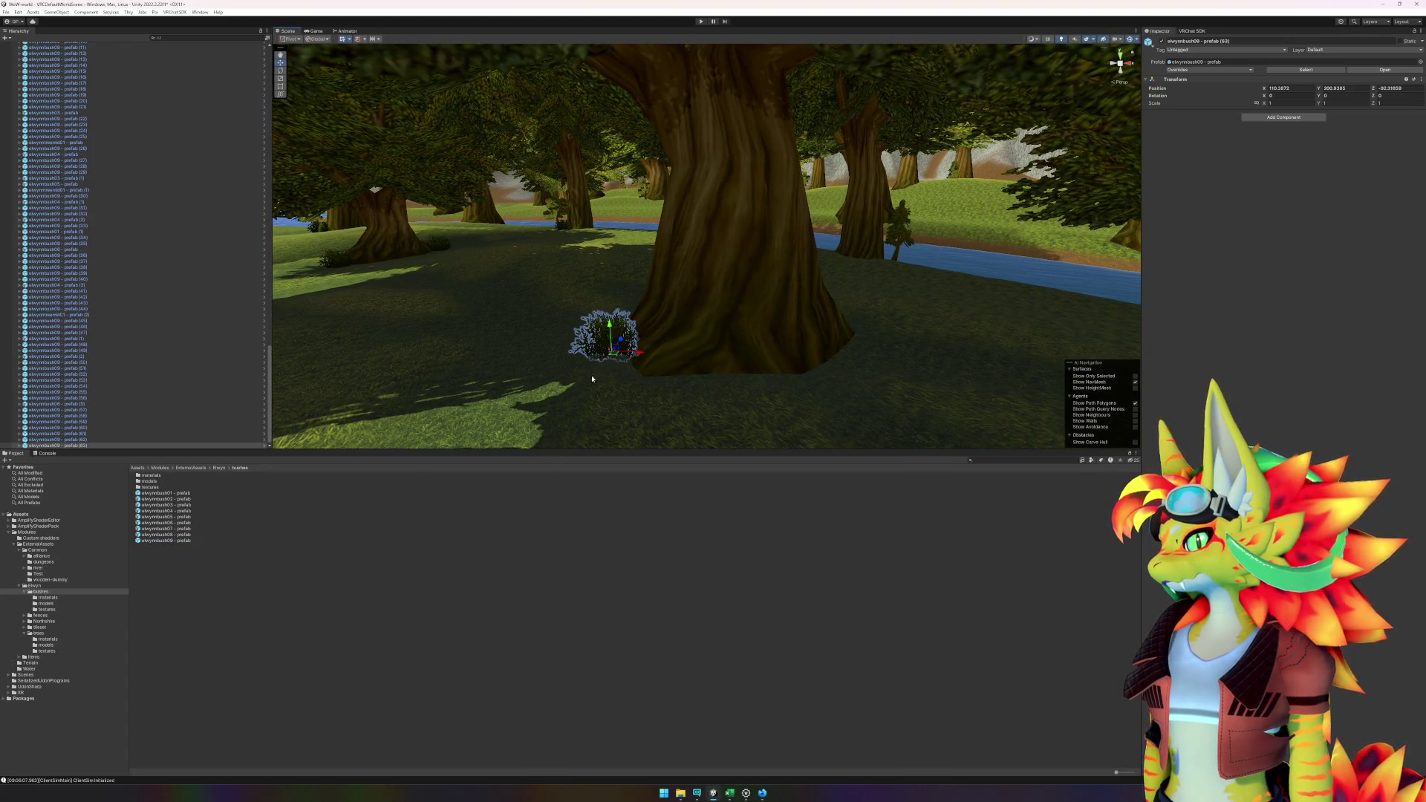
mouse_move(184, 543)
mouse_down()
mouse_move(818, 401)
mouse_move(844, 369)
mouse_up()
key(w)
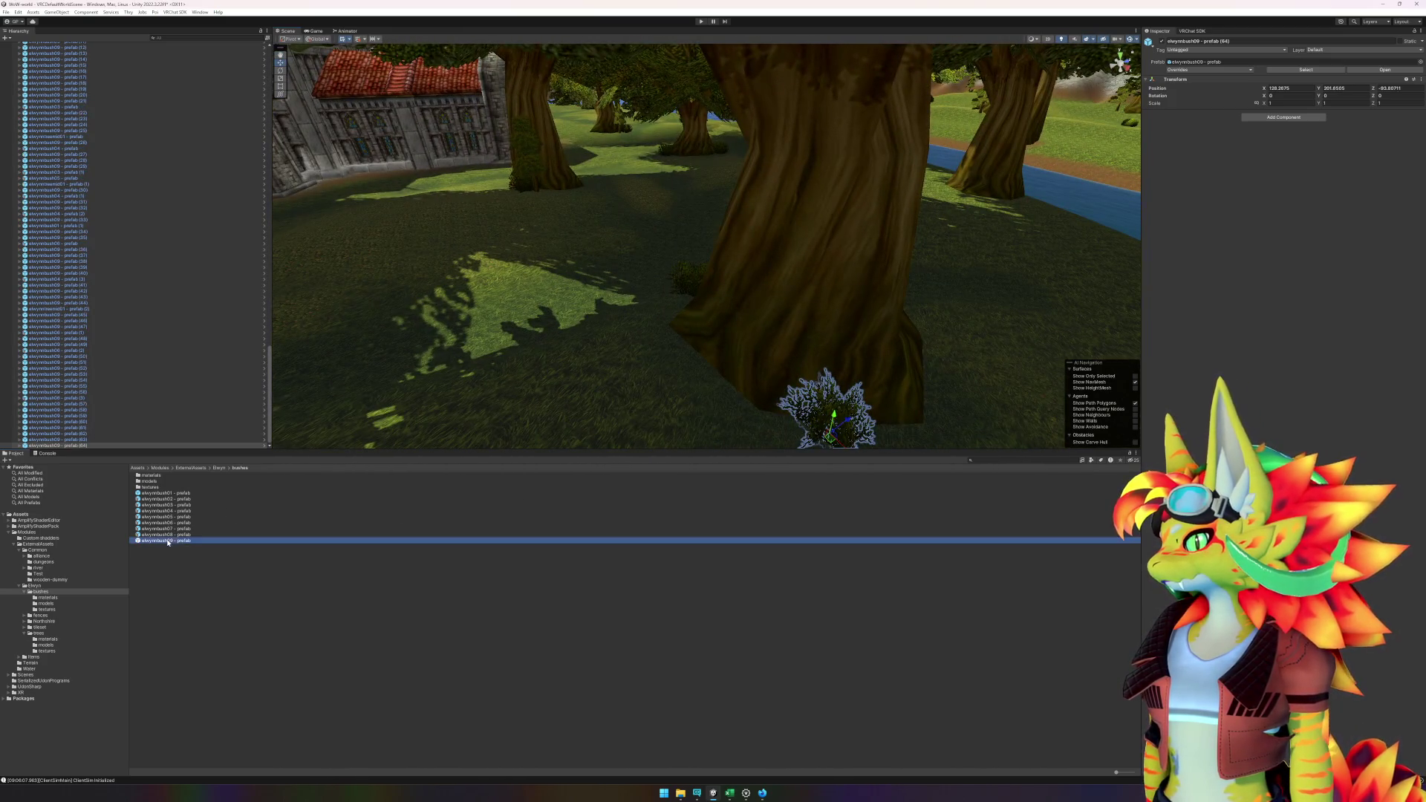
drag(727, 405, 732, 377)
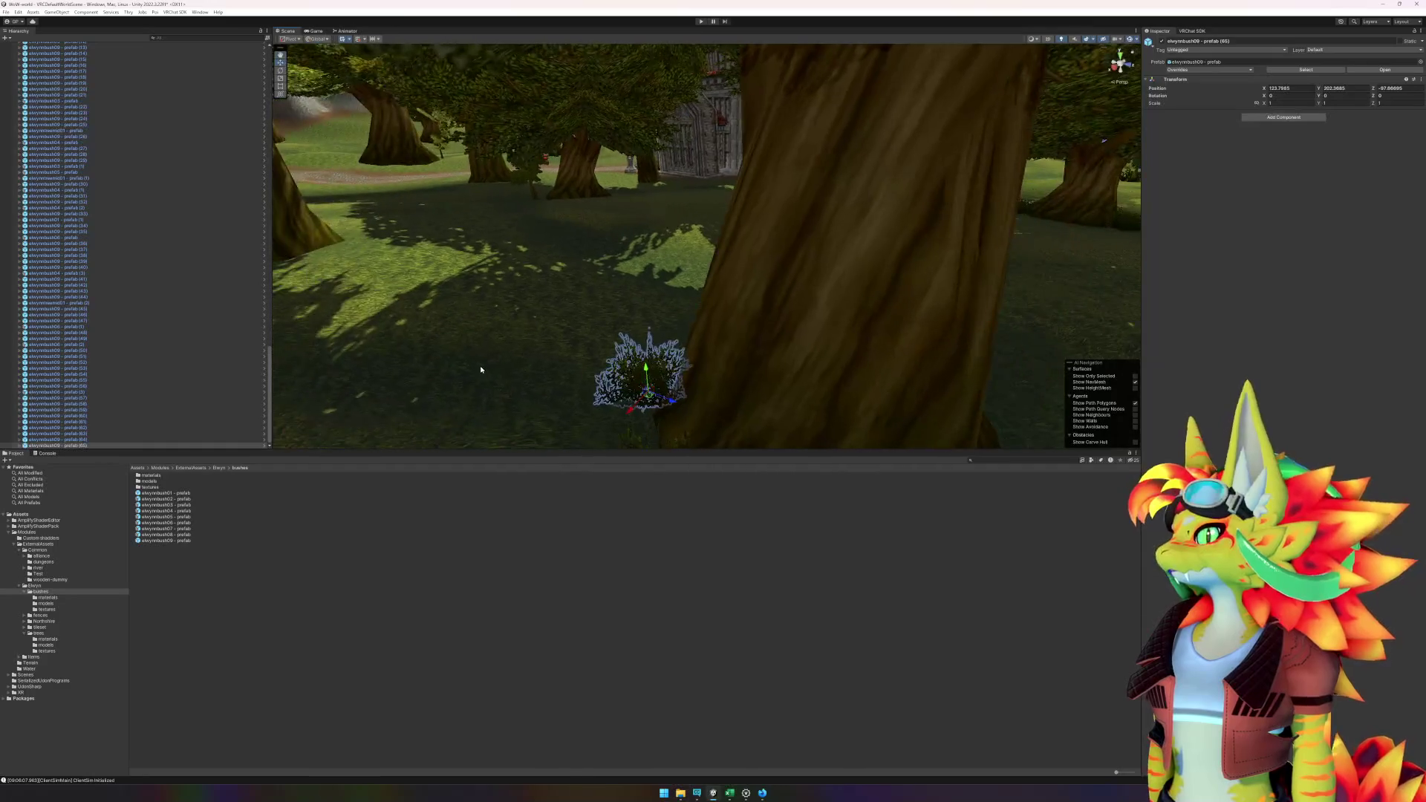
- Place an elwynnbush09 and an elwynnbush06 bush near the elwynntreemid01 tree
click(614, 190)
key(f)
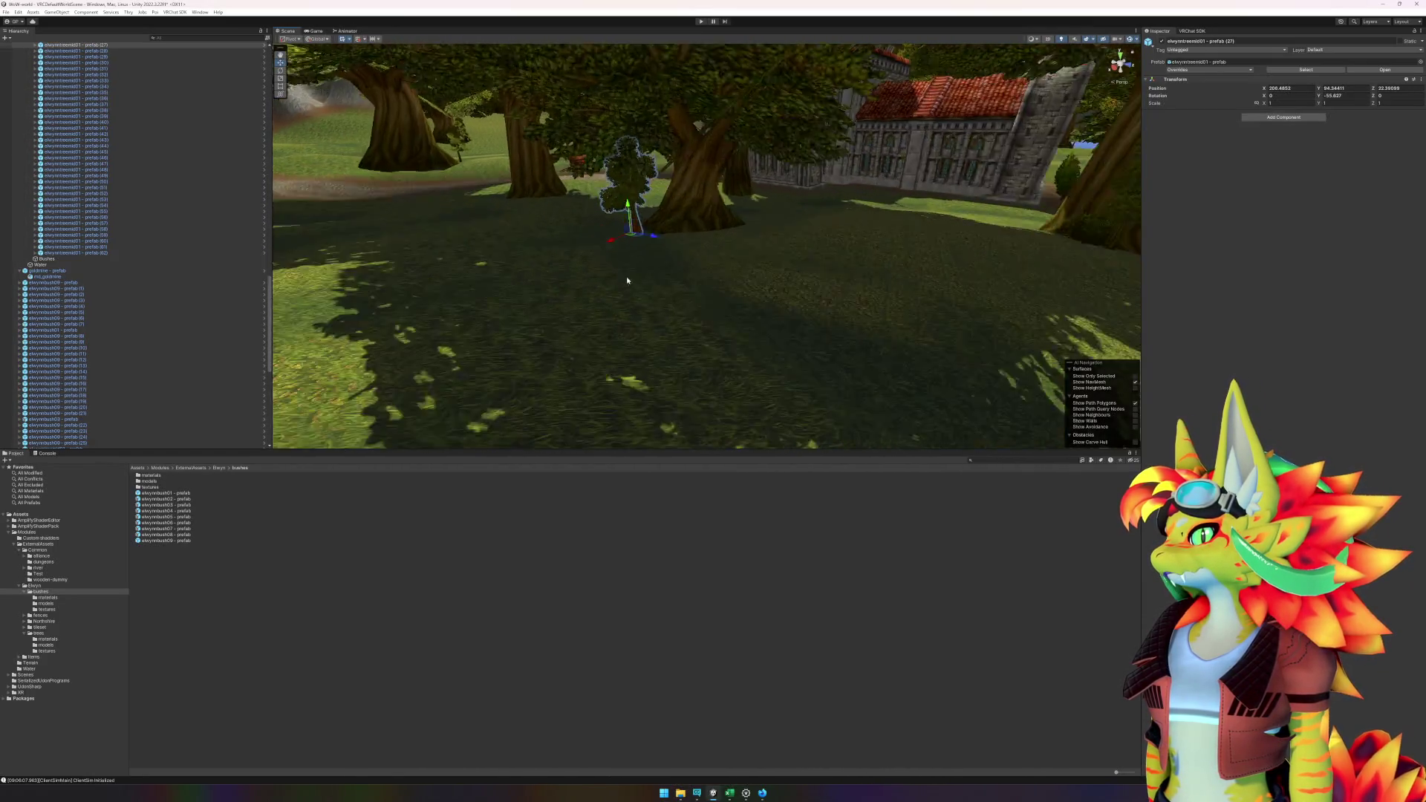
drag(185, 541, 741, 349)
drag(182, 521, 691, 323)
- Rotate the new bush about 69 degrees around vertical and add another beside the tree
drag(599, 347, 852, 331)
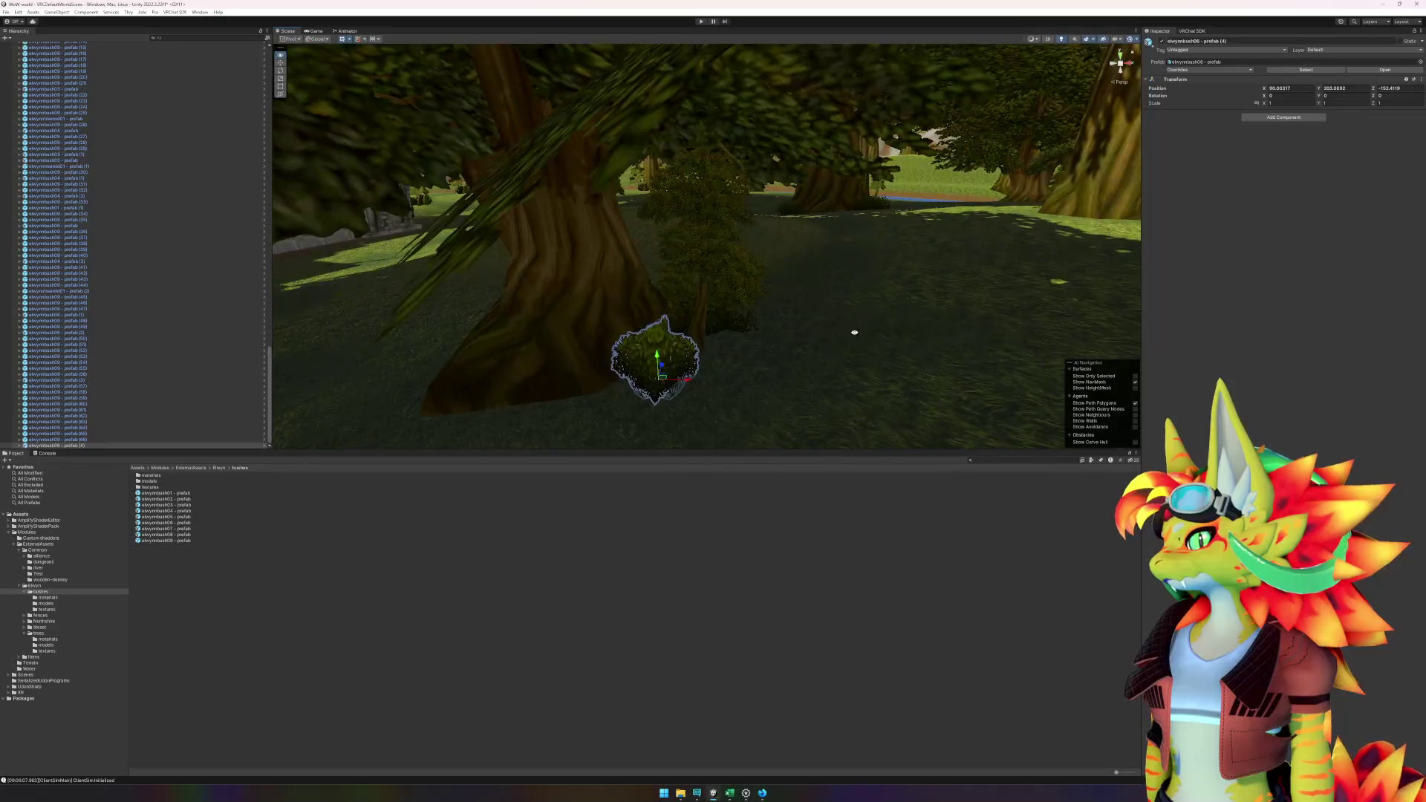
key(e)
drag(666, 384, 594, 402)
click(662, 605)
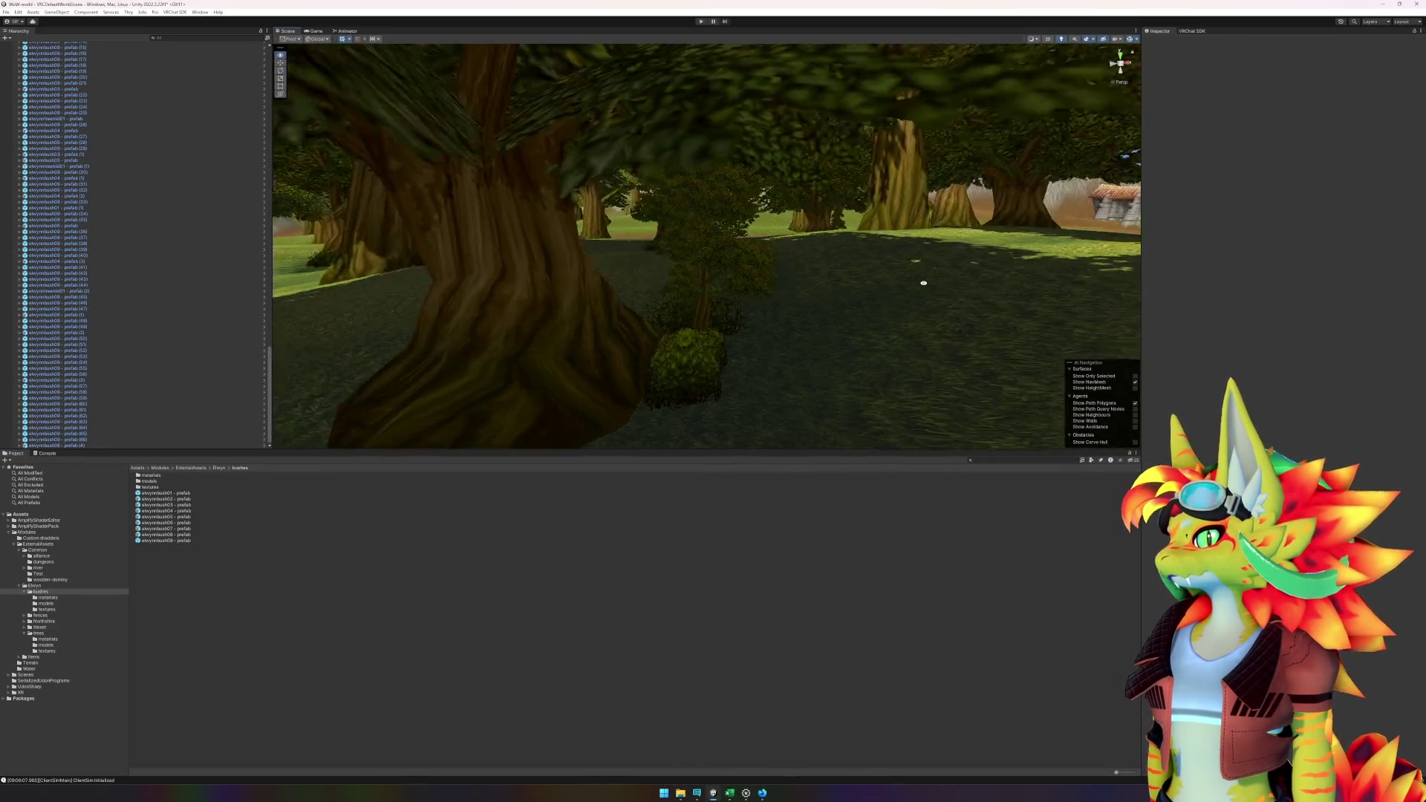
mouse_move(923, 277)
mouse_down()
mouse_move(865, 303)
mouse_move(579, 316)
mouse_move(750, 281)
mouse_up()
mouse_move(251, 541)
mouse_down()
mouse_move(791, 282)
mouse_move(886, 278)
mouse_move(906, 292)
mouse_move(574, 295)
mouse_move(971, 301)
mouse_up()
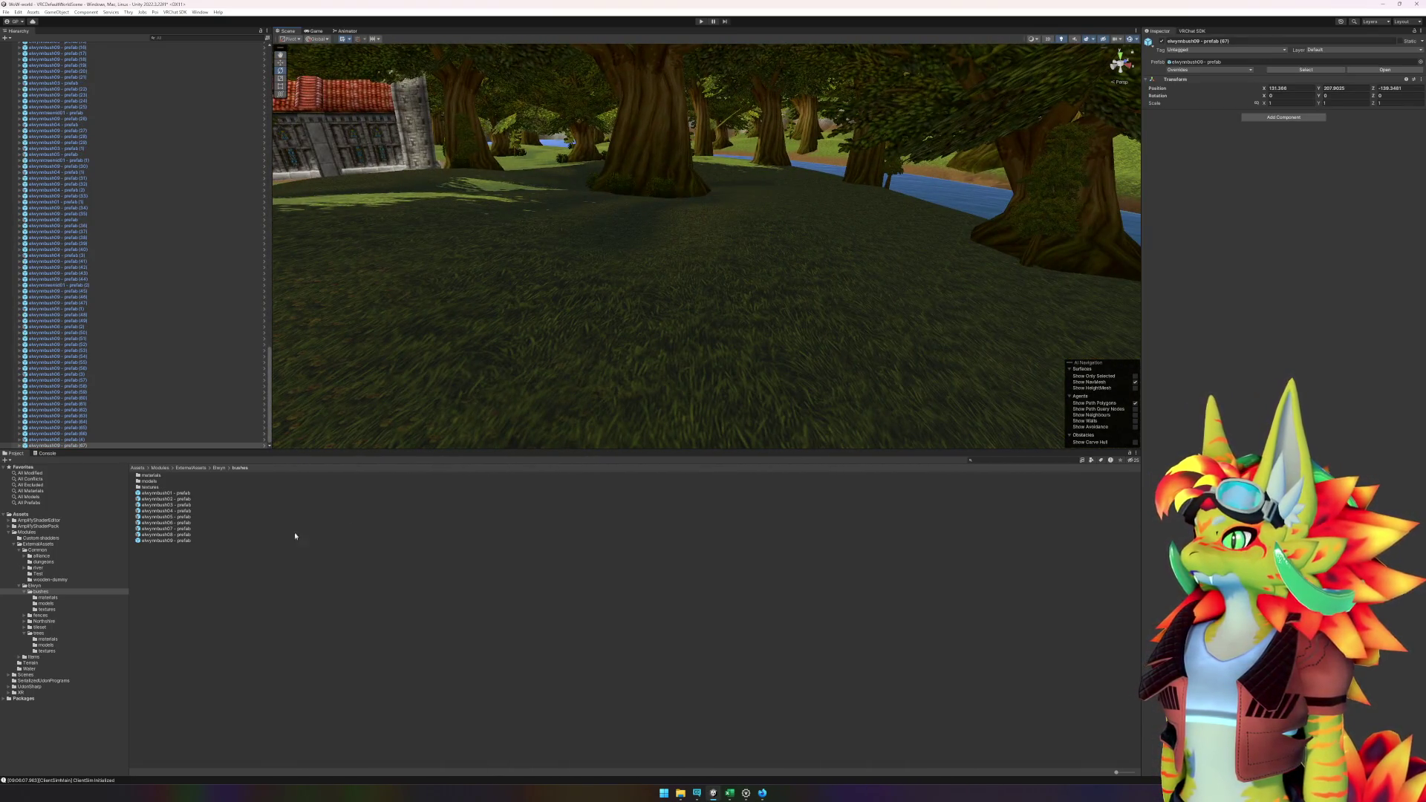
- Place a bush by the trunk, delete the misplaced bushes, and add one near the riverside trunk
mouse_move(160, 544)
mouse_down()
mouse_move(722, 398)
mouse_move(1050, 270)
mouse_up()
mouse_move(1050, 270)
mouse_down()
mouse_move(981, 341)
mouse_move(1029, 331)
mouse_move(747, 283)
mouse_up()
click(888, 197)
key(Delete)
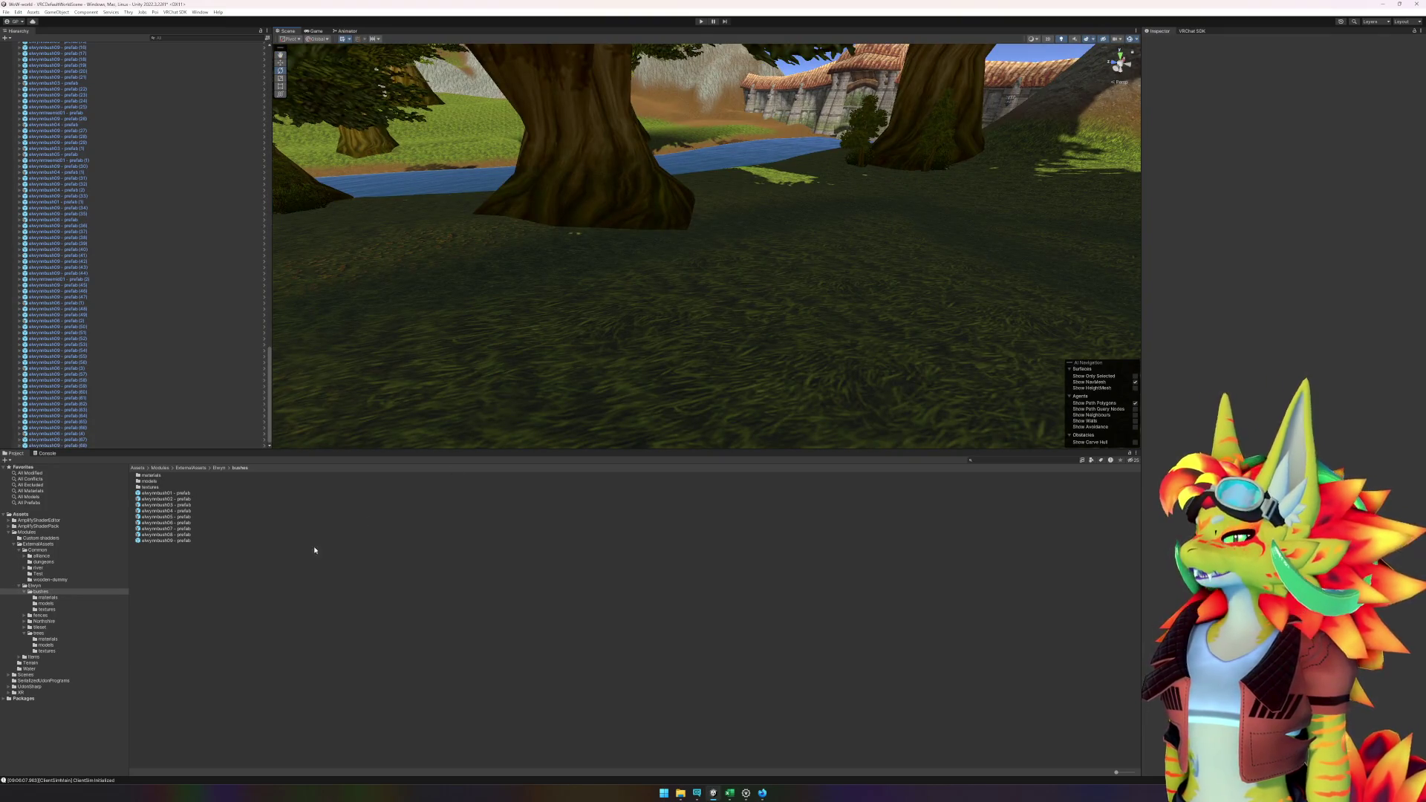
mouse_move(203, 546)
mouse_down()
mouse_move(623, 230)
mouse_move(689, 243)
mouse_move(687, 278)
mouse_move(579, 286)
mouse_move(283, 245)
mouse_move(742, 264)
mouse_up()
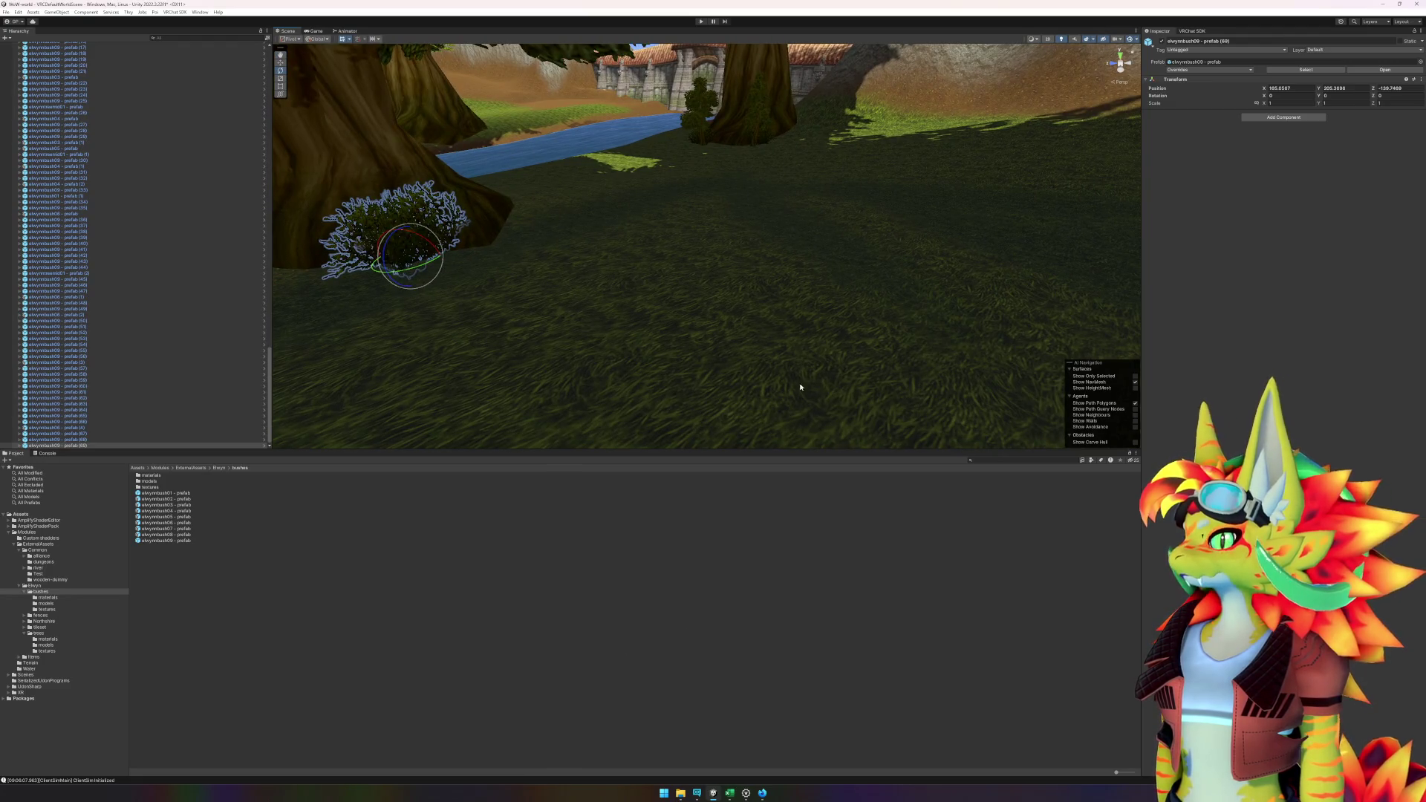
- Place a bush by the small tree in the sunlit meadow and move a duplicate elsewhere
mouse_move(719, 370)
mouse_down()
mouse_move(811, 357)
mouse_move(691, 372)
mouse_move(716, 344)
mouse_move(908, 305)
mouse_move(499, 355)
mouse_up()
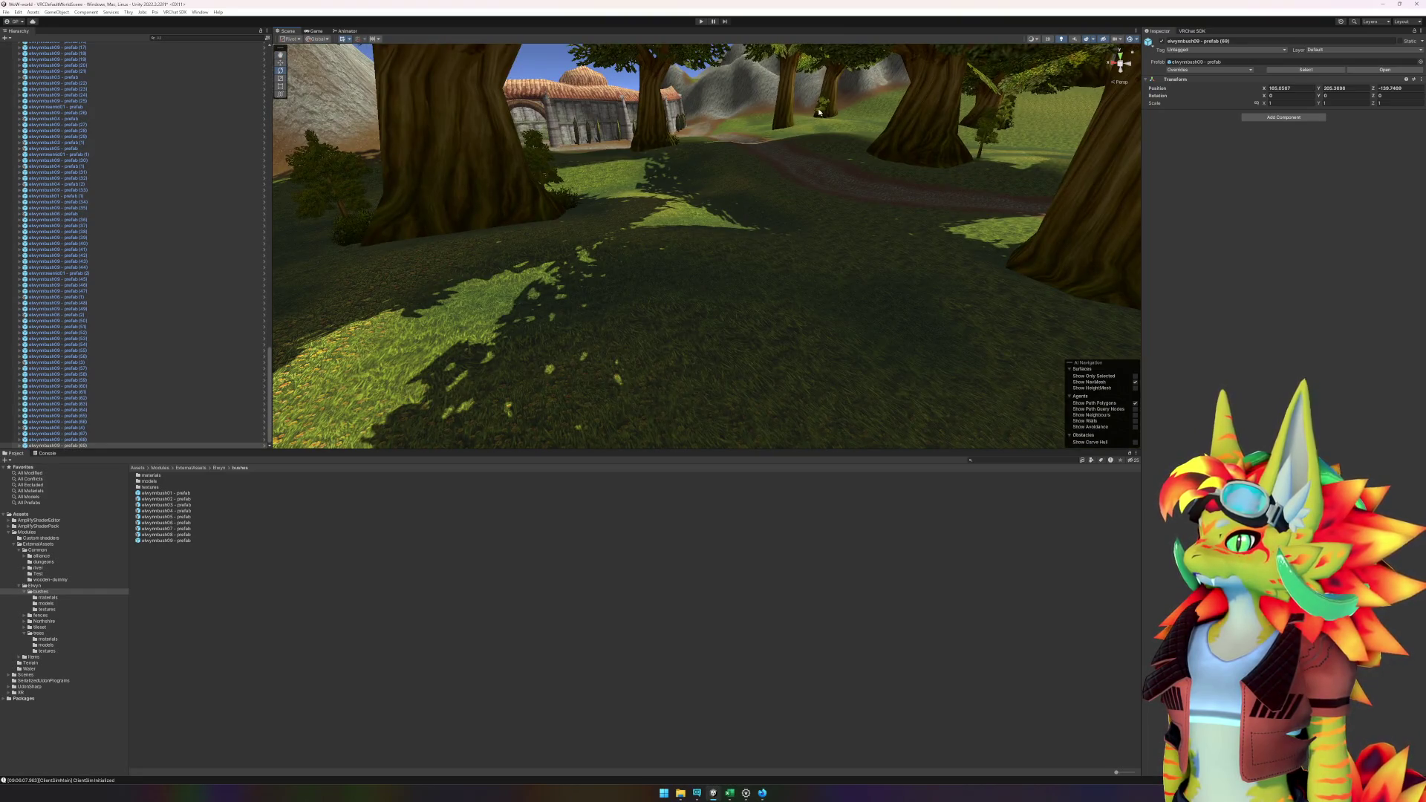
click(819, 112)
key(f)
mouse_move(206, 541)
mouse_down()
mouse_move(757, 319)
mouse_move(702, 293)
mouse_up()
key(ctrl+d)
mouse_move(535, 379)
mouse_down()
mouse_move(478, 379)
mouse_move(821, 332)
mouse_move(802, 354)
mouse_move(1020, 278)
mouse_move(1150, 277)
mouse_up()
- Inspect the sapling and the small bush beside the tree trunk
mouse_move(848, 268)
mouse_down()
mouse_move(1018, 265)
mouse_move(636, 296)
mouse_move(951, 287)
mouse_move(635, 296)
mouse_move(945, 274)
mouse_move(958, 222)
mouse_up()
click(825, 196)
key(f)
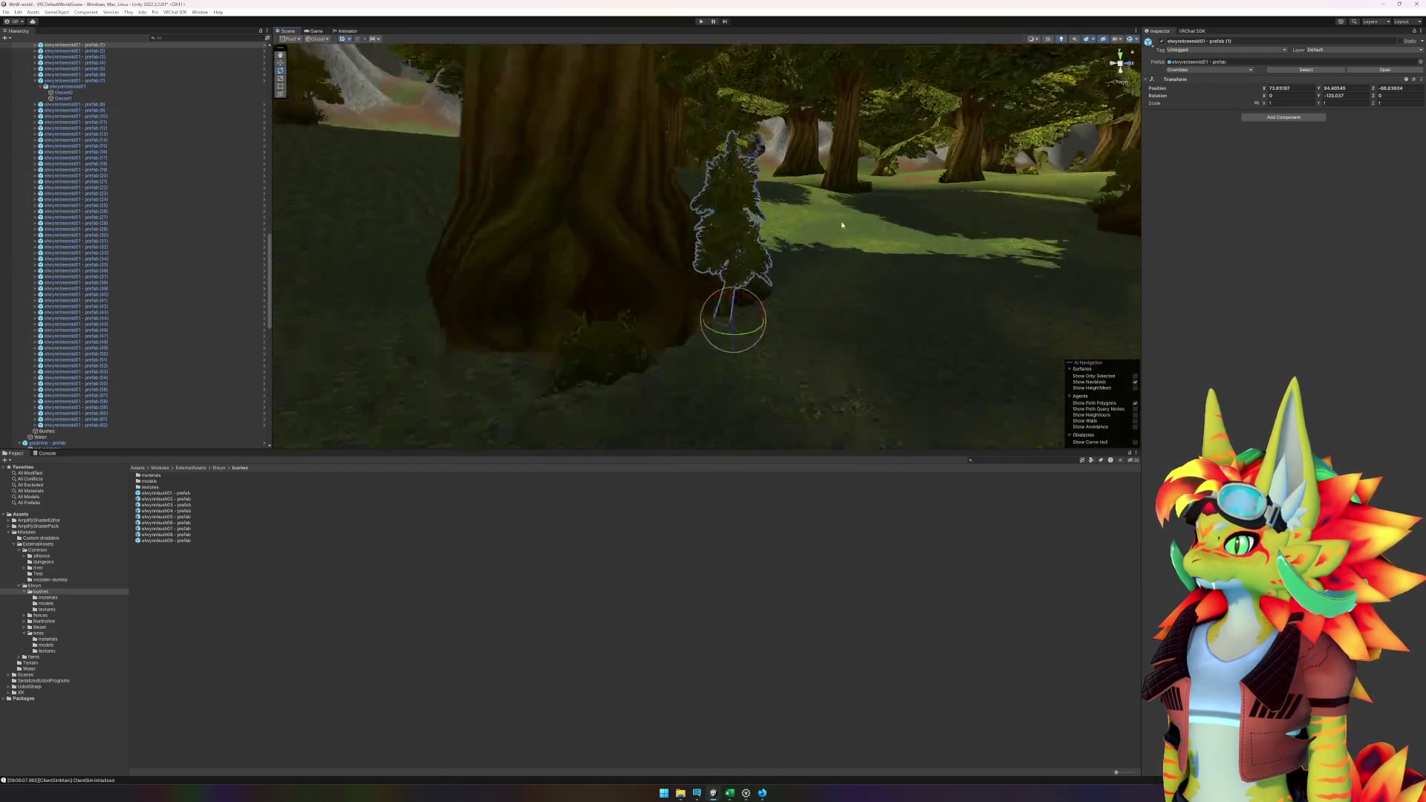
click(930, 176)
key(f)
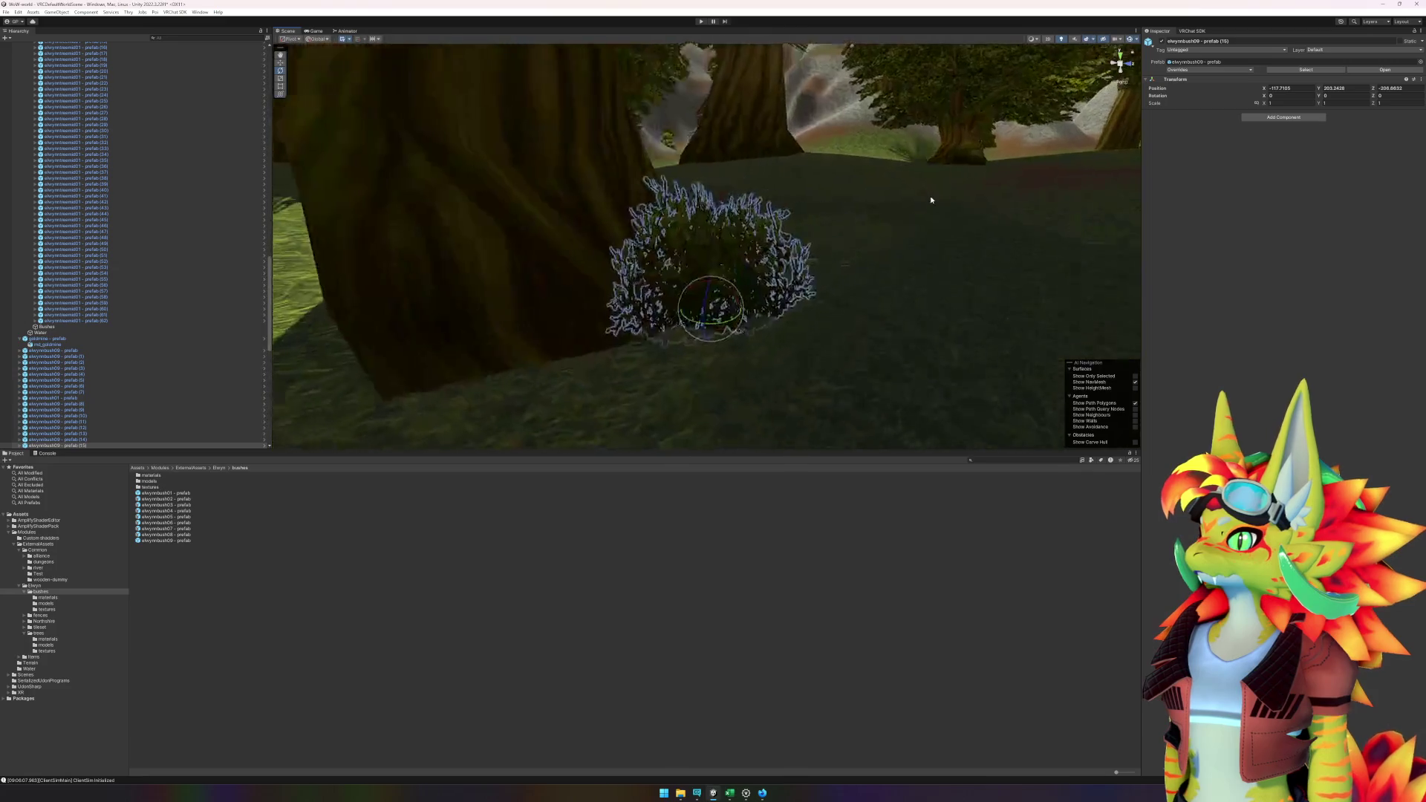
drag(929, 198, 820, 223)
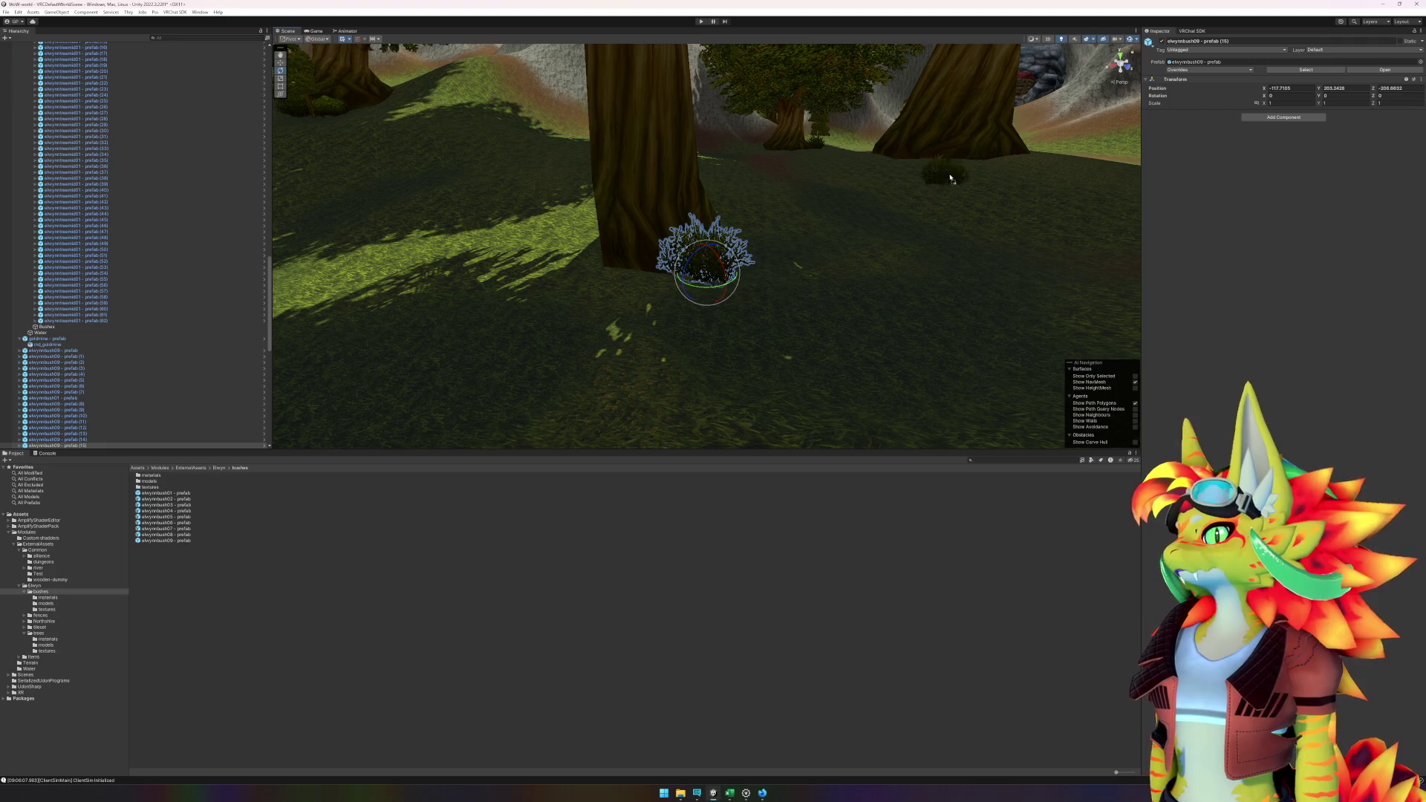
- Check the elwynnbush09 prefab (72) bush, then place and delete an extra bush by the trunk
click(982, 164)
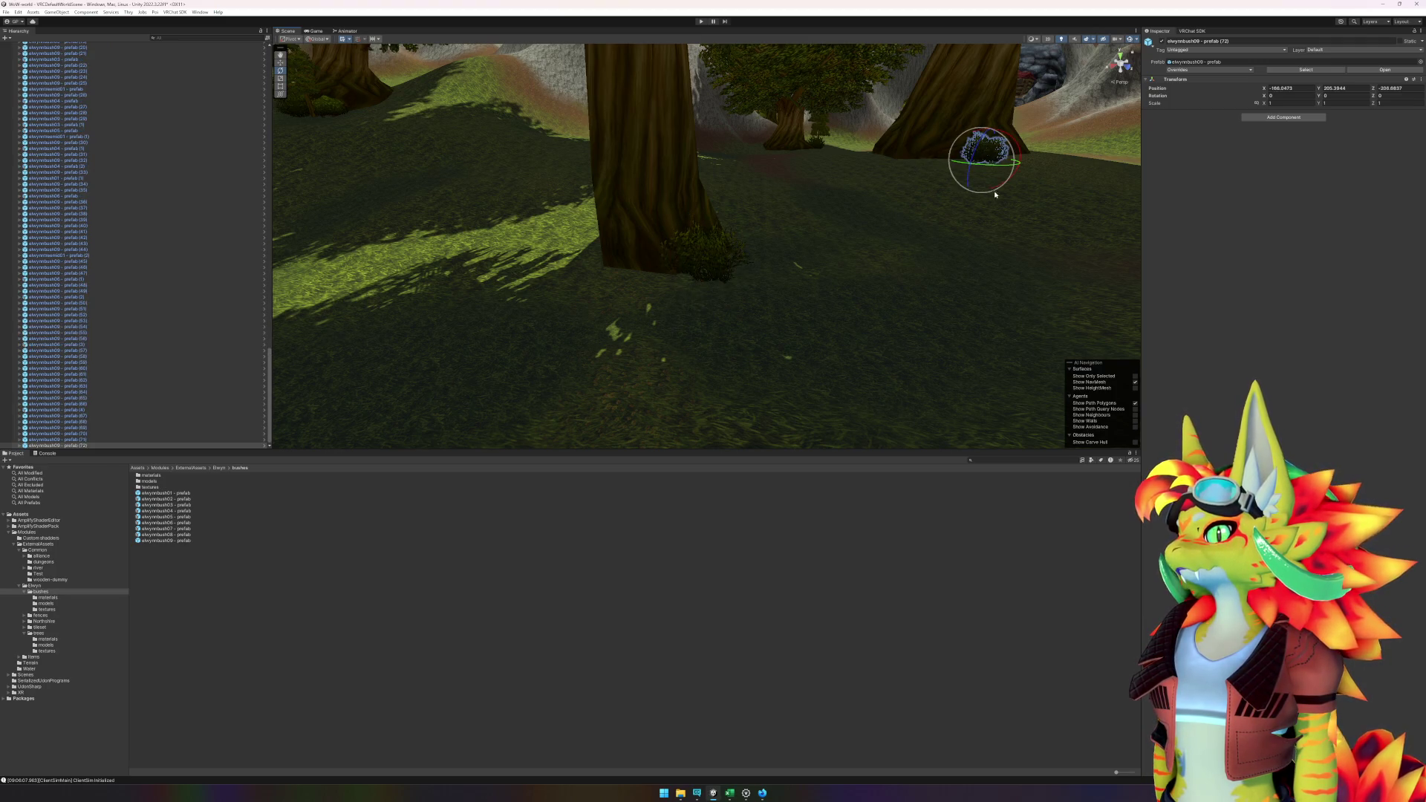
key(f)
drag(988, 222, 791, 222)
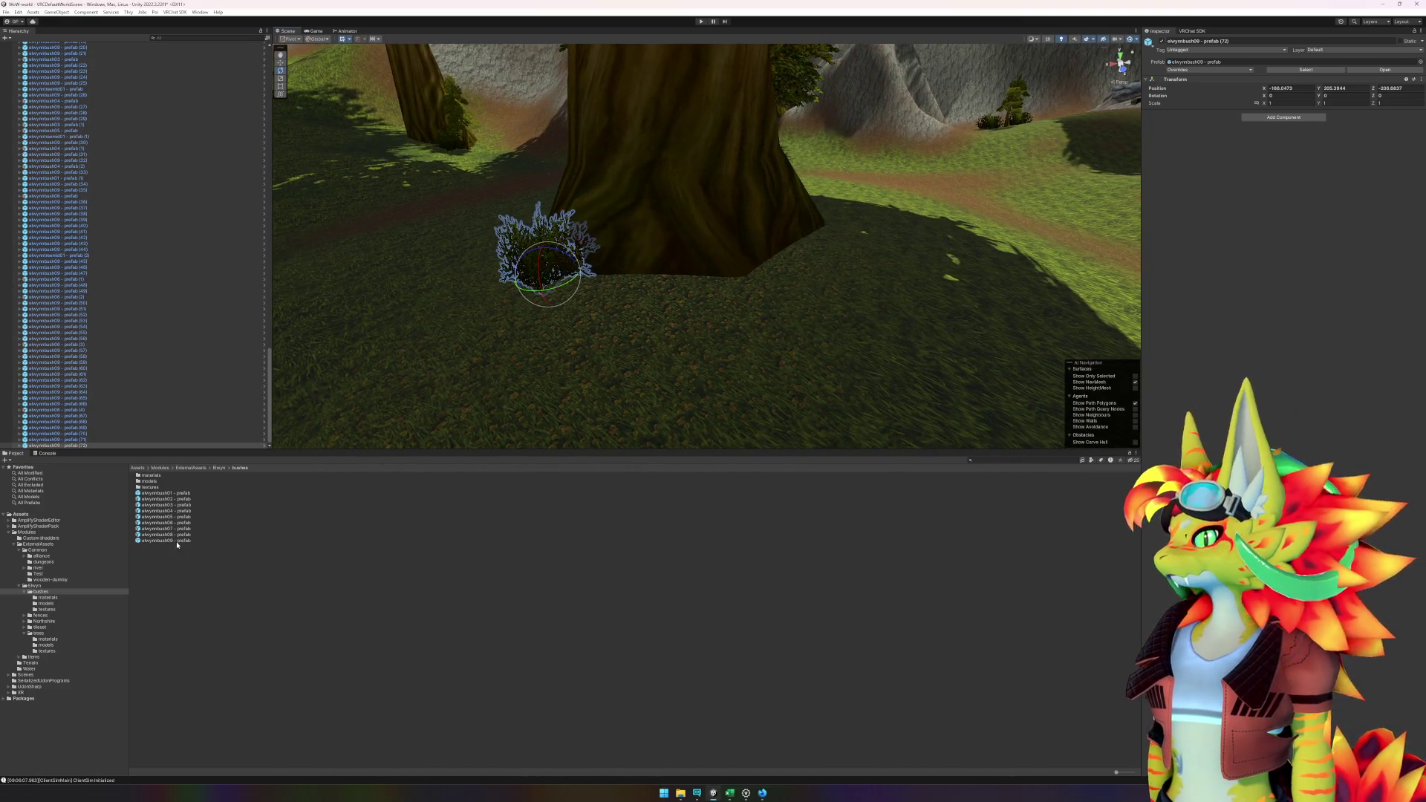
mouse_move(176, 544)
mouse_down()
mouse_move(564, 349)
mouse_move(799, 258)
mouse_up()
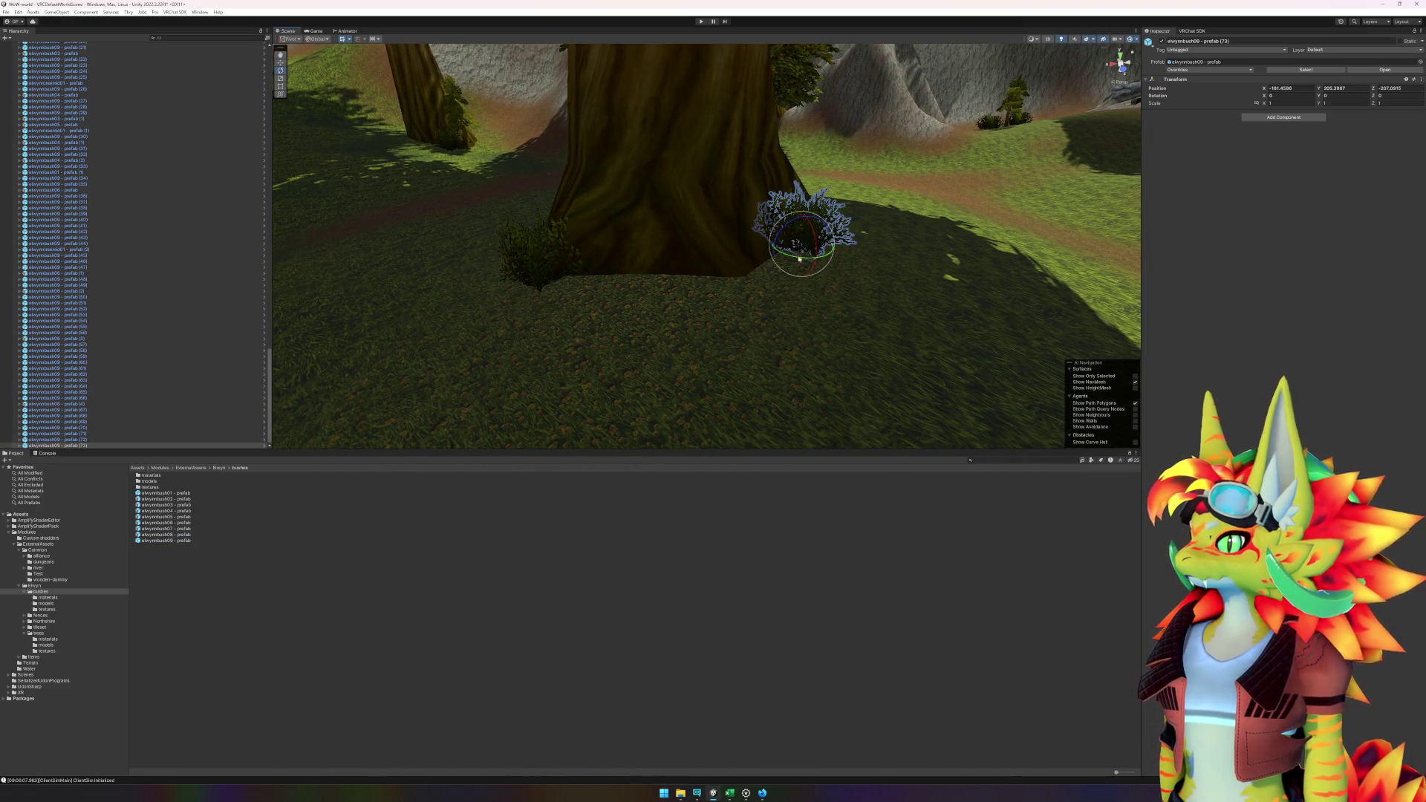
key(Delete)
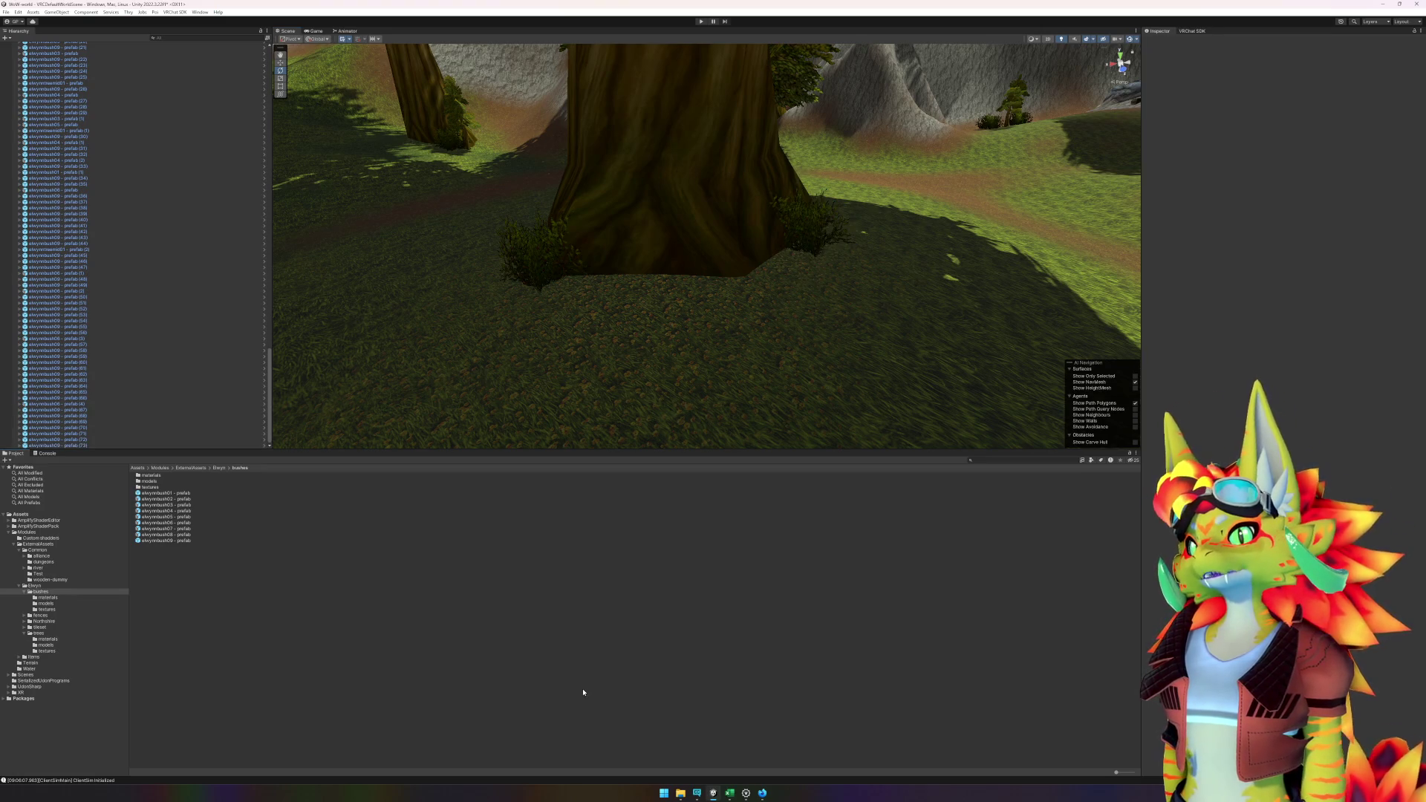